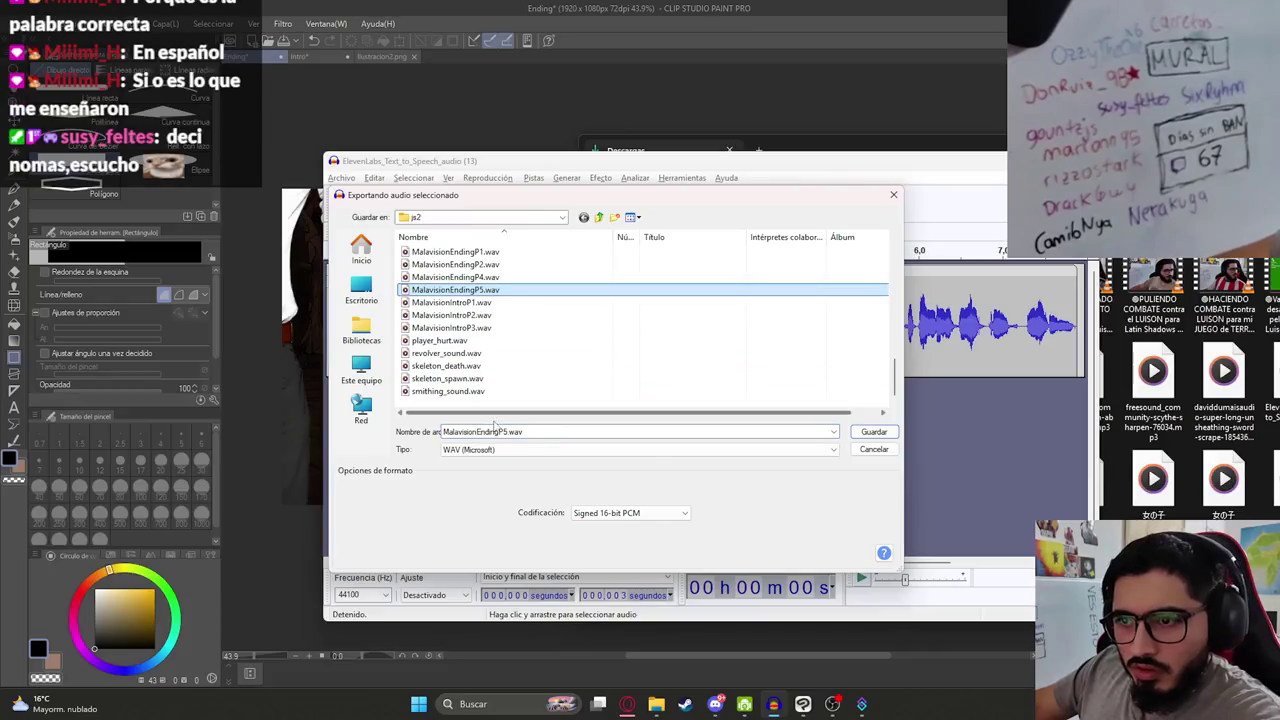
Step: Save the export as MalavisionEndingP5.wav and place the edit point at about 3 s
{"action": "key", "text": "Return"}
{"action": "left_click", "coordinate": [660, 330]}
{"action": "left_click", "coordinate": [684, 327]}
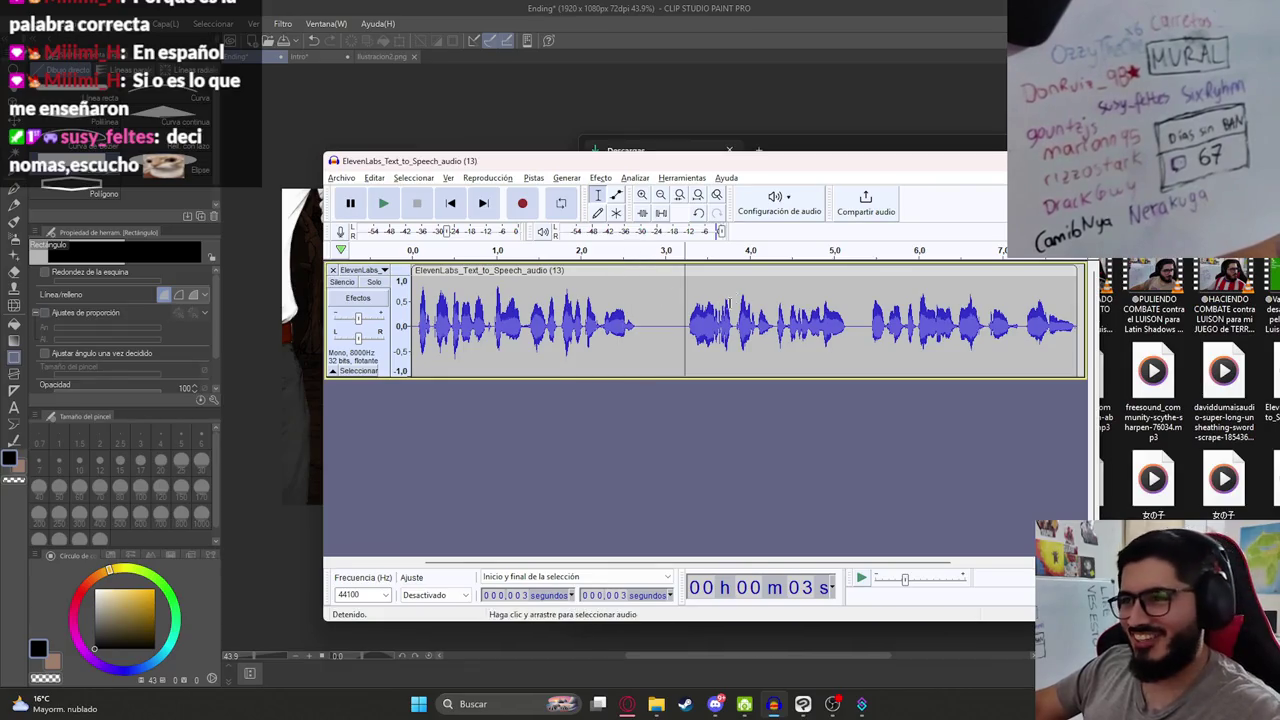
{"action": "scroll", "coordinate": [548, 347], "scroll_direction": "right", "scroll_amount": 5}
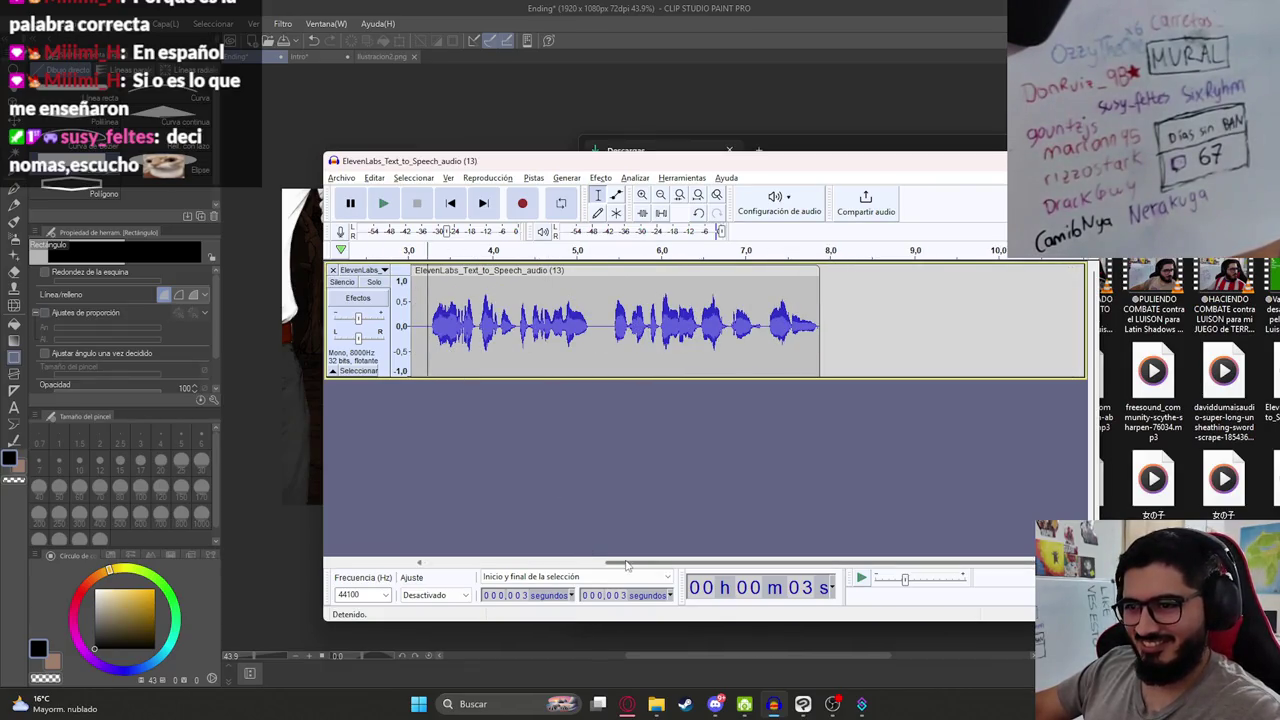
{"action": "scroll", "coordinate": [530, 330], "scroll_direction": "up", "scroll_amount": 2}
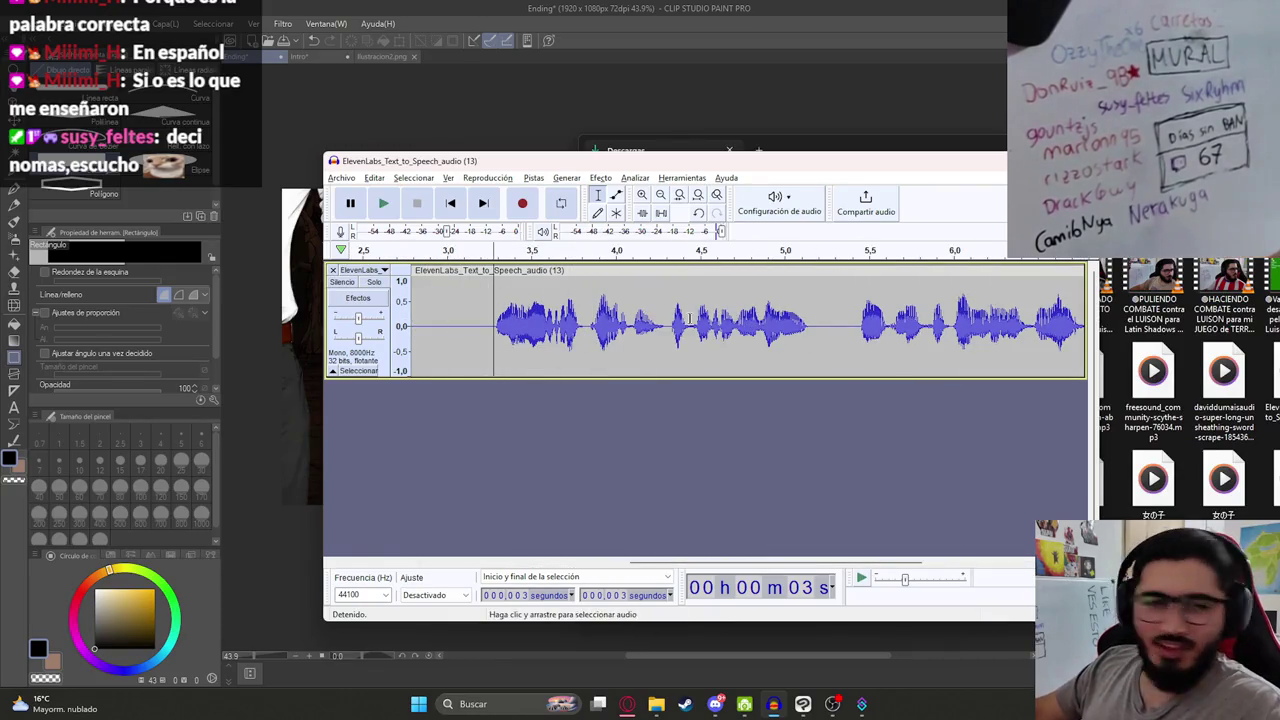
Step: Preview the speech from 3 s and select from 3 s to the clip's end
{"action": "key", "text": "space"}
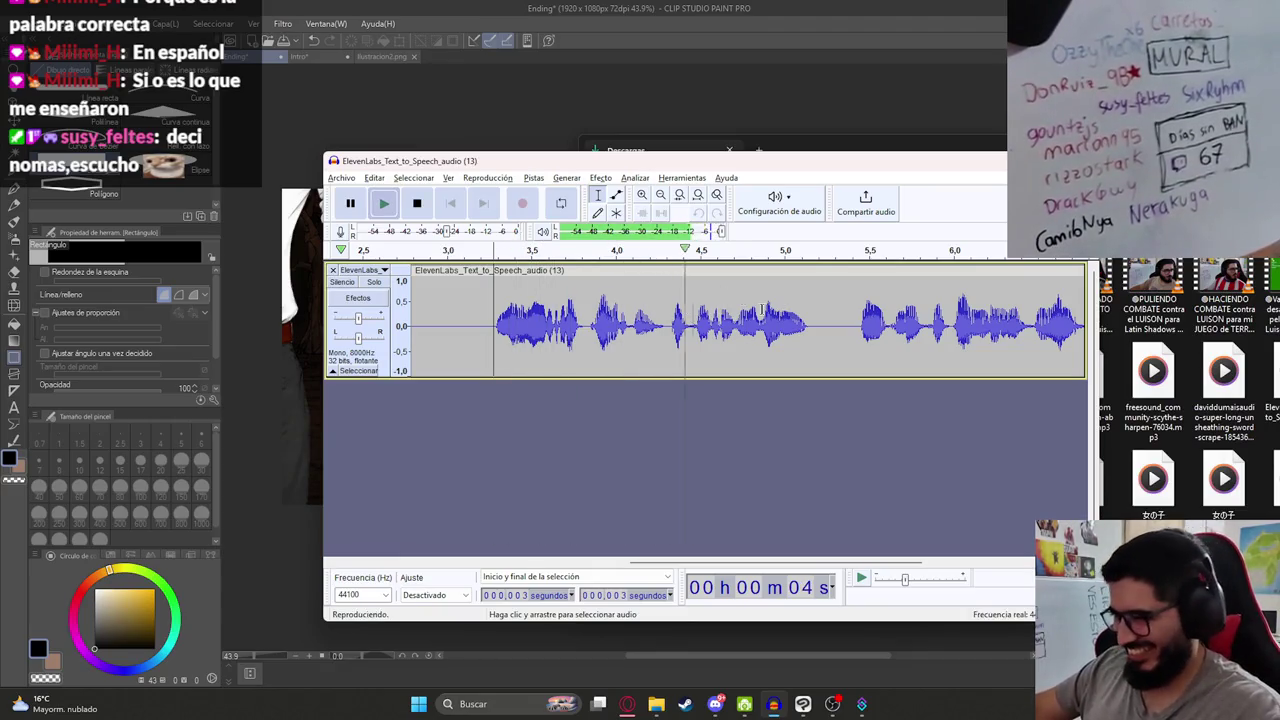
{"action": "scroll", "coordinate": [673, 345], "scroll_direction": "down", "scroll_amount": 2}
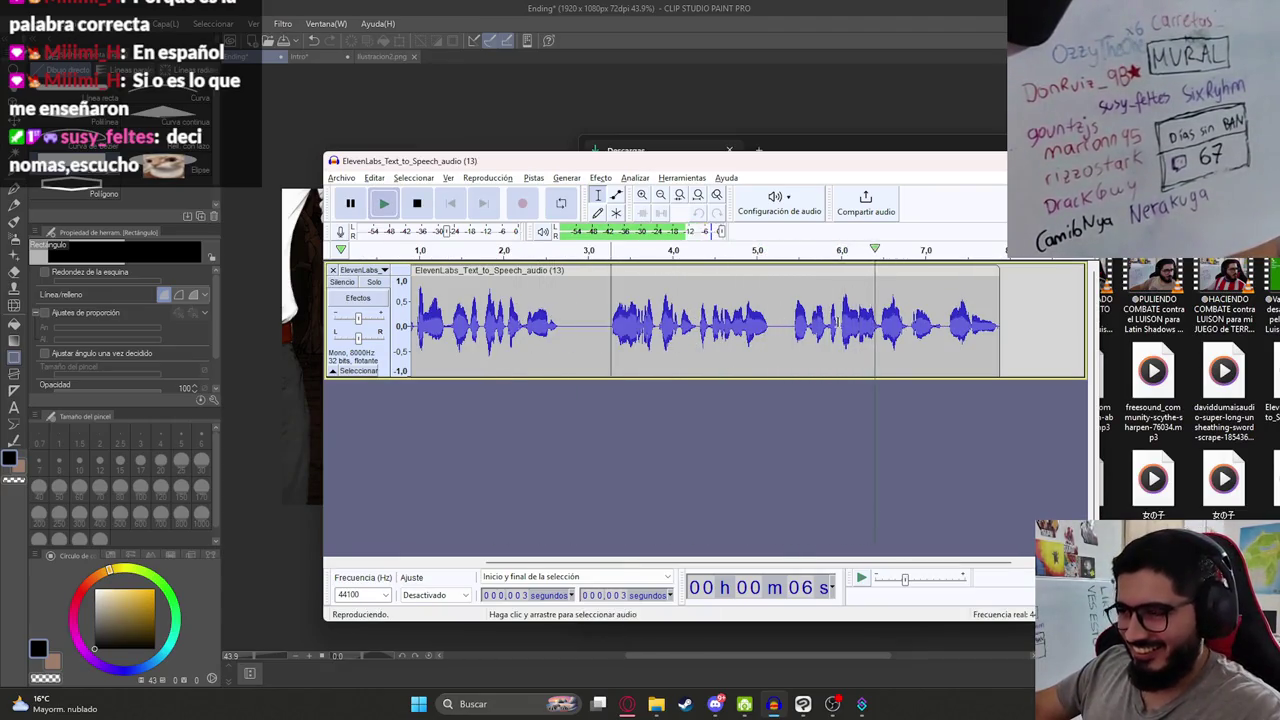
{"action": "key", "text": "space"}
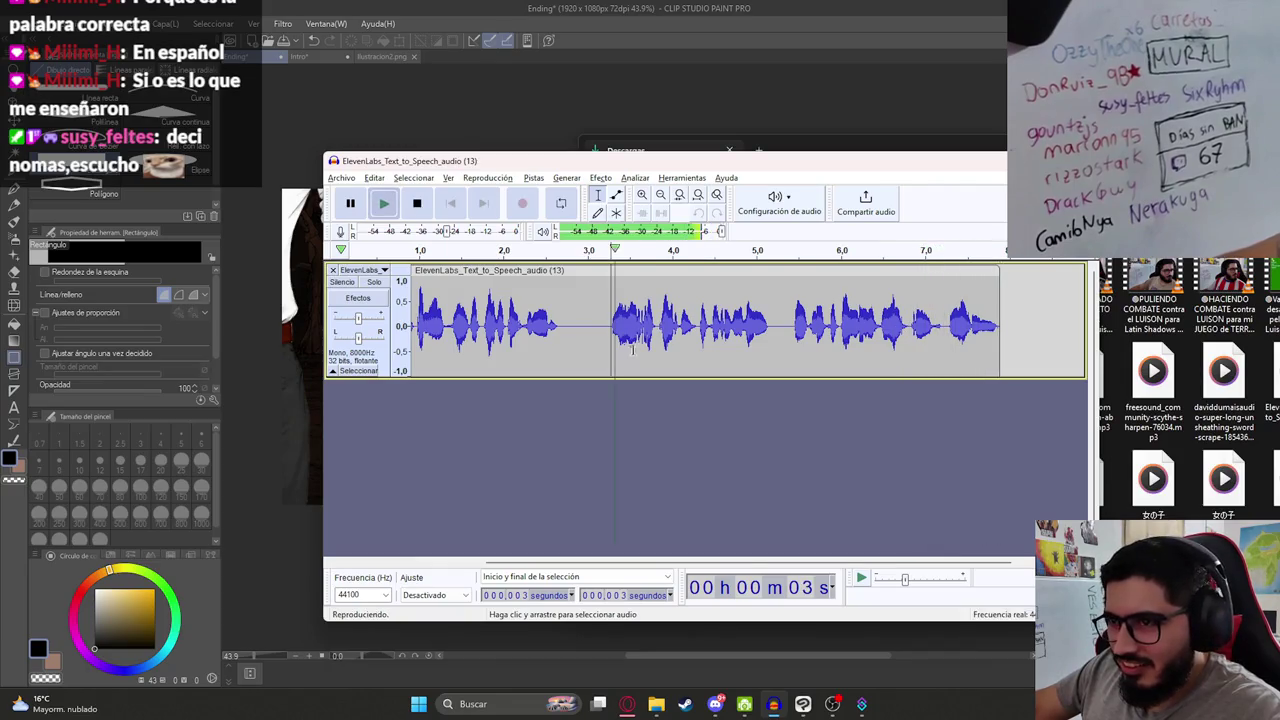
{"action": "key", "text": "space"}
{"action": "left_click", "coordinate": [613, 322]}
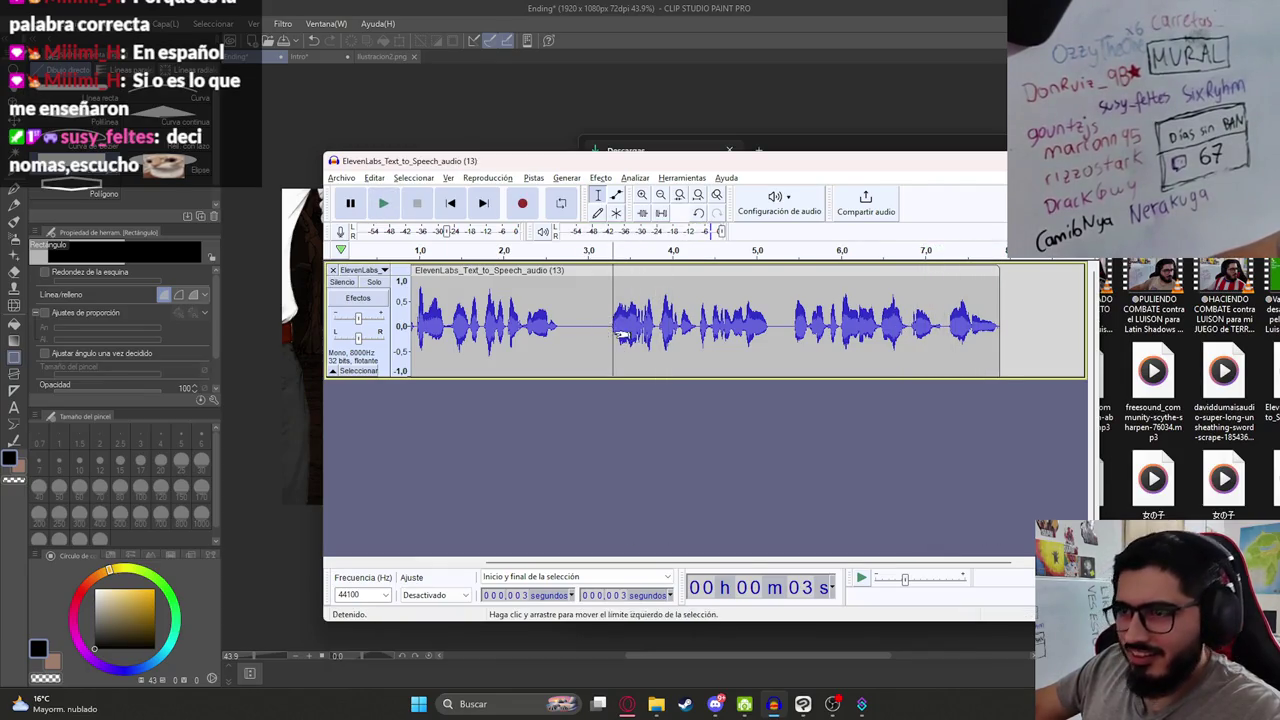
{"action": "key", "text": "space"}
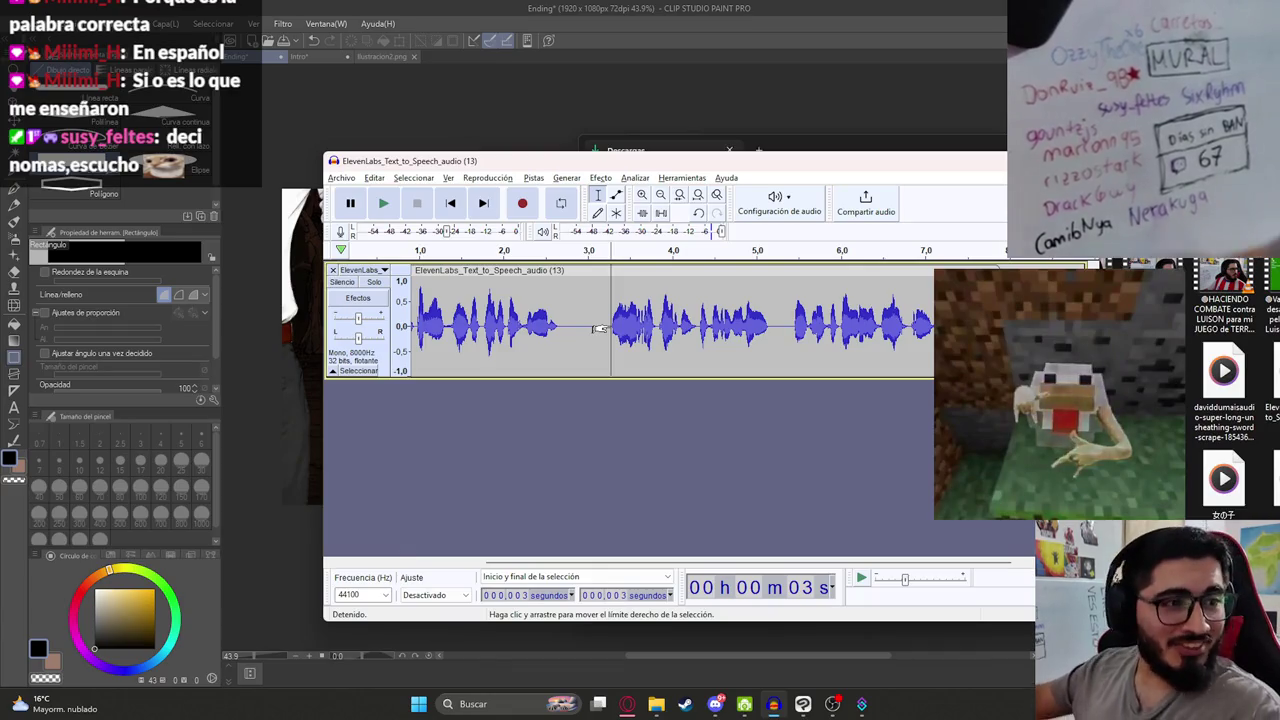
{"action": "key", "text": "space"}
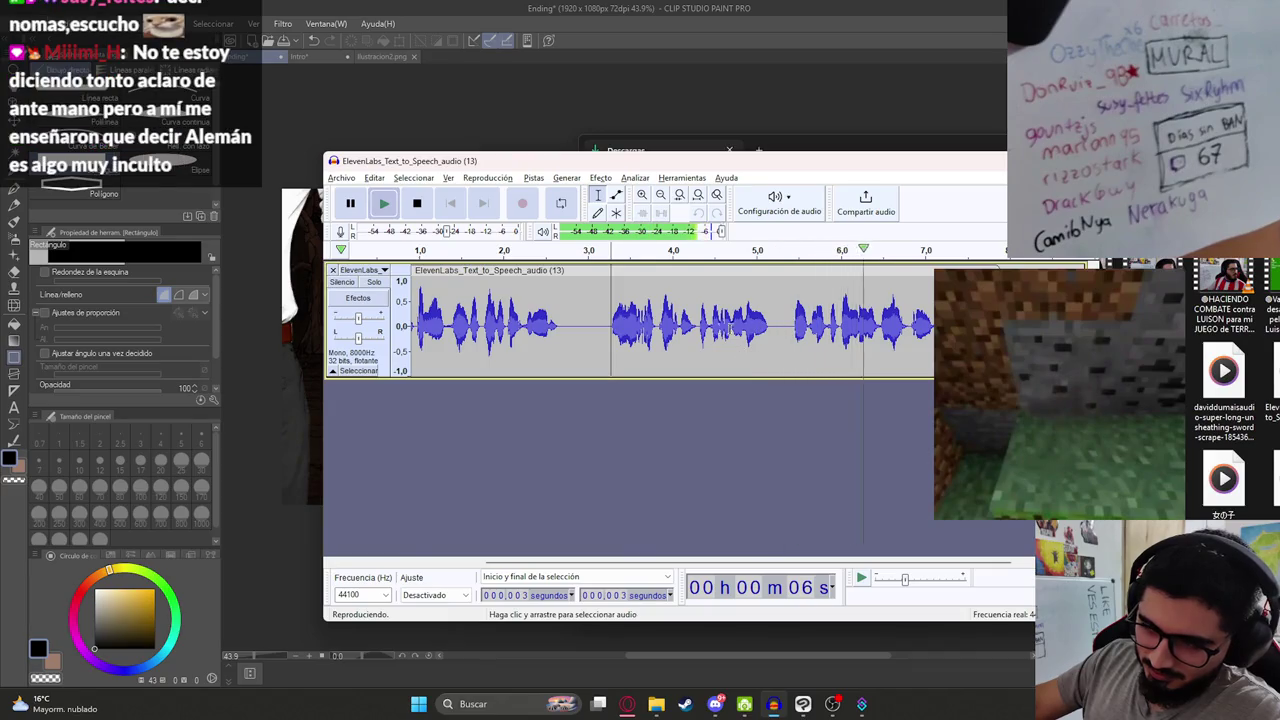
{"action": "key", "text": "space"}
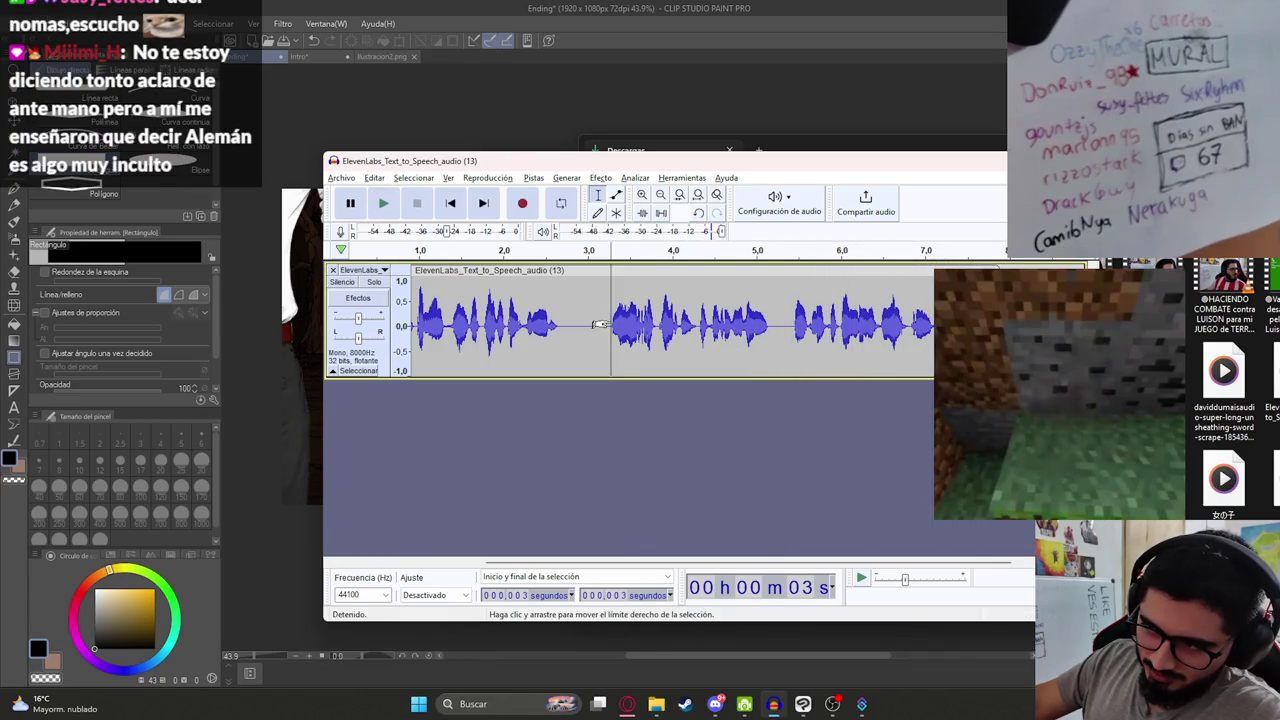
{"action": "key", "text": "space"}
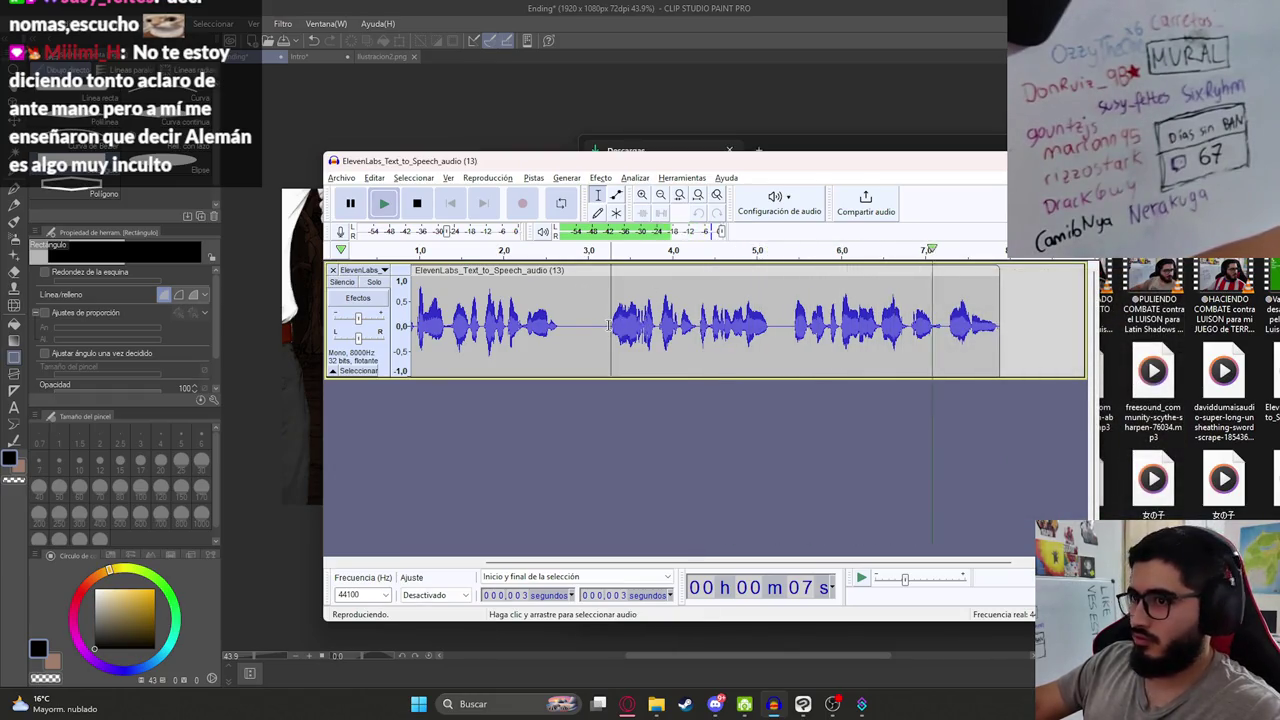
{"action": "left_click_drag", "start_coordinate": [606, 322], "coordinate": [998, 322]}
{"action": "key", "text": "space"}
Step: Export only the selected tail, renumbering the MalavisionEndingP6 name to 7, then deselect
{"action": "left_click", "coordinate": [342, 178]}
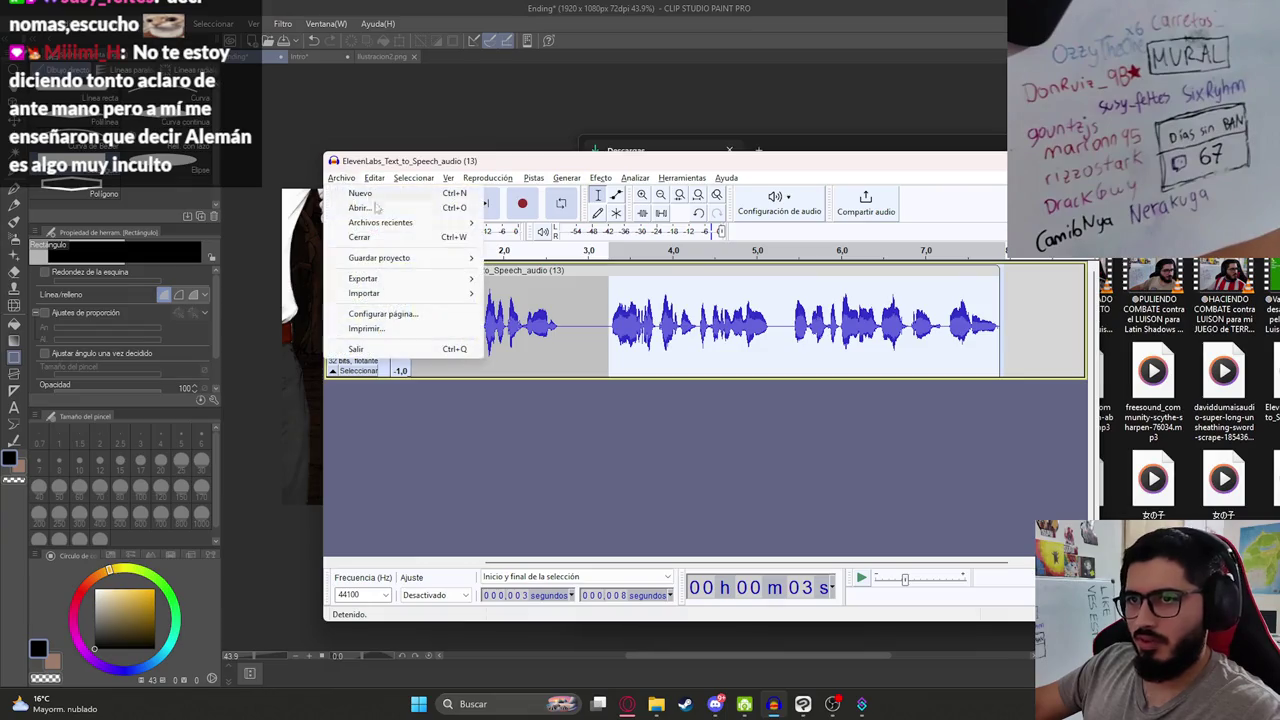
{"action": "mouse_move", "coordinate": [435, 281]}
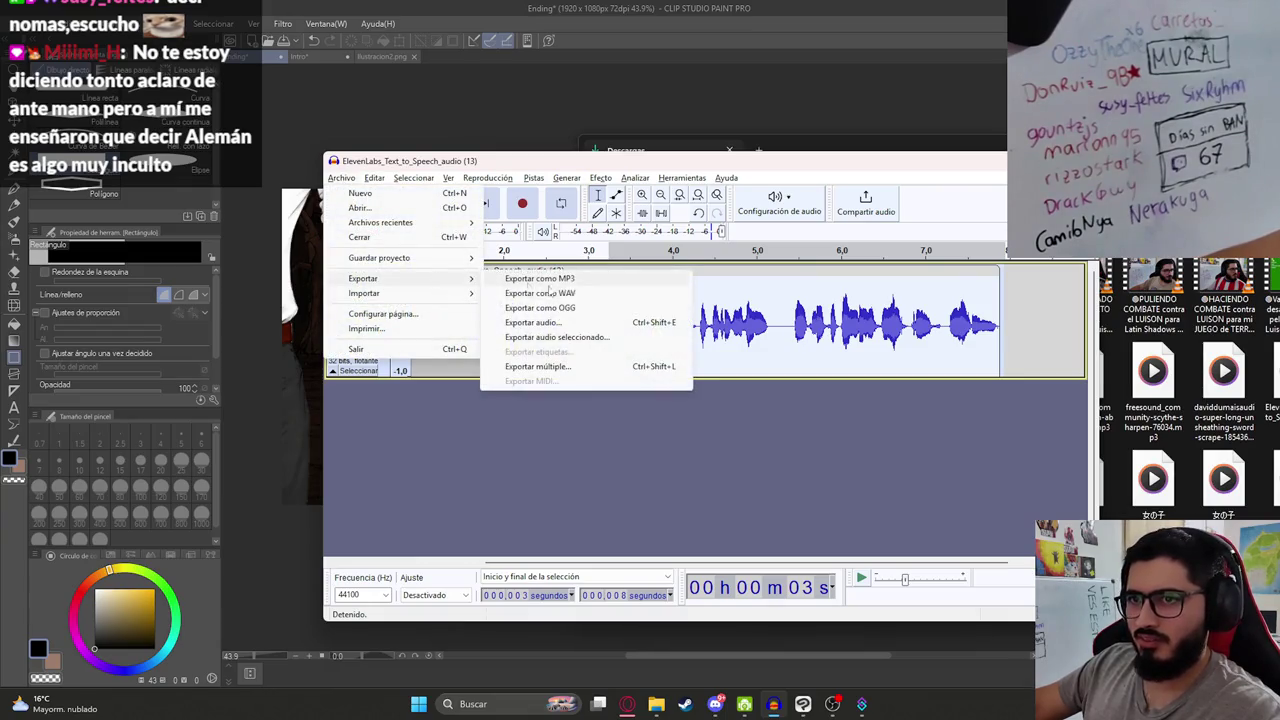
{"action": "left_click", "coordinate": [640, 336]}
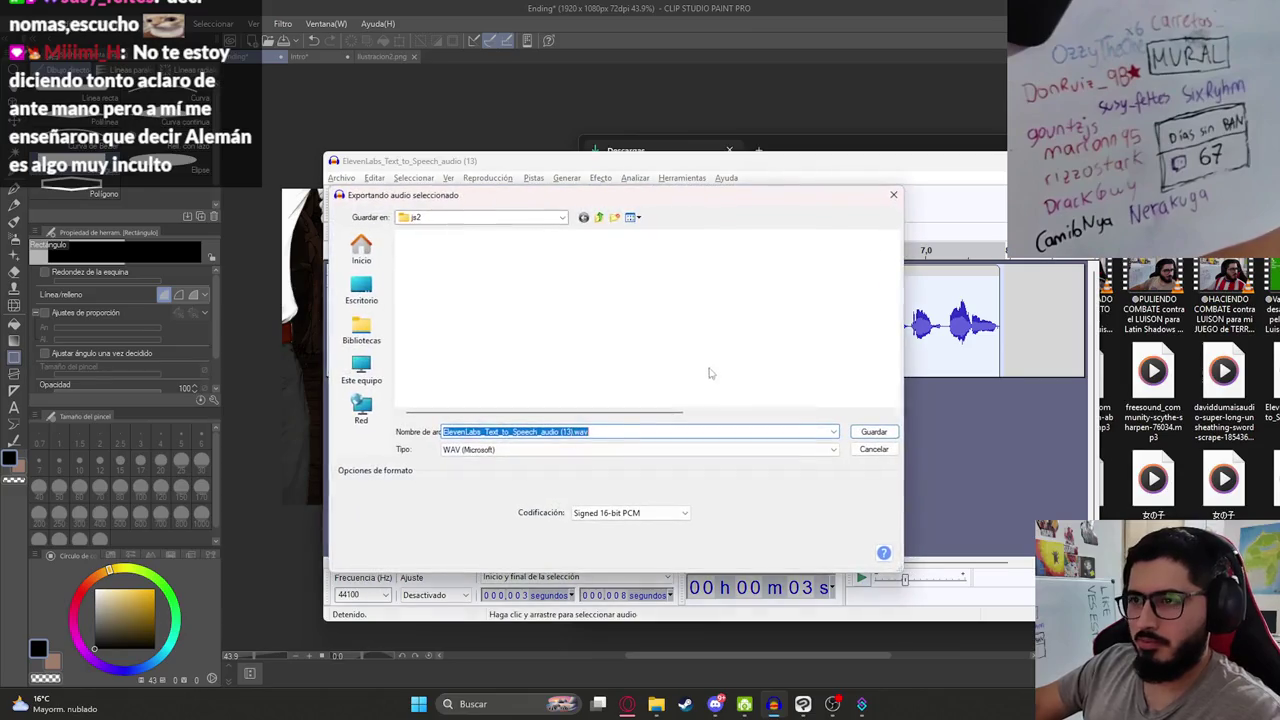
{"action": "scroll", "coordinate": [531, 354], "scroll_direction": "down", "scroll_amount": 10}
{"action": "left_click", "coordinate": [545, 378]}
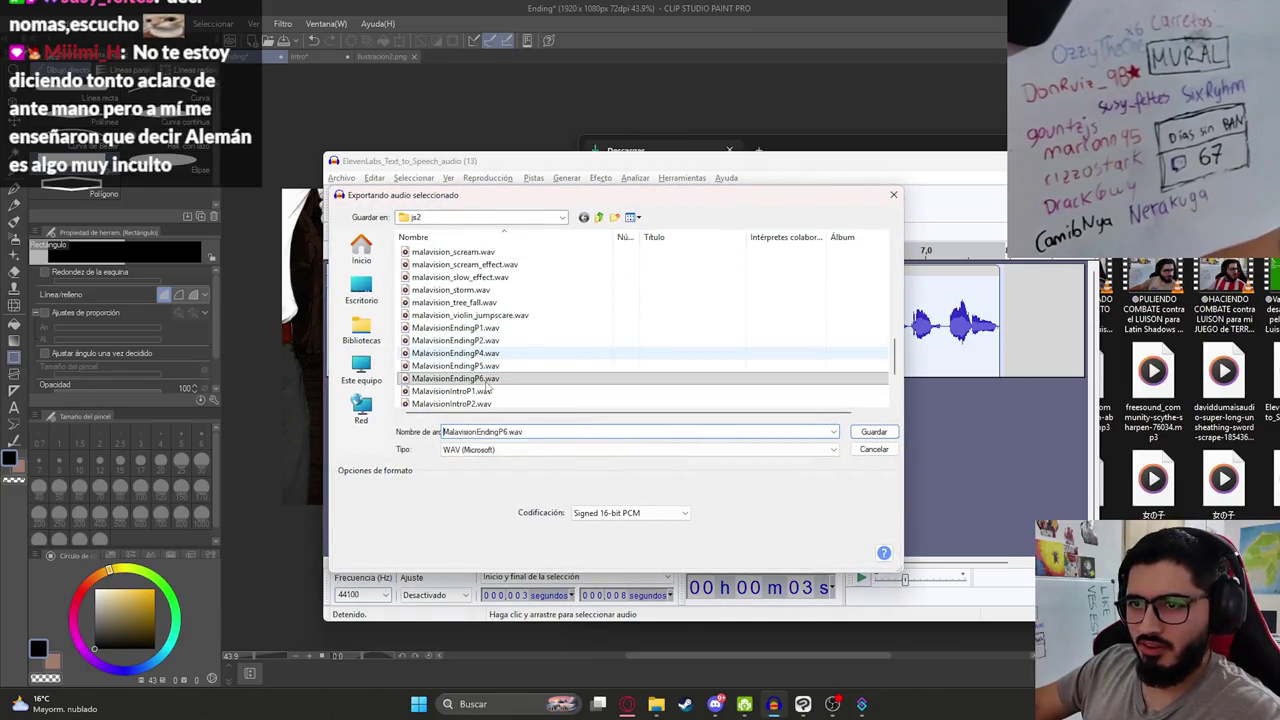
{"action": "type", "text": "7"}
{"action": "key", "text": "Return"}
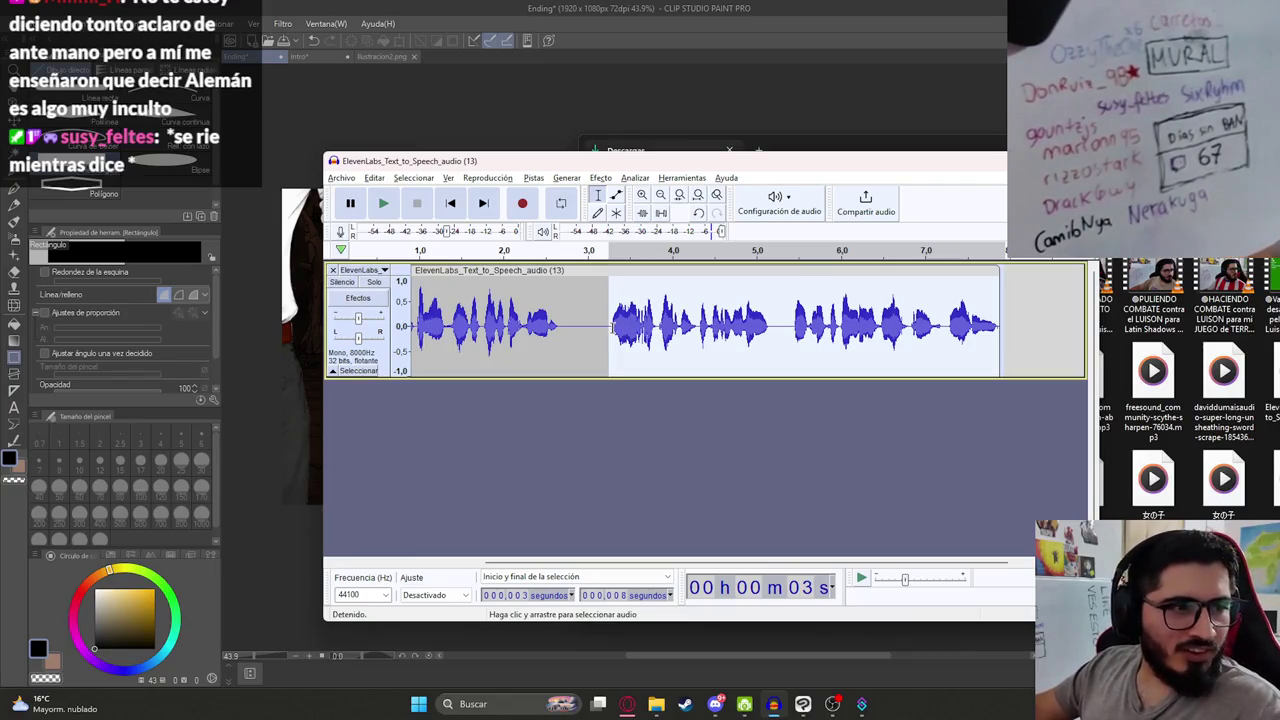
{"action": "left_click", "coordinate": [631, 357]}
Step: Close the current Audacity audio project
{"action": "left_click", "coordinate": [525, 340]}
{"action": "left_click", "coordinate": [333, 270]}
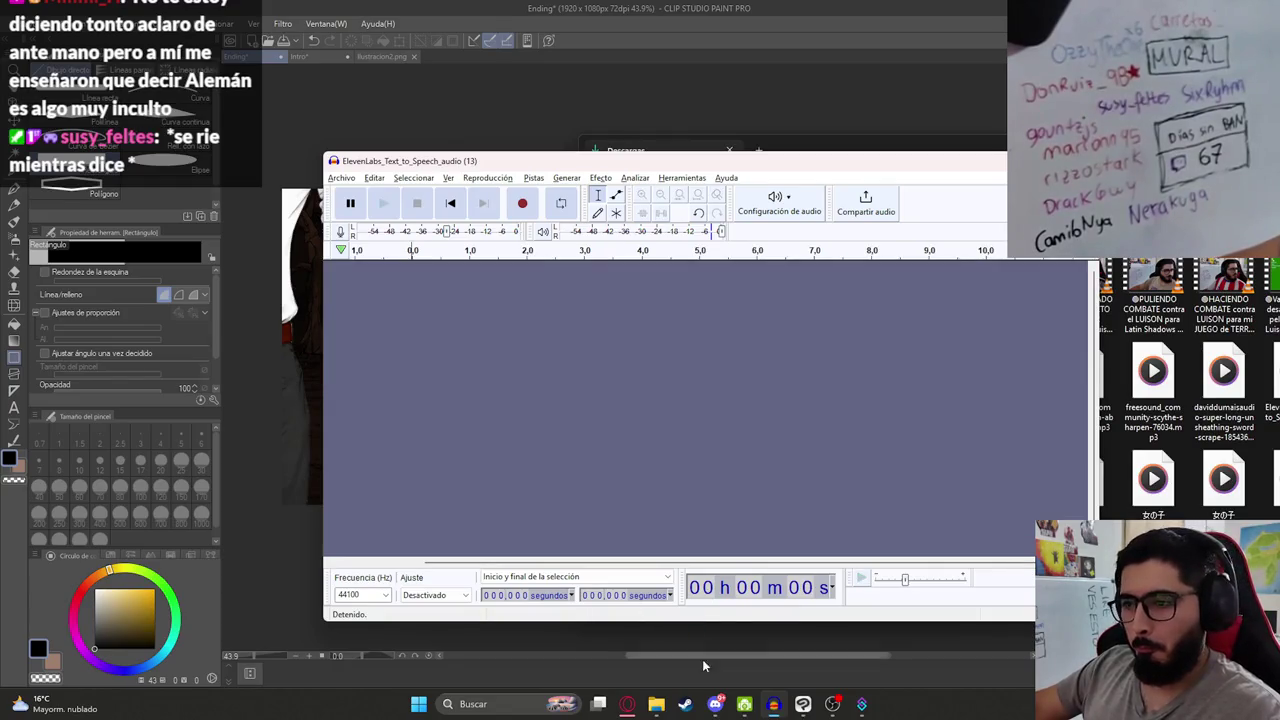
{"action": "mouse_move", "coordinate": [656, 704]}
{"action": "left_click", "coordinate": [596, 632]}
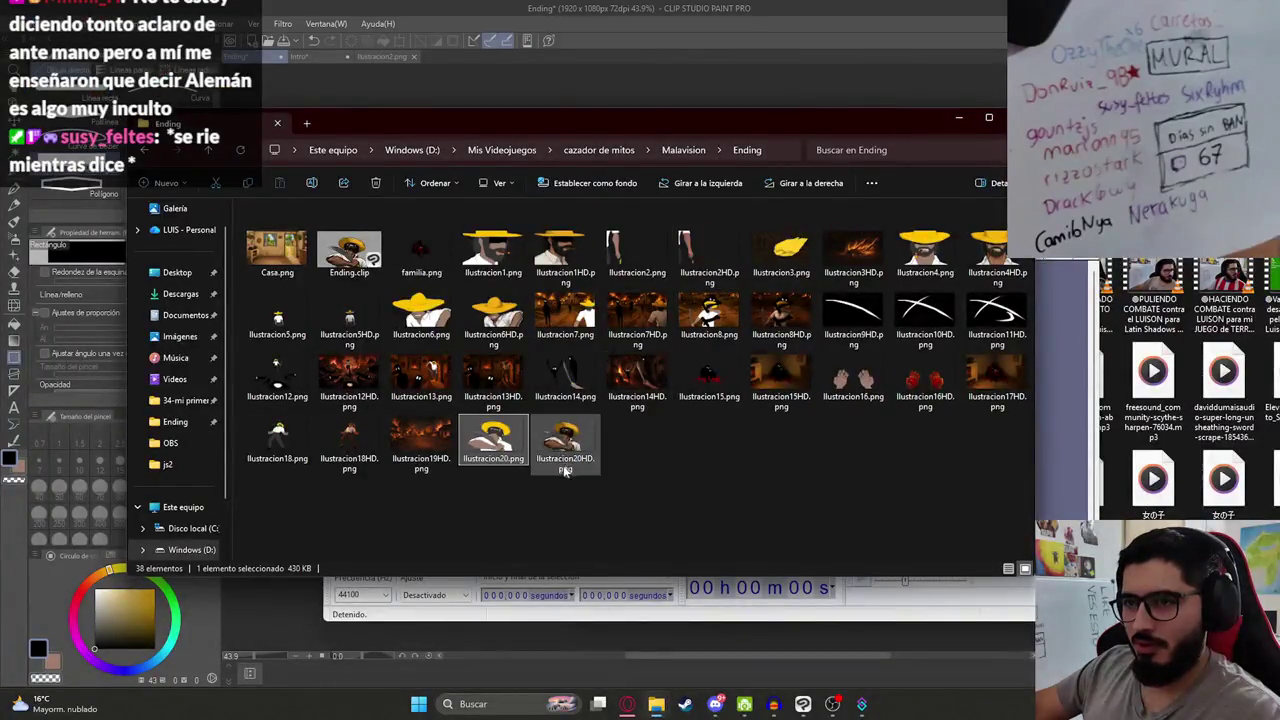
{"action": "left_click", "coordinate": [910, 599]}
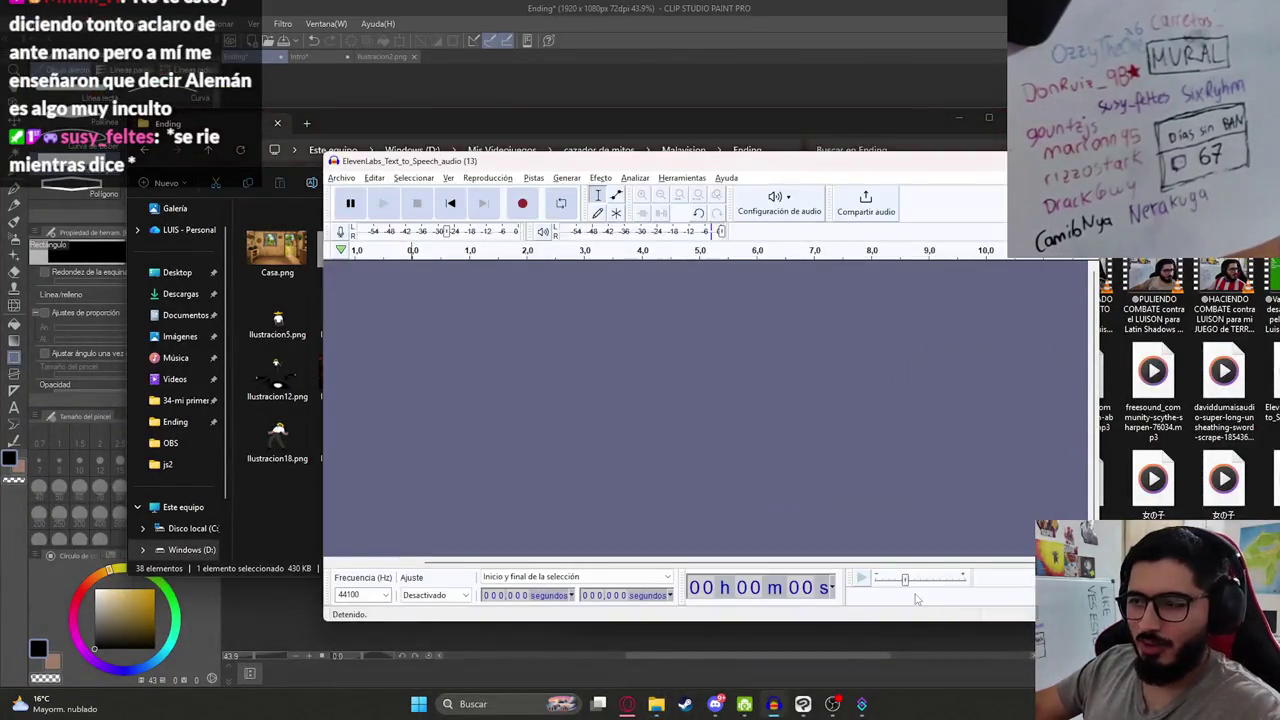
Step: Drag ElevenLabs_Text_to_Speech_audio (14).mp3 from Downloads into Audacity
{"action": "mouse_move", "coordinate": [668, 706]}
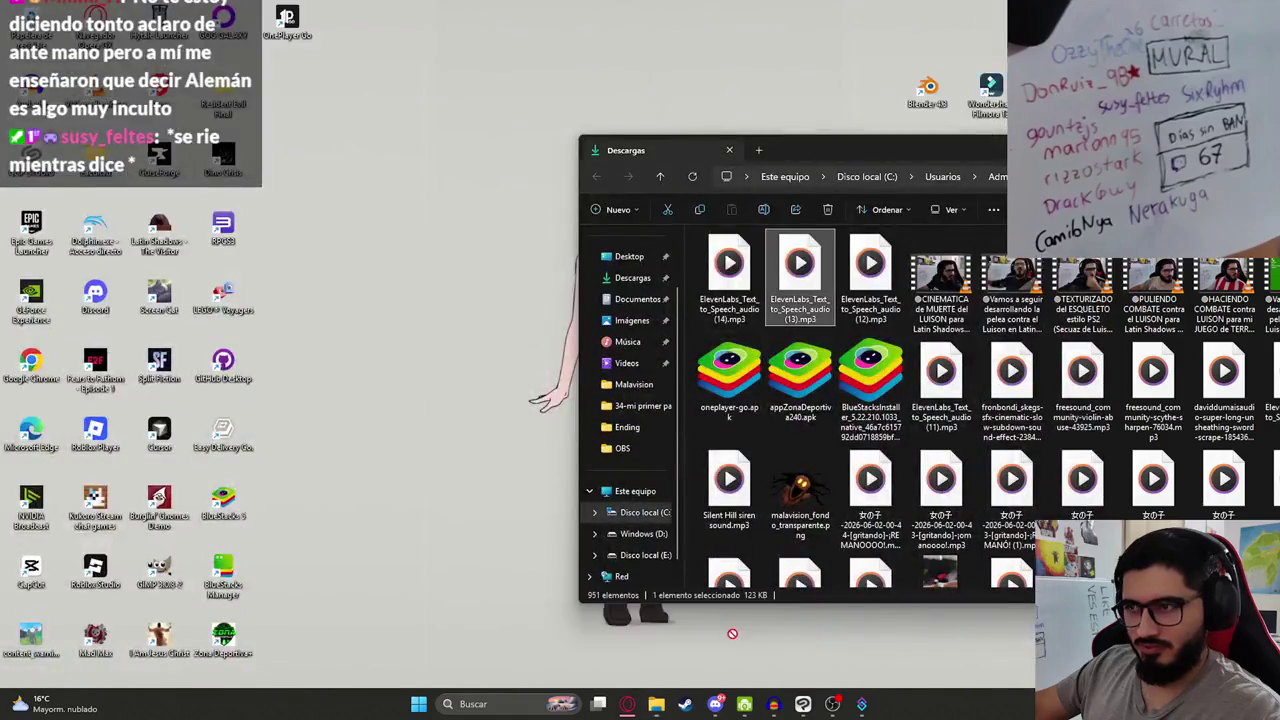
{"action": "left_click", "coordinate": [765, 600]}
{"action": "left_click_drag", "start_coordinate": [705, 293], "coordinate": [461, 385]}
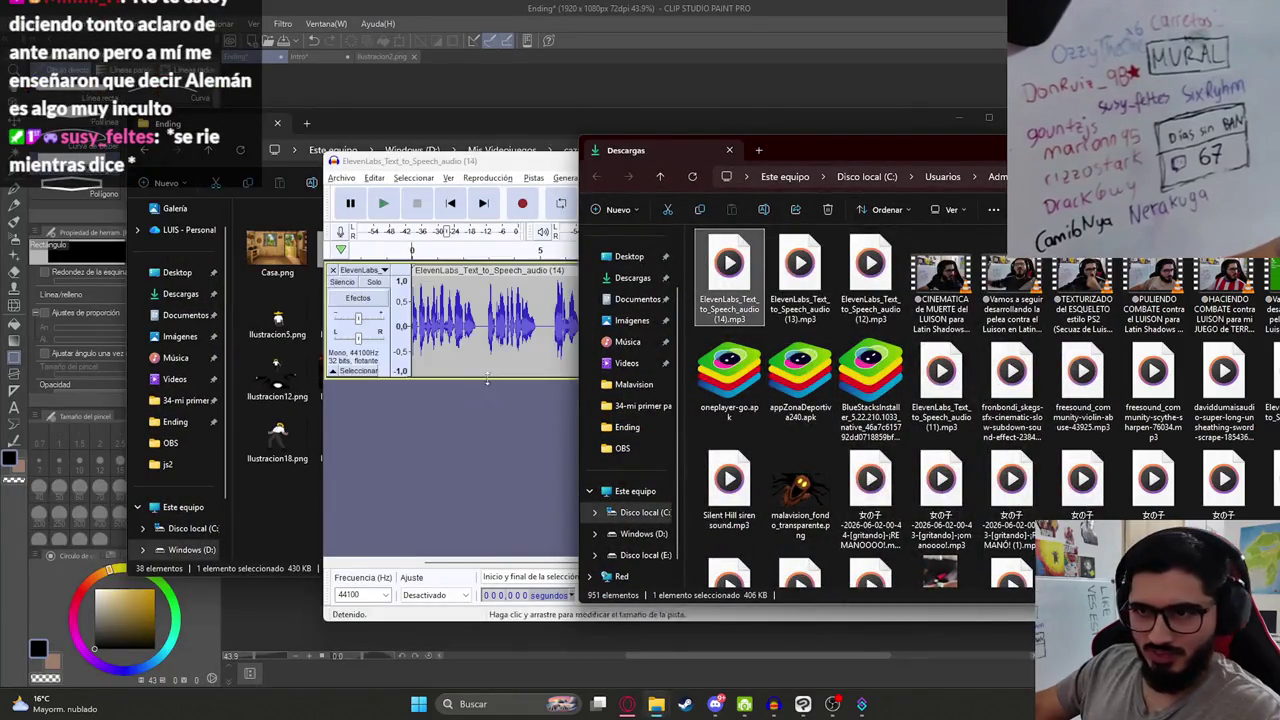
Step: Resample the new speech track to 44100 Hz
{"action": "left_click", "coordinate": [534, 178]}
{"action": "left_click", "coordinate": [567, 233]}
{"action": "left_click", "coordinate": [715, 416]}
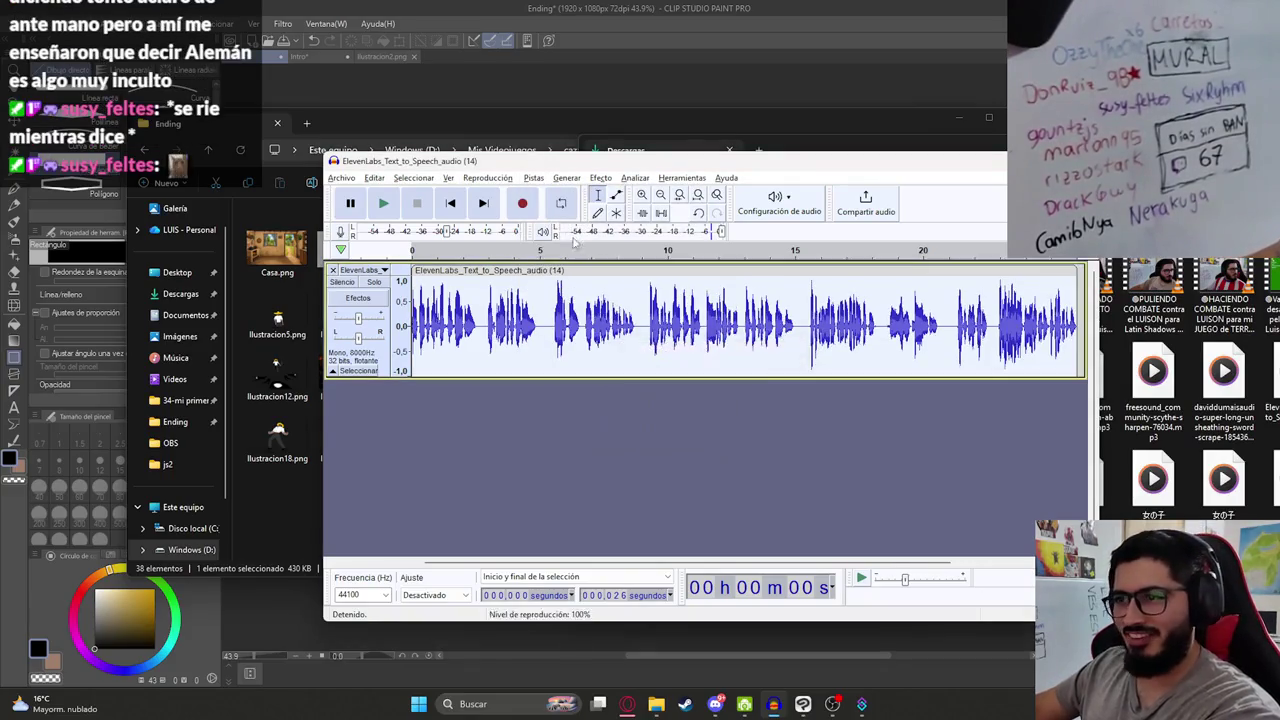
Step: Play the new clip from 0 s and select its first ~5 seconds
{"action": "left_click", "coordinate": [440, 328]}
{"action": "left_click", "coordinate": [414, 330]}
{"action": "scroll", "coordinate": [414, 330], "scroll_direction": "up", "scroll_amount": 2}
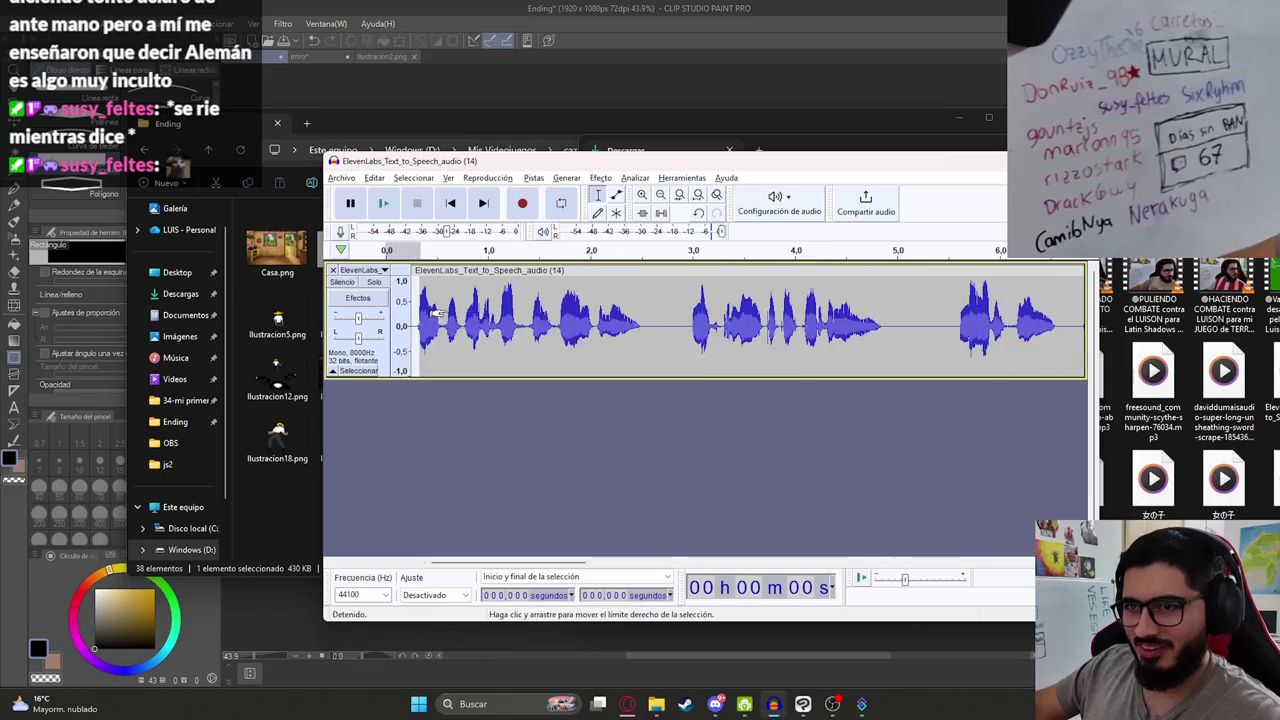
{"action": "left_click", "coordinate": [468, 330]}
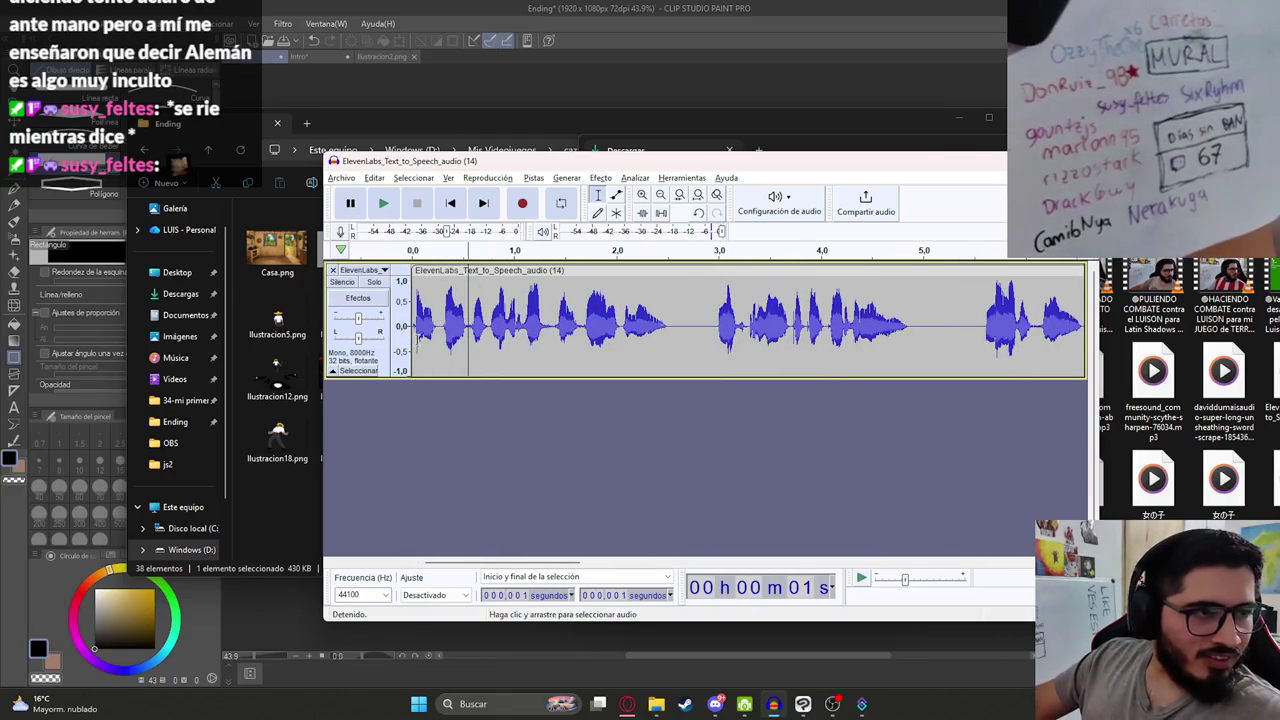
{"action": "left_click", "coordinate": [412, 325]}
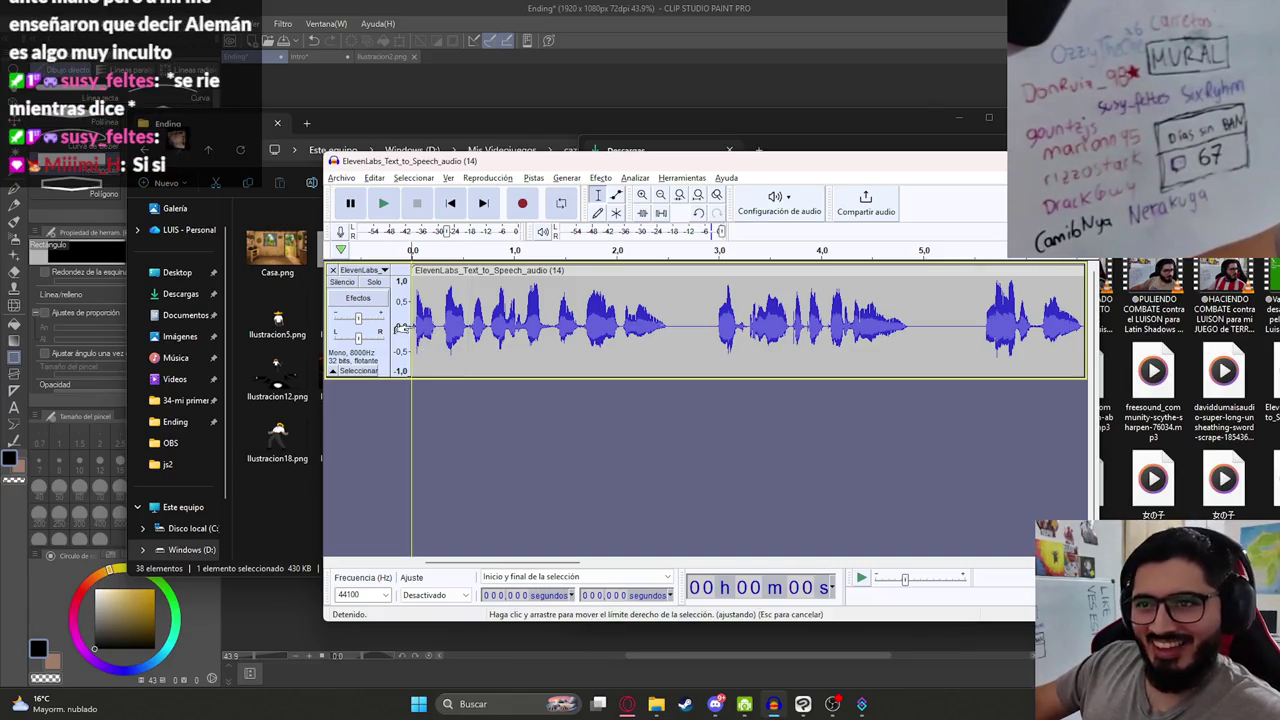
{"action": "key", "text": "space"}
{"action": "scroll", "coordinate": [471, 352], "scroll_direction": "down", "scroll_amount": 1}
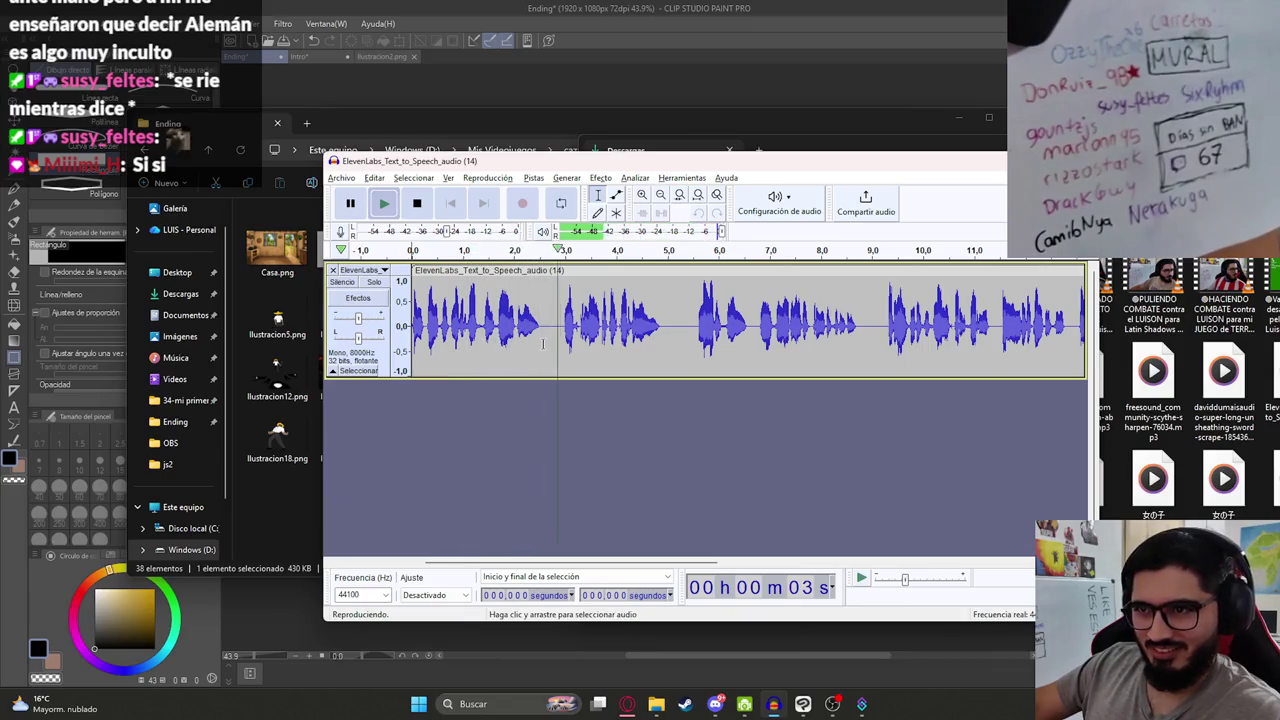
{"action": "left_click", "coordinate": [660, 328], "text": "shift"}
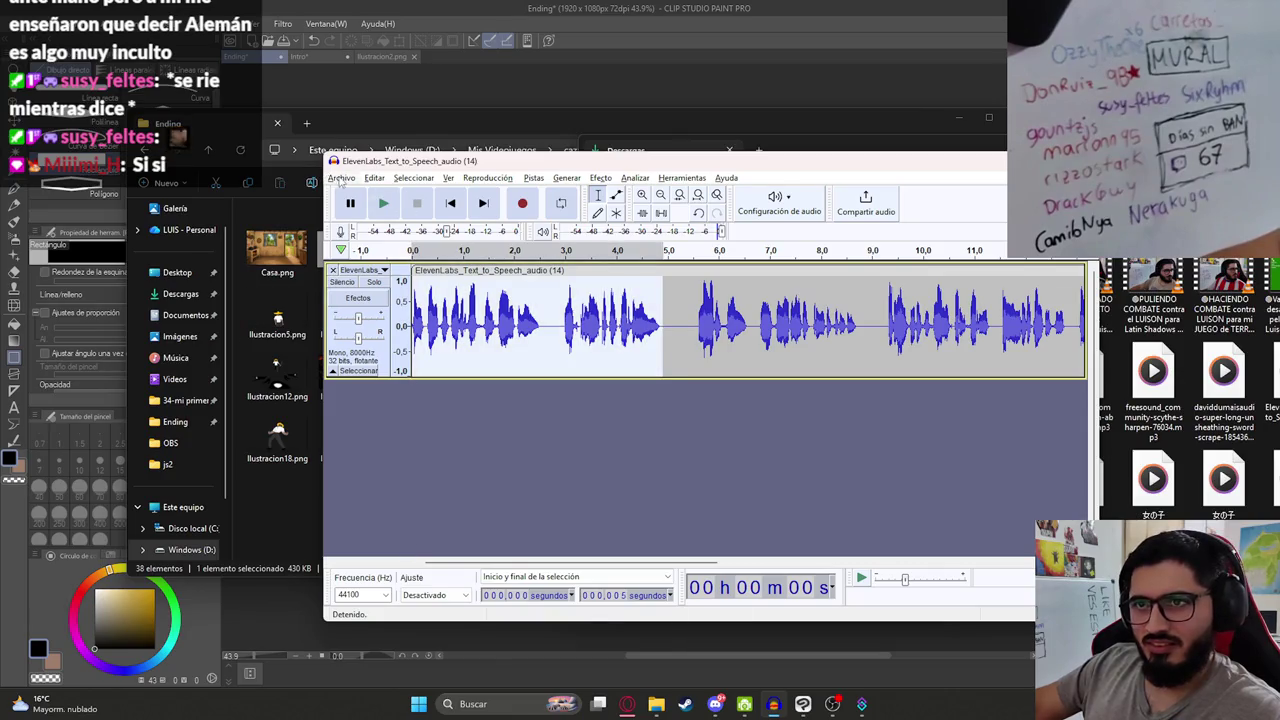
Step: Export the selected audio as MalavisionEndingP7.wav in the js2 folder
{"action": "left_click", "coordinate": [341, 180]}
{"action": "mouse_move", "coordinate": [410, 280]}
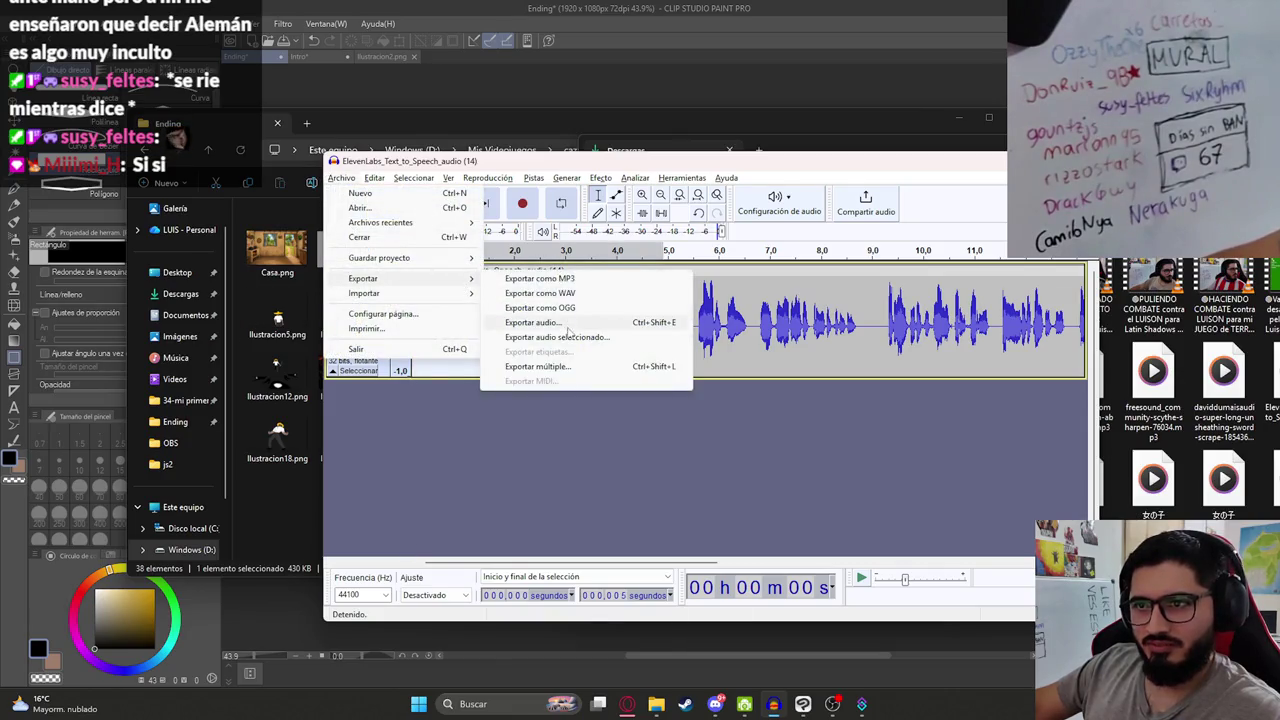
{"action": "left_click", "coordinate": [568, 337]}
{"action": "scroll", "coordinate": [517, 330], "scroll_direction": "down", "scroll_amount": 5}
{"action": "left_click", "coordinate": [493, 402]}
{"action": "left_click", "coordinate": [507, 431]}
{"action": "key", "text": "Return"}
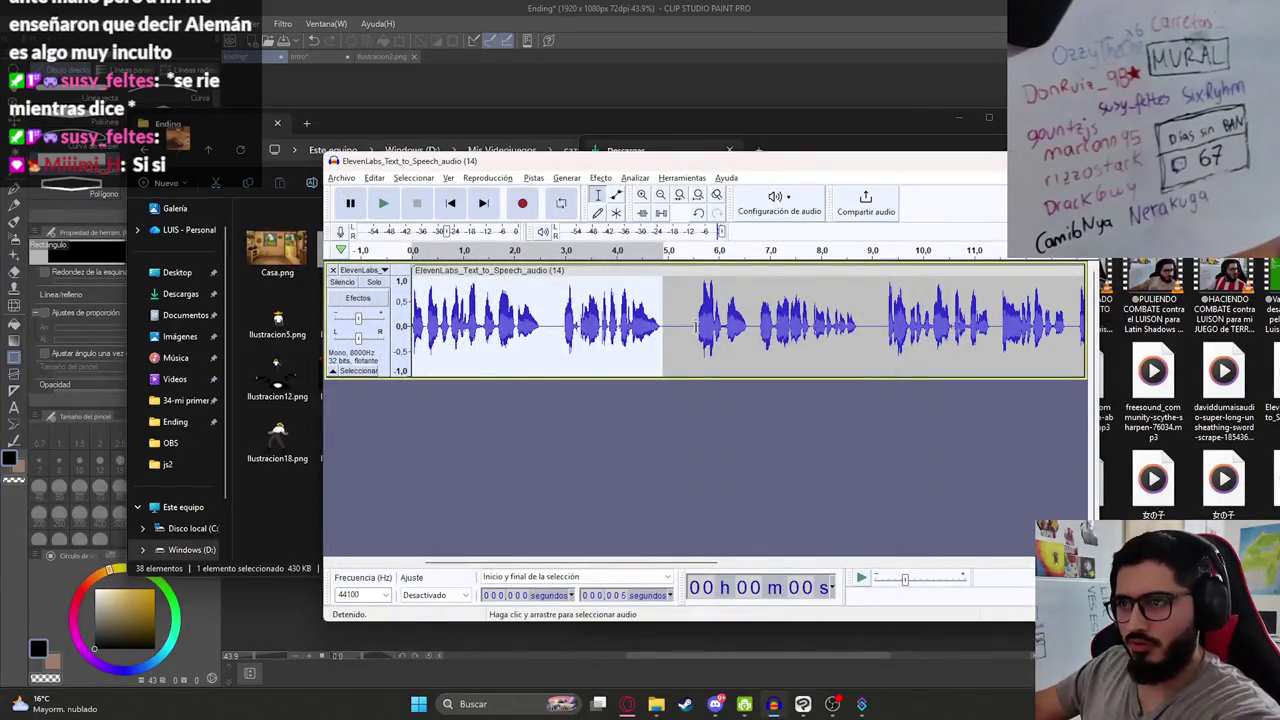
Step: Preview the narration and select the stretch from 6 s to 15 s
{"action": "left_click_drag", "start_coordinate": [697, 325], "coordinate": [864, 325]}
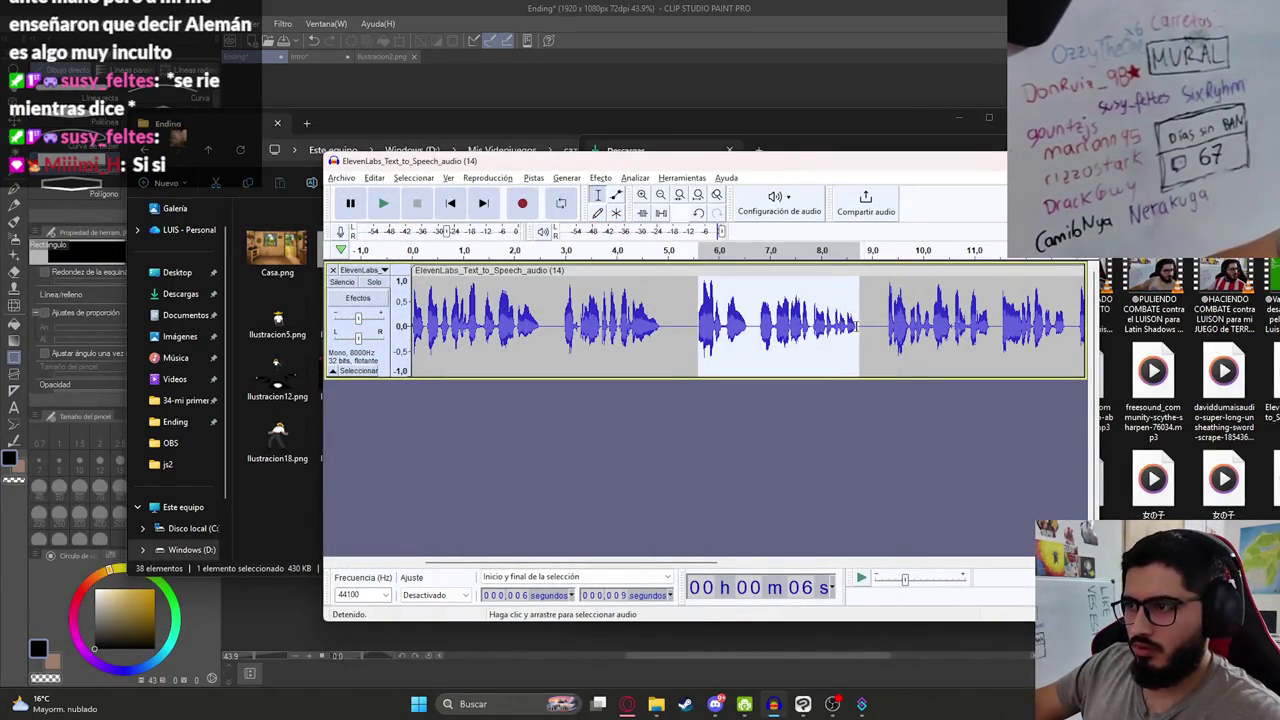
{"action": "key", "text": "space"}
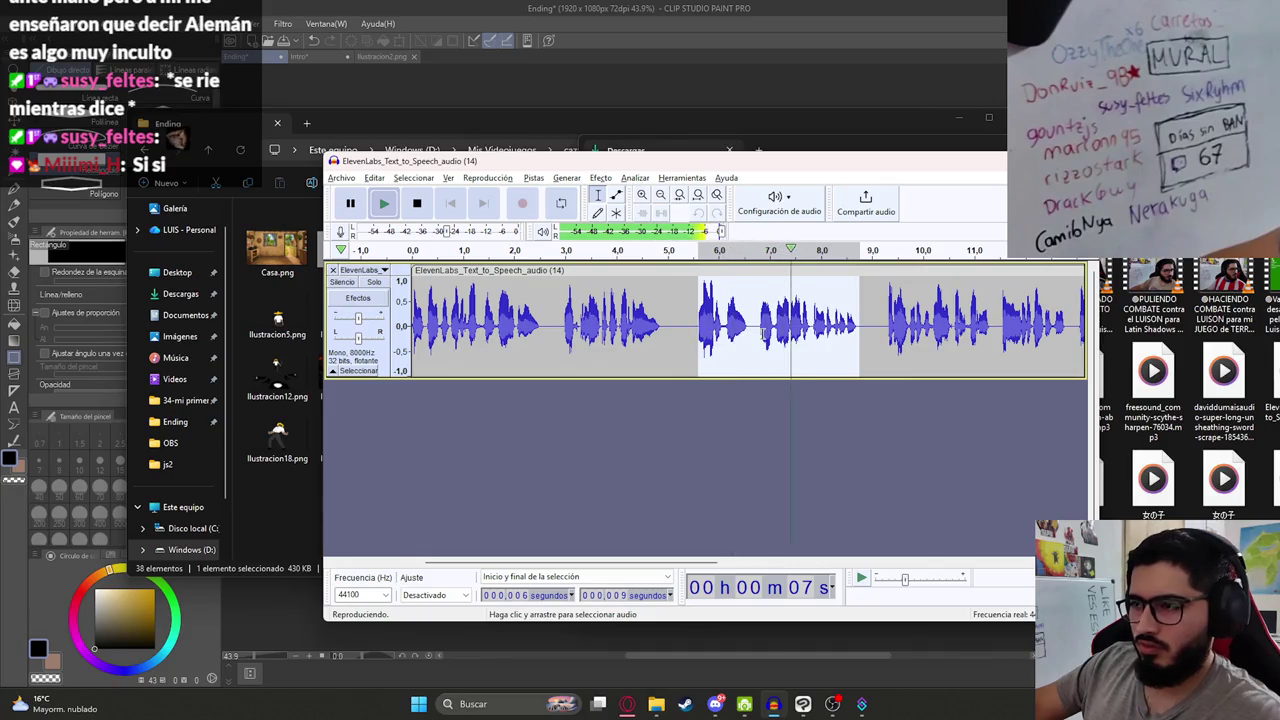
{"action": "key", "text": "ctrl+3"}
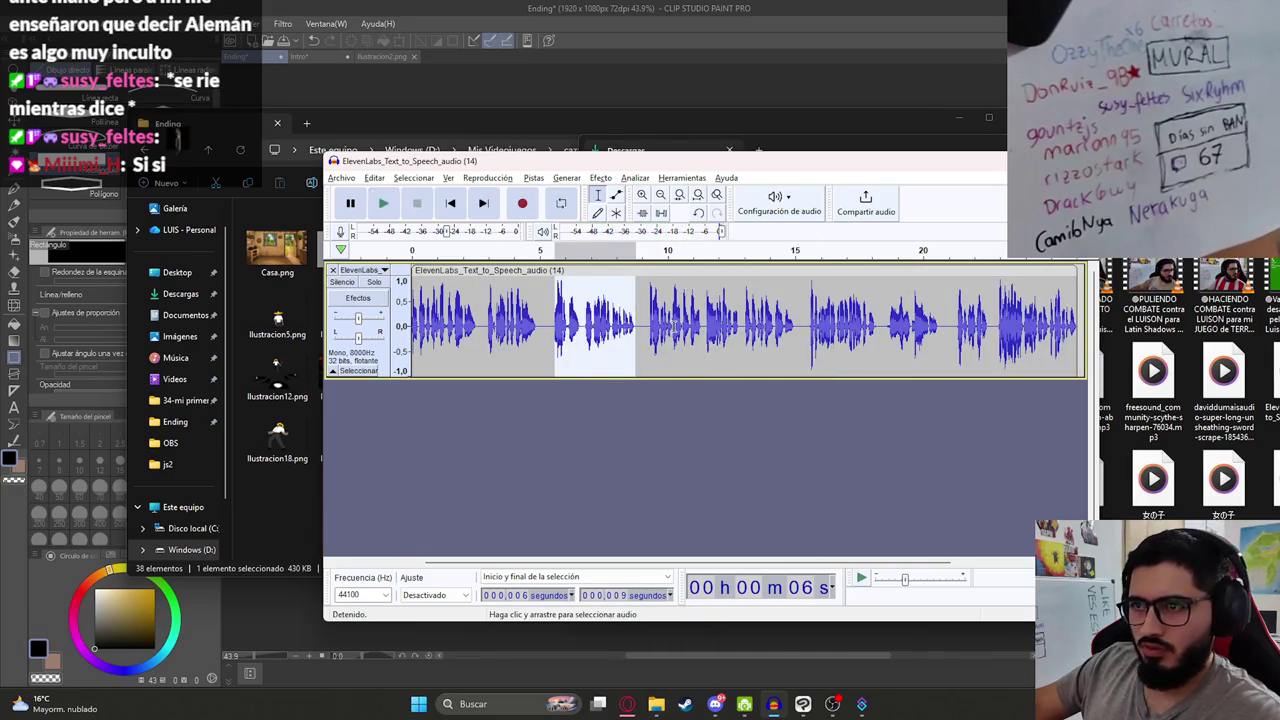
{"action": "left_click", "coordinate": [628, 325]}
{"action": "key", "text": "space"}
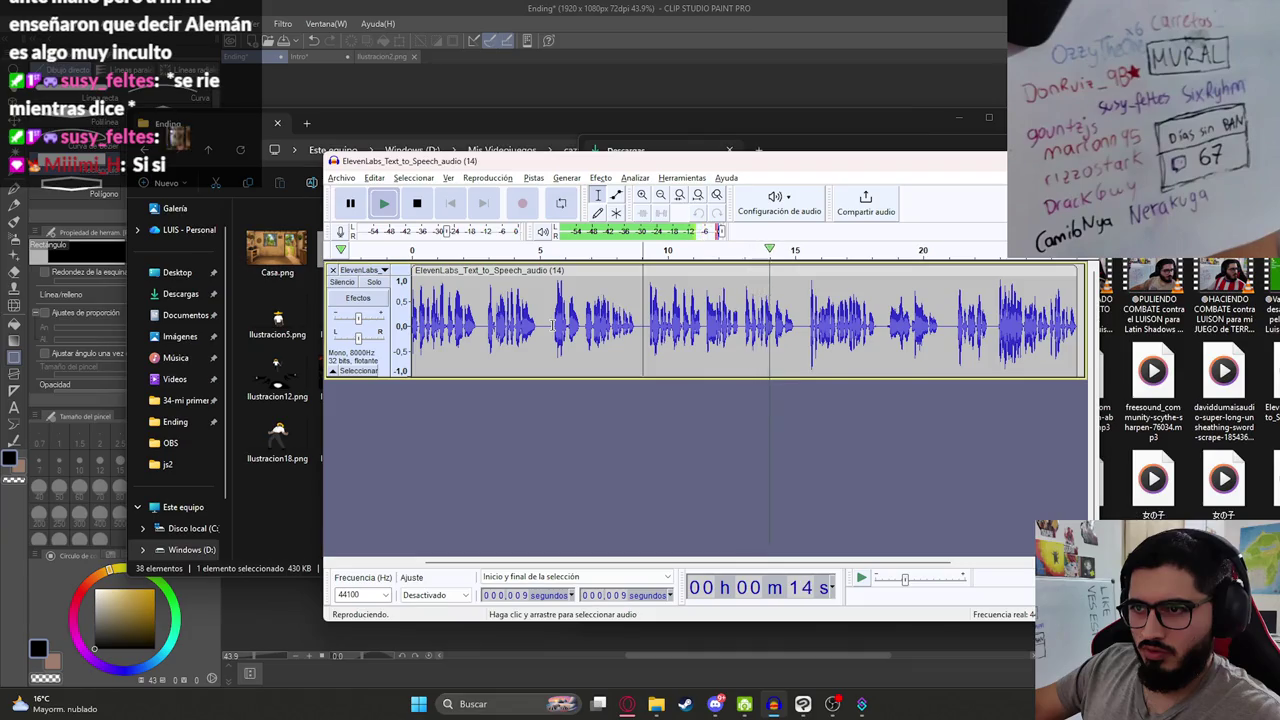
{"action": "left_click_drag", "start_coordinate": [553, 325], "coordinate": [795, 325]}
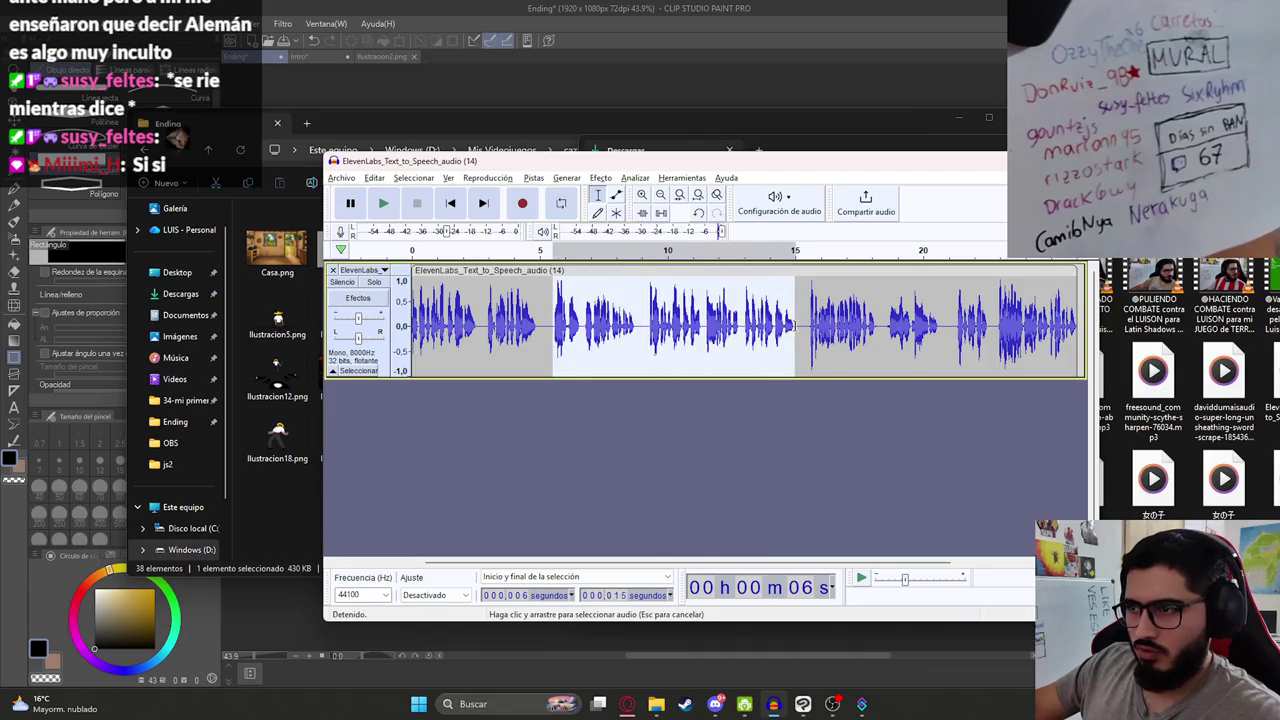
Step: Export the selected audio as MalavisionEndingP9.wav
{"action": "left_click", "coordinate": [344, 179]}
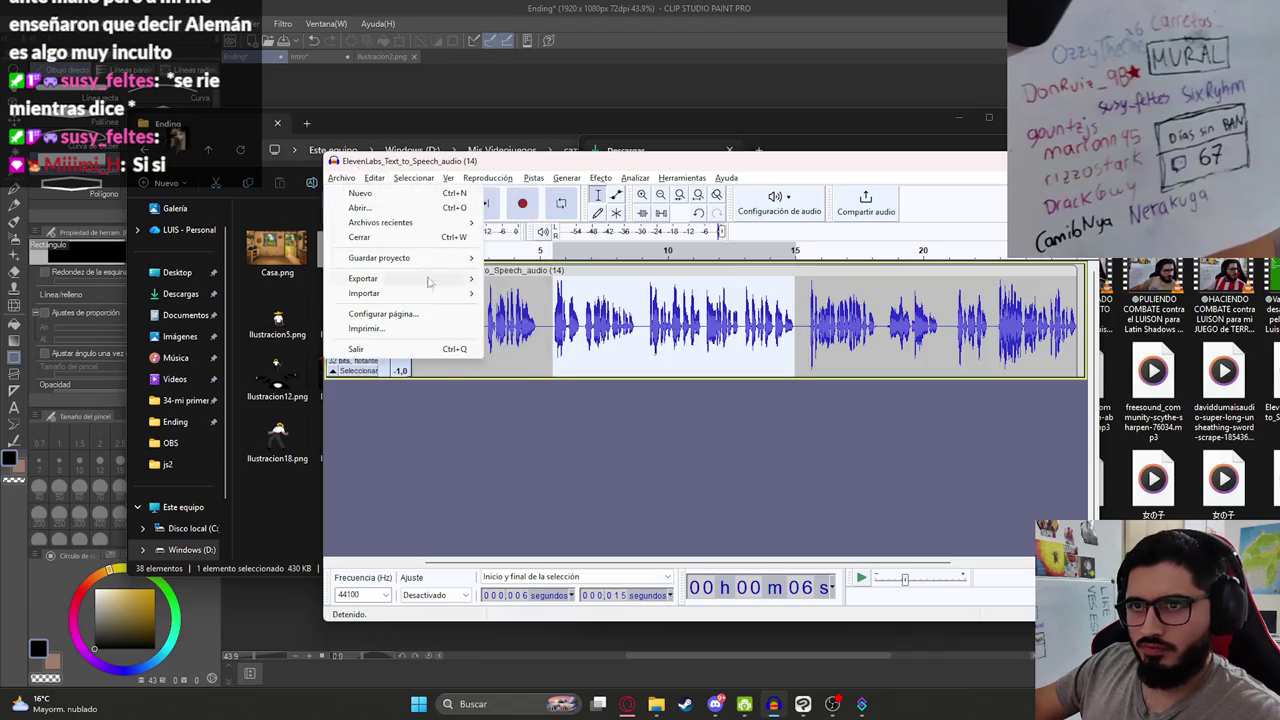
{"action": "mouse_move", "coordinate": [436, 287]}
{"action": "left_click", "coordinate": [586, 340]}
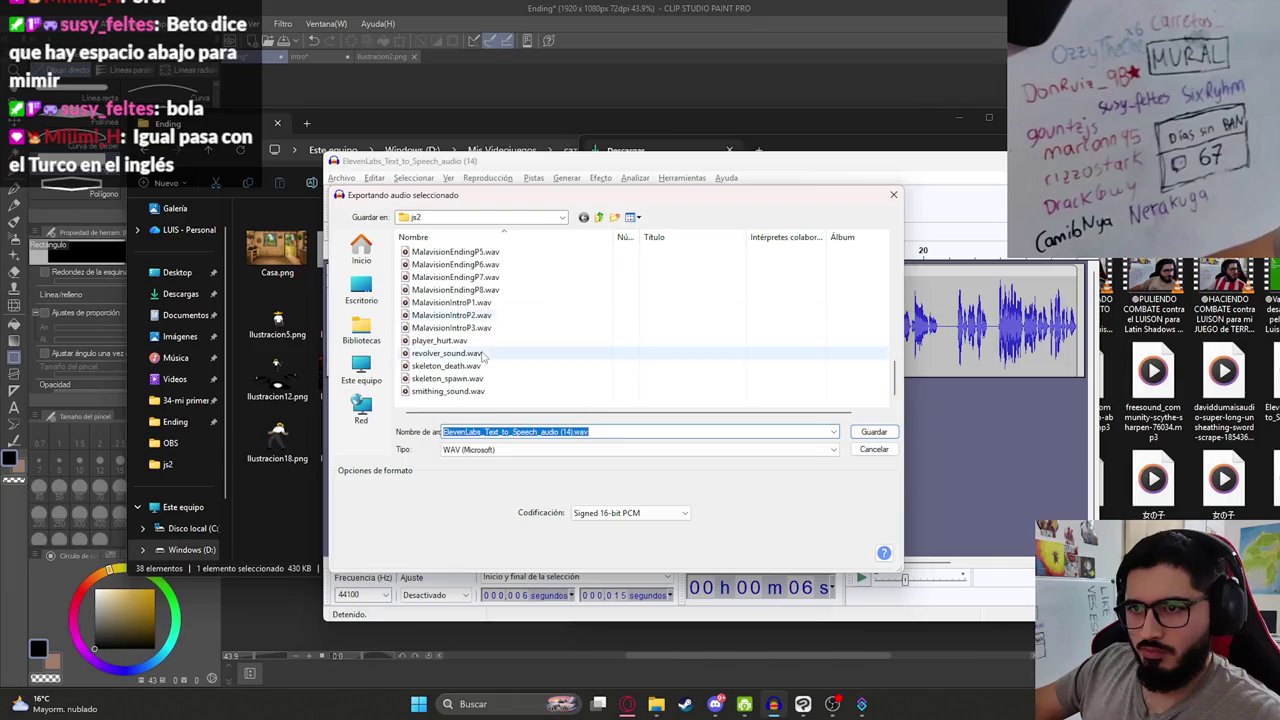
{"action": "left_click", "coordinate": [470, 289]}
{"action": "left_click", "coordinate": [523, 431]}
{"action": "key", "text": "BackSpace"}
{"action": "type", "text": "9"}
{"action": "key", "text": "Return"}
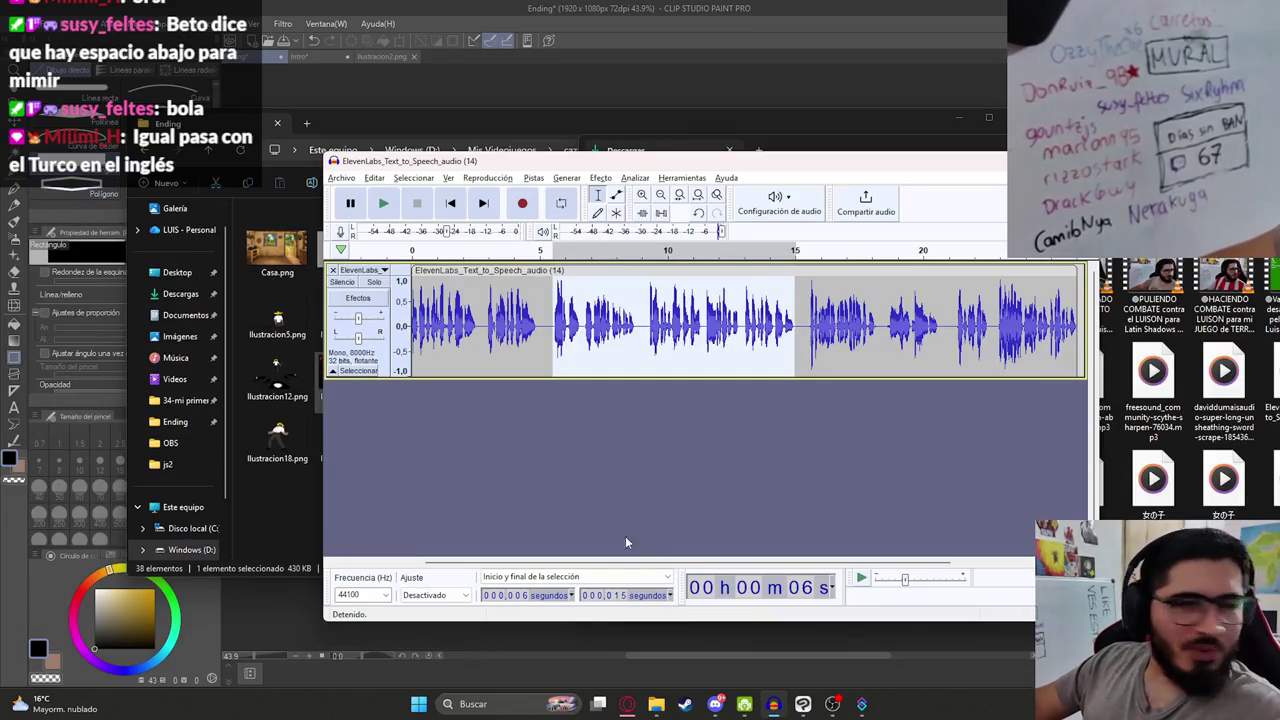
Step: Preview the narration from 16 s, zoomed in, and select 16–21 s
{"action": "left_click_drag", "start_coordinate": [620, 568], "coordinate": [781, 524]}
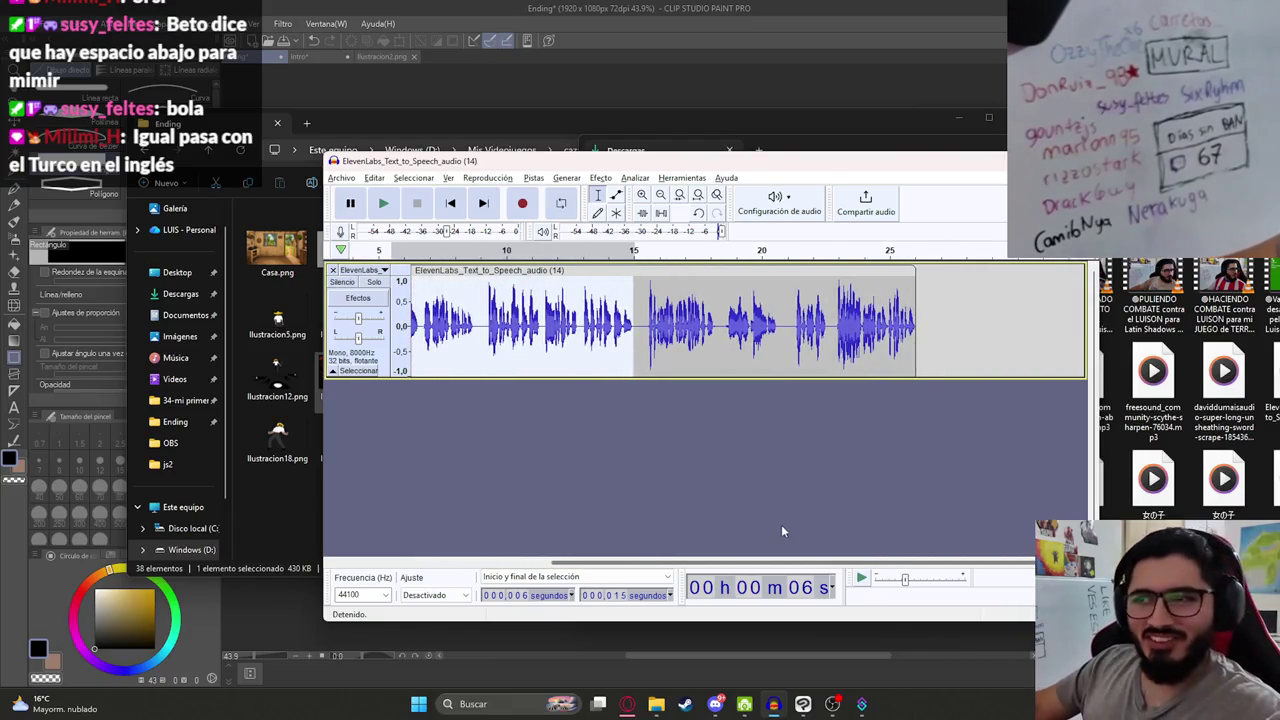
{"action": "left_click", "coordinate": [649, 330]}
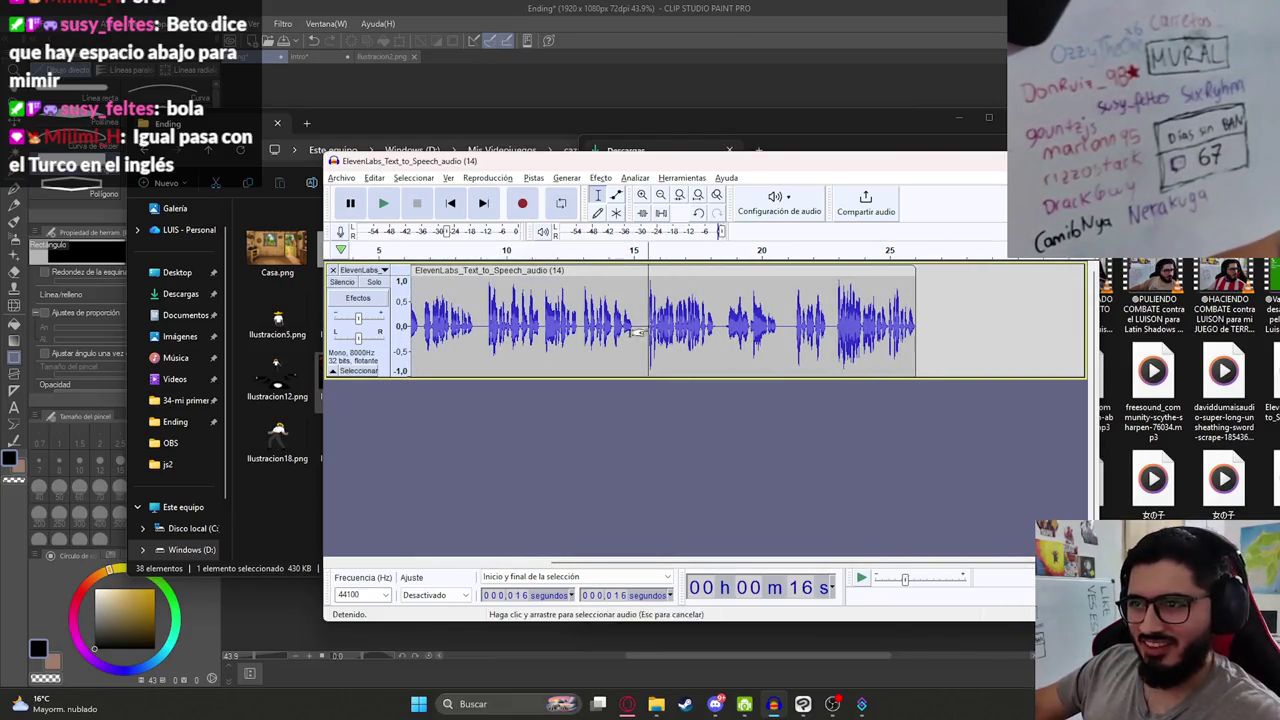
{"action": "key", "text": "space"}
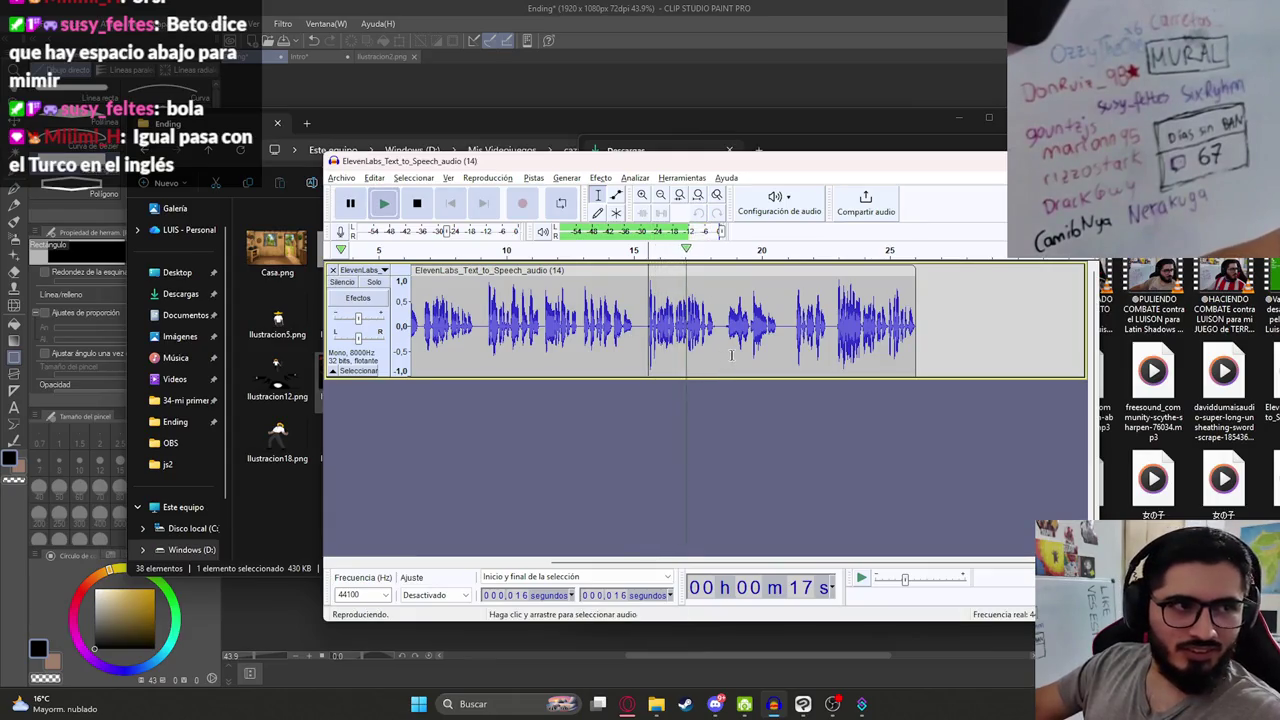
{"action": "key", "text": "ctrl+1"}
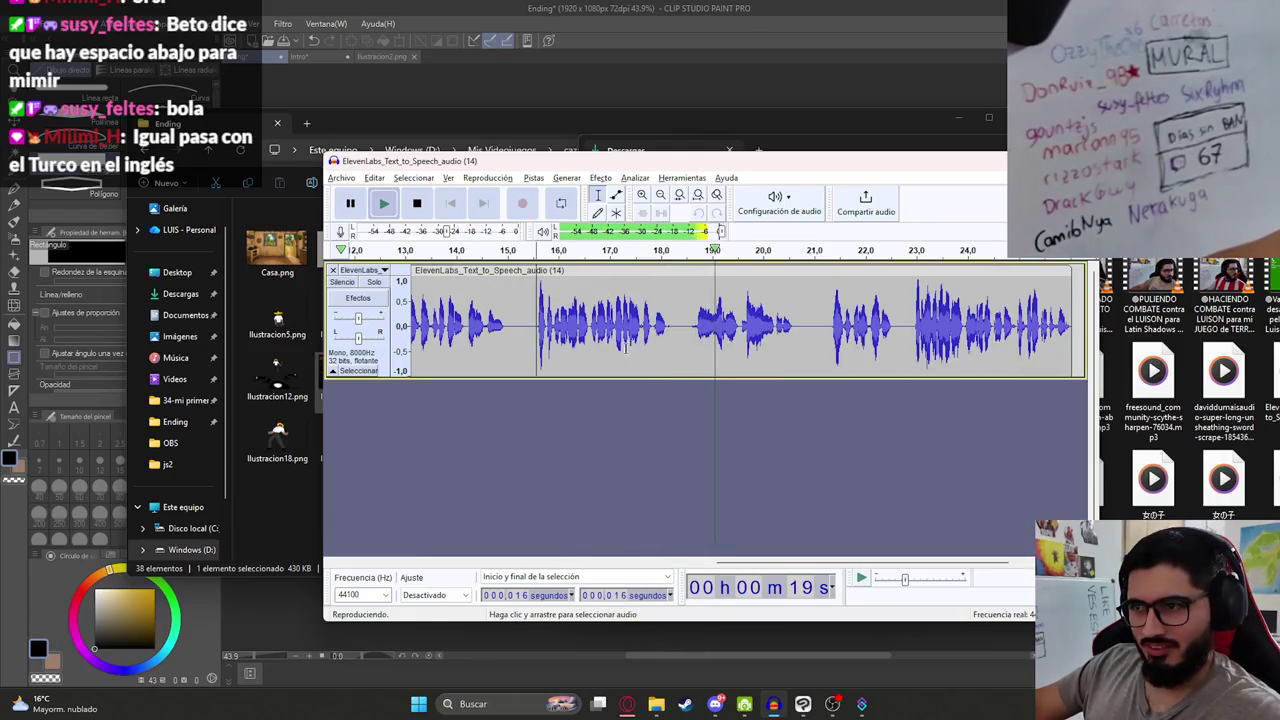
{"action": "key", "text": "space"}
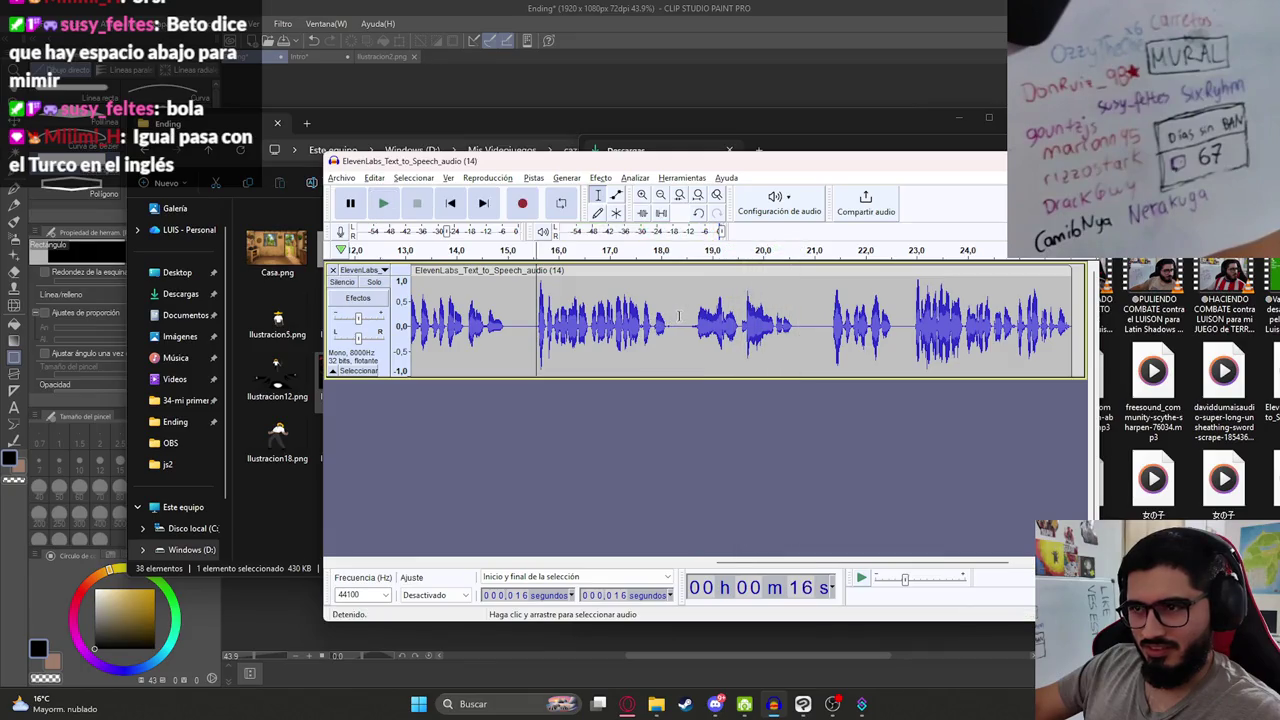
{"action": "key", "text": "space"}
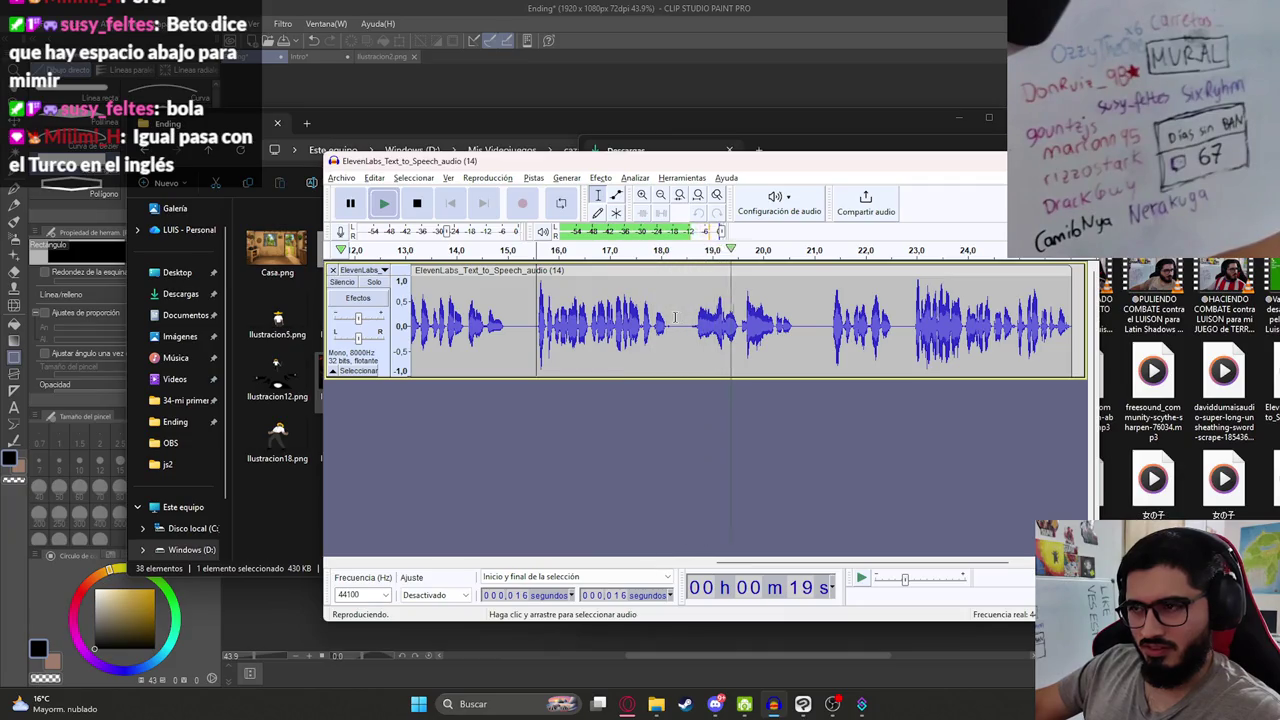
{"action": "key", "text": "space"}
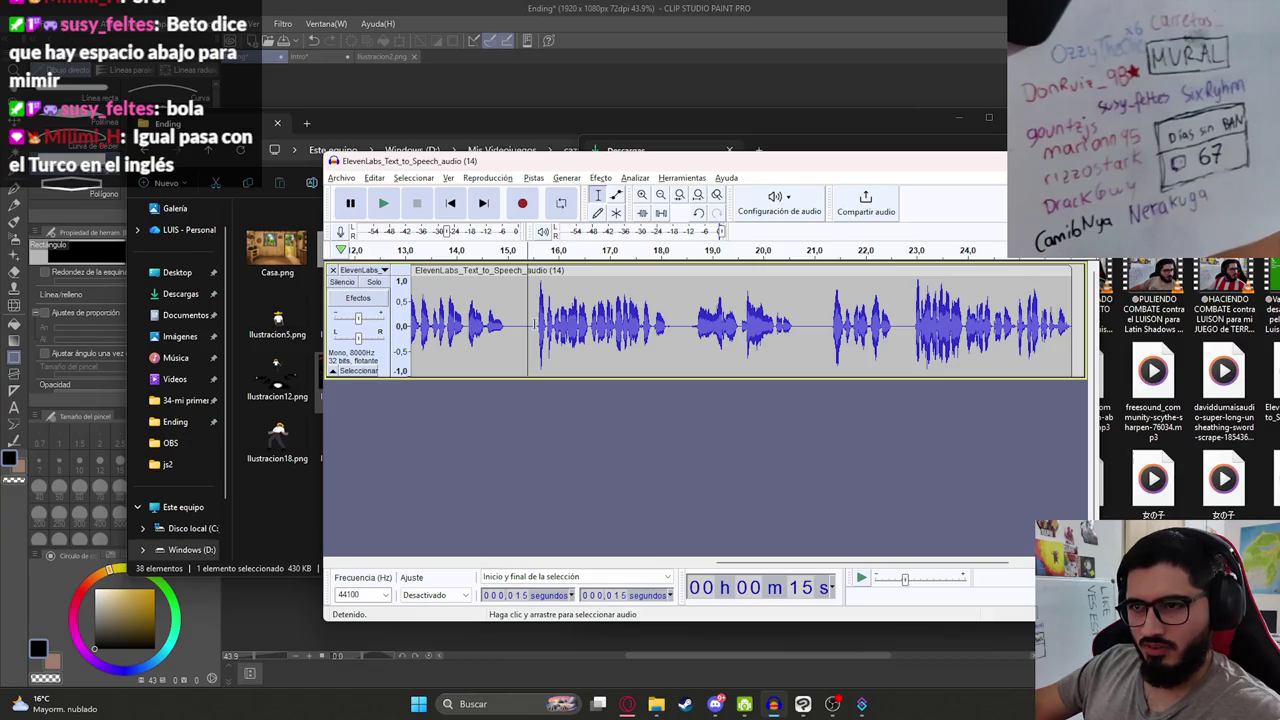
{"action": "left_click_drag", "start_coordinate": [535, 324], "coordinate": [800, 322]}
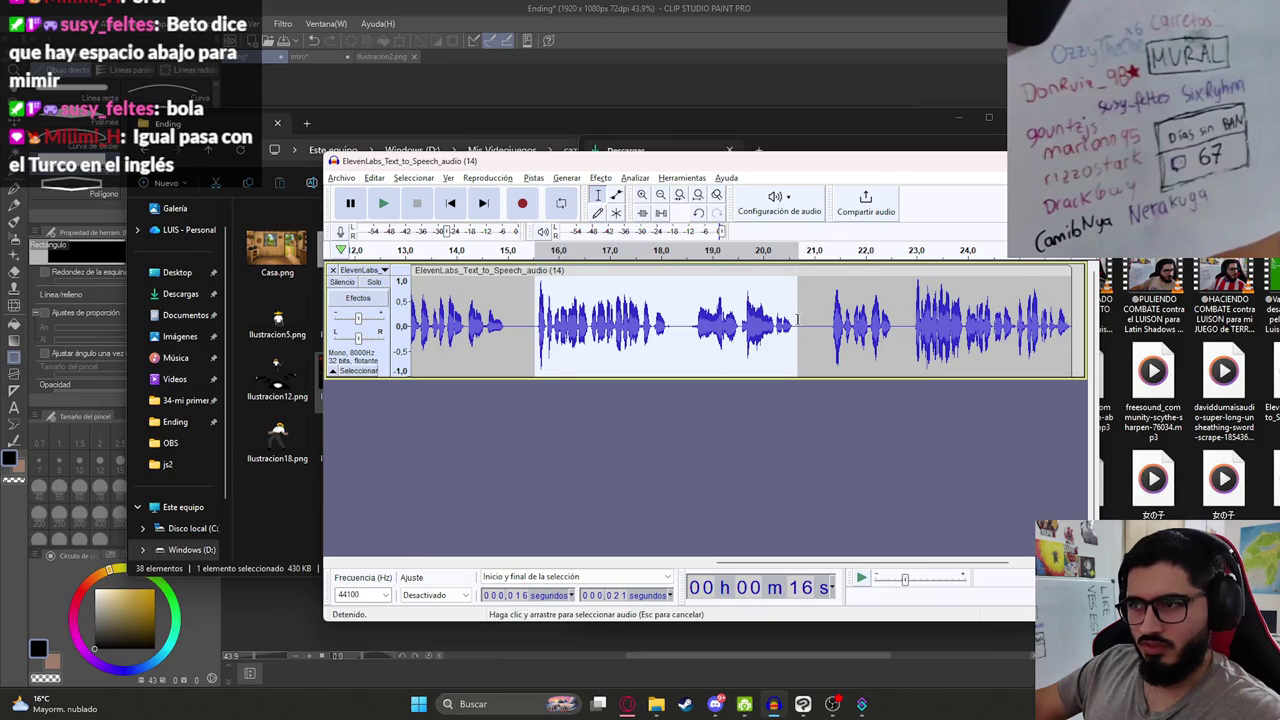
Step: Export the selected audio as MalavisionEndingP10.wav, then resume playback from 21 s
{"action": "left_click", "coordinate": [342, 178]}
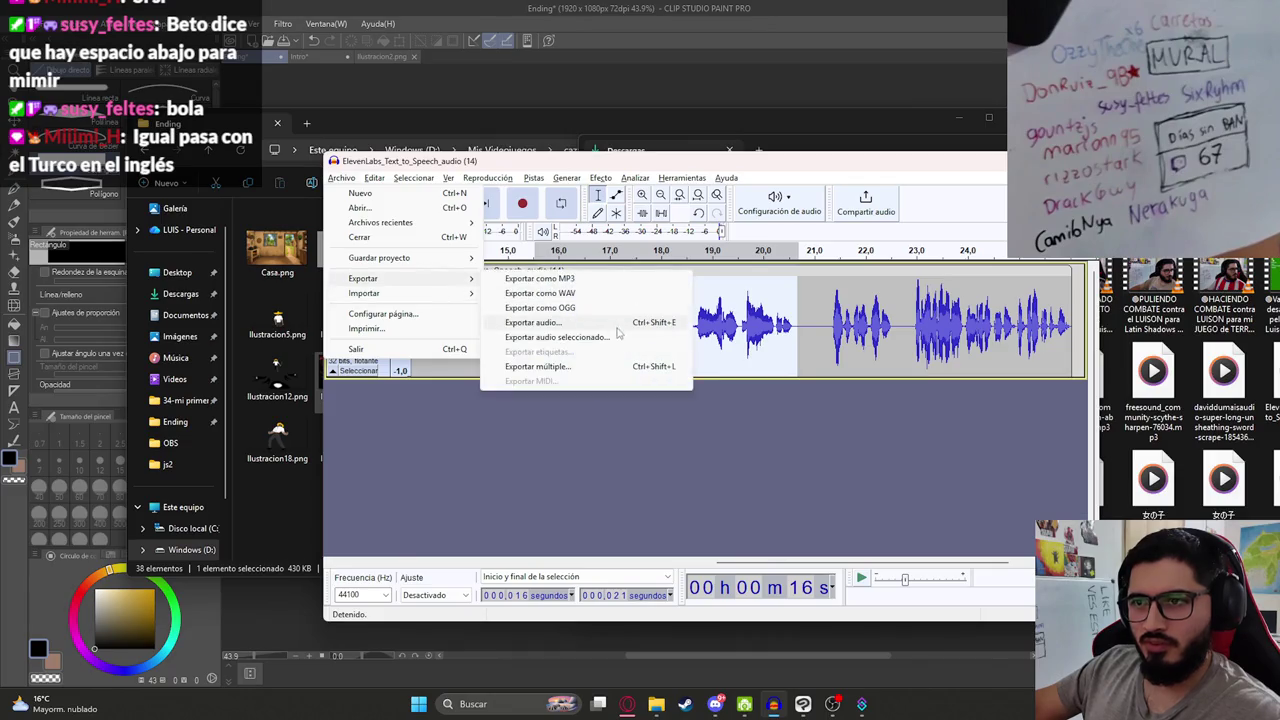
{"action": "left_click", "coordinate": [666, 455]}
{"action": "scroll", "coordinate": [510, 348], "scroll_direction": "down", "scroll_amount": 10}
{"action": "left_click", "coordinate": [455, 302]}
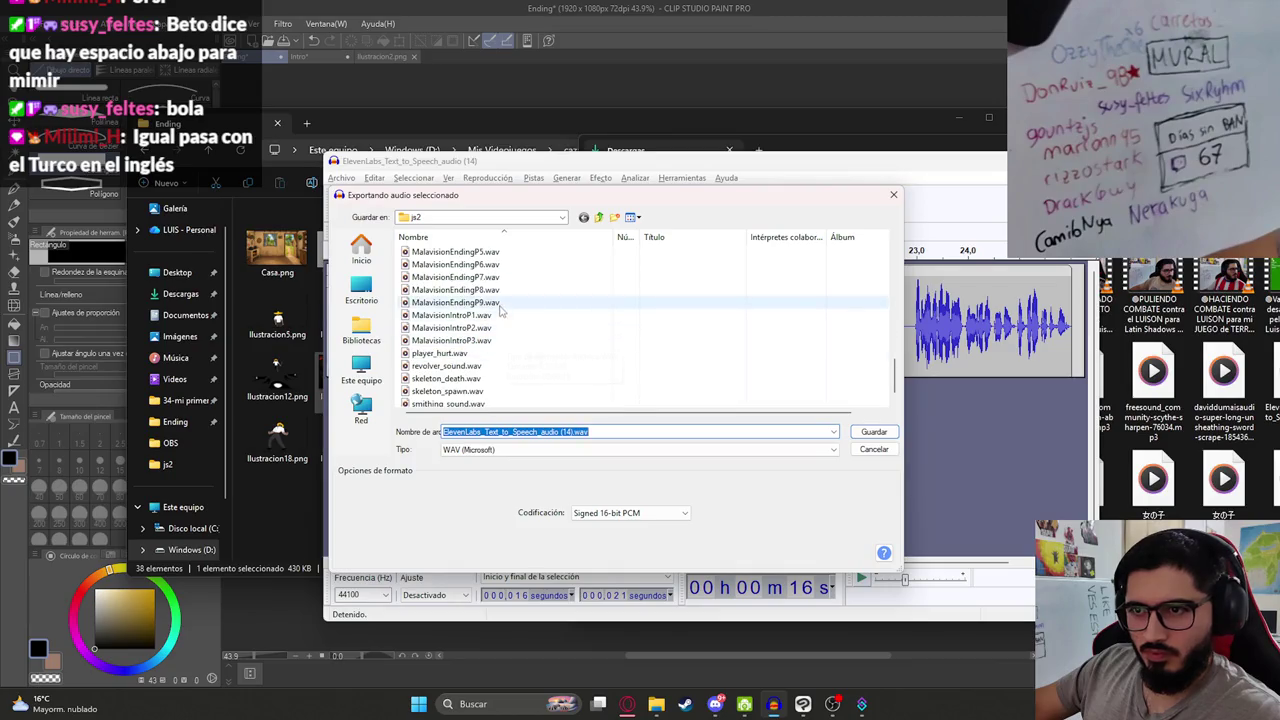
{"action": "key", "text": "Tab"}
{"action": "key", "text": "End"}
{"action": "key", "text": "Left"}
{"action": "key", "text": "Left"}
{"action": "key", "text": "Left"}
{"action": "key", "text": "BackSpace"}
{"action": "type", "text": "10"}
{"action": "key", "text": "Return"}
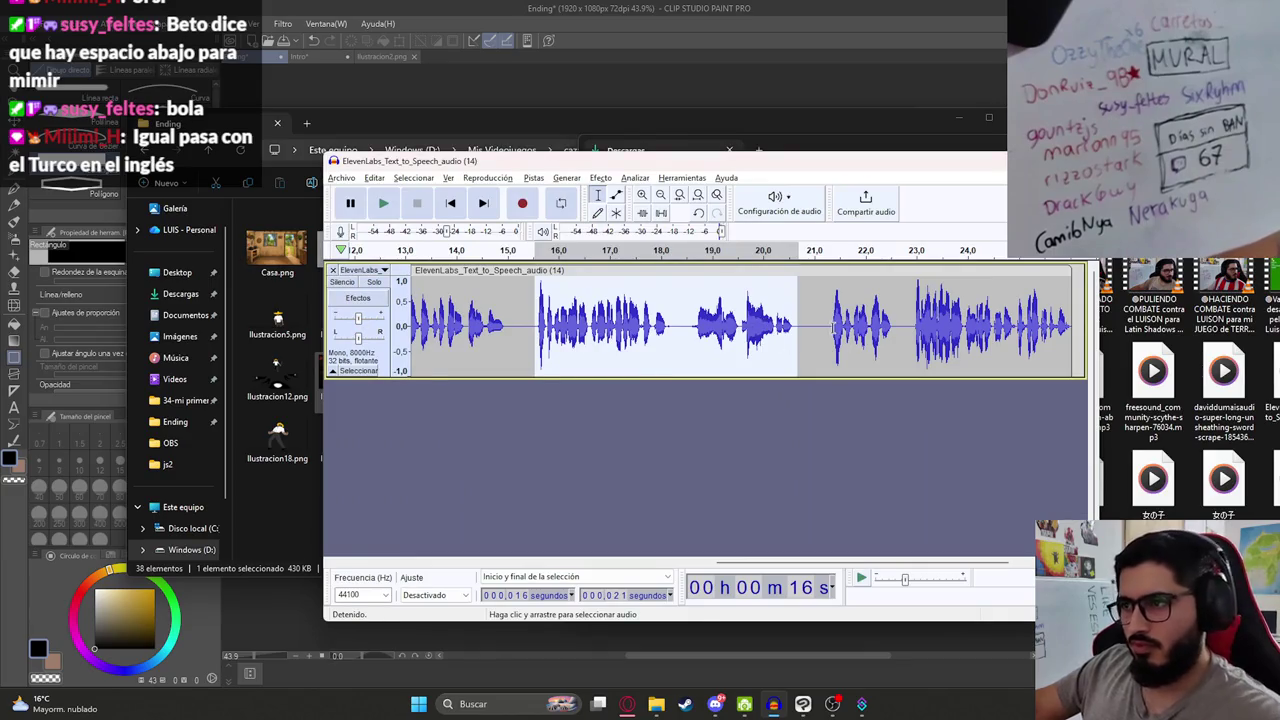
{"action": "left_click", "coordinate": [845, 360]}
{"action": "key", "text": "space"}
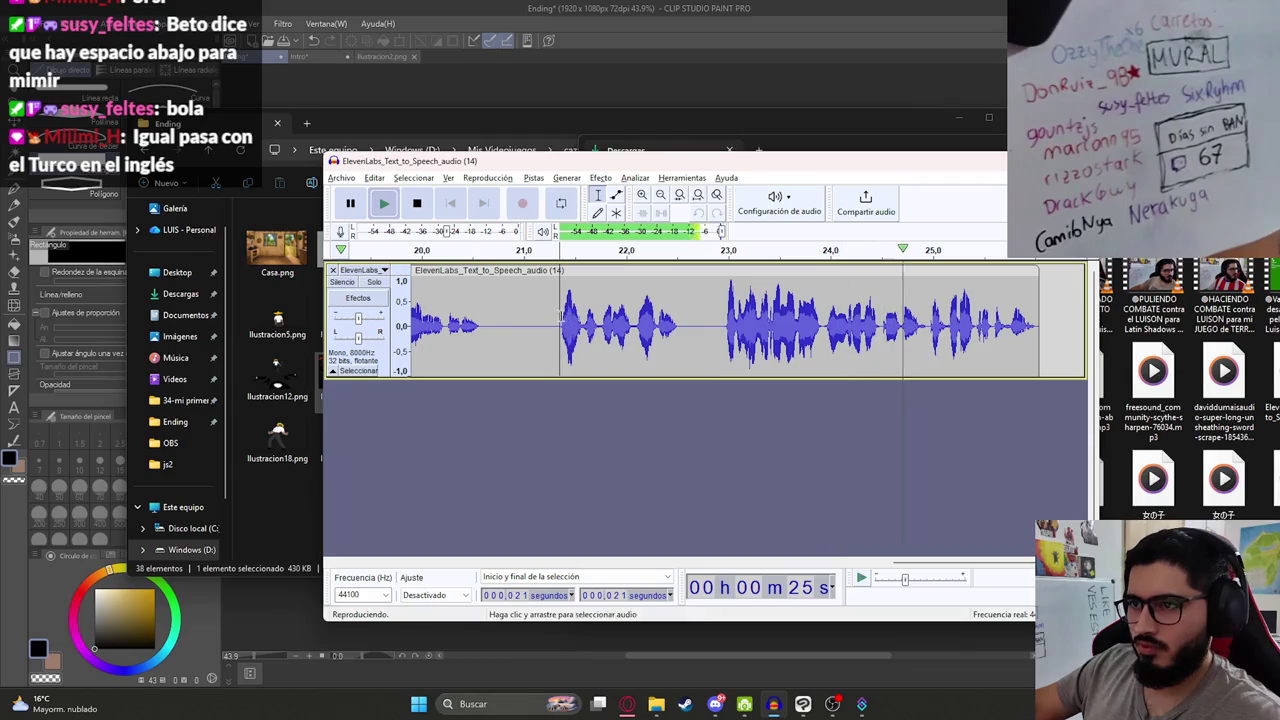
Step: Select 21 s to the clip's end and export it as another MalavisionEnding WAV
{"action": "key", "text": "space"}
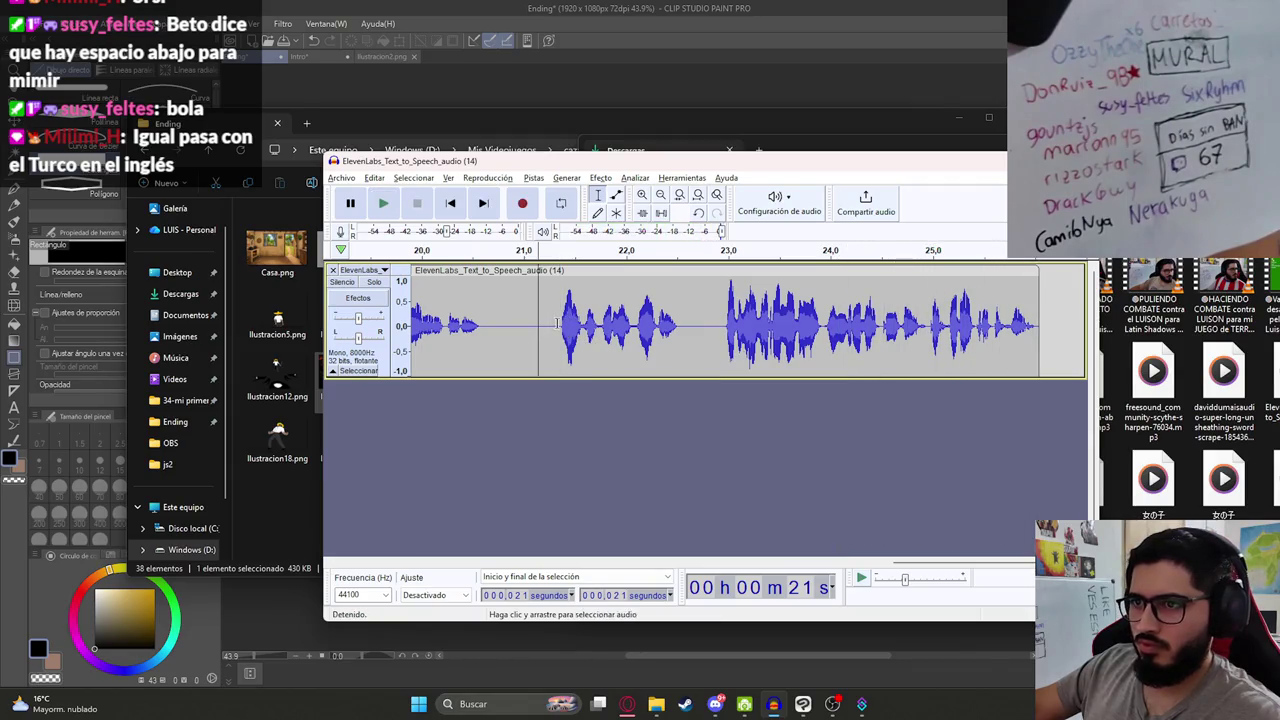
{"action": "left_click_drag", "start_coordinate": [559, 322], "coordinate": [1040, 325]}
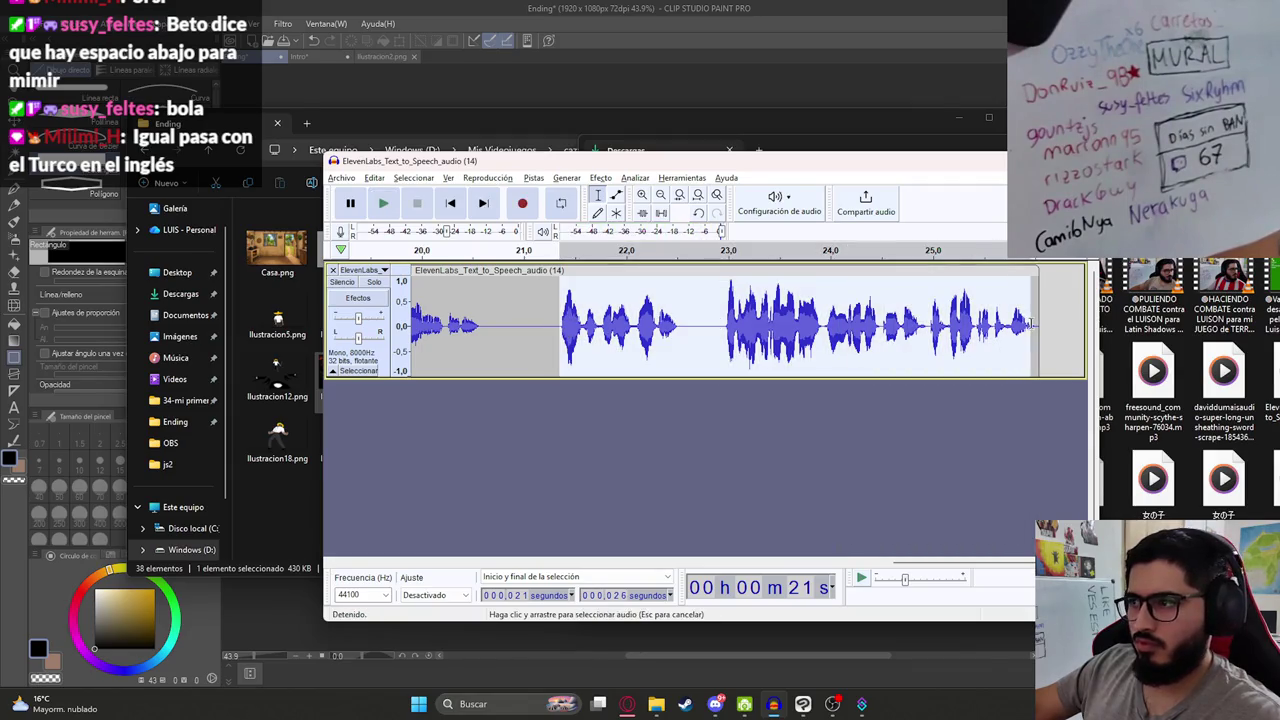
{"action": "left_click", "coordinate": [374, 178]}
{"action": "mouse_move", "coordinate": [341, 178]}
{"action": "mouse_move", "coordinate": [363, 278]}
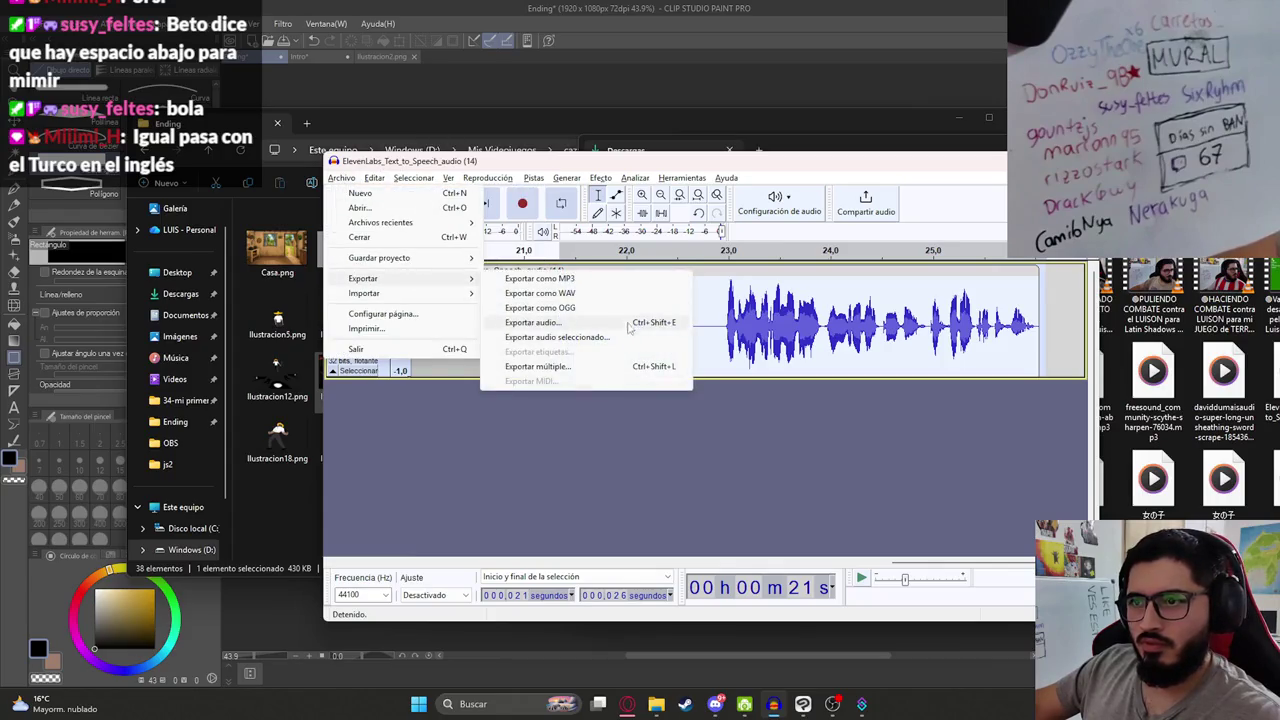
{"action": "left_click", "coordinate": [630, 337]}
{"action": "scroll", "coordinate": [638, 390], "scroll_direction": "down", "scroll_amount": 10}
{"action": "left_click", "coordinate": [480, 315]}
{"action": "double_click", "coordinate": [511, 432]}
{"action": "key", "text": "Return"}
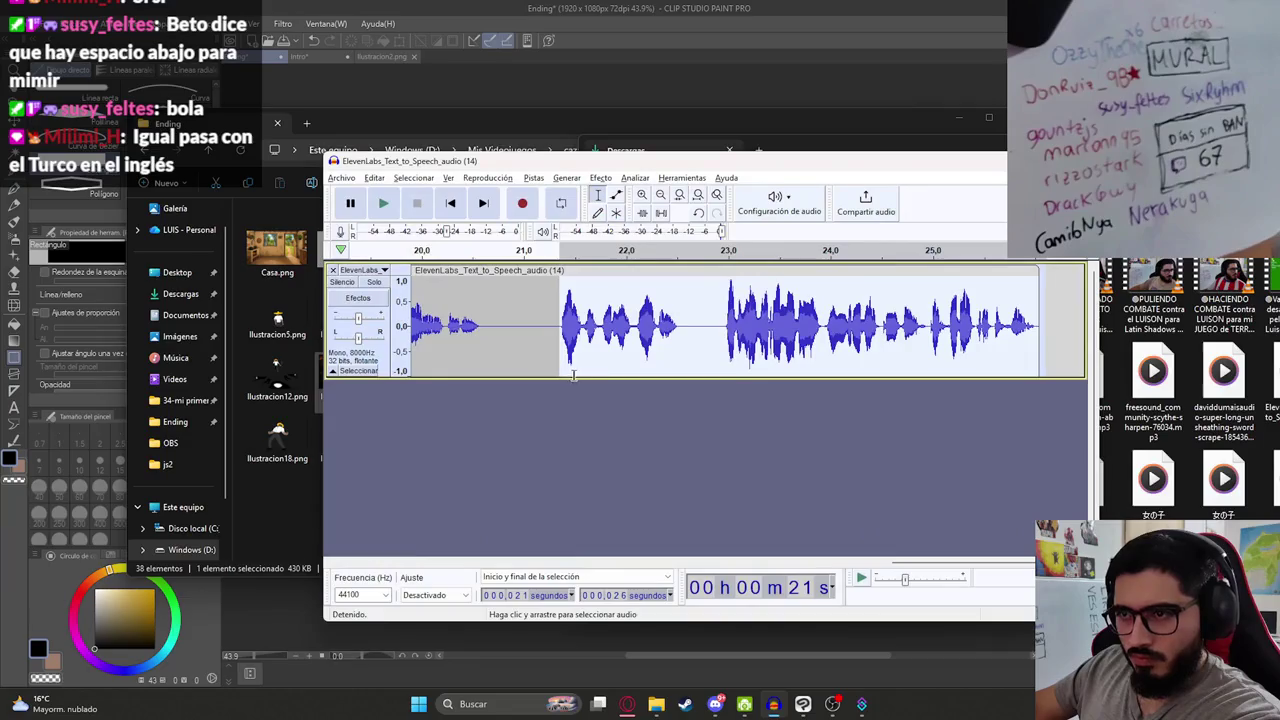
Step: Remove the narration track and bring up the Descargas folder window
{"action": "left_click", "coordinate": [333, 271]}
{"action": "mouse_move", "coordinate": [656, 704]}
{"action": "left_click", "coordinate": [749, 620]}
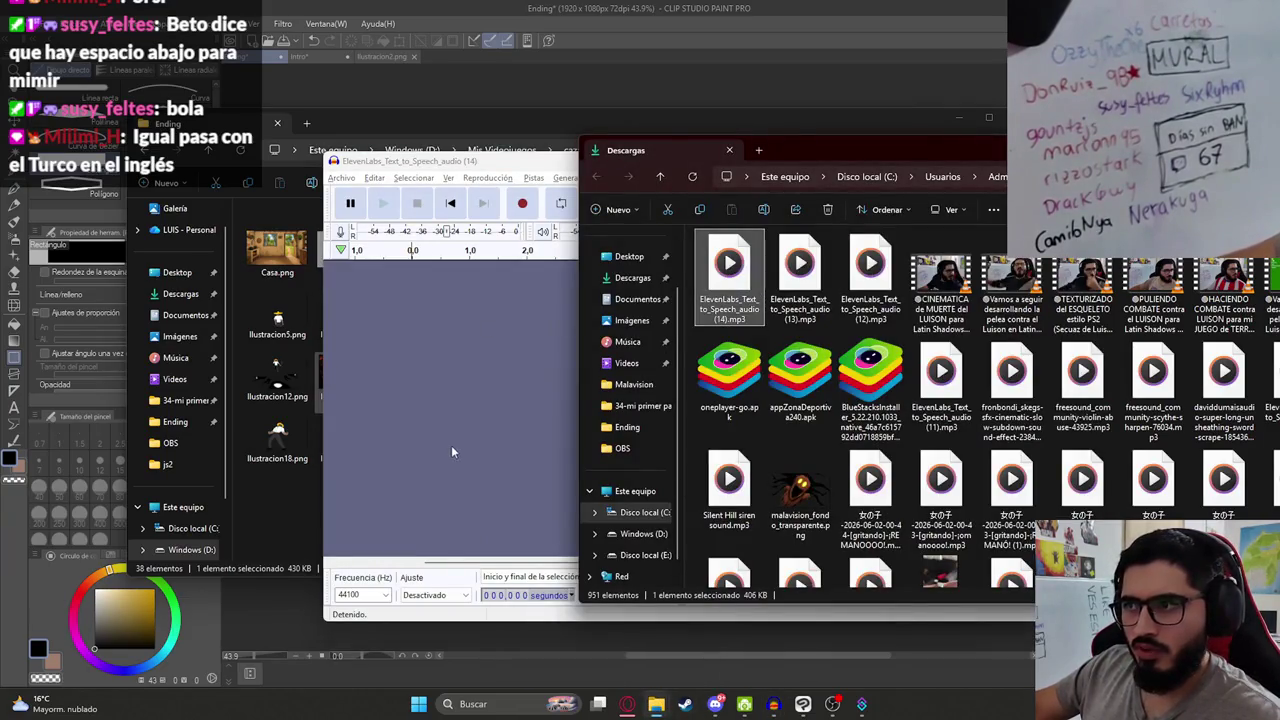
Step: Bring up Clip Studio Paint, then switch to the browser's YouTube home page tab
{"action": "left_click", "coordinate": [667, 7]}
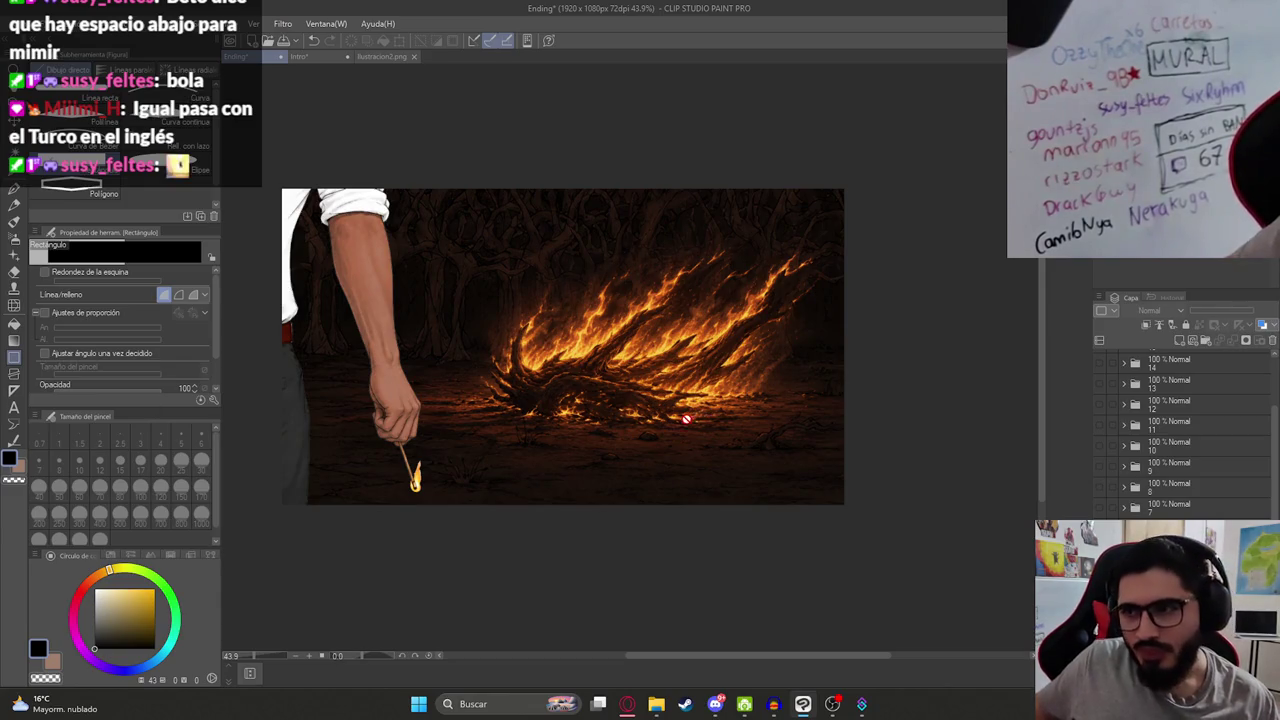
{"action": "scroll", "coordinate": [456, 420], "scroll_direction": "up", "scroll_amount": 2}
{"action": "key", "text": "alt+Tab"}
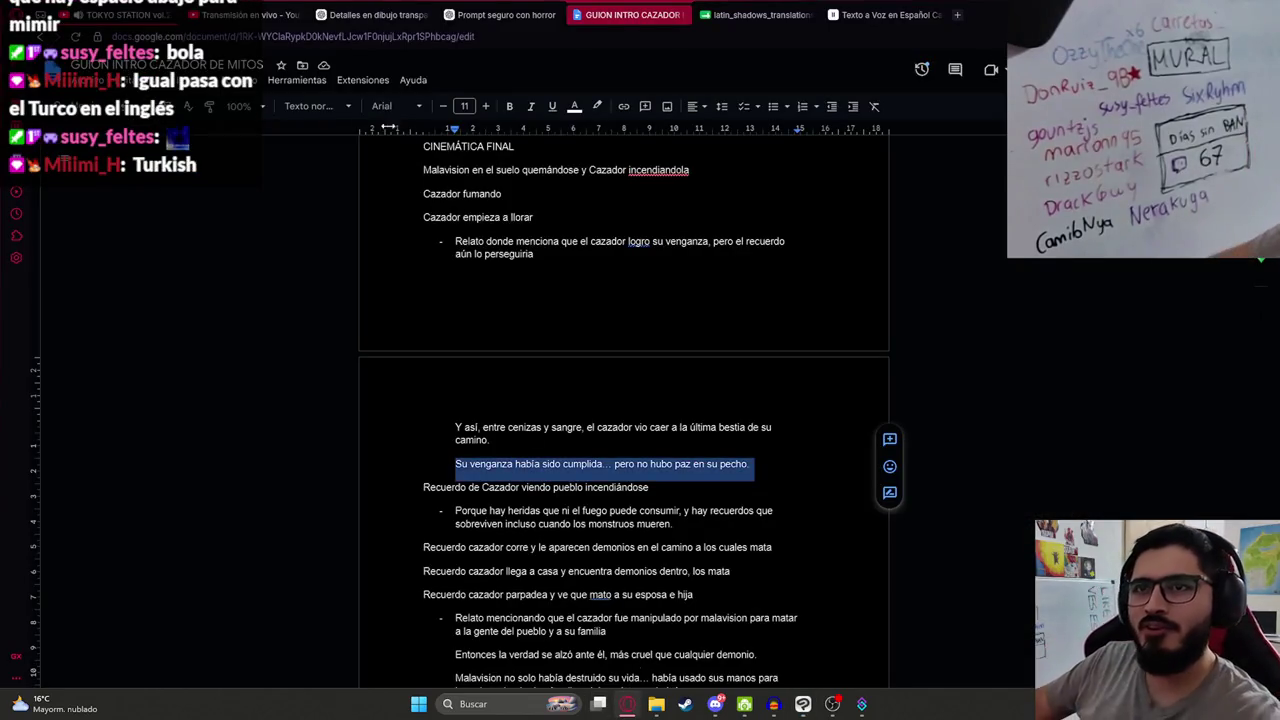
{"action": "left_click", "coordinate": [107, 12]}
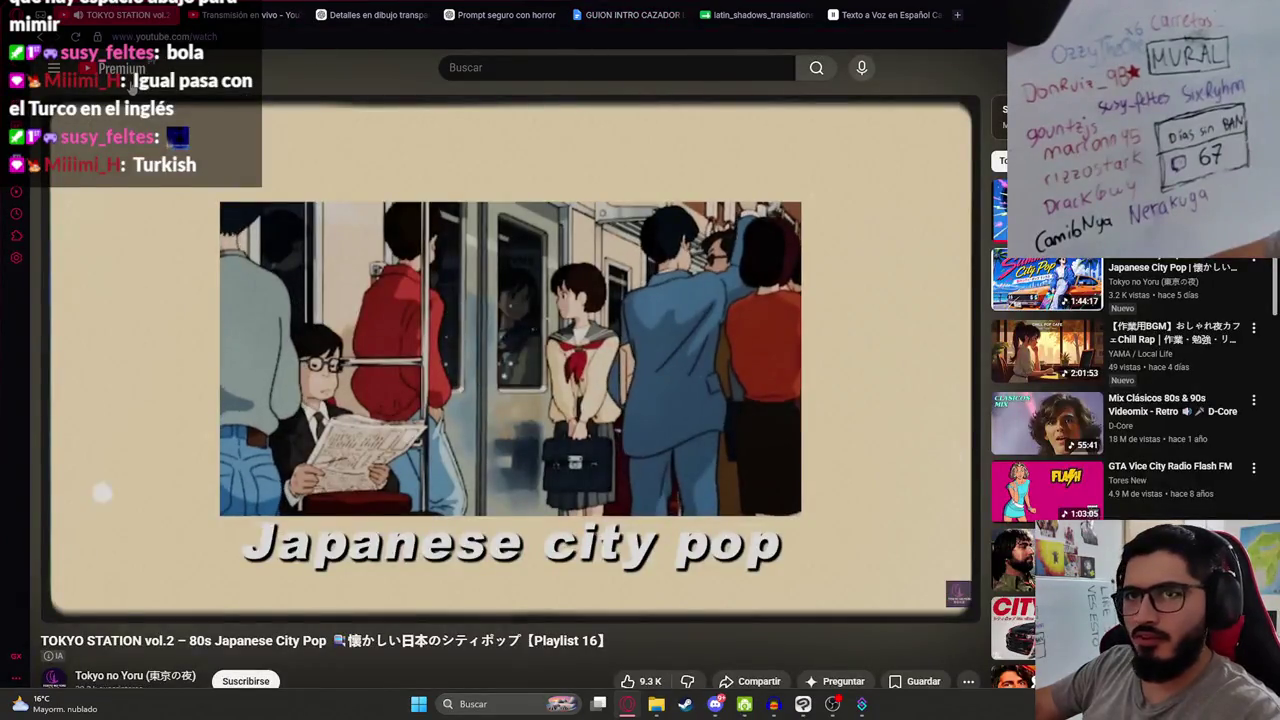
{"action": "left_click", "coordinate": [262, 12]}
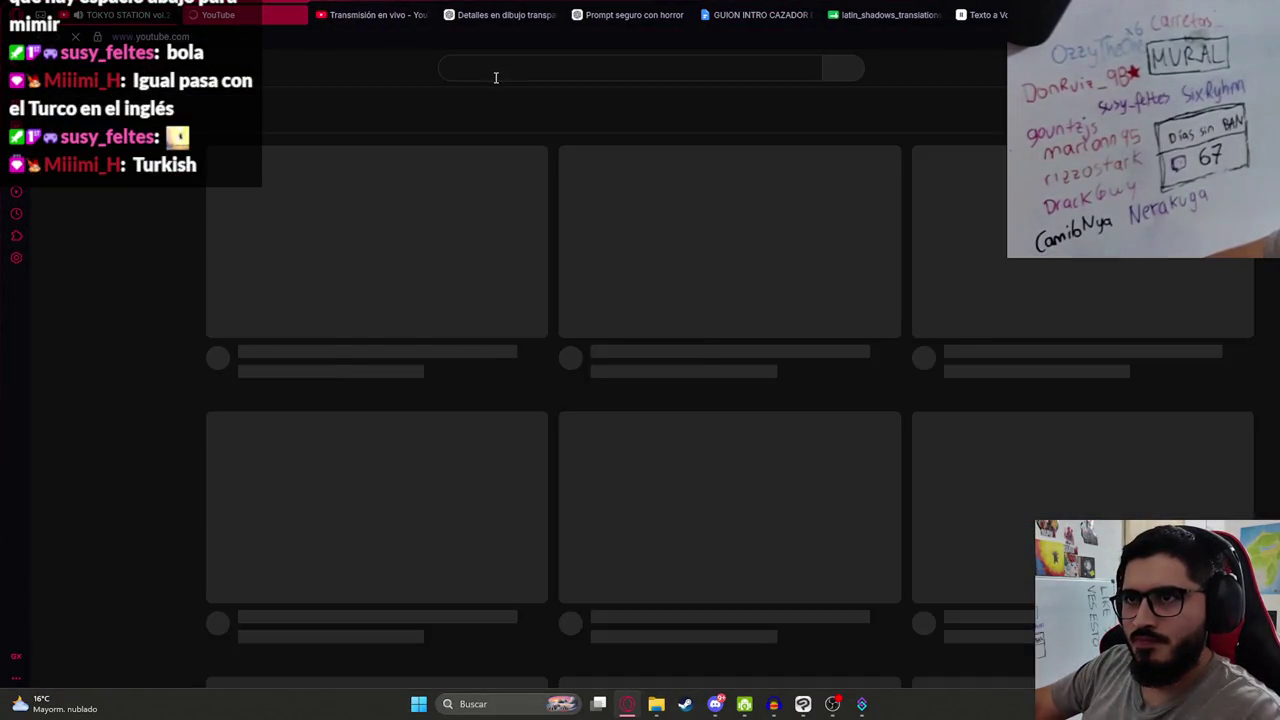
Step: Search YouTube for 'cosas girando' and open the 'Tom Chino por 1 hora' video
{"action": "left_click", "coordinate": [497, 72]}
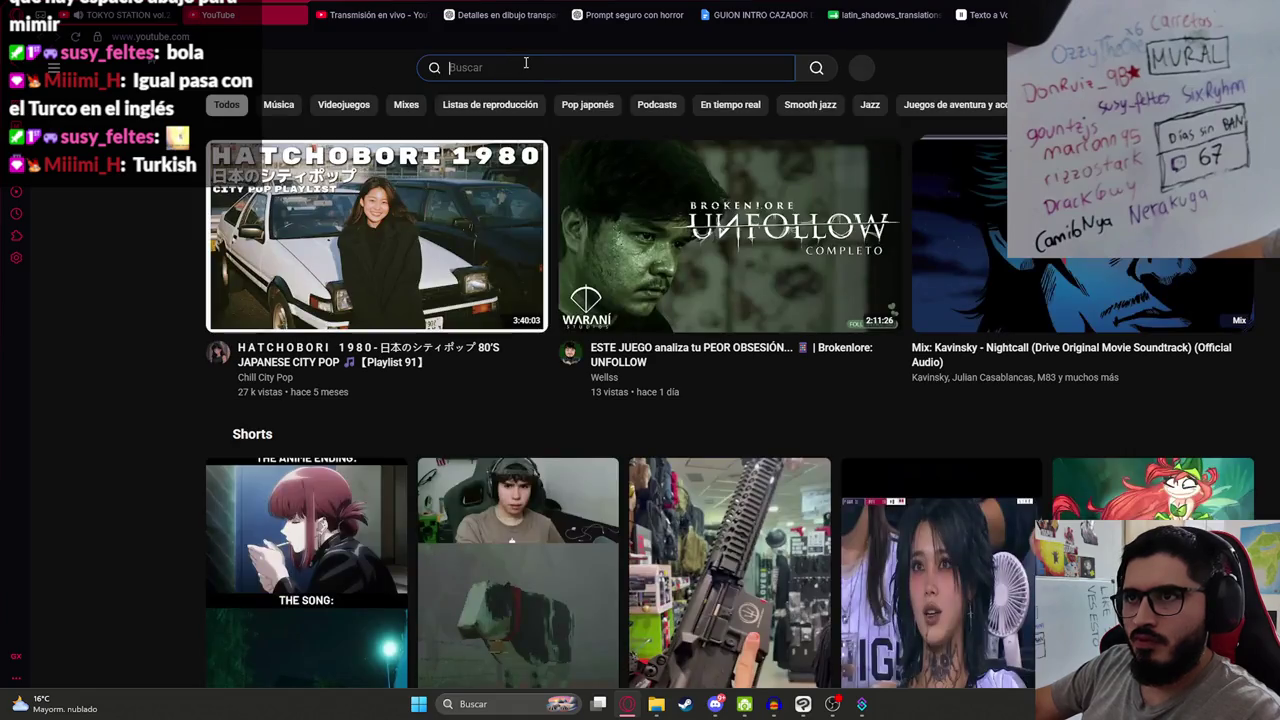
{"action": "type", "text": "d"}
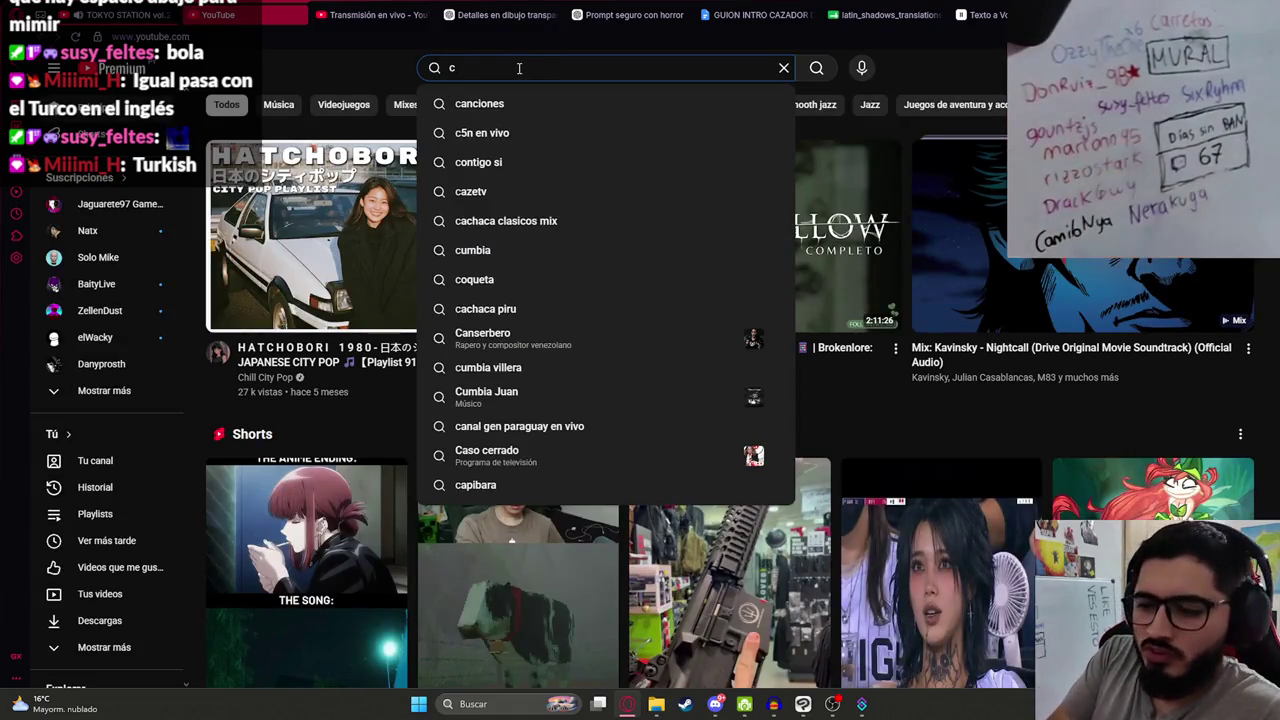
{"action": "type", "text": "osas girando"}
{"action": "key", "text": "Return"}
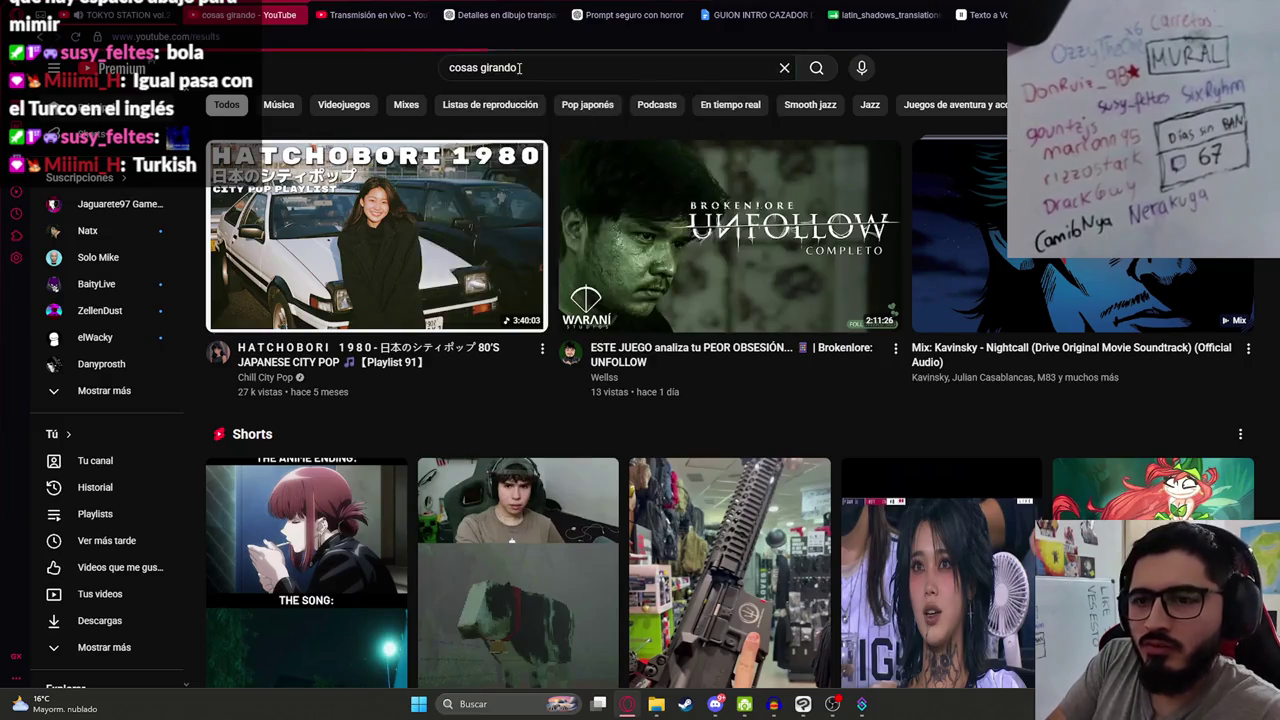
{"action": "scroll", "coordinate": [769, 423], "scroll_direction": "down", "scroll_amount": 10}
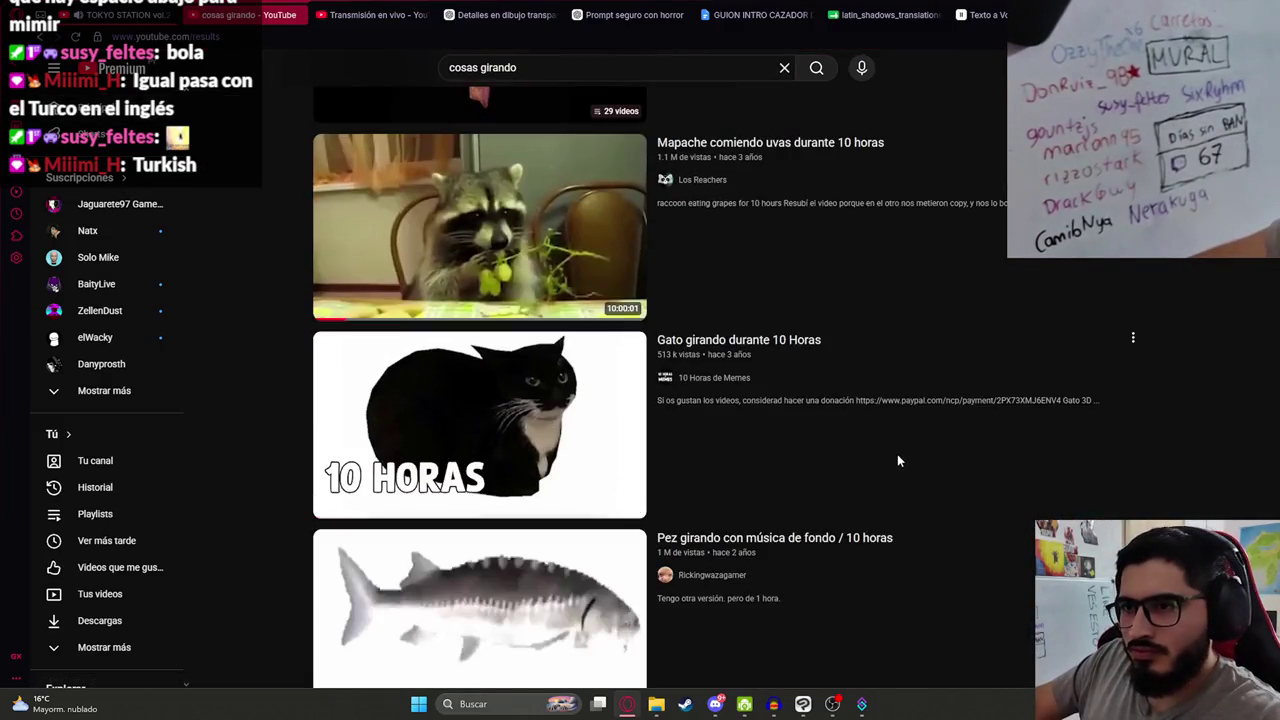
{"action": "scroll", "coordinate": [932, 456], "scroll_direction": "down", "scroll_amount": 4}
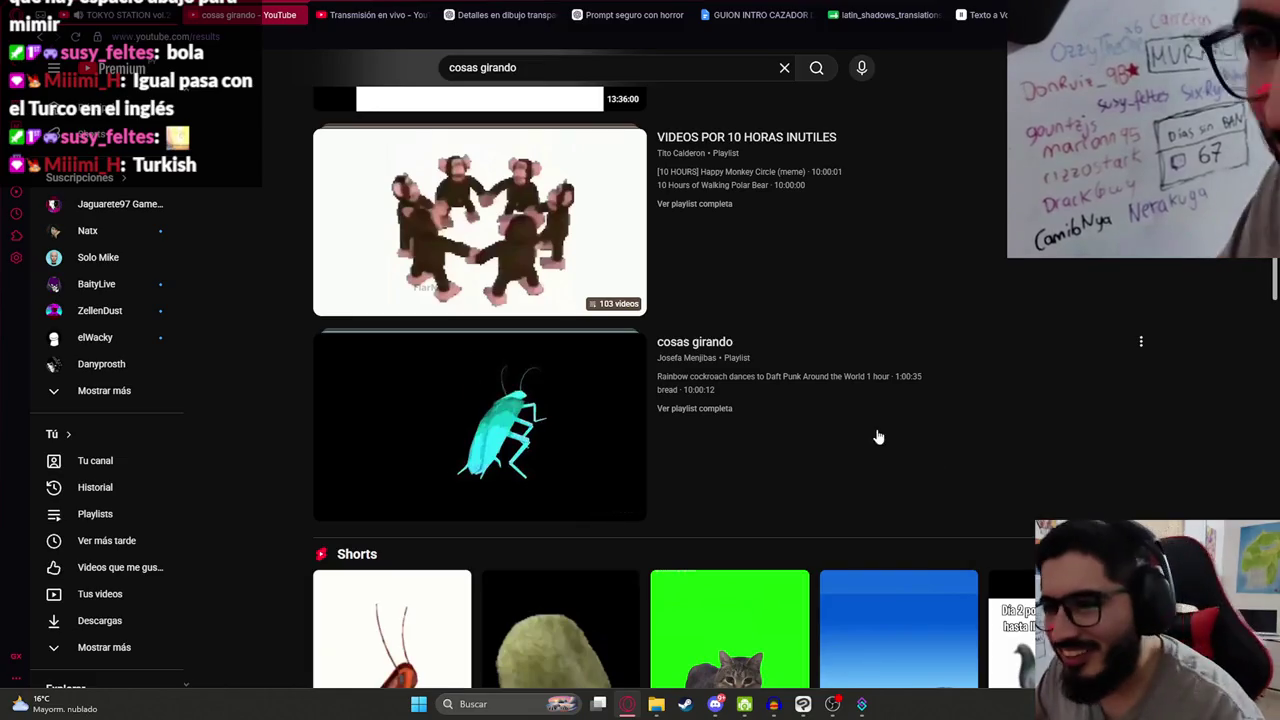
{"action": "scroll", "coordinate": [764, 380], "scroll_direction": "up", "scroll_amount": 4}
{"action": "mouse_move", "coordinate": [717, 375]}
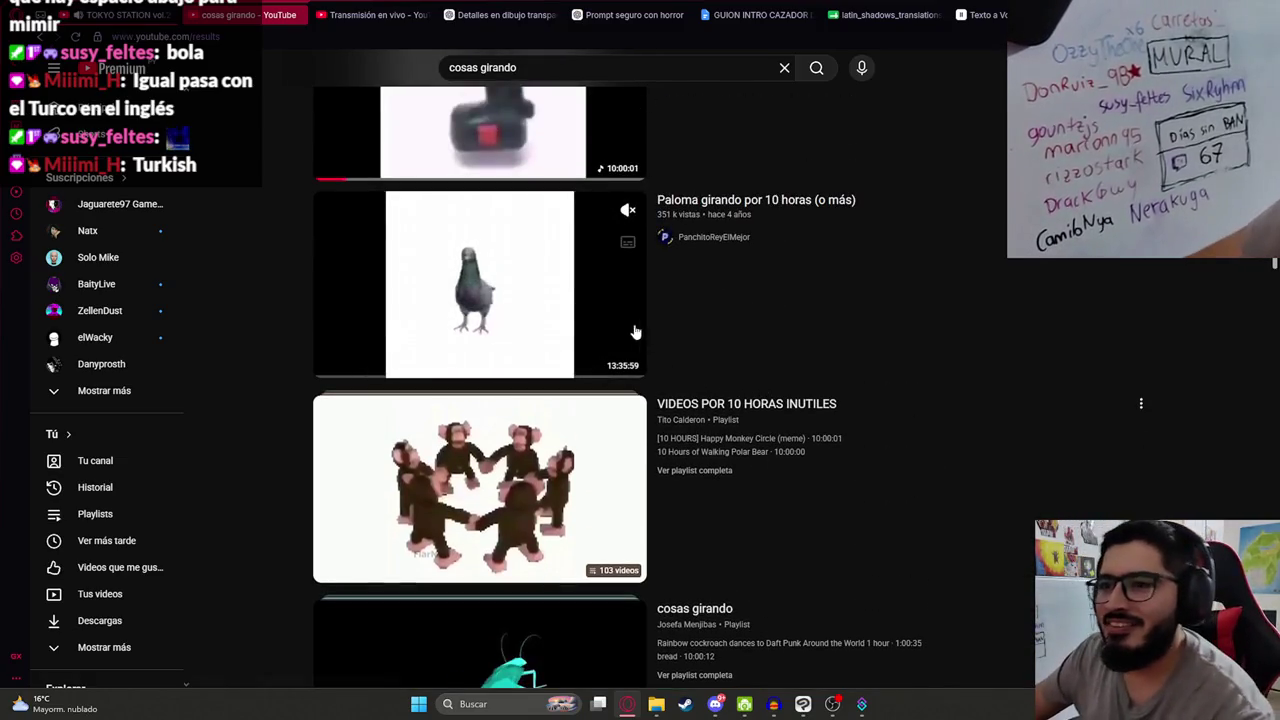
{"action": "scroll", "coordinate": [577, 315], "scroll_direction": "down", "scroll_amount": 9}
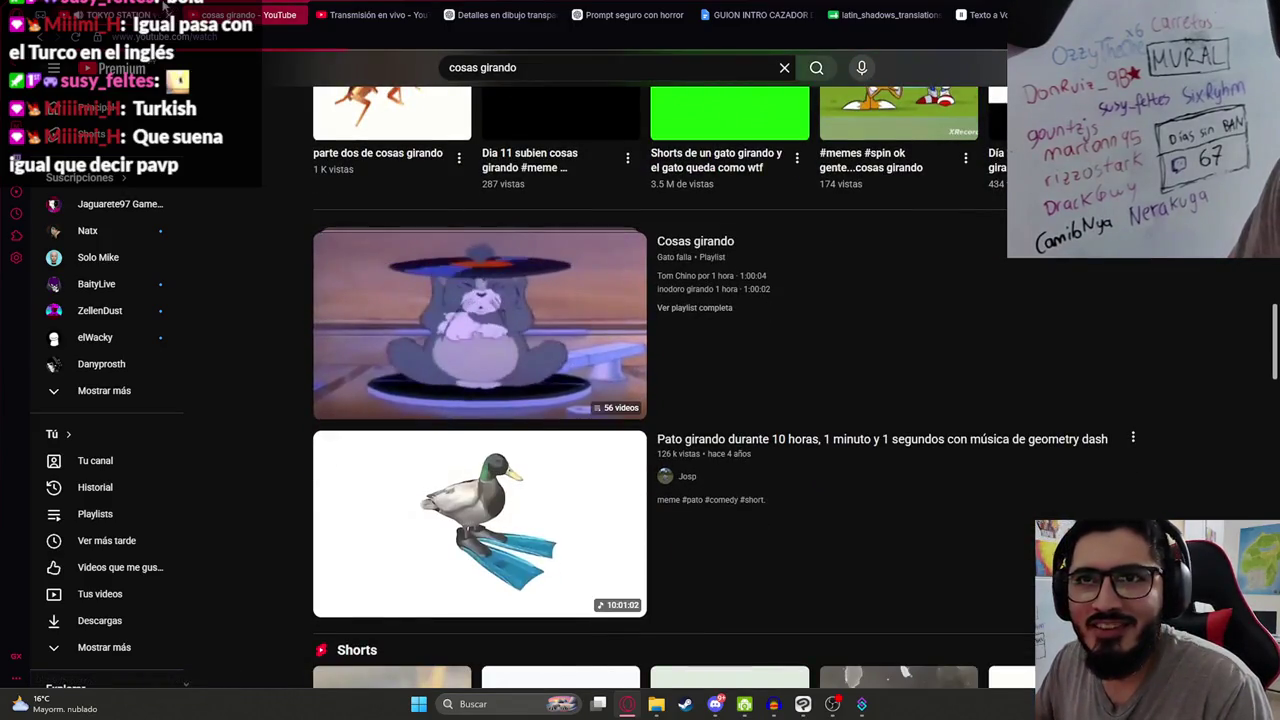
{"action": "key", "text": "alt+Left"}
{"action": "key", "text": "alt+Right"}
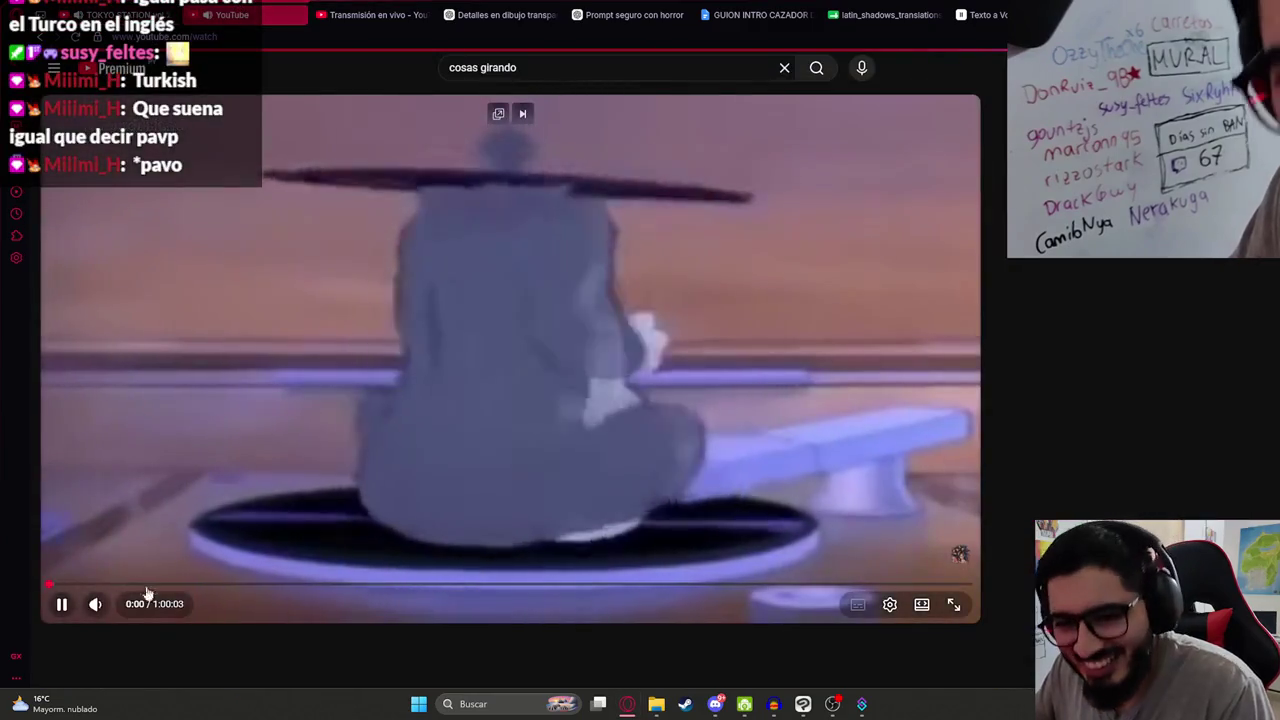
{"action": "mouse_move", "coordinate": [205, 610]}
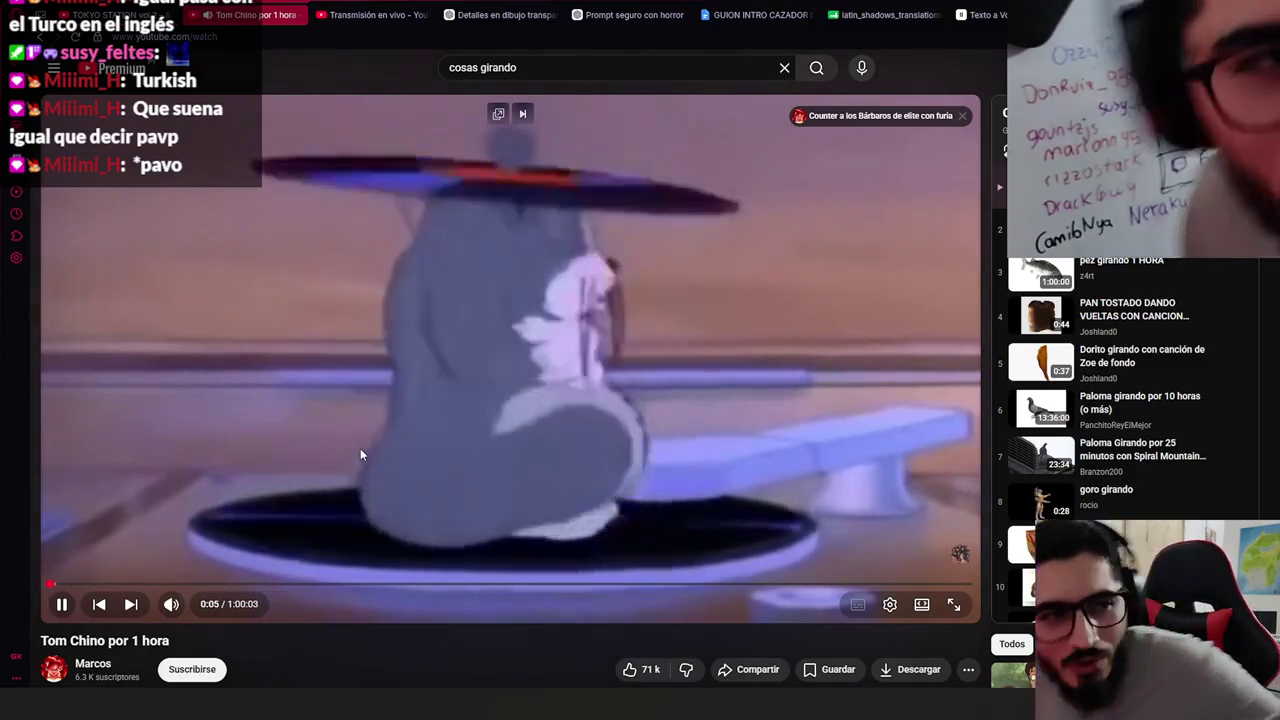
Step: Watch 'Tom Chino por 1 hora' fullscreen, pause at 2:05, and exit fullscreen
{"action": "double_click", "coordinate": [360, 448]}
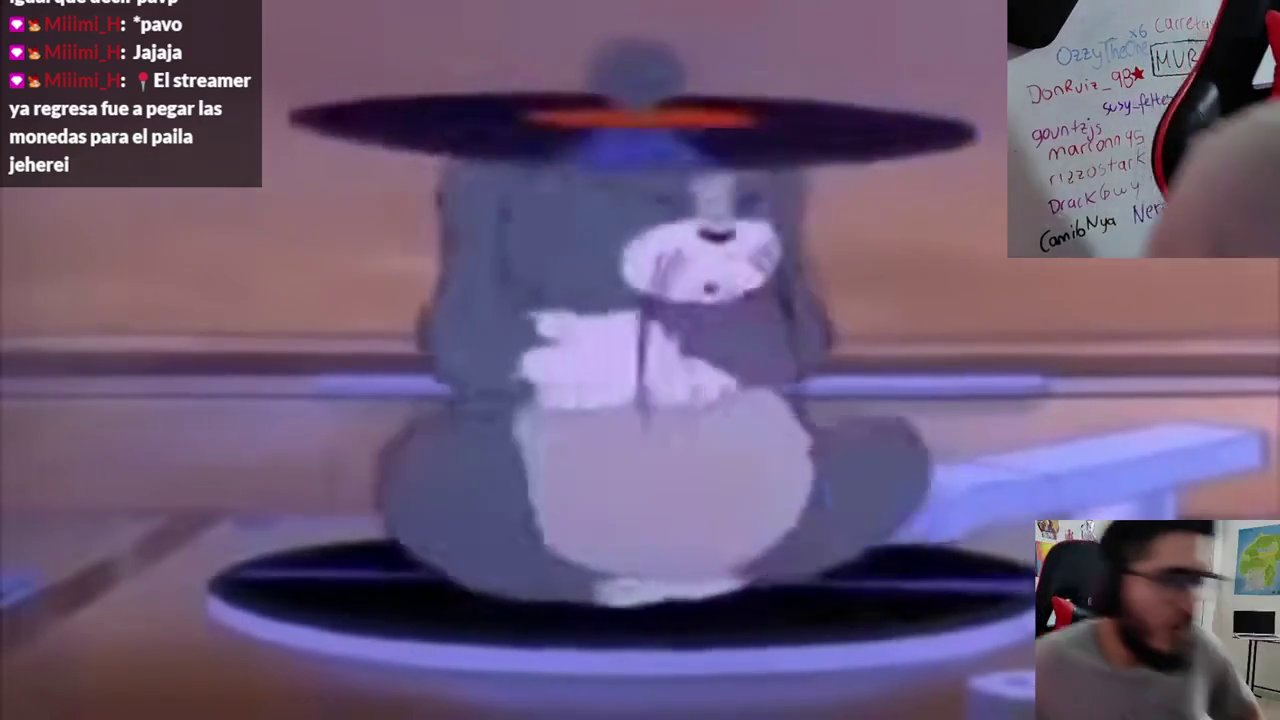
{"action": "left_click", "coordinate": [308, 207]}
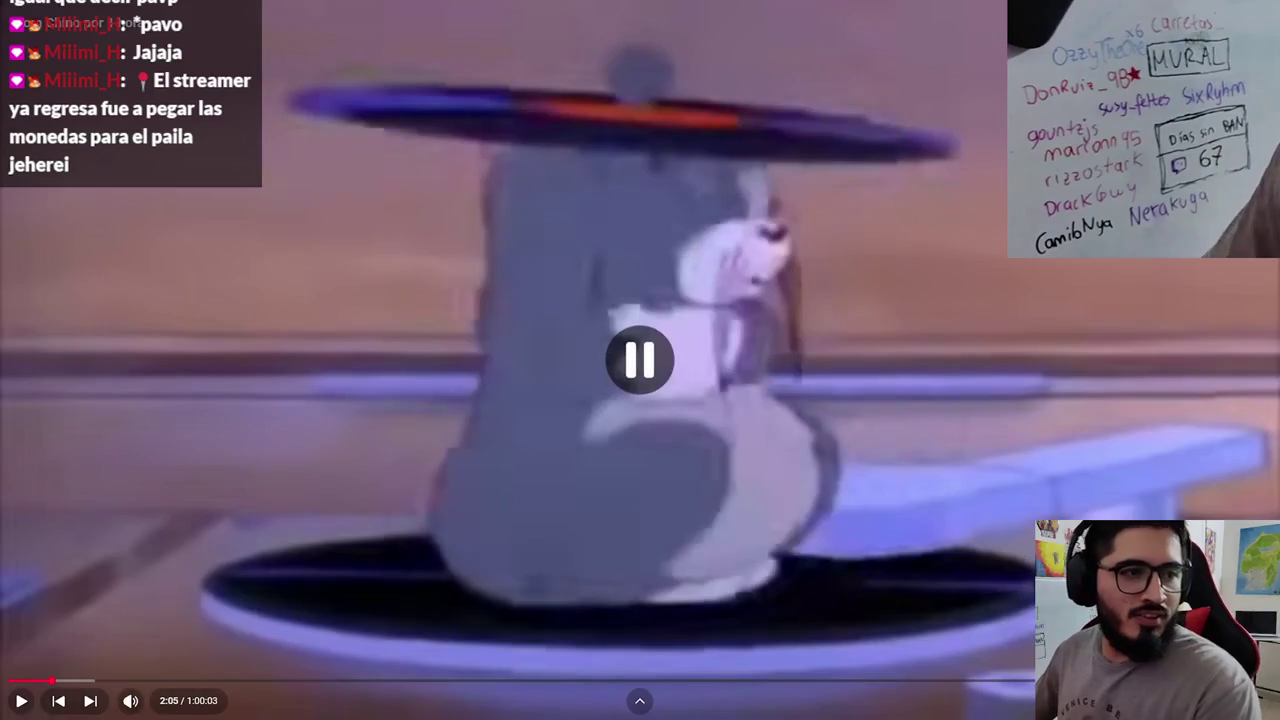
{"action": "key", "text": "Escape"}
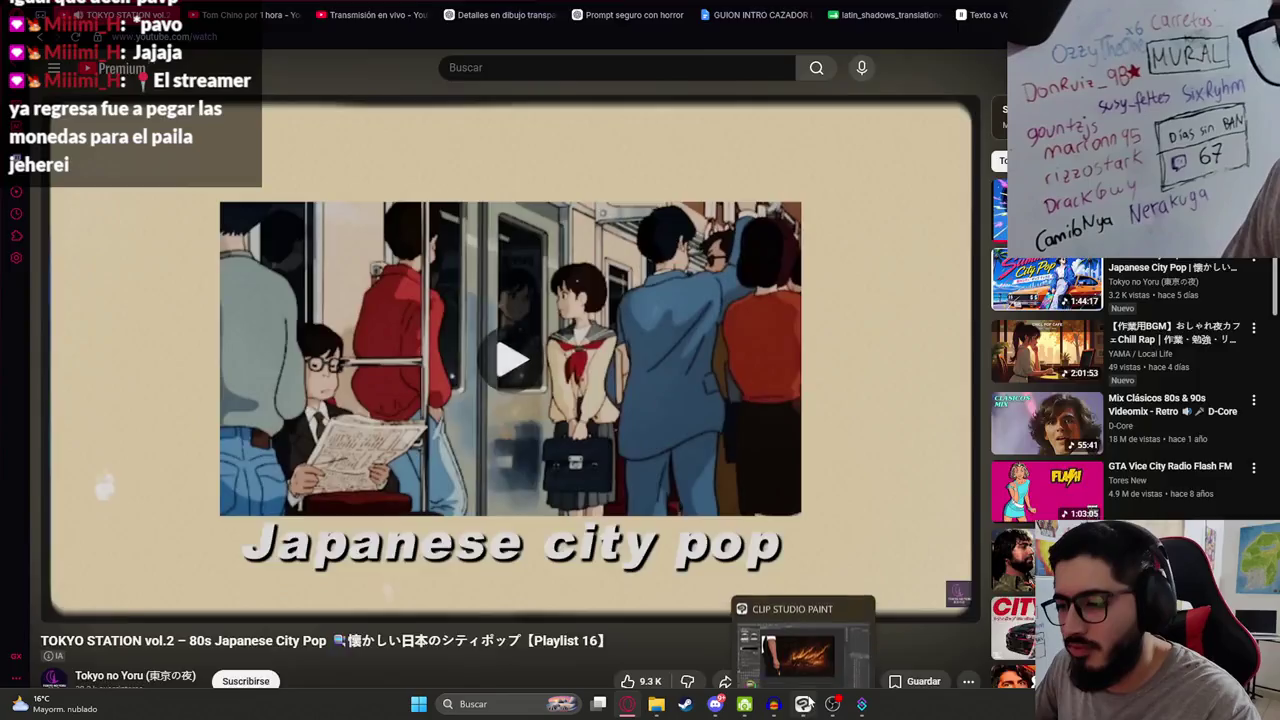
Step: Flip to Clip Studio Paint and back, then minimize the browser to reveal the Yaguarete Labs logo
{"action": "left_click", "coordinate": [806, 705]}
{"action": "left_click", "coordinate": [806, 705]}
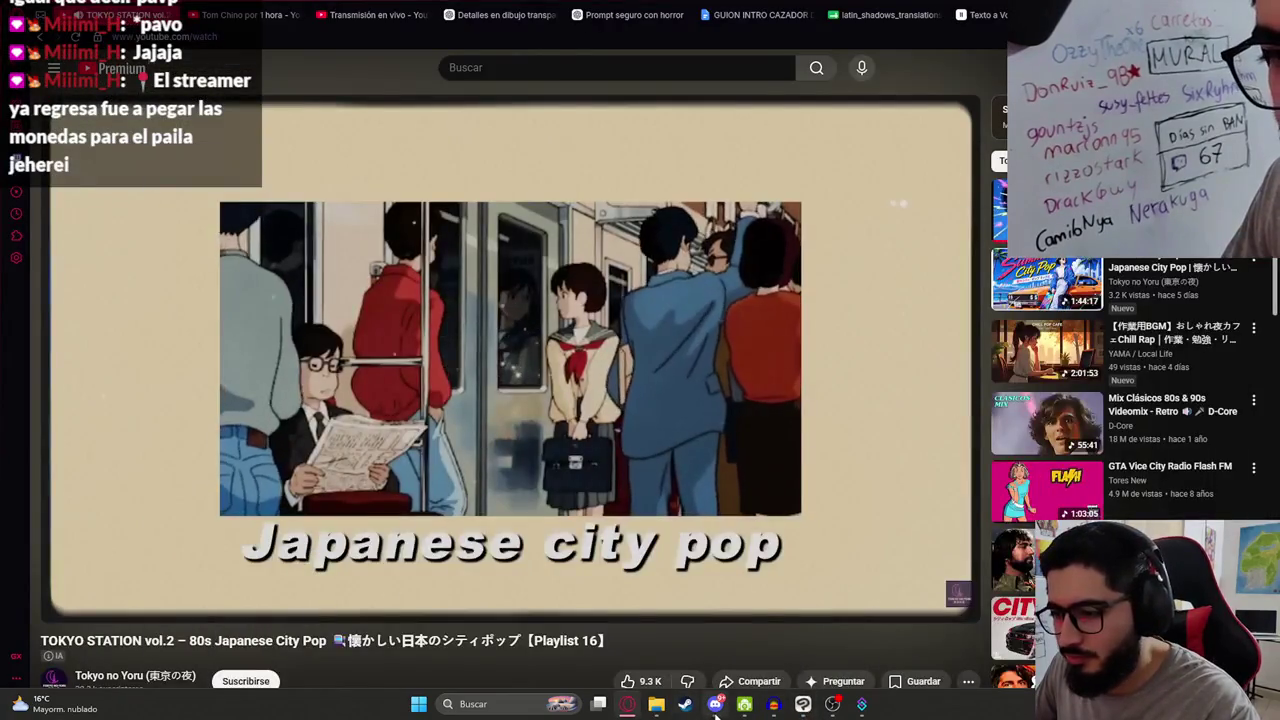
{"action": "mouse_move", "coordinate": [713, 707]}
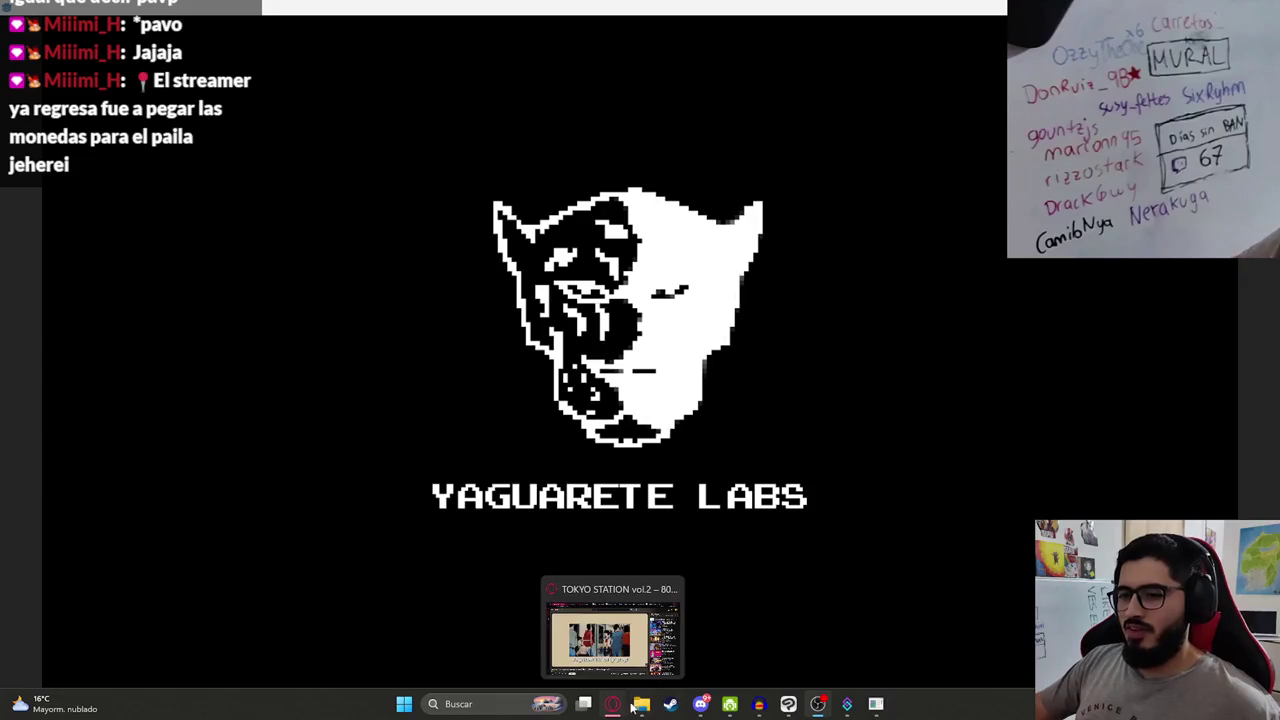
Step: Bring up the Ending folder window and select Ilustracion1HD through Ilustracion7HD
{"action": "mouse_move", "coordinate": [641, 704]}
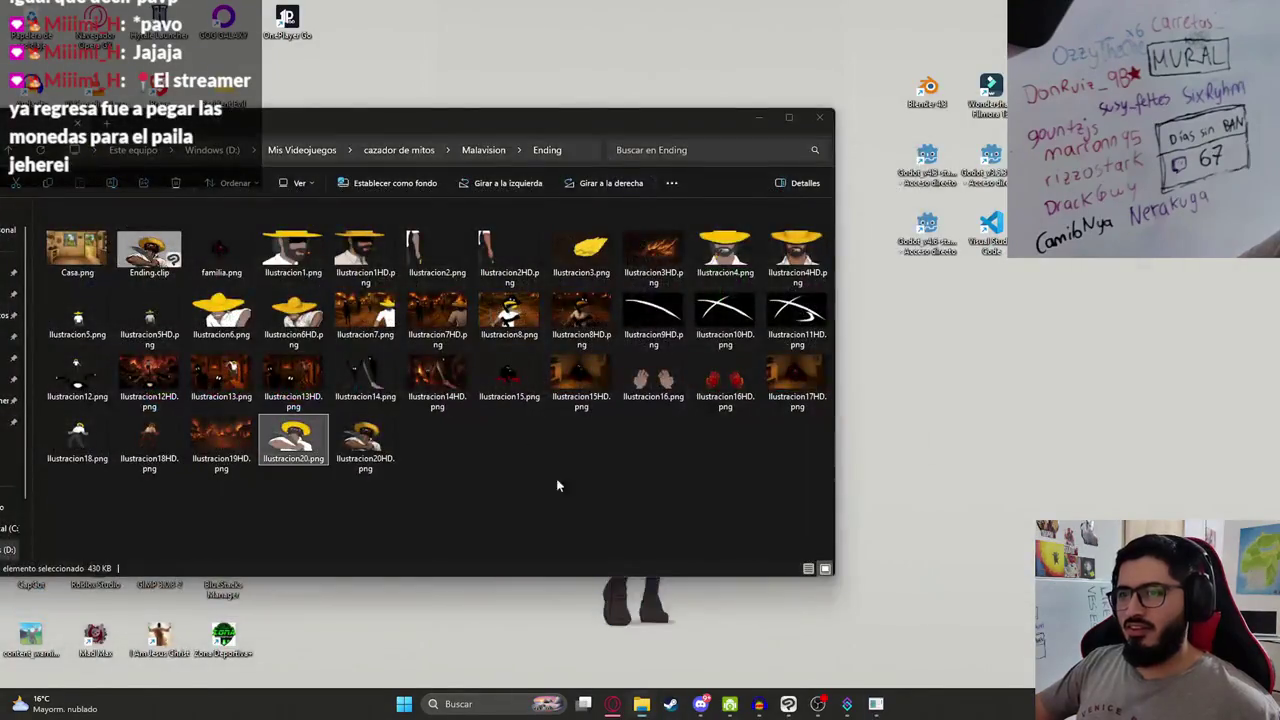
{"action": "left_click", "coordinate": [570, 630]}
{"action": "left_click_drag", "start_coordinate": [478, 120], "coordinate": [724, 122]}
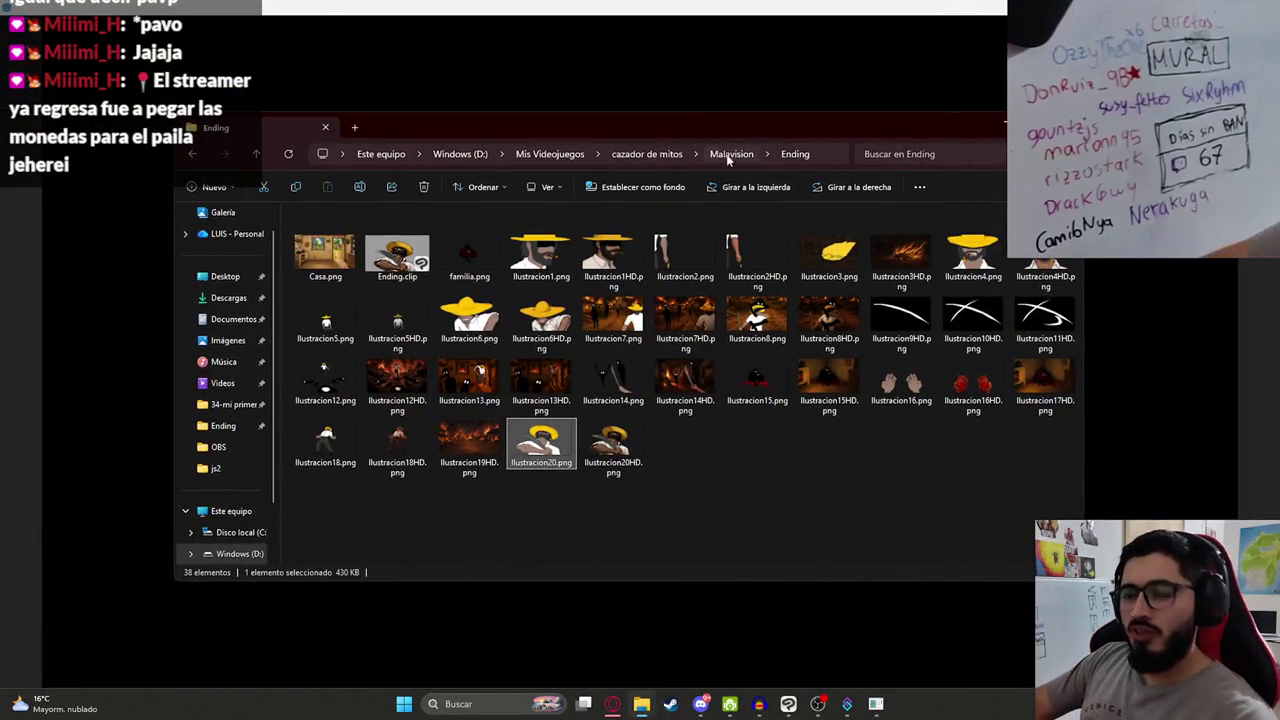
{"action": "left_click", "coordinate": [636, 262]}
{"action": "left_click", "coordinate": [757, 250], "text": "ctrl"}
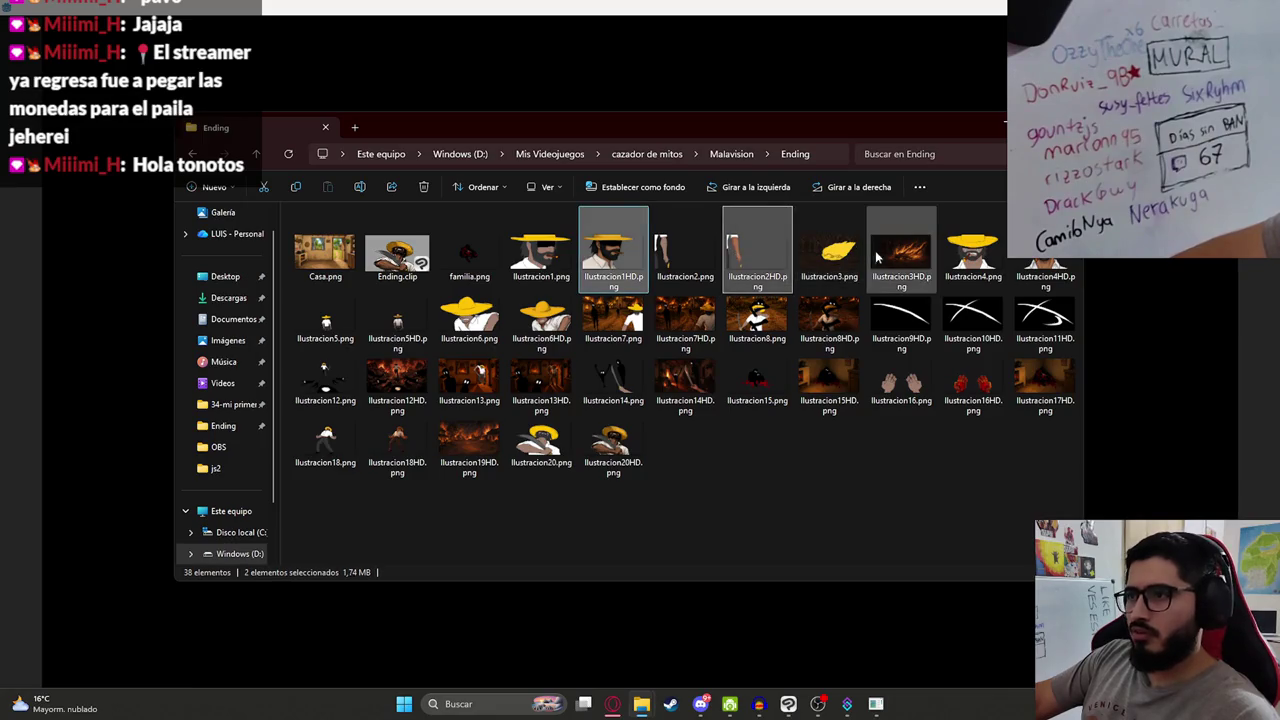
{"action": "left_click", "coordinate": [901, 250], "text": "ctrl"}
{"action": "left_click", "coordinate": [397, 320], "text": "ctrl"}
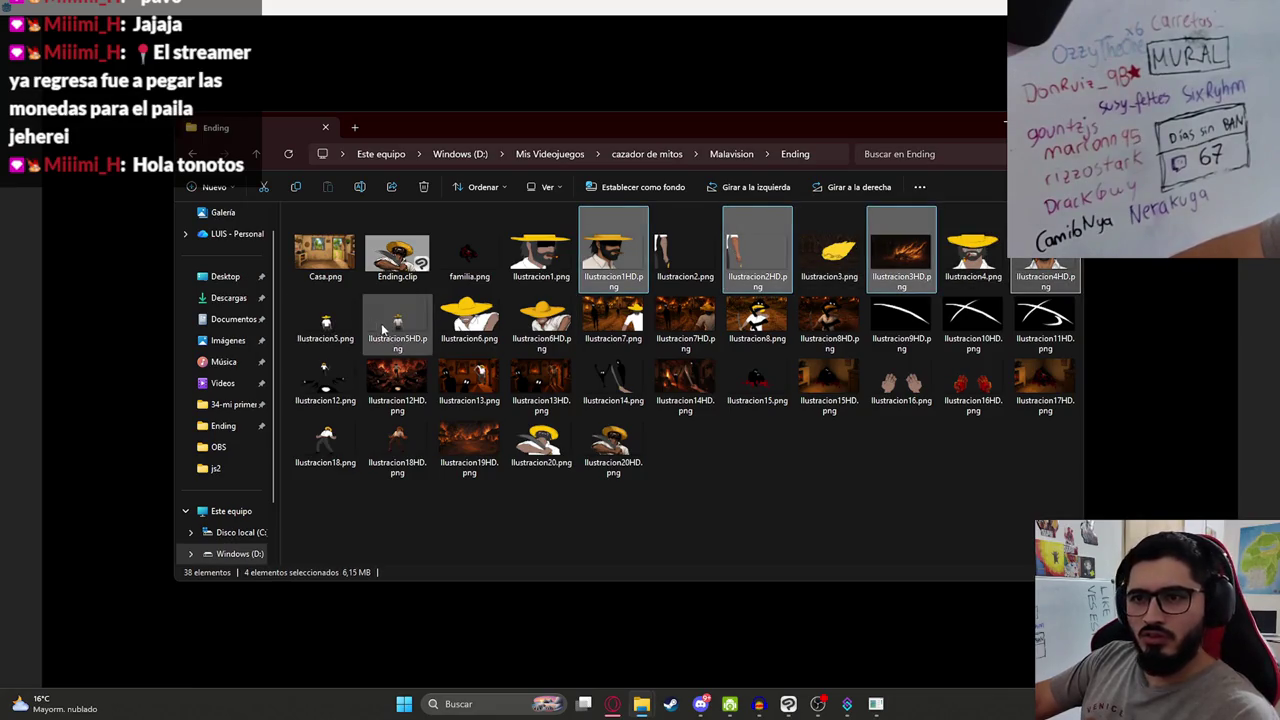
{"action": "left_click", "coordinate": [541, 320], "text": "ctrl"}
{"action": "left_click", "coordinate": [685, 320], "text": "ctrl"}
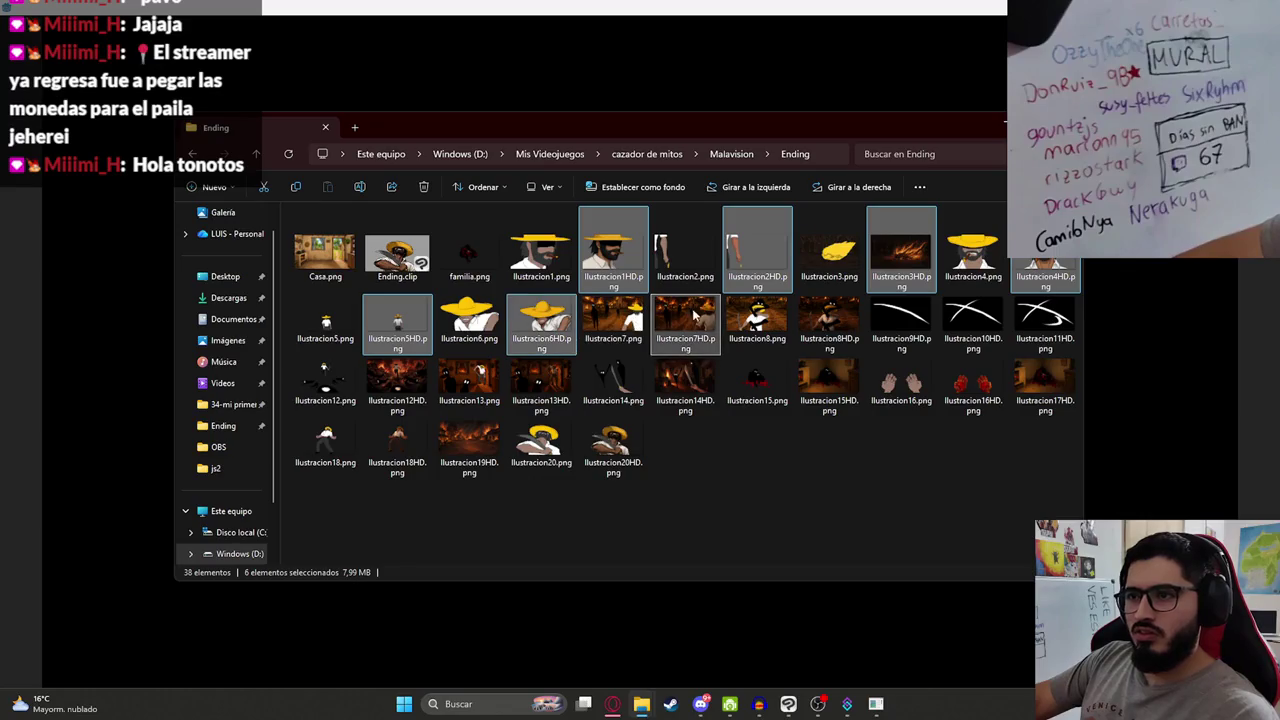
{"action": "left_click", "coordinate": [829, 320], "text": "ctrl"}
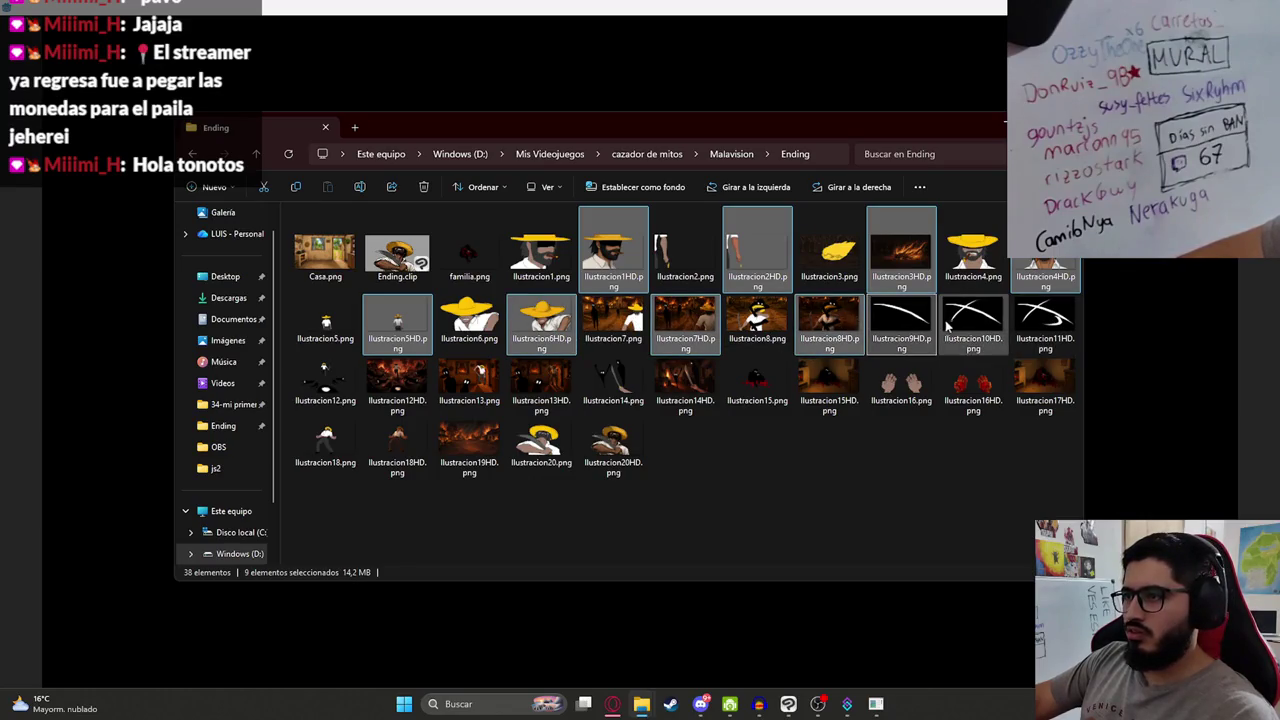
Step: Add the remaining HD illustrations up to Ilustracion20HD, leaving out the non-HD Ilustracion13
{"action": "left_click", "coordinate": [1045, 320], "text": "ctrl+shift"}
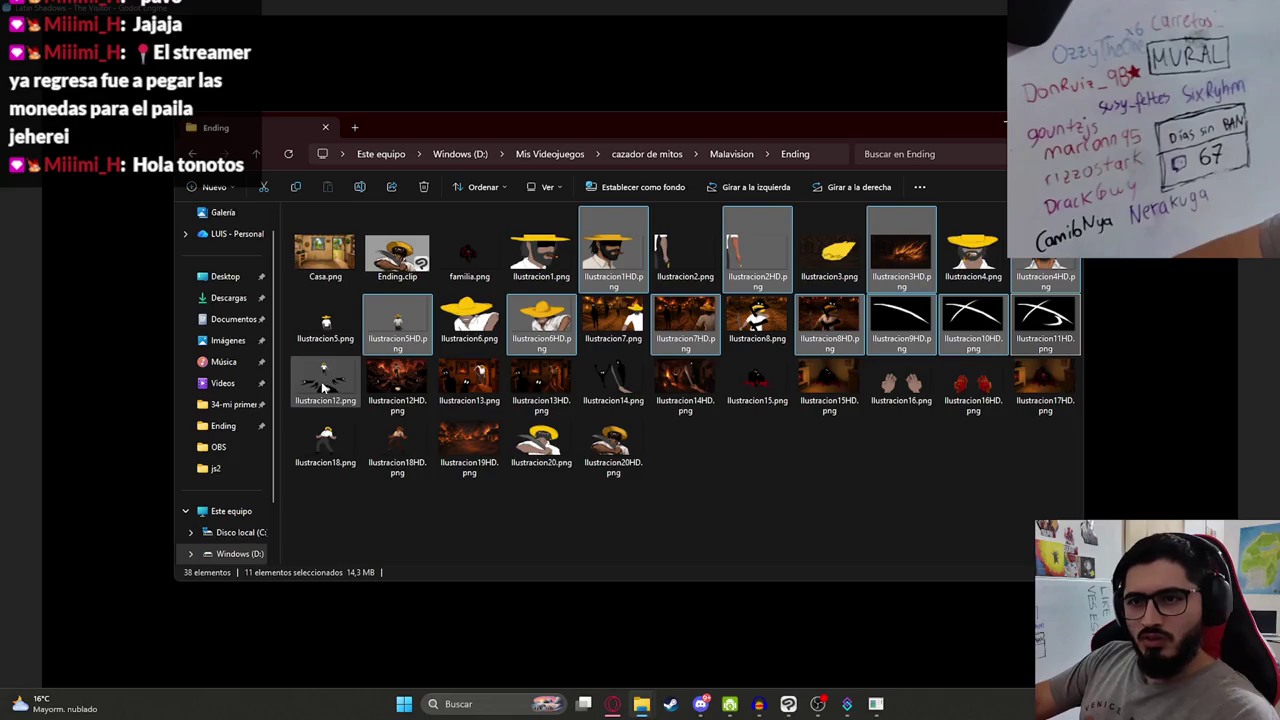
{"action": "left_click", "coordinate": [397, 380], "text": "ctrl"}
{"action": "left_click", "coordinate": [543, 385], "text": "ctrl"}
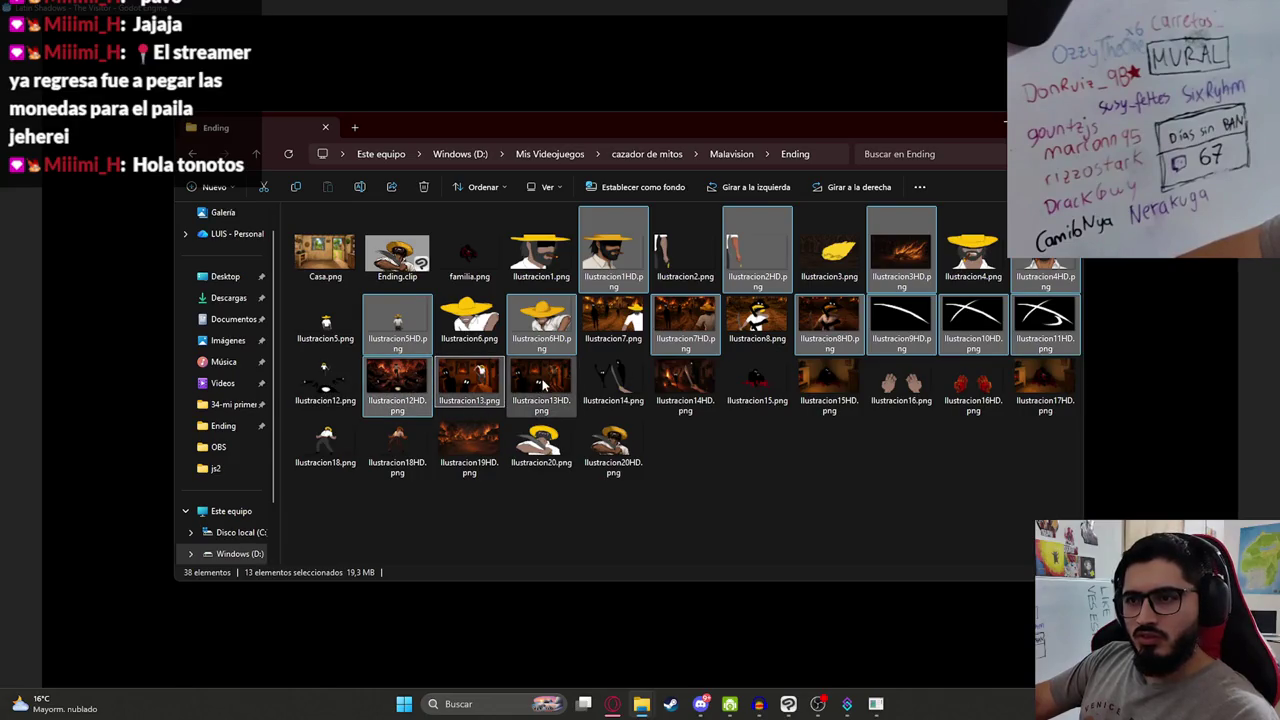
{"action": "left_click", "coordinate": [543, 385], "text": "ctrl"}
{"action": "left_click", "coordinate": [469, 380], "text": "ctrl"}
{"action": "left_click", "coordinate": [660, 400], "text": "ctrl"}
{"action": "left_click", "coordinate": [842, 381], "text": "ctrl"}
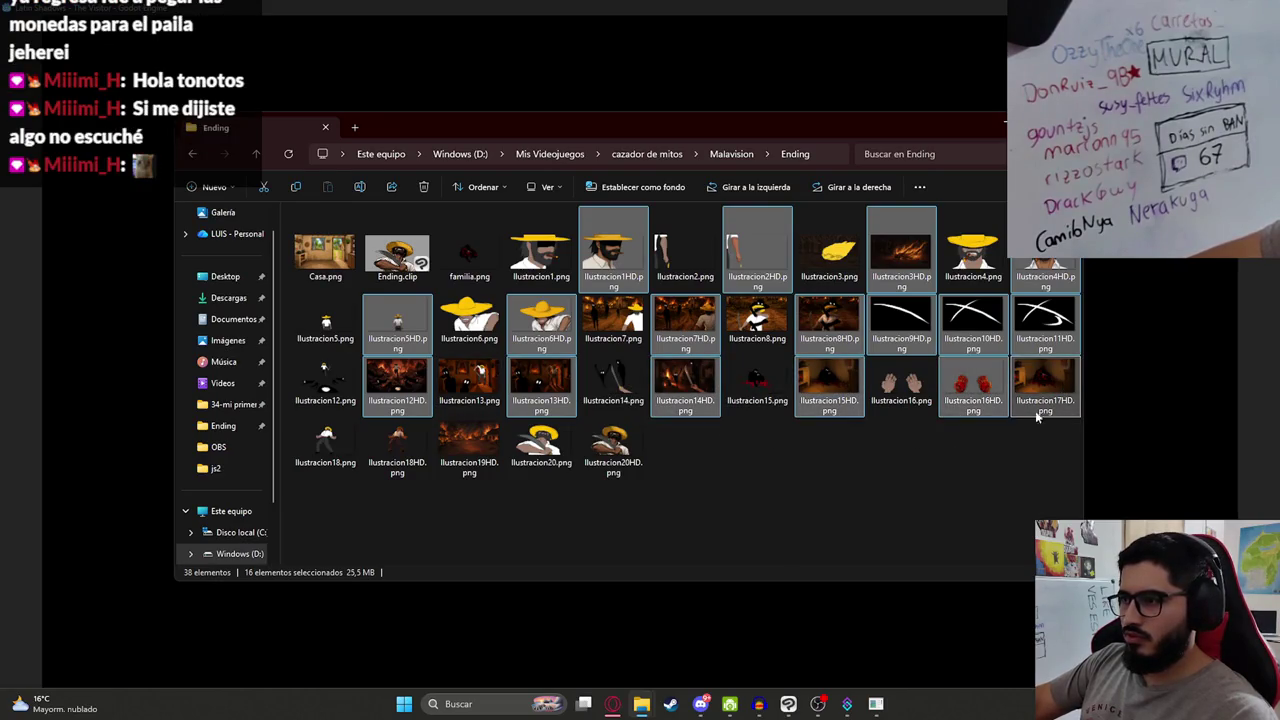
{"action": "left_click", "coordinate": [397, 440], "text": "ctrl"}
{"action": "left_click", "coordinate": [490, 443], "text": "ctrl"}
{"action": "left_click", "coordinate": [613, 445], "text": "ctrl"}
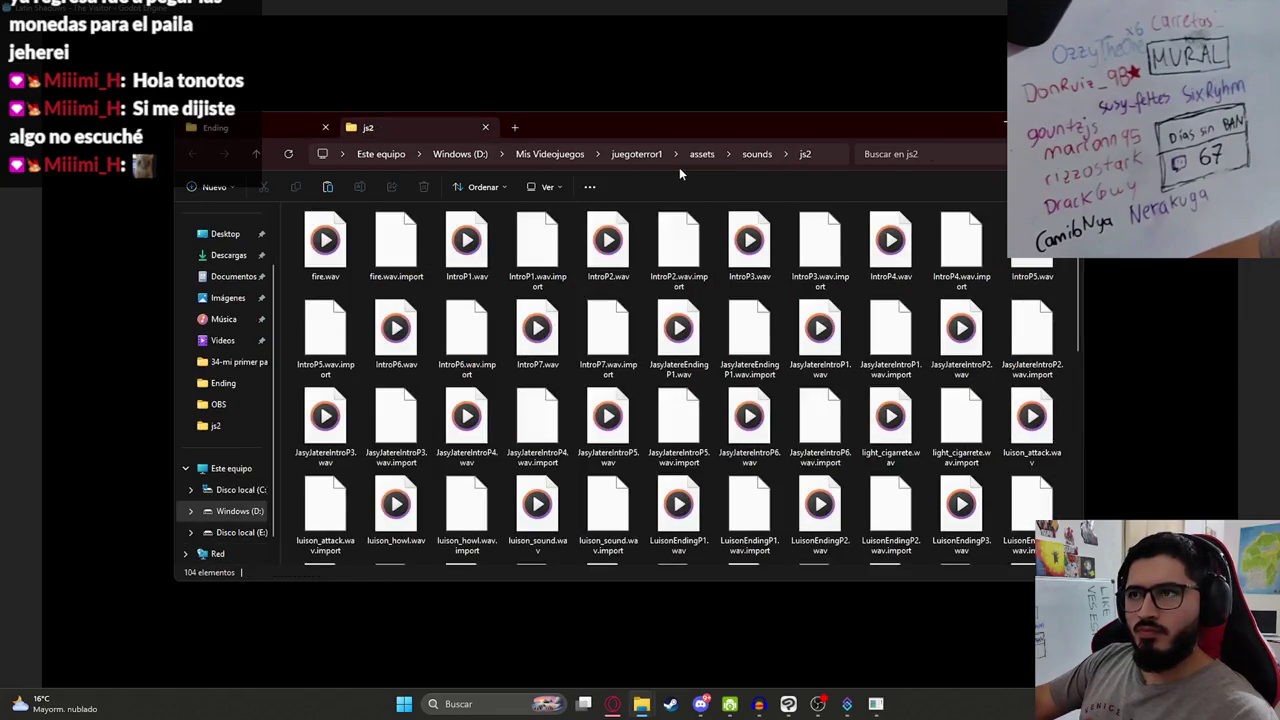
Step: Navigate to juegoterror1's assets > sprites > js2 > malavision folder
{"action": "left_click", "coordinate": [702, 154]}
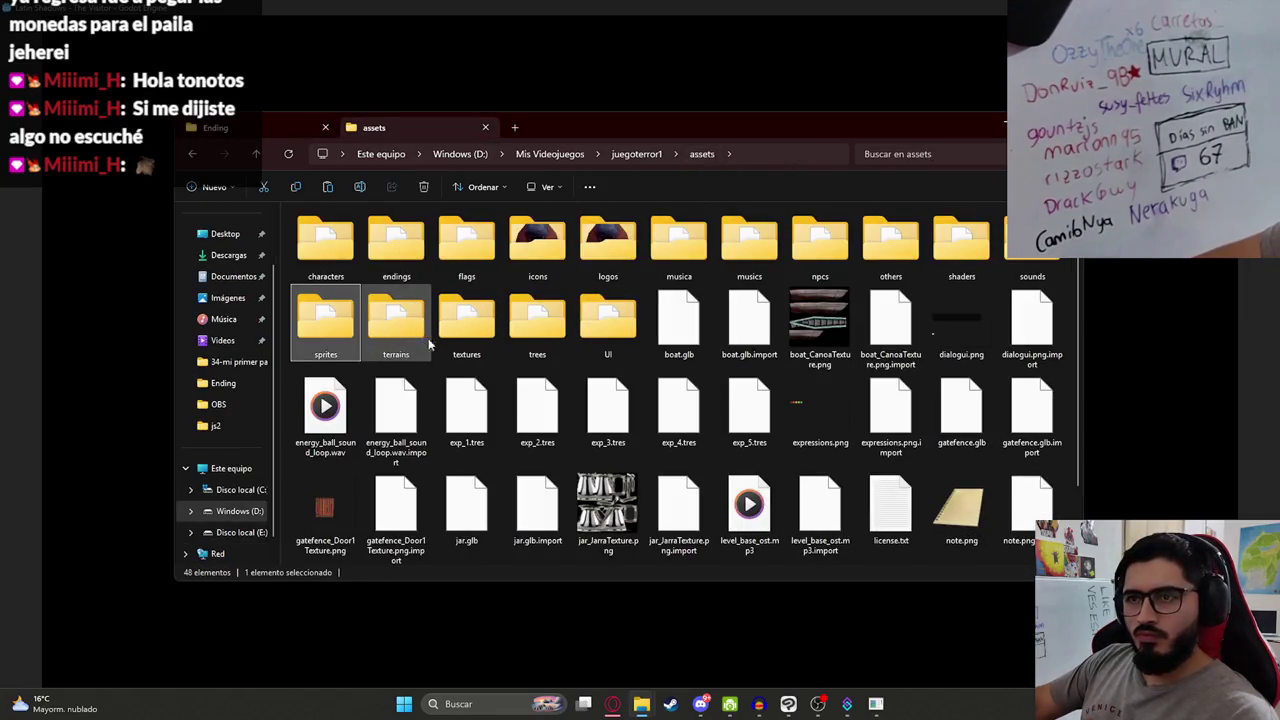
{"action": "double_click", "coordinate": [347, 326]}
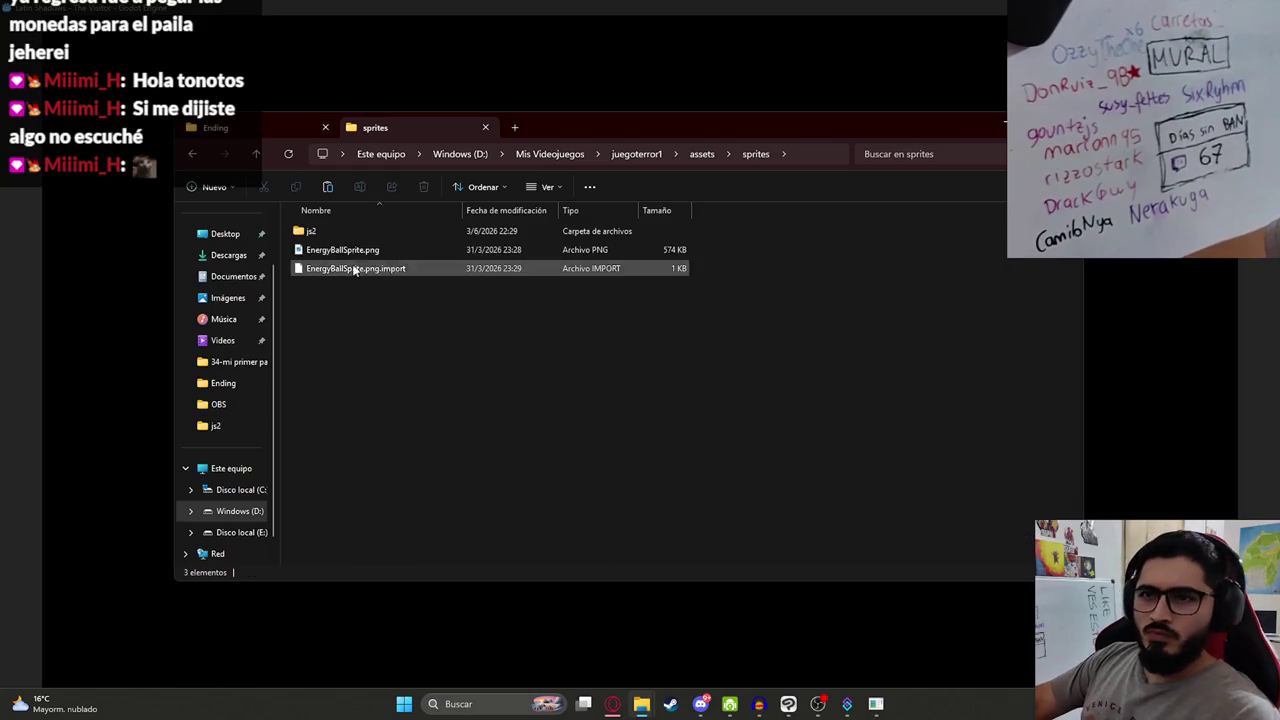
{"action": "double_click", "coordinate": [325, 230]}
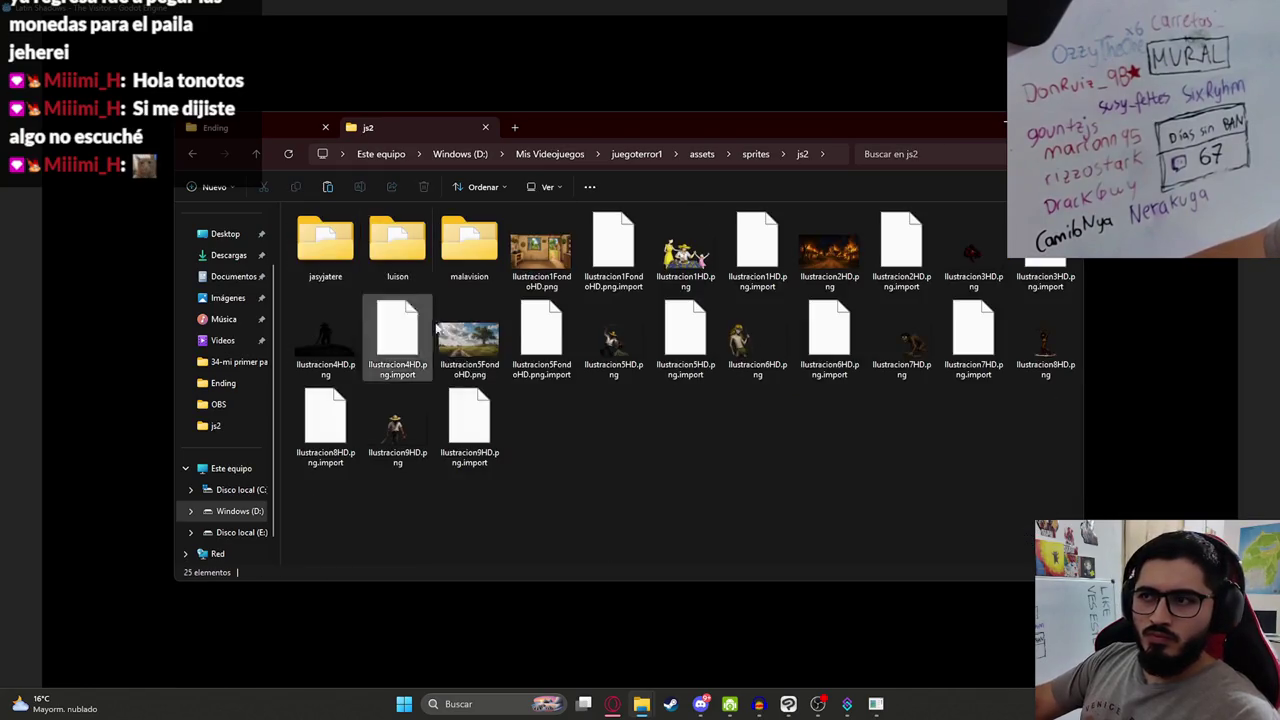
{"action": "double_click", "coordinate": [466, 243]}
{"action": "scroll", "coordinate": [429, 437], "scroll_direction": "down", "scroll_amount": 3}
Step: Create a new folder named Ending inside malavision
{"action": "right_click", "coordinate": [782, 413]}
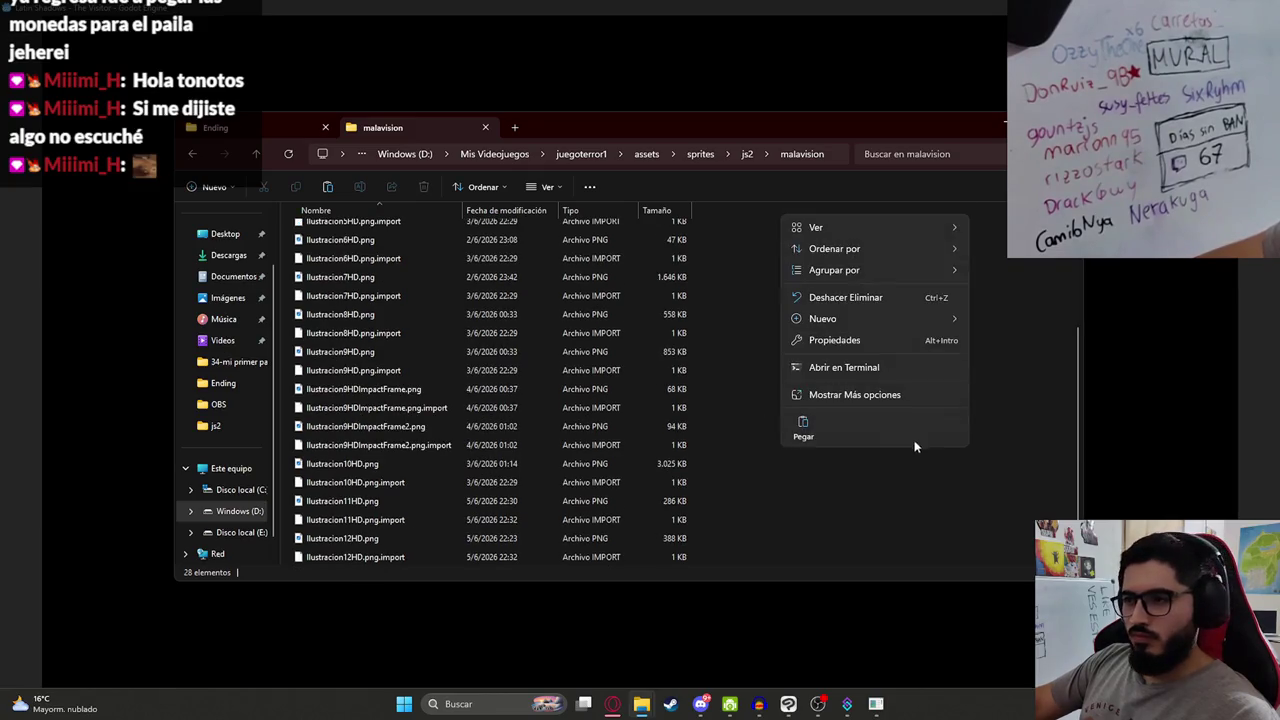
{"action": "mouse_move", "coordinate": [942, 314]}
{"action": "left_click", "coordinate": [1034, 322]}
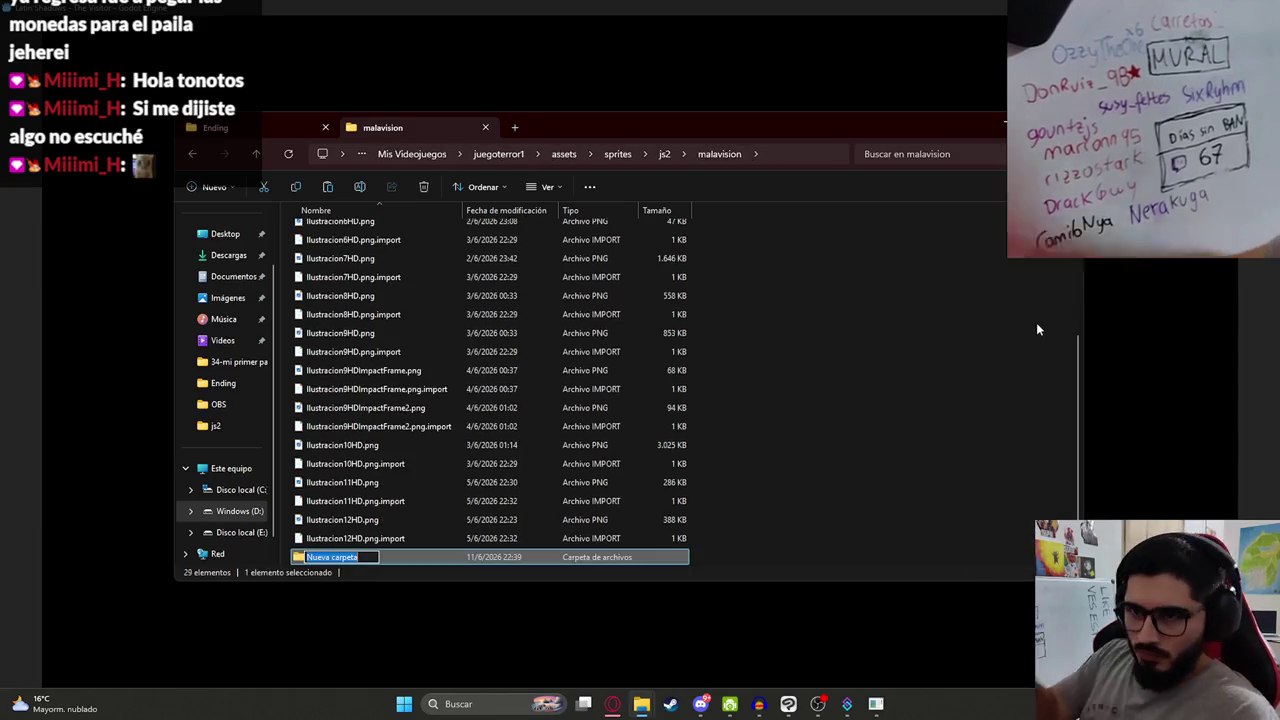
{"action": "type", "text": "Ending"}
{"action": "key", "text": "Return"}
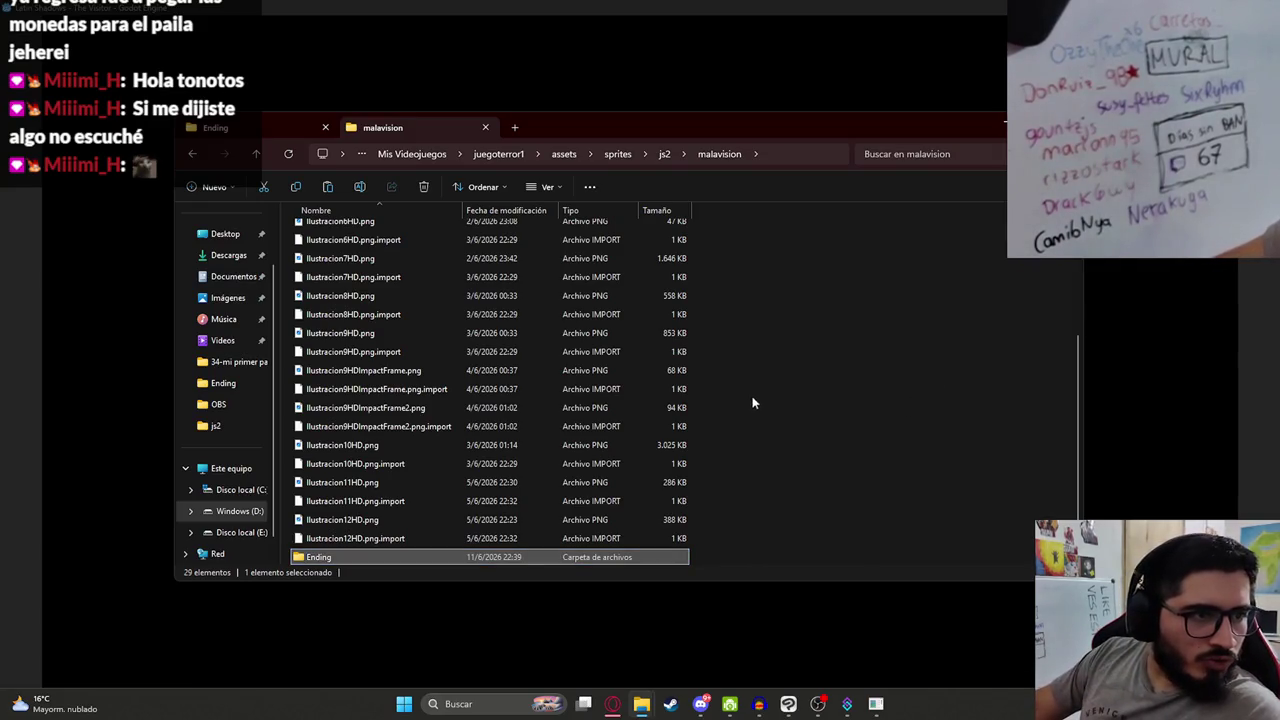
Step: Paste the copied HD illustrations into the empty Ending folder and show them as large icons
{"action": "double_click", "coordinate": [344, 558]}
{"action": "key", "text": "ctrl+v"}
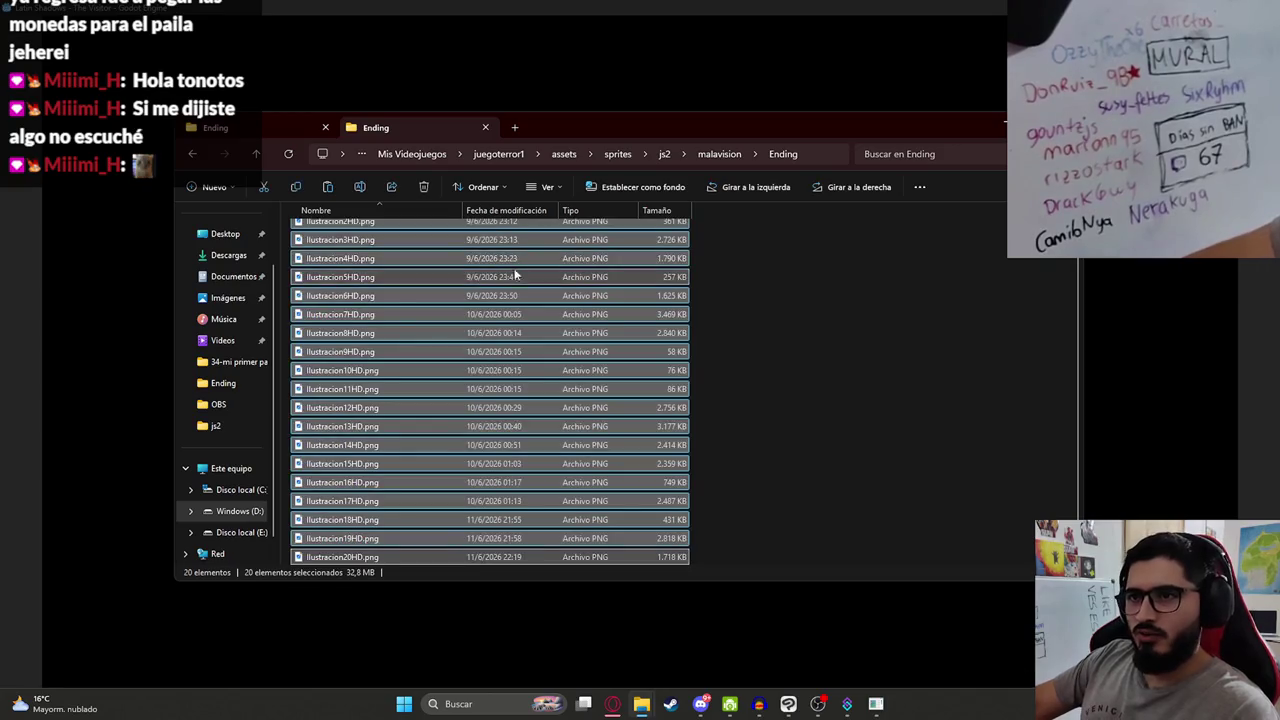
{"action": "left_click", "coordinate": [552, 187]}
{"action": "left_click", "coordinate": [596, 233]}
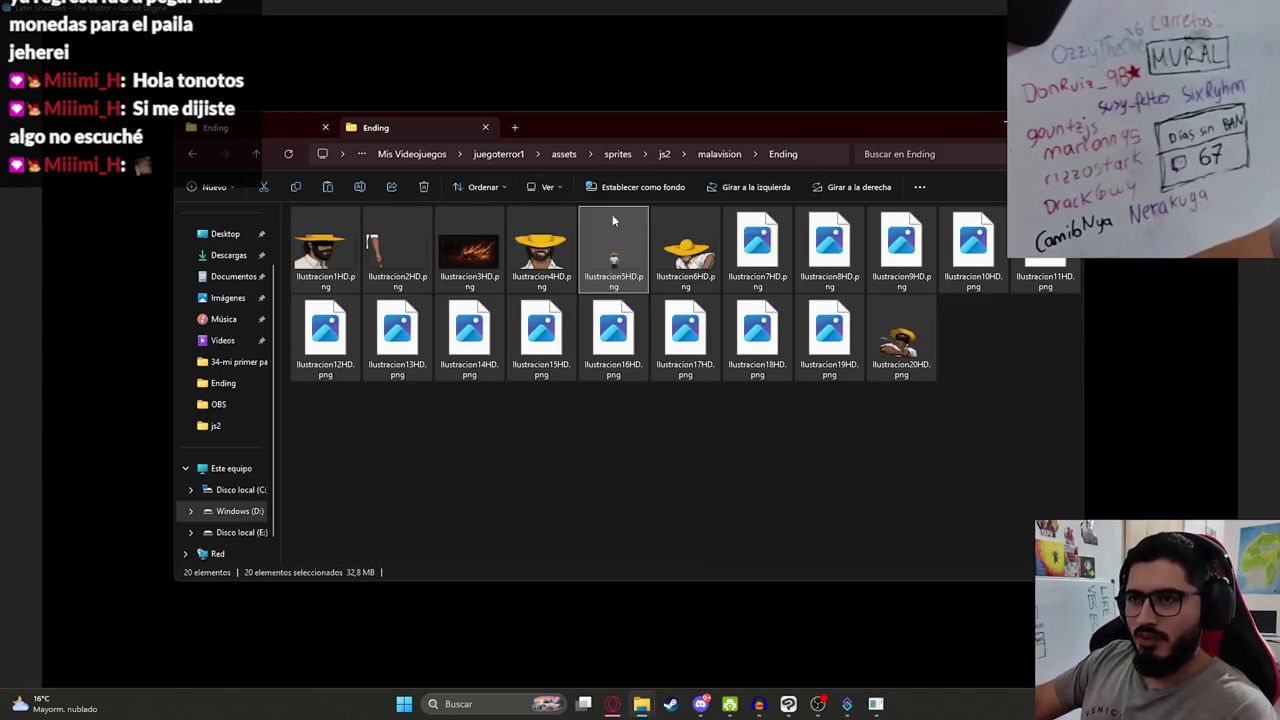
Step: Open Ilustracion2HD.png in the image viewer
{"action": "left_click_drag", "start_coordinate": [658, 125], "coordinate": [640, 136]}
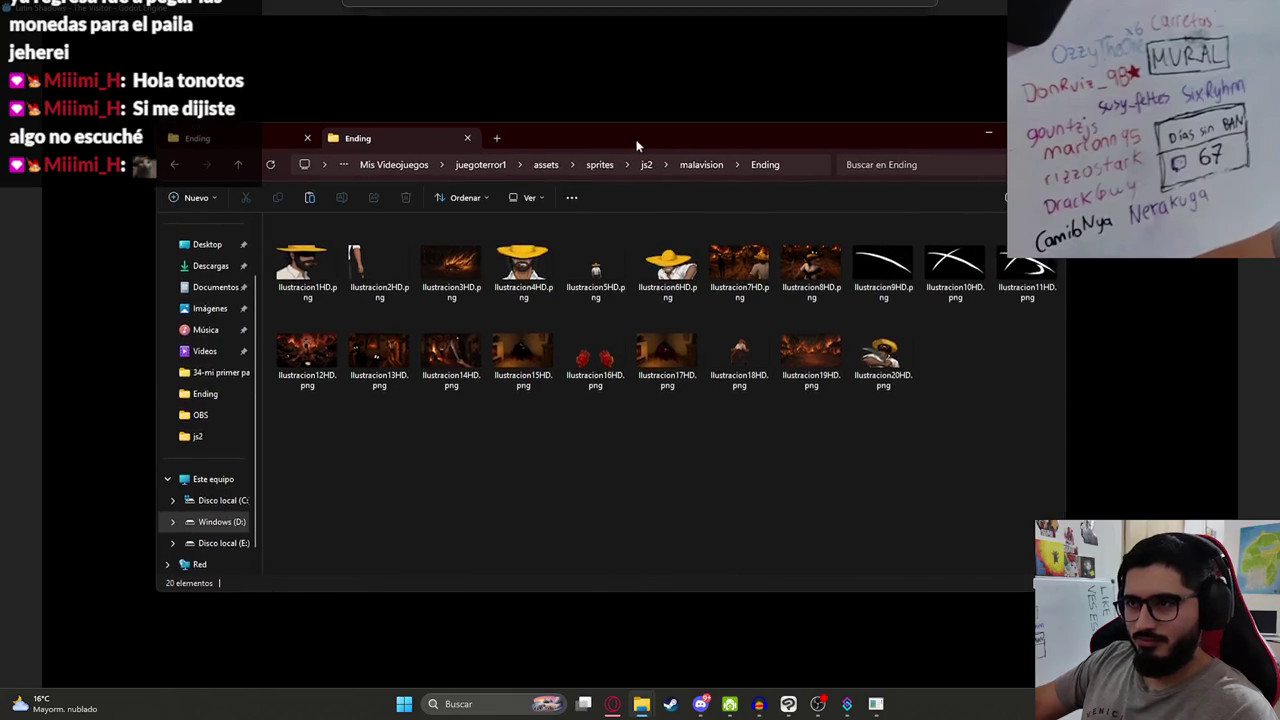
{"action": "left_click", "coordinate": [391, 293]}
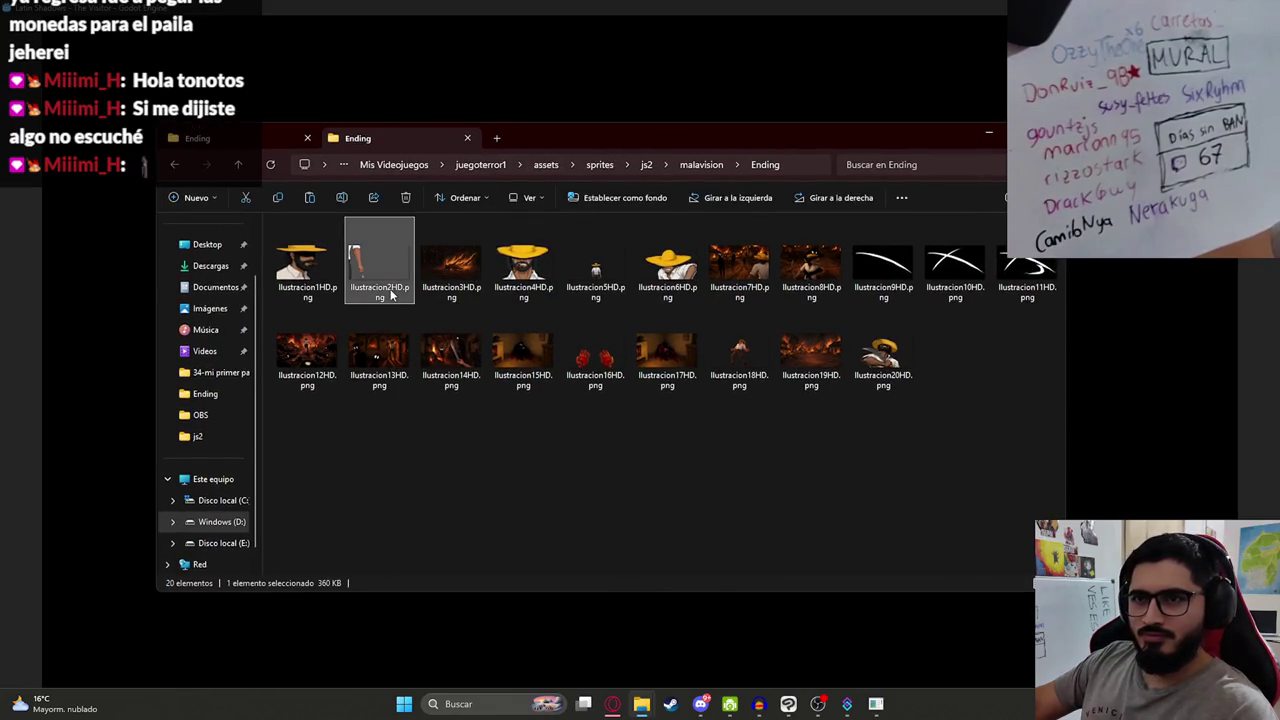
{"action": "key", "text": "Return"}
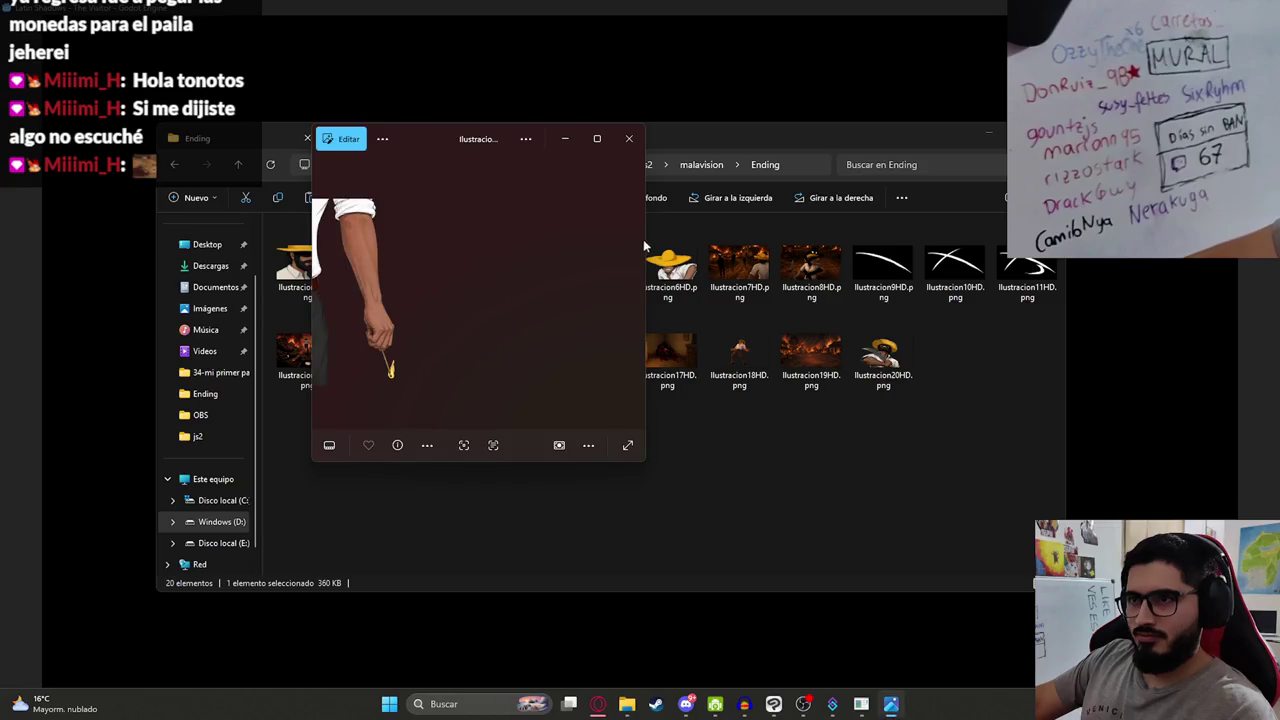
Step: Widen the Photos window, zoom in and out on the lit-match illustration, then close it
{"action": "left_click_drag", "start_coordinate": [646, 250], "coordinate": [1107, 283]}
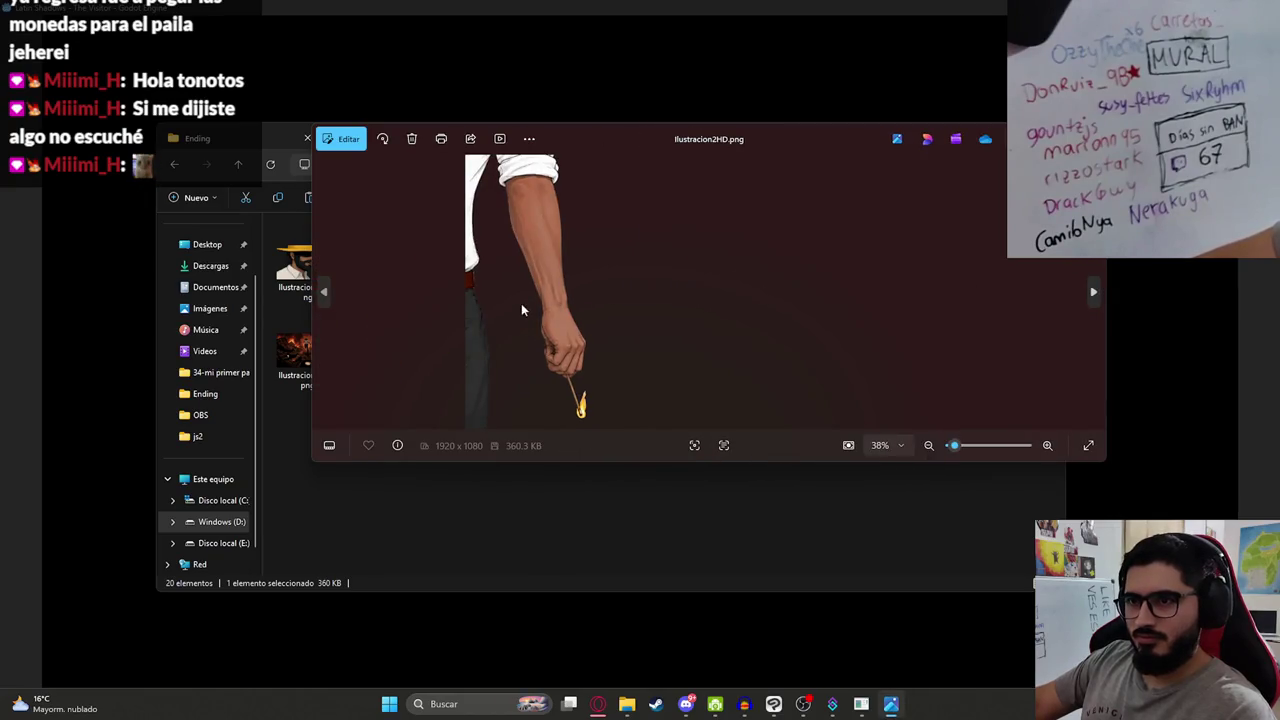
{"action": "scroll", "coordinate": [521, 310], "scroll_direction": "up", "scroll_amount": 5}
{"action": "scroll", "coordinate": [460, 323], "scroll_direction": "down", "scroll_amount": 5}
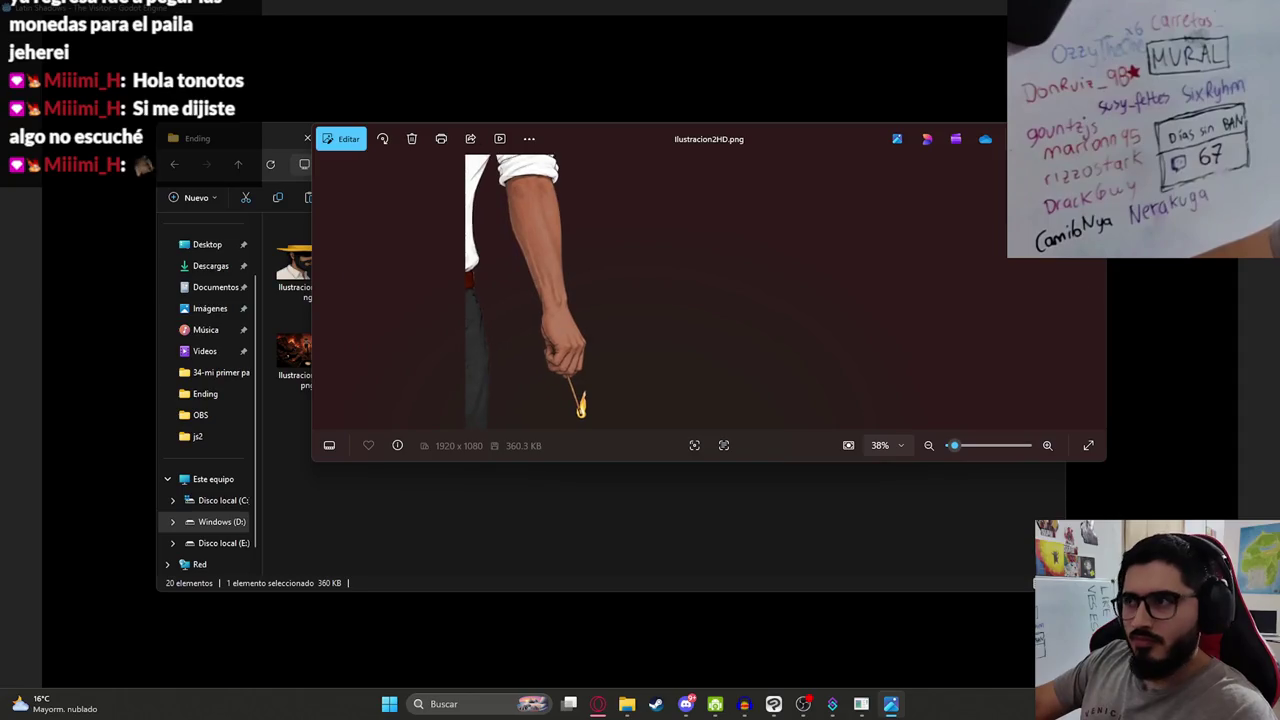
{"action": "left_click", "coordinate": [1085, 139]}
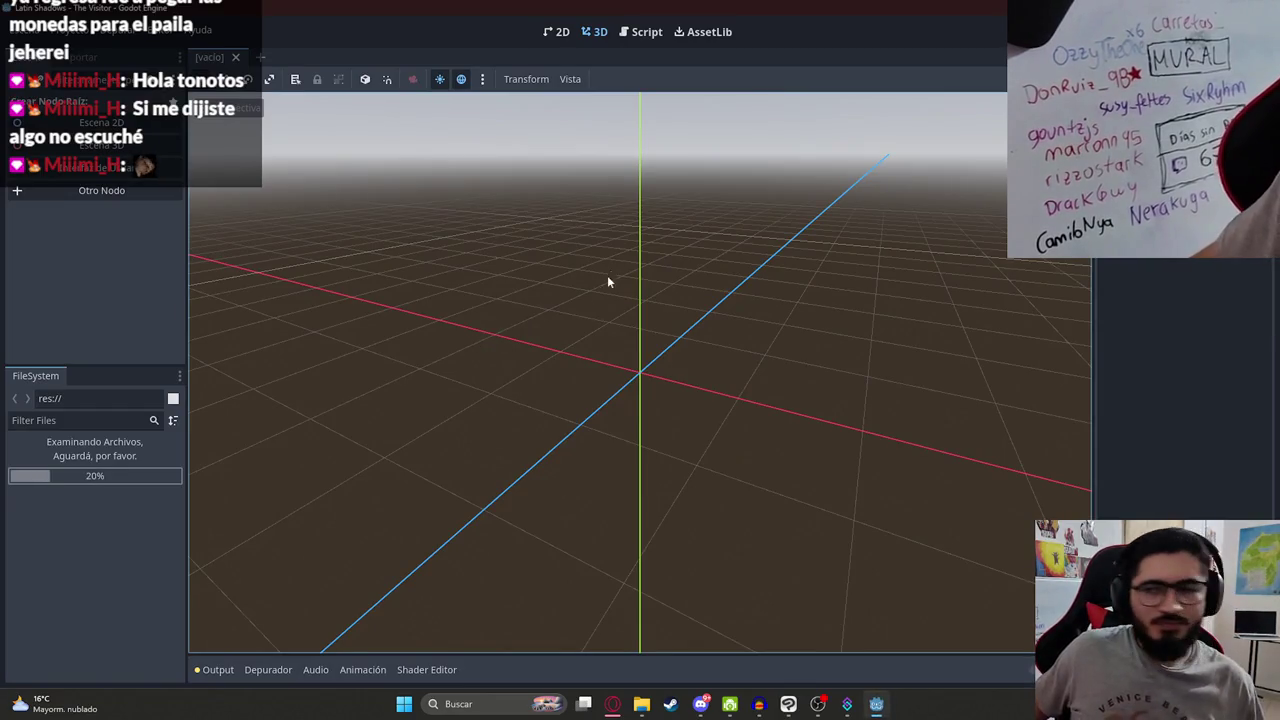
Step: Orbit and tilt the empty 3D viewport while the project file scan completes
{"action": "left_click_drag", "start_coordinate": [450, 256], "coordinate": [639, 293]}
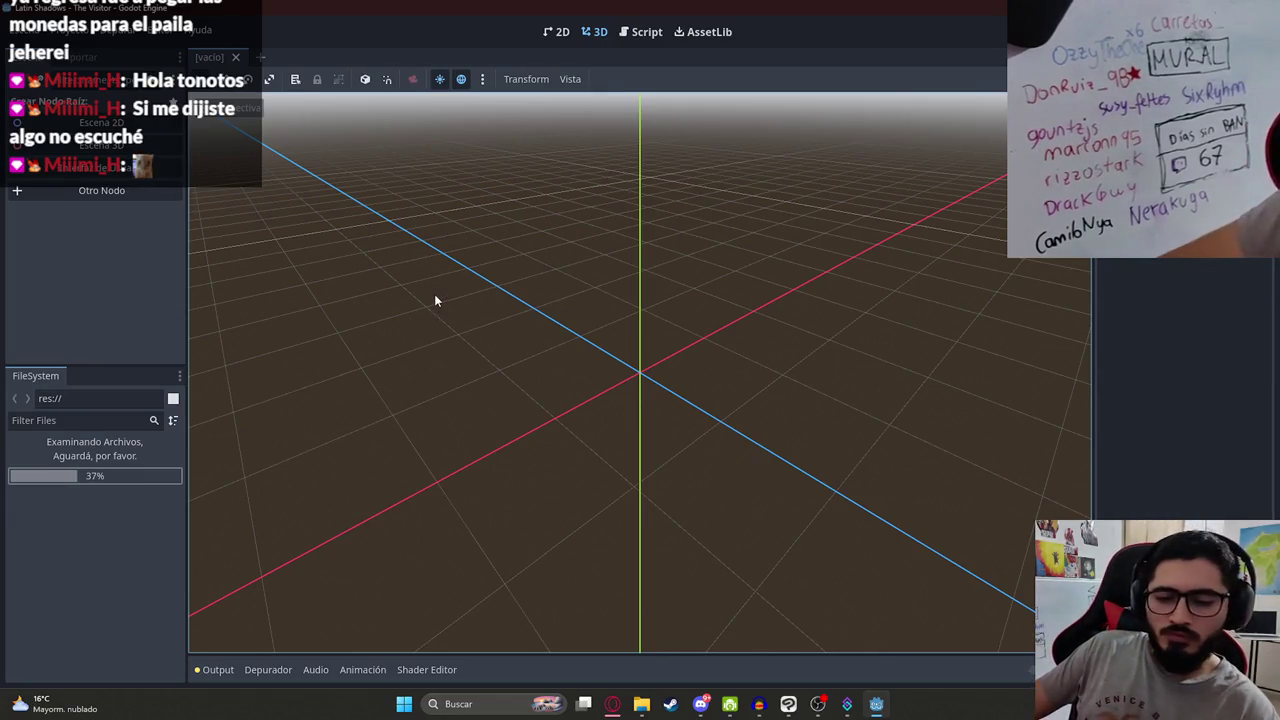
{"action": "mouse_move", "coordinate": [459, 288]}
{"action": "left_mouse_down"}
{"action": "mouse_move", "coordinate": [500, 257]}
{"action": "mouse_move", "coordinate": [700, 300]}
{"action": "mouse_move", "coordinate": [626, 332]}
{"action": "left_mouse_up"}
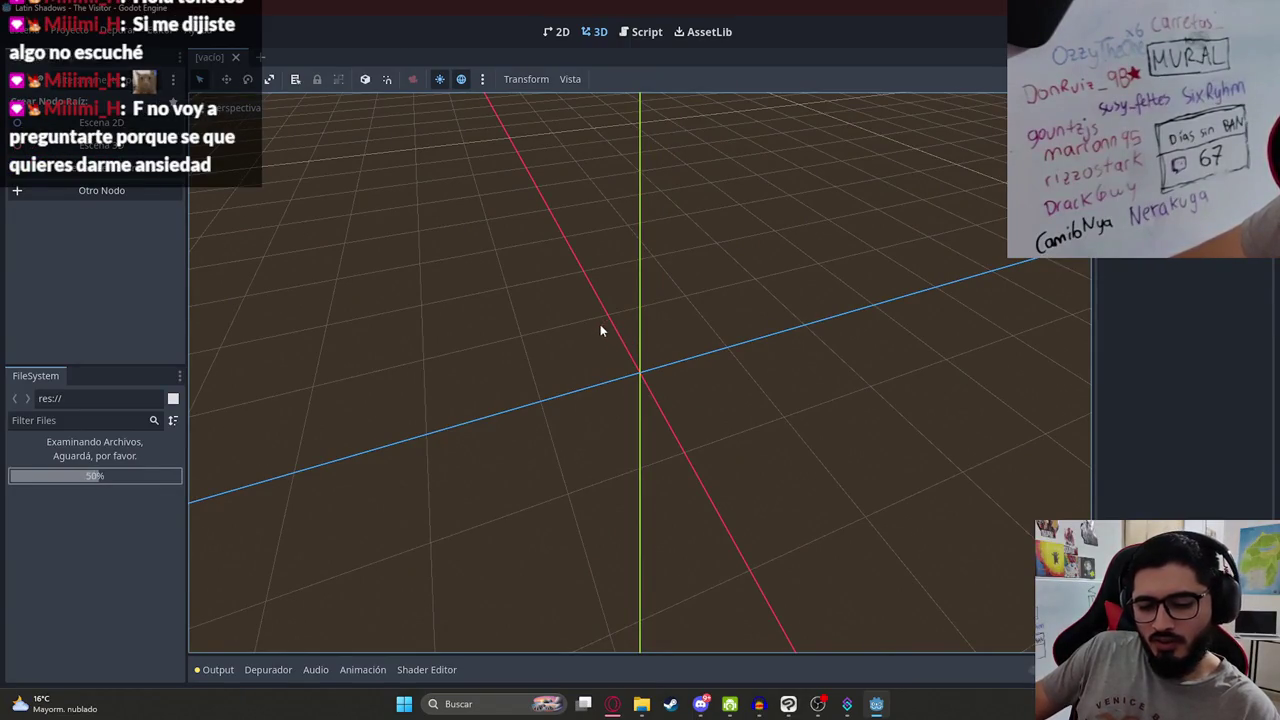
{"action": "mouse_move", "coordinate": [591, 297]}
{"action": "left_mouse_down"}
{"action": "mouse_move", "coordinate": [683, 206]}
{"action": "mouse_move", "coordinate": [589, 270]}
{"action": "left_mouse_up"}
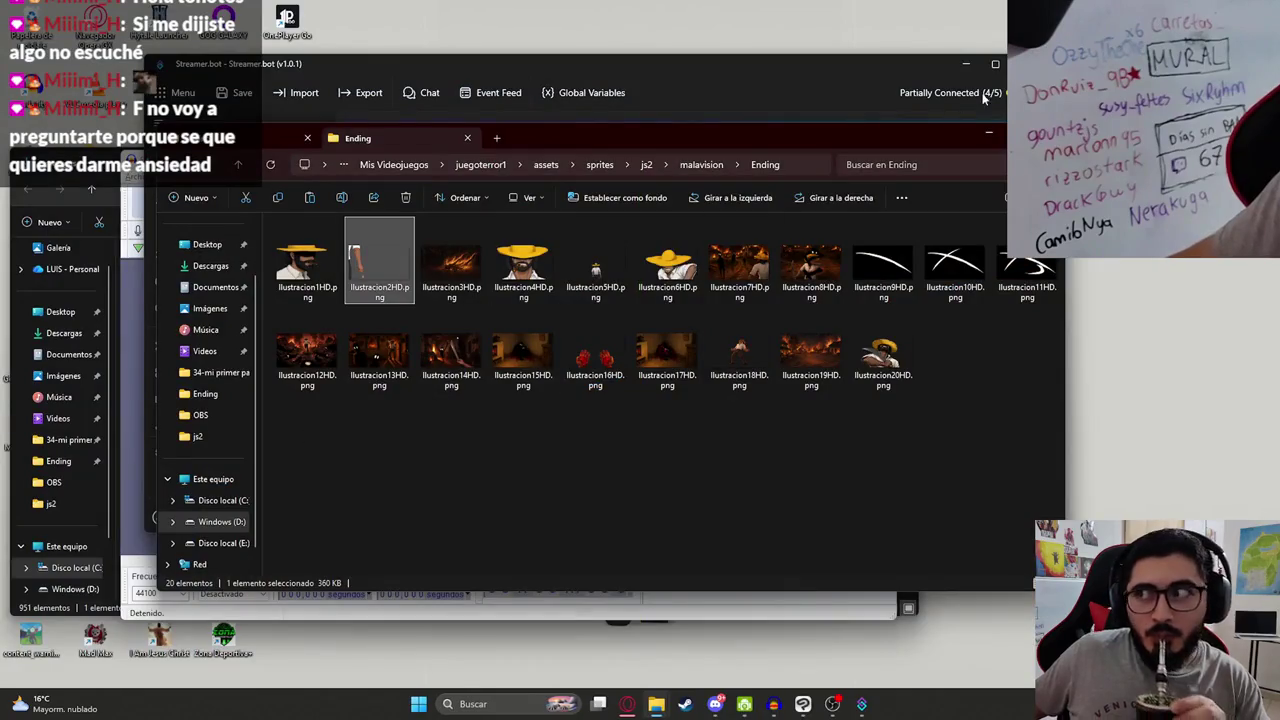
Step: Move Streamer.bot aside and open Latin Shadows - The Visitor from the Project Manager
{"action": "left_click_drag", "start_coordinate": [939, 129], "coordinate": [790, 129]}
{"action": "left_click", "coordinate": [741, 67]}
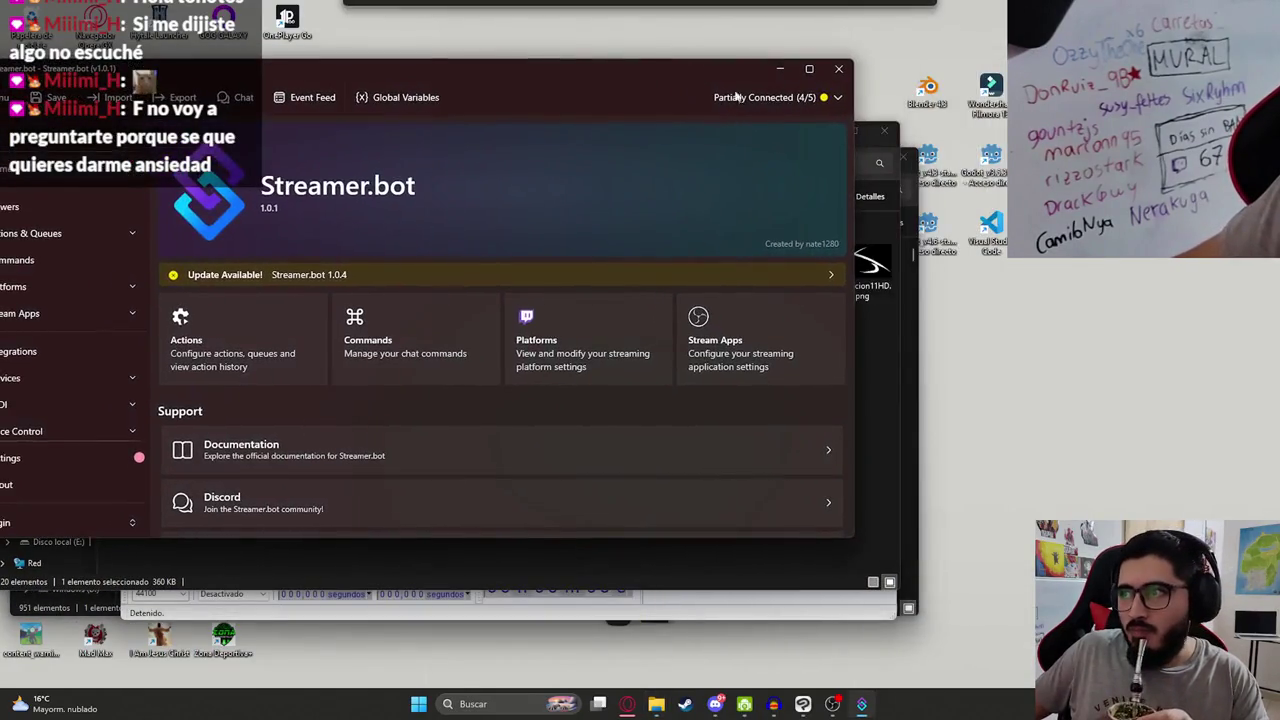
{"action": "left_click_drag", "start_coordinate": [427, 73], "coordinate": [512, 73]}
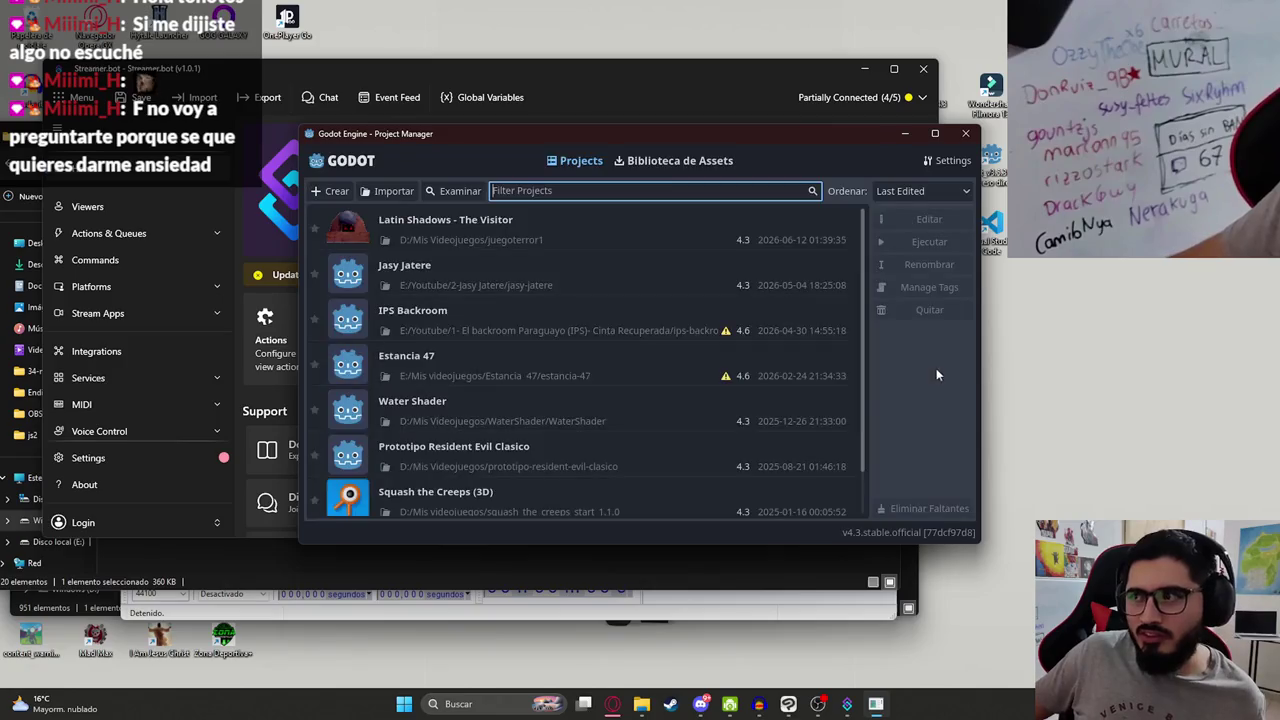
{"action": "double_click", "coordinate": [513, 247]}
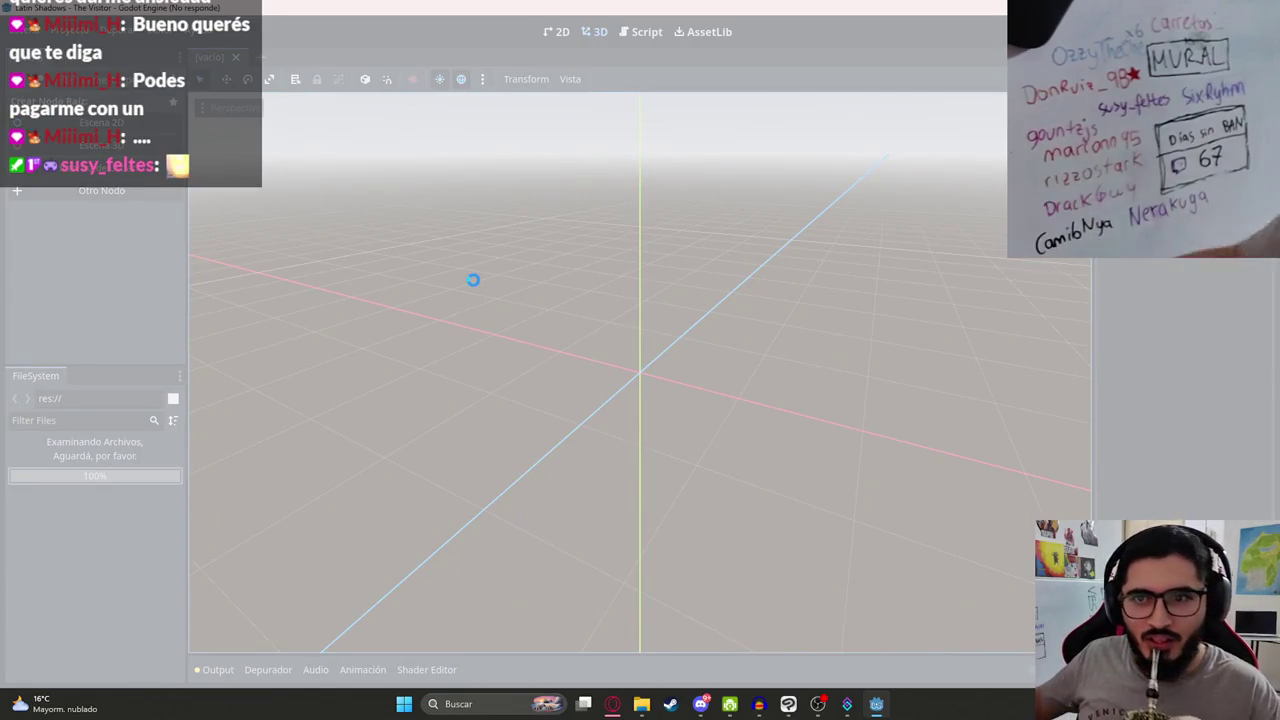
{"action": "left_click", "coordinate": [847, 704]}
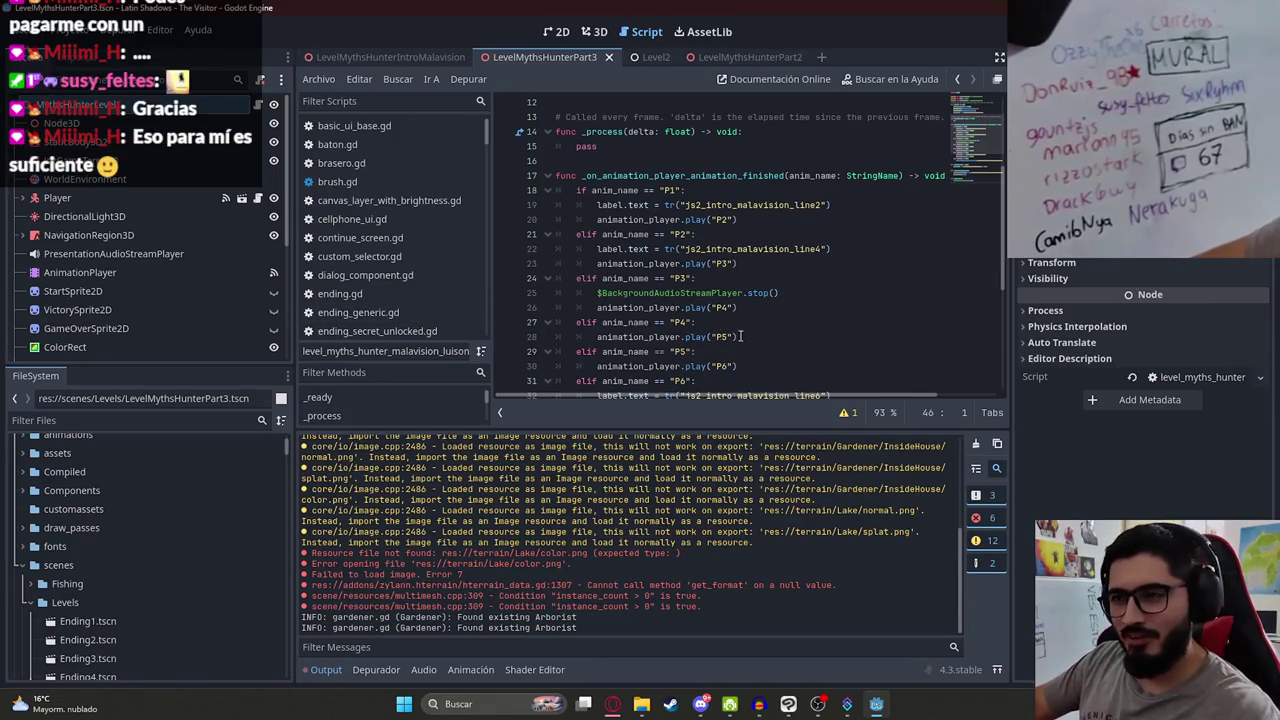
Step: Enlarge the script editor, narrow the inspector dock, and view LevelMythsHunterIntroMalavision in 2D
{"action": "left_click_drag", "start_coordinate": [588, 427], "coordinate": [589, 445]}
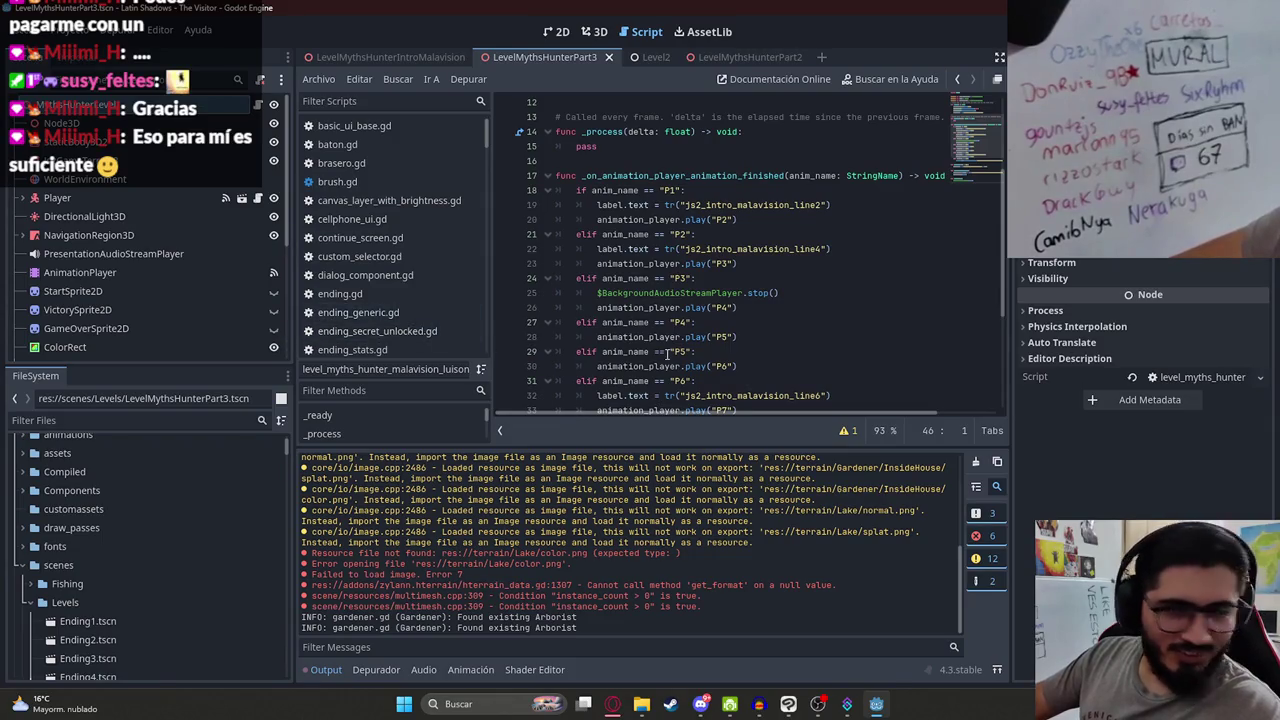
{"action": "left_click_drag", "start_coordinate": [628, 446], "coordinate": [628, 453]}
{"action": "left_click_drag", "start_coordinate": [1010, 336], "coordinate": [1050, 335]}
{"action": "left_click", "coordinate": [674, 234]}
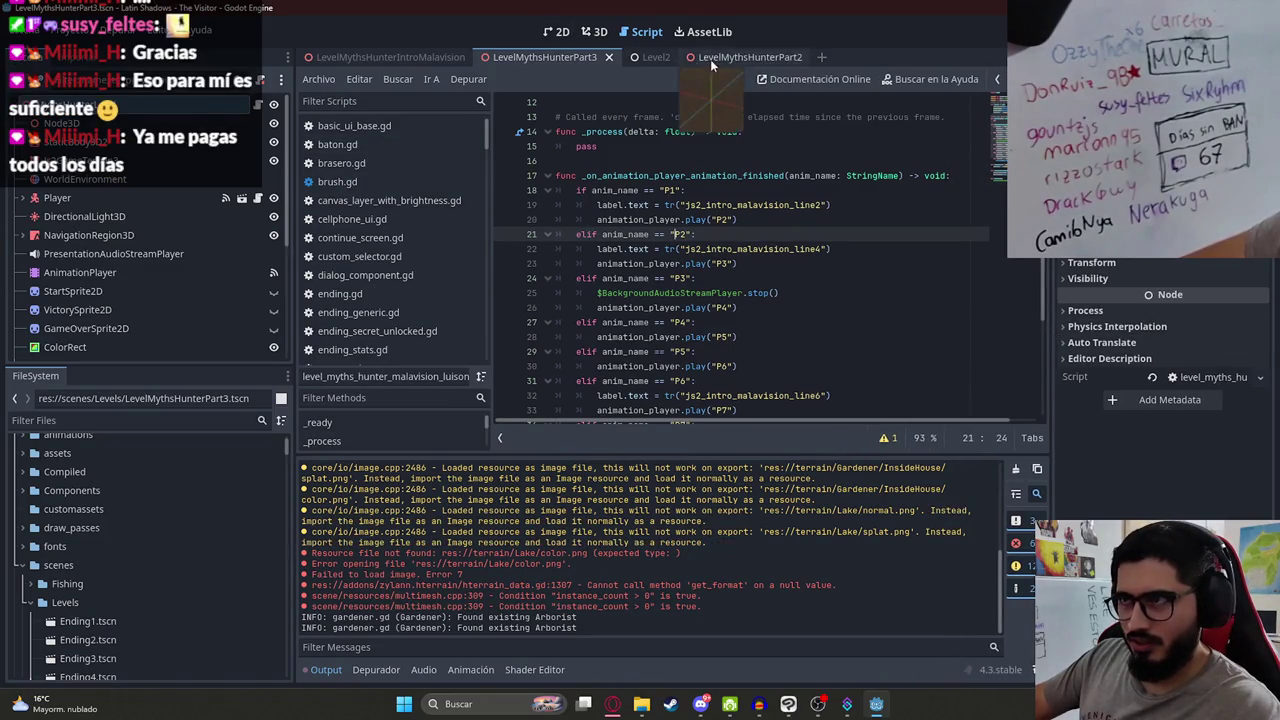
{"action": "left_click", "coordinate": [428, 61]}
{"action": "left_click", "coordinate": [557, 32]}
Step: Locate and select LevelMythsHunterIntroMalavision.tscn in the FileSystem dock
{"action": "right_click", "coordinate": [393, 57]}
{"action": "left_click", "coordinate": [424, 175]}
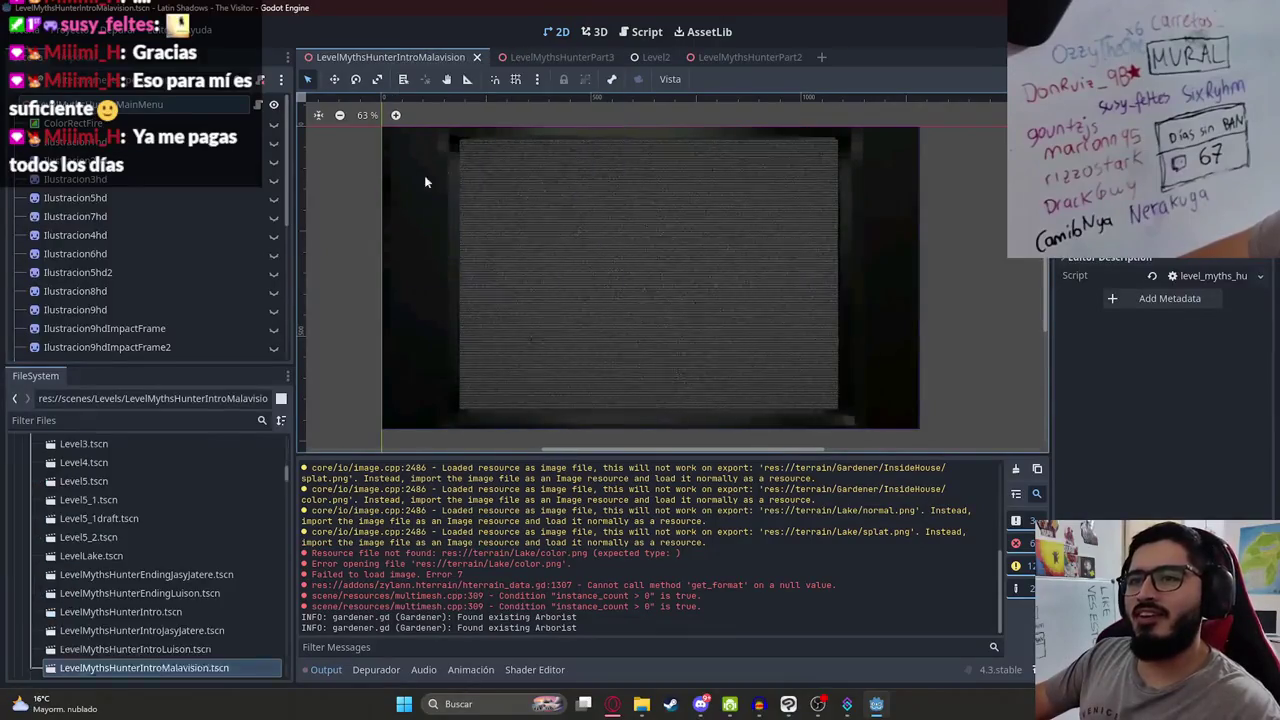
{"action": "scroll", "coordinate": [194, 530], "scroll_direction": "down", "scroll_amount": 4}
{"action": "left_click", "coordinate": [188, 519]}
Step: Duplicate it, renaming Intro to Ending, as LevelMythsHunterEndingMalavision.tscn
{"action": "key", "text": "ctrl+d"}
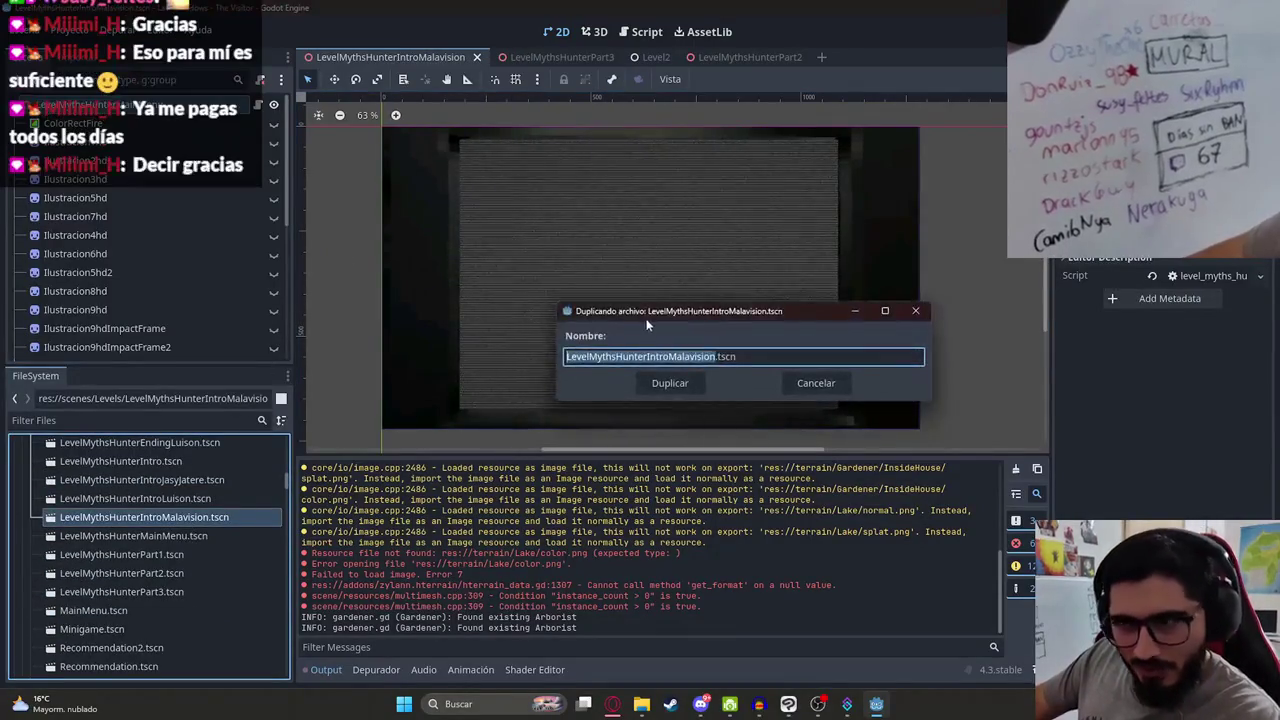
{"action": "left_click", "coordinate": [657, 356]}
{"action": "left_click_drag", "start_coordinate": [669, 356], "coordinate": [649, 357]}
{"action": "type", "text": "Ending"}
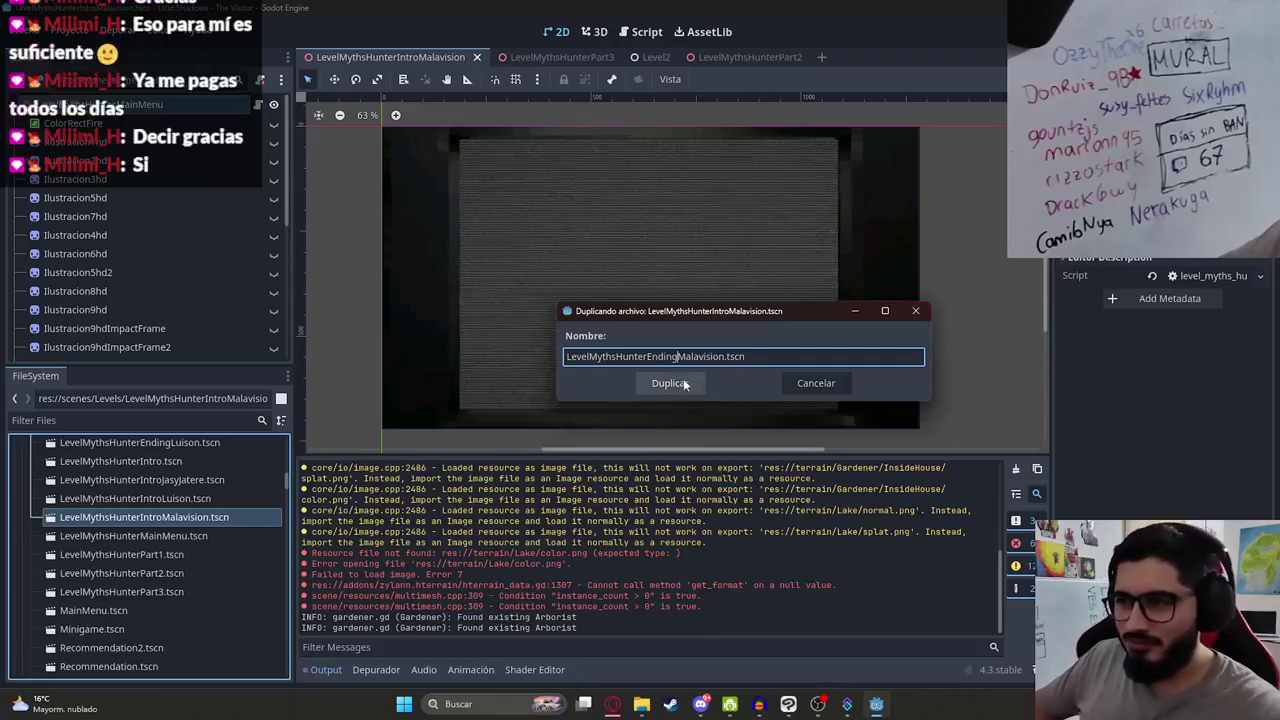
{"action": "left_click_drag", "start_coordinate": [660, 316], "coordinate": [618, 310]}
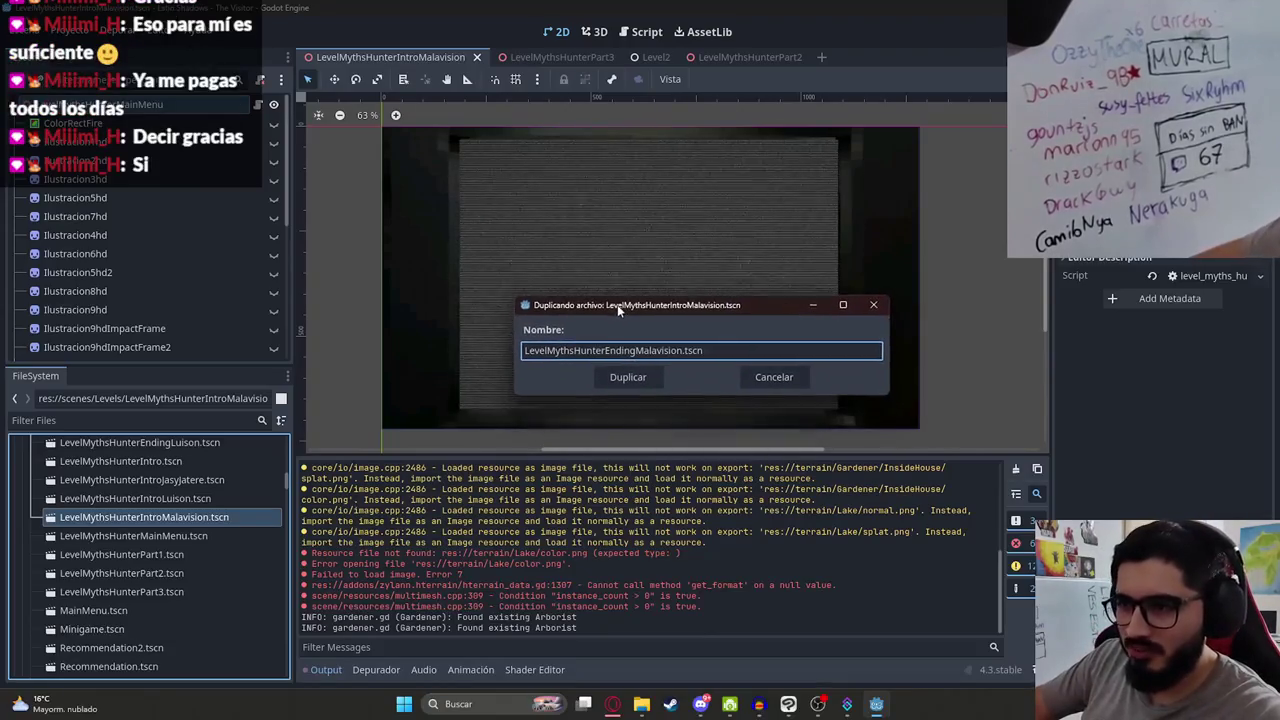
{"action": "left_click", "coordinate": [616, 379]}
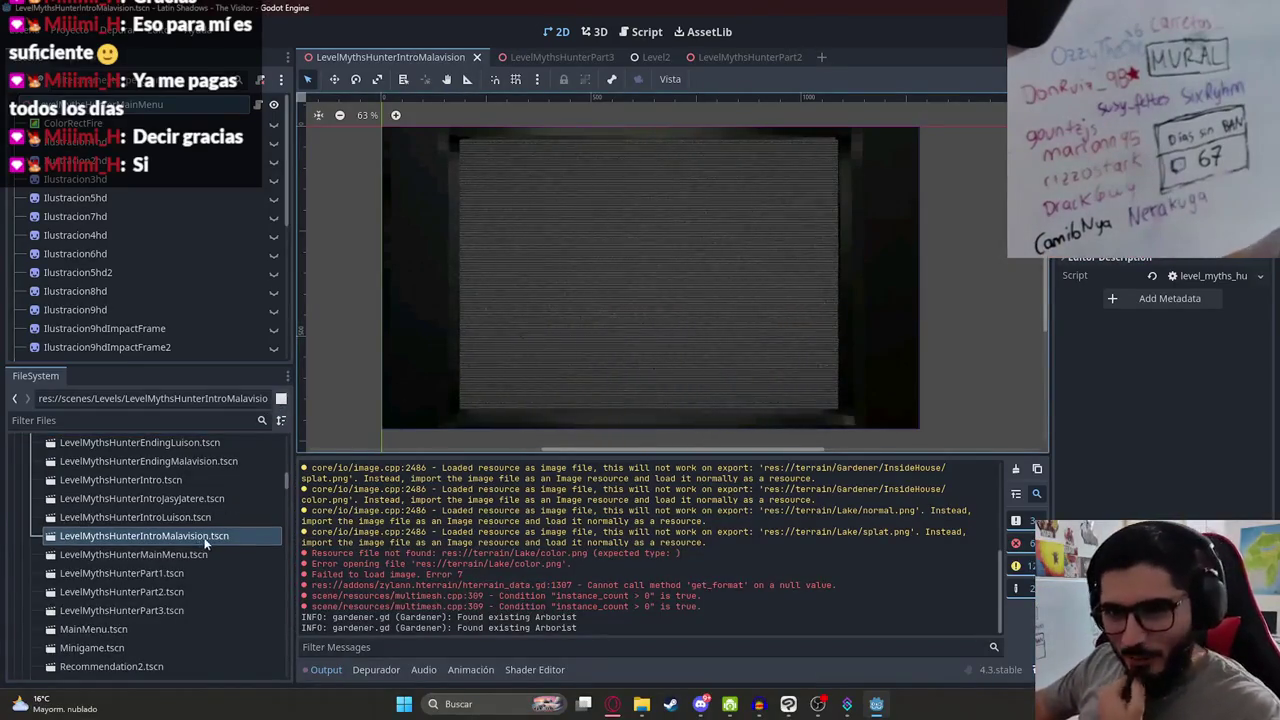
{"action": "right_click", "coordinate": [421, 58]}
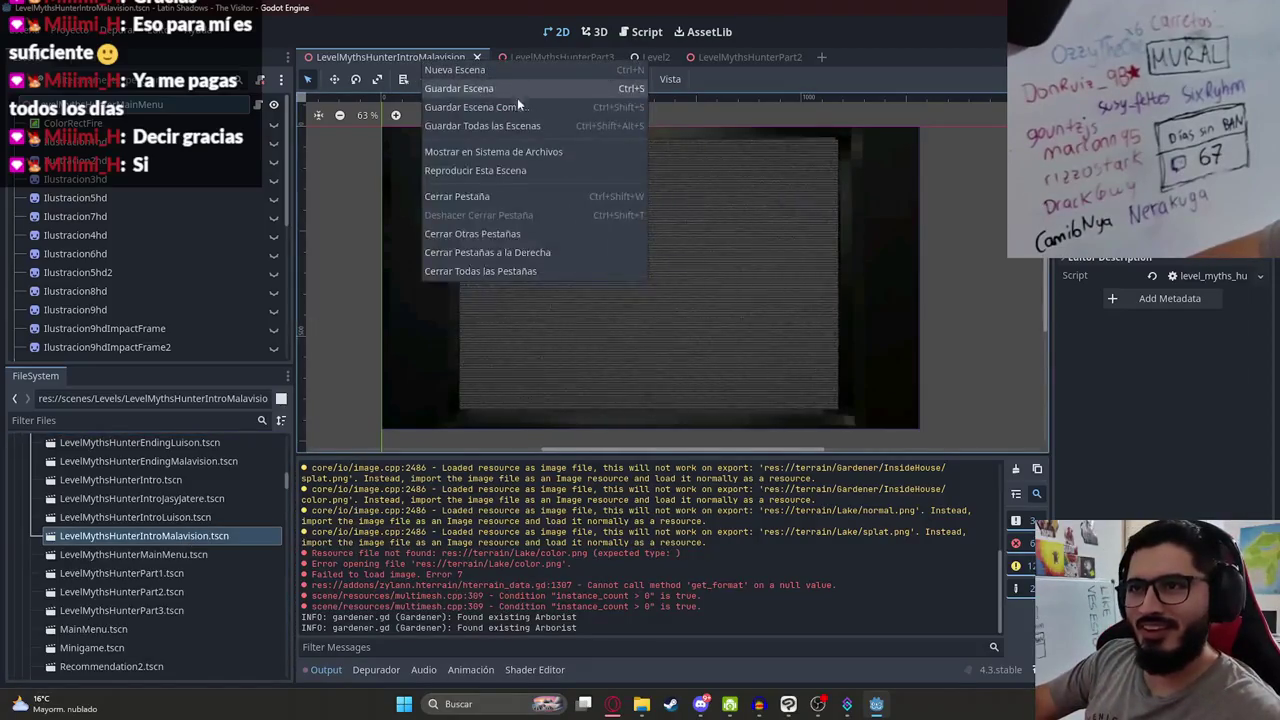
Step: Choose Cerrar Otras Pestañas to close all scene tabs except LevelMythsHunterIntroMalavision
{"action": "left_click", "coordinate": [544, 235]}
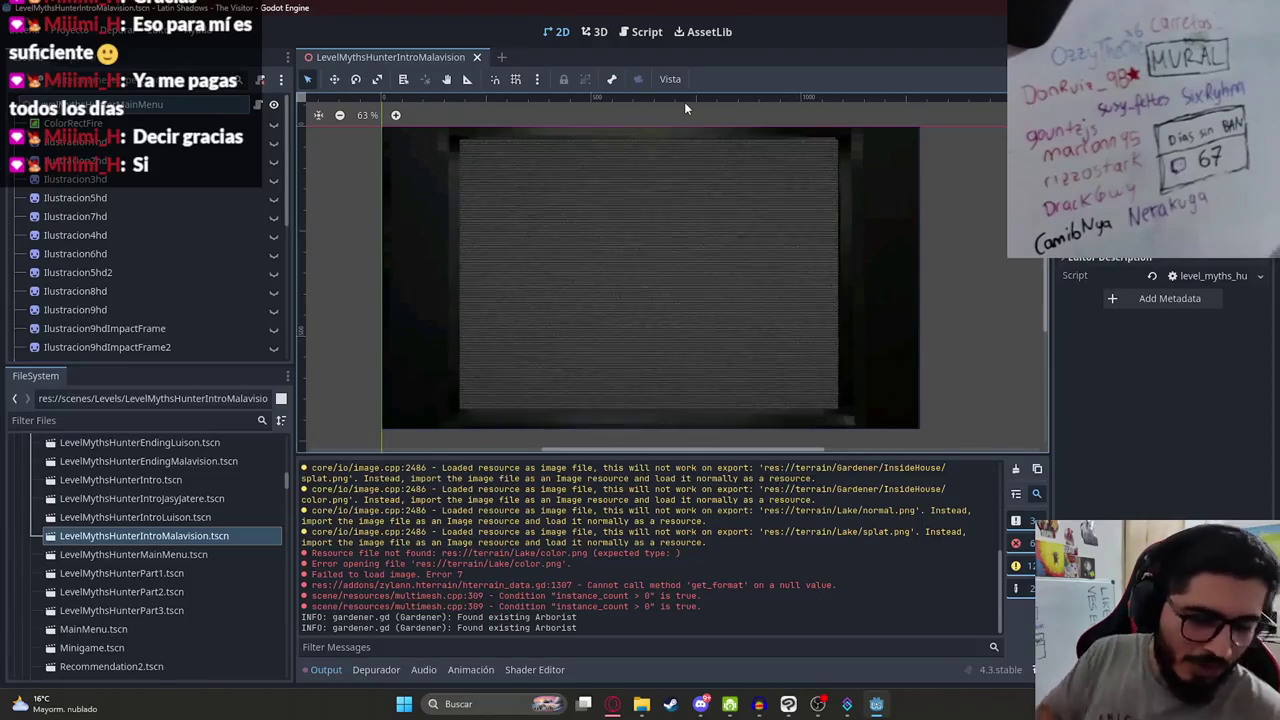
Step: Inspect the scene tree and overlay, briefly hiding and re-showing one old illustration
{"action": "scroll", "coordinate": [446, 253], "scroll_direction": "up", "scroll_amount": 2}
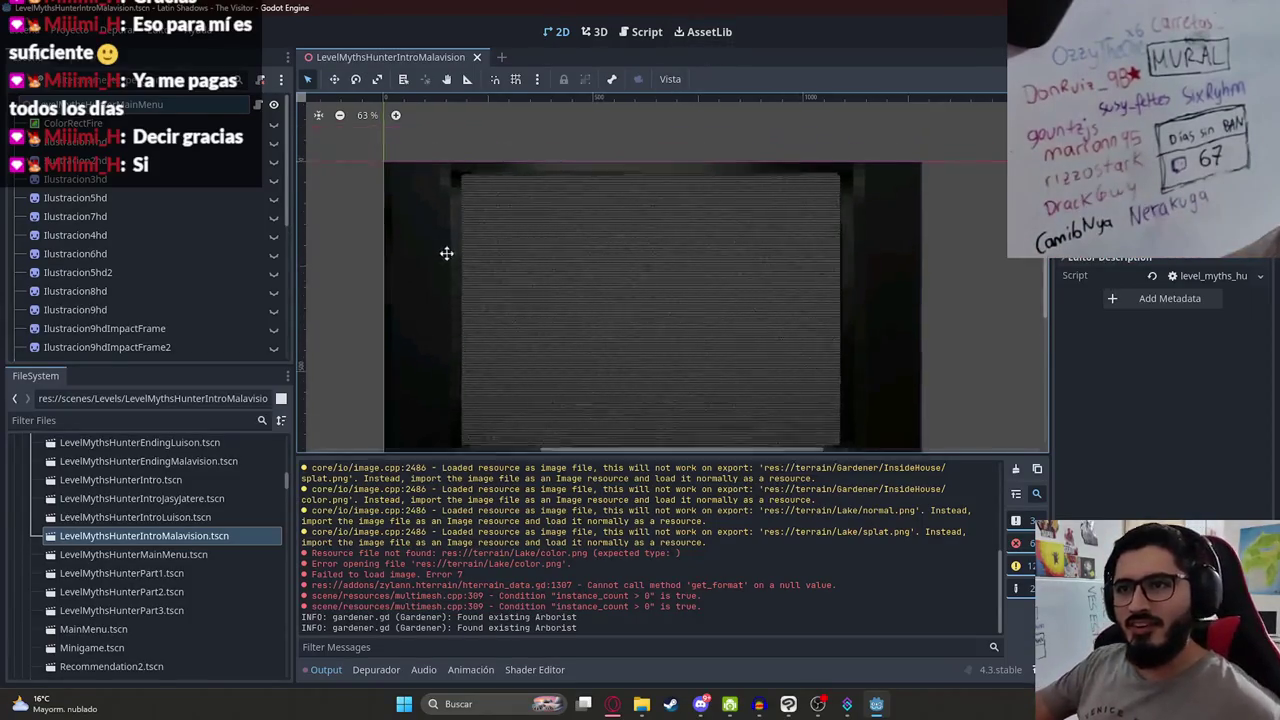
{"action": "scroll", "coordinate": [443, 186], "scroll_direction": "down", "scroll_amount": 2}
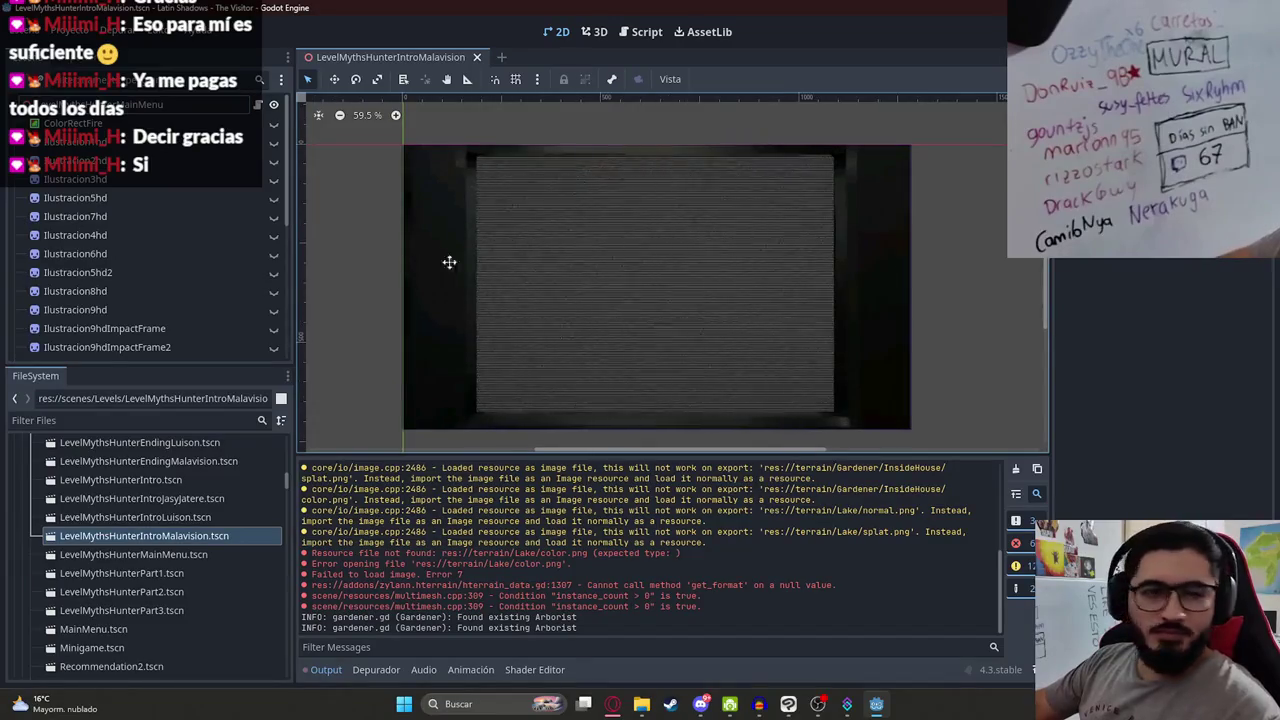
{"action": "scroll", "coordinate": [462, 255], "scroll_direction": "up", "scroll_amount": 1}
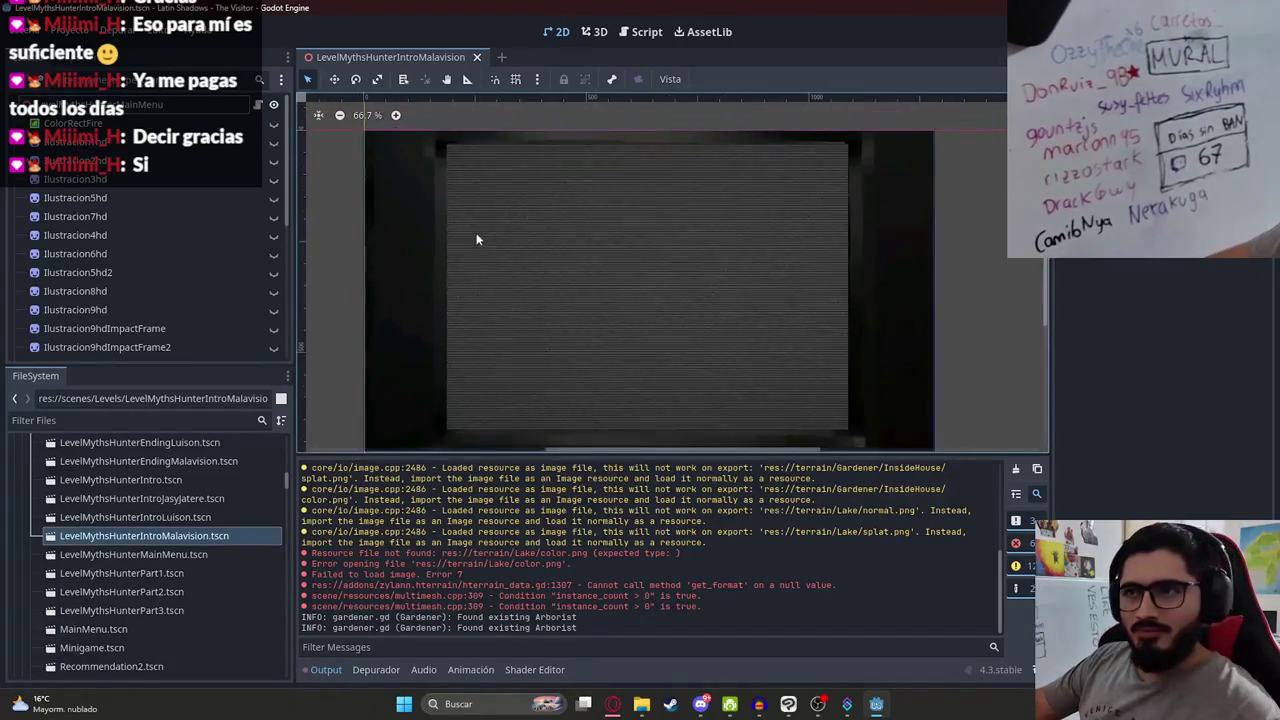
{"action": "left_click", "coordinate": [492, 166]}
{"action": "scroll", "coordinate": [497, 258], "scroll_direction": "down", "scroll_amount": 1}
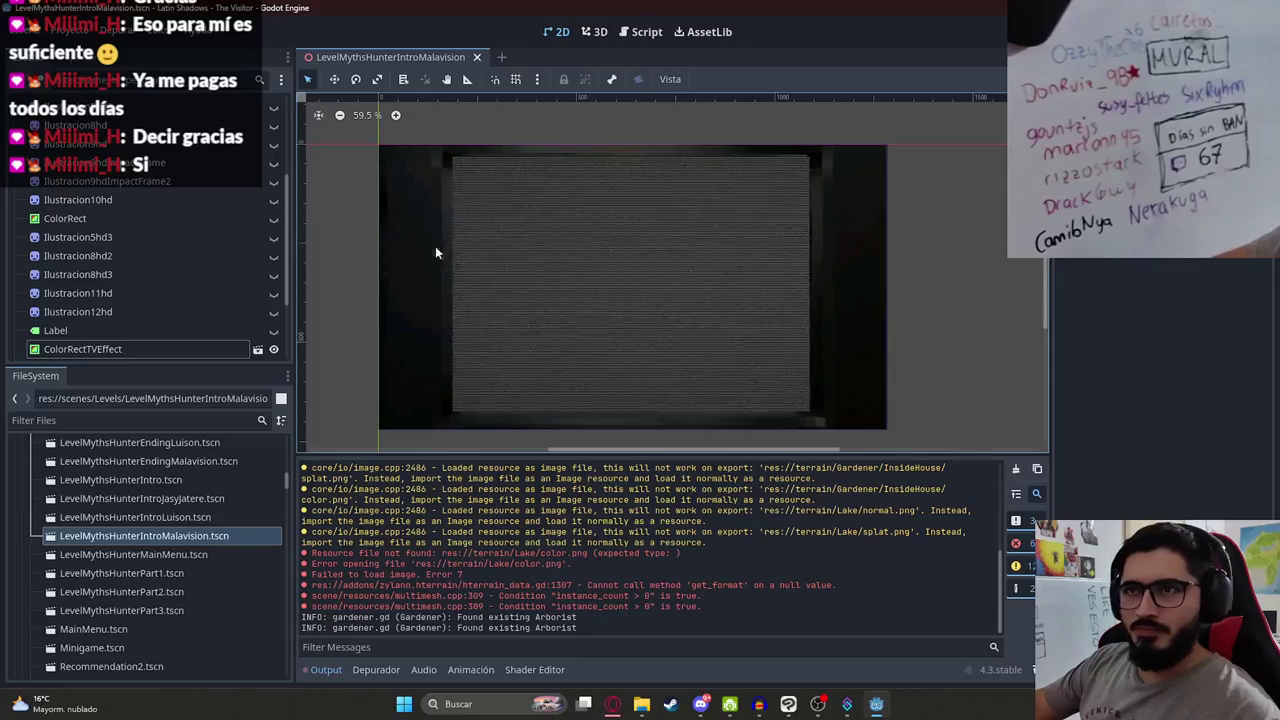
{"action": "scroll", "coordinate": [130, 143], "scroll_direction": "up", "scroll_amount": 3}
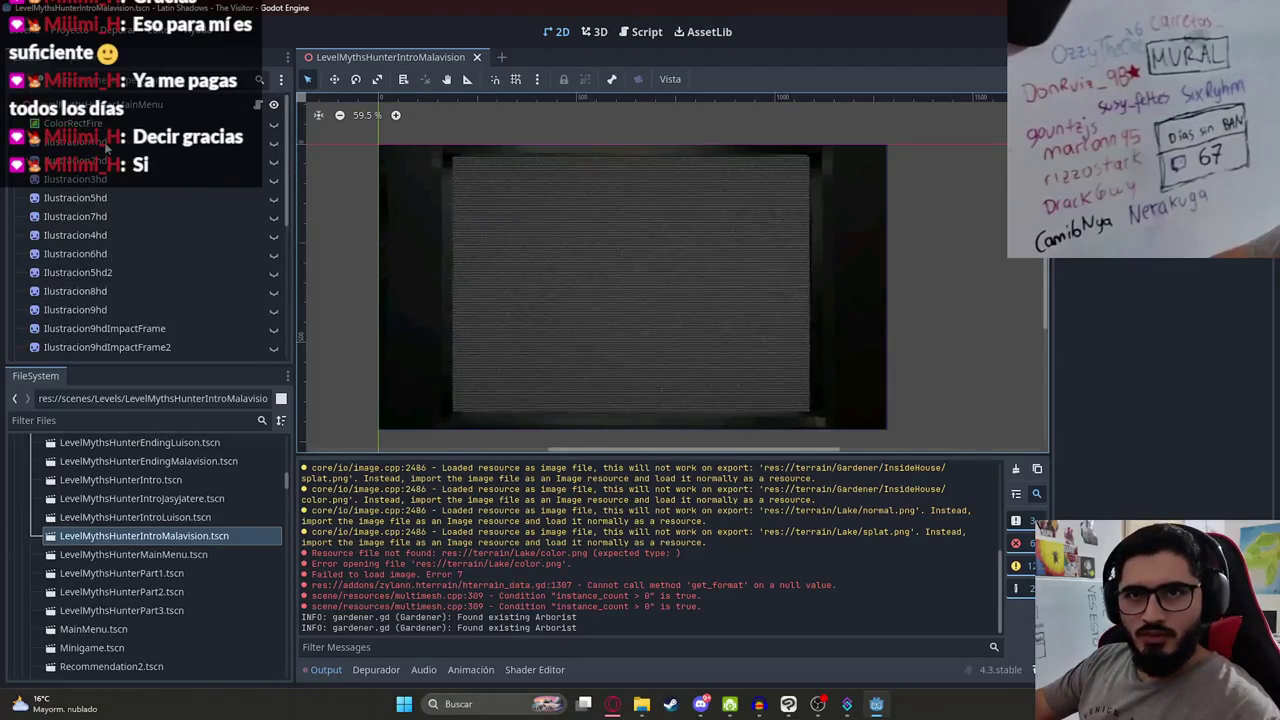
{"action": "left_click", "coordinate": [106, 144]}
{"action": "scroll", "coordinate": [133, 230], "scroll_direction": "down", "scroll_amount": 2}
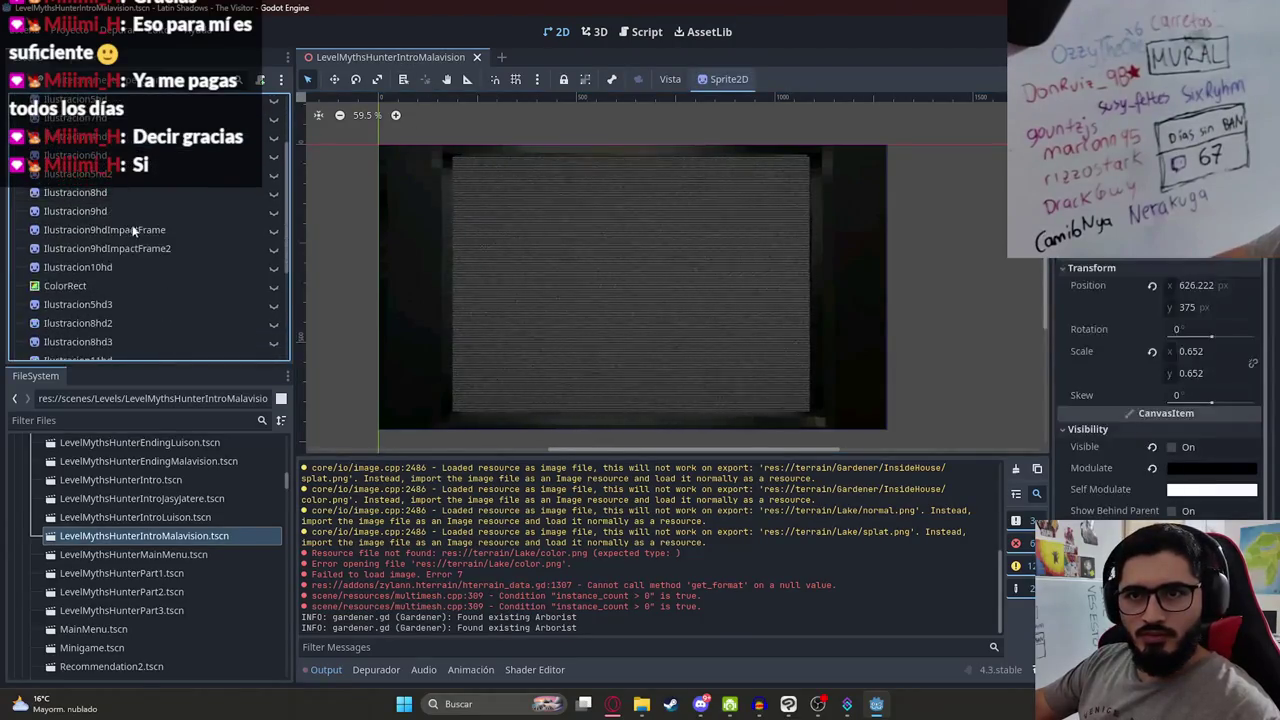
{"action": "scroll", "coordinate": [99, 288], "scroll_direction": "down", "scroll_amount": 3}
{"action": "left_click", "coordinate": [273, 187]}
{"action": "left_click", "coordinate": [273, 187]}
Step: Delete the old Ilustracion nodes through Ilustracion12hd and return to the 2D view
{"action": "left_click", "coordinate": [120, 280]}
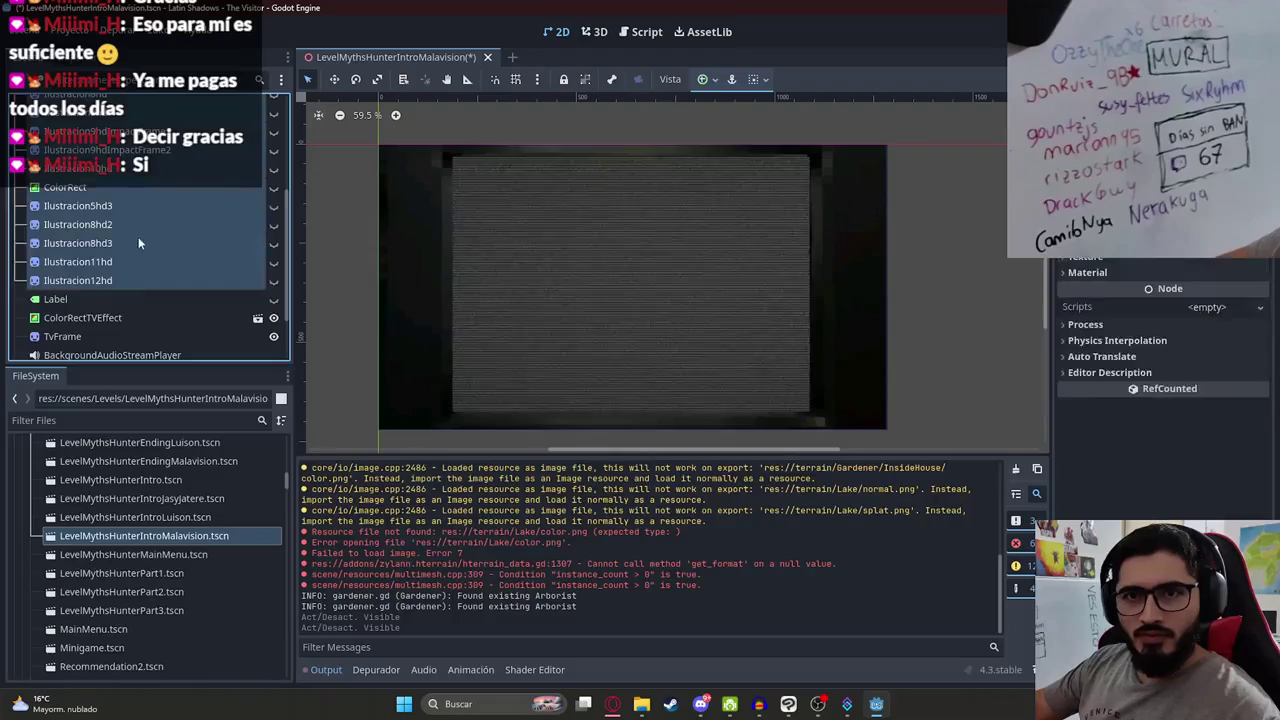
{"action": "scroll", "coordinate": [134, 234], "scroll_direction": "down", "scroll_amount": 1}
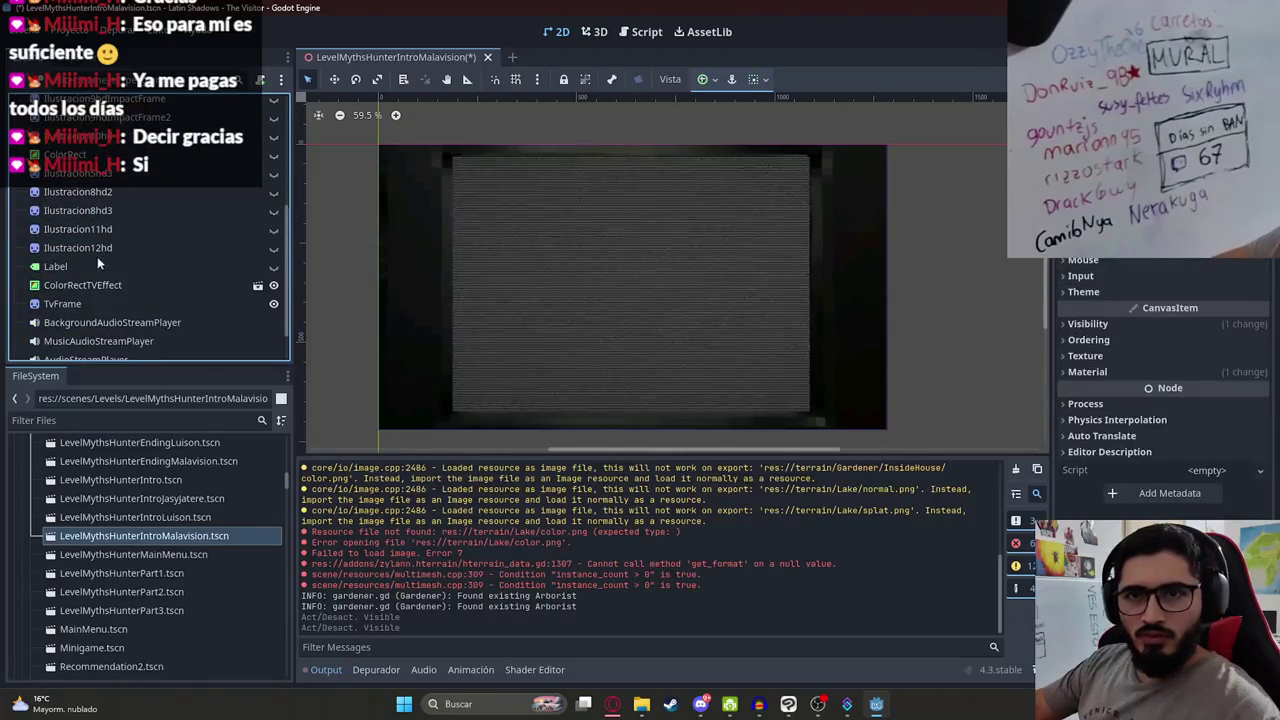
{"action": "left_click", "coordinate": [100, 247], "text": "shift"}
{"action": "right_click", "coordinate": [110, 246]}
{"action": "left_click", "coordinate": [178, 516]}
{"action": "key", "text": "Return"}
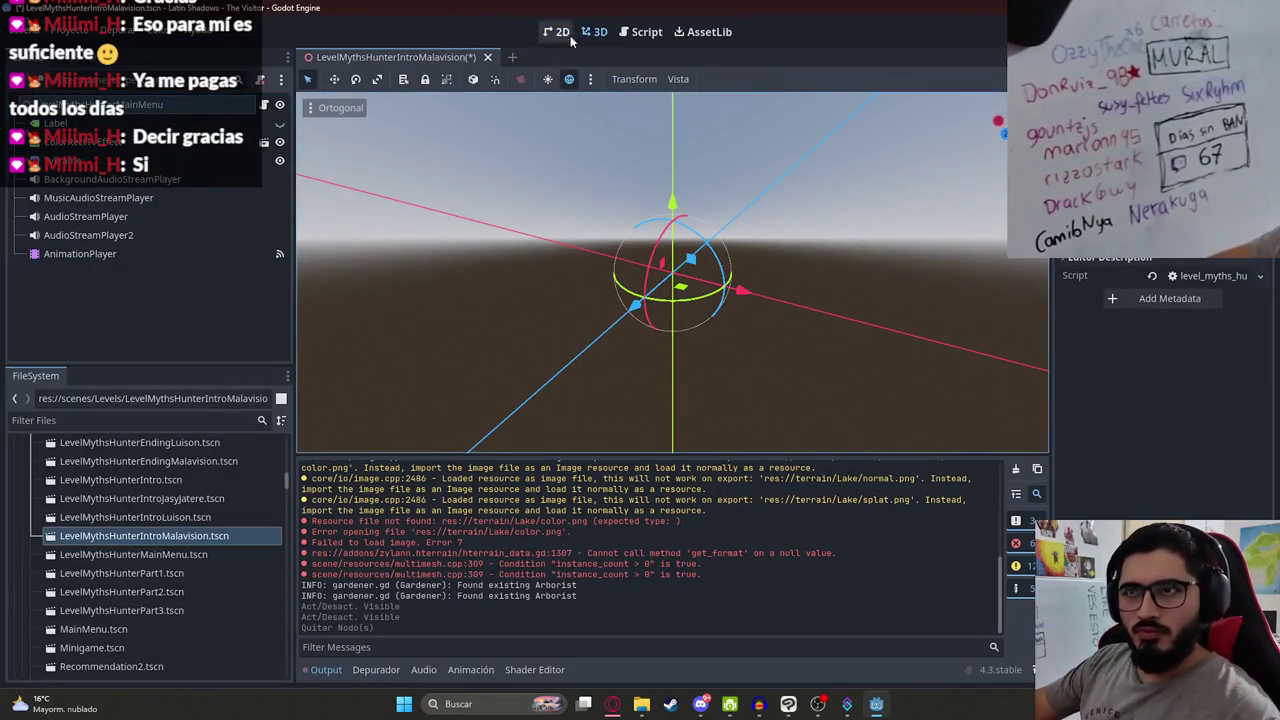
{"action": "left_click", "coordinate": [557, 31]}
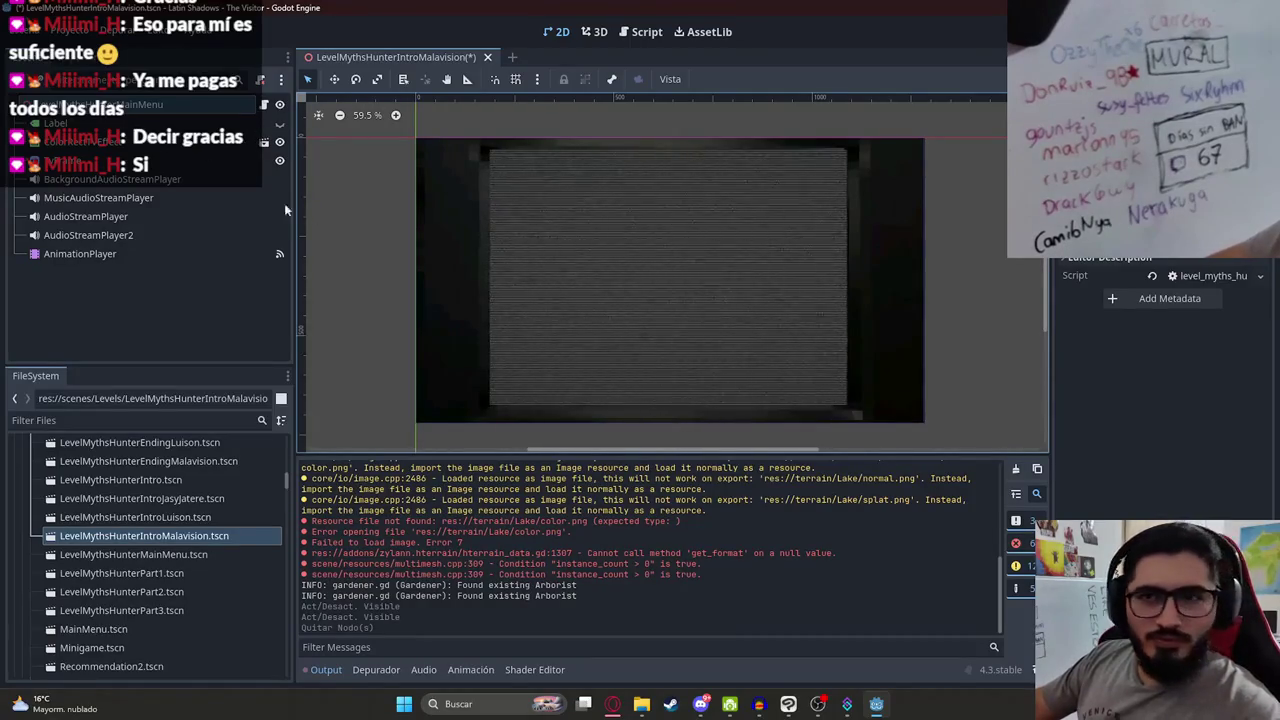
{"action": "scroll", "coordinate": [600, 294], "scroll_direction": "down", "scroll_amount": 2}
{"action": "scroll", "coordinate": [600, 294], "scroll_direction": "left", "scroll_amount": 2}
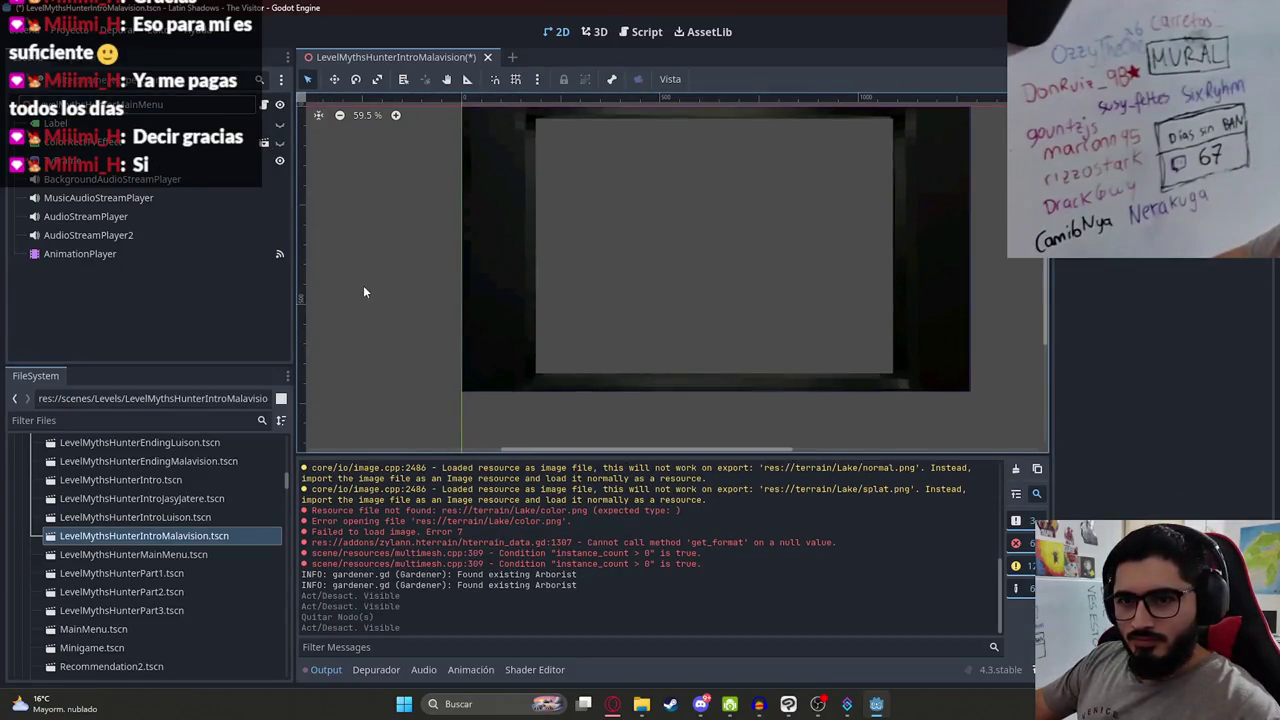
Step: Filter files by 'ilustrac', drop Ilustracion1HD.png into the viewport, and reparent it inside the frame
{"action": "scroll", "coordinate": [24, 443], "scroll_direction": "up", "scroll_amount": 5}
{"action": "left_click", "coordinate": [54, 419]}
{"action": "type", "text": "ilu"}
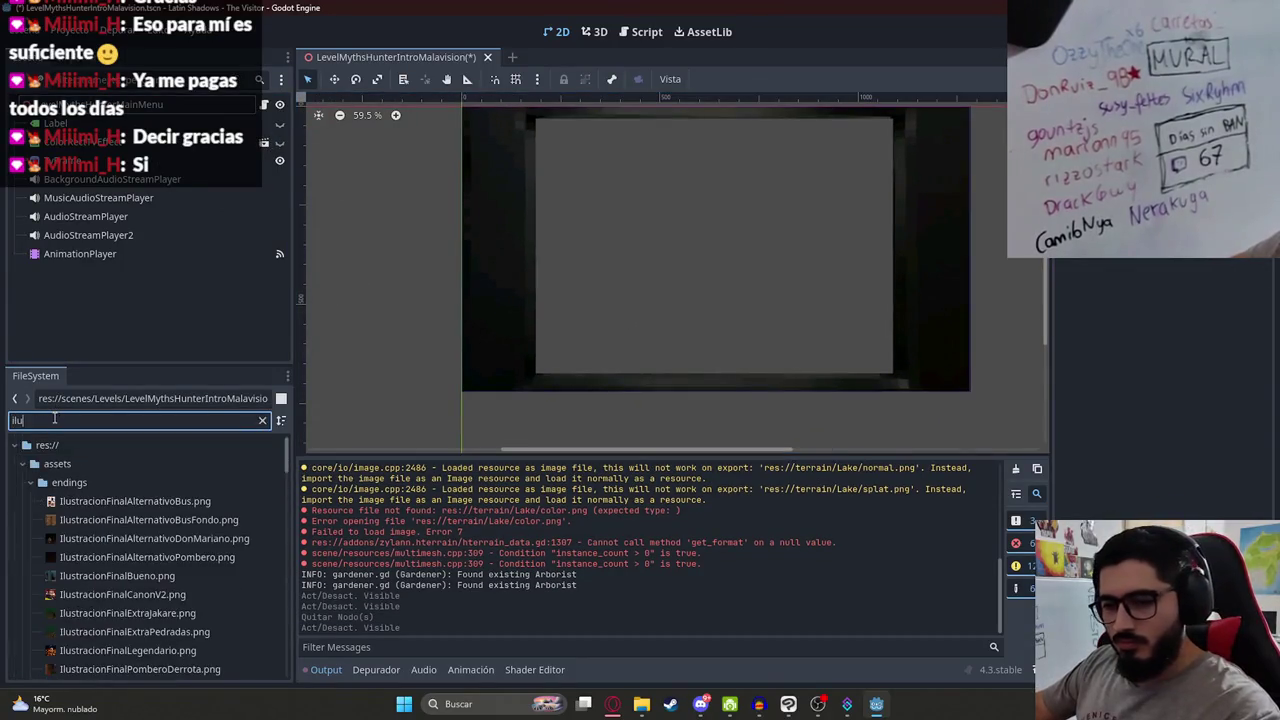
{"action": "type", "text": "strac"}
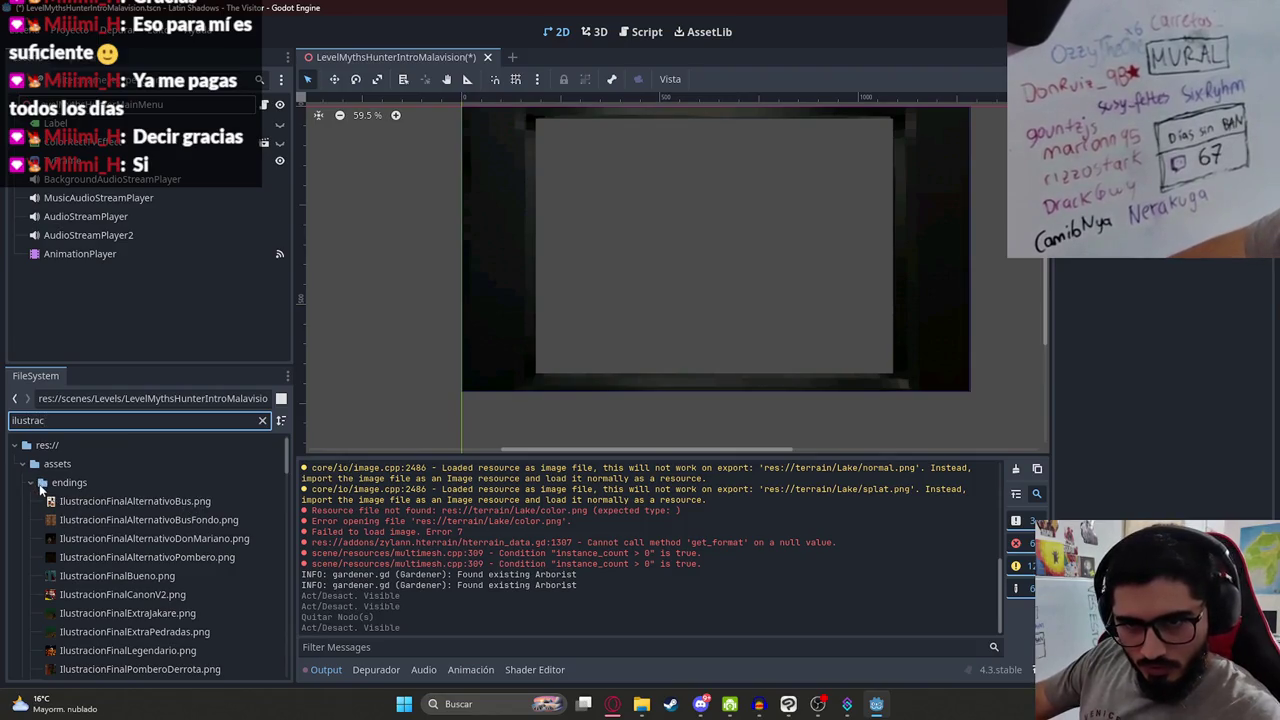
{"action": "left_click", "coordinate": [41, 484]}
{"action": "scroll", "coordinate": [134, 568], "scroll_direction": "down", "scroll_amount": 6}
{"action": "scroll", "coordinate": [140, 570], "scroll_direction": "down", "scroll_amount": 5}
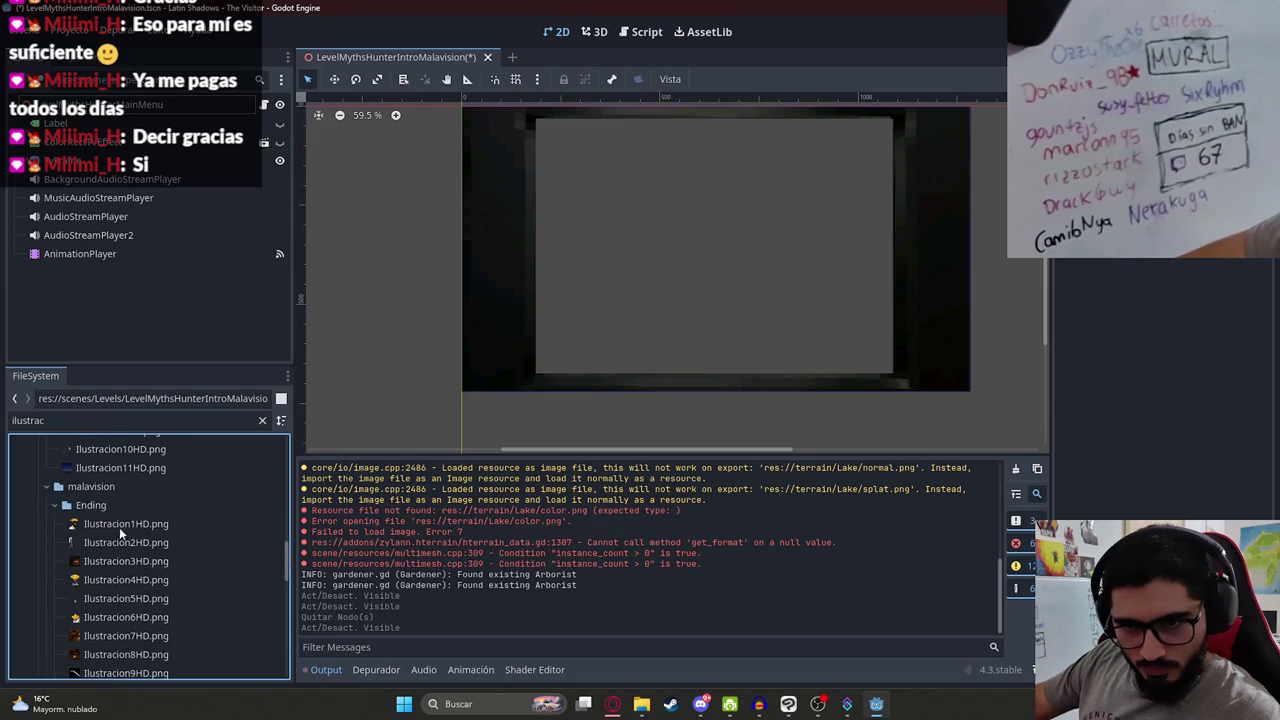
{"action": "left_click", "coordinate": [118, 526]}
{"action": "mouse_move", "coordinate": [111, 527]}
{"action": "left_mouse_down"}
{"action": "mouse_move", "coordinate": [769, 267]}
{"action": "mouse_move", "coordinate": [760, 275]}
{"action": "left_mouse_up"}
{"action": "scroll", "coordinate": [751, 284], "scroll_direction": "down", "scroll_amount": 2}
{"action": "mouse_move", "coordinate": [113, 270]}
{"action": "left_mouse_down"}
{"action": "mouse_move", "coordinate": [122, 148]}
{"action": "mouse_move", "coordinate": [164, 120]}
{"action": "left_mouse_up"}
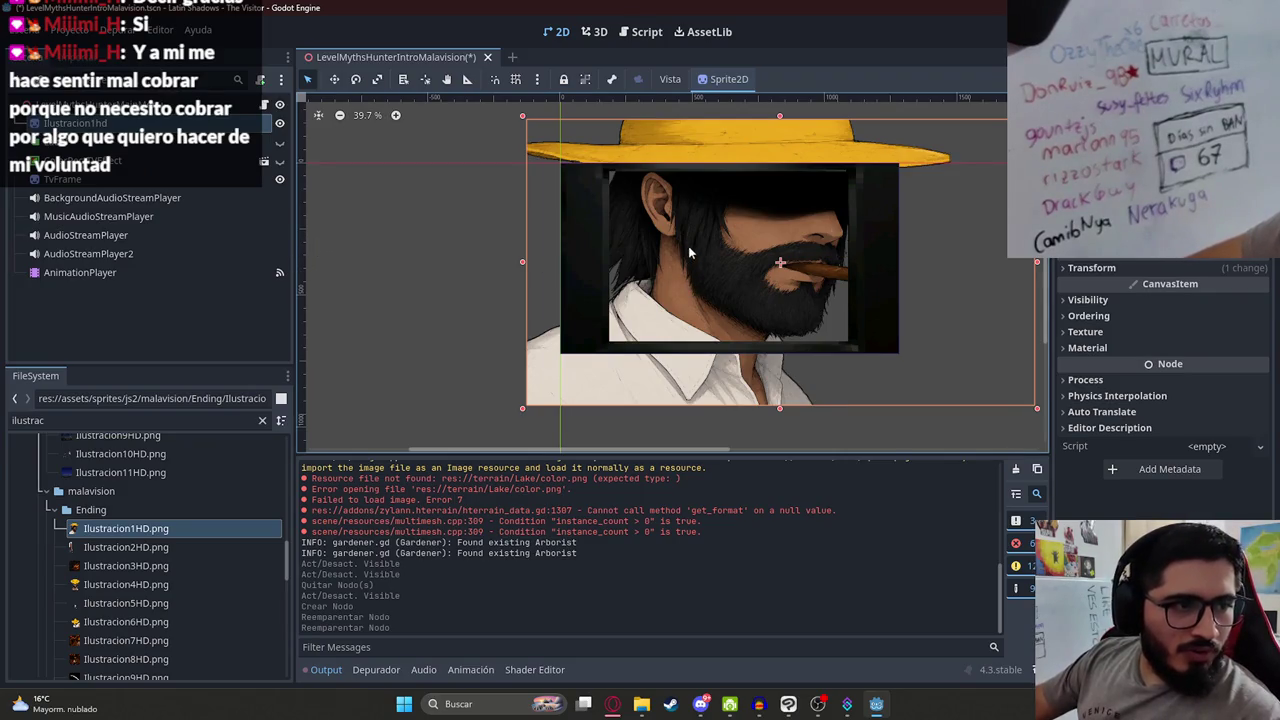
Step: Scale the hat-wearing portrait to 0.61 and centre it within the TV frame
{"action": "scroll", "coordinate": [688, 253], "scroll_direction": "down", "scroll_amount": 1}
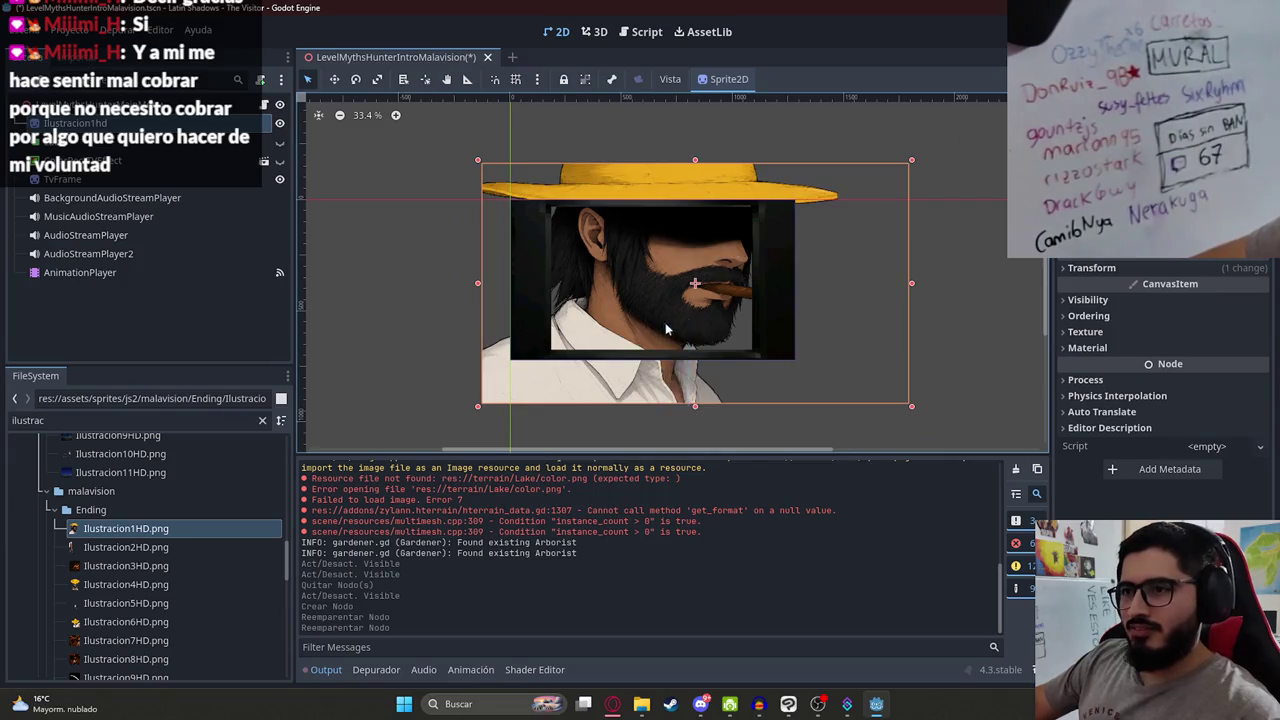
{"action": "mouse_move", "coordinate": [695, 407]}
{"action": "left_mouse_down"}
{"action": "mouse_move", "coordinate": [600, 298]}
{"action": "mouse_move", "coordinate": [595, 348]}
{"action": "left_mouse_up"}
{"action": "scroll", "coordinate": [593, 332], "scroll_direction": "up", "scroll_amount": 2}
{"action": "scroll", "coordinate": [593, 332], "scroll_direction": "up", "scroll_amount": 2}
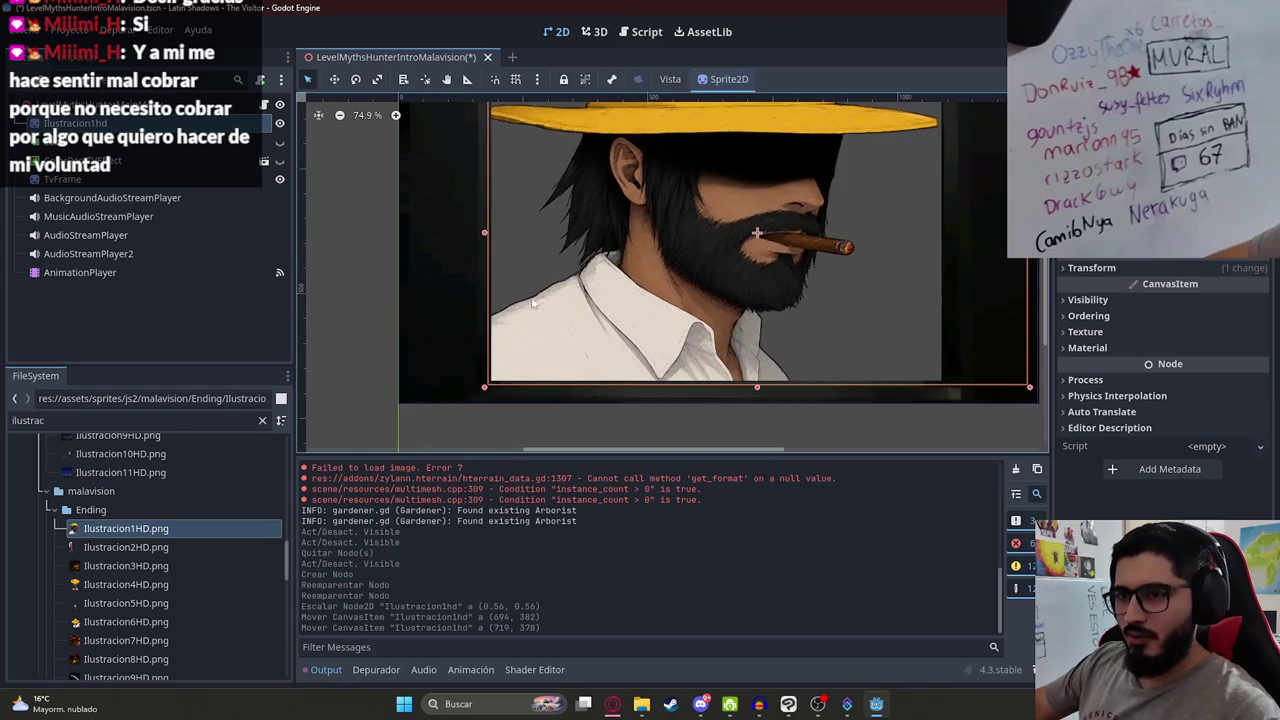
{"action": "scroll", "coordinate": [567, 262], "scroll_direction": "up", "scroll_amount": 3}
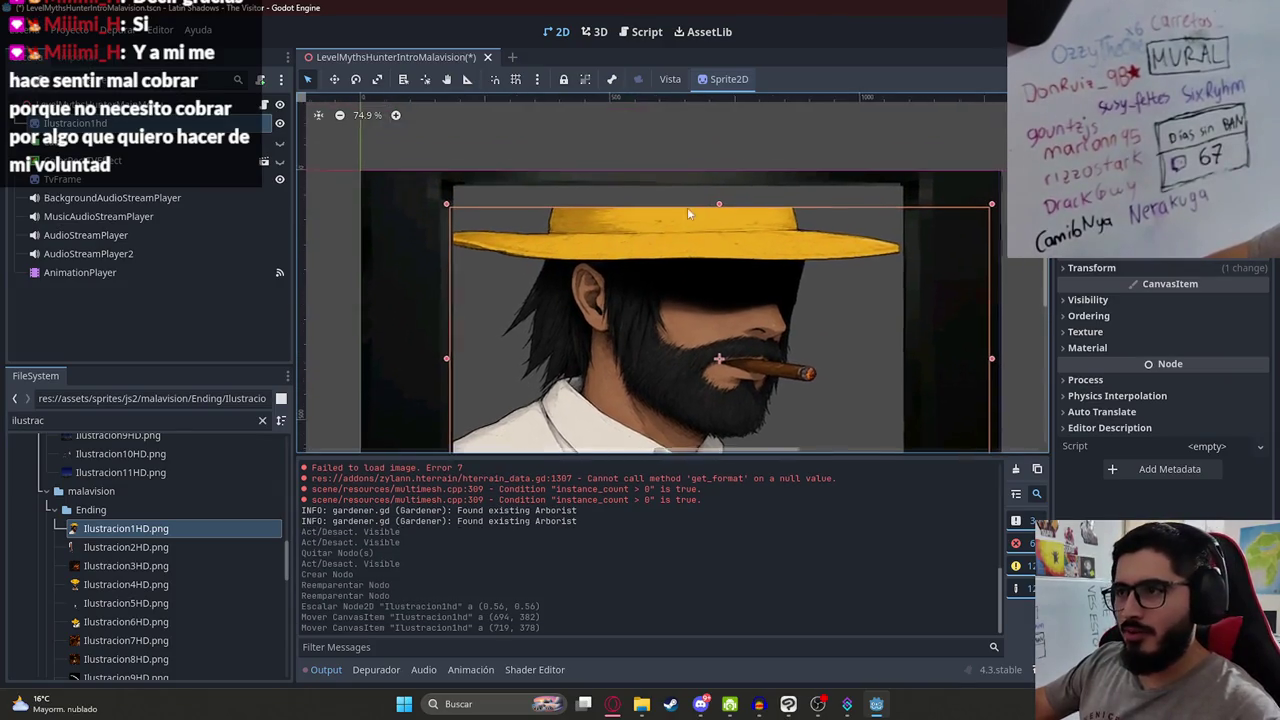
{"action": "mouse_move", "coordinate": [719, 210]}
{"action": "left_mouse_down"}
{"action": "mouse_move", "coordinate": [728, 174]}
{"action": "mouse_move", "coordinate": [712, 182]}
{"action": "left_mouse_up"}
{"action": "scroll", "coordinate": [643, 205], "scroll_direction": "down", "scroll_amount": 5}
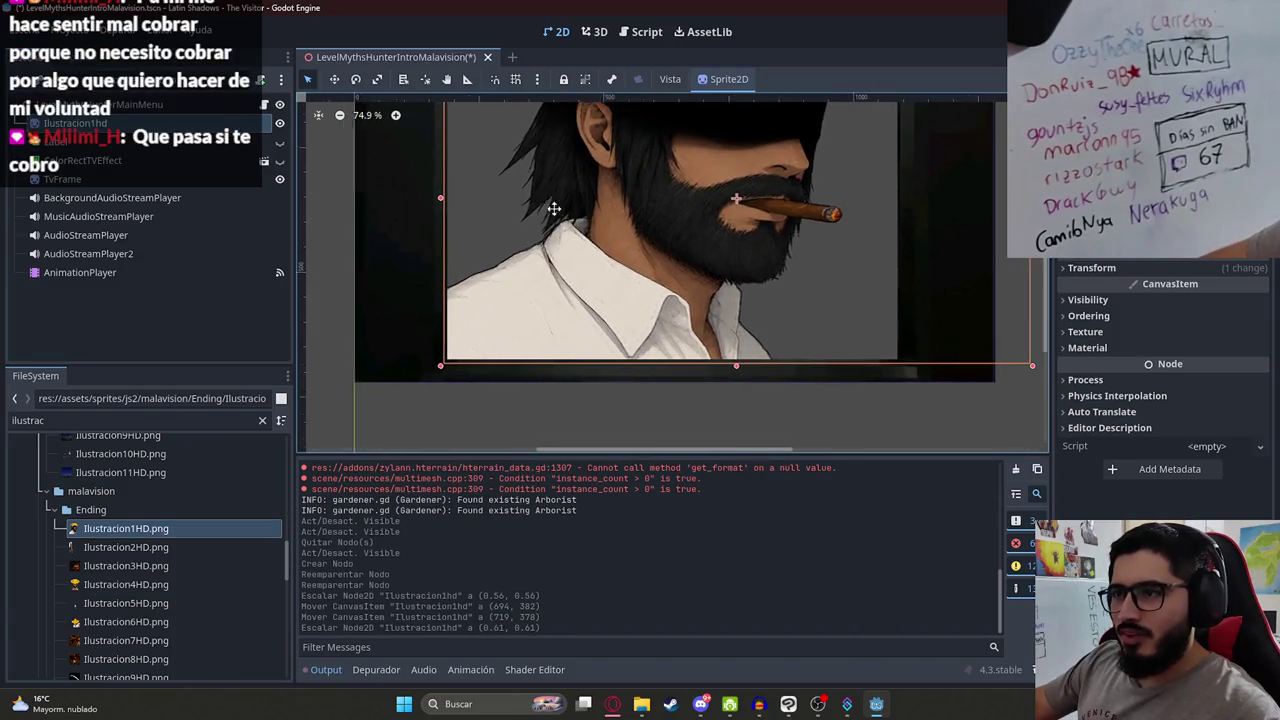
{"action": "scroll", "coordinate": [645, 238], "scroll_direction": "up", "scroll_amount": 4}
{"action": "scroll", "coordinate": [645, 238], "scroll_direction": "down", "scroll_amount": 2}
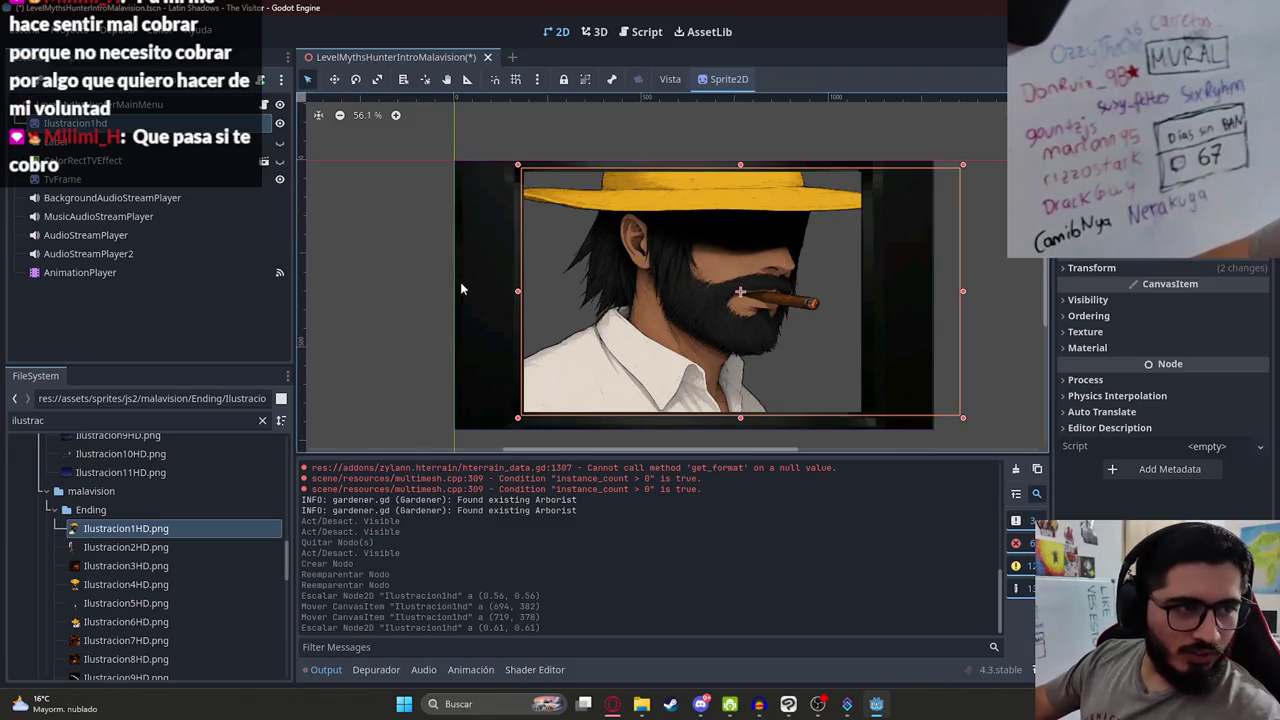
{"action": "scroll", "coordinate": [470, 288], "scroll_direction": "up", "scroll_amount": 1}
{"action": "scroll", "coordinate": [565, 285], "scroll_direction": "down", "scroll_amount": 3}
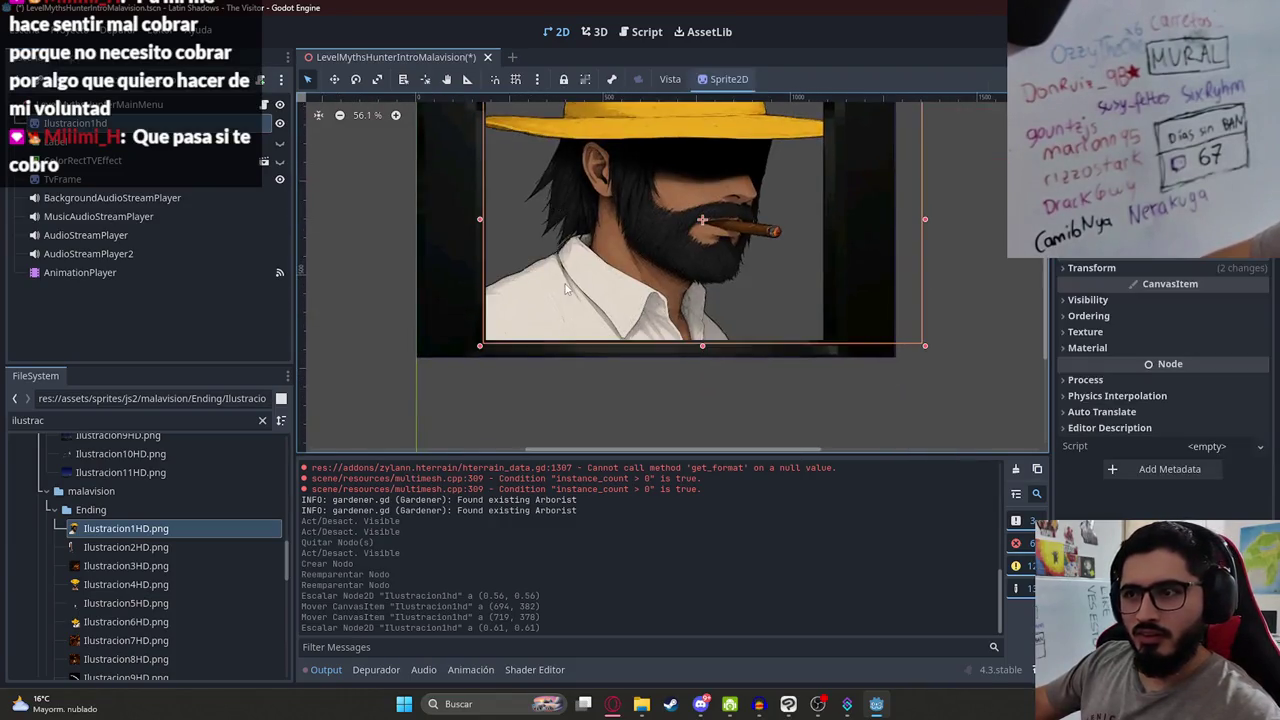
{"action": "scroll", "coordinate": [667, 240], "scroll_direction": "up", "scroll_amount": 2}
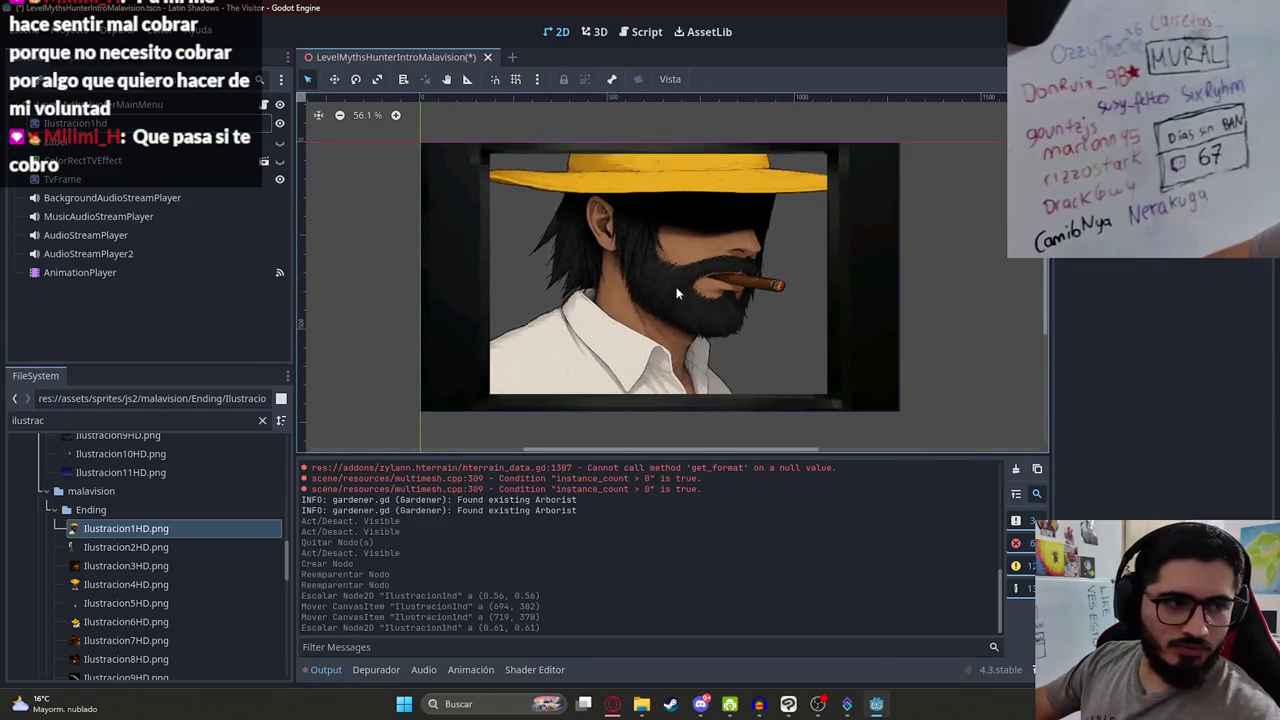
{"action": "scroll", "coordinate": [575, 275], "scroll_direction": "up", "scroll_amount": 1}
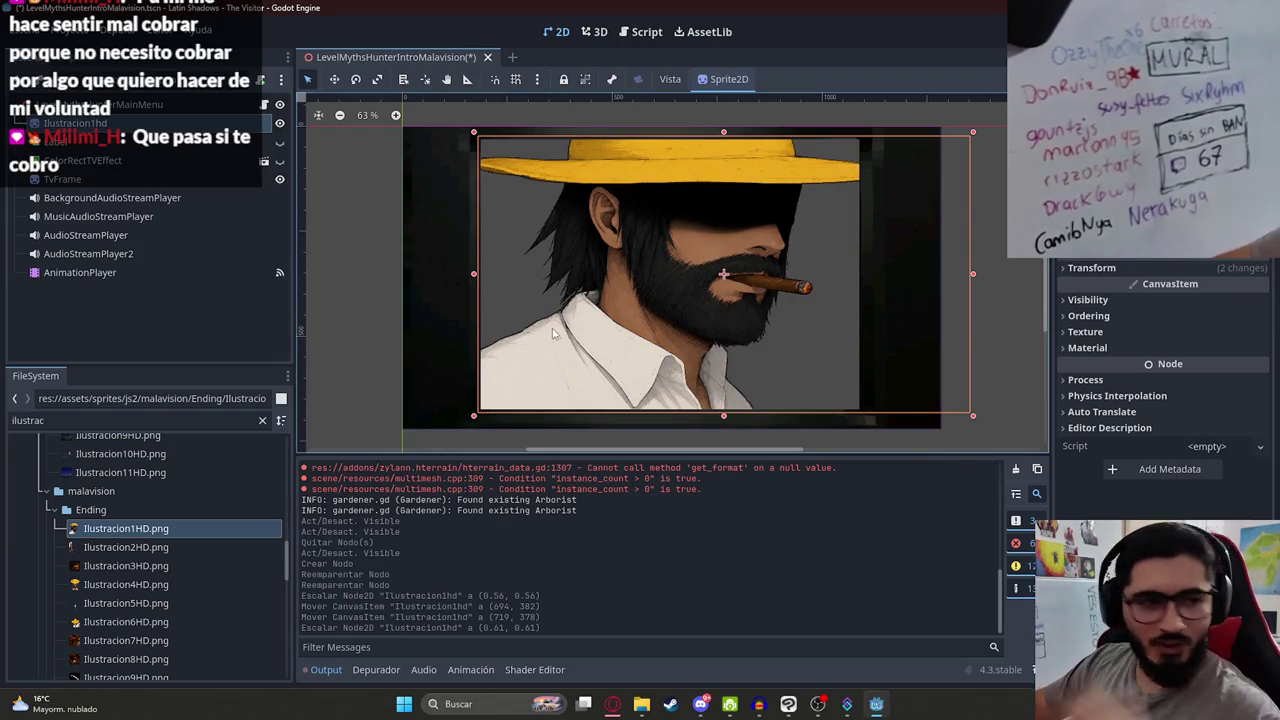
{"action": "left_click_drag", "start_coordinate": [593, 370], "coordinate": [463, 333]}
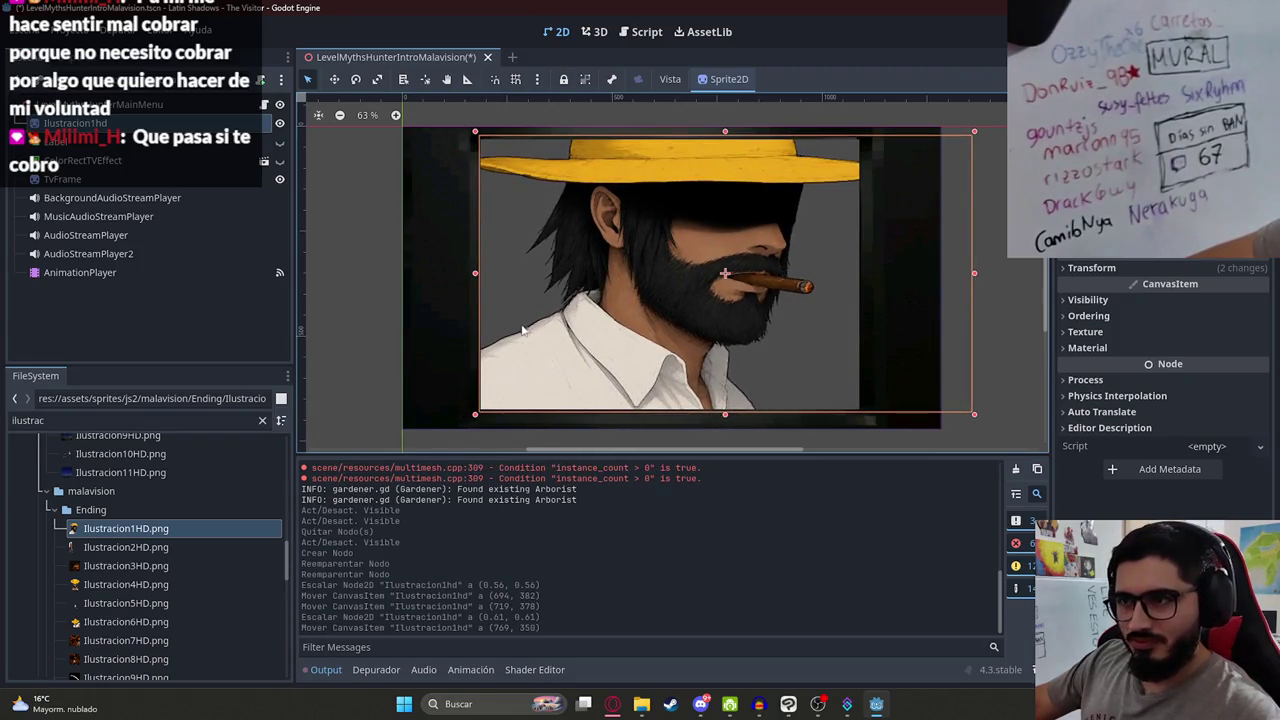
Step: Compare the portrait against the original art in Clip Studio Paint, then return to Godot
{"action": "left_click", "coordinate": [789, 703]}
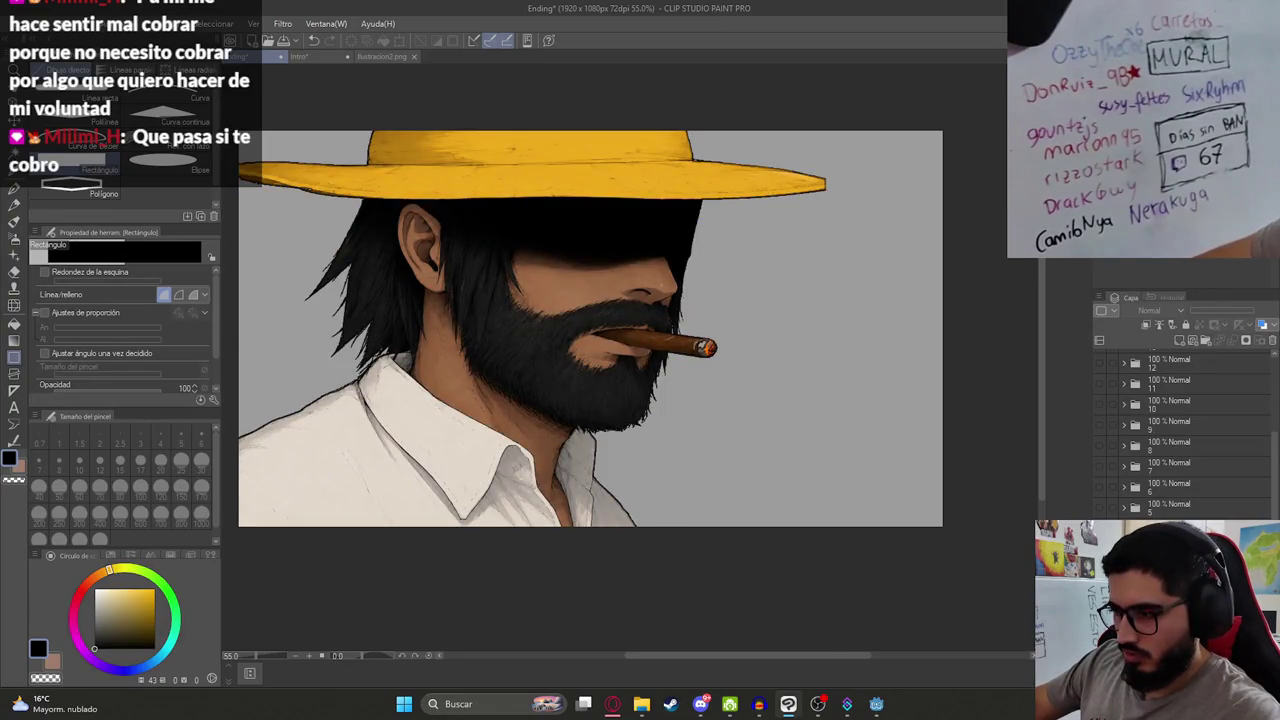
{"action": "key", "text": "alt+Tab"}
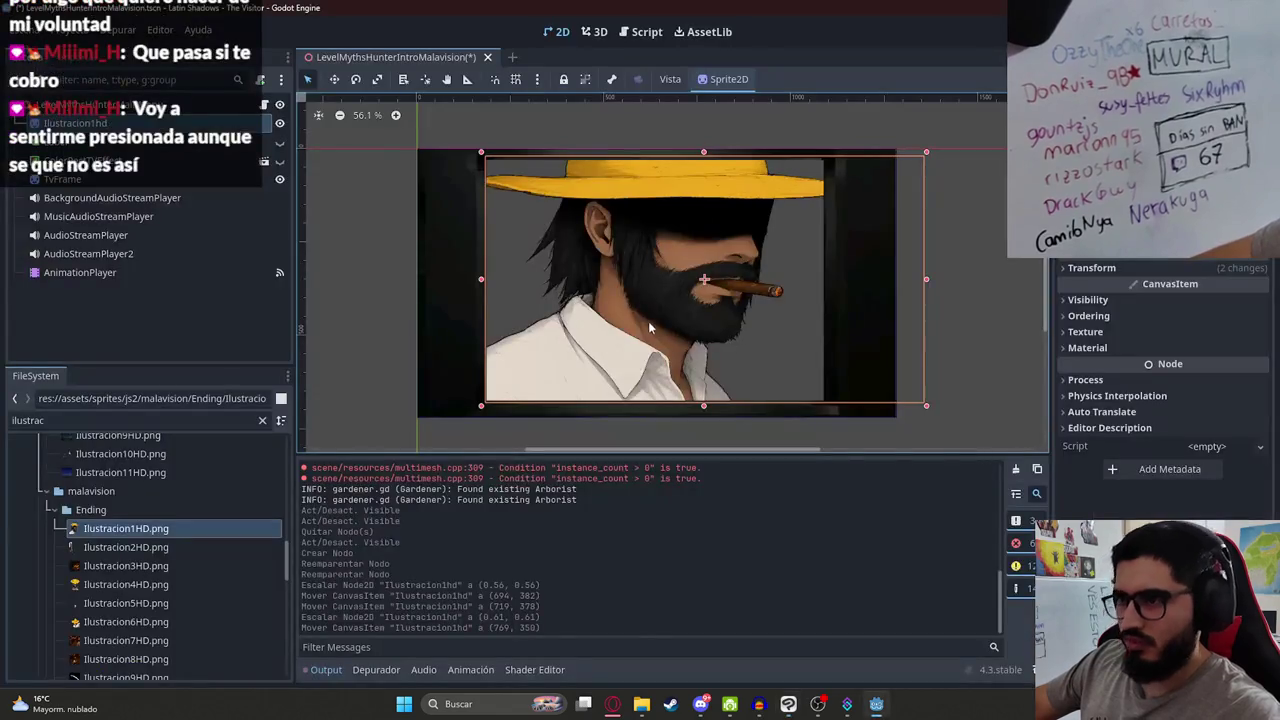
{"action": "scroll", "coordinate": [206, 512], "scroll_direction": "down", "scroll_amount": 6}
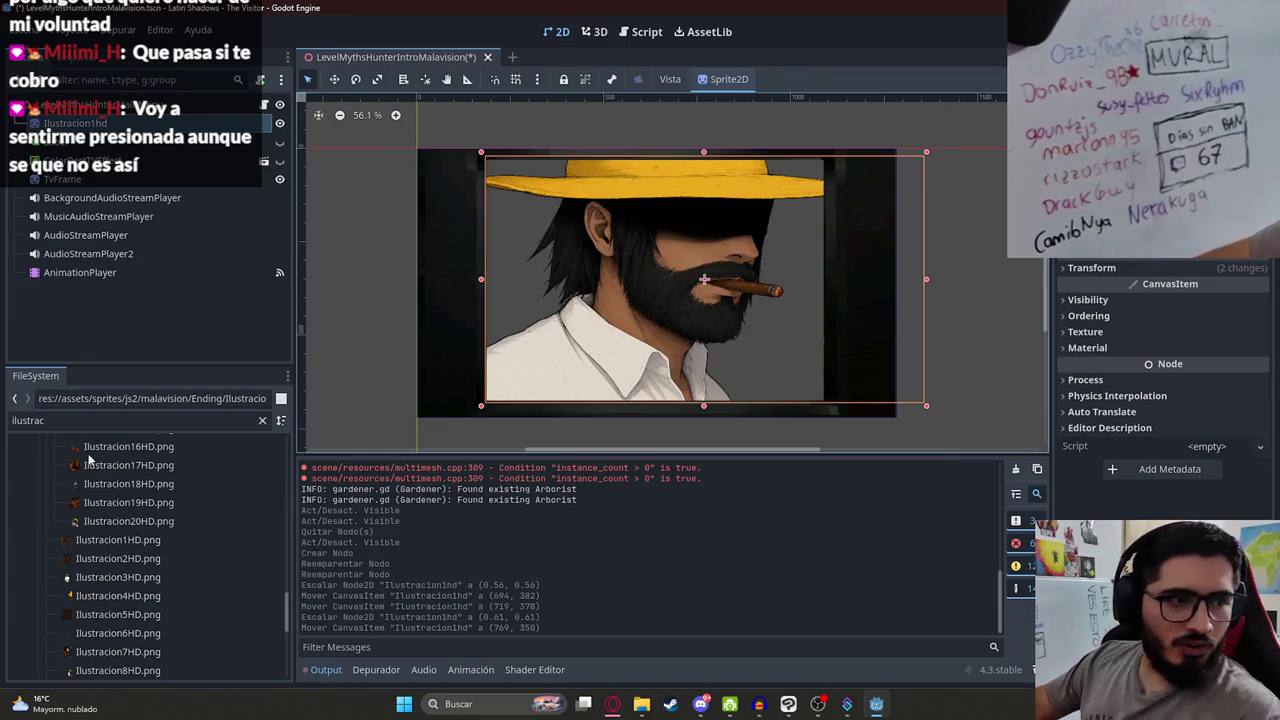
Step: Try adding Ilustracion2HD.png and another Ilustracion1HD.png as sprites, undoing both
{"action": "scroll", "coordinate": [112, 545], "scroll_direction": "down", "scroll_amount": 2}
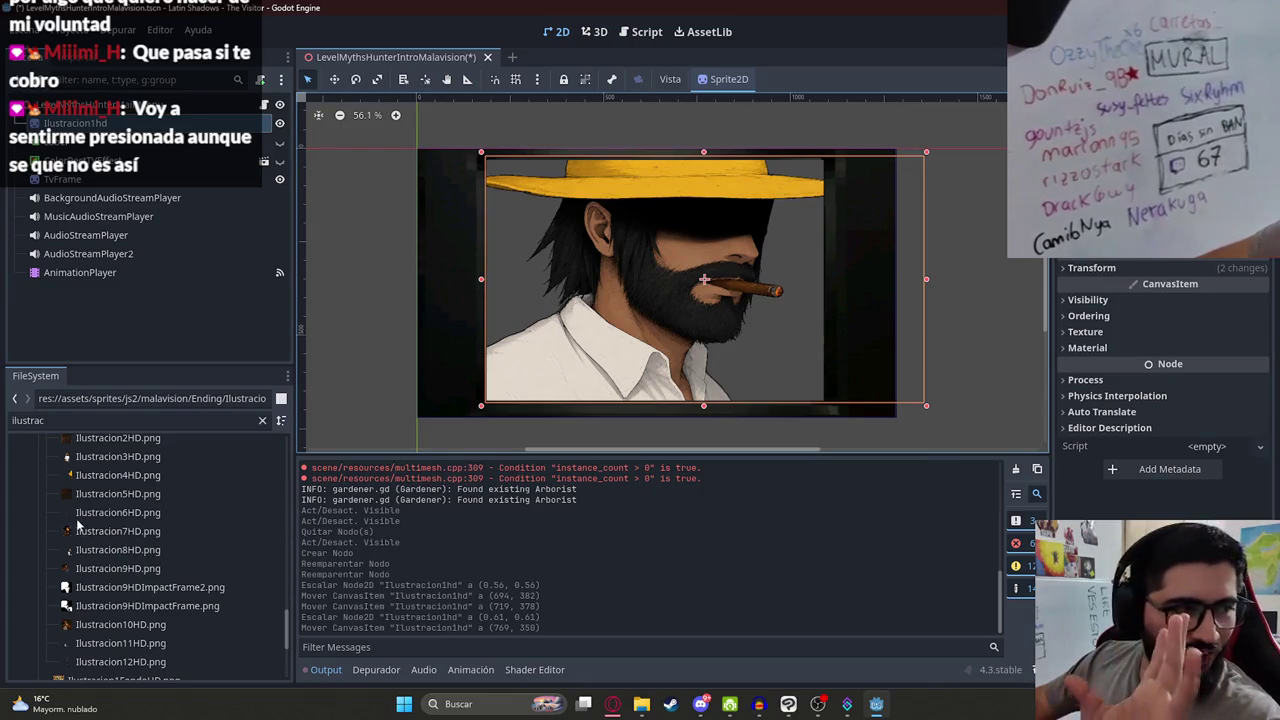
{"action": "mouse_move", "coordinate": [118, 490]}
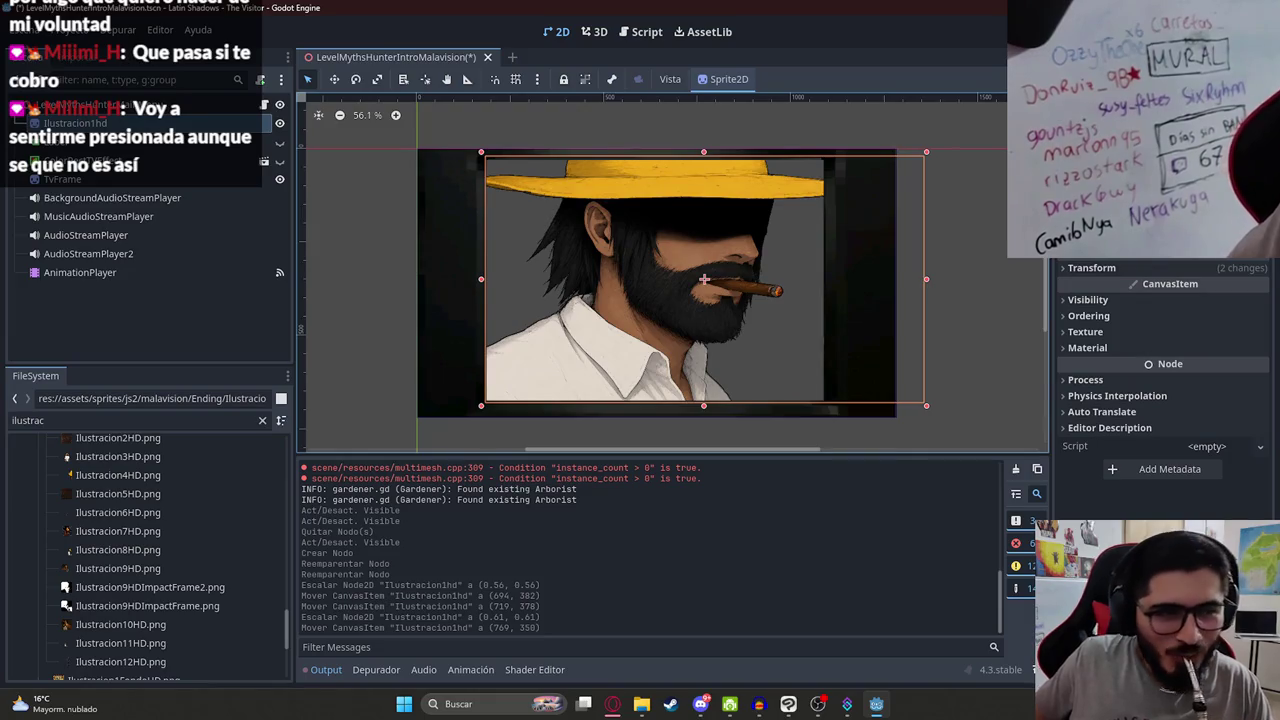
{"action": "scroll", "coordinate": [204, 580], "scroll_direction": "down", "scroll_amount": 5}
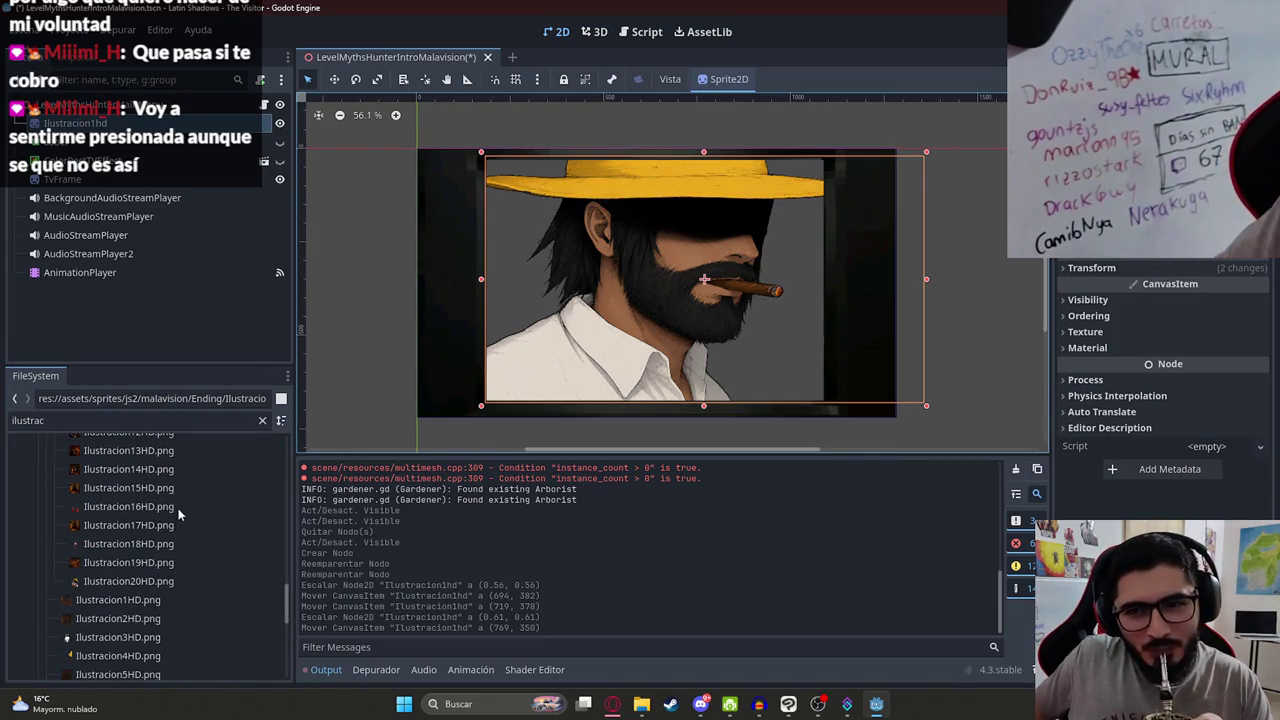
{"action": "mouse_move", "coordinate": [159, 522]}
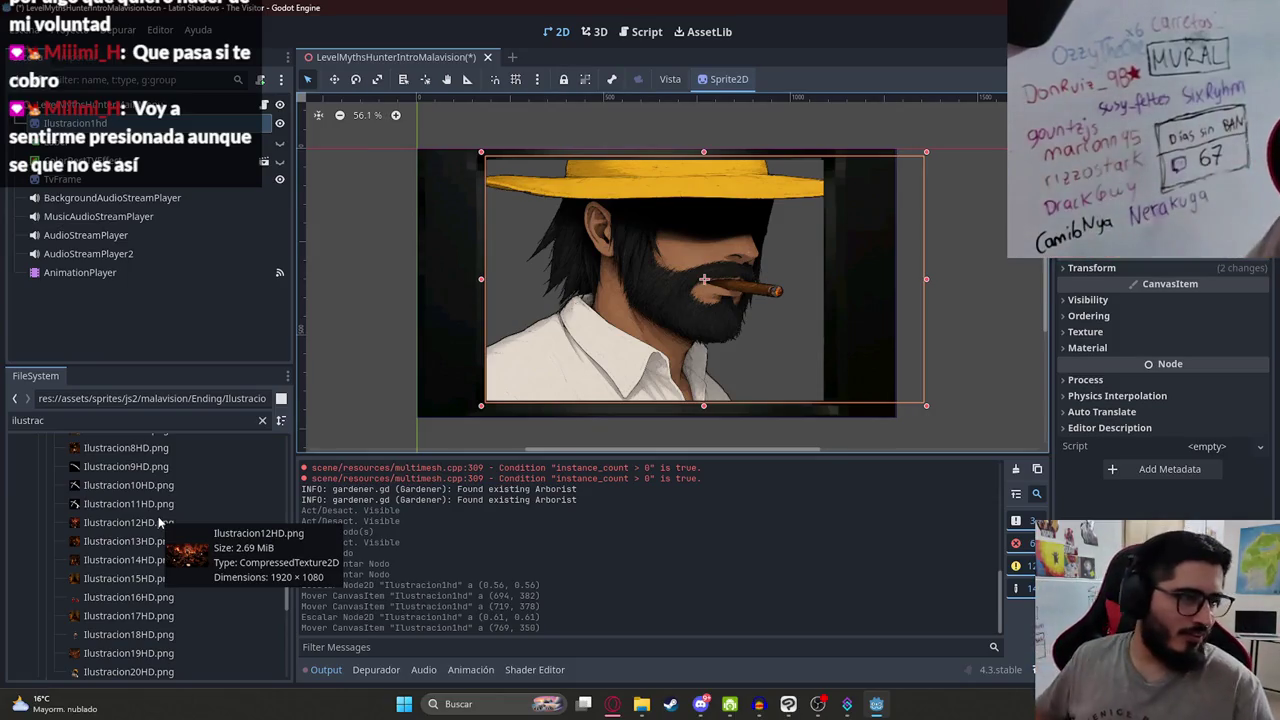
{"action": "scroll", "coordinate": [150, 520], "scroll_direction": "up", "scroll_amount": 5}
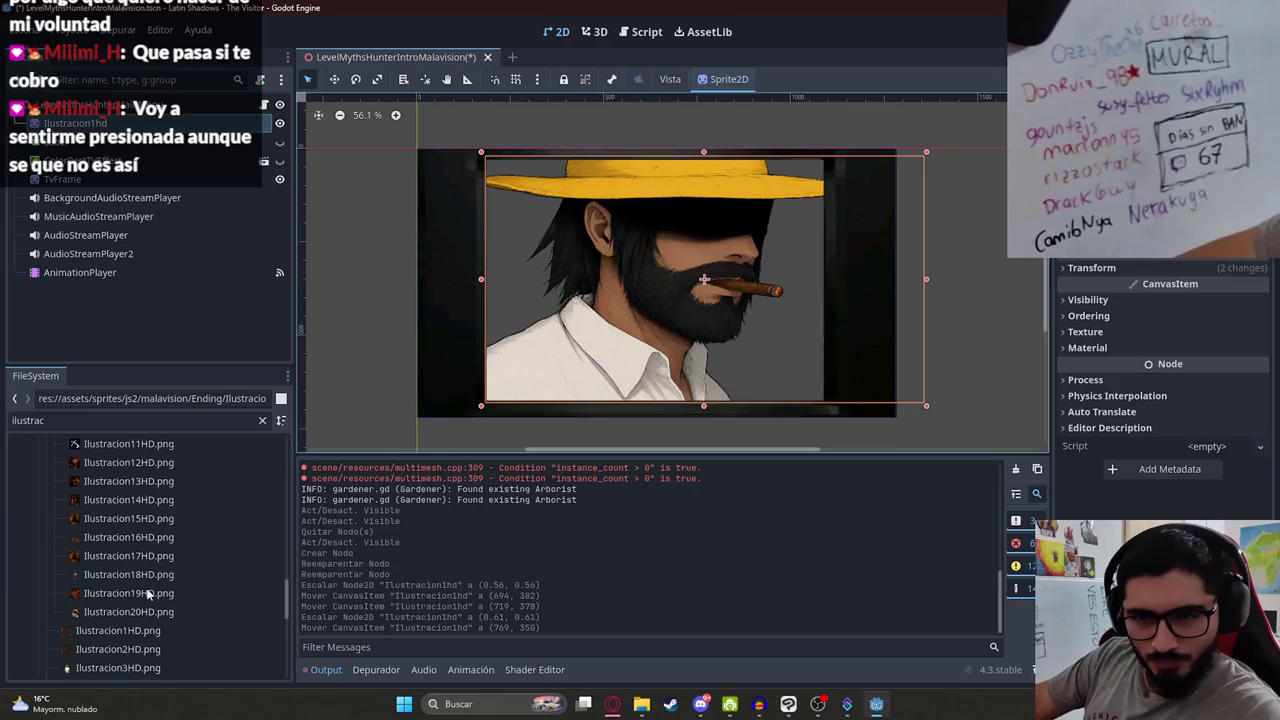
{"action": "scroll", "coordinate": [160, 552], "scroll_direction": "down", "scroll_amount": 5}
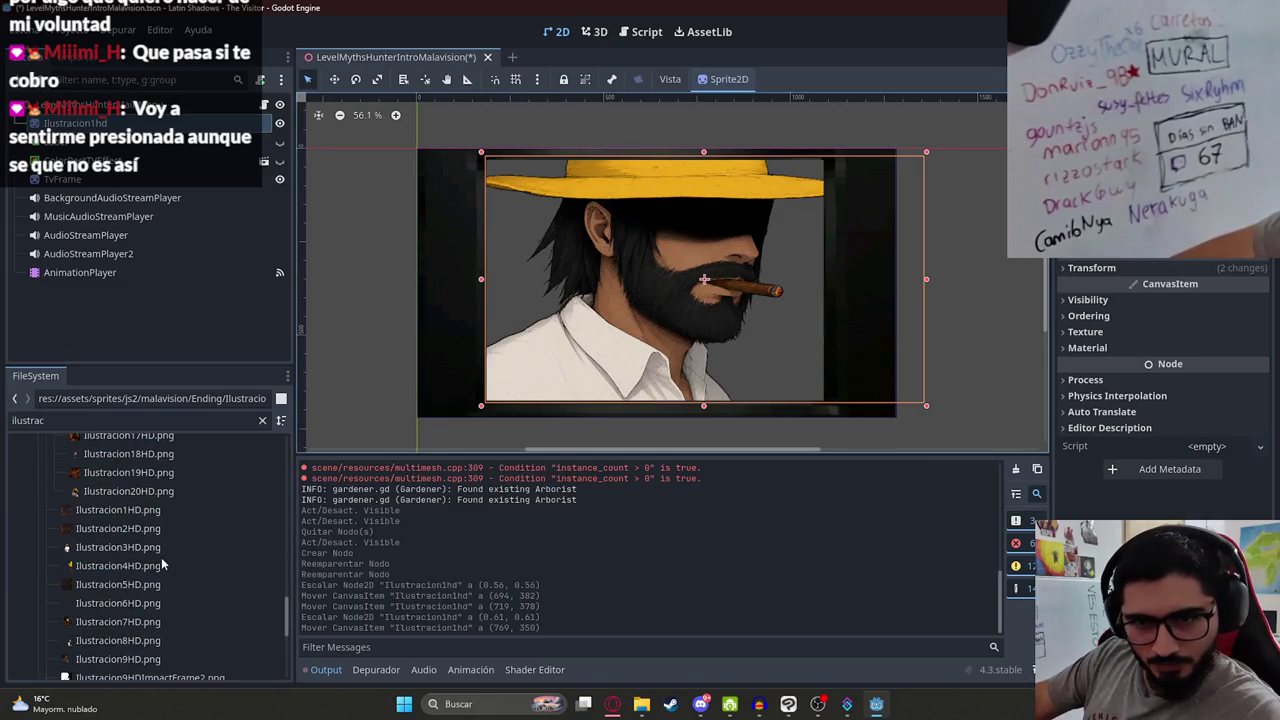
{"action": "mouse_move", "coordinate": [113, 533]}
{"action": "left_mouse_down"}
{"action": "mouse_move", "coordinate": [672, 300]}
{"action": "mouse_move", "coordinate": [660, 300]}
{"action": "left_mouse_up"}
{"action": "scroll", "coordinate": [498, 431], "scroll_direction": "down", "scroll_amount": 3}
{"action": "key", "text": "ctrl+z"}
{"action": "mouse_move", "coordinate": [115, 513]}
{"action": "left_mouse_down"}
{"action": "mouse_move", "coordinate": [221, 497]}
{"action": "mouse_move", "coordinate": [672, 358]}
{"action": "left_mouse_up"}
{"action": "key", "text": "ctrl+z"}
Step: Add the dark forest Ilustracion5HD.png sprite behind the portrait, then select the AnimationPlayer
{"action": "left_click_drag", "start_coordinate": [117, 587], "coordinate": [583, 322]}
{"action": "left_click_drag", "start_coordinate": [240, 300], "coordinate": [200, 125]}
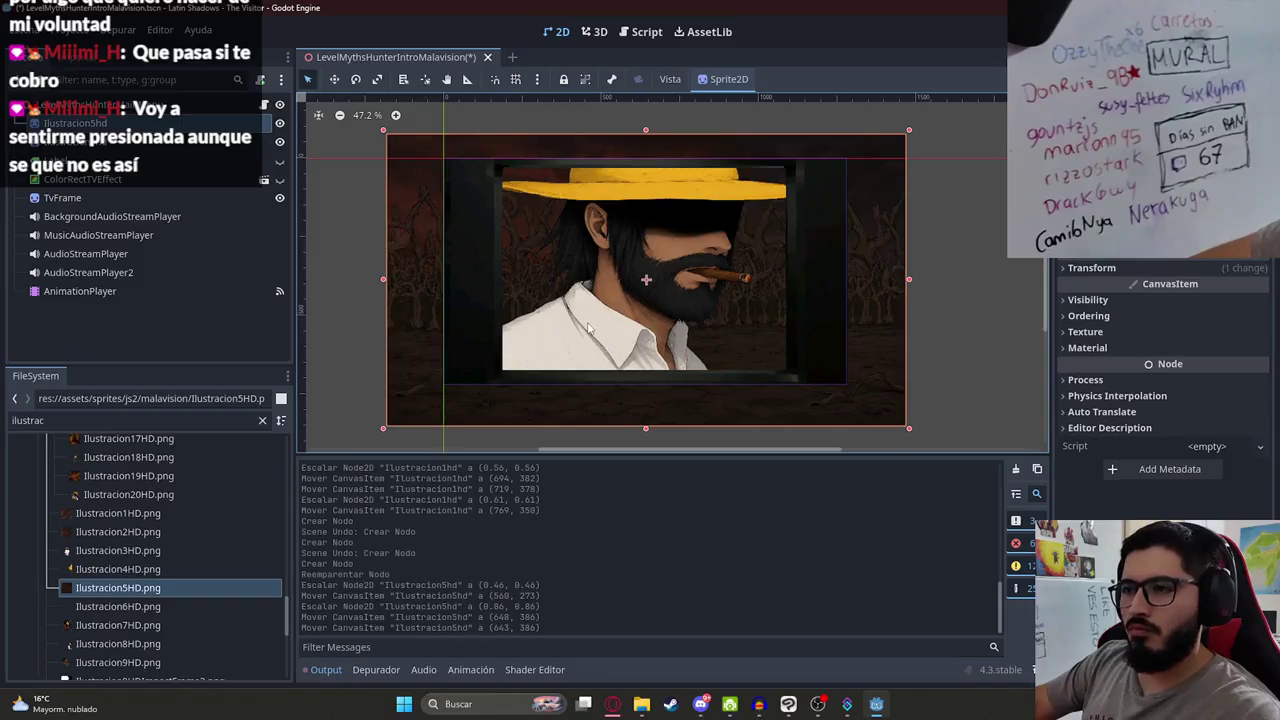
{"action": "scroll", "coordinate": [665, 298], "scroll_direction": "up", "scroll_amount": 2}
{"action": "scroll", "coordinate": [627, 288], "scroll_direction": "down", "scroll_amount": 2}
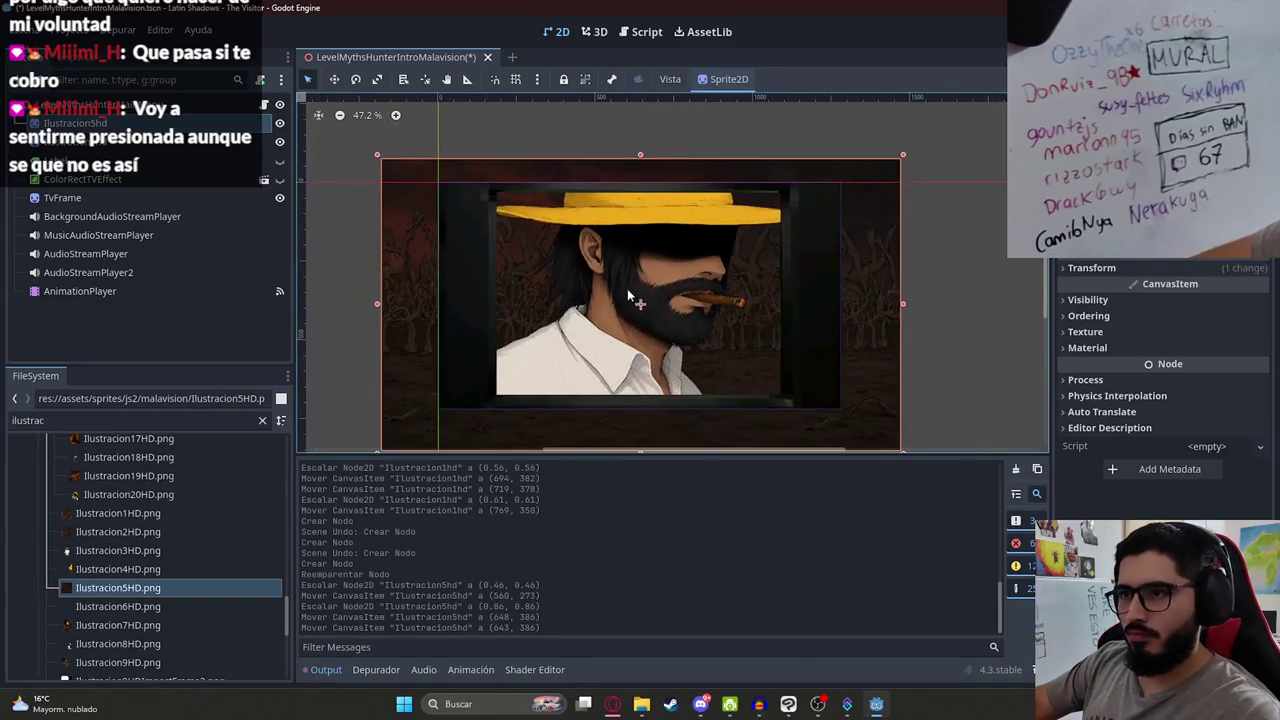
{"action": "left_click", "coordinate": [951, 307]}
{"action": "scroll", "coordinate": [683, 395], "scroll_direction": "up", "scroll_amount": 2}
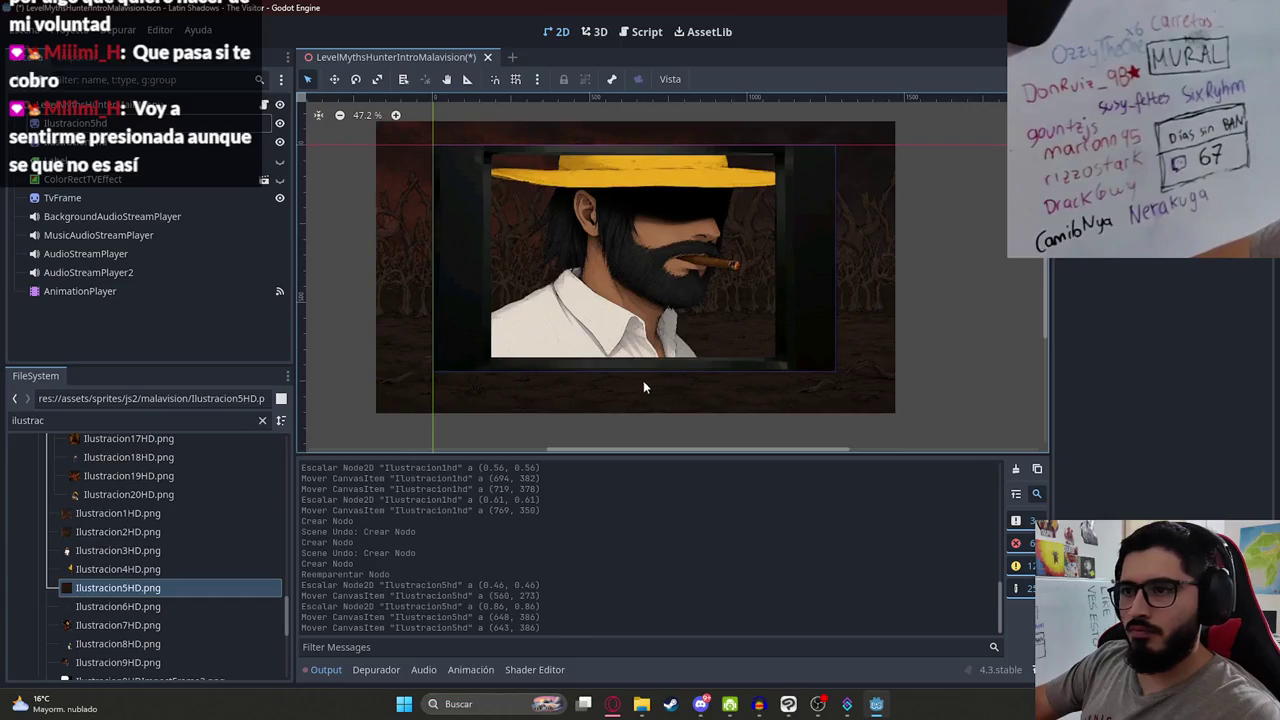
{"action": "left_click", "coordinate": [79, 290]}
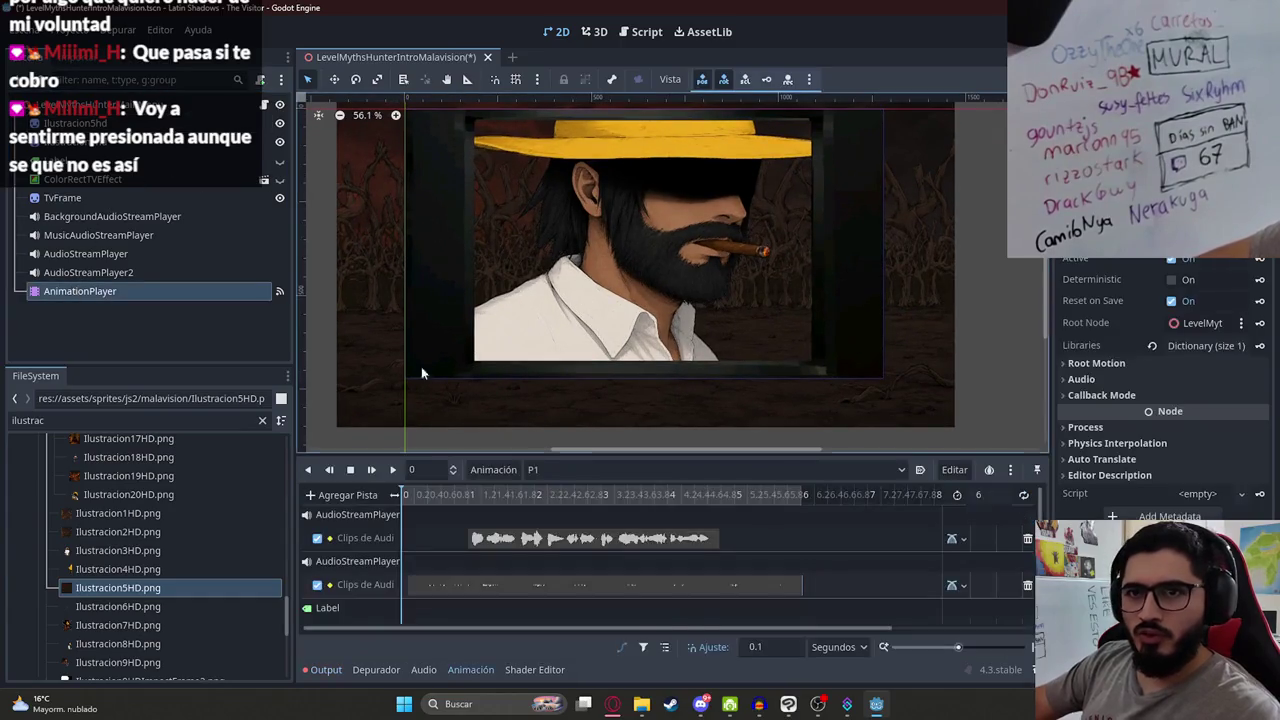
Step: Review the old AnimationPlayer's existing animations P1 to P7
{"action": "right_click", "coordinate": [80, 290]}
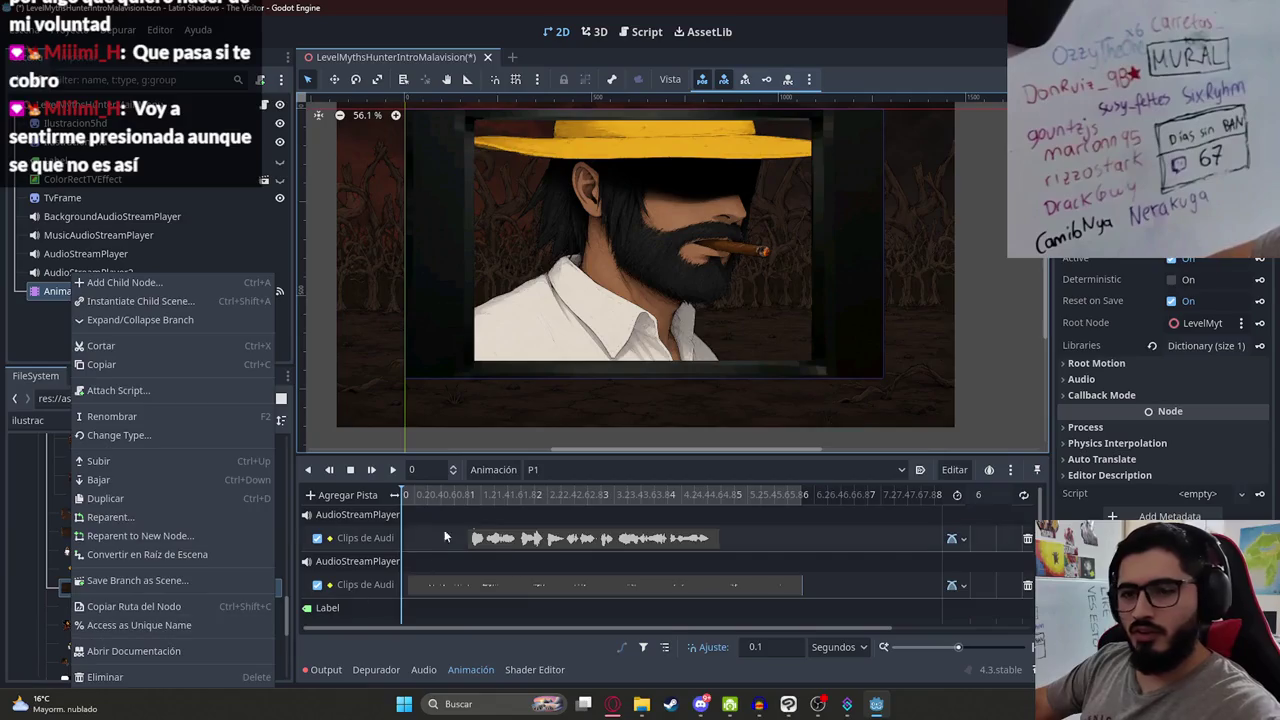
{"action": "left_click", "coordinate": [554, 473]}
{"action": "left_click", "coordinate": [494, 474]}
{"action": "left_click", "coordinate": [558, 470]}
{"action": "left_click", "coordinate": [561, 470]}
{"action": "left_click", "coordinate": [561, 470]}
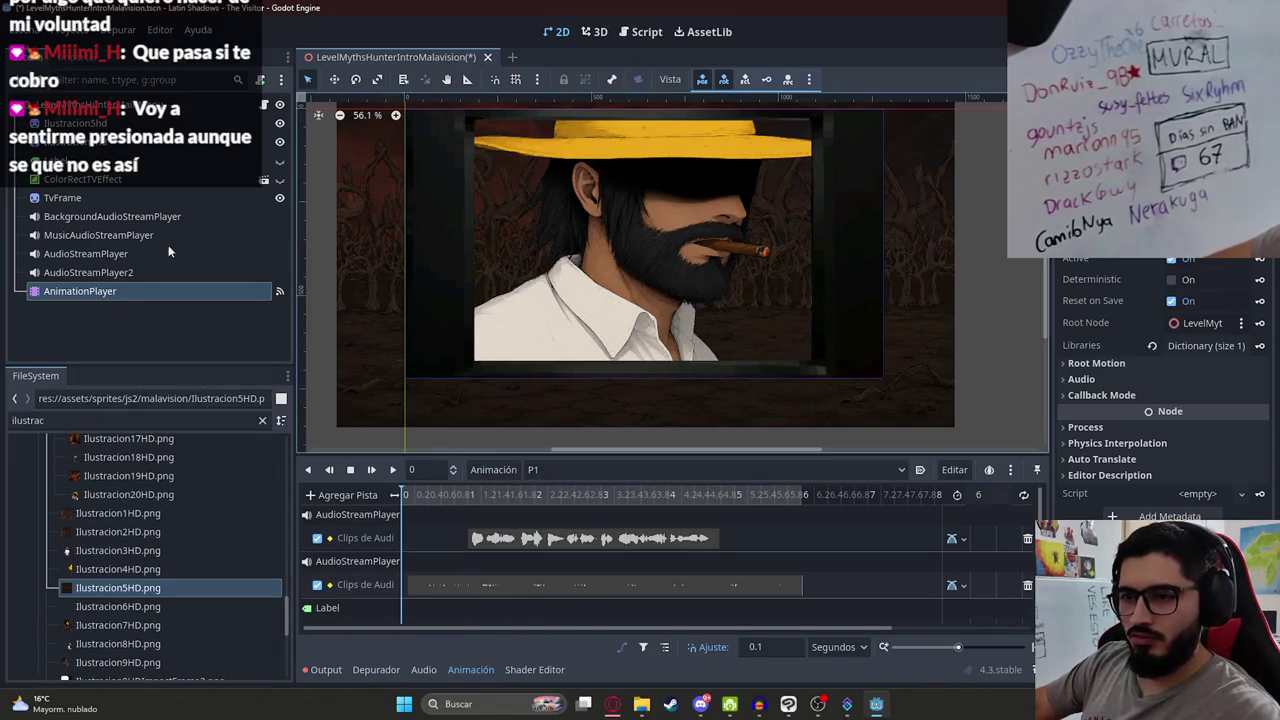
Step: Delete the old AnimationPlayer and add a new AnimationPlayer child under the root node
{"action": "right_click", "coordinate": [80, 290]}
{"action": "left_click", "coordinate": [162, 672]}
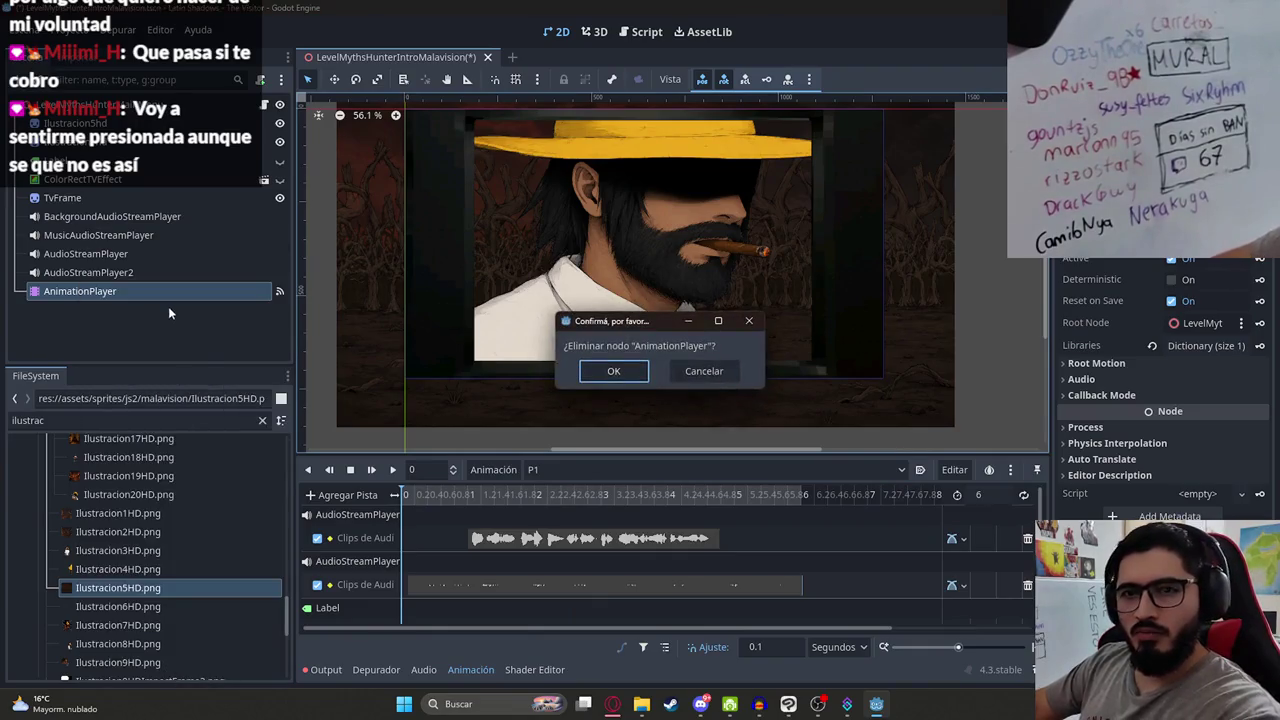
{"action": "key", "text": "Return"}
{"action": "right_click", "coordinate": [70, 180]}
{"action": "left_click", "coordinate": [110, 190]}
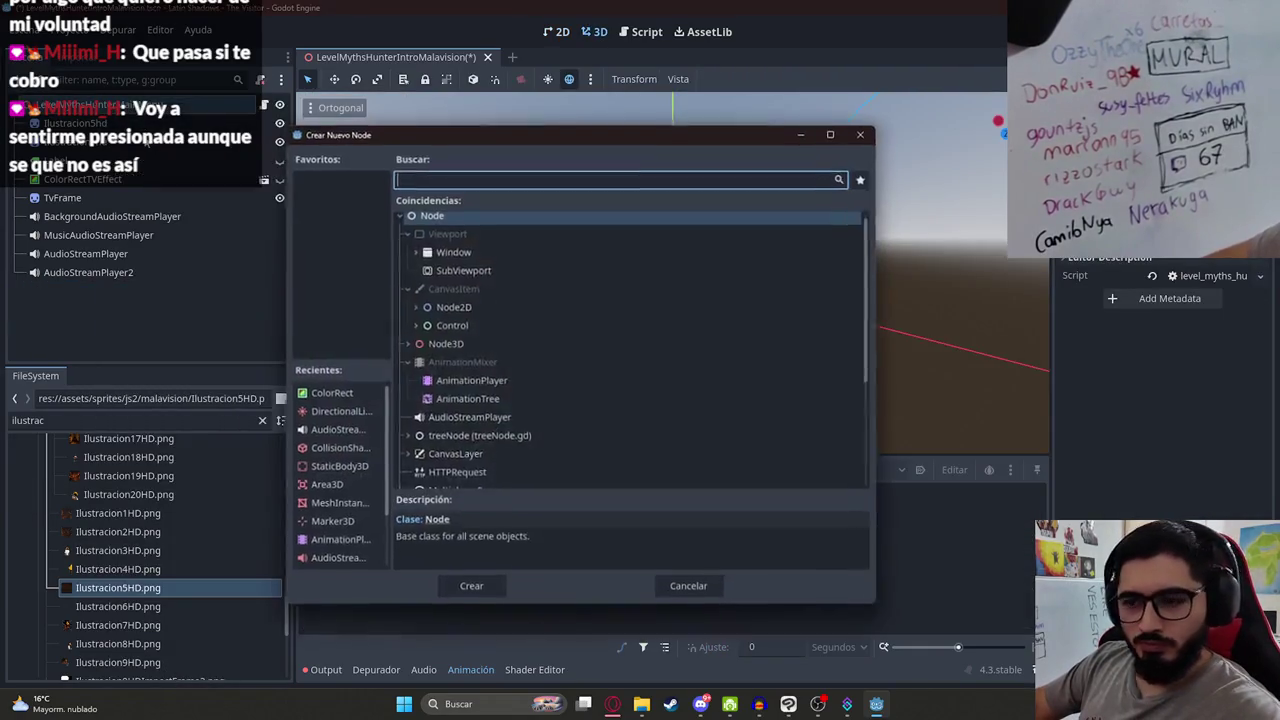
{"action": "type", "text": "animat"}
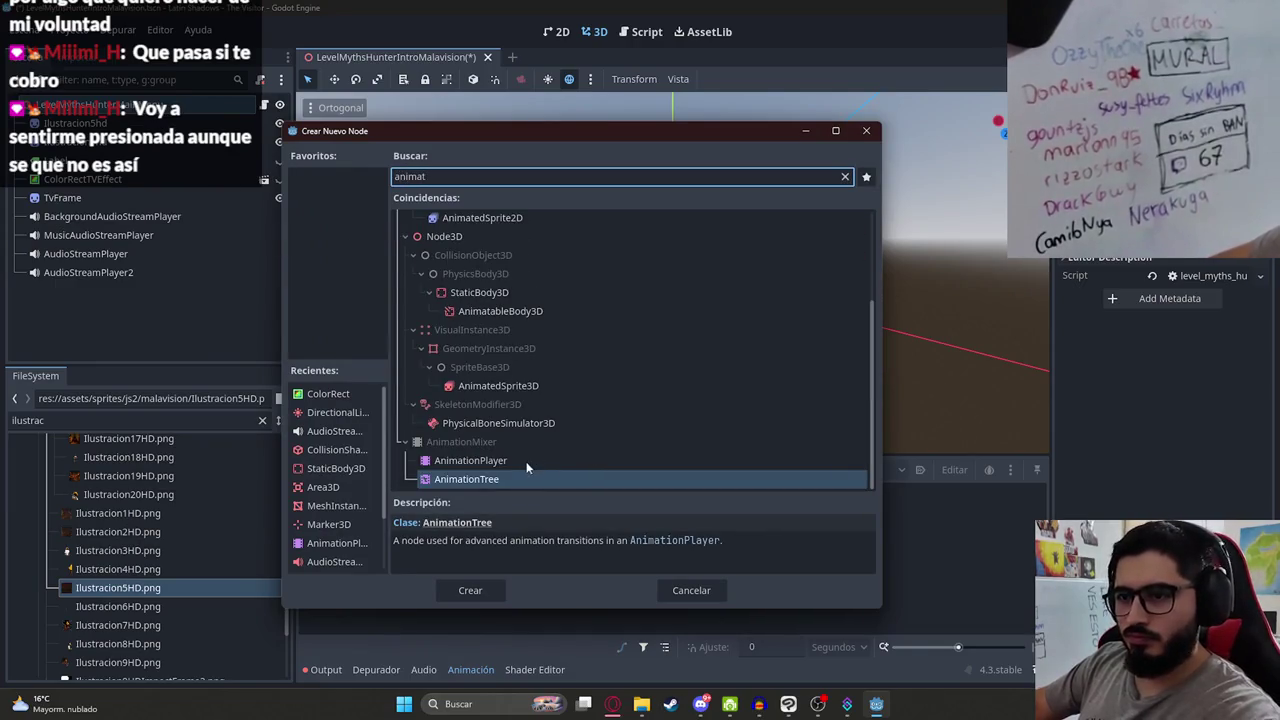
{"action": "double_click", "coordinate": [470, 460]}
Step: Create a new empty animation named P1 on the new AnimationPlayer
{"action": "left_click", "coordinate": [563, 33]}
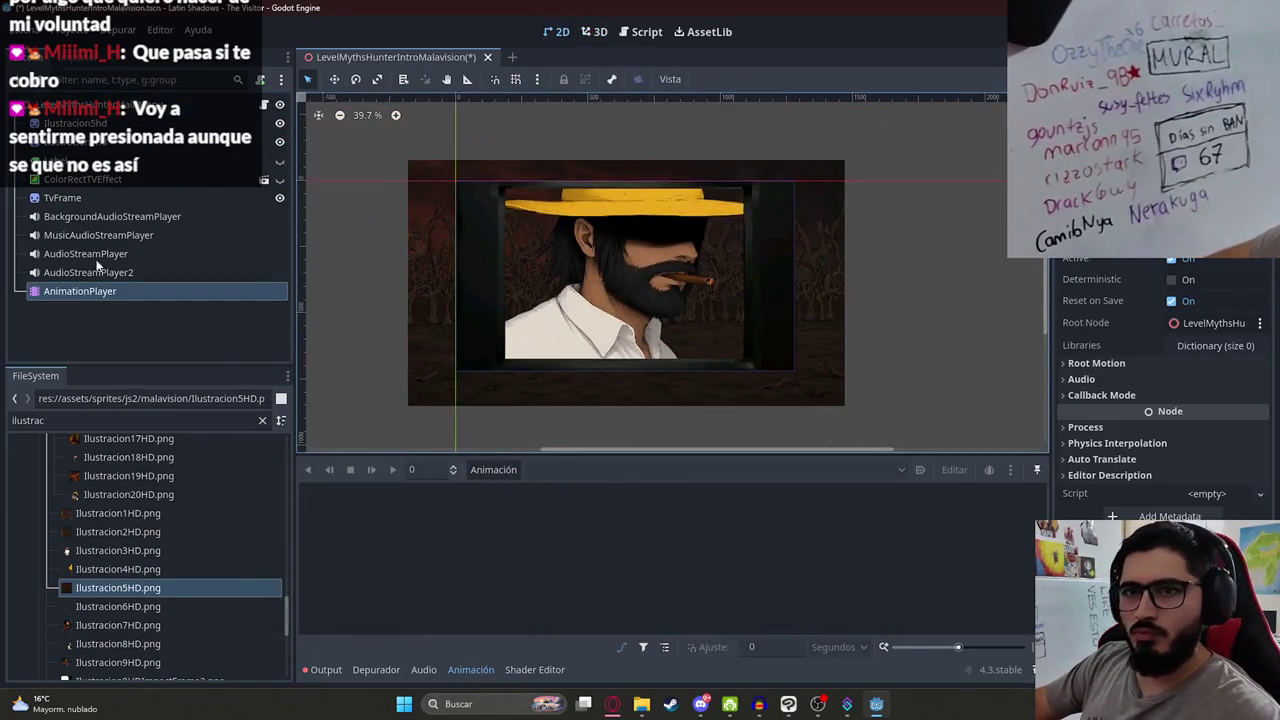
{"action": "left_click", "coordinate": [718, 296]}
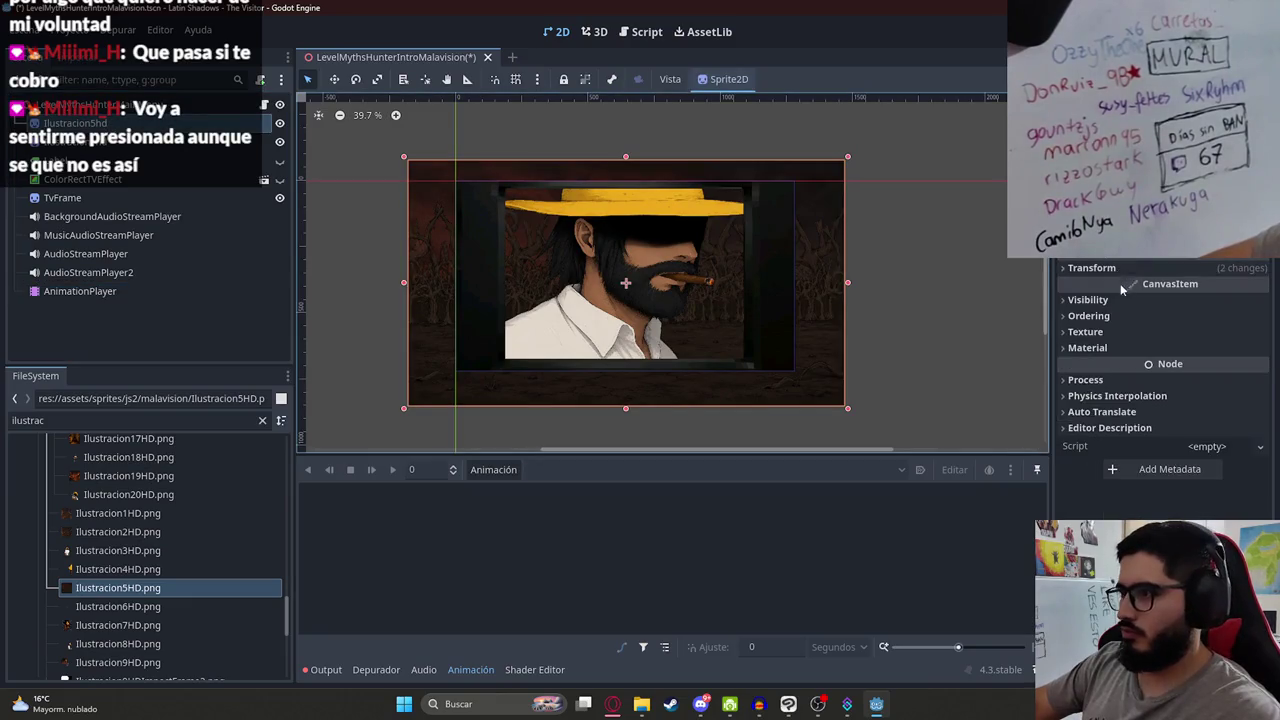
{"action": "left_click", "coordinate": [1088, 299]}
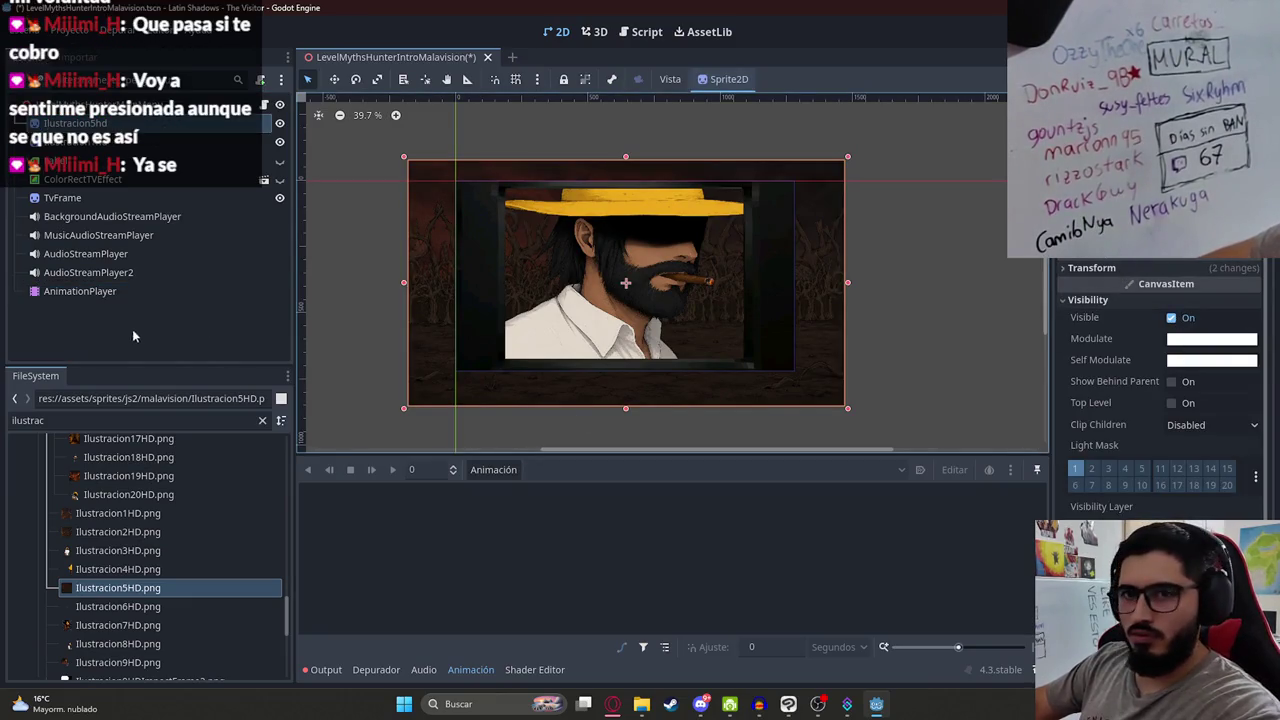
{"action": "left_click", "coordinate": [113, 293]}
{"action": "left_click", "coordinate": [493, 469]}
{"action": "left_click", "coordinate": [536, 483]}
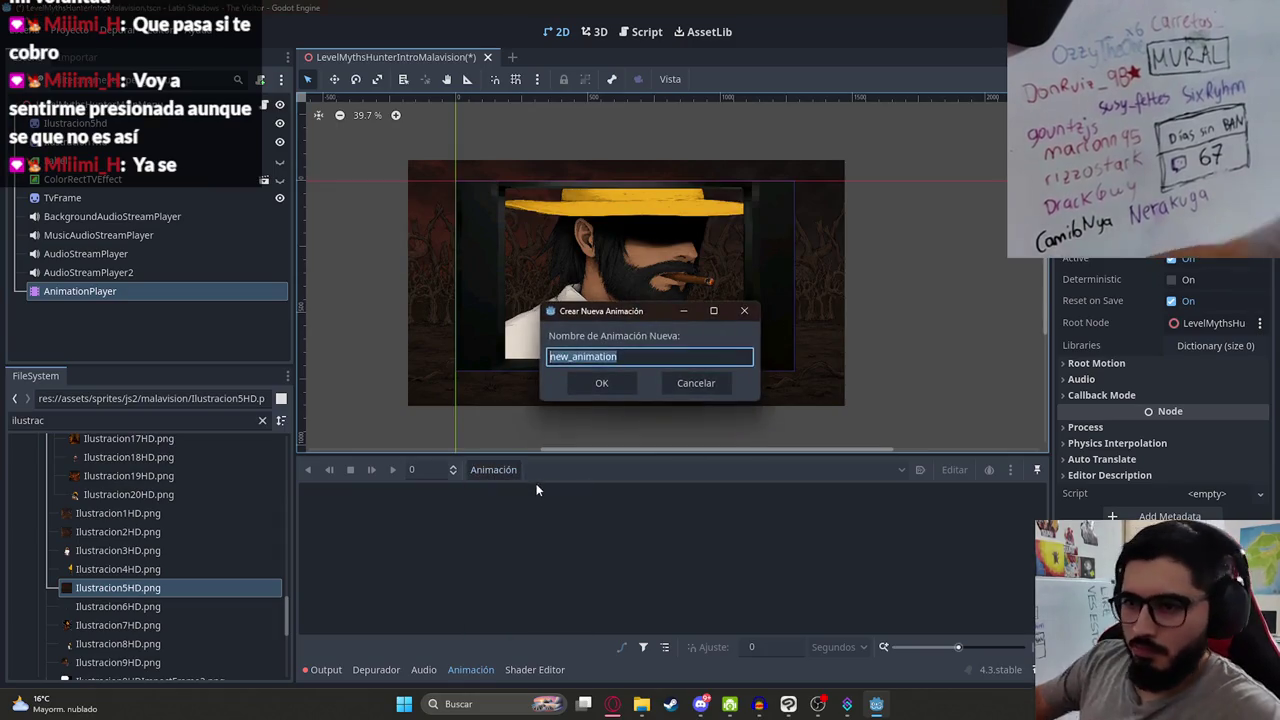
{"action": "type", "text": "P1"}
{"action": "key", "text": "Return"}
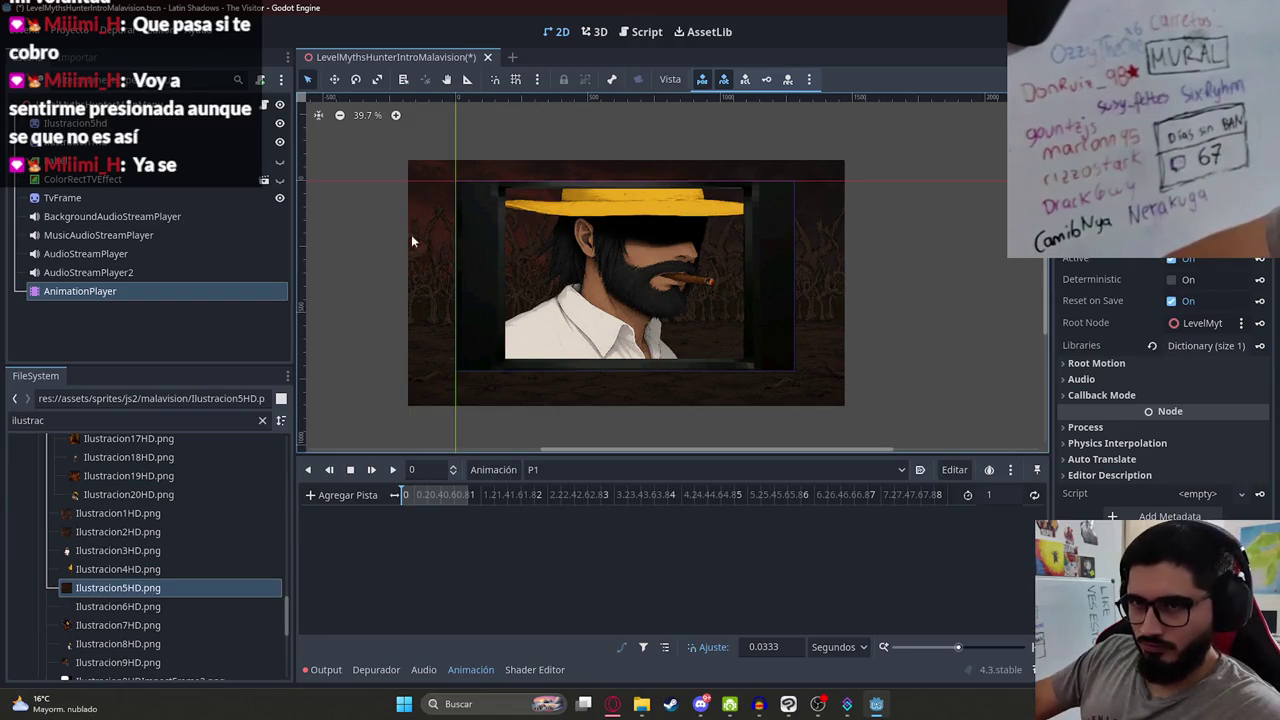
{"action": "left_click", "coordinate": [525, 367]}
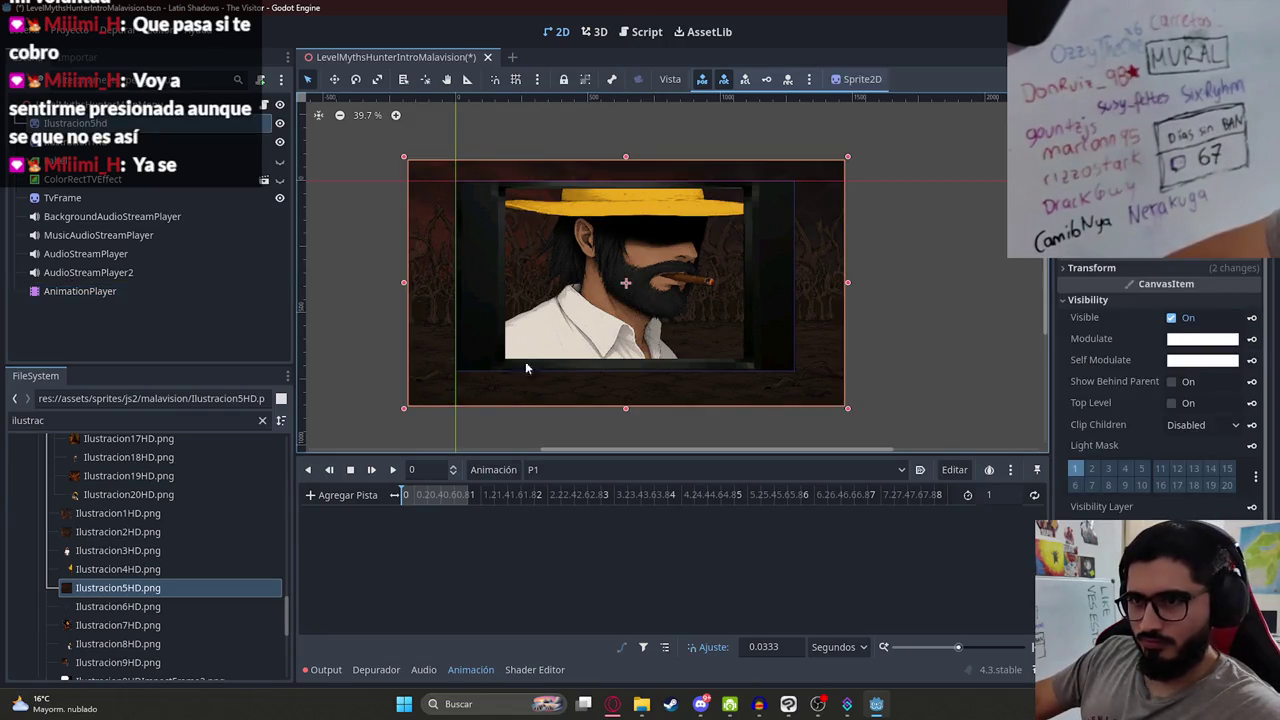
Step: Key Ilustracion5hd visible with modulate black at 0 s and white at 1 s; set length 10
{"action": "left_click", "coordinate": [1251, 317]}
{"action": "key", "text": "Return"}
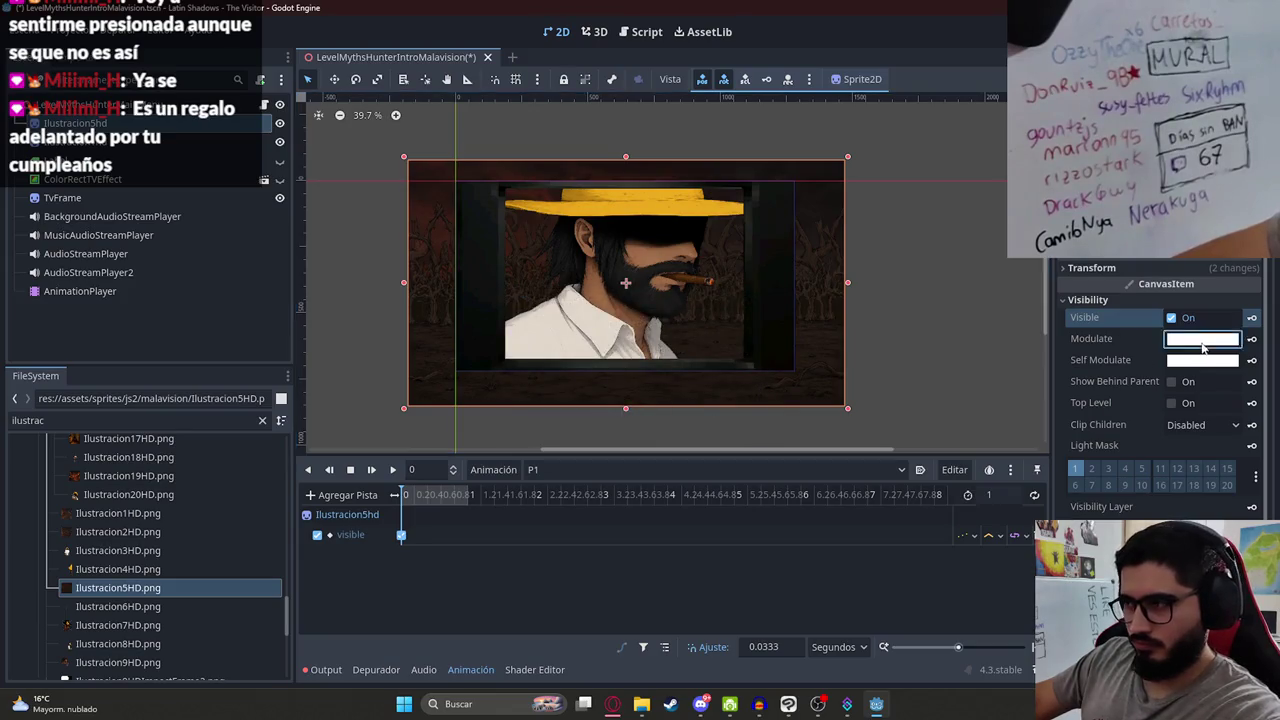
{"action": "left_click", "coordinate": [1203, 345]}
{"action": "left_click", "coordinate": [1263, 450]}
{"action": "left_click", "coordinate": [1260, 345]}
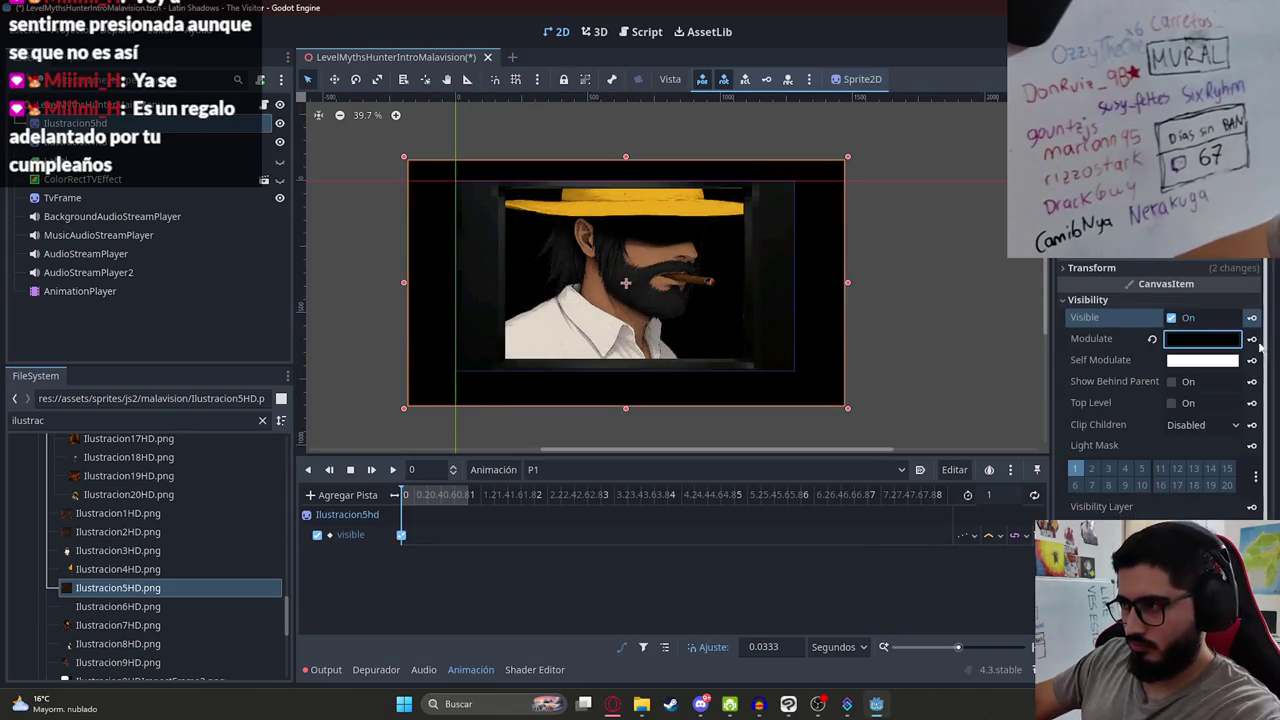
{"action": "left_click", "coordinate": [1252, 339]}
{"action": "key", "text": "Return"}
{"action": "left_click", "coordinate": [1010, 494]}
{"action": "type", "text": "0"}
{"action": "key", "text": "Return"}
{"action": "left_click", "coordinate": [466, 500]}
{"action": "left_click", "coordinate": [468, 494]}
{"action": "left_click", "coordinate": [1152, 339]}
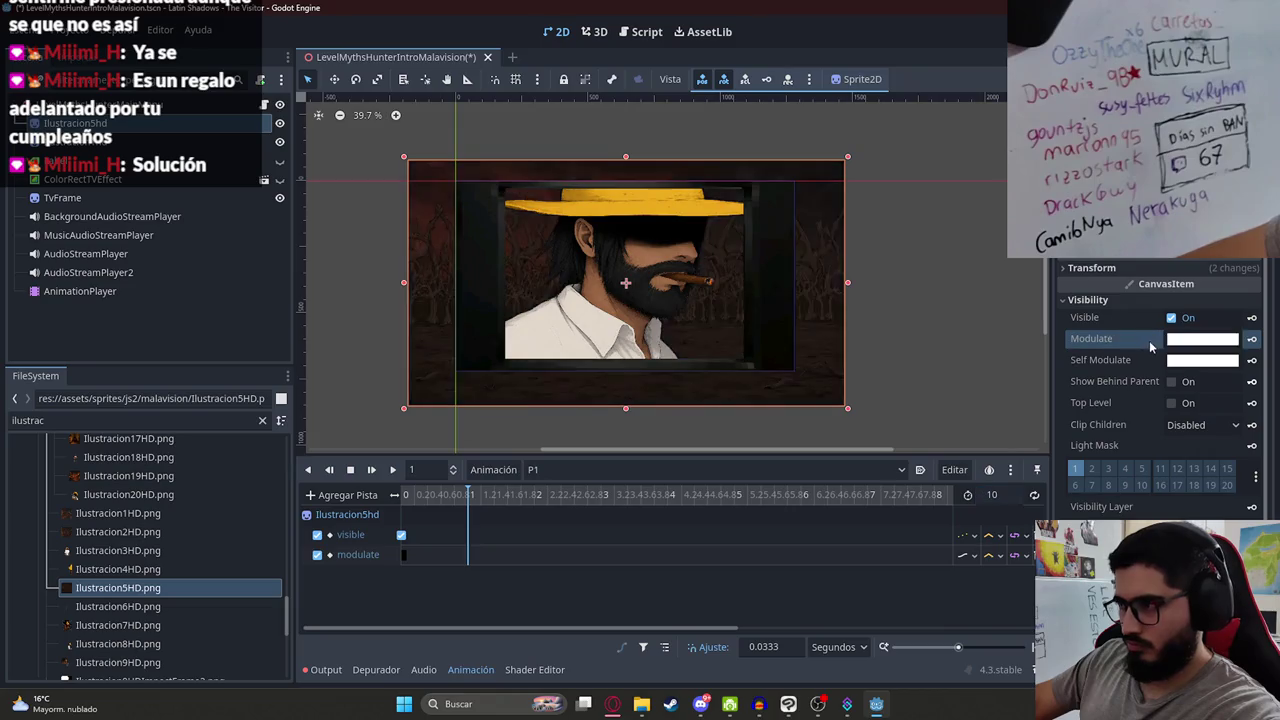
{"action": "left_click", "coordinate": [1252, 339]}
{"action": "left_click", "coordinate": [401, 535]}
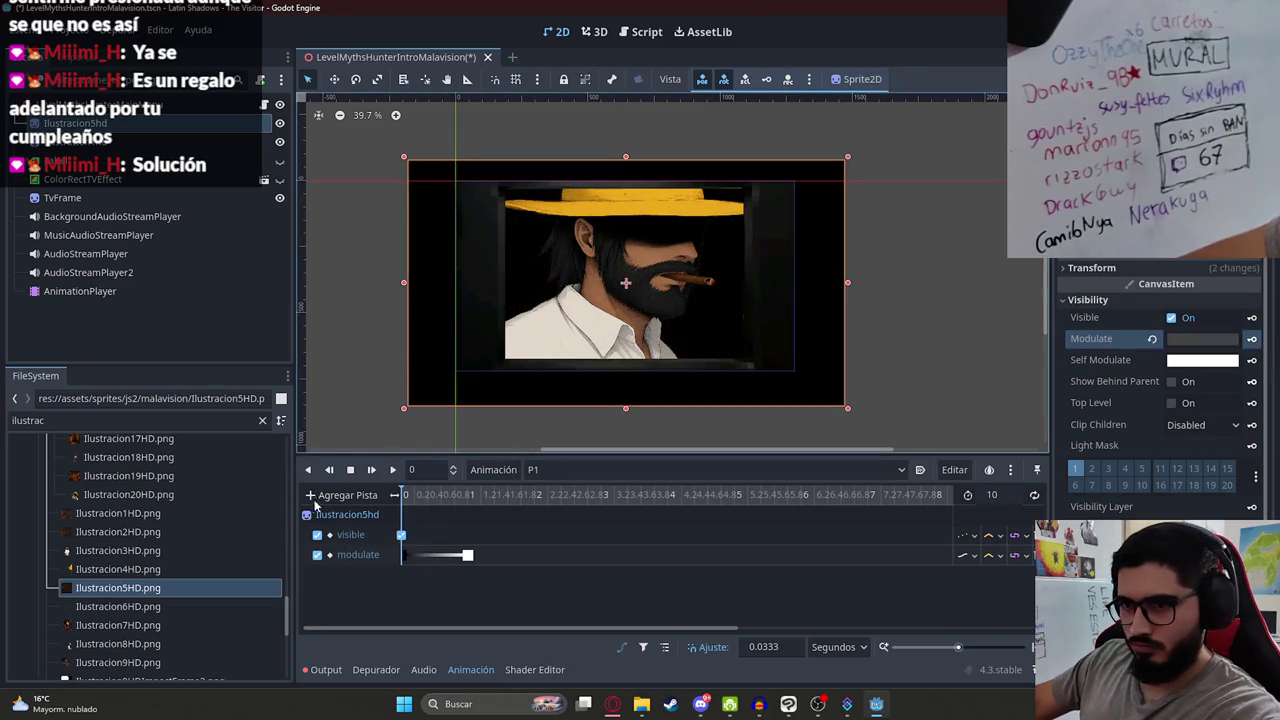
Step: Key Ilustracion1hd visible with a dark-to-white modulate fade over the first second, then play P1
{"action": "left_click", "coordinate": [576, 277]}
{"action": "left_click", "coordinate": [1088, 299]}
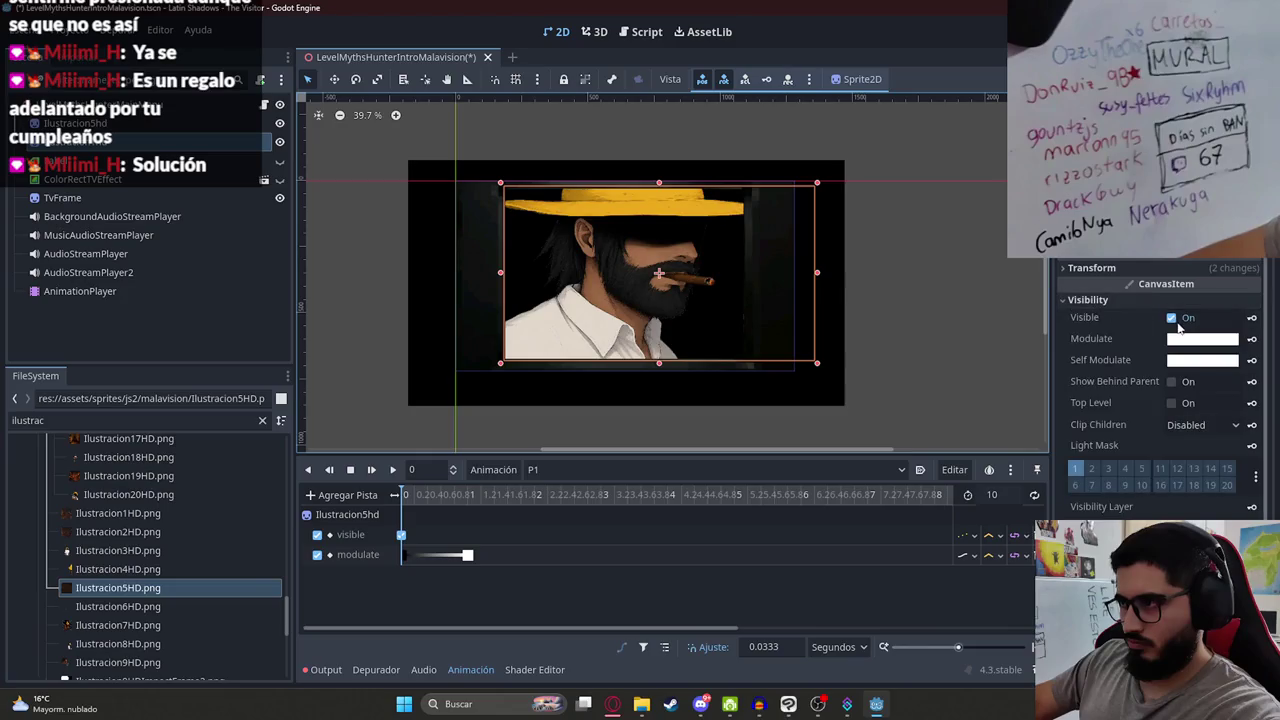
{"action": "left_click", "coordinate": [1172, 318]}
{"action": "left_click", "coordinate": [1252, 318]}
{"action": "key", "text": "Return"}
{"action": "left_click", "coordinate": [1190, 318]}
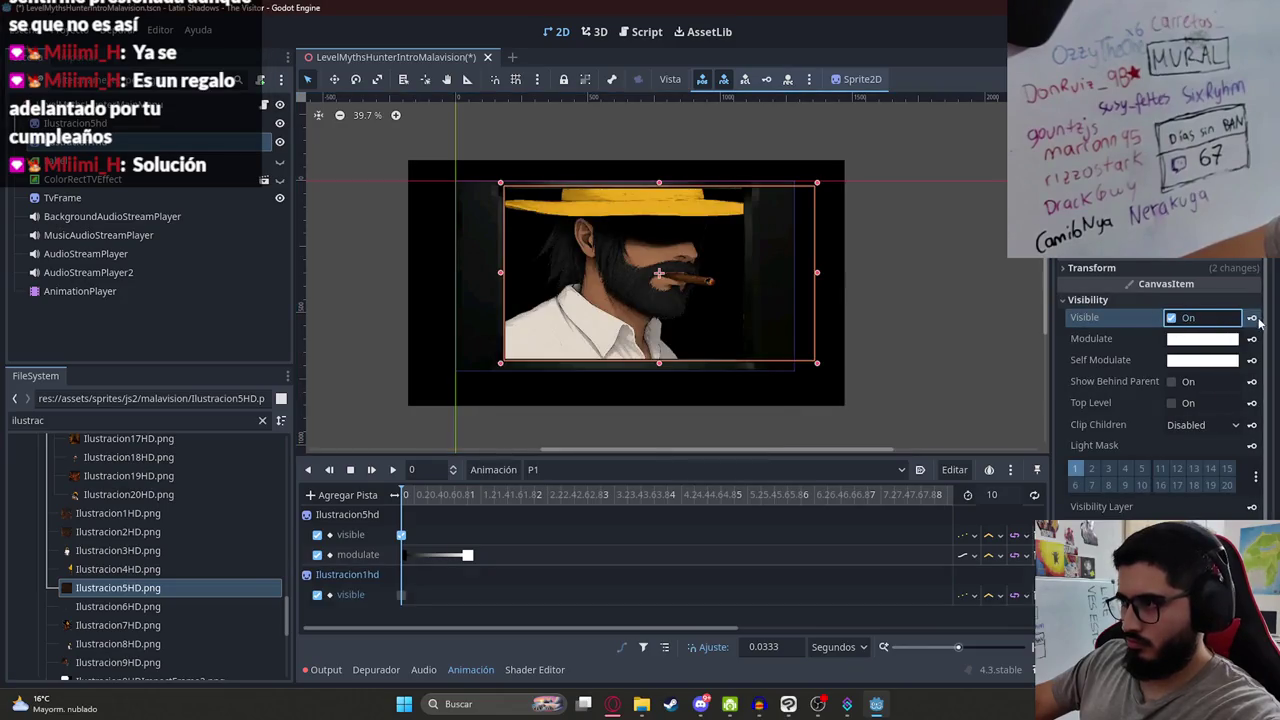
{"action": "left_click", "coordinate": [1225, 340]}
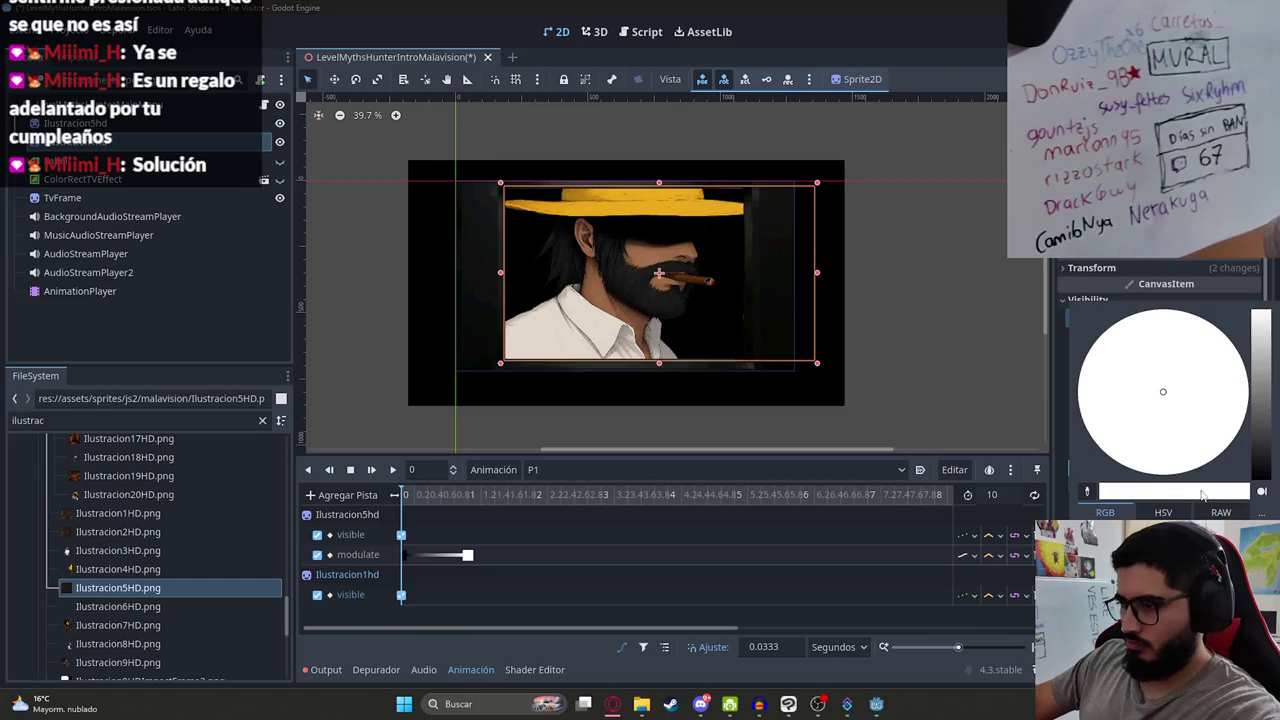
{"action": "left_click", "coordinate": [851, 600]}
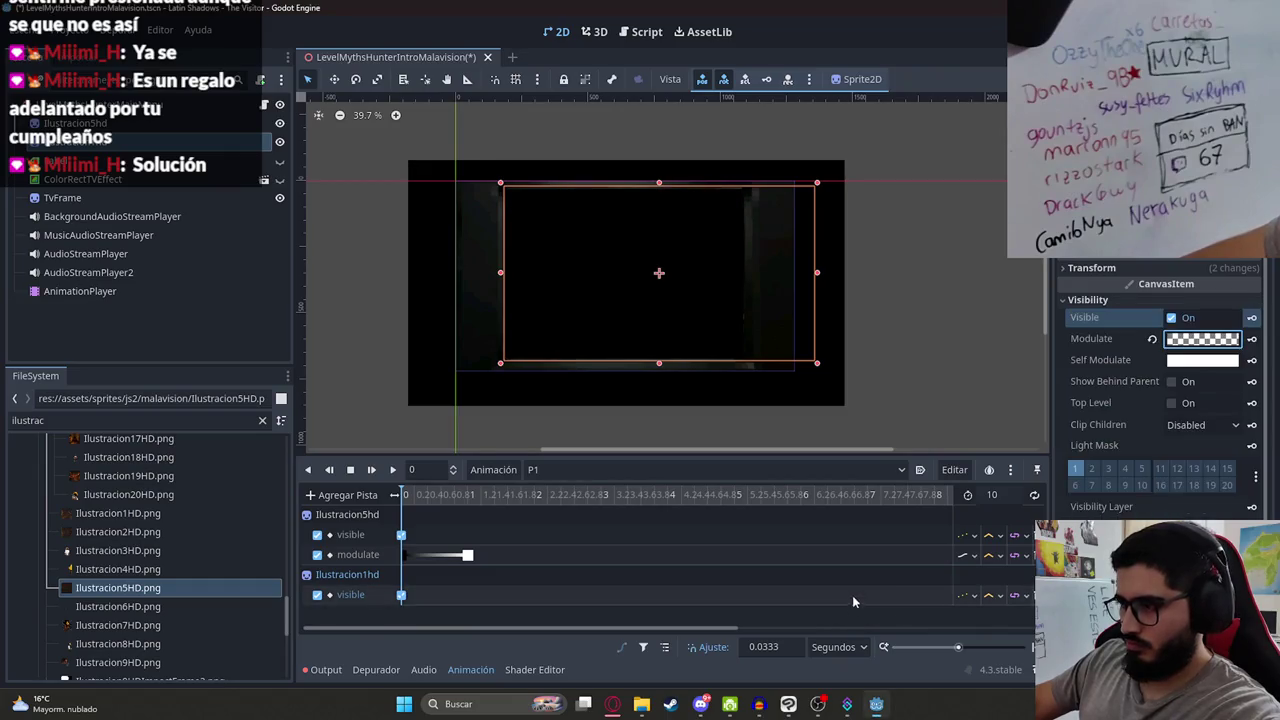
{"action": "left_click", "coordinate": [1252, 340]}
{"action": "left_click", "coordinate": [583, 395]}
{"action": "left_click", "coordinate": [465, 508]}
{"action": "left_click", "coordinate": [468, 508]}
{"action": "left_click", "coordinate": [1252, 340]}
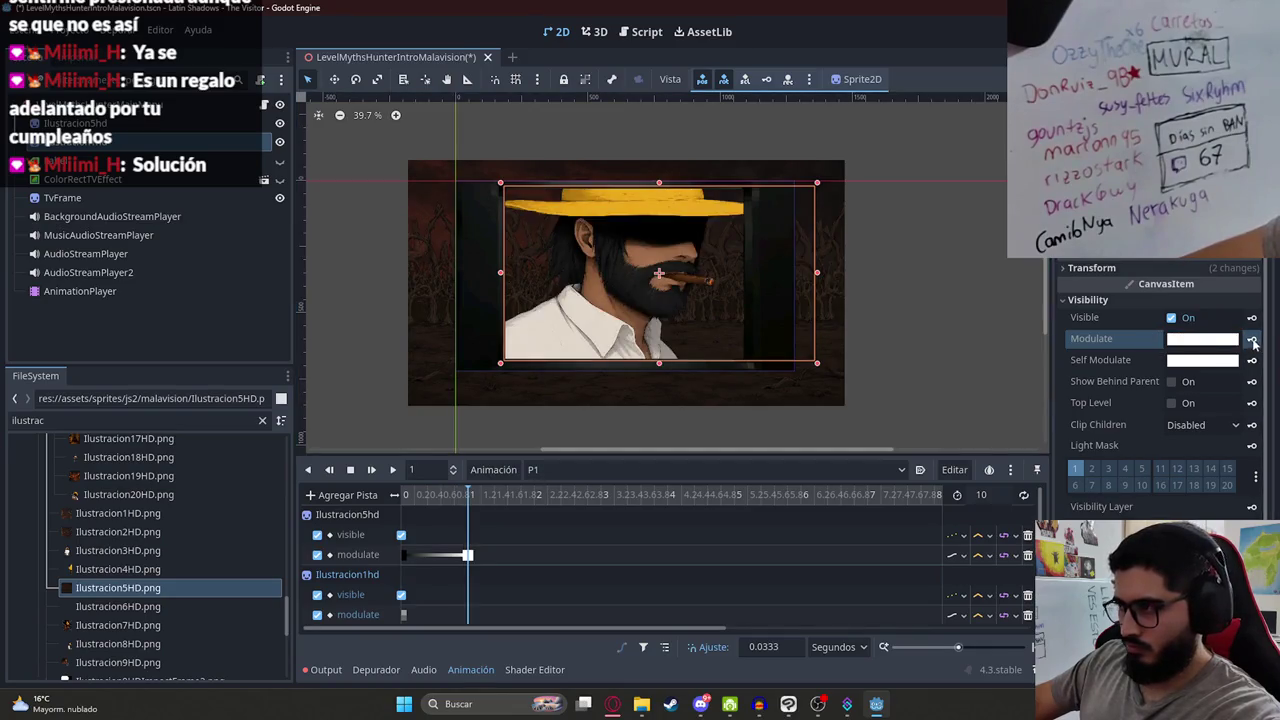
{"action": "key", "text": "shift+d"}
{"action": "left_click", "coordinate": [508, 313]}
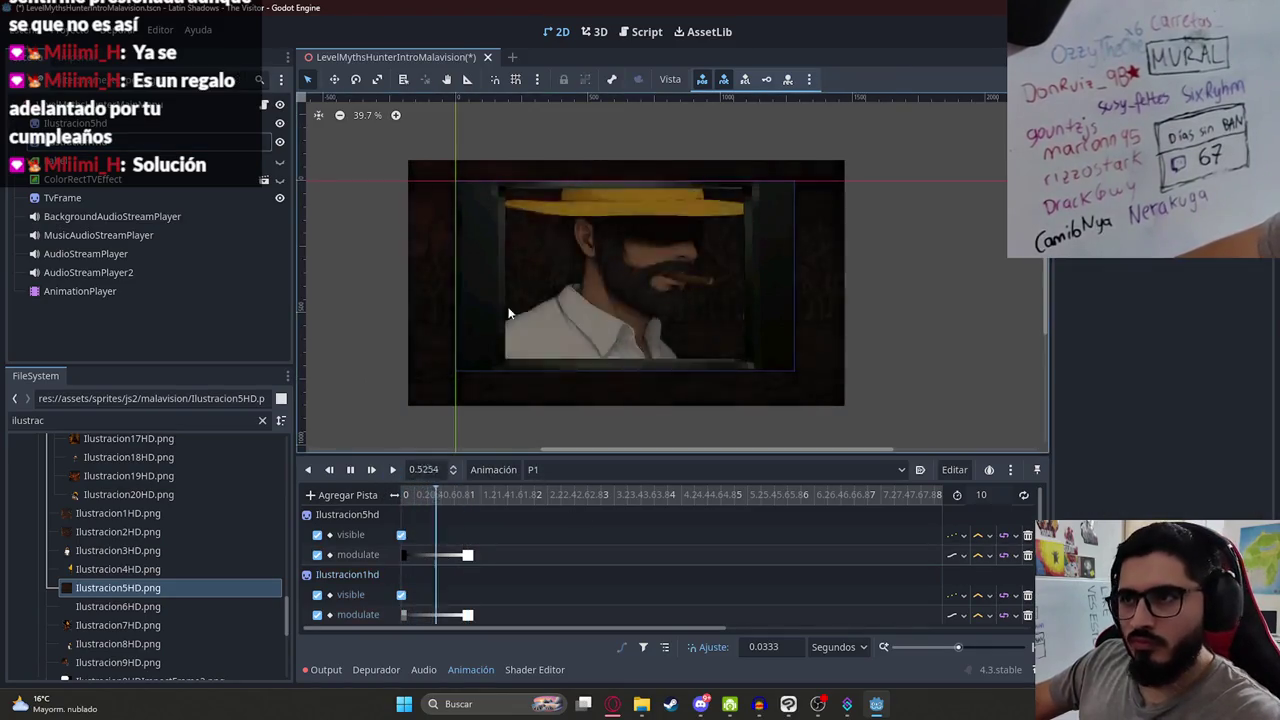
{"action": "scroll", "coordinate": [513, 310], "scroll_direction": "up", "scroll_amount": 2}
Step: Stop playback, scrub the fade-in, save, and set a 0.1-second timeline snap step
{"action": "key", "text": "s"}
{"action": "left_click_drag", "start_coordinate": [404, 494], "coordinate": [469, 510]}
{"action": "key", "text": "ctrl+s"}
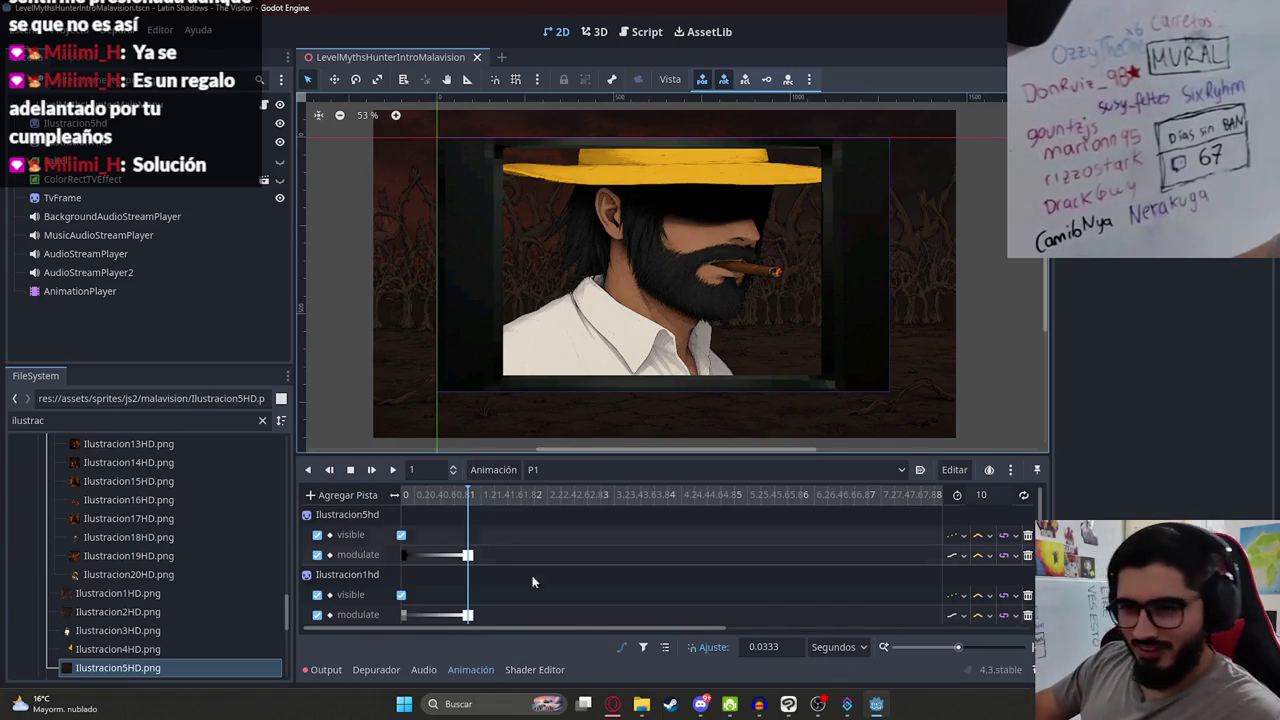
{"action": "left_click", "coordinate": [757, 647]}
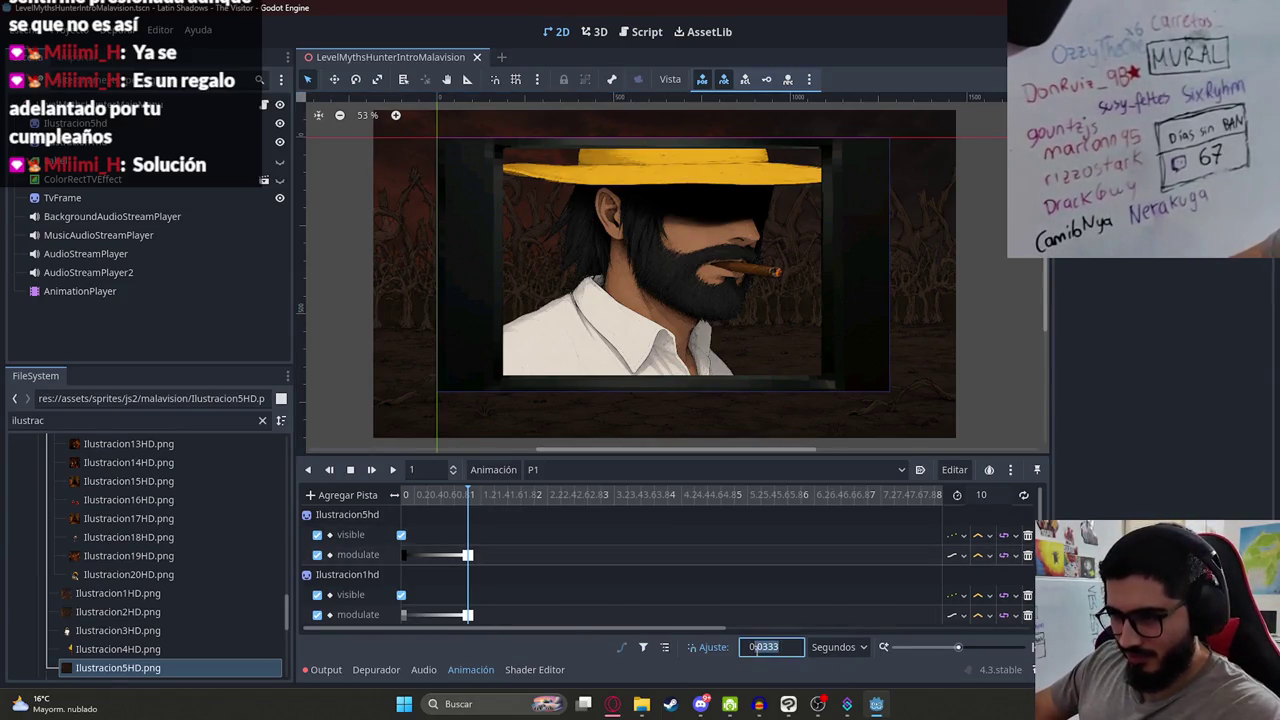
{"action": "type", "text": "0.1"}
{"action": "key", "text": "Return"}
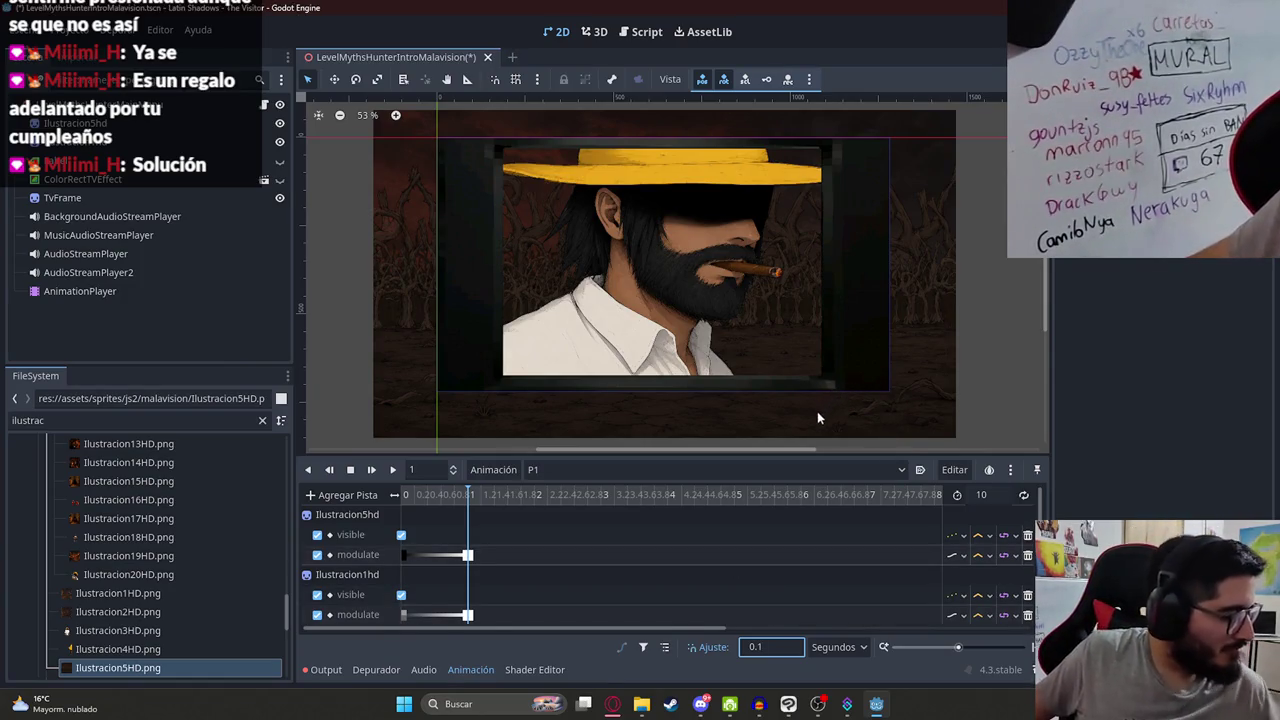
Step: Save the scene again and rewind the P1 playhead to 0
{"action": "scroll", "coordinate": [450, 440], "scroll_direction": "down", "scroll_amount": 2}
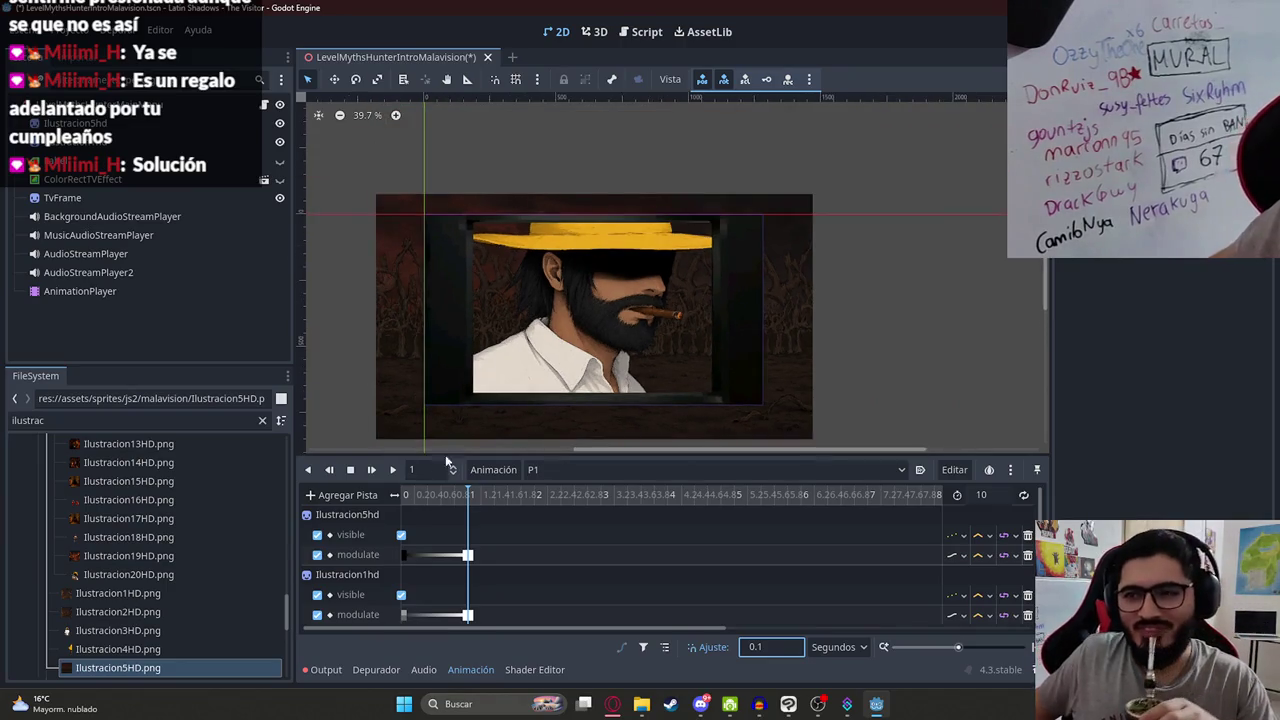
{"action": "left_click", "coordinate": [467, 130]}
{"action": "scroll", "coordinate": [400, 250], "scroll_direction": "up", "scroll_amount": 2}
{"action": "scroll", "coordinate": [509, 334], "scroll_direction": "down", "scroll_amount": 1}
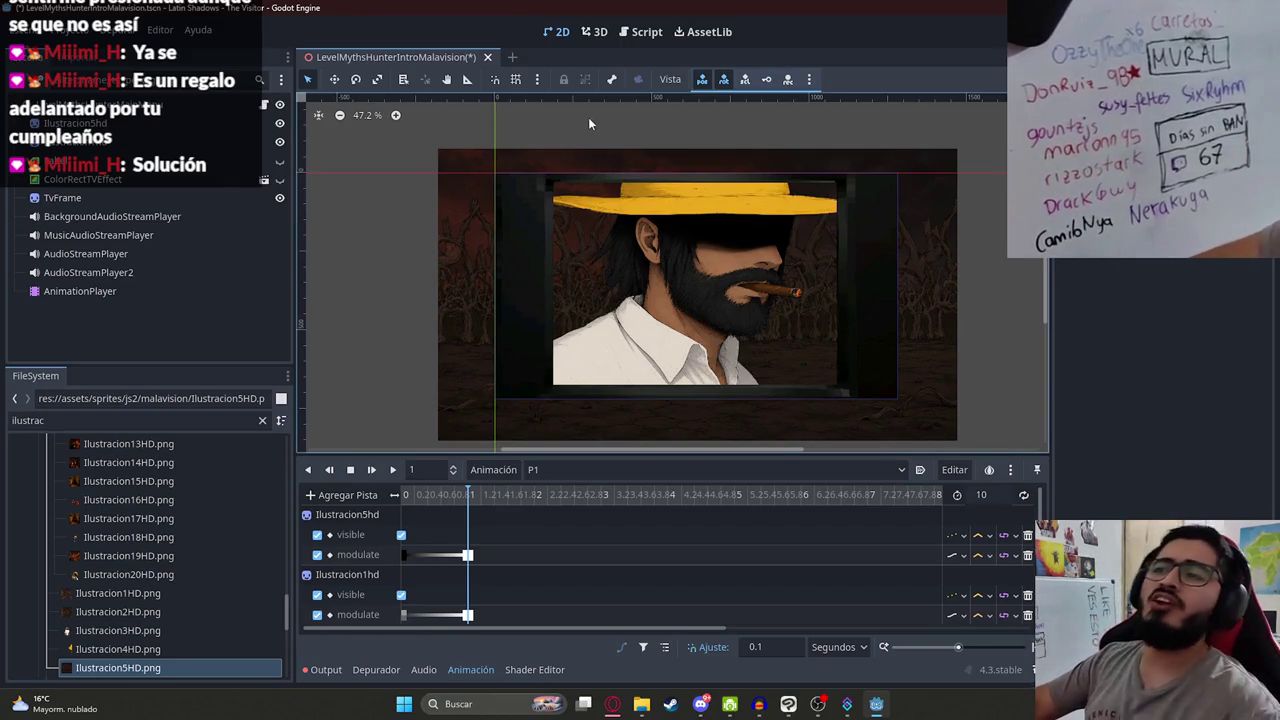
{"action": "scroll", "coordinate": [678, 322], "scroll_direction": "up", "scroll_amount": 1}
{"action": "scroll", "coordinate": [424, 352], "scroll_direction": "down", "scroll_amount": 2}
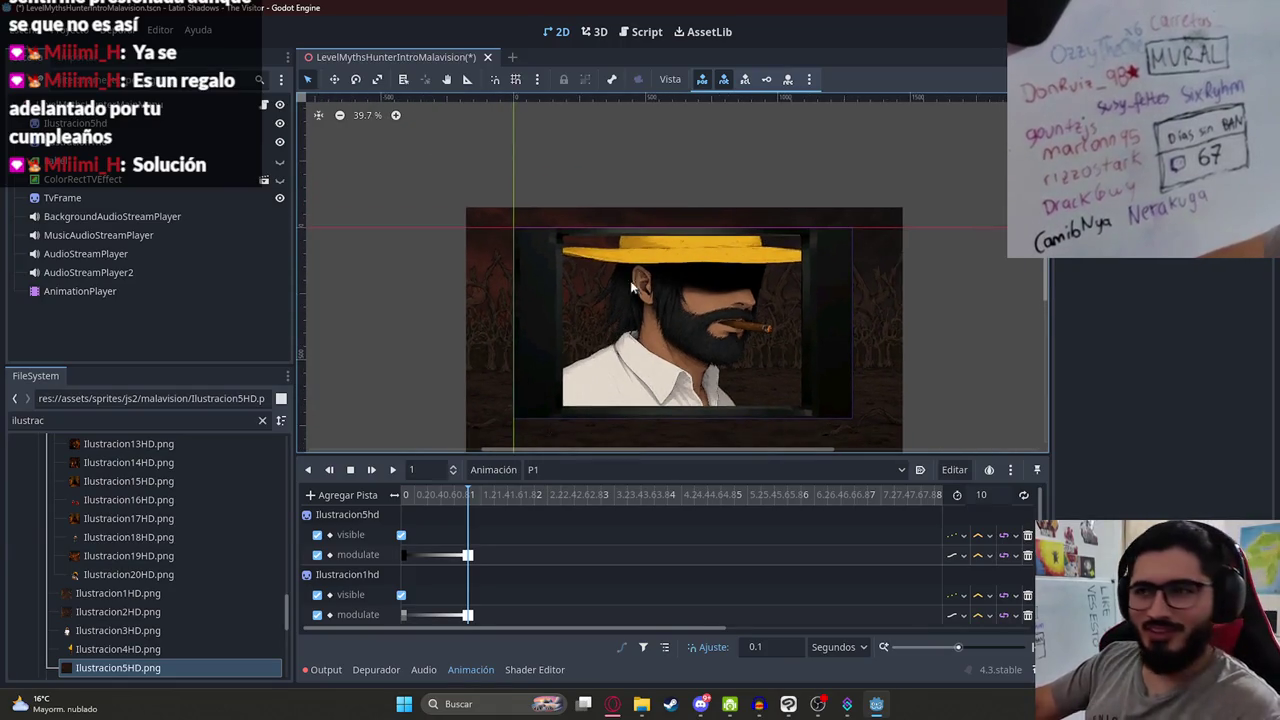
{"action": "scroll", "coordinate": [670, 340], "scroll_direction": "up", "scroll_amount": 1}
{"action": "key", "text": "ctrl+s"}
{"action": "mouse_move", "coordinate": [411, 498]}
{"action": "left_mouse_down"}
{"action": "mouse_move", "coordinate": [659, 500]}
{"action": "mouse_move", "coordinate": [387, 507]}
{"action": "left_mouse_up"}
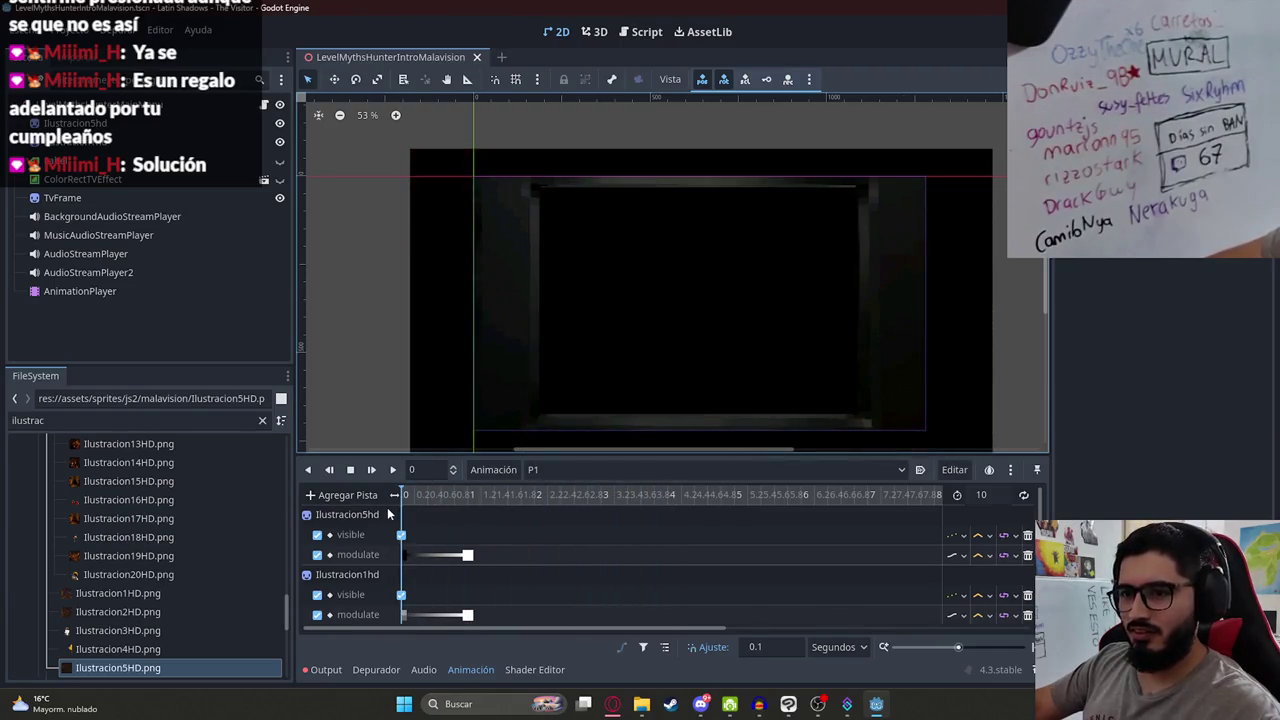
{"action": "left_click", "coordinate": [114, 142]}
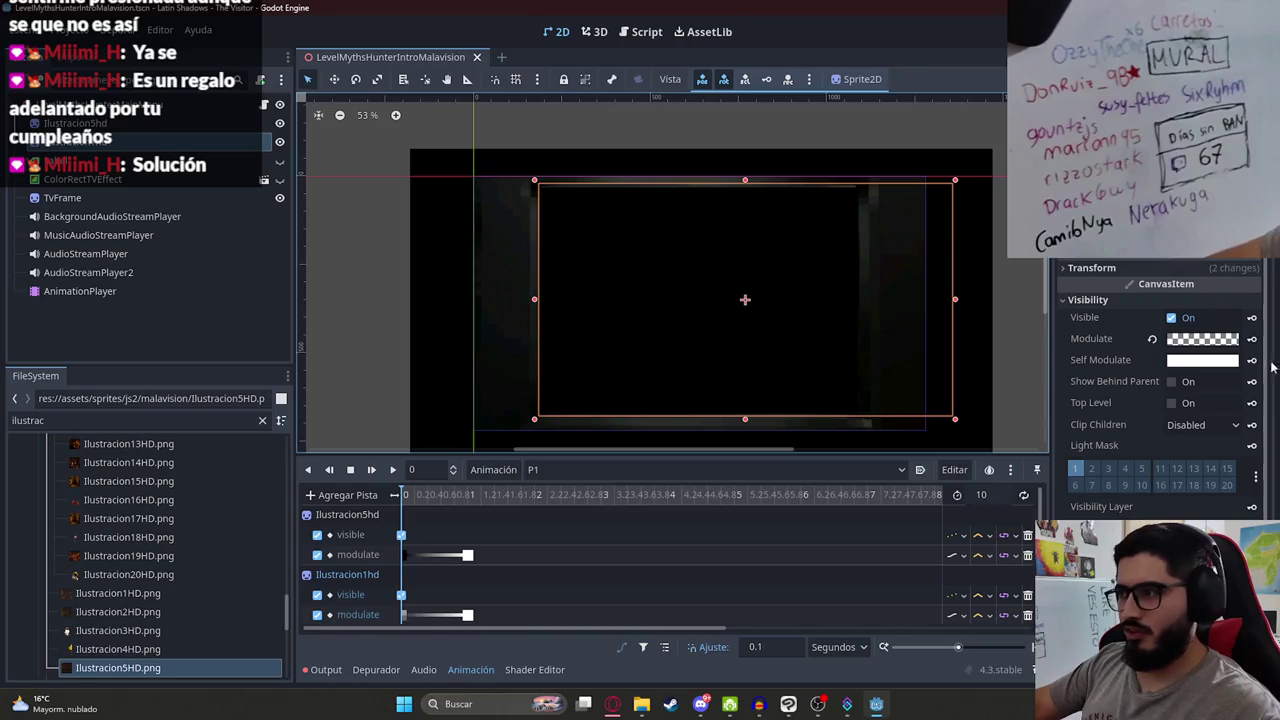
Step: Create a position track for Ilustracion1hd, keyed at its starting position
{"action": "left_click", "coordinate": [1255, 268]}
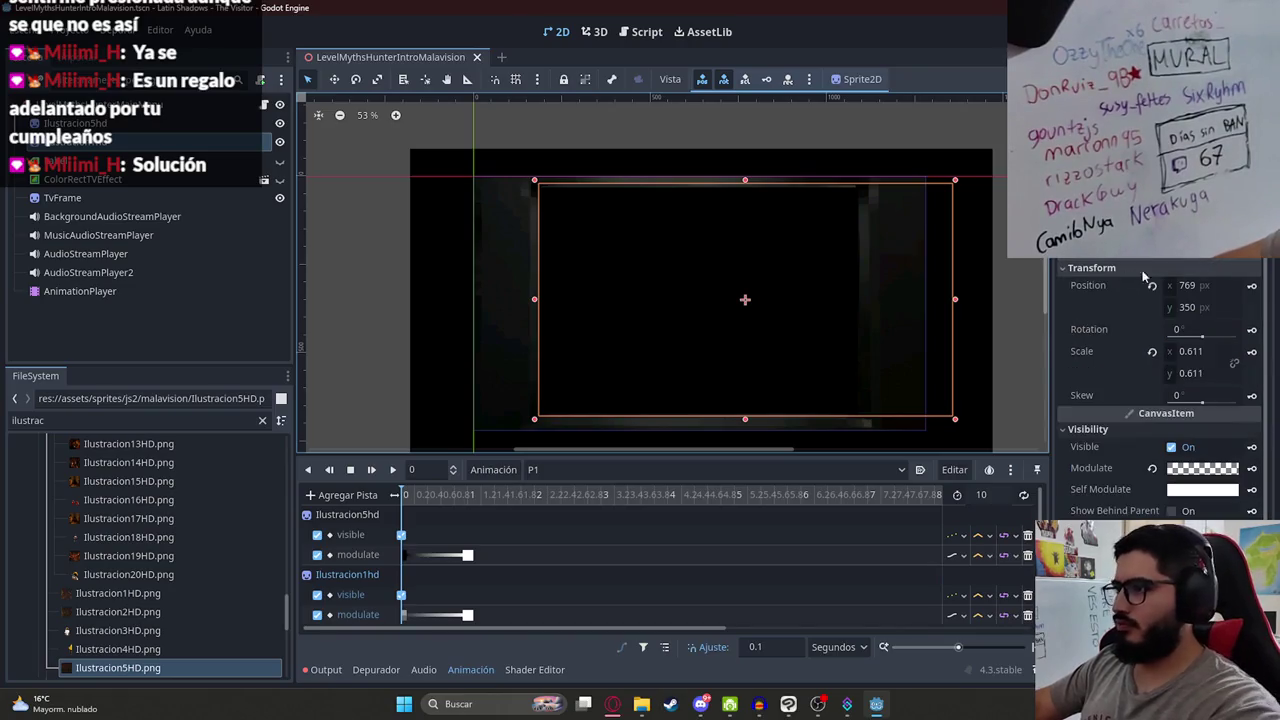
{"action": "left_click", "coordinate": [1257, 289]}
{"action": "key", "text": "Return"}
Step: Move the playhead to 10 seconds and shift the illustration left to (720, 352)
{"action": "left_click_drag", "start_coordinate": [429, 496], "coordinate": [749, 494]}
{"action": "scroll", "coordinate": [630, 500], "scroll_direction": "down", "scroll_amount": 1}
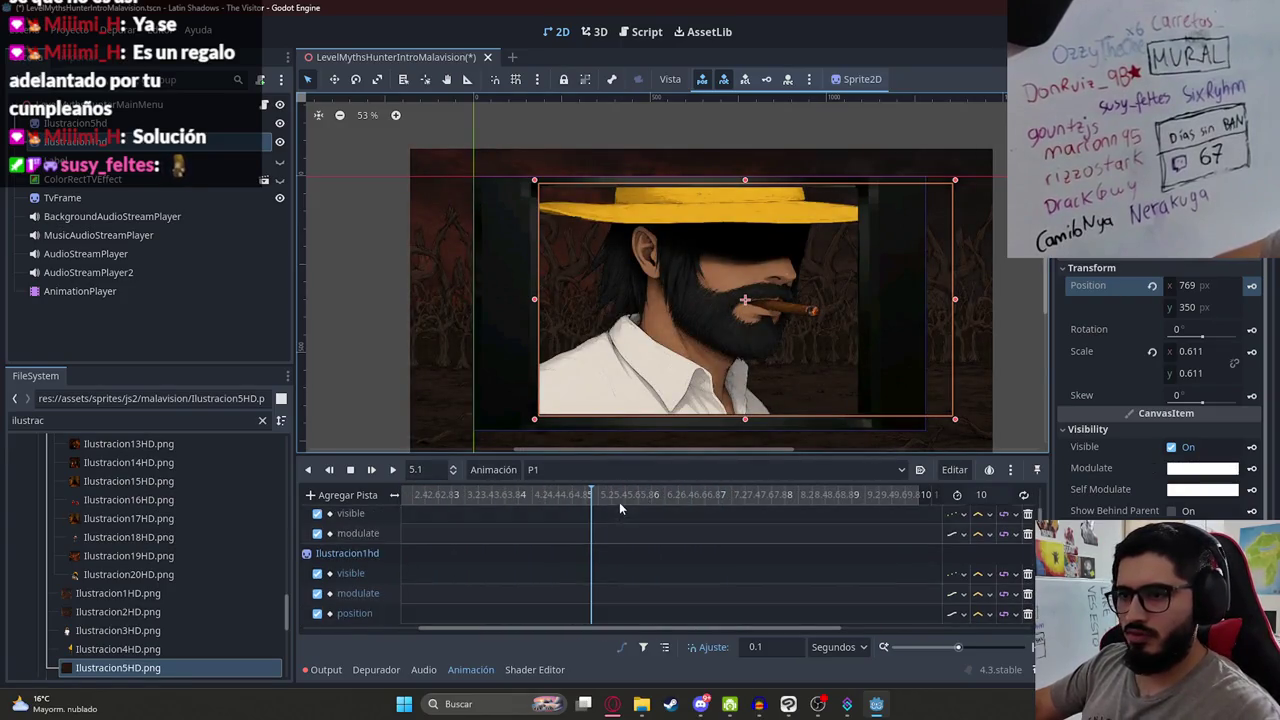
{"action": "scroll", "coordinate": [605, 499], "scroll_direction": "right", "scroll_amount": 5}
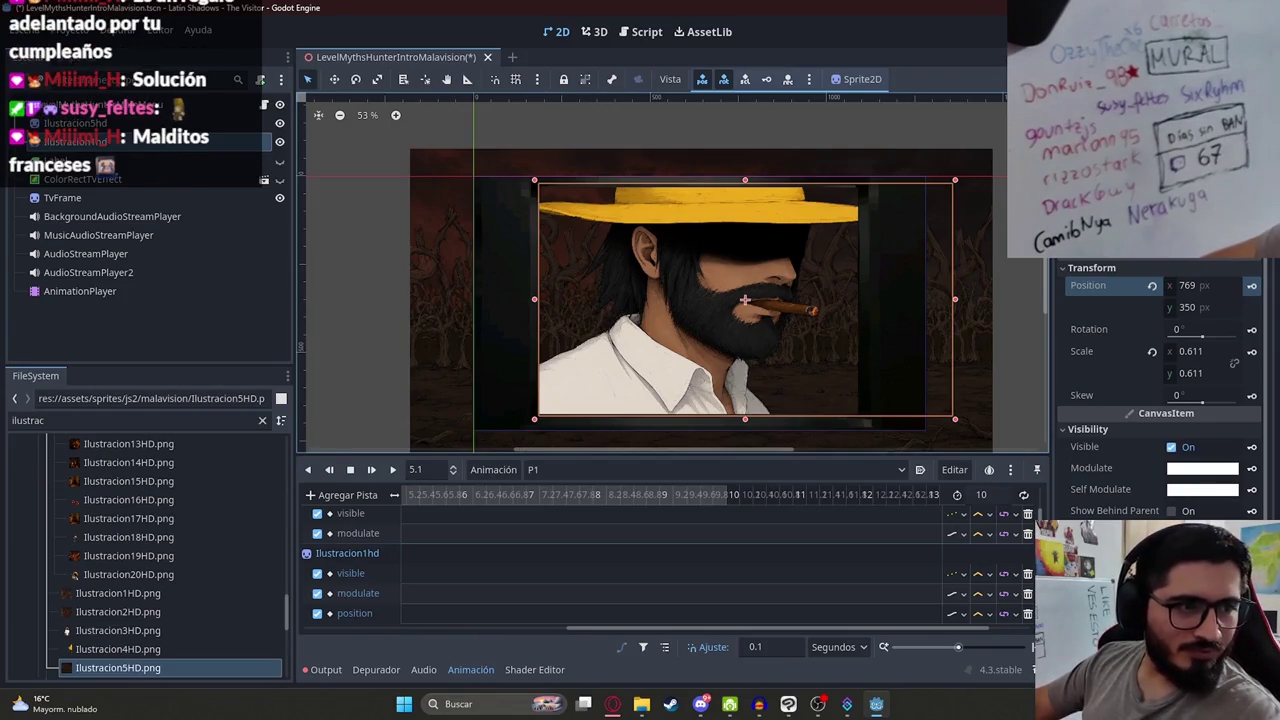
{"action": "scroll", "coordinate": [440, 491], "scroll_direction": "down", "scroll_amount": 2}
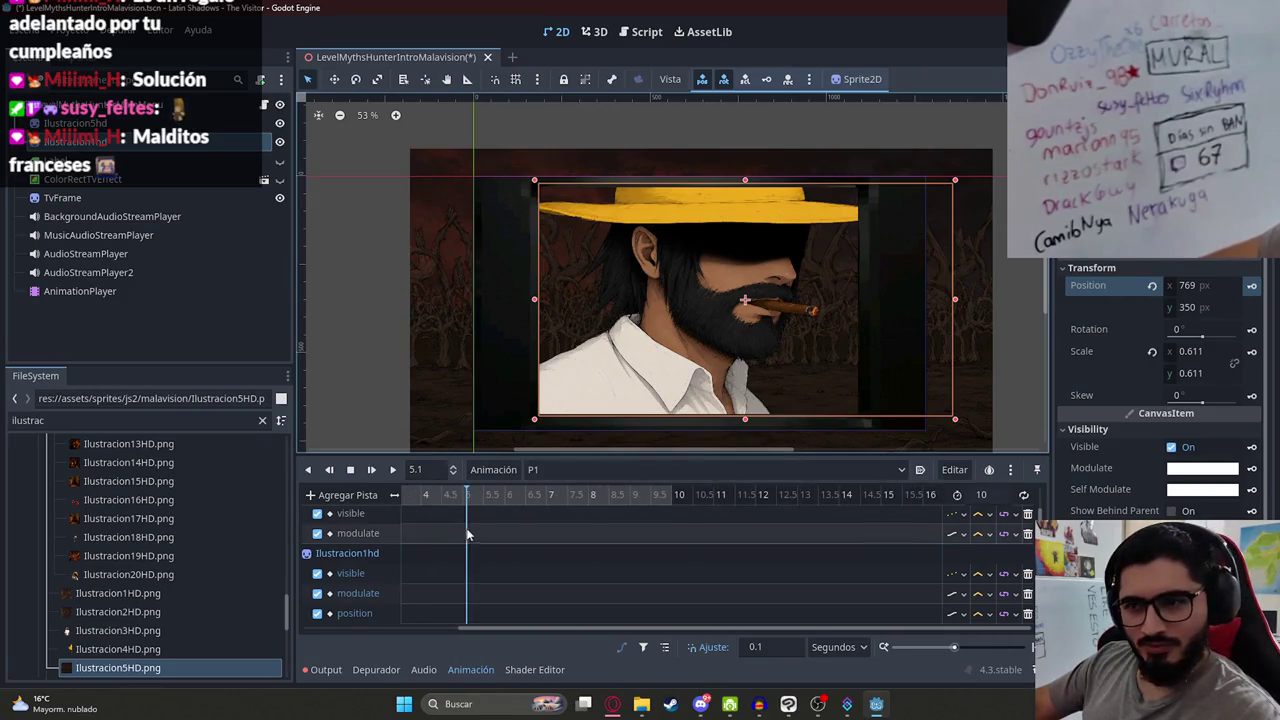
{"action": "left_click_drag", "start_coordinate": [462, 628], "coordinate": [310, 627]}
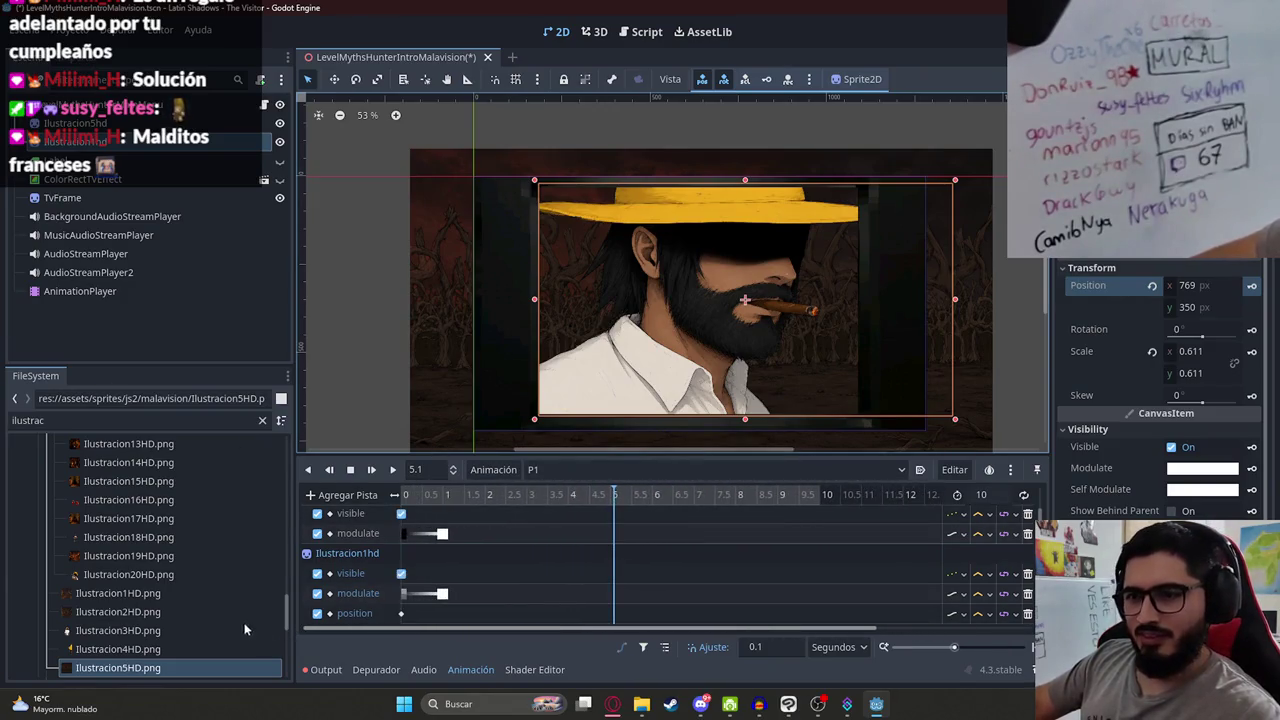
{"action": "left_click_drag", "start_coordinate": [656, 502], "coordinate": [827, 504]}
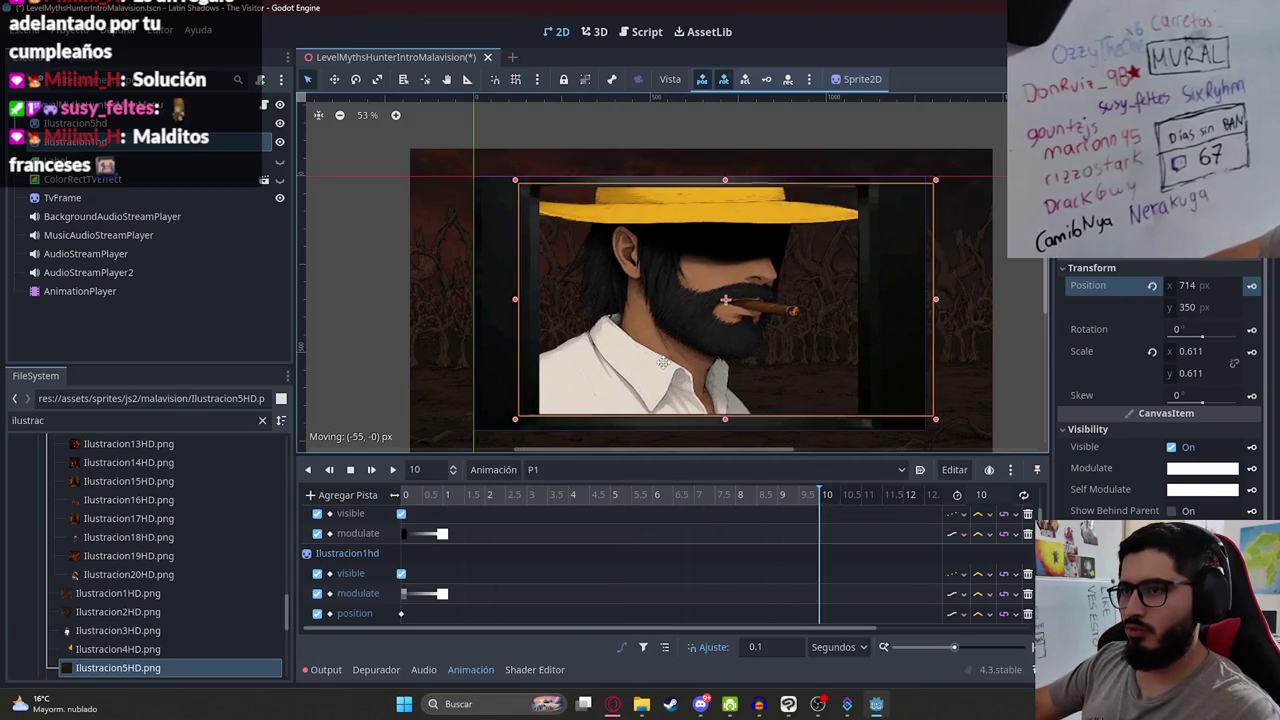
{"action": "left_click_drag", "start_coordinate": [693, 369], "coordinate": [680, 369]}
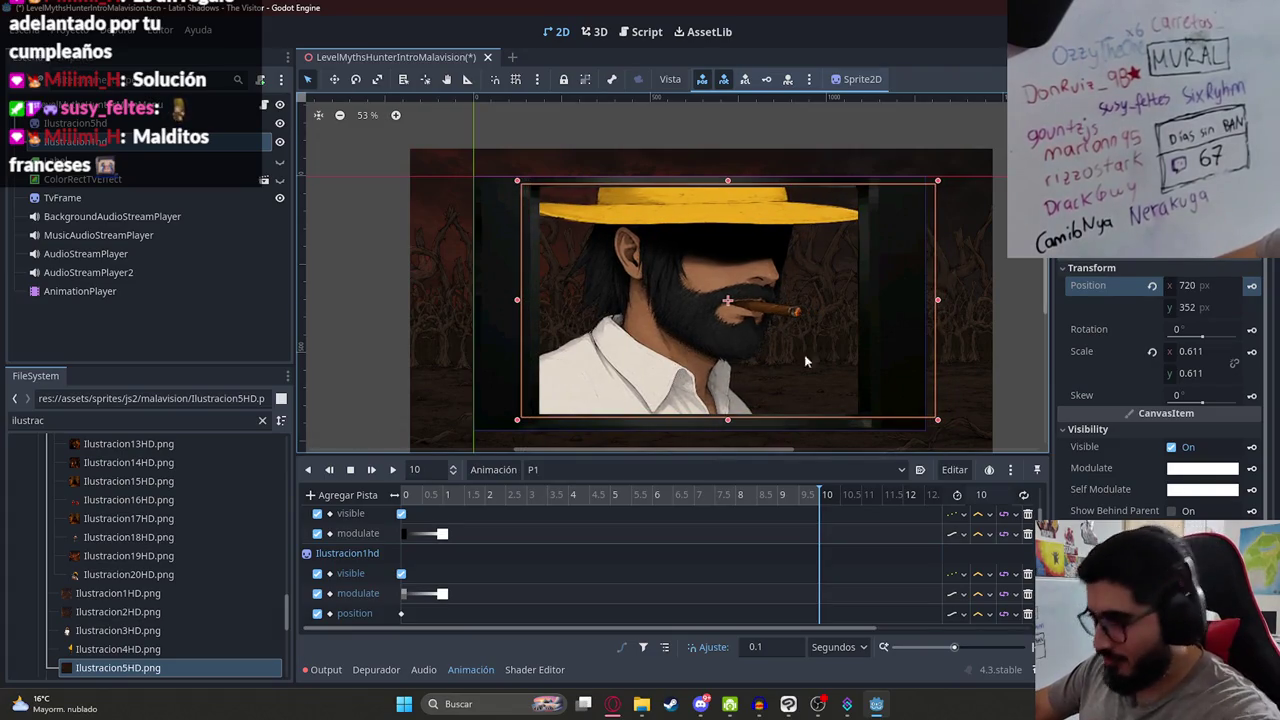
Step: Key the shifted position at 10 s, preview the slow left pan, and save
{"action": "left_click", "coordinate": [1251, 286]}
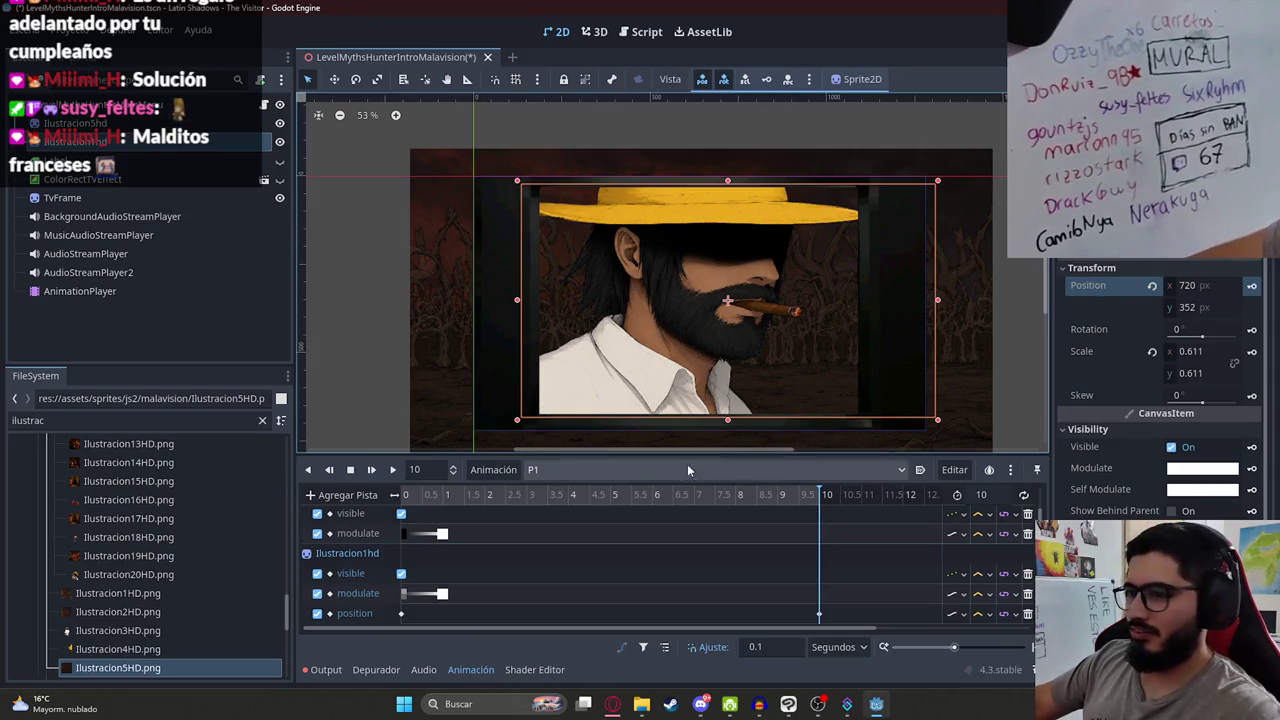
{"action": "left_click", "coordinate": [392, 469]}
{"action": "left_click", "coordinate": [455, 323]}
{"action": "scroll", "coordinate": [678, 365], "scroll_direction": "up", "scroll_amount": 1}
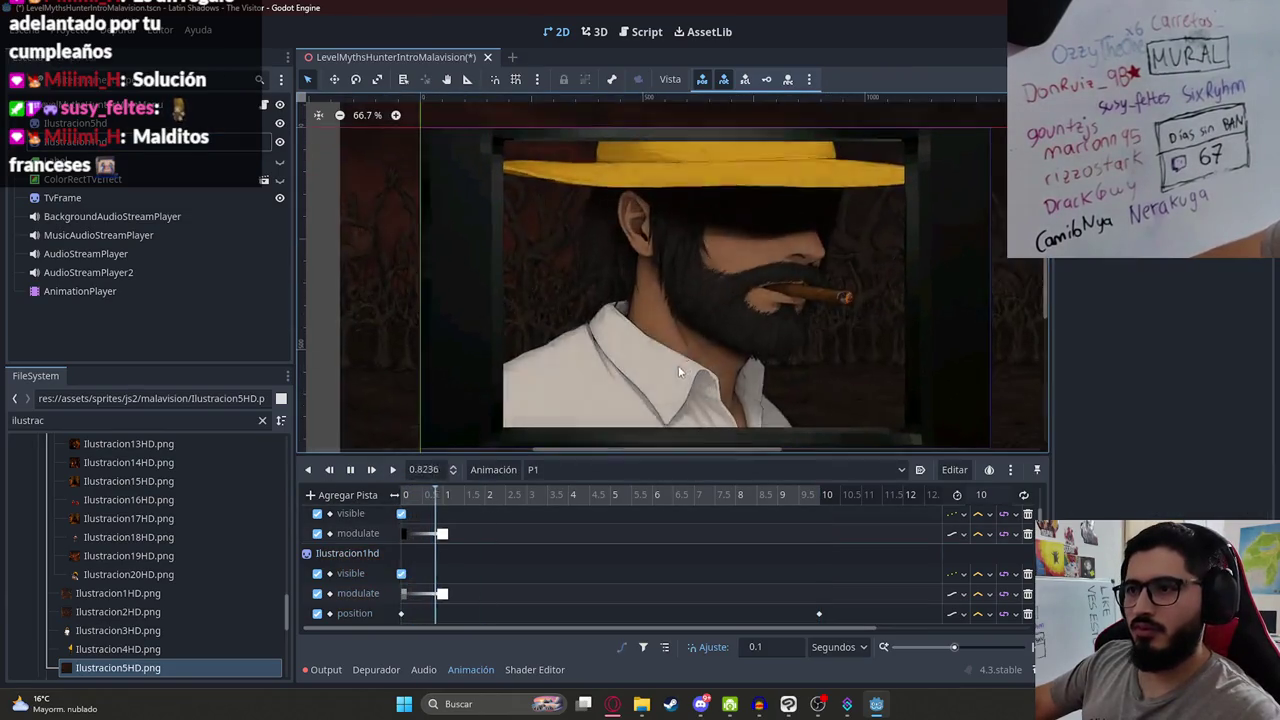
{"action": "left_click", "coordinate": [350, 469]}
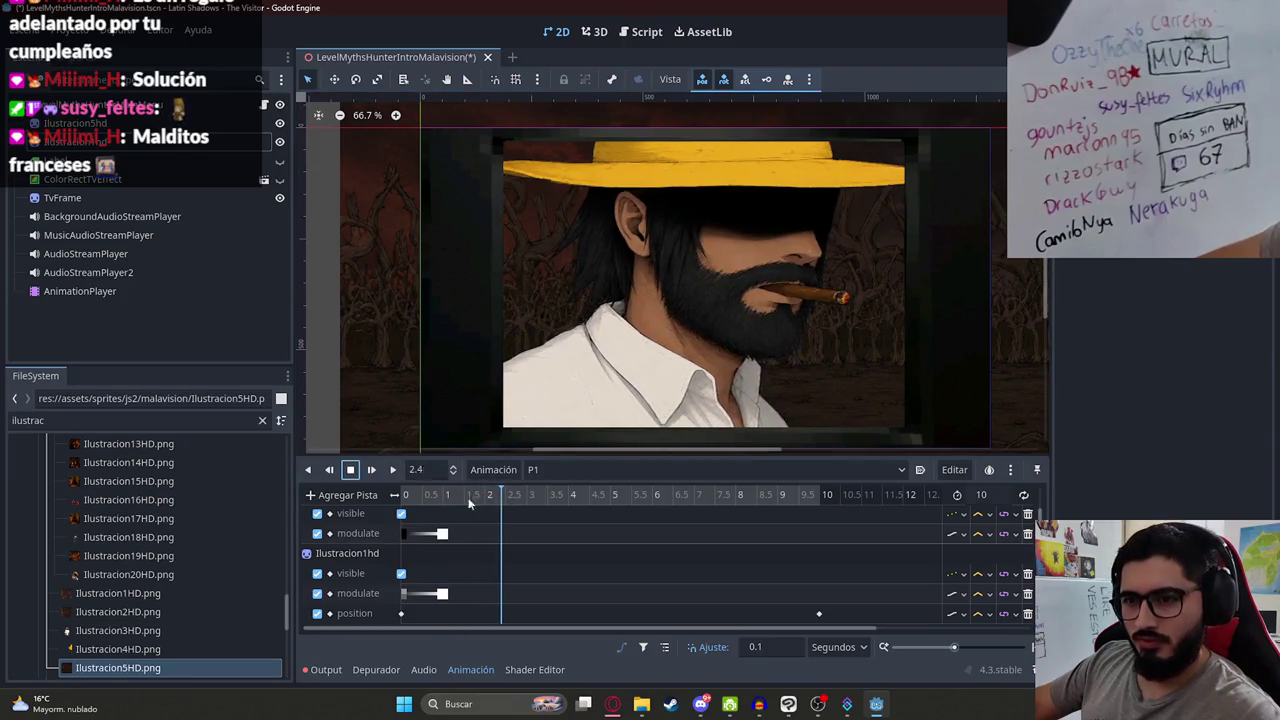
{"action": "key", "text": "ctrl+s"}
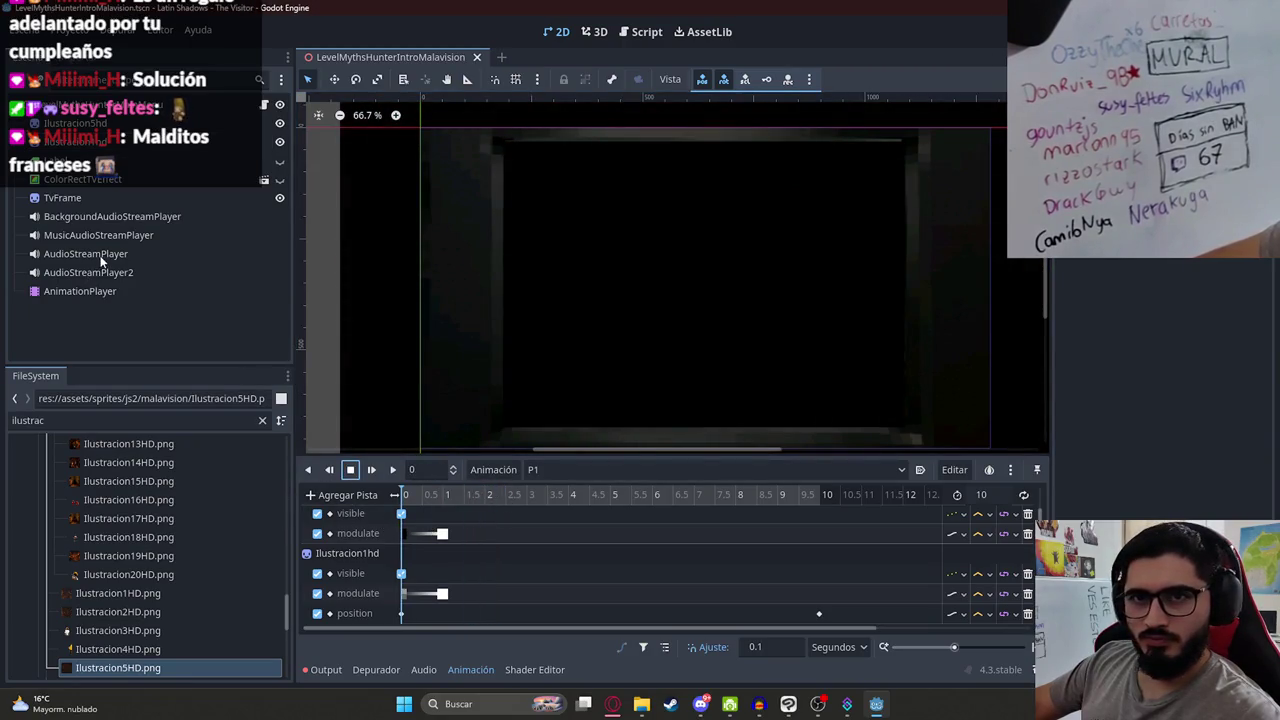
Step: Enable autoplay on BackgroundAudioStreamPlayer, then select the AudioStreamPlayer node
{"action": "left_click", "coordinate": [150, 216]}
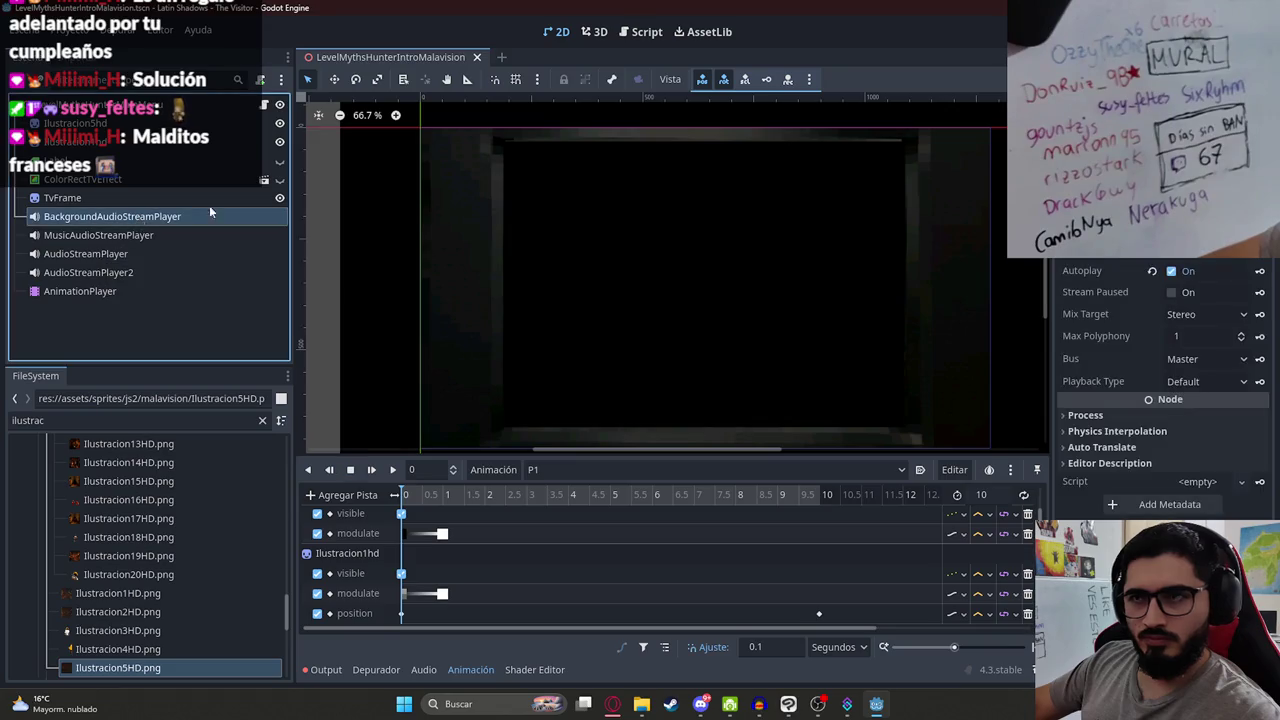
{"action": "key", "text": "F6"}
{"action": "left_click", "coordinate": [1171, 270]}
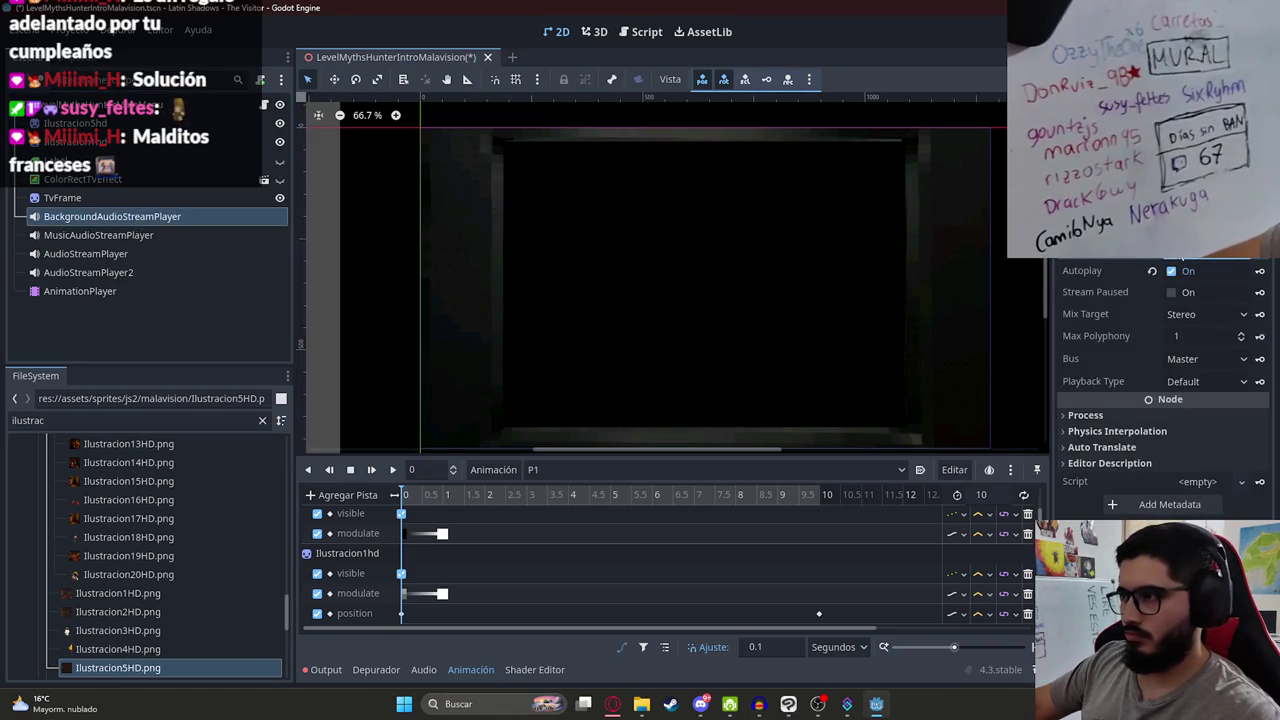
{"action": "left_click", "coordinate": [112, 257]}
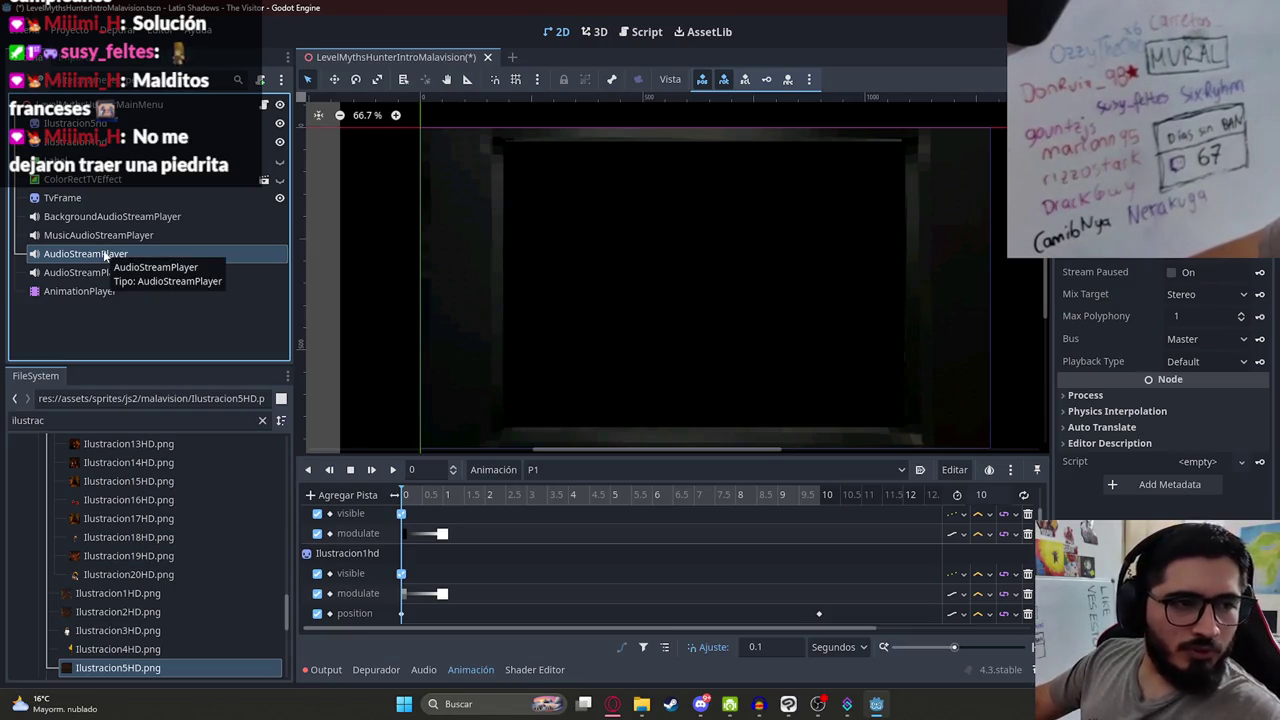
Step: Add an Audio Playback track targeting the AudioStreamPlayer node
{"action": "left_click", "coordinate": [342, 494]}
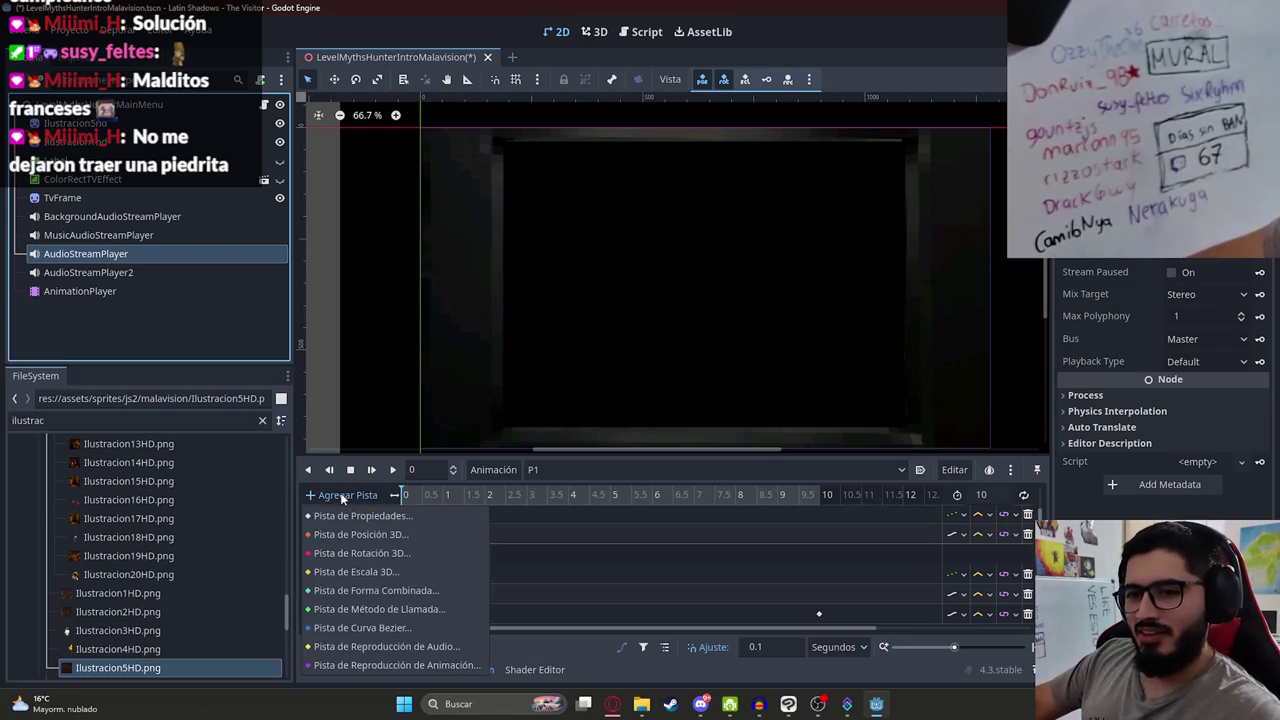
{"action": "left_click", "coordinate": [399, 646]}
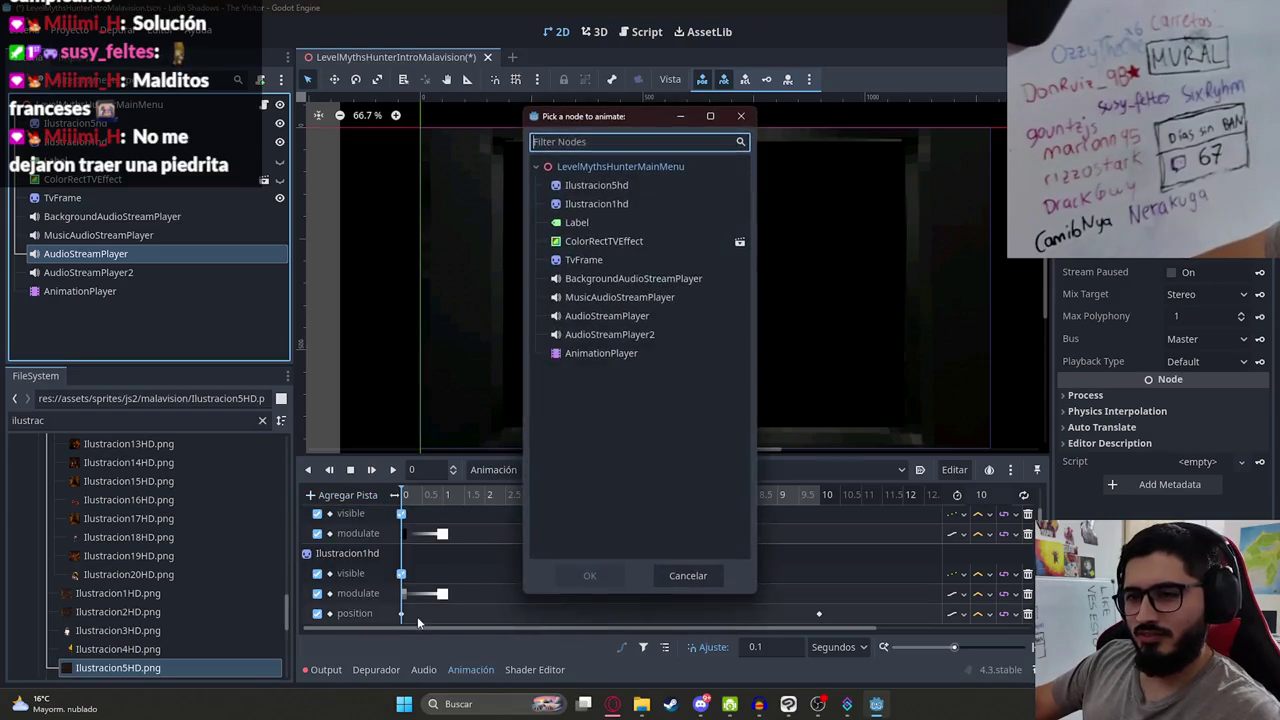
{"action": "double_click", "coordinate": [590, 314]}
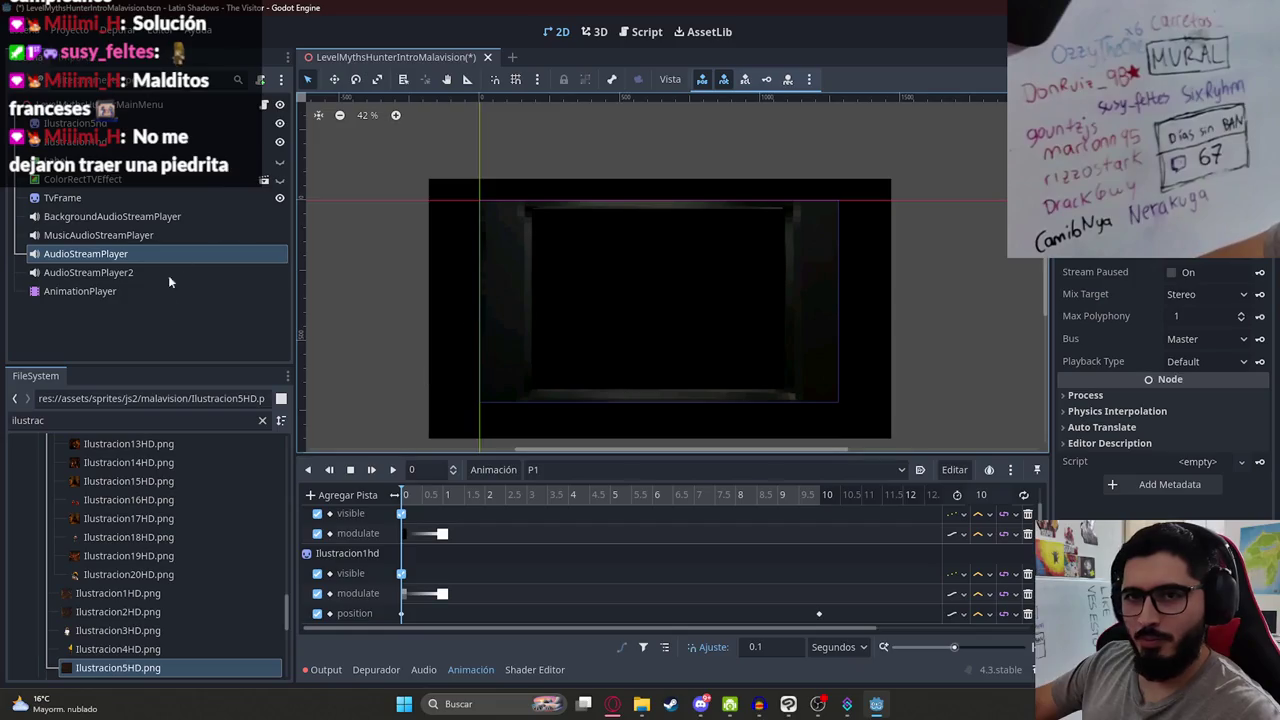
Step: Filter files for 'FIRE', select fire_sound.wav, and duplicate BackgroundAudioStreamPlayer
{"action": "double_click", "coordinate": [135, 412]}
{"action": "type", "text": "FIRE"}
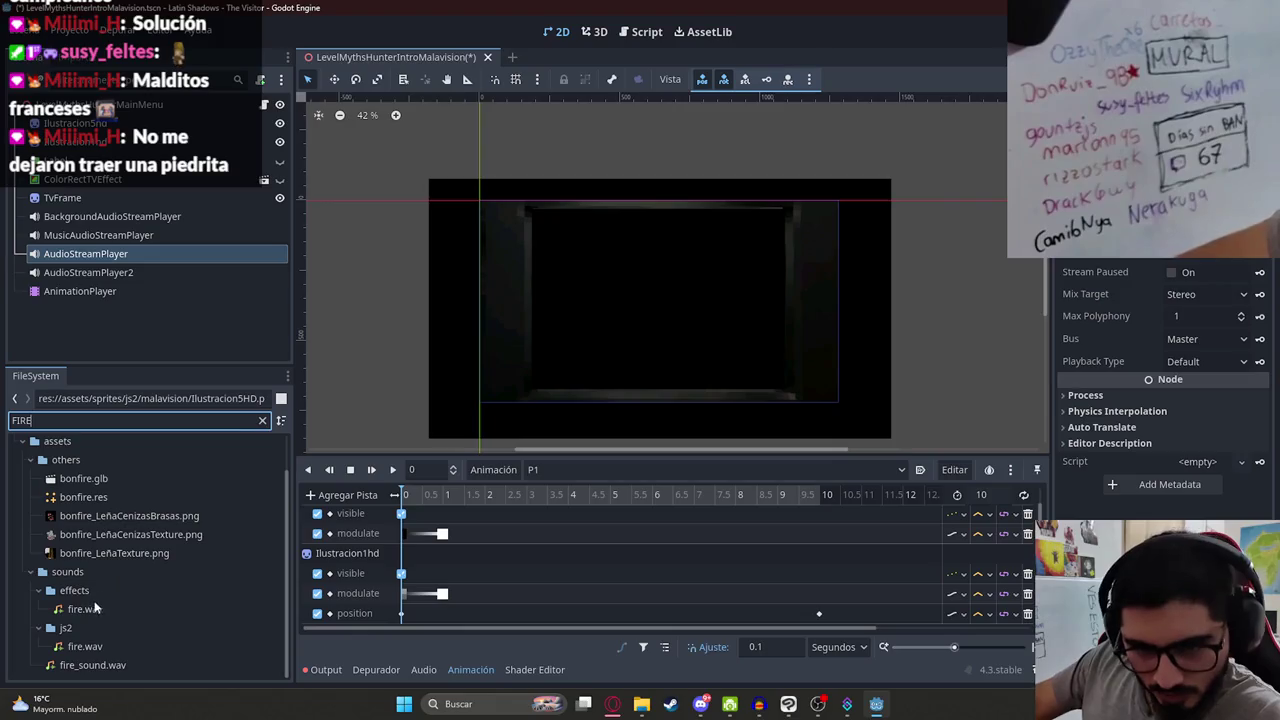
{"action": "left_click", "coordinate": [100, 665]}
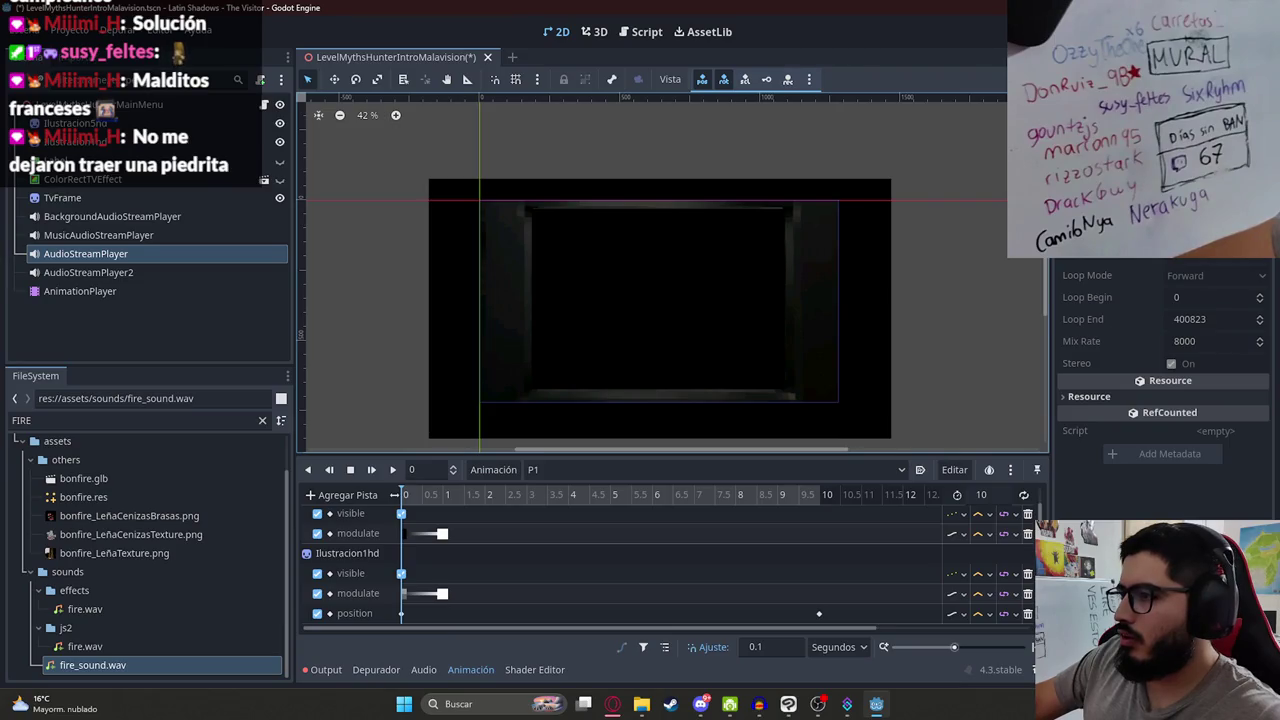
{"action": "left_click", "coordinate": [141, 216]}
{"action": "key", "text": "ctrl+d"}
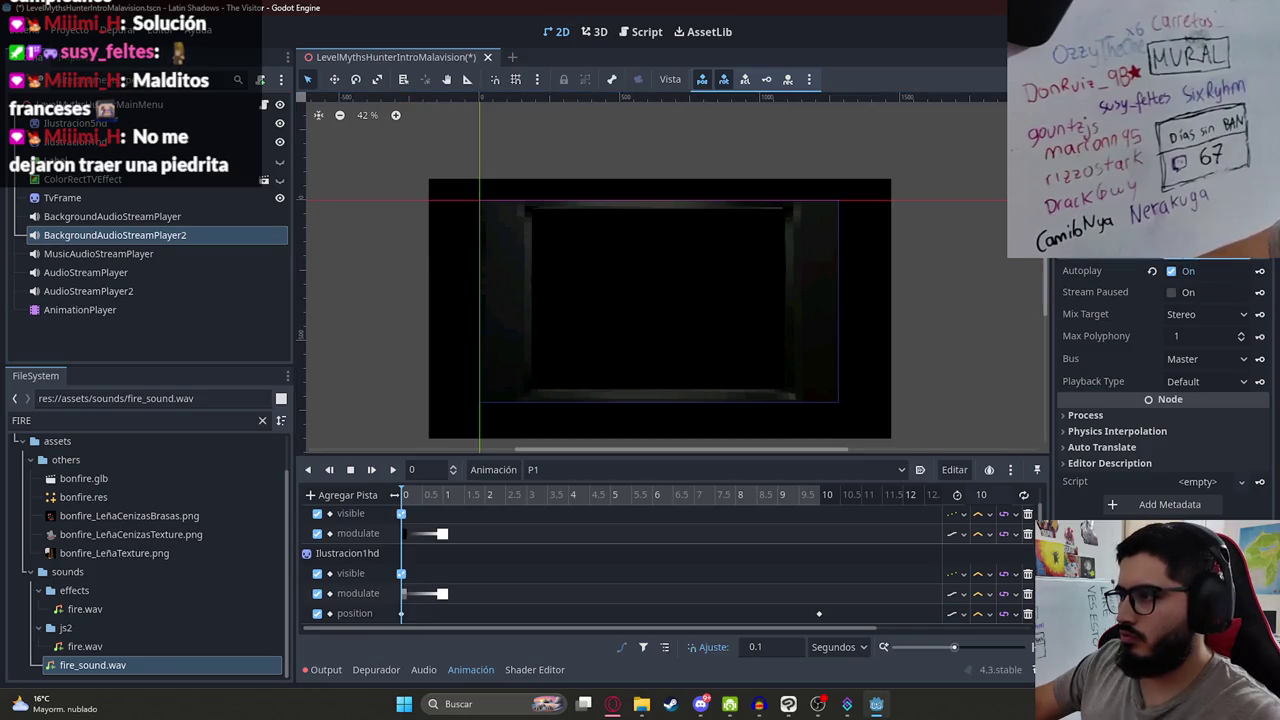
Step: Save the Malavision scene and stop and rewind the animation preview
{"action": "key", "text": "ctrl+s"}
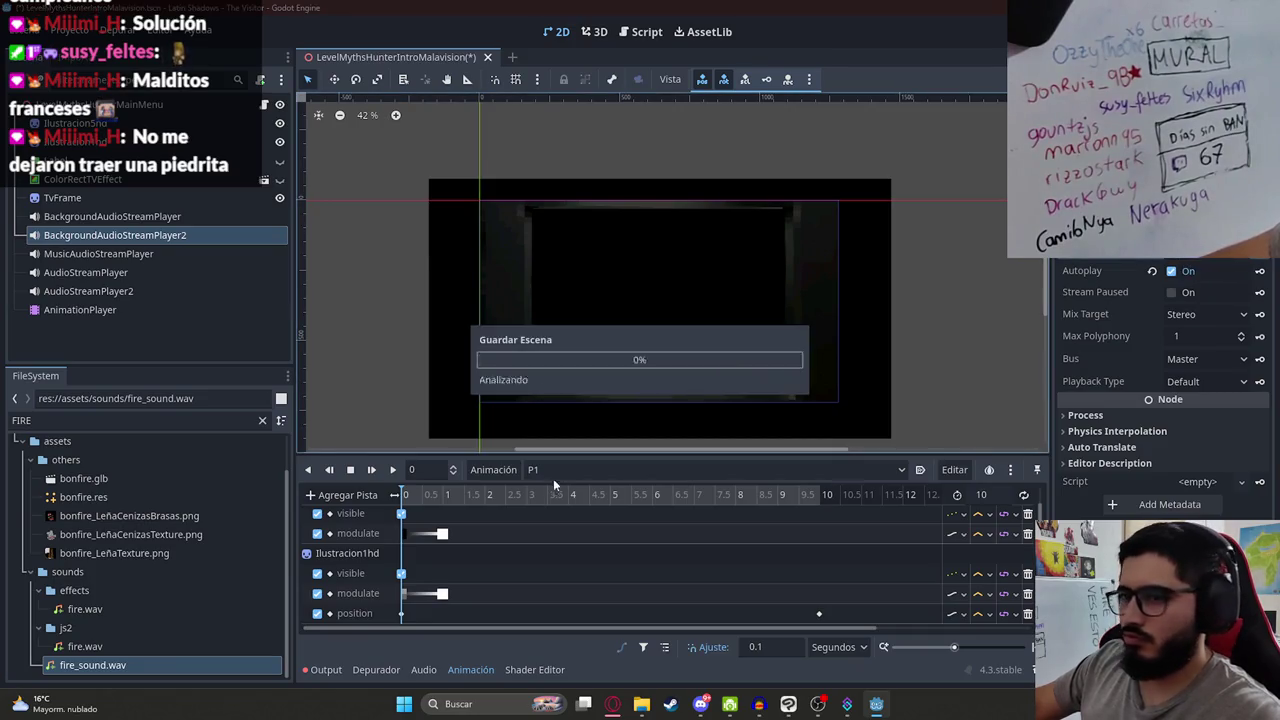
{"action": "scroll", "coordinate": [565, 368], "scroll_direction": "up", "scroll_amount": 3}
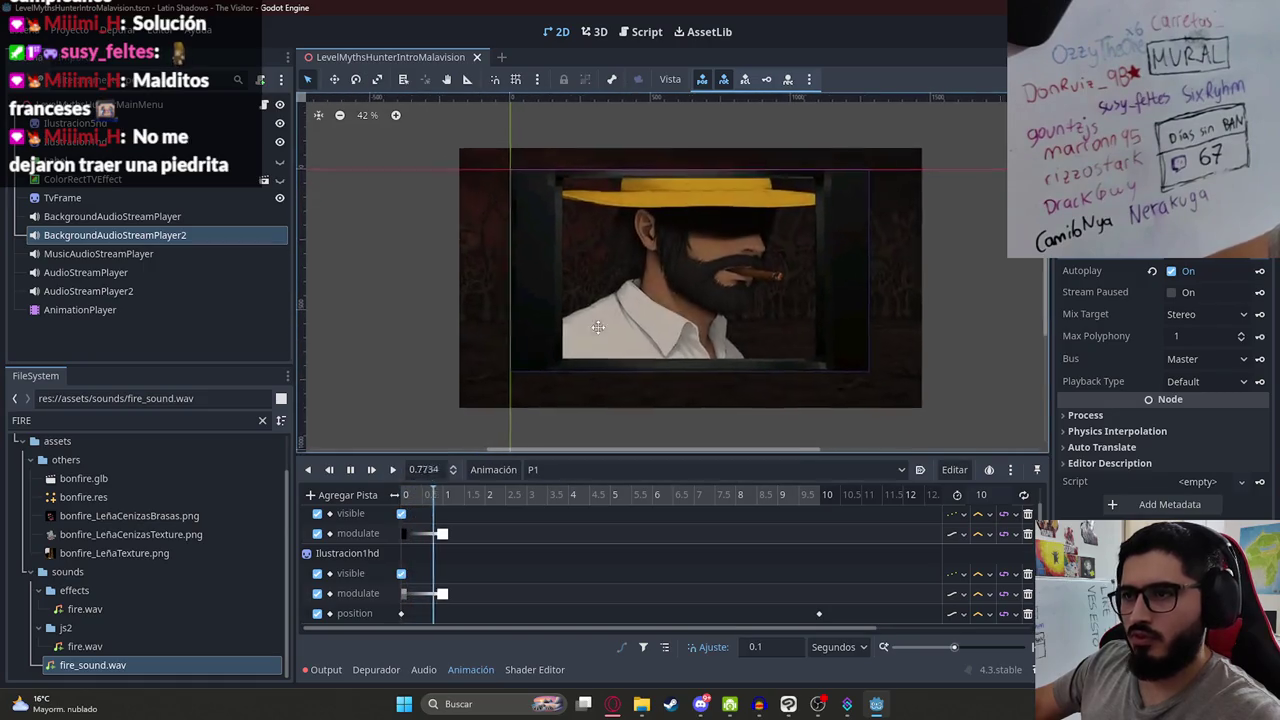
{"action": "left_click", "coordinate": [350, 471]}
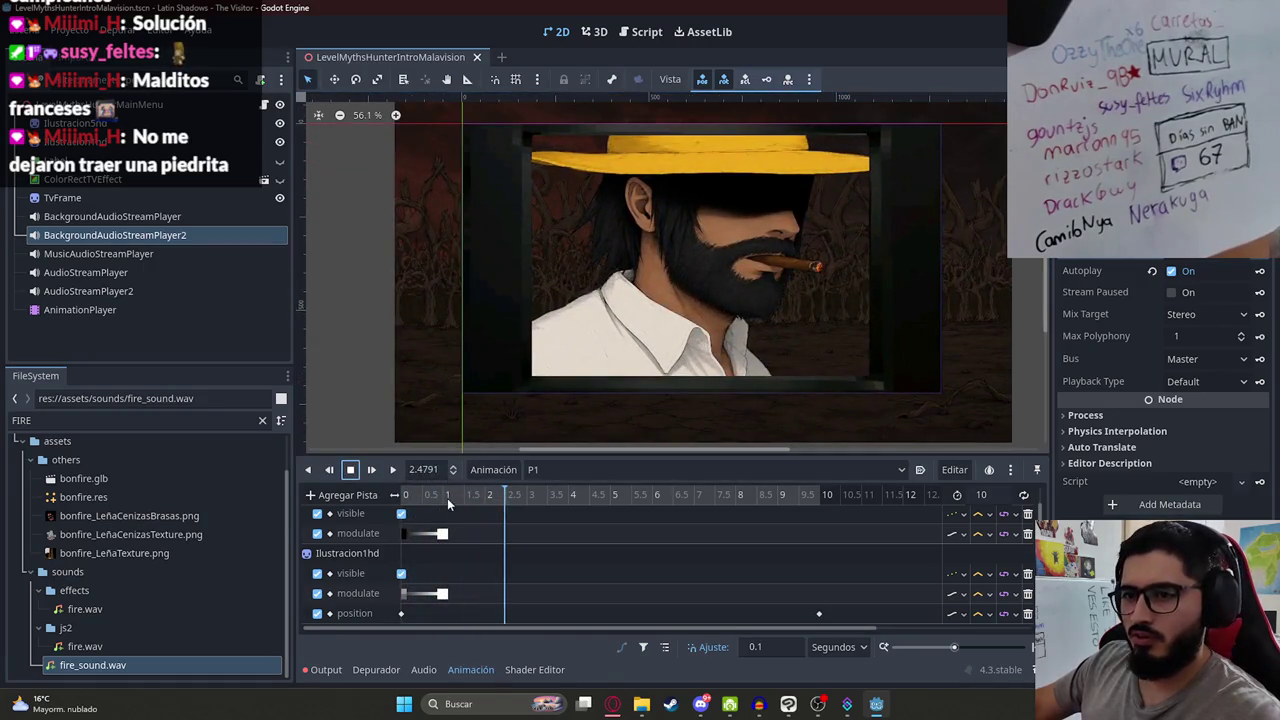
{"action": "left_click", "coordinate": [350, 469]}
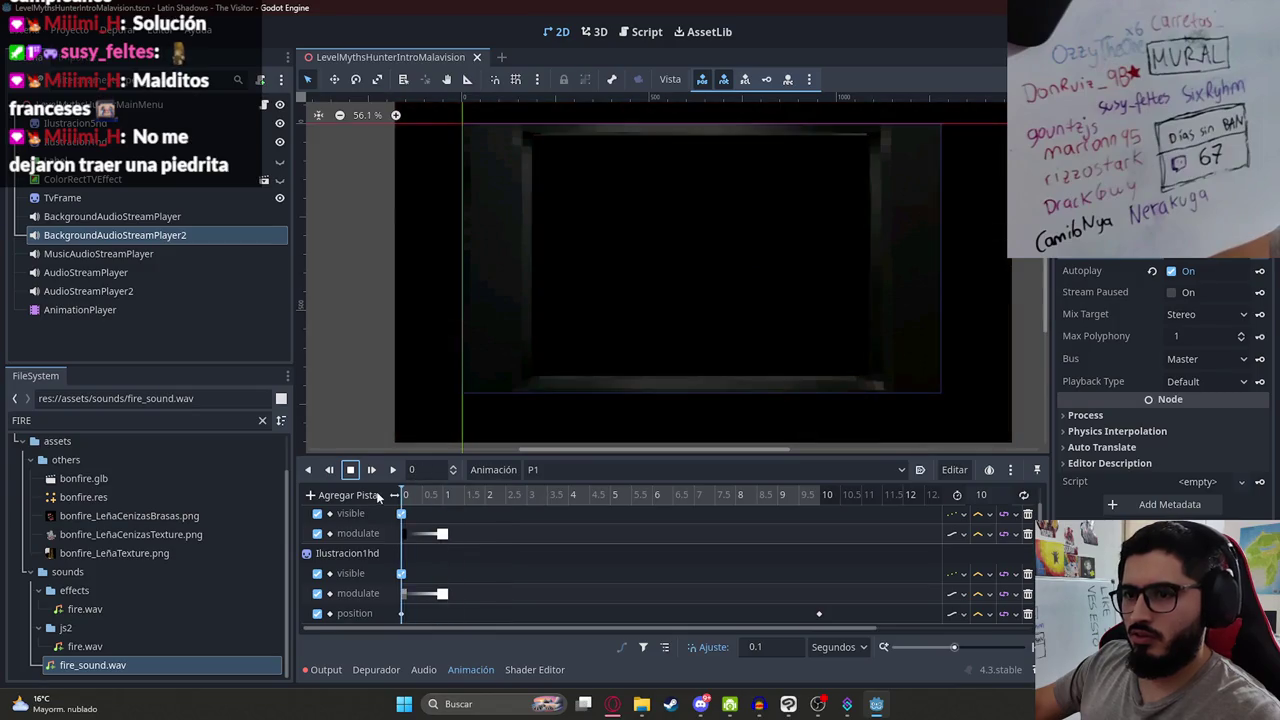
Step: Filter FileSystem for 'introjasy' and open LevelMythsHunterIntroJasyJatere.tscn
{"action": "left_click", "coordinate": [124, 438]}
{"action": "double_click", "coordinate": [132, 422]}
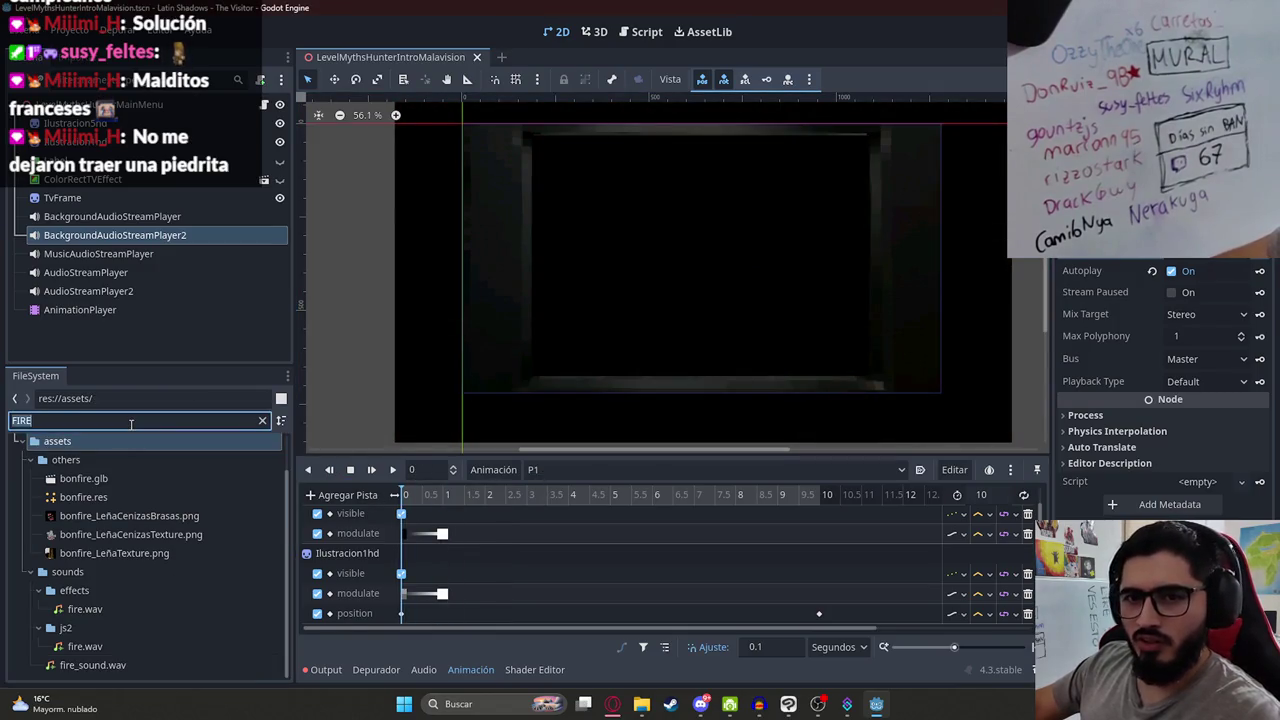
{"action": "type", "text": "ja"}
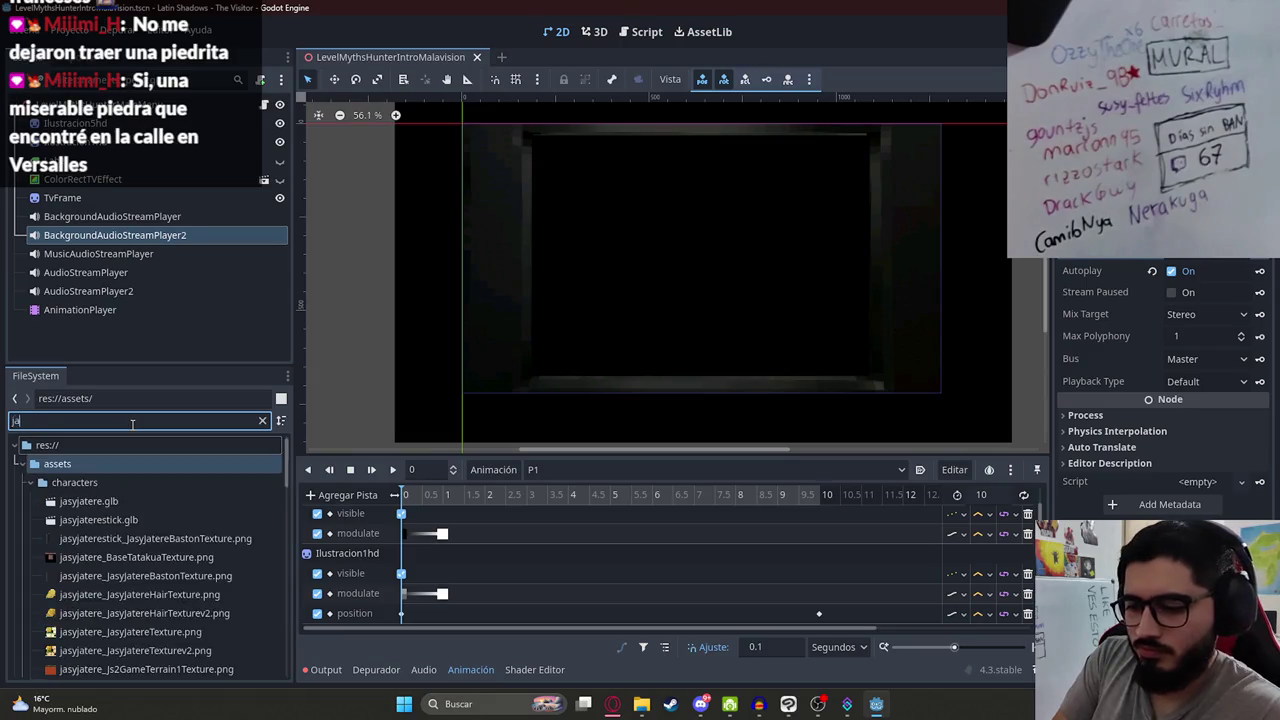
{"action": "type", "text": "tereintro"}
{"action": "double_click", "coordinate": [132, 424]}
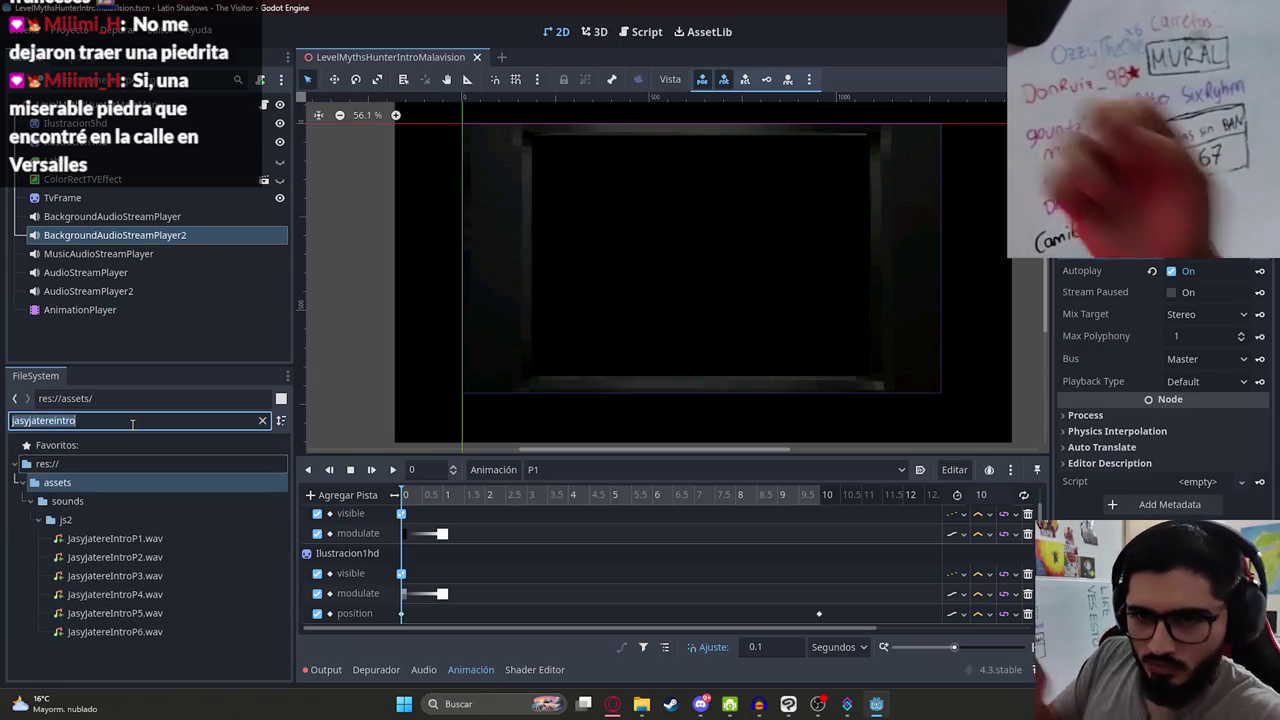
{"action": "type", "text": "introjasy"}
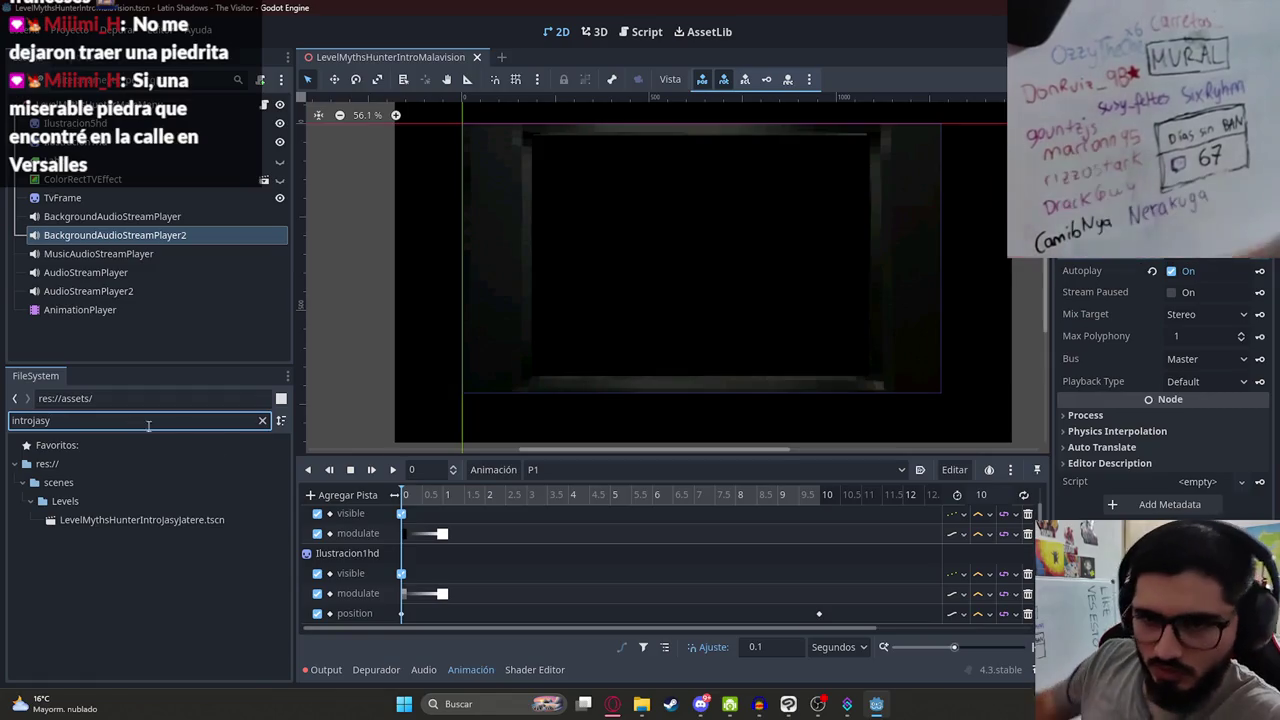
{"action": "double_click", "coordinate": [184, 521]}
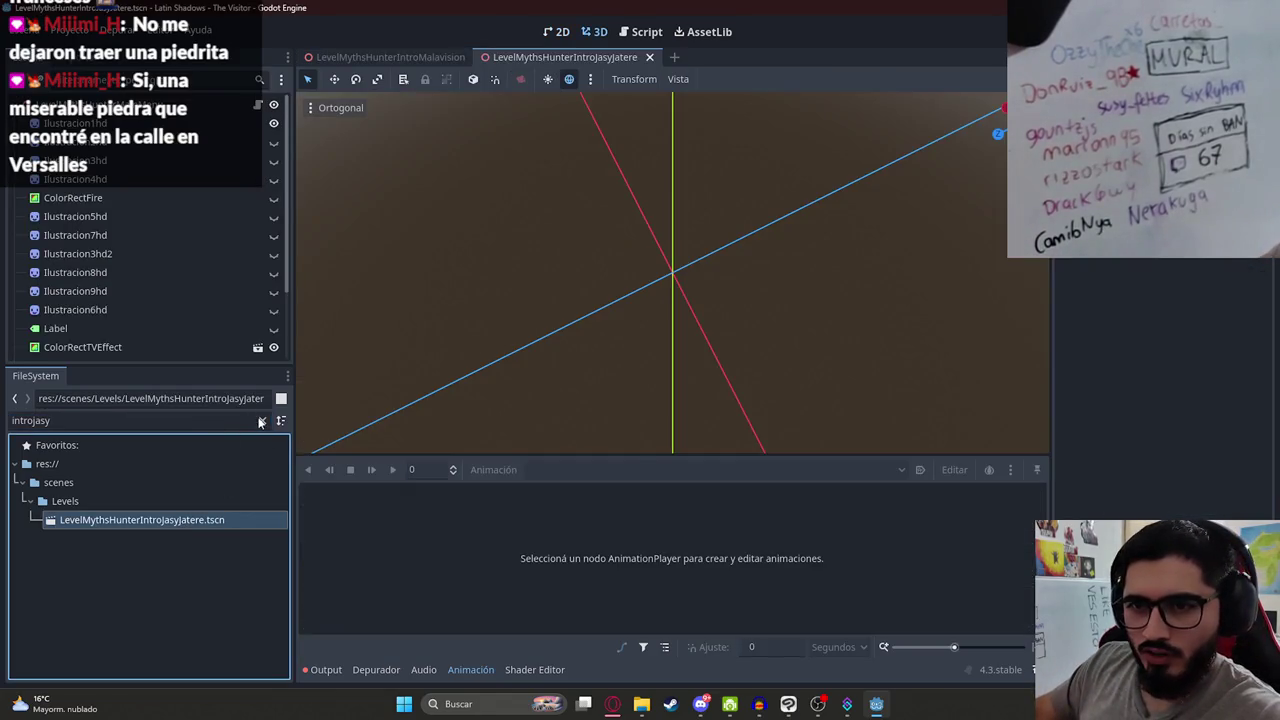
Step: Open LevelMythsHunterEndingJasyJatere.tscn, close the IntroJasyJatere tab, and switch to 2D
{"action": "left_click", "coordinate": [262, 420]}
{"action": "scroll", "coordinate": [200, 620], "scroll_direction": "down", "scroll_amount": 3}
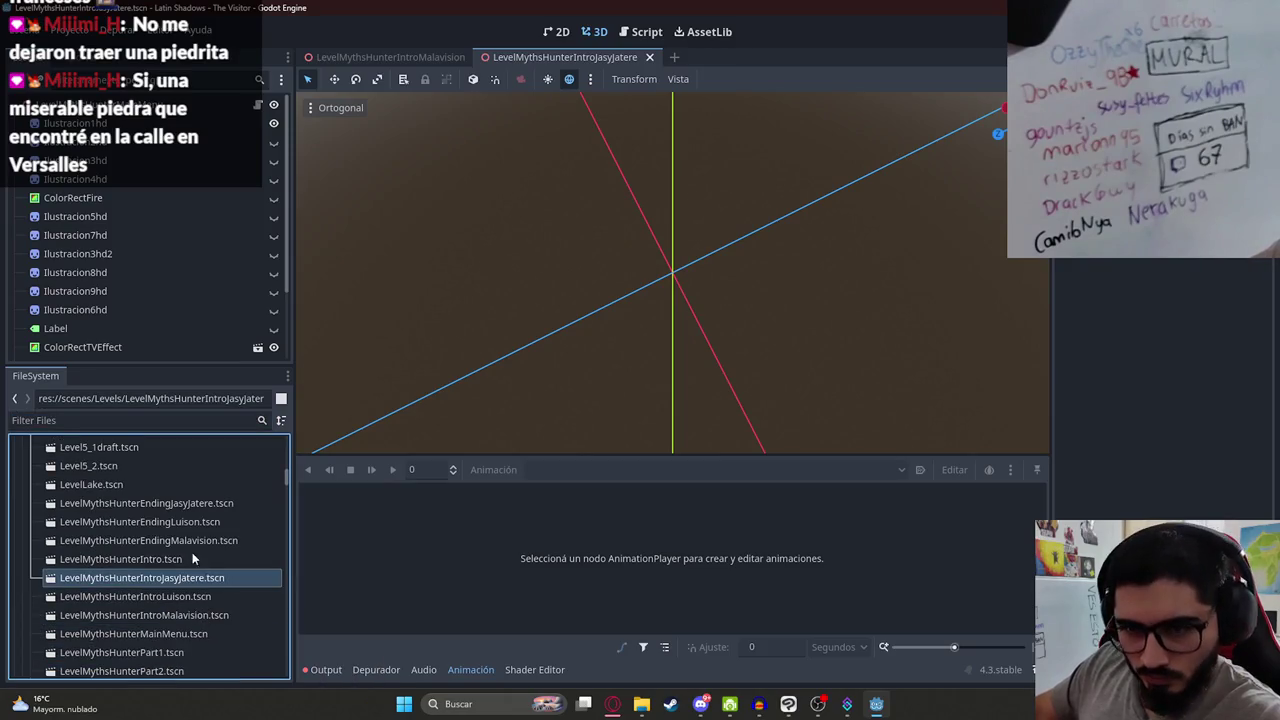
{"action": "double_click", "coordinate": [200, 504]}
{"action": "left_click", "coordinate": [632, 60]}
{"action": "left_click", "coordinate": [649, 57]}
{"action": "left_click", "coordinate": [550, 32]}
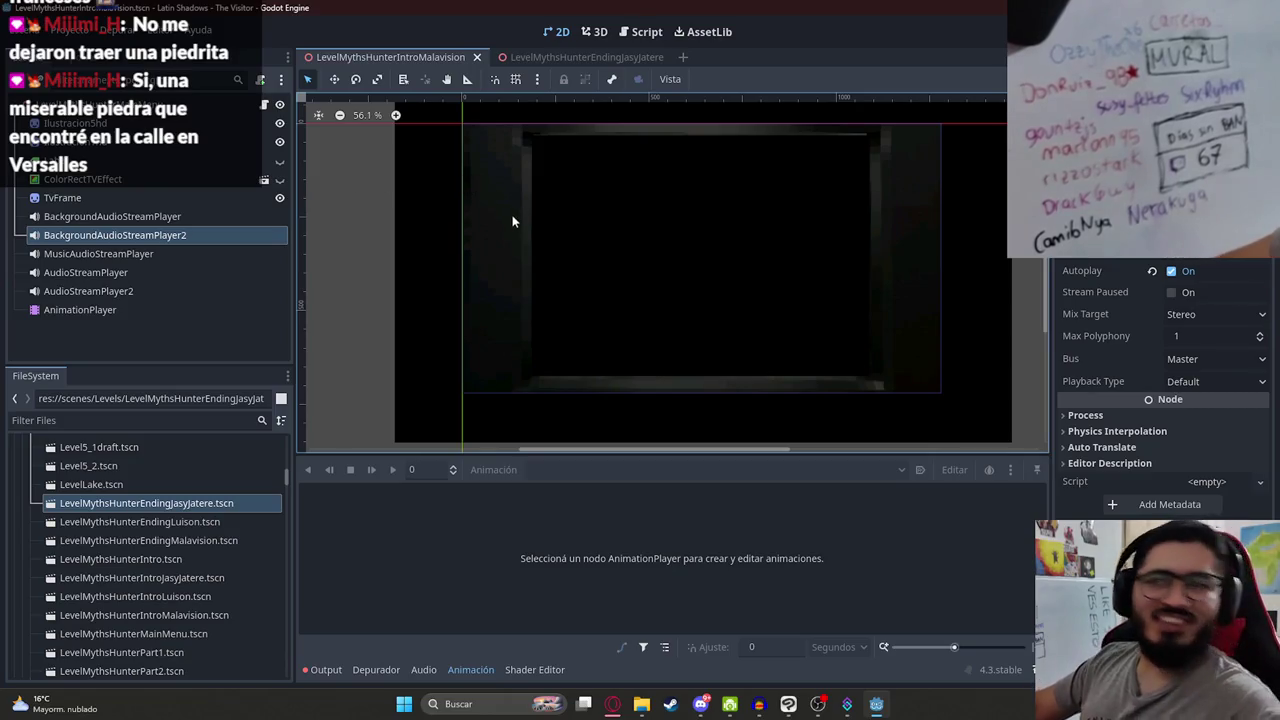
Step: Pan the canvas to see the whole frame and toggle the Label's visibility
{"action": "scroll", "coordinate": [664, 220], "scroll_direction": "down", "scroll_amount": 1}
{"action": "left_click_drag", "start_coordinate": [664, 220], "coordinate": [636, 258]}
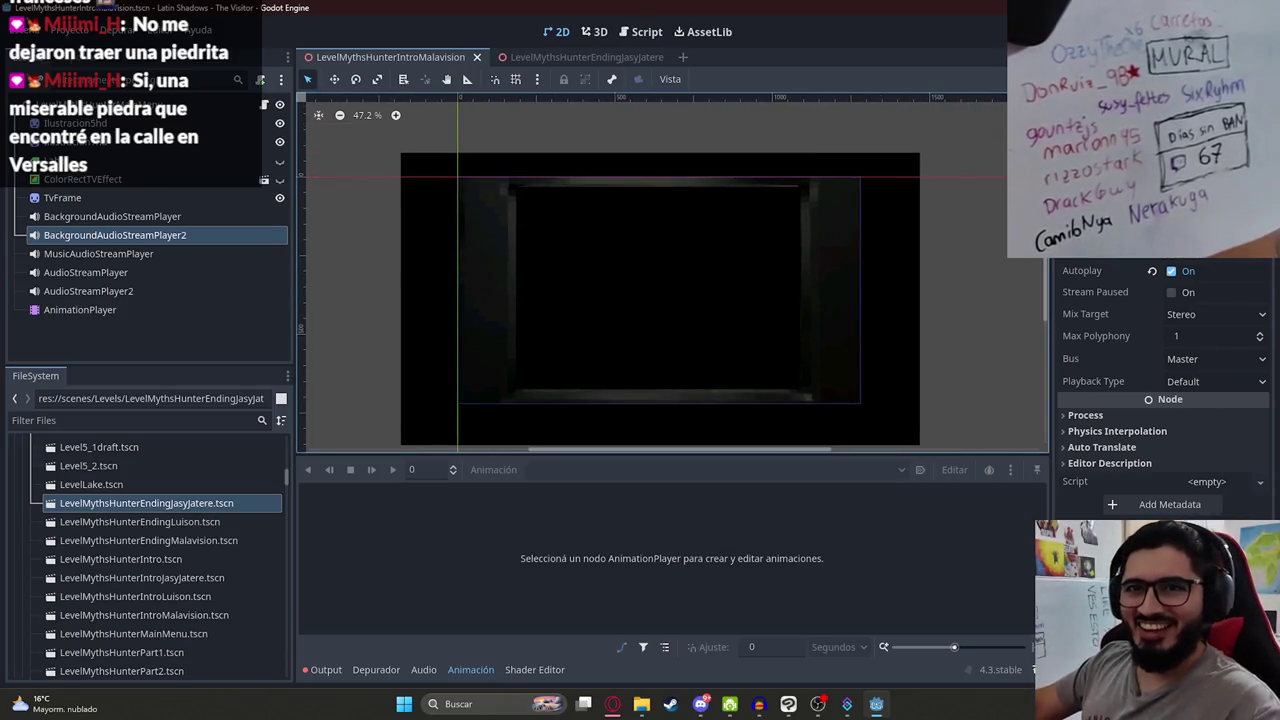
{"action": "left_click", "coordinate": [270, 160]}
{"action": "left_click", "coordinate": [280, 161]}
{"action": "left_click", "coordinate": [280, 161]}
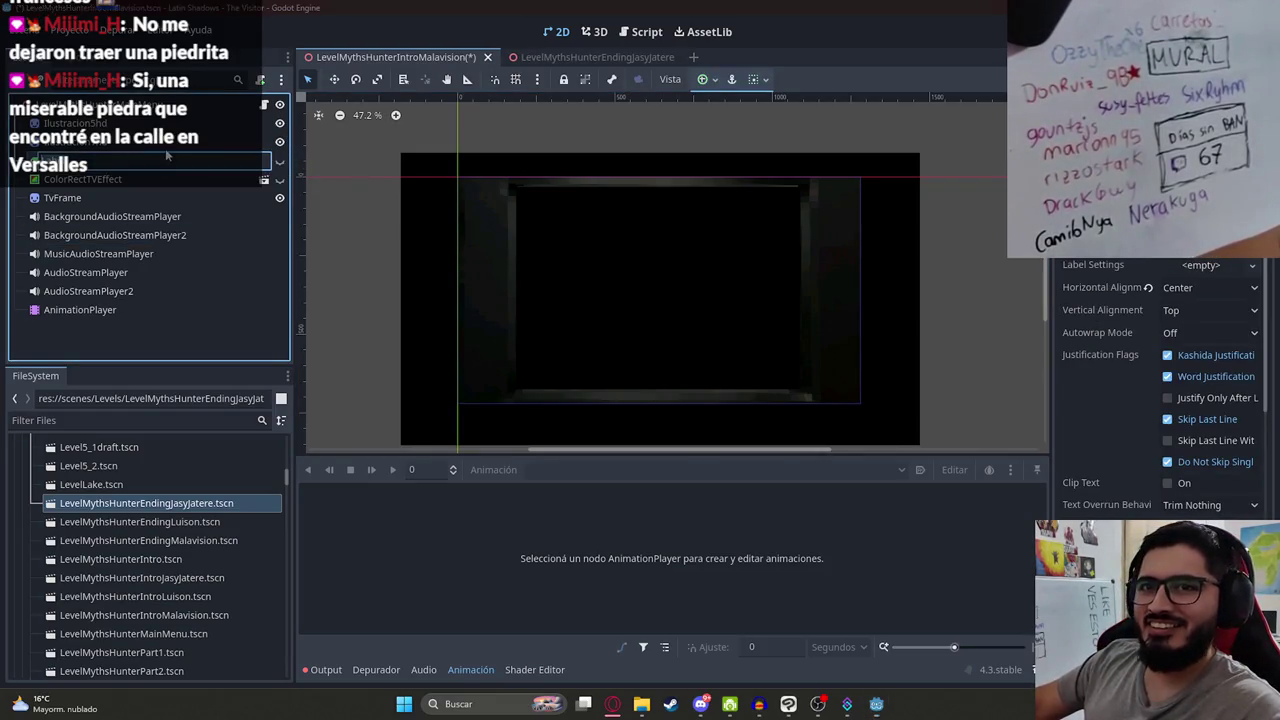
Step: Select the EndingJasyJatere AnimationPlayer and review its list of animations
{"action": "left_click", "coordinate": [135, 310]}
{"action": "left_click", "coordinate": [540, 470]}
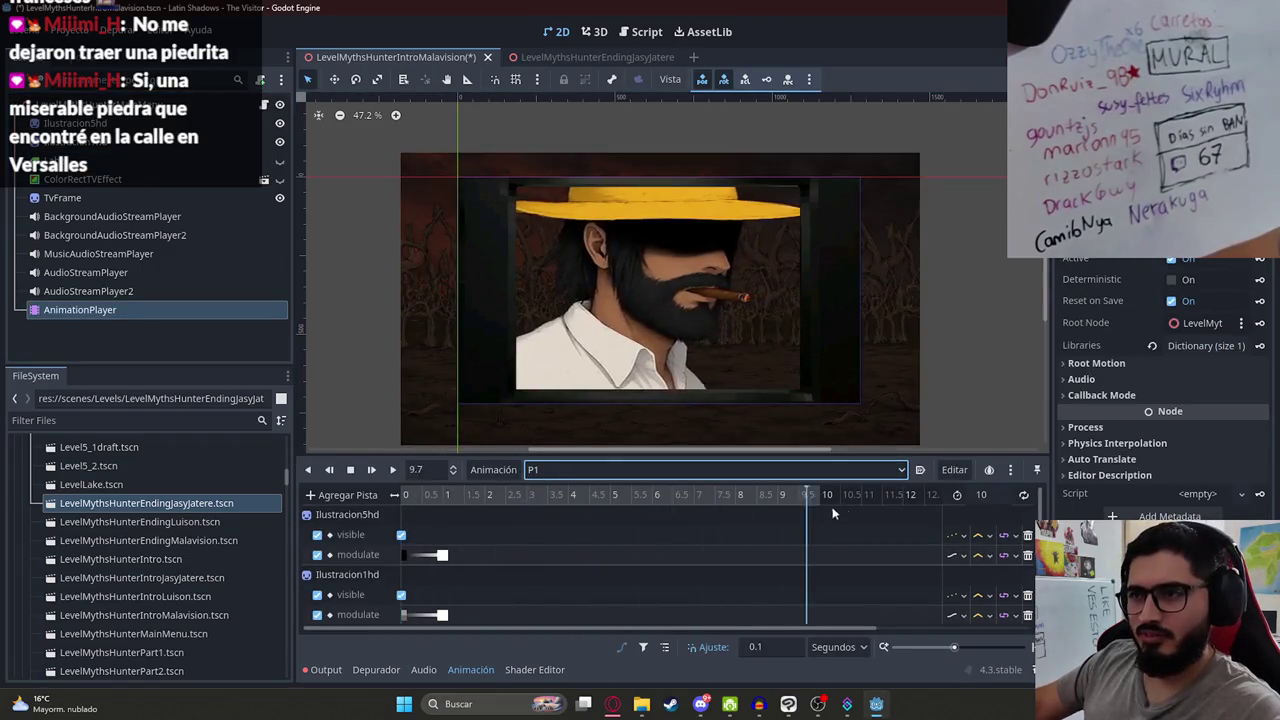
{"action": "left_click", "coordinate": [557, 64]}
{"action": "left_click", "coordinate": [92, 291]}
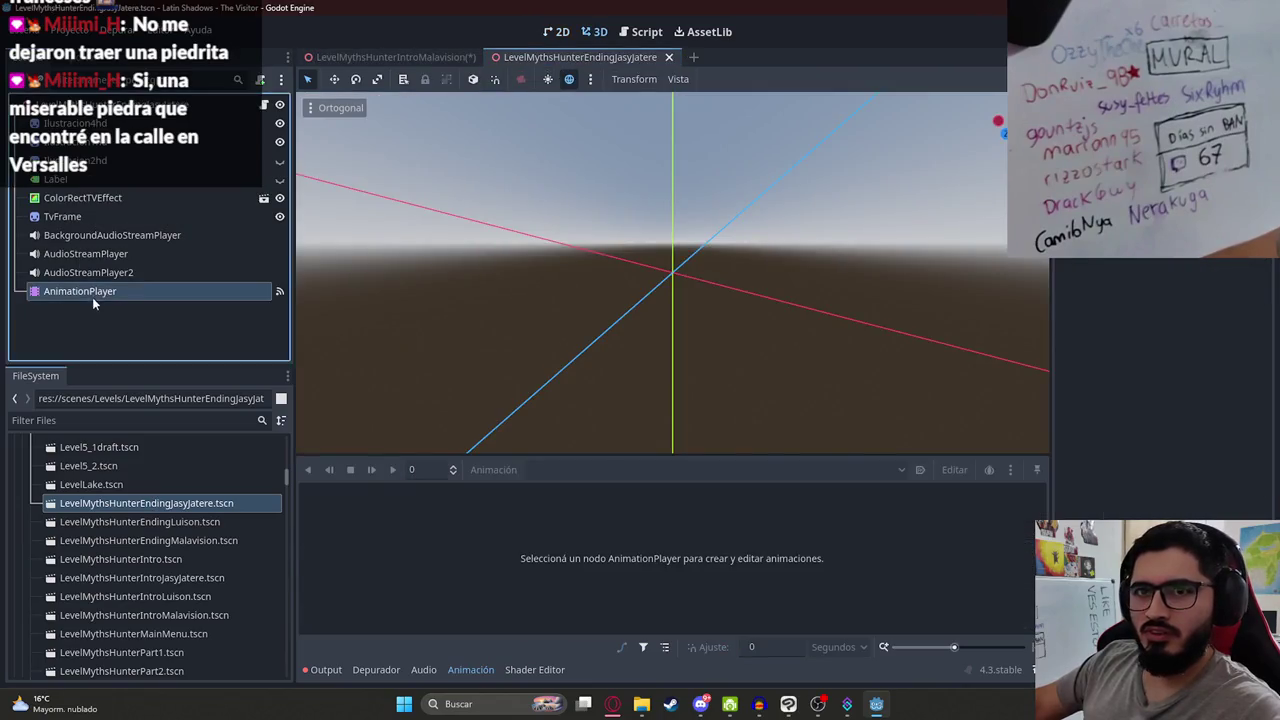
Step: Play the Jasy Jatere ending animation, pause near 4.7 s, stop, and return to Malavision
{"action": "left_click", "coordinate": [556, 31]}
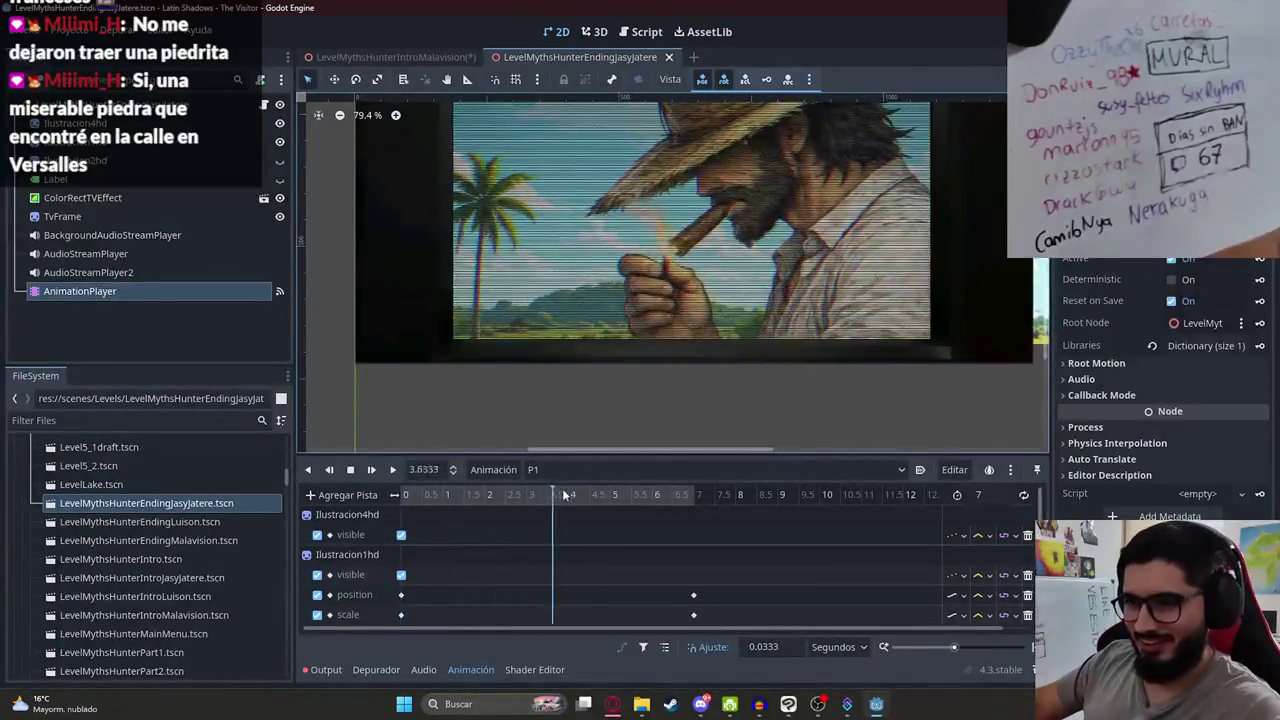
{"action": "left_click", "coordinate": [392, 469]}
{"action": "scroll", "coordinate": [557, 554], "scroll_direction": "down", "scroll_amount": 2}
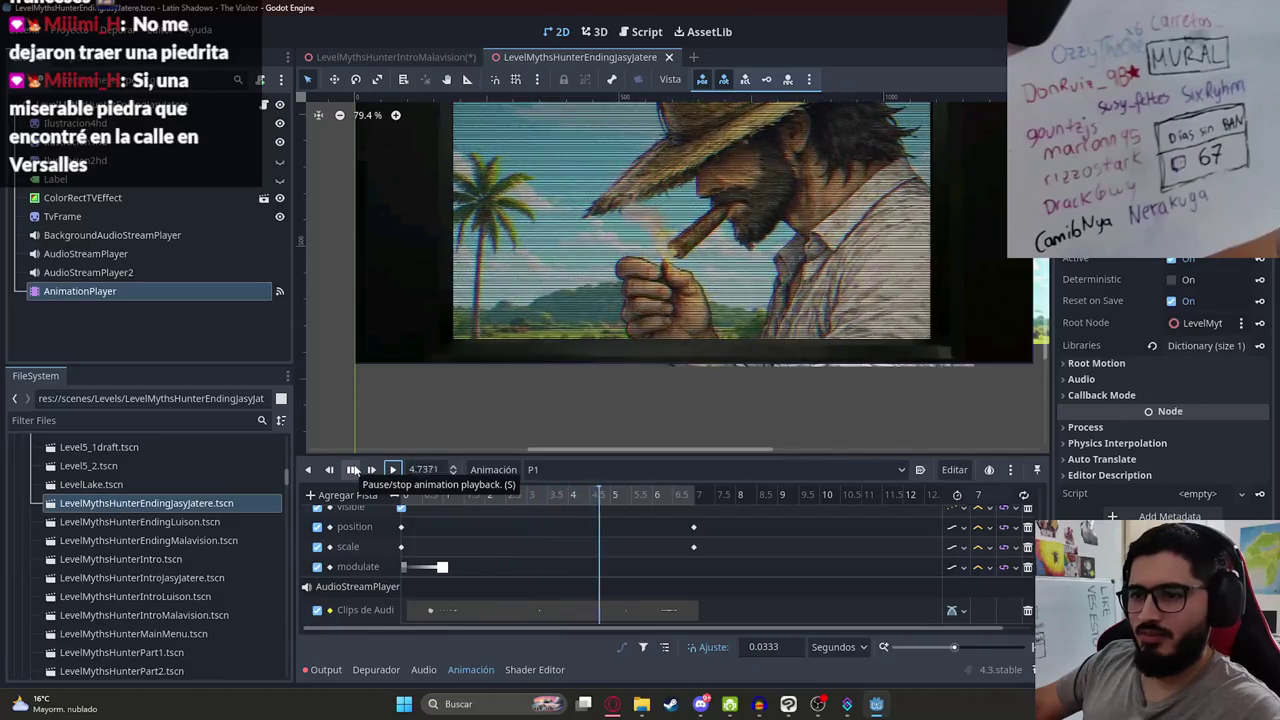
{"action": "left_click", "coordinate": [353, 470]}
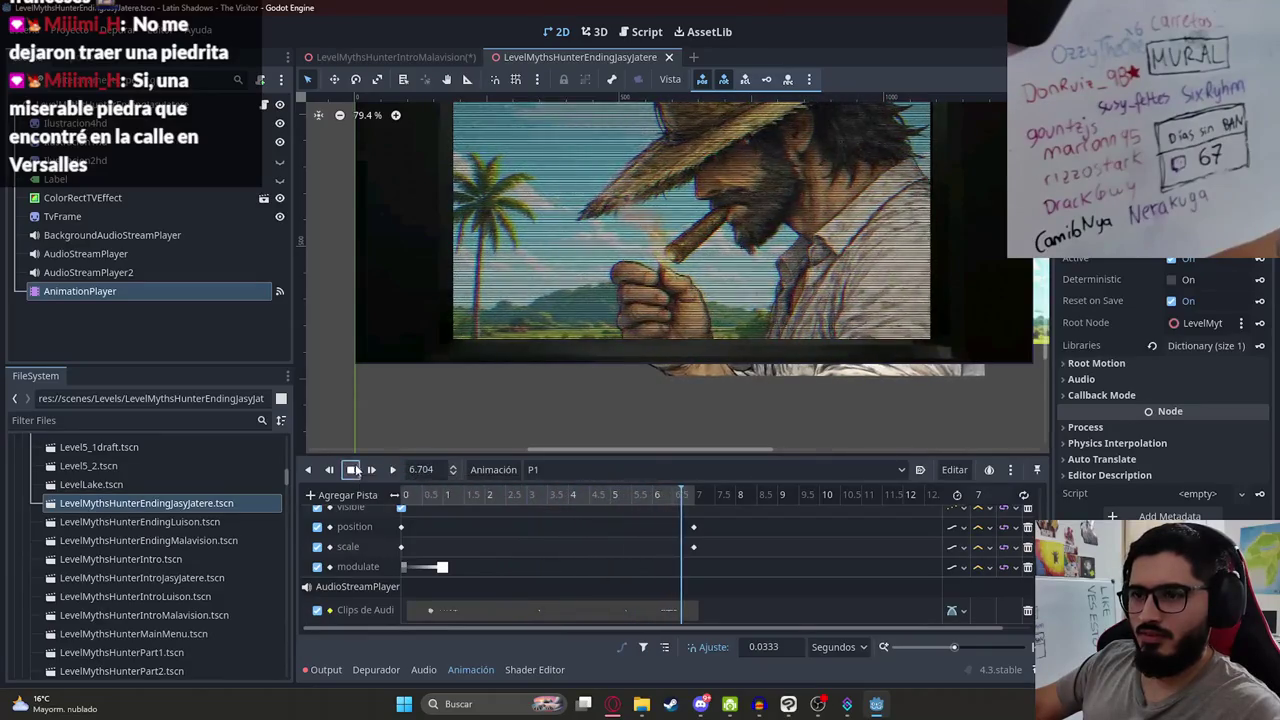
{"action": "left_click", "coordinate": [600, 495]}
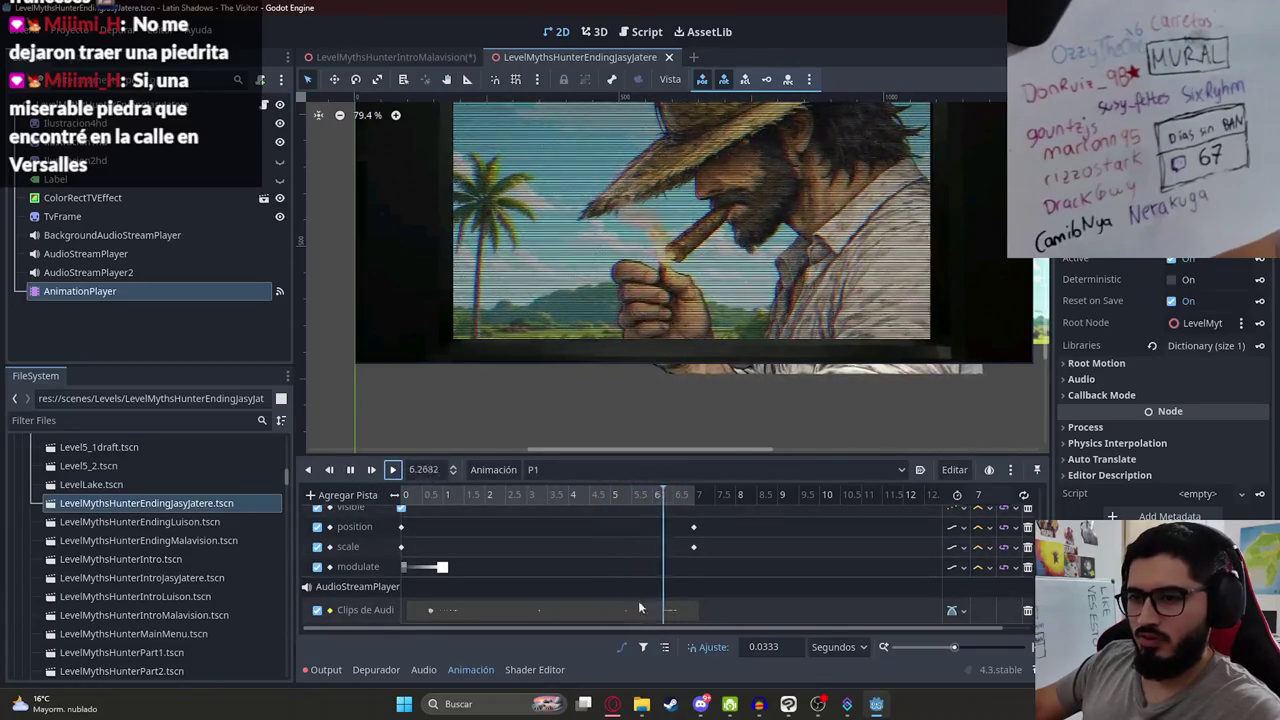
{"action": "left_click", "coordinate": [352, 470]}
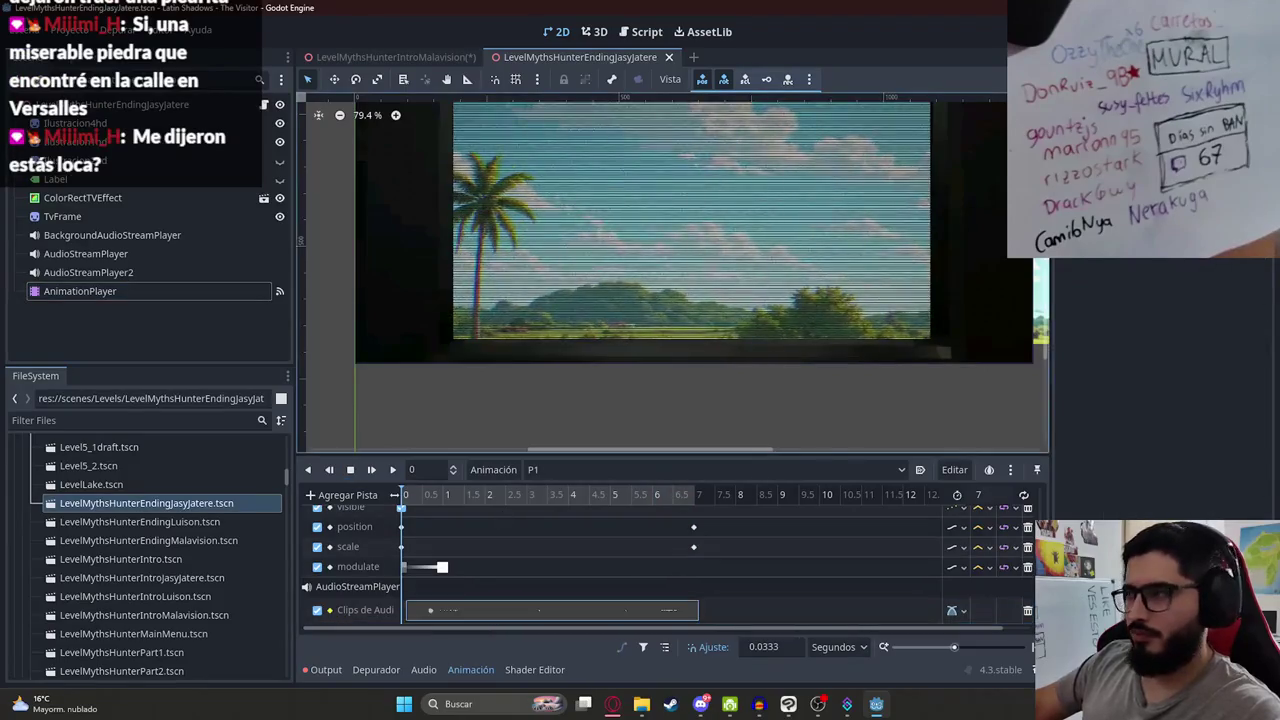
{"action": "left_click", "coordinate": [402, 56]}
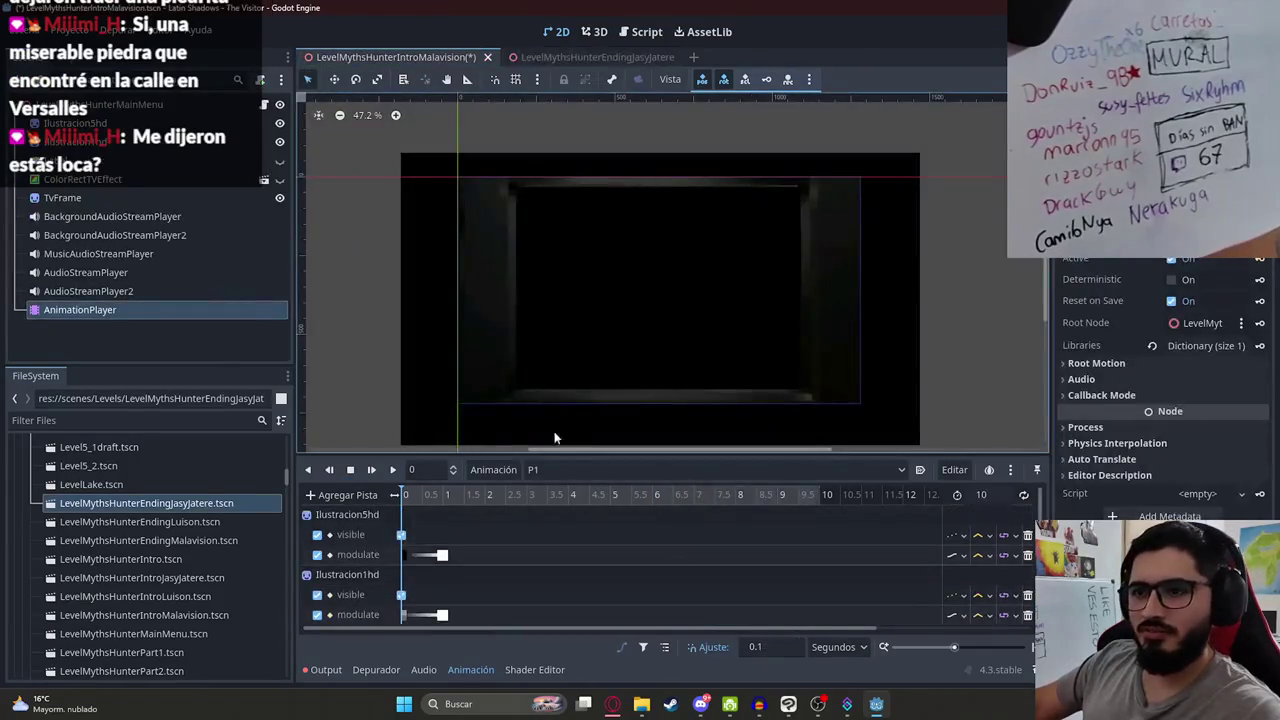
Step: Filter files for 'lig' and drop light_cigarrete.wav onto the Clips de Audio track
{"action": "scroll", "coordinate": [455, 597], "scroll_direction": "down", "scroll_amount": 2}
{"action": "left_click", "coordinate": [119, 420]}
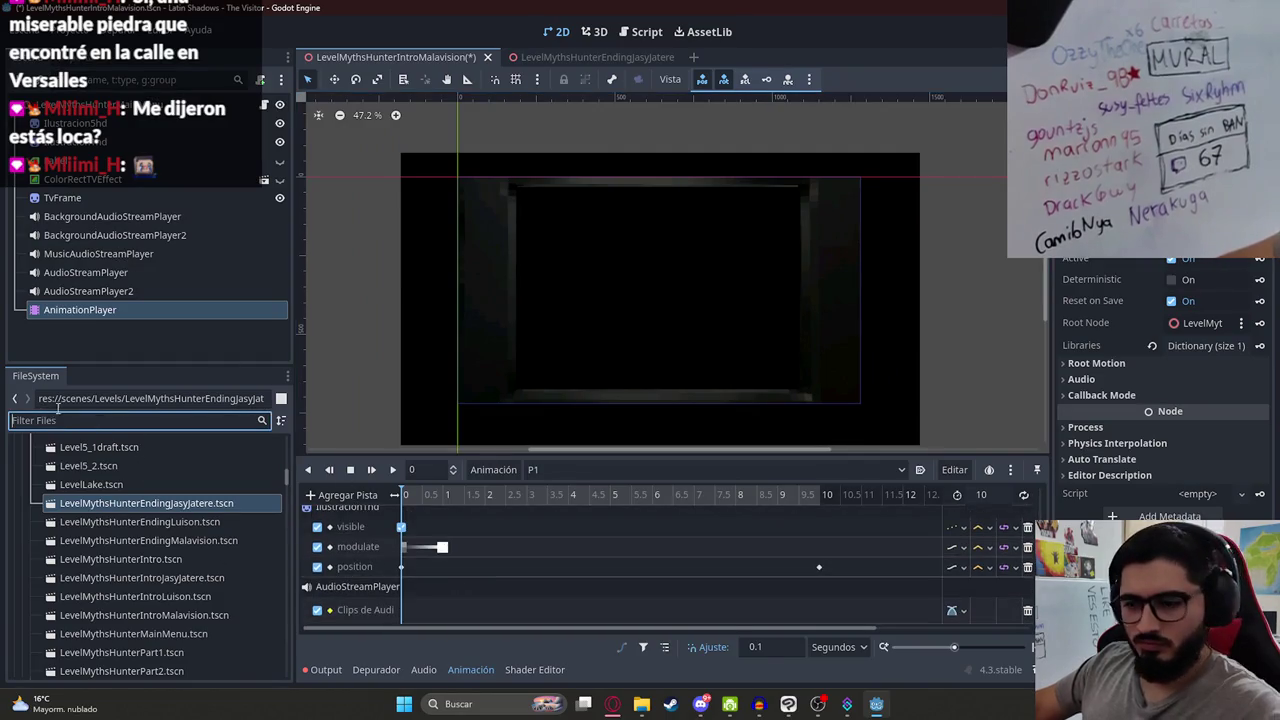
{"action": "type", "text": "ligt"}
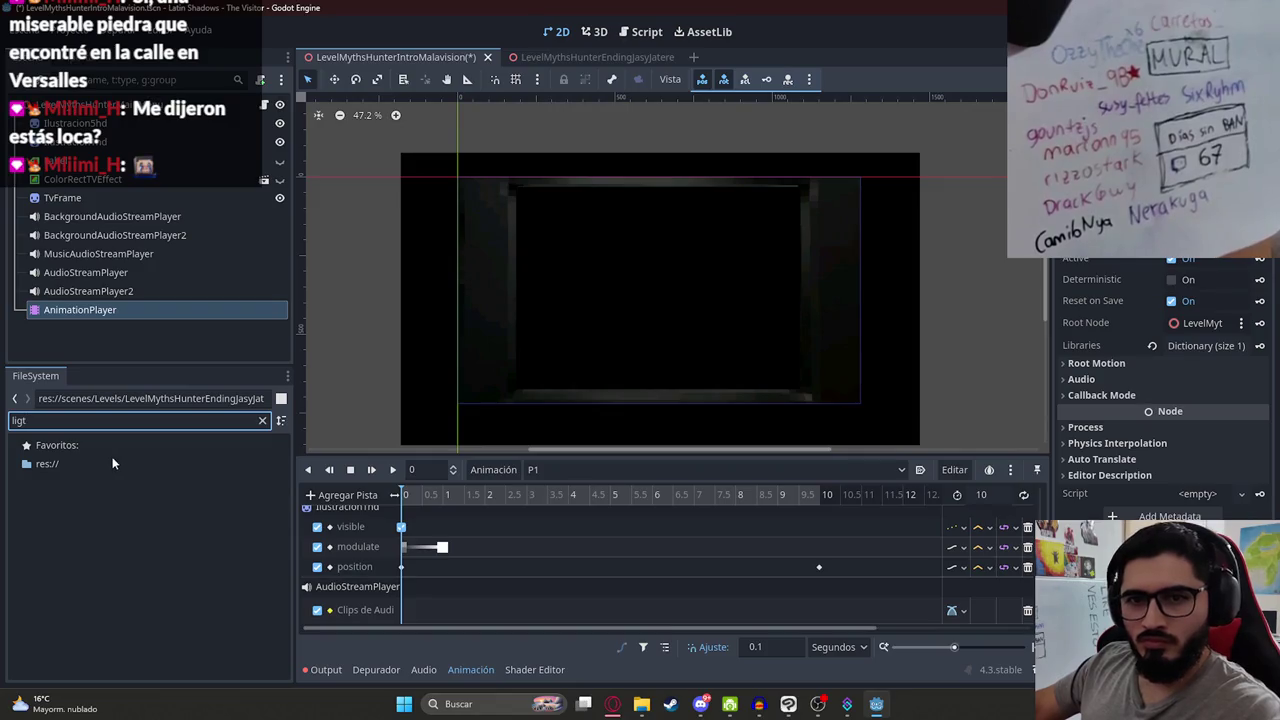
{"action": "key", "text": "BackSpace"}
{"action": "scroll", "coordinate": [160, 540], "scroll_direction": "down", "scroll_amount": 3}
{"action": "mouse_move", "coordinate": [140, 609]}
{"action": "left_mouse_down"}
{"action": "mouse_move", "coordinate": [486, 611]}
{"action": "mouse_move", "coordinate": [455, 620]}
{"action": "left_mouse_up"}
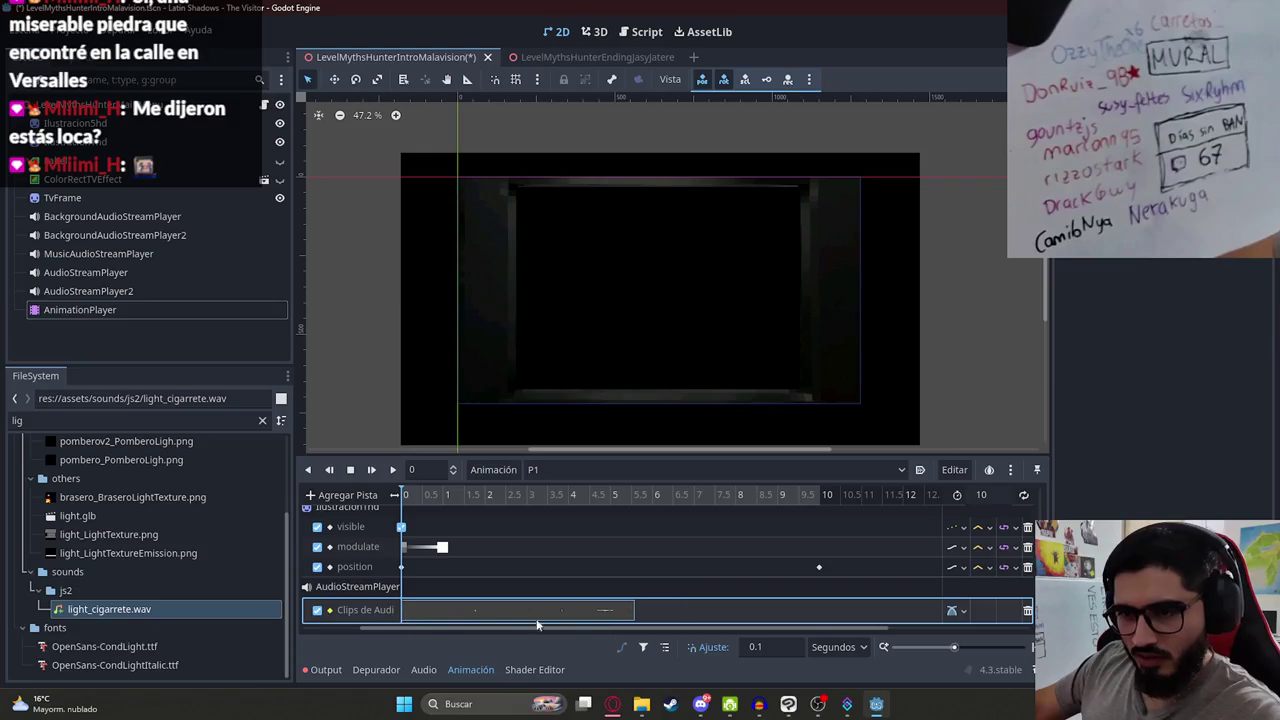
Step: Play to hear the clip, then slide it back to the animation's start
{"action": "left_click", "coordinate": [393, 470]}
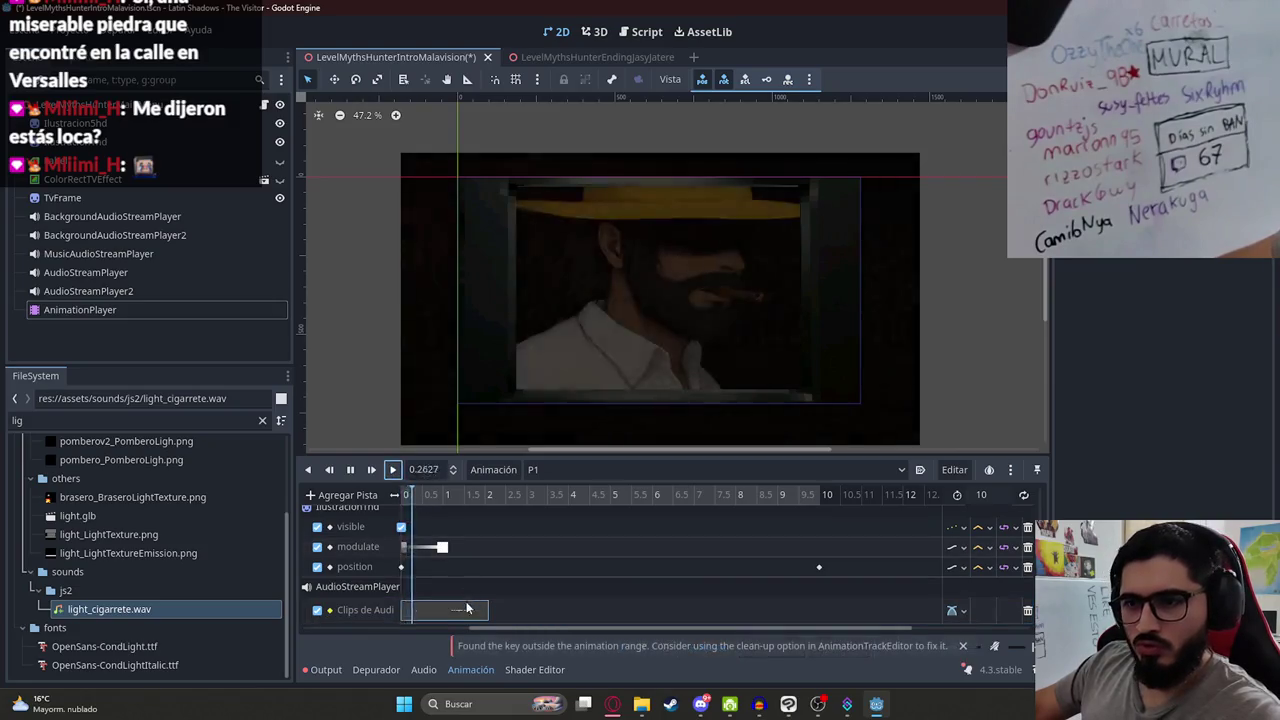
{"action": "left_click", "coordinate": [430, 602]}
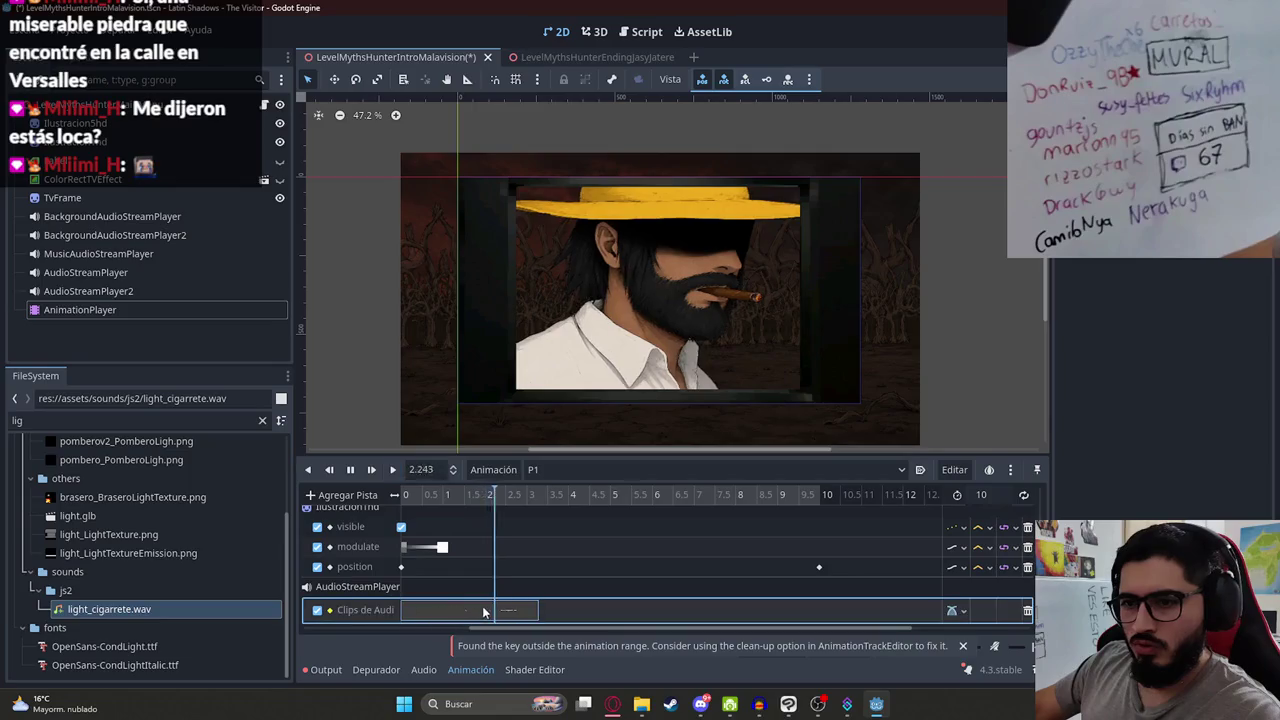
{"action": "left_click", "coordinate": [350, 470]}
{"action": "left_click_drag", "start_coordinate": [418, 612], "coordinate": [666, 610]}
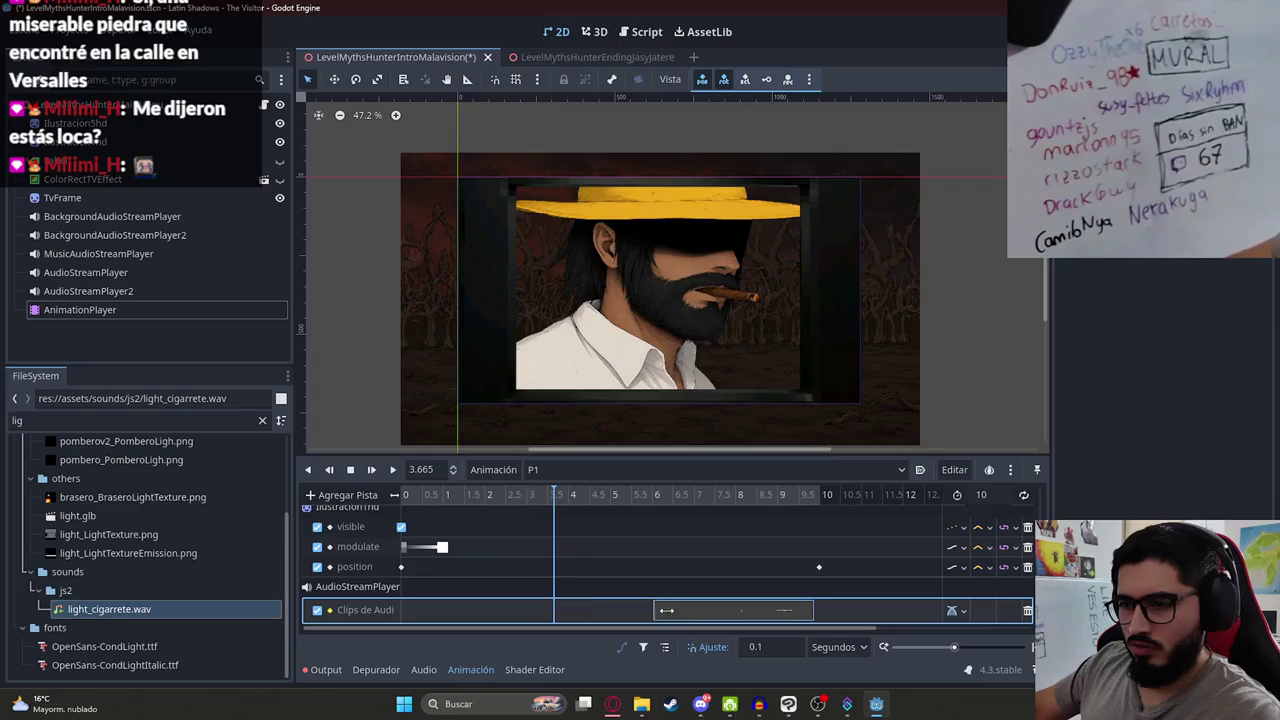
{"action": "left_click_drag", "start_coordinate": [768, 620], "coordinate": [451, 617]}
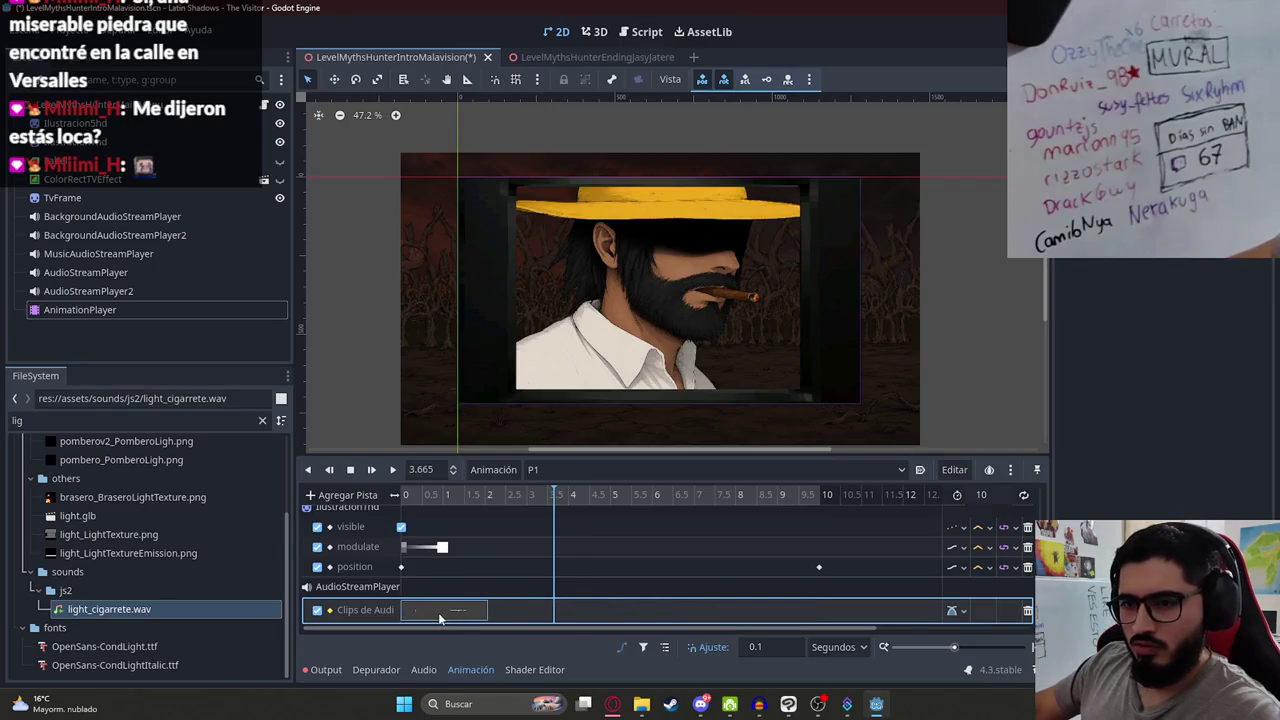
Step: Preview the animation from 0 with the lighter sound, then reset the playhead to 0
{"action": "scroll", "coordinate": [440, 618], "scroll_direction": "down", "scroll_amount": 3, "text": "ctrl"}
{"action": "scroll", "coordinate": [430, 620], "scroll_direction": "up", "scroll_amount": 1}
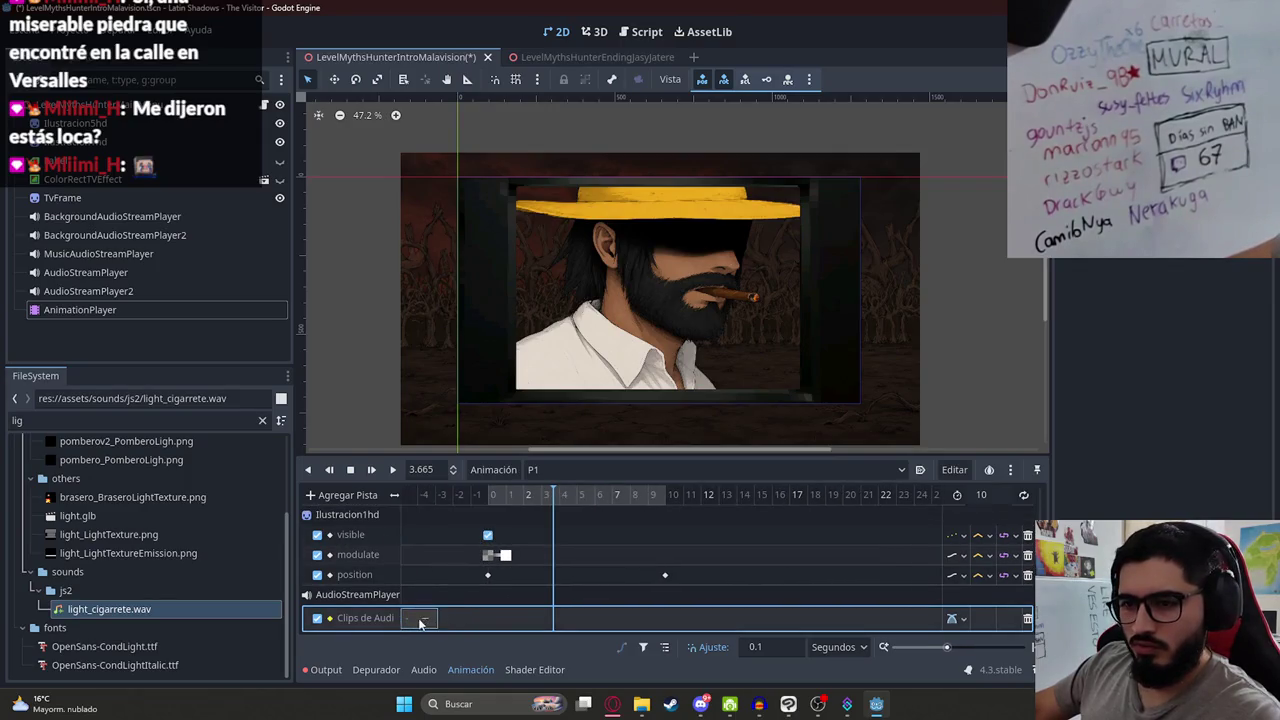
{"action": "scroll", "coordinate": [515, 605], "scroll_direction": "right", "scroll_amount": 2}
{"action": "left_click", "coordinate": [404, 495]}
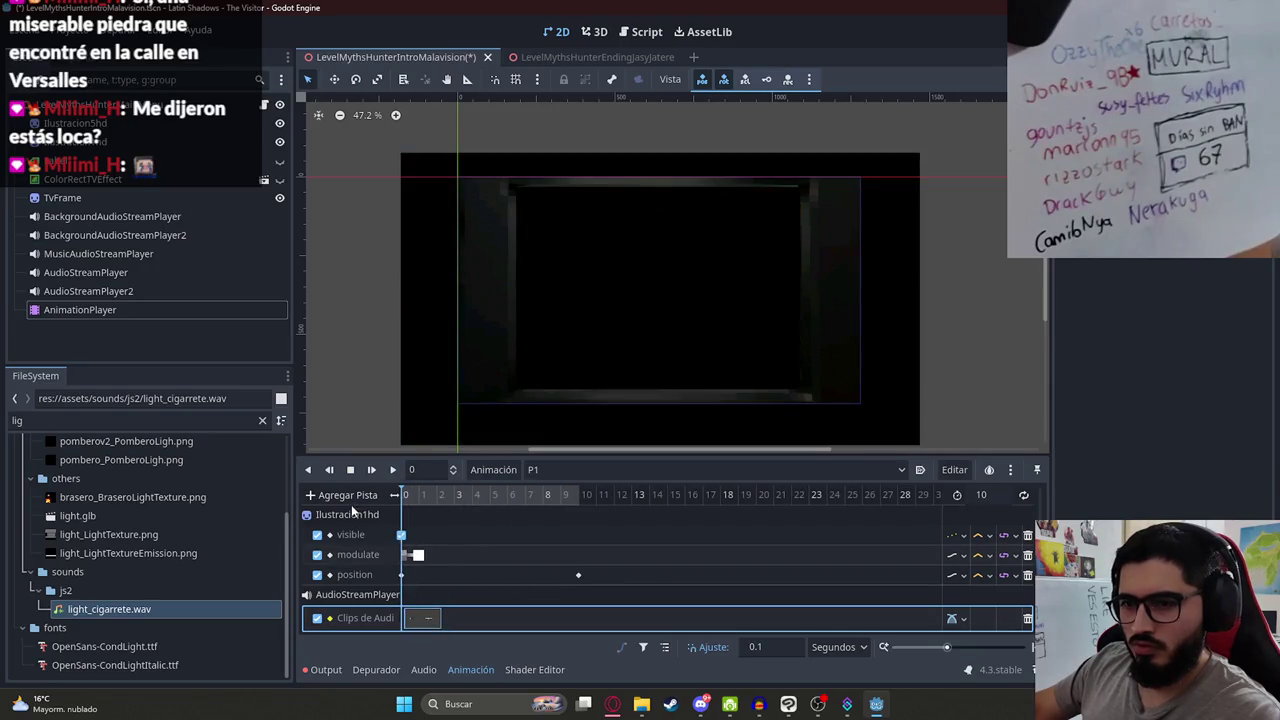
{"action": "left_click", "coordinate": [392, 470]}
{"action": "scroll", "coordinate": [500, 607], "scroll_direction": "up", "scroll_amount": 2, "text": "ctrl"}
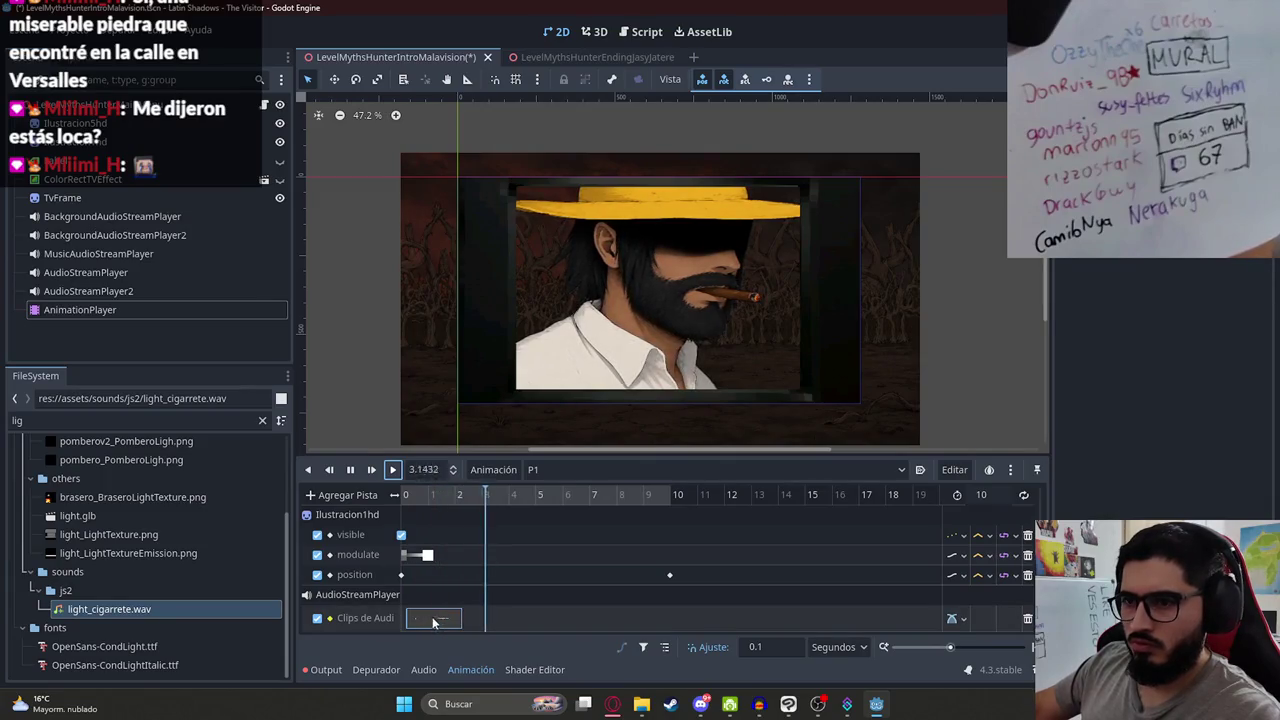
{"action": "left_click", "coordinate": [415, 495]}
{"action": "left_click", "coordinate": [393, 495]}
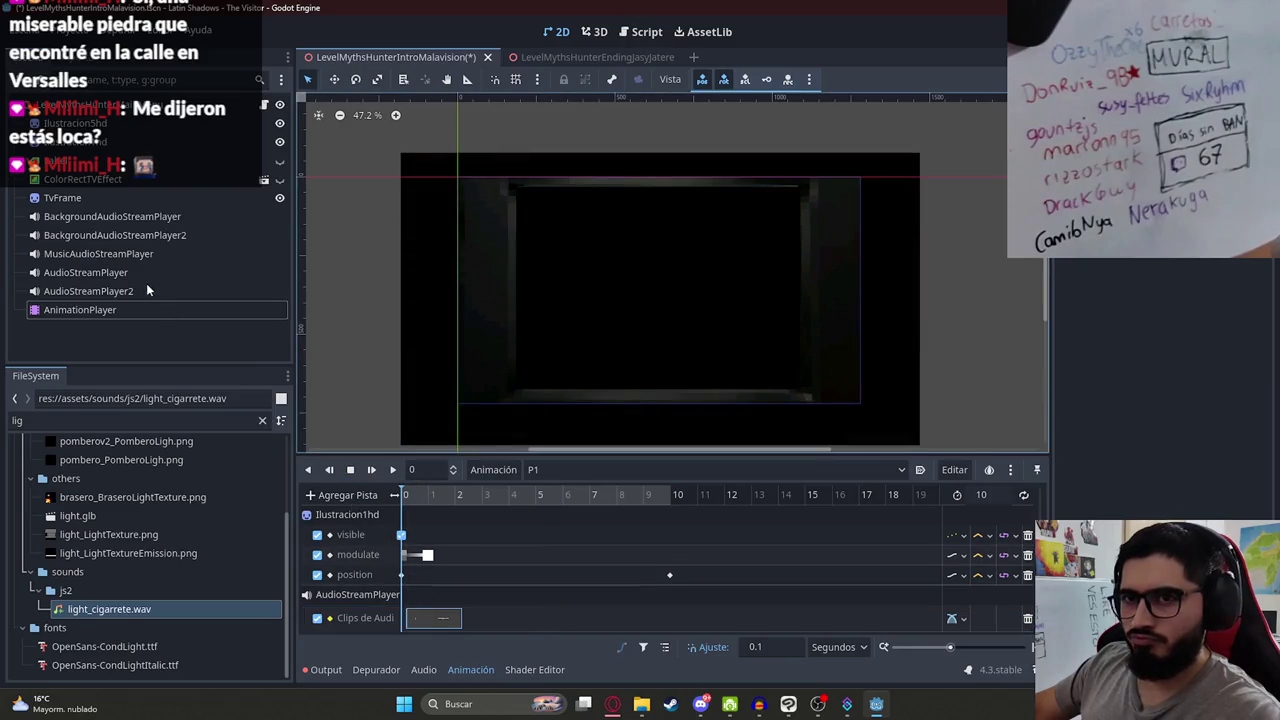
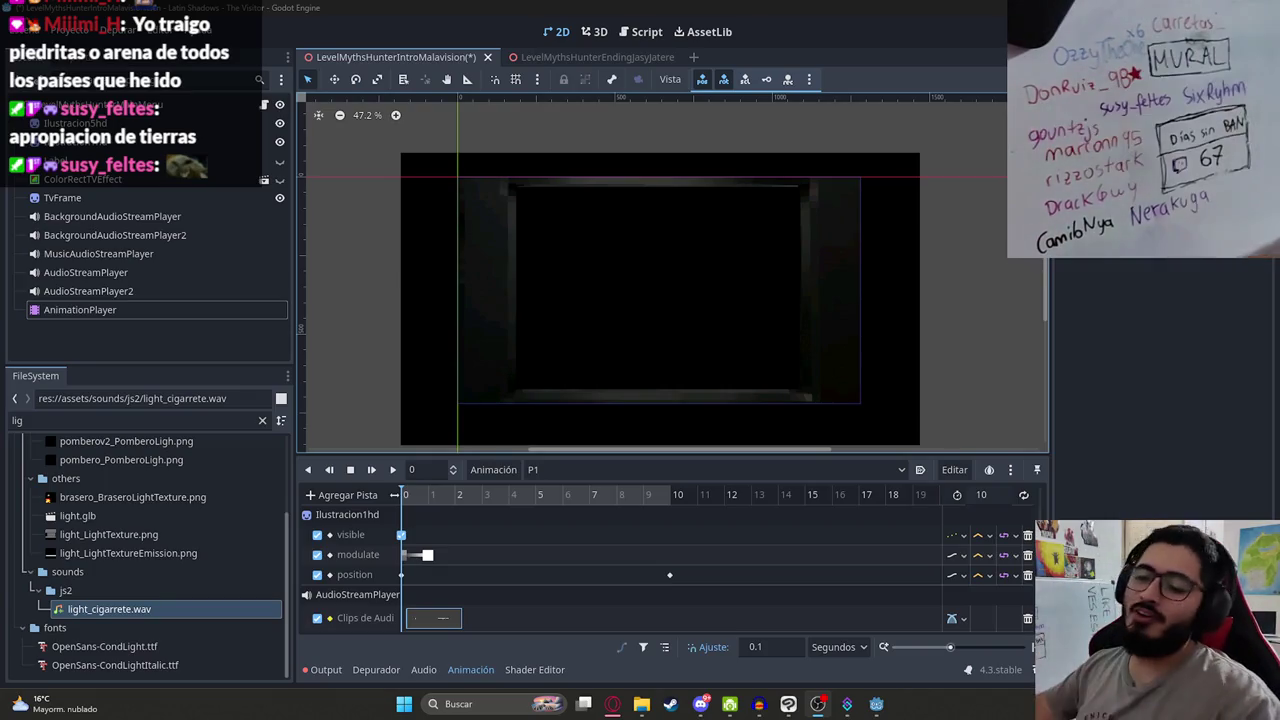
Step: Shift the audio clip later on the Clips de Audio track and preview the result
{"action": "left_click", "coordinate": [442, 621]}
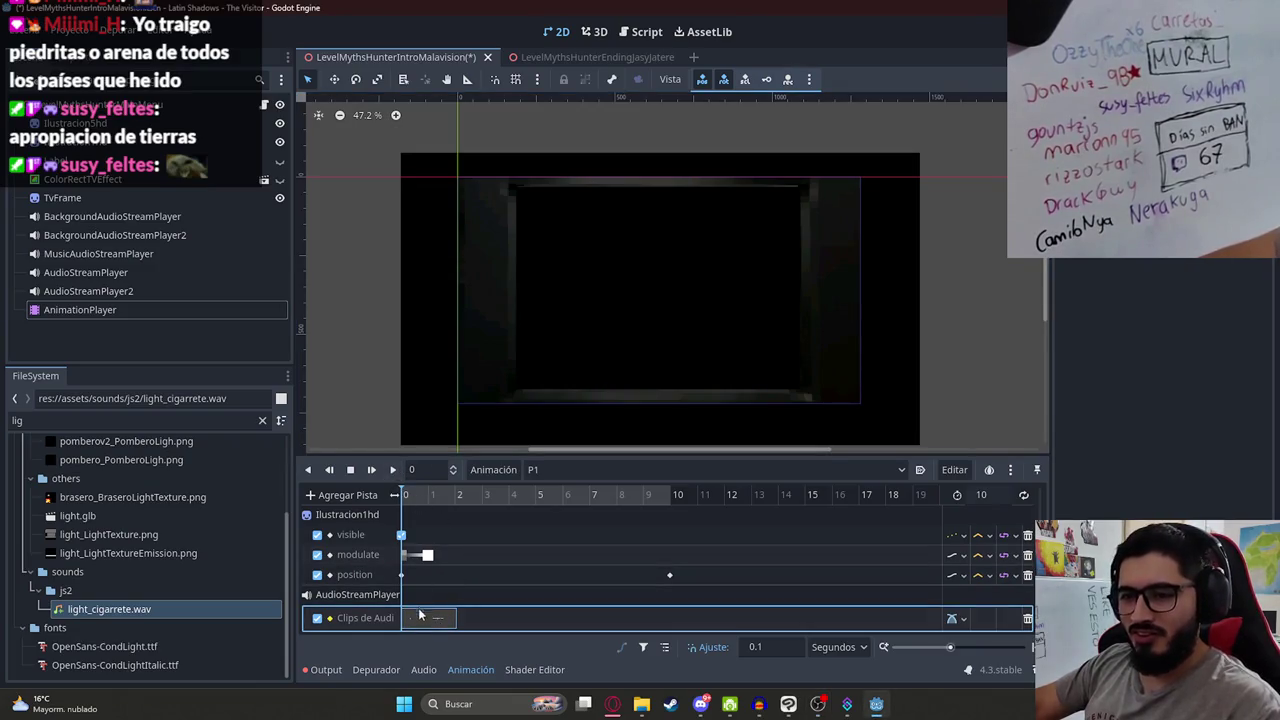
{"action": "left_click_drag", "start_coordinate": [420, 615], "coordinate": [446, 615]}
{"action": "mouse_move", "coordinate": [405, 495]}
{"action": "left_mouse_down"}
{"action": "mouse_move", "coordinate": [429, 495]}
{"action": "mouse_move", "coordinate": [400, 495]}
{"action": "left_mouse_up"}
{"action": "left_click", "coordinate": [392, 469]}
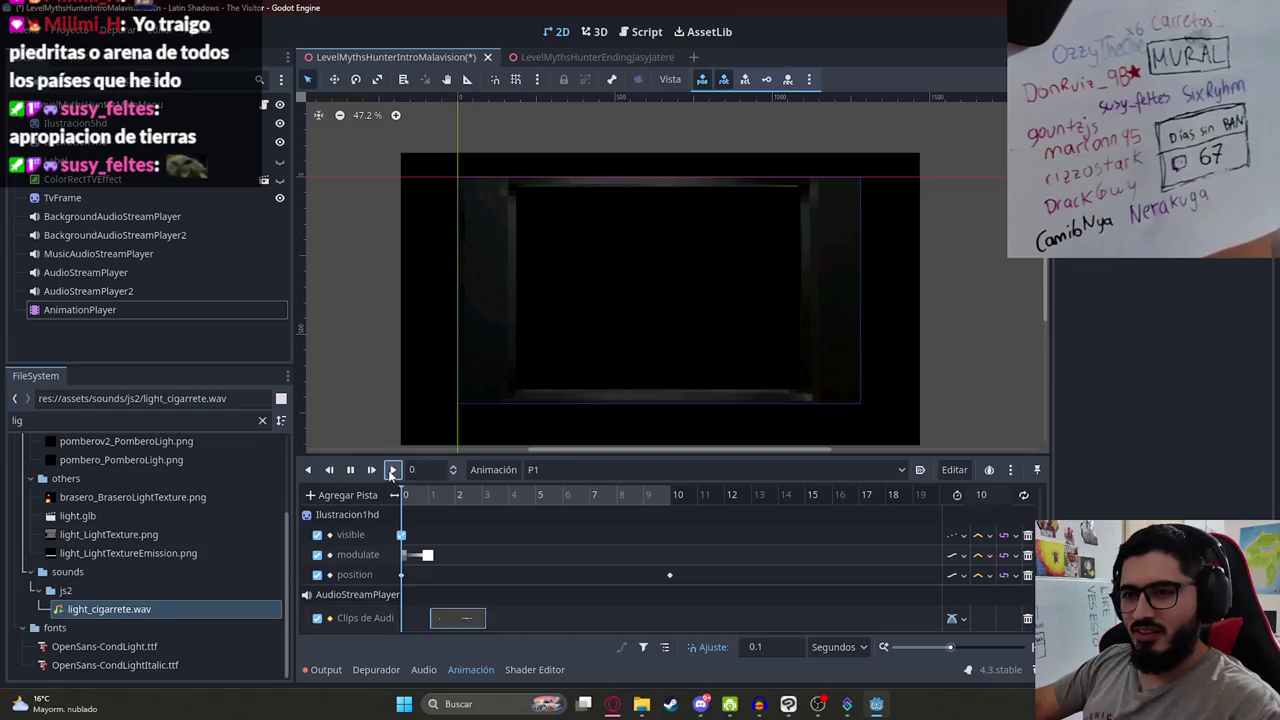
{"action": "left_click_drag", "start_coordinate": [431, 617], "coordinate": [403, 618]}
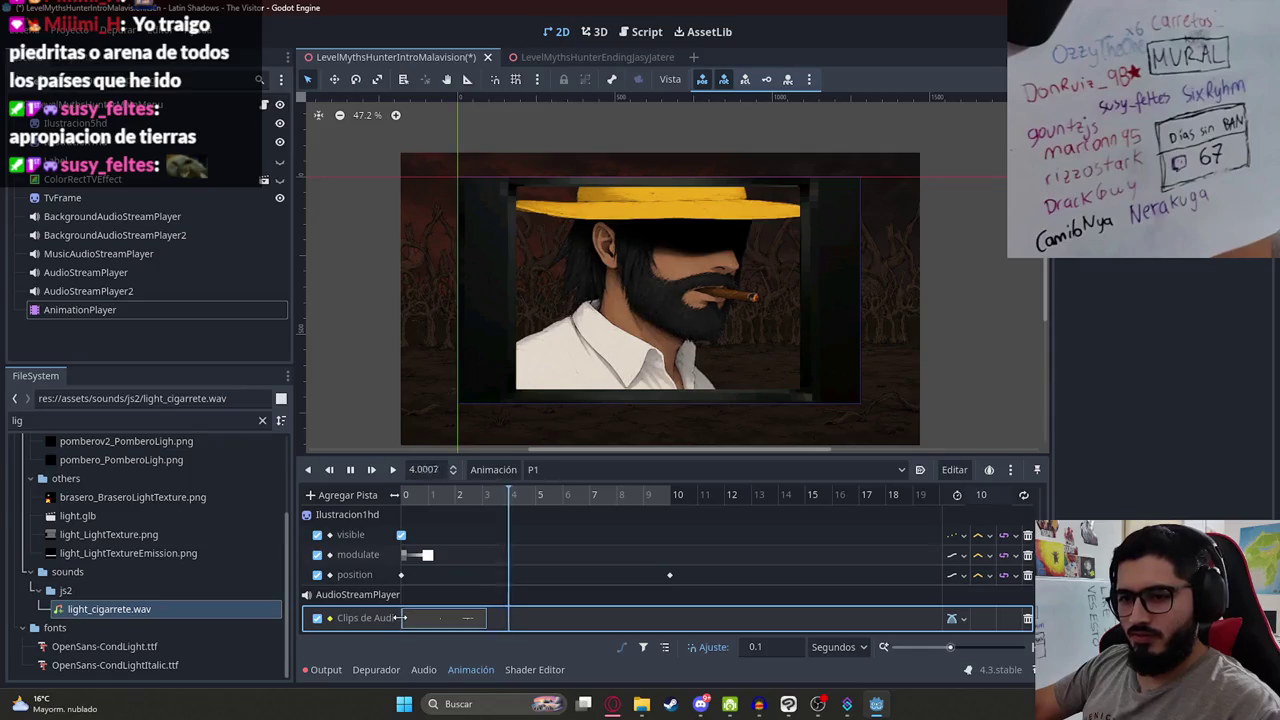
Step: Replay the cutscene from the start to about 1.5 seconds, then add an audio playback track
{"action": "left_click", "coordinate": [352, 470]}
{"action": "left_click", "coordinate": [391, 470]}
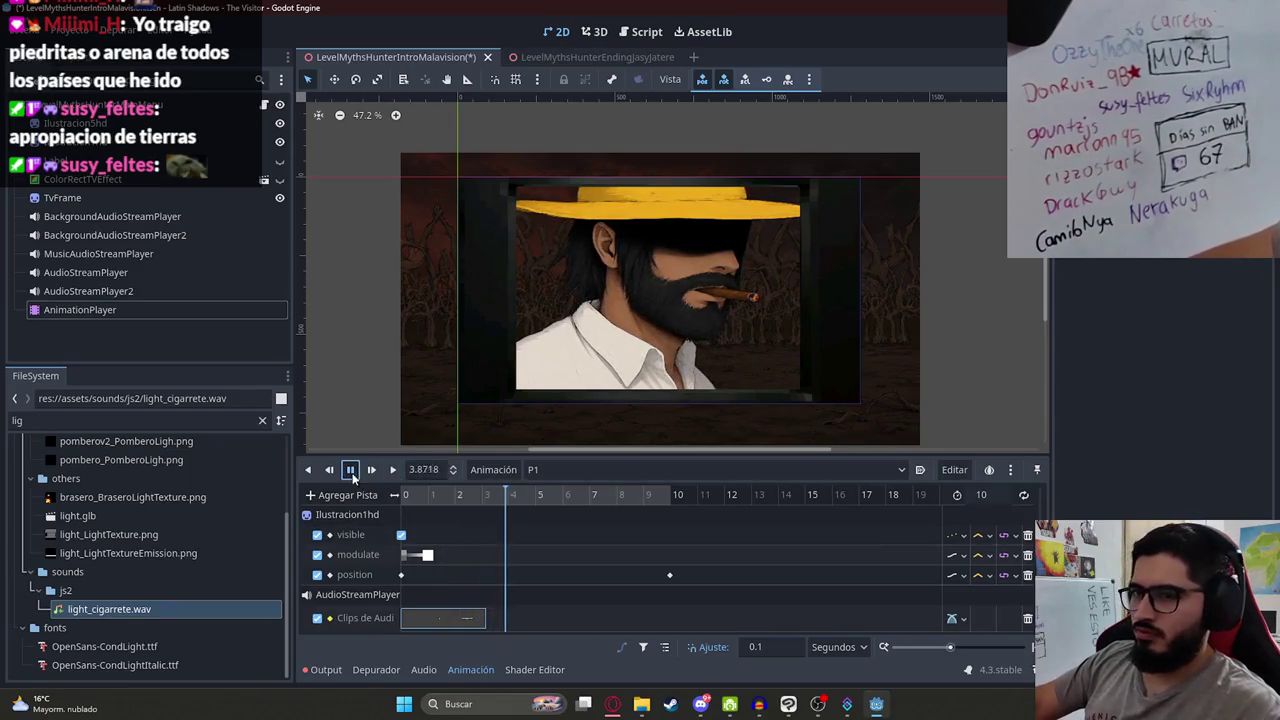
{"action": "left_click", "coordinate": [440, 495]}
{"action": "left_click", "coordinate": [347, 495]}
{"action": "left_click", "coordinate": [370, 687]}
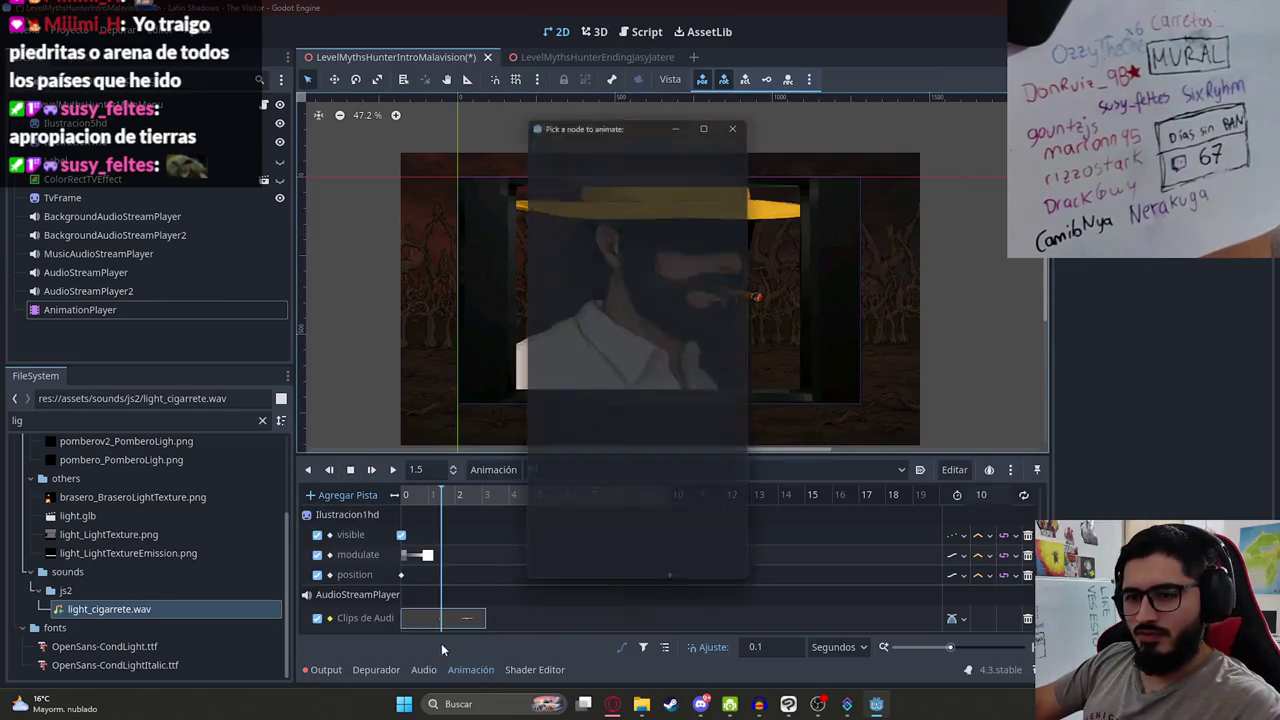
Step: Target the new track at AudioStreamPlayer2 and drop MalavisionEndingP1.wav onto it
{"action": "double_click", "coordinate": [614, 353]}
{"action": "scroll", "coordinate": [378, 540], "scroll_direction": "down", "scroll_amount": 2}
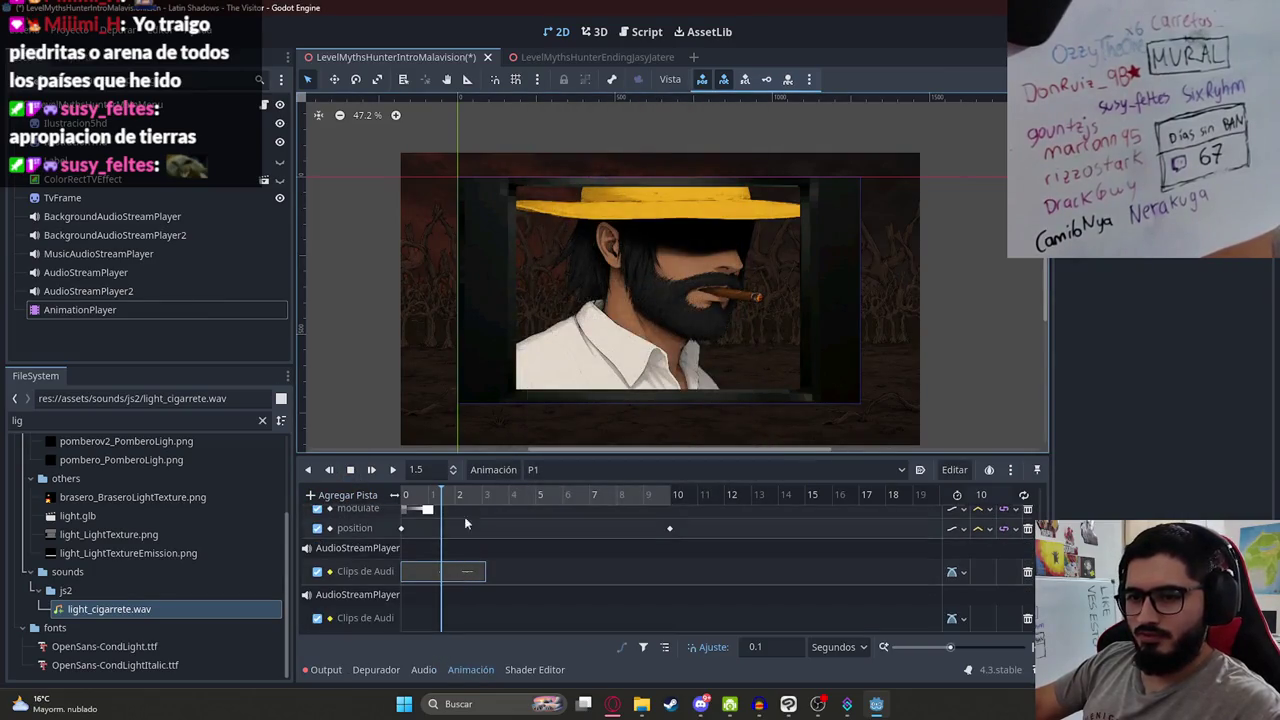
{"action": "key", "text": "ctrl+s"}
{"action": "left_click", "coordinate": [104, 421]}
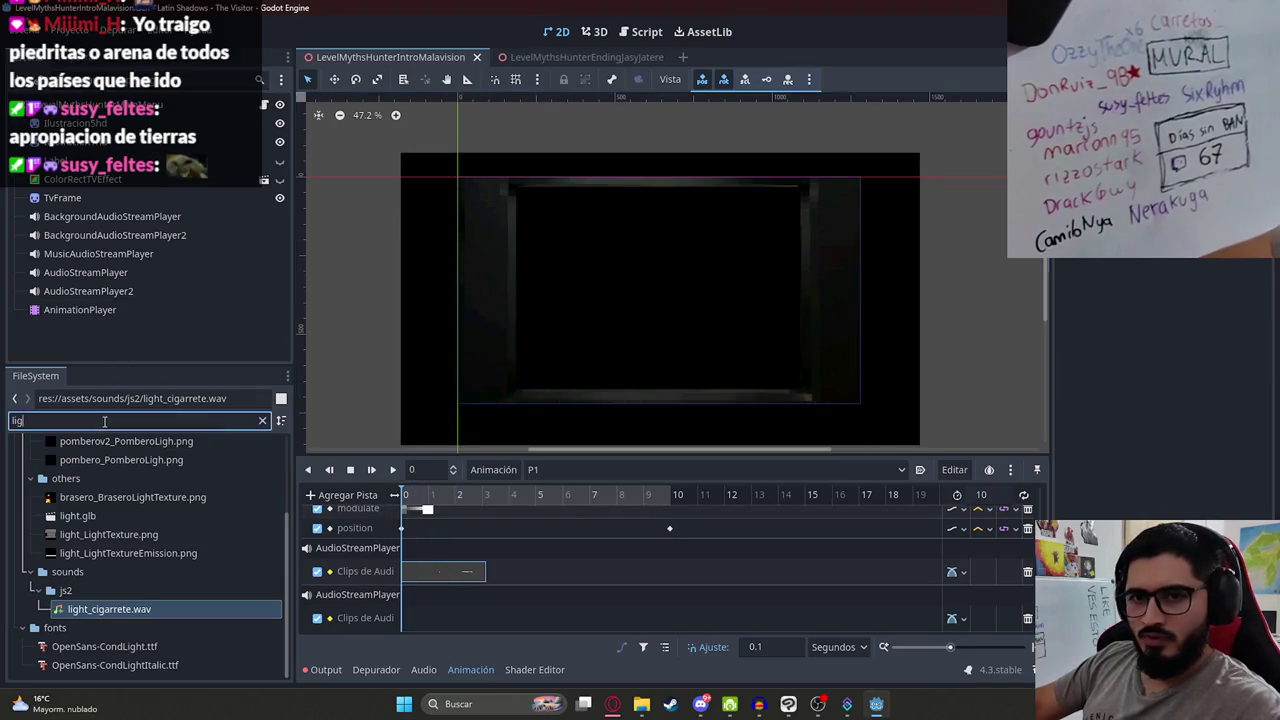
{"action": "key", "text": "BackSpace"}
{"action": "key", "text": "BackSpace"}
{"action": "key", "text": "BackSpace"}
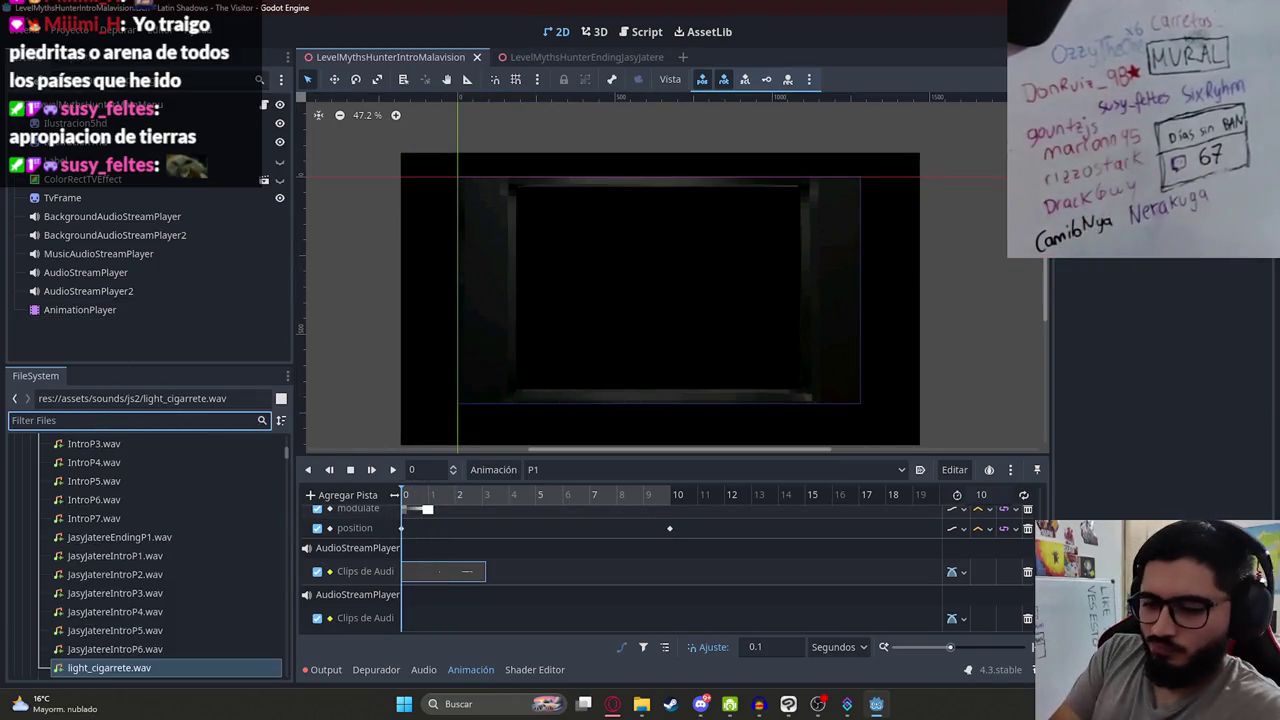
{"action": "type", "text": "malavisionending"}
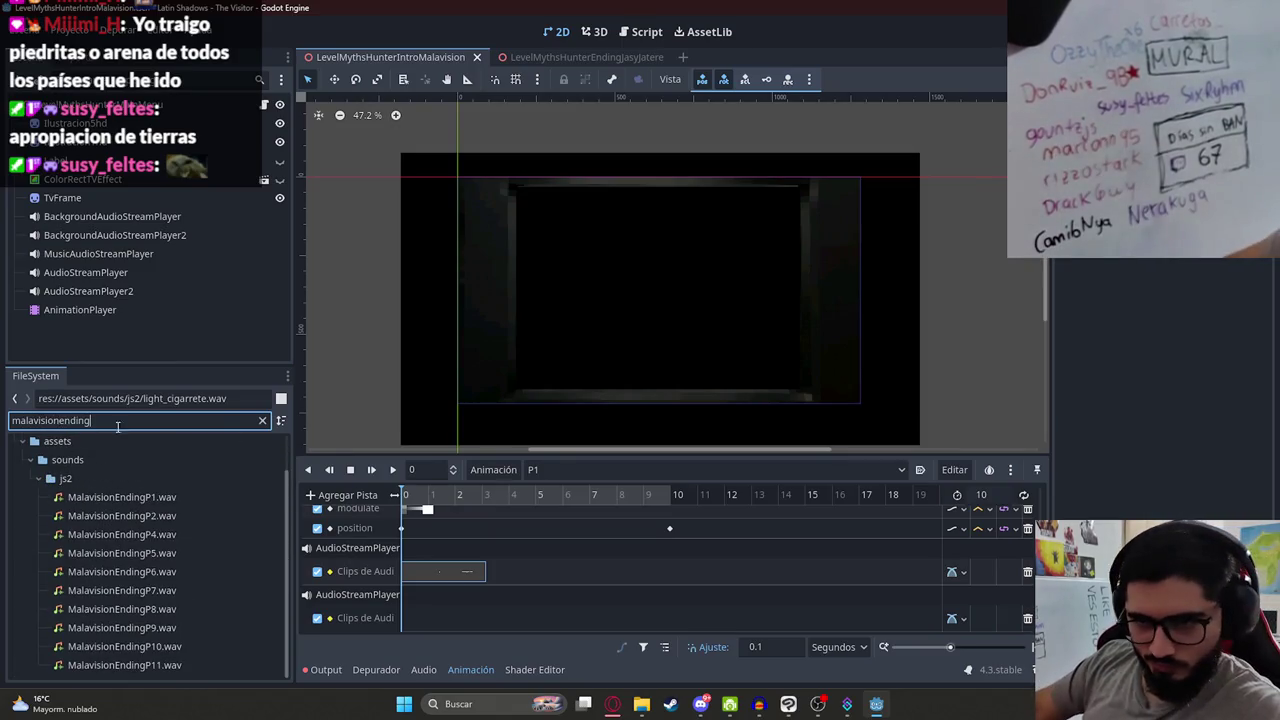
{"action": "mouse_move", "coordinate": [120, 497]}
{"action": "left_mouse_down"}
{"action": "mouse_move", "coordinate": [245, 520]}
{"action": "mouse_move", "coordinate": [420, 615]}
{"action": "mouse_move", "coordinate": [457, 612]}
{"action": "left_mouse_up"}
Step: Preview the animation with the new sound clip nudged slightly later
{"action": "key", "text": "shift+d"}
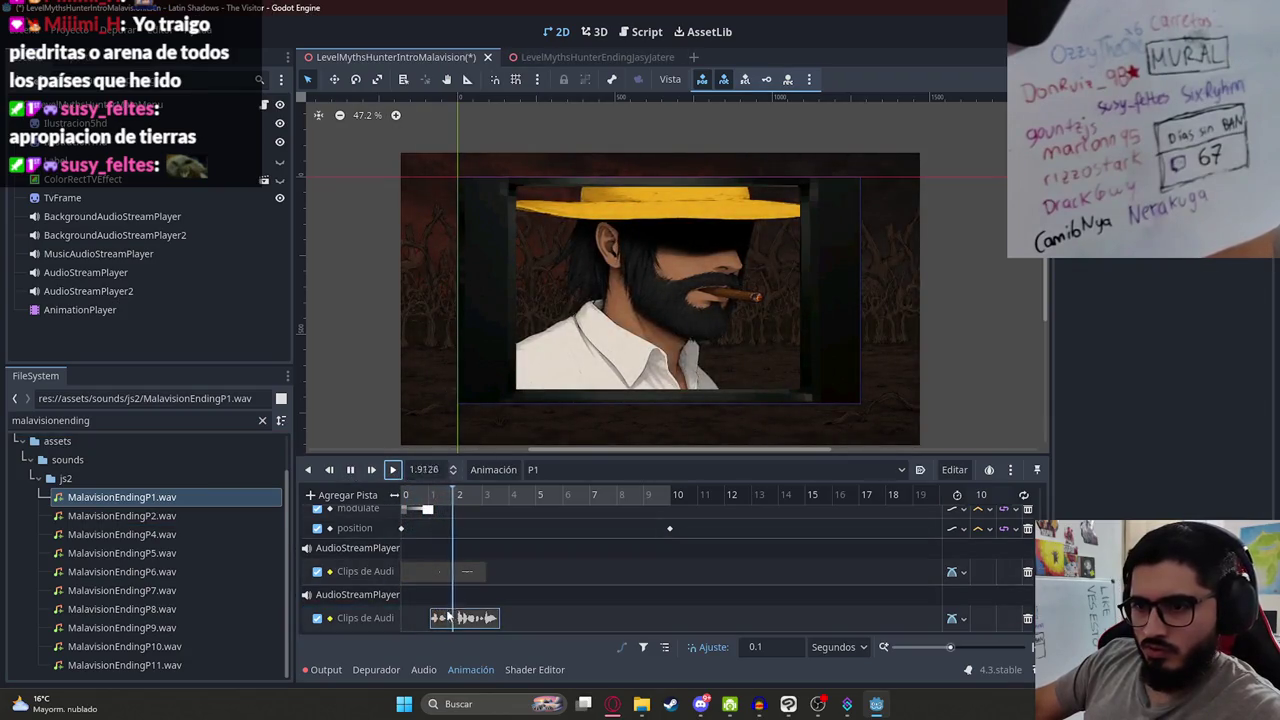
{"action": "left_click_drag", "start_coordinate": [440, 621], "coordinate": [499, 620]}
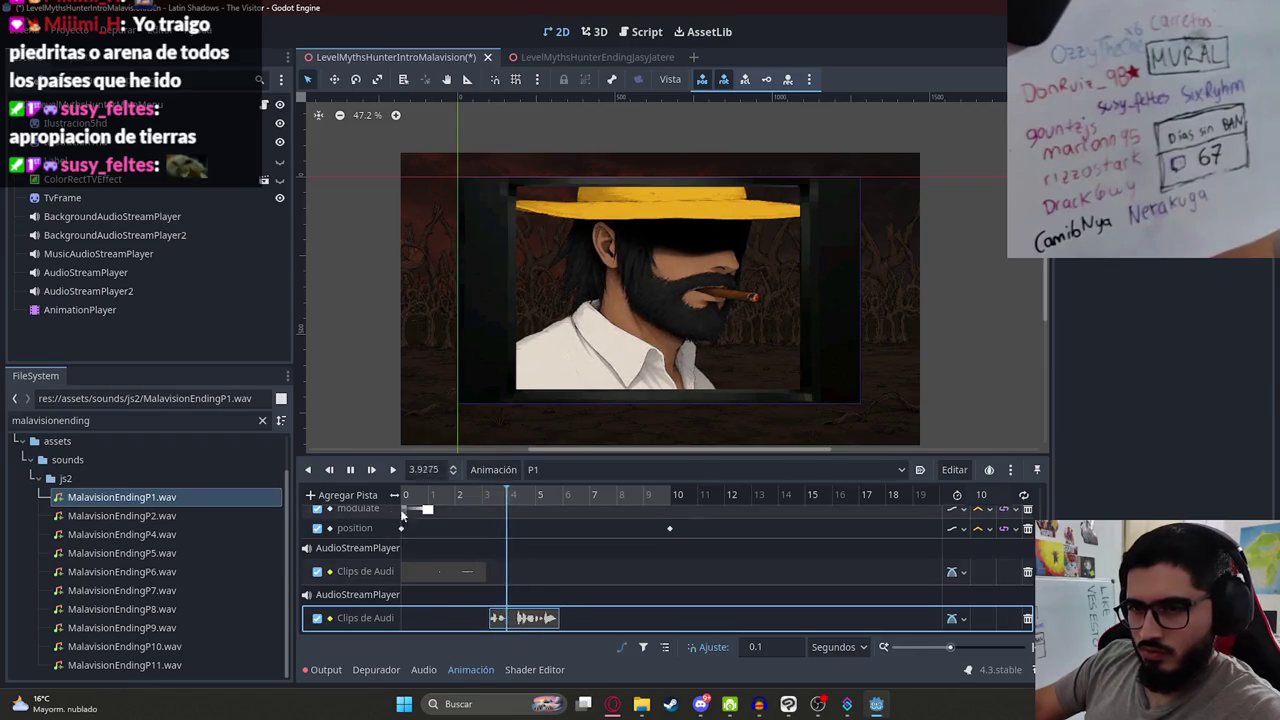
{"action": "left_click", "coordinate": [371, 478]}
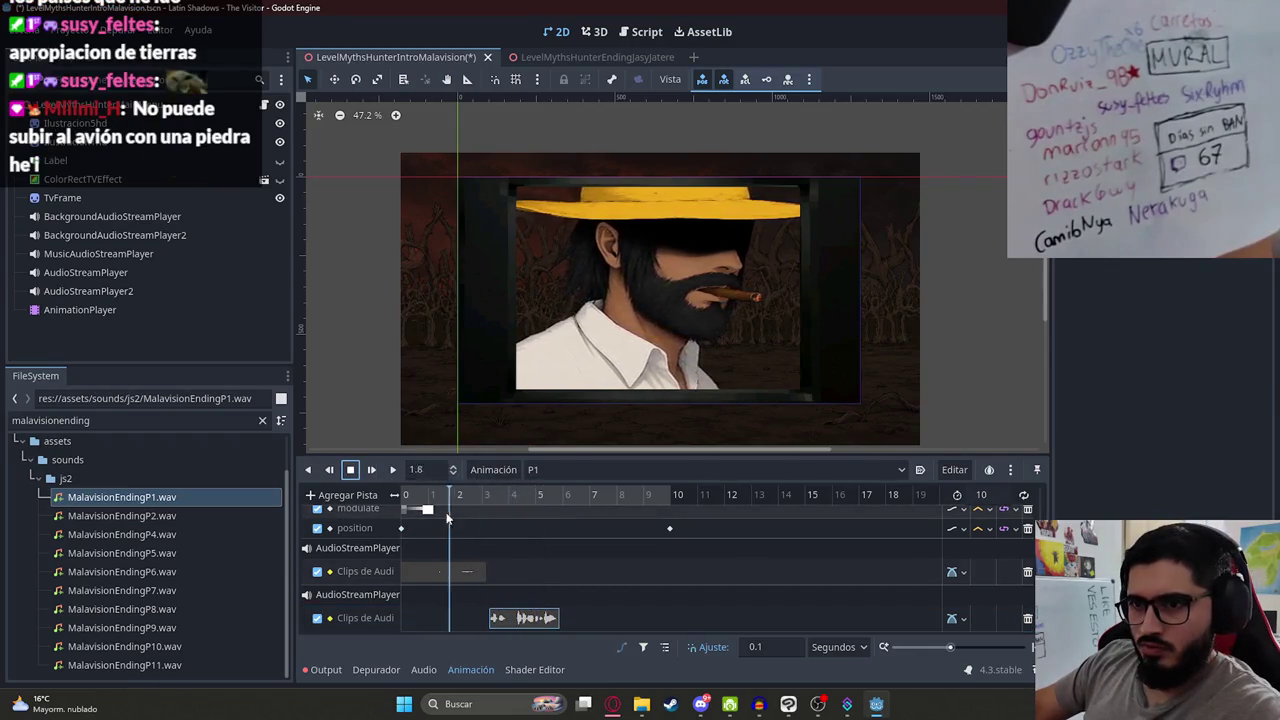
{"action": "left_click", "coordinate": [370, 470]}
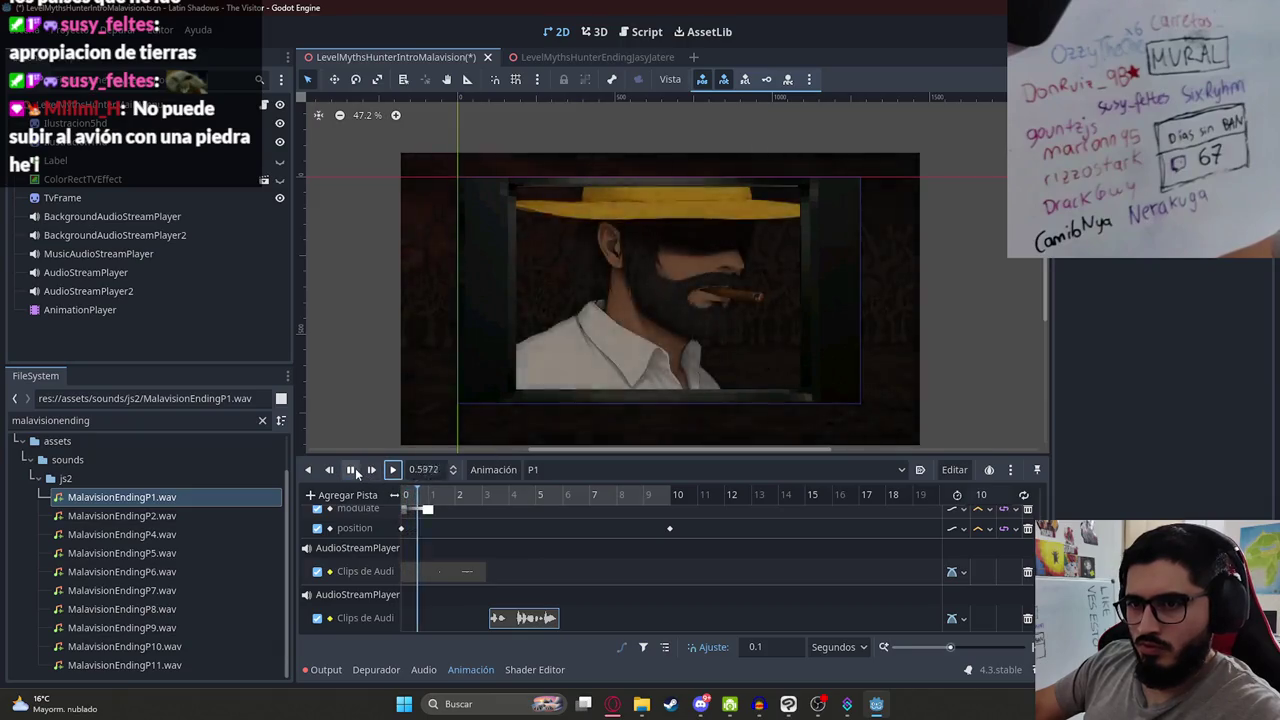
{"action": "left_click", "coordinate": [355, 468]}
Step: Delete the new sound clip and the second audio track, then resume playback
{"action": "left_click", "coordinate": [897, 628]}
{"action": "key", "text": "Delete"}
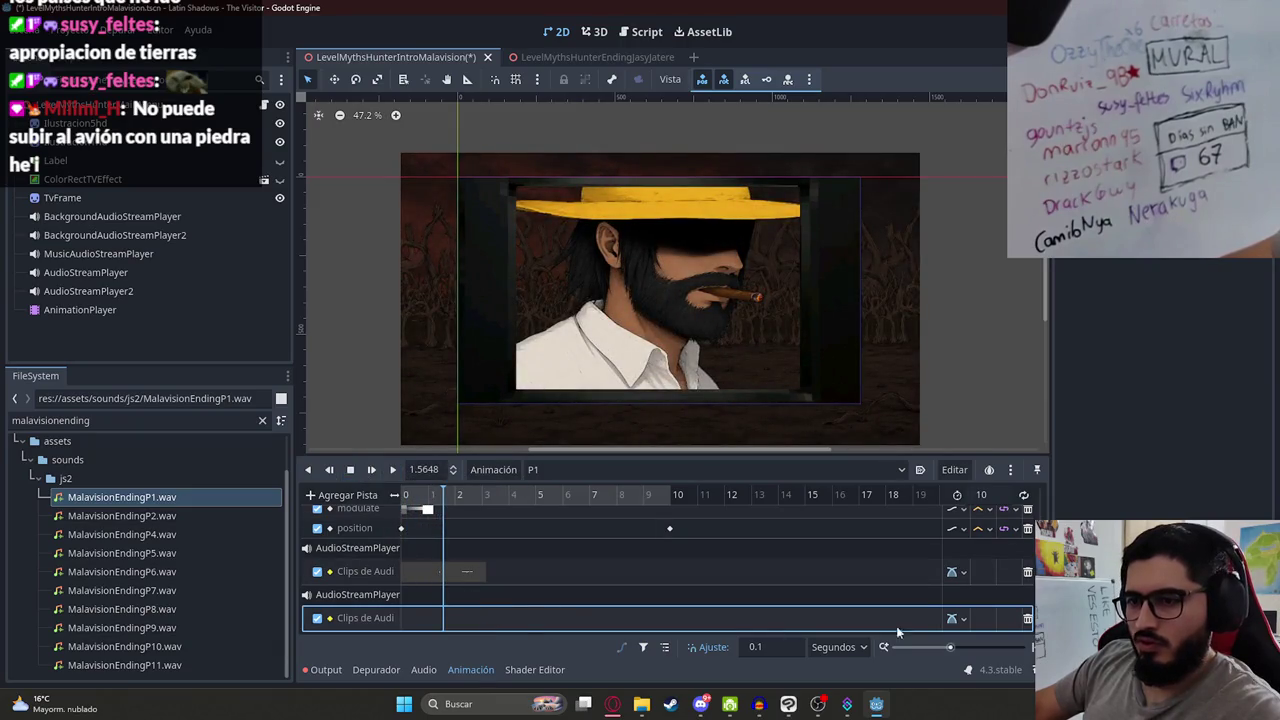
{"action": "left_click", "coordinate": [1027, 619]}
{"action": "left_click", "coordinate": [396, 470]}
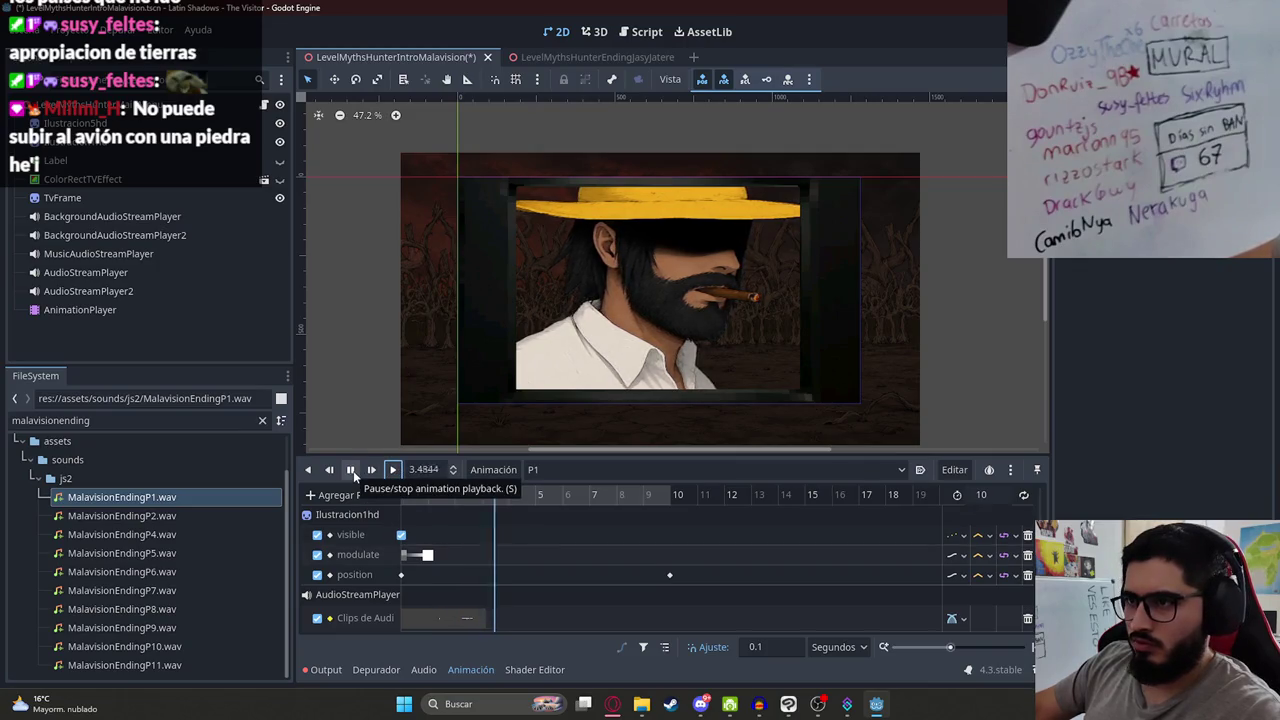
Step: Move the last position keyframe to about 6 seconds and set the animation length to 6 seconds
{"action": "left_click", "coordinate": [352, 471]}
{"action": "mouse_move", "coordinate": [536, 500]}
{"action": "left_mouse_down"}
{"action": "mouse_move", "coordinate": [510, 499]}
{"action": "mouse_move", "coordinate": [536, 498]}
{"action": "left_mouse_up"}
{"action": "left_click_drag", "start_coordinate": [670, 575], "coordinate": [558, 562]}
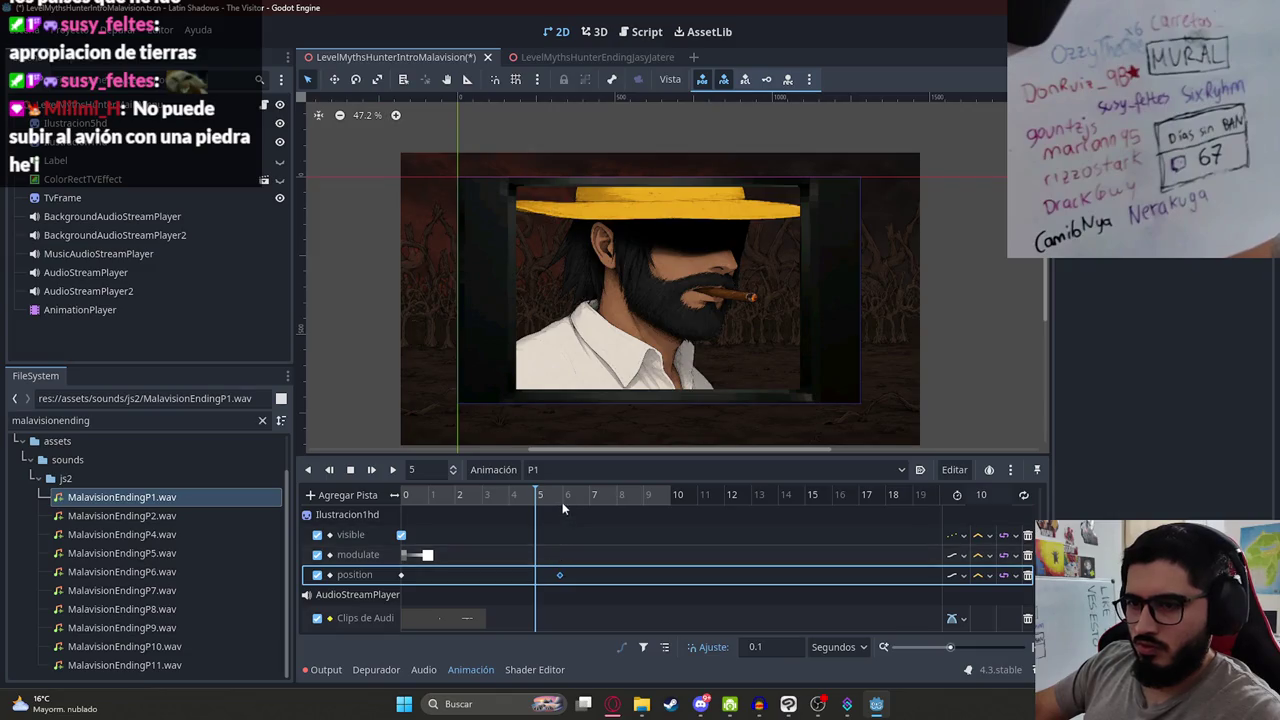
{"action": "left_click", "coordinate": [995, 494]}
{"action": "type", "text": "6"}
{"action": "key", "text": "Return"}
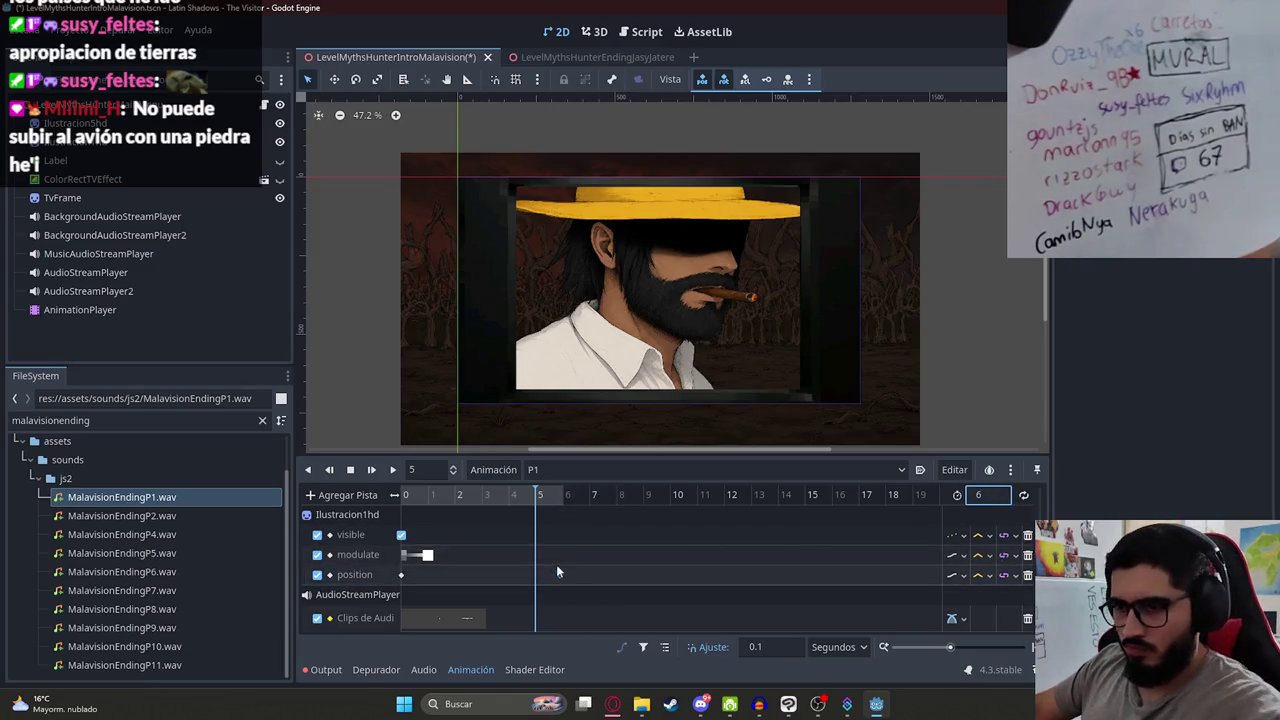
{"action": "left_click", "coordinate": [562, 574]}
{"action": "left_click_drag", "start_coordinate": [402, 494], "coordinate": [536, 509]}
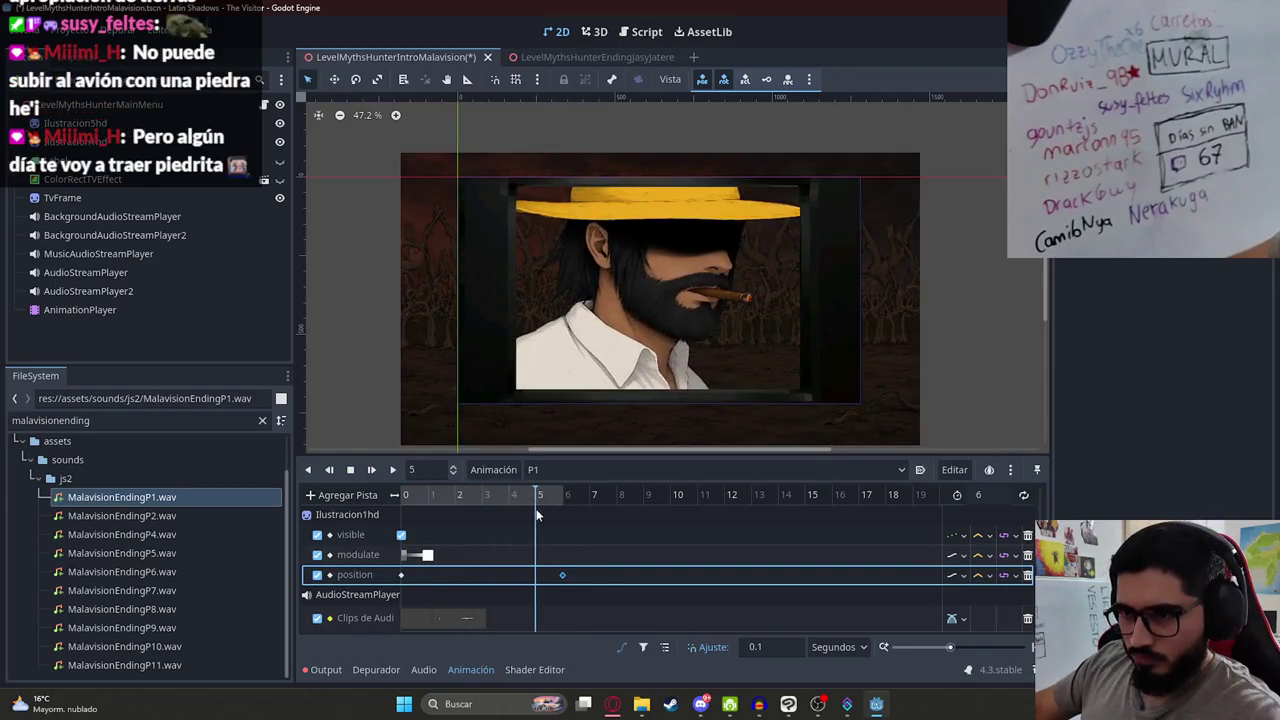
Step: Key the man illustration's modulate to fade from opaque at 5 s to transparent at 6 s
{"action": "left_click", "coordinate": [596, 243]}
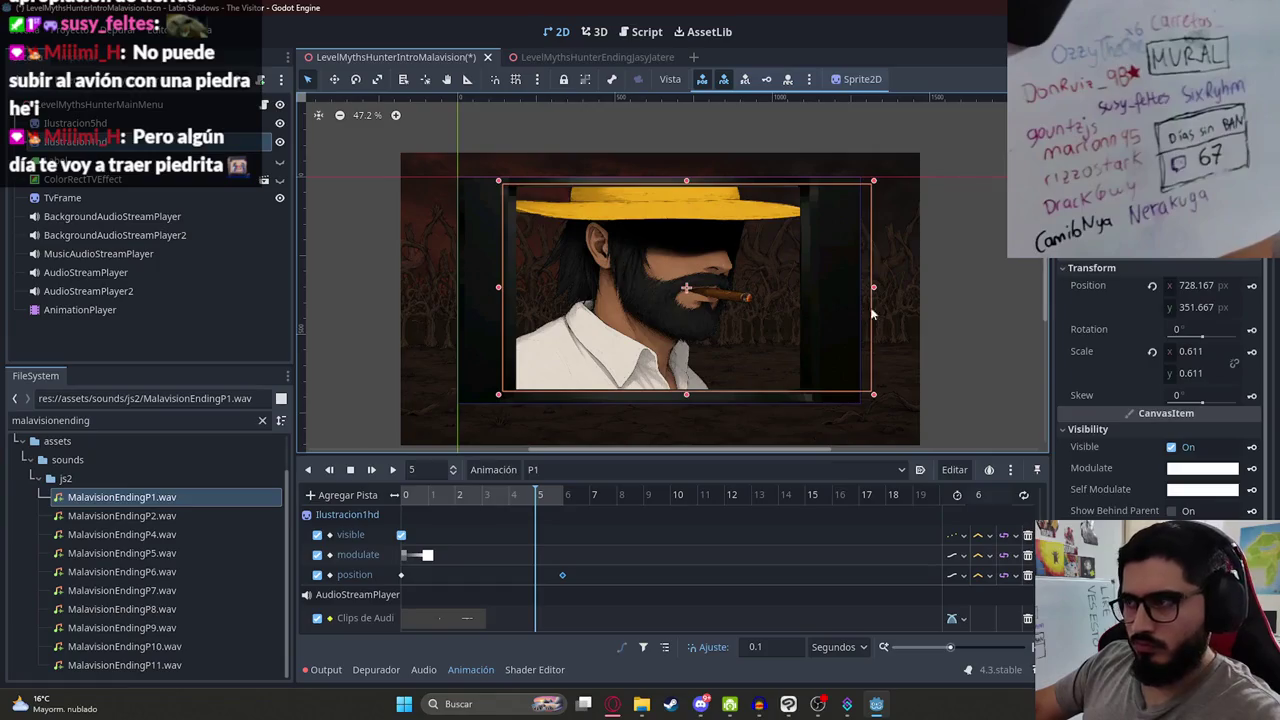
{"action": "scroll", "coordinate": [1225, 497], "scroll_direction": "down", "scroll_amount": 4}
{"action": "left_click", "coordinate": [1251, 287]}
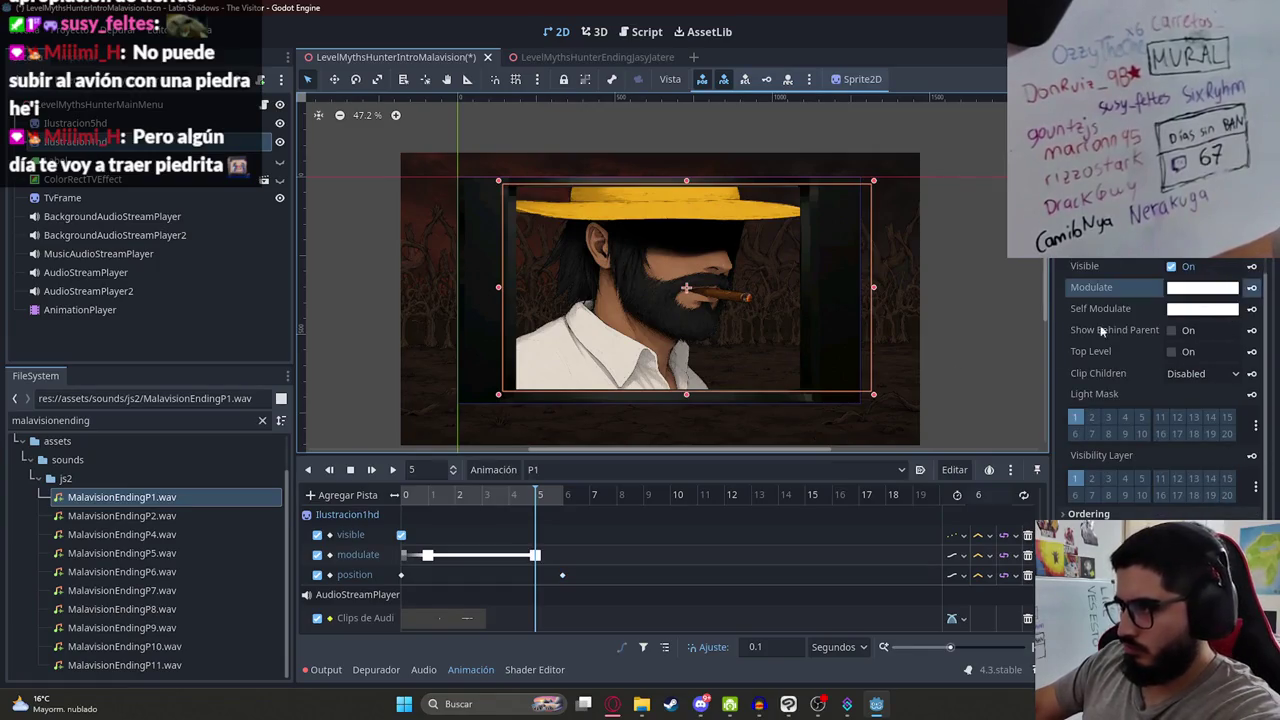
{"action": "left_click", "coordinate": [567, 495]}
{"action": "left_click", "coordinate": [1202, 287]}
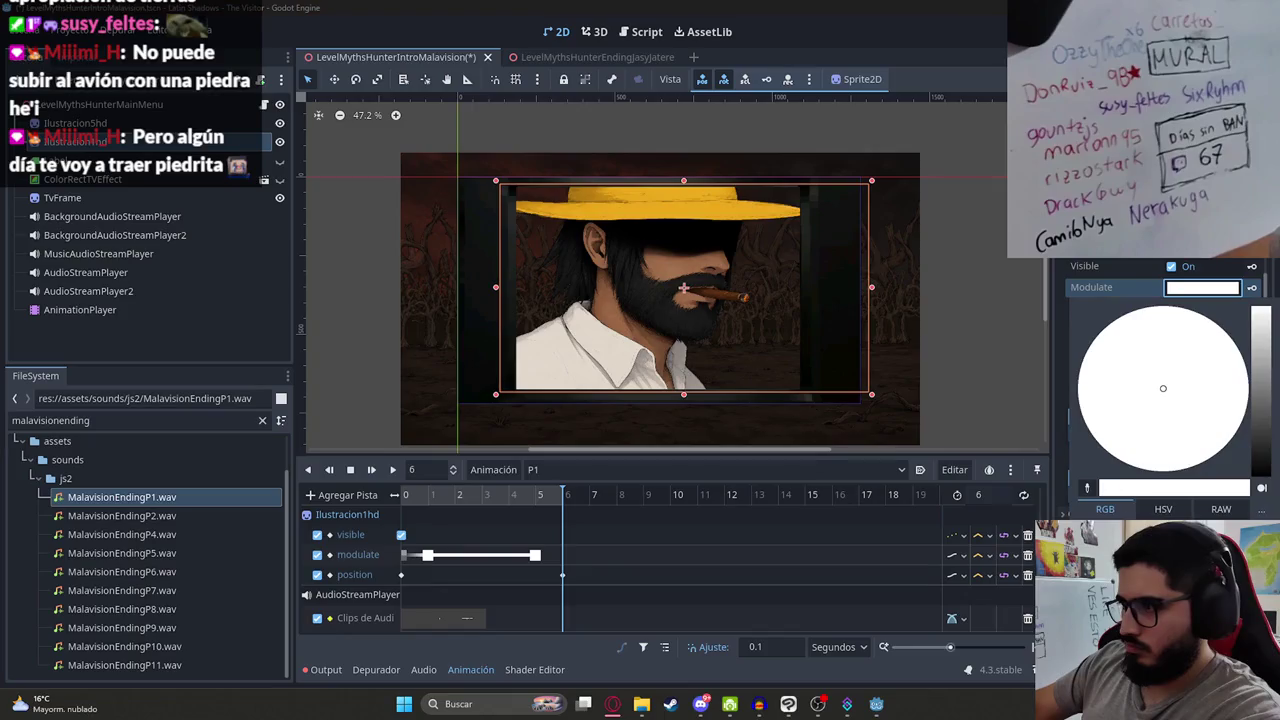
{"action": "left_click_drag", "start_coordinate": [1230, 610], "coordinate": [1090, 610]}
{"action": "left_click", "coordinate": [1256, 297]}
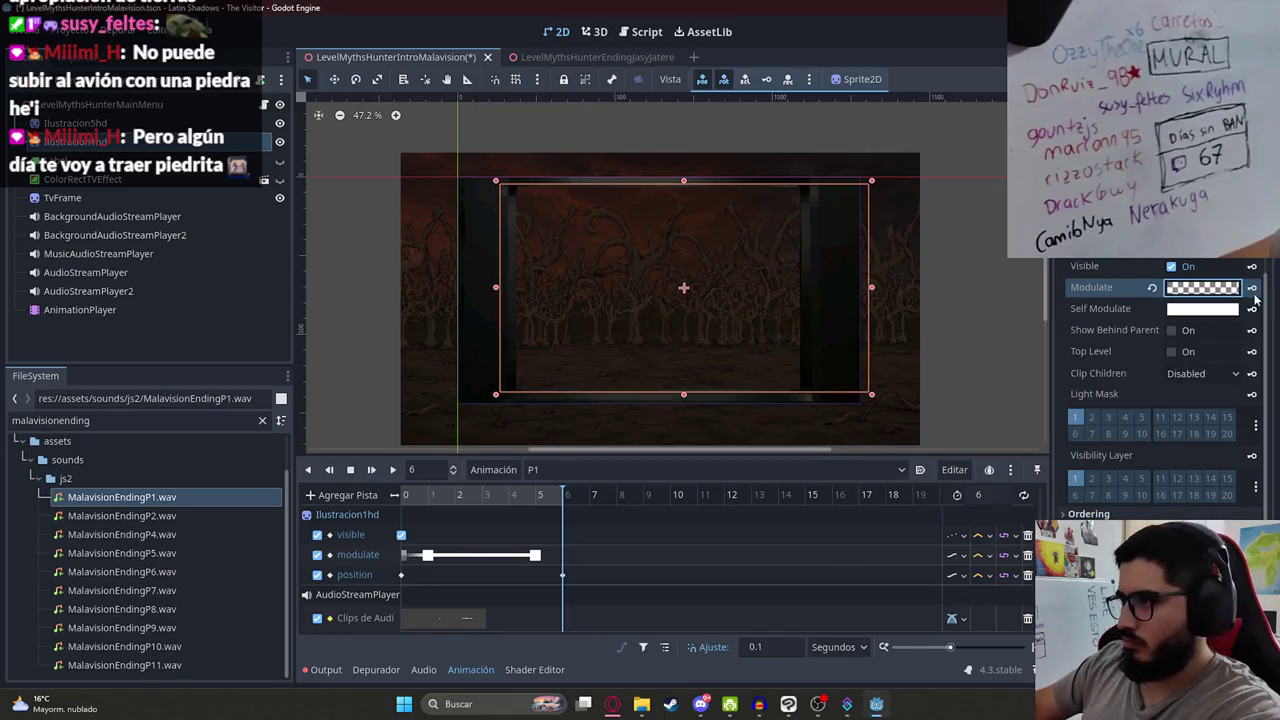
{"action": "left_click", "coordinate": [1253, 289]}
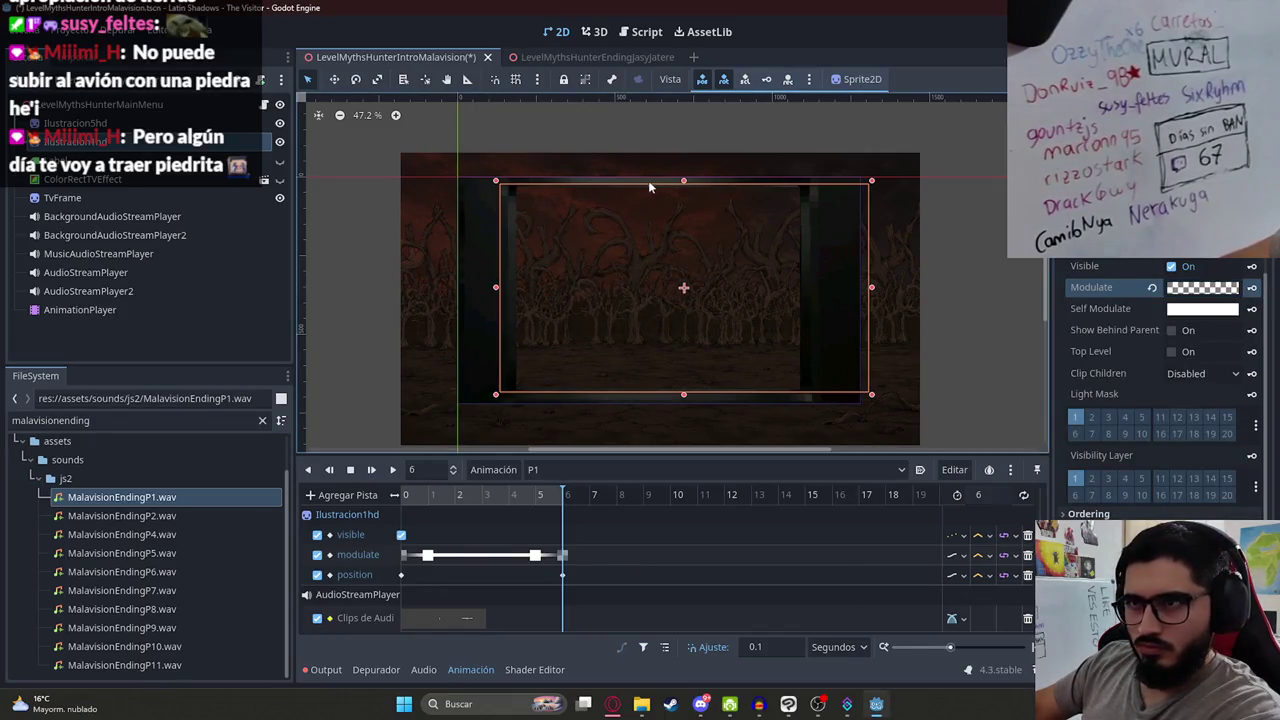
Step: Darken the background illustration's modulate to black by 6 seconds
{"action": "left_click", "coordinate": [668, 164]}
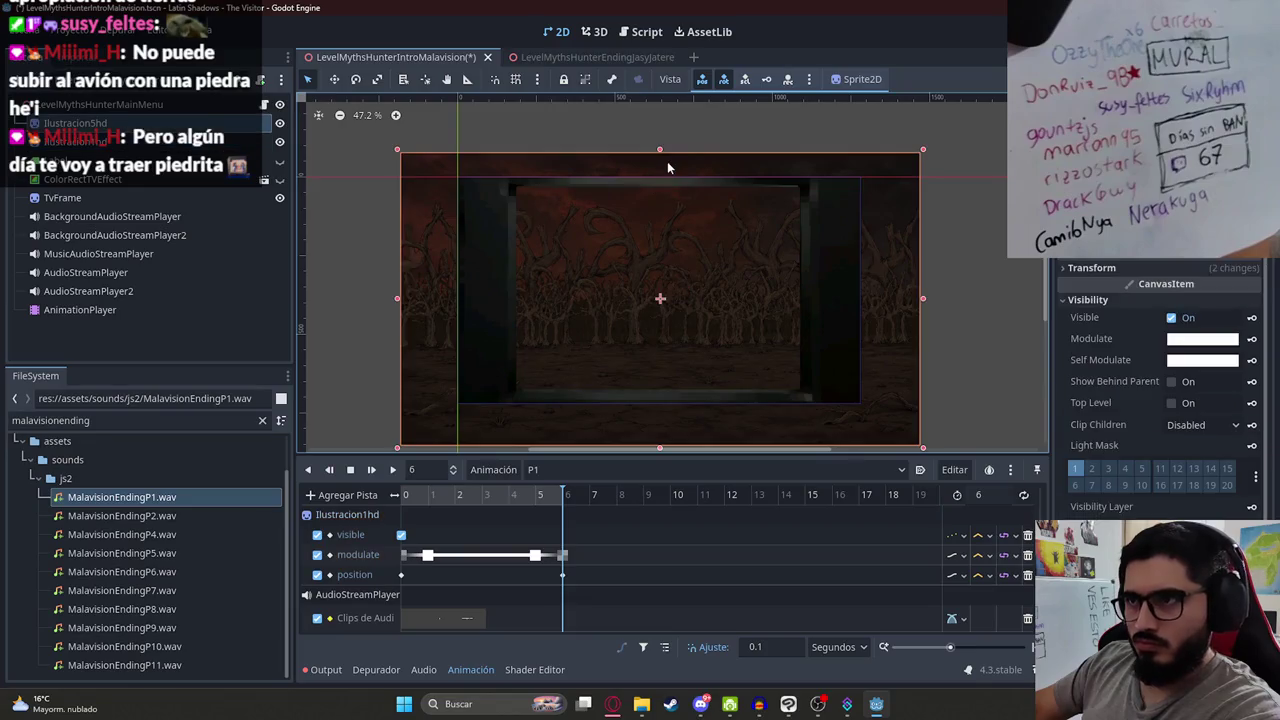
{"action": "left_click", "coordinate": [533, 505]}
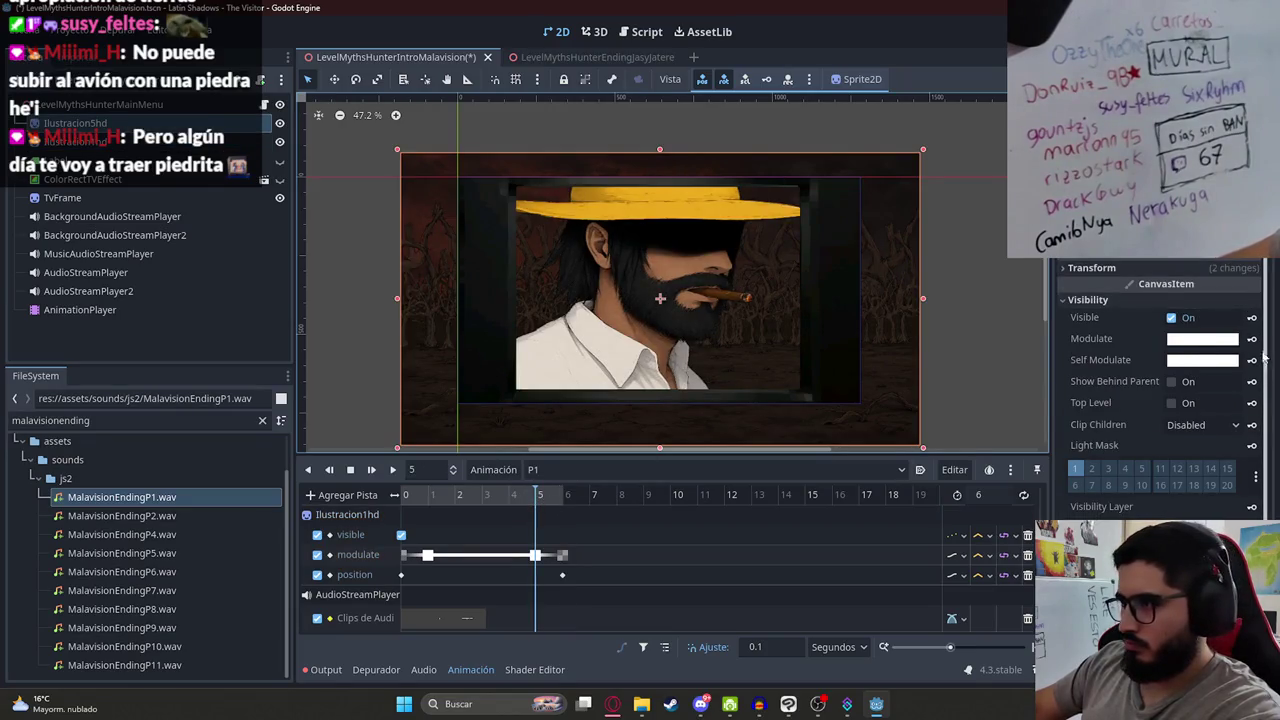
{"action": "left_click", "coordinate": [1226, 339]}
{"action": "left_click", "coordinate": [1215, 286]}
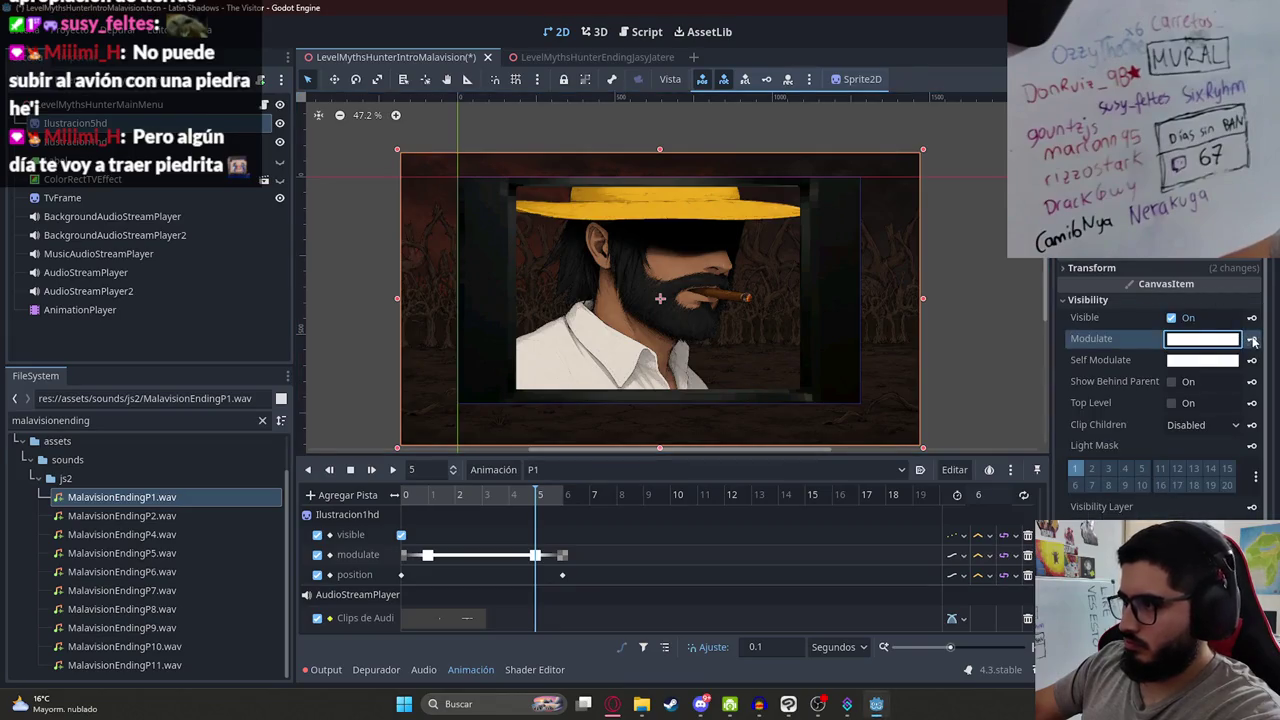
{"action": "scroll", "coordinate": [578, 573], "scroll_direction": "up", "scroll_amount": 3}
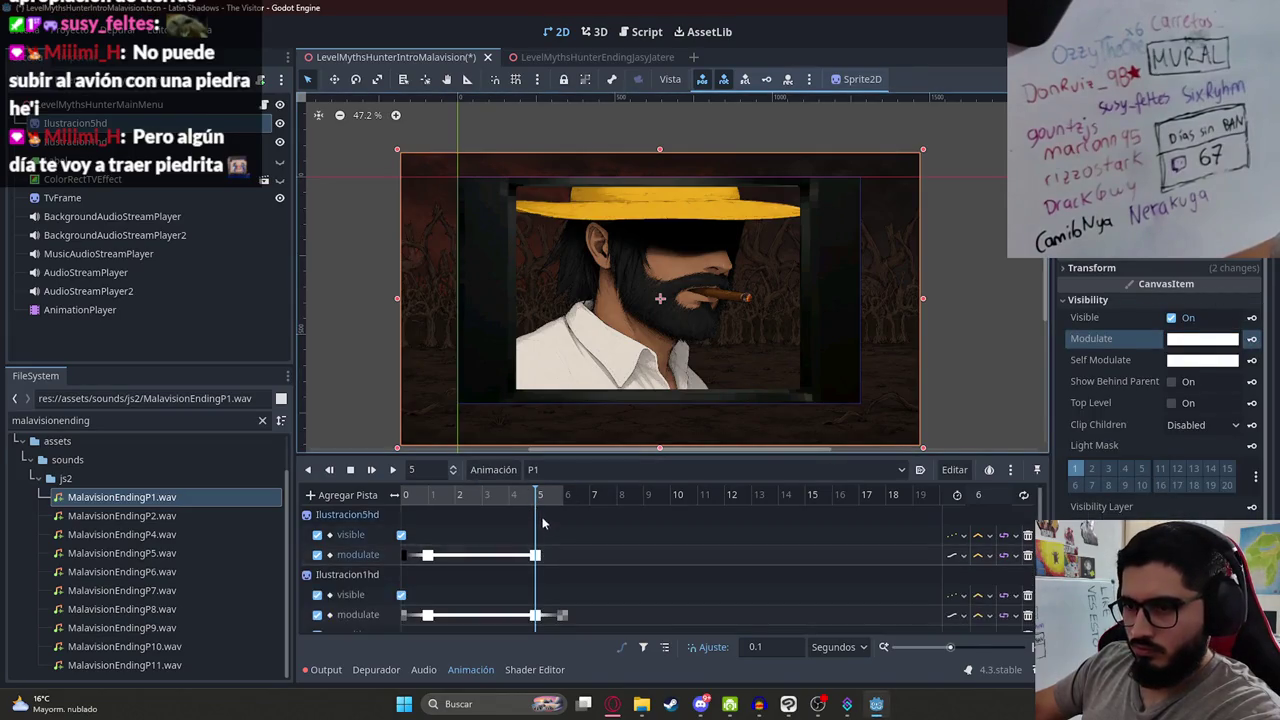
{"action": "left_click", "coordinate": [563, 495]}
{"action": "left_click", "coordinate": [1202, 339]}
{"action": "left_click_drag", "start_coordinate": [1260, 330], "coordinate": [1260, 478]}
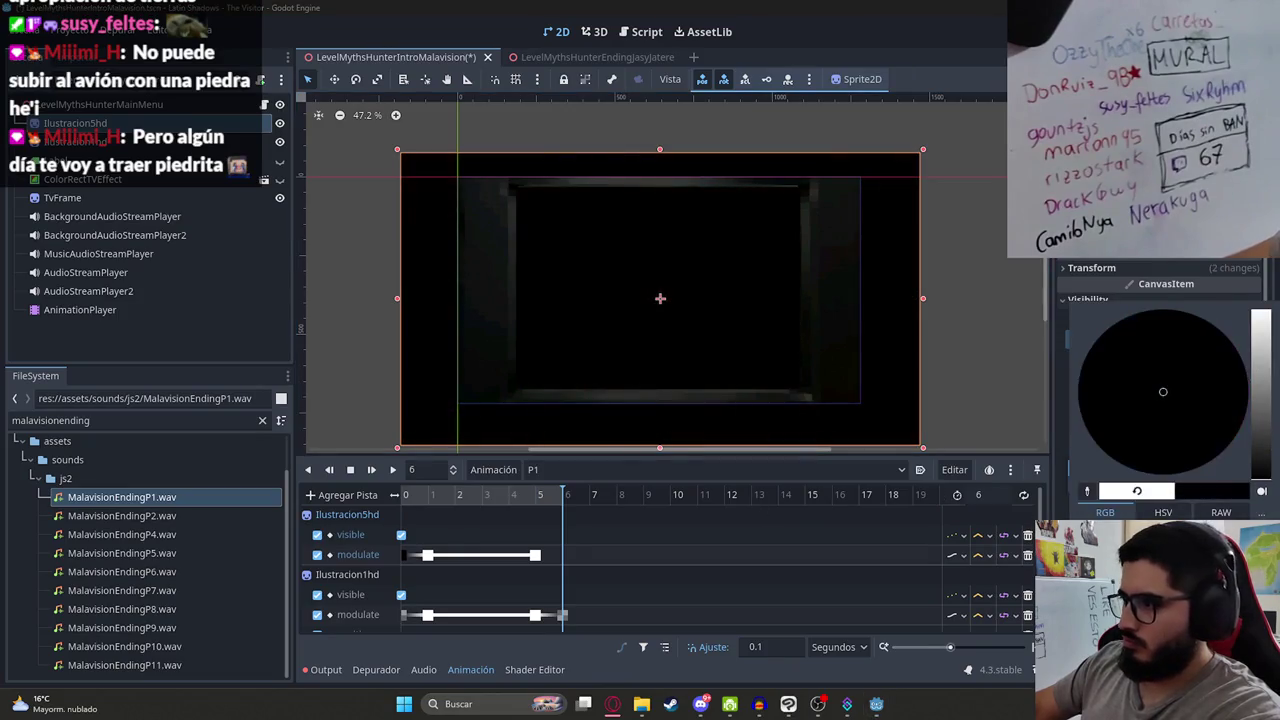
{"action": "left_click", "coordinate": [1212, 302]}
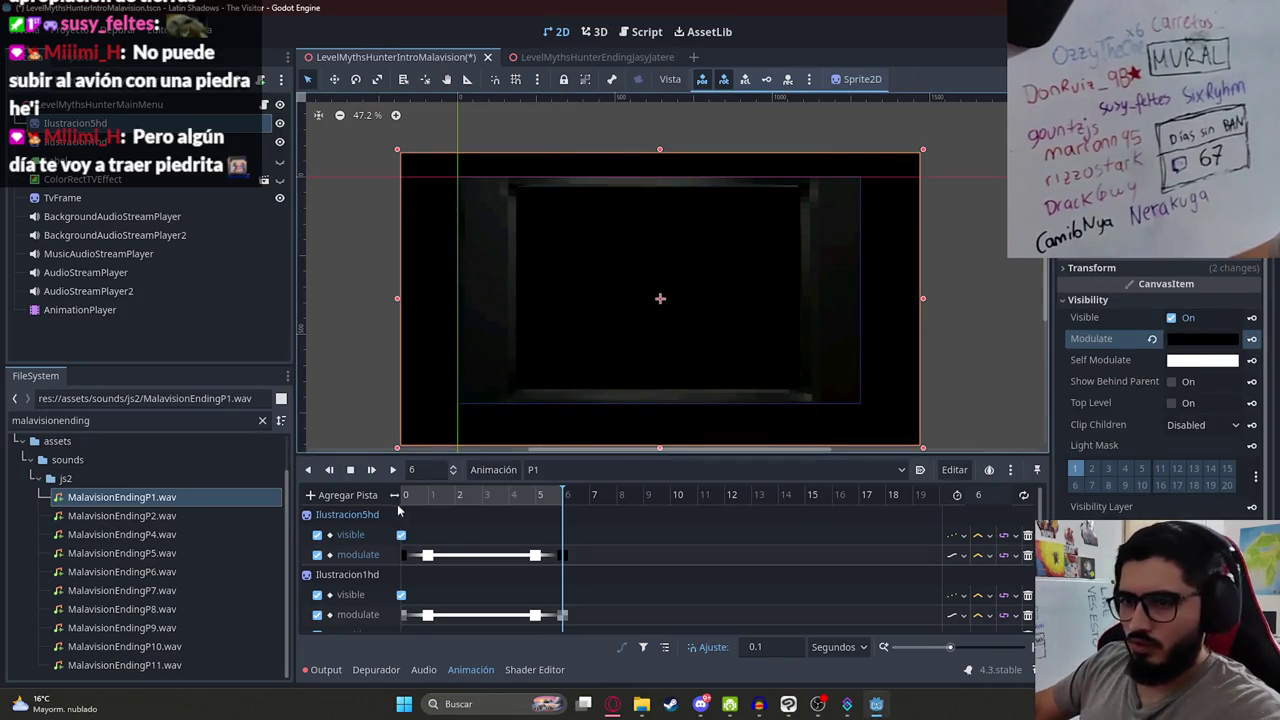
Step: Preview the cutscene from the beginning, rewind it, and save the scene
{"action": "left_click", "coordinate": [392, 469]}
{"action": "scroll", "coordinate": [589, 390], "scroll_direction": "up", "scroll_amount": 2}
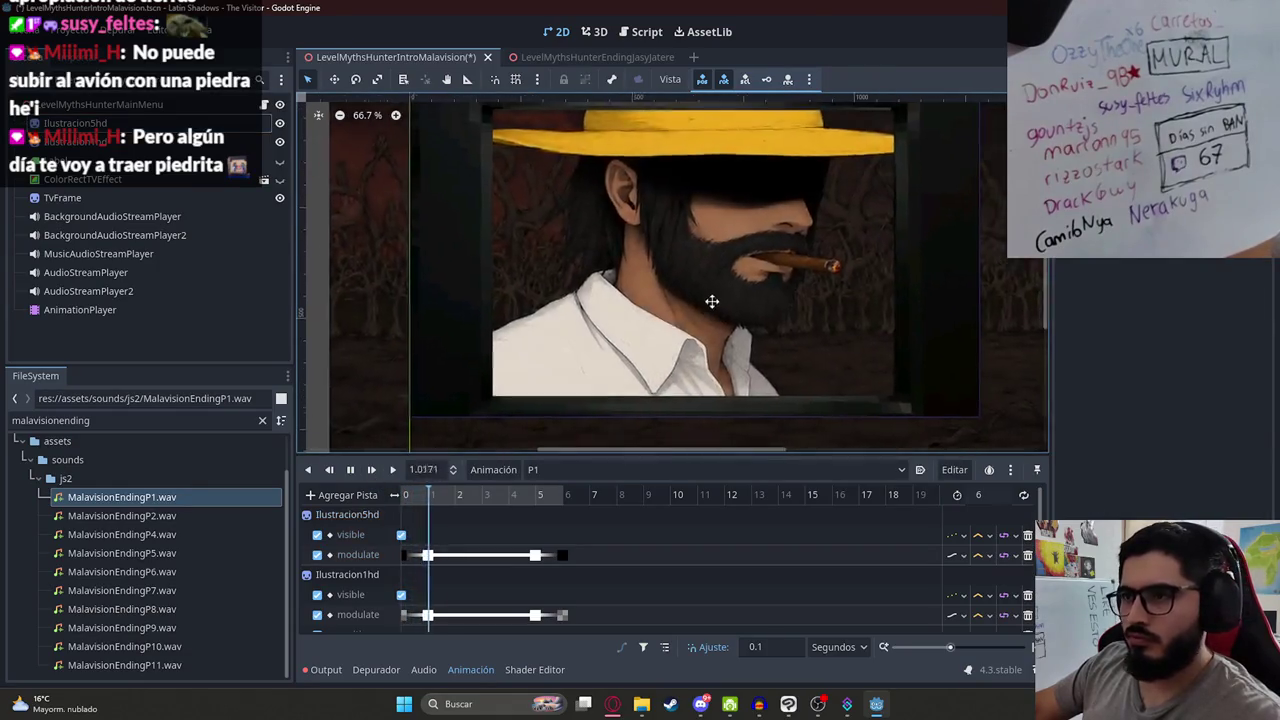
{"action": "left_click_drag", "start_coordinate": [711, 300], "coordinate": [600, 338]}
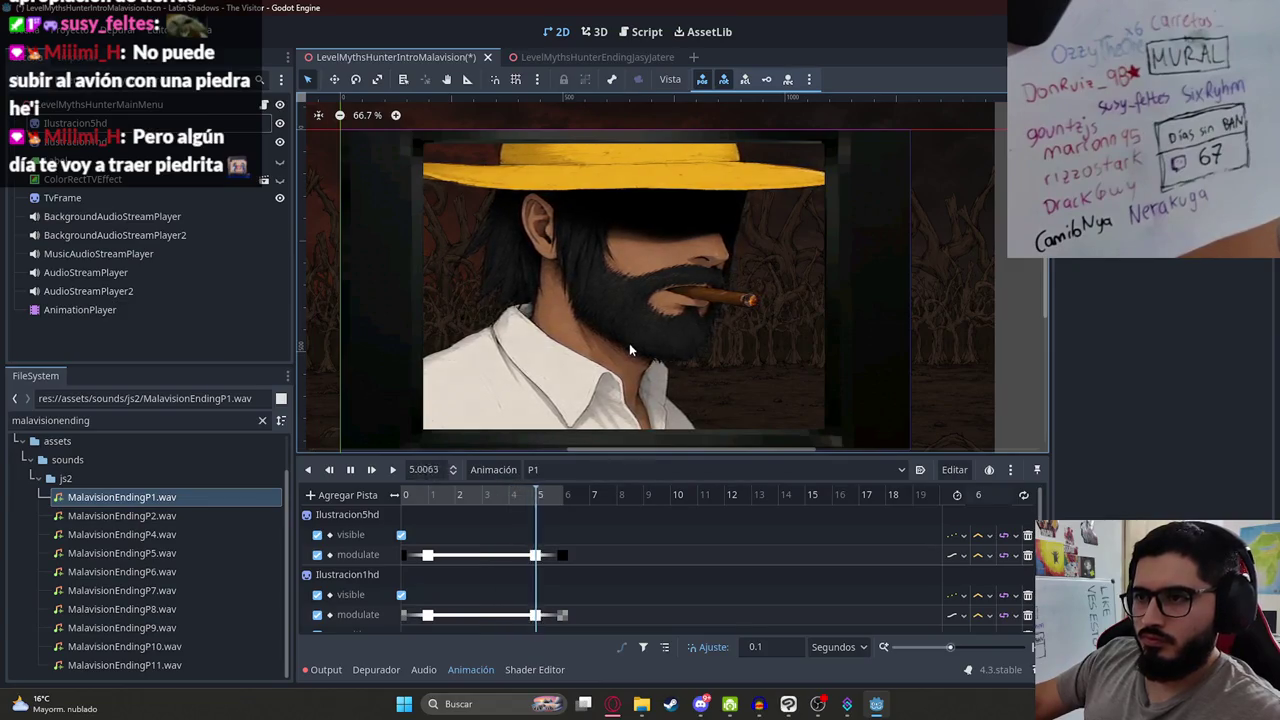
{"action": "left_click", "coordinate": [350, 469]}
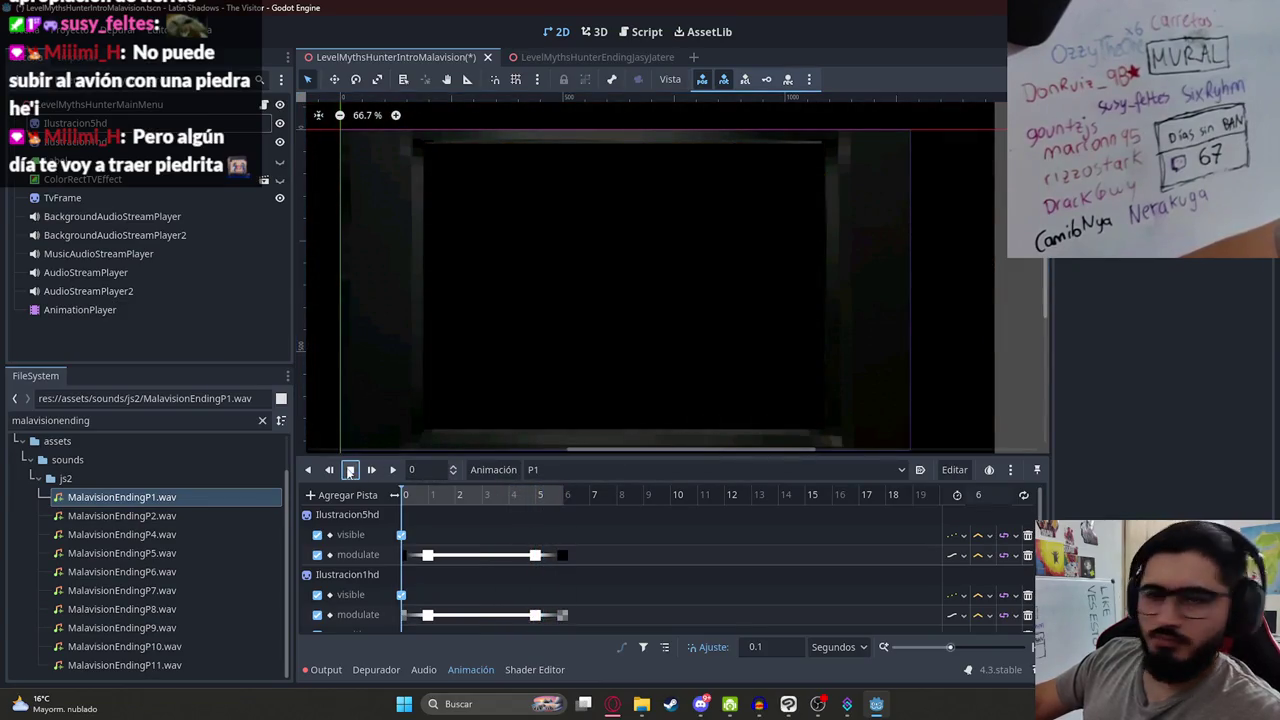
{"action": "key", "text": "ctrl+s"}
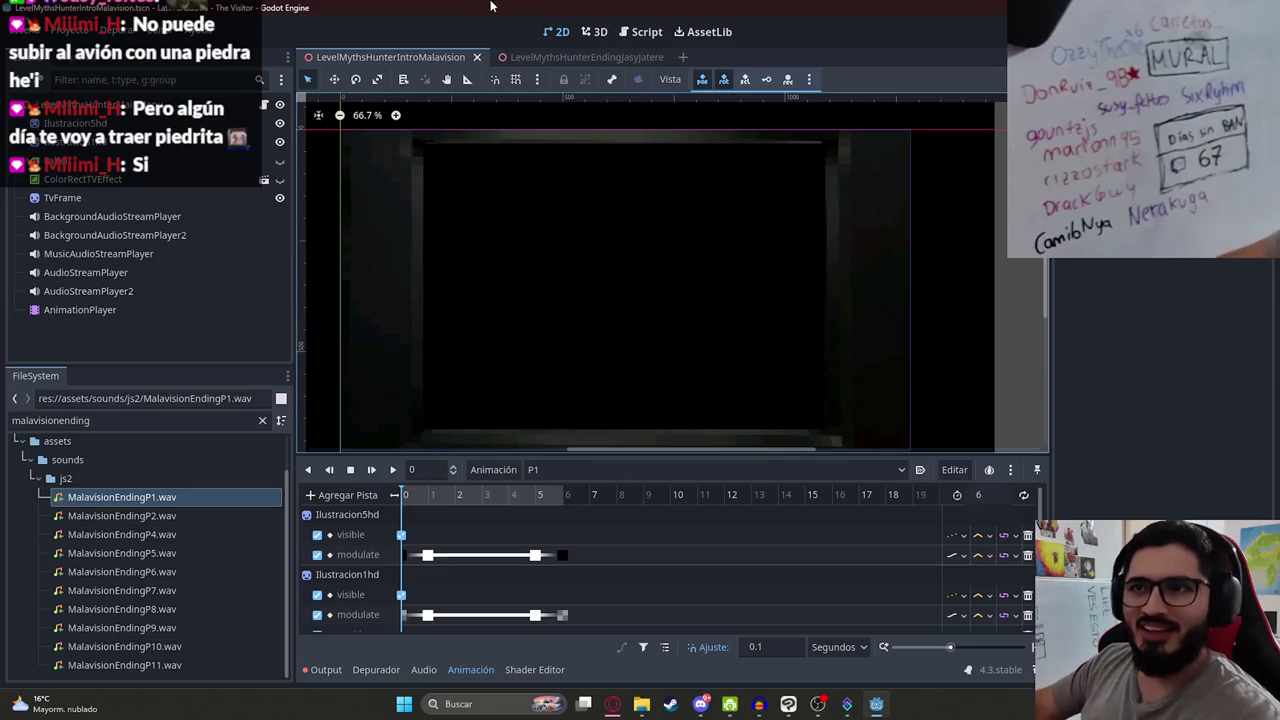
Step: Enlarge the track area to show the position and audio tracks, and rewind the playhead to 0
{"action": "scroll", "coordinate": [503, 582], "scroll_direction": "down", "scroll_amount": 3}
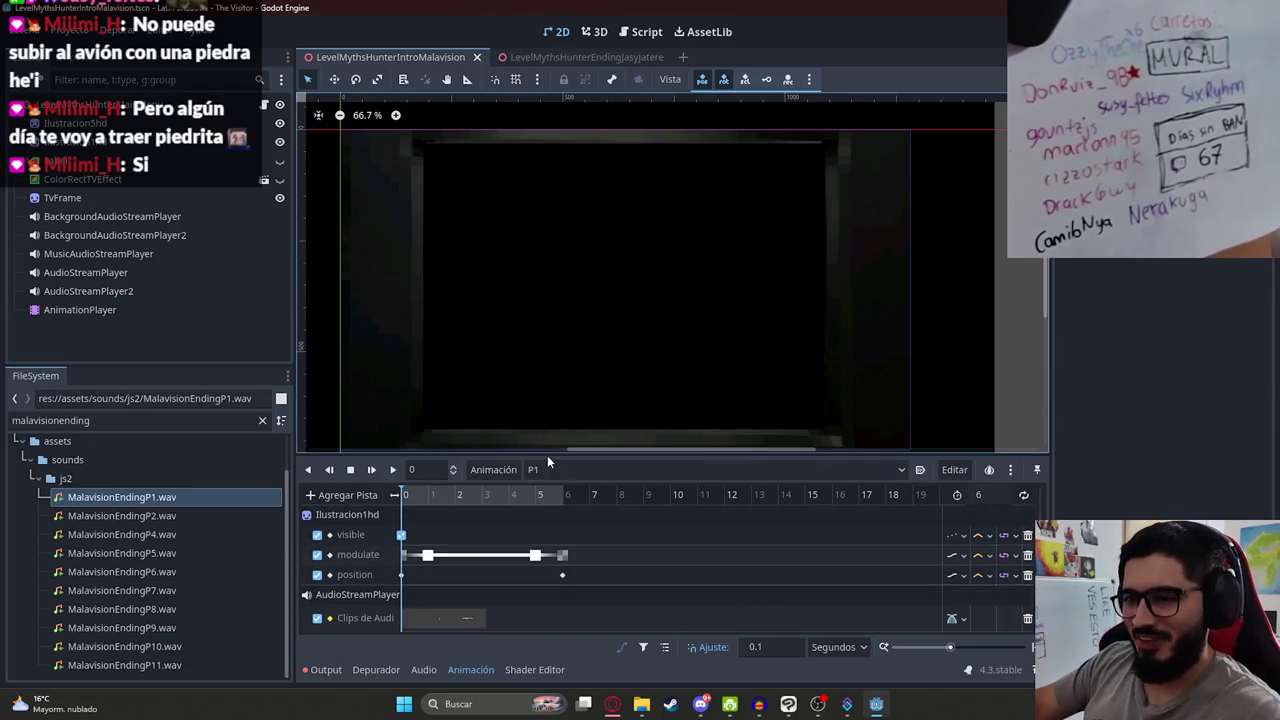
{"action": "left_click_drag", "start_coordinate": [548, 454], "coordinate": [555, 408]}
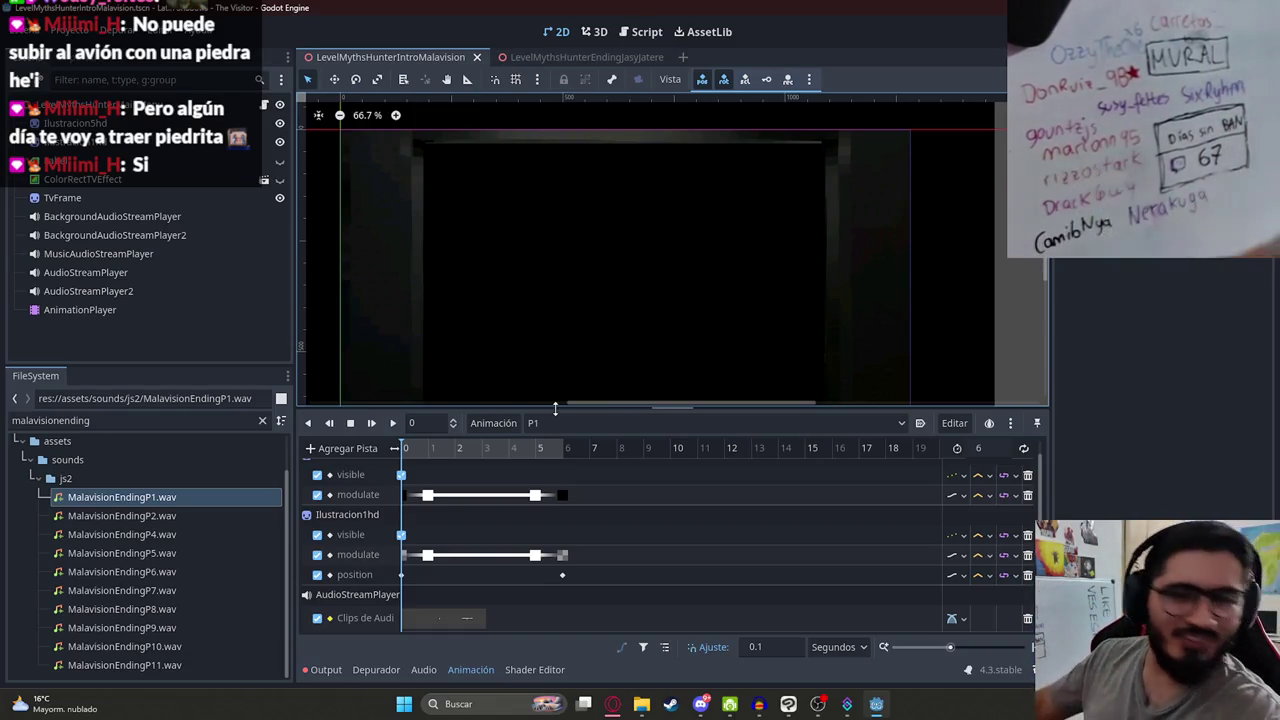
{"action": "left_click_drag", "start_coordinate": [716, 446], "coordinate": [227, 460]}
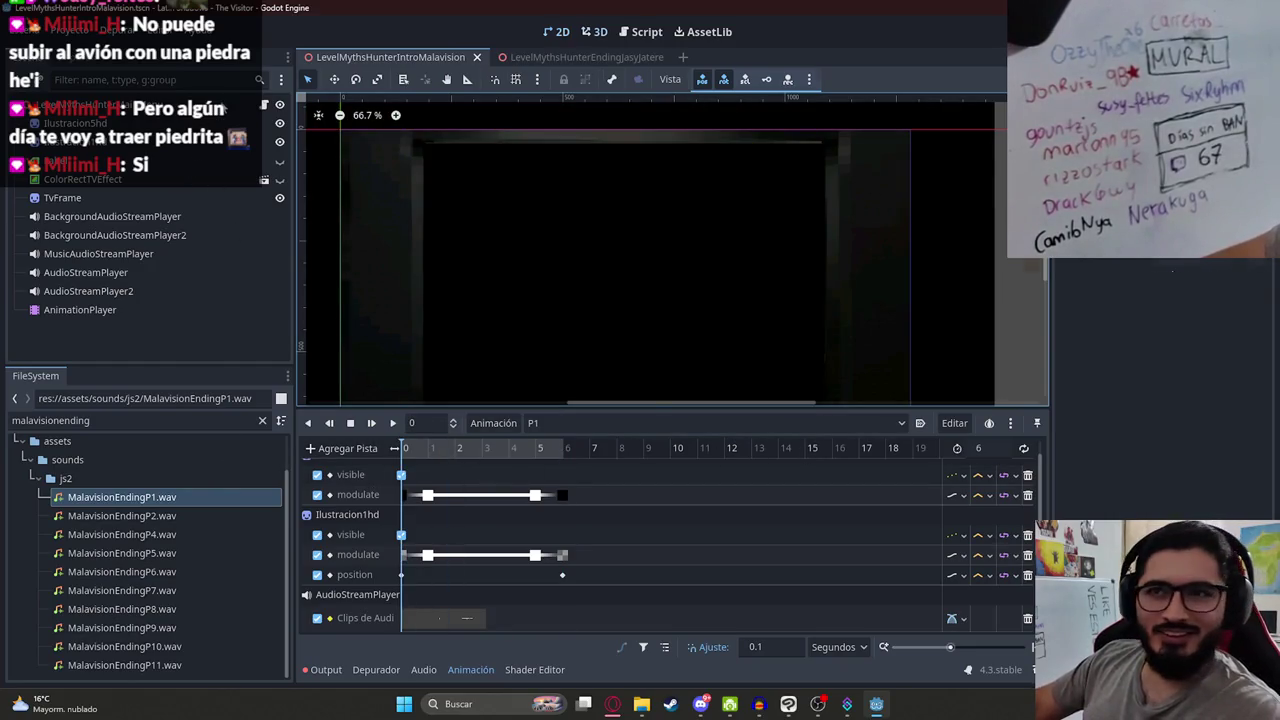
{"action": "left_click", "coordinate": [120, 104]}
Step: Attach a new script to the root node, saved in the res://scripts folder
{"action": "left_click", "coordinate": [260, 79]}
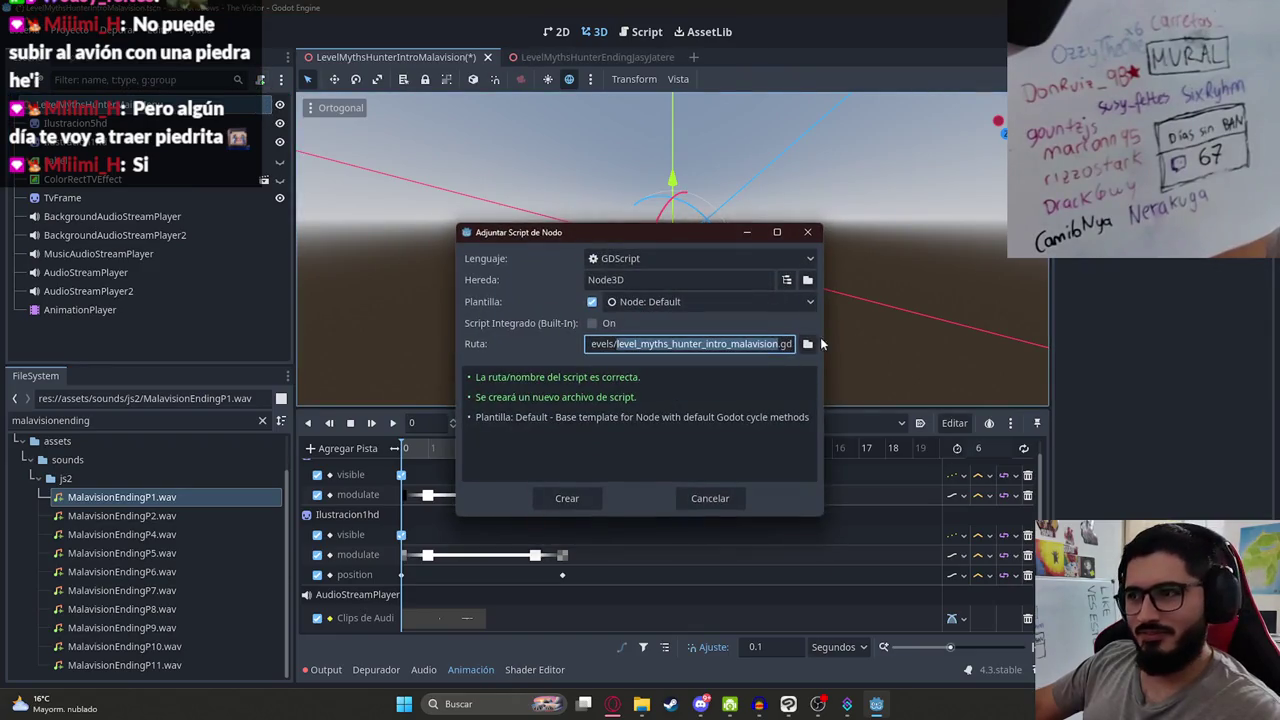
{"action": "left_click", "coordinate": [808, 343]}
{"action": "left_click", "coordinate": [337, 141]}
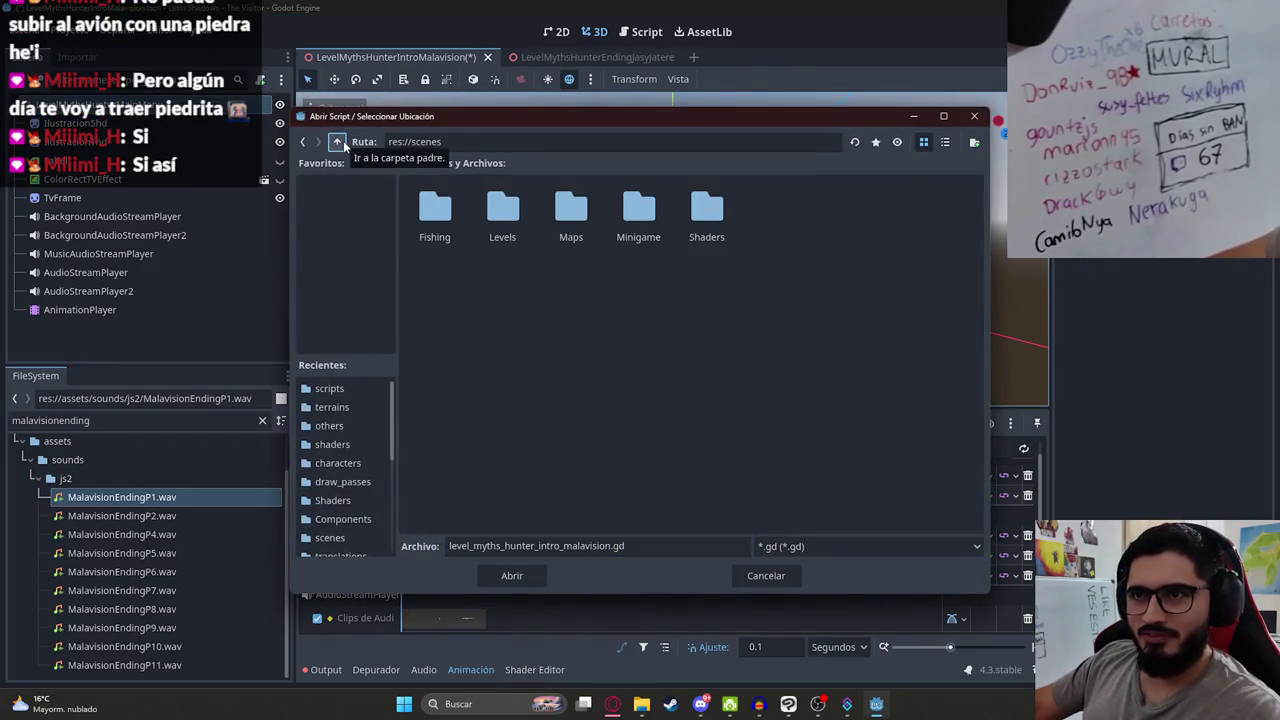
{"action": "left_click", "coordinate": [343, 140]}
{"action": "double_click", "coordinate": [567, 292]}
{"action": "left_click", "coordinate": [524, 576]}
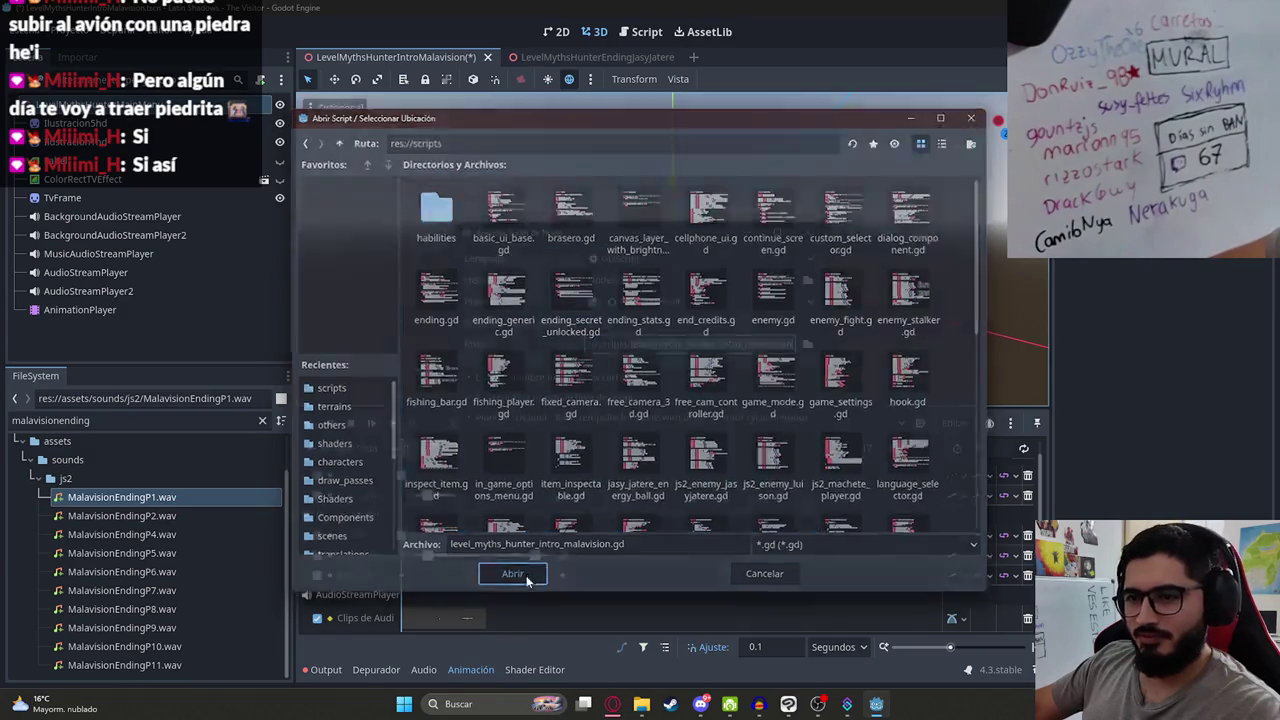
{"action": "left_click", "coordinate": [565, 494]}
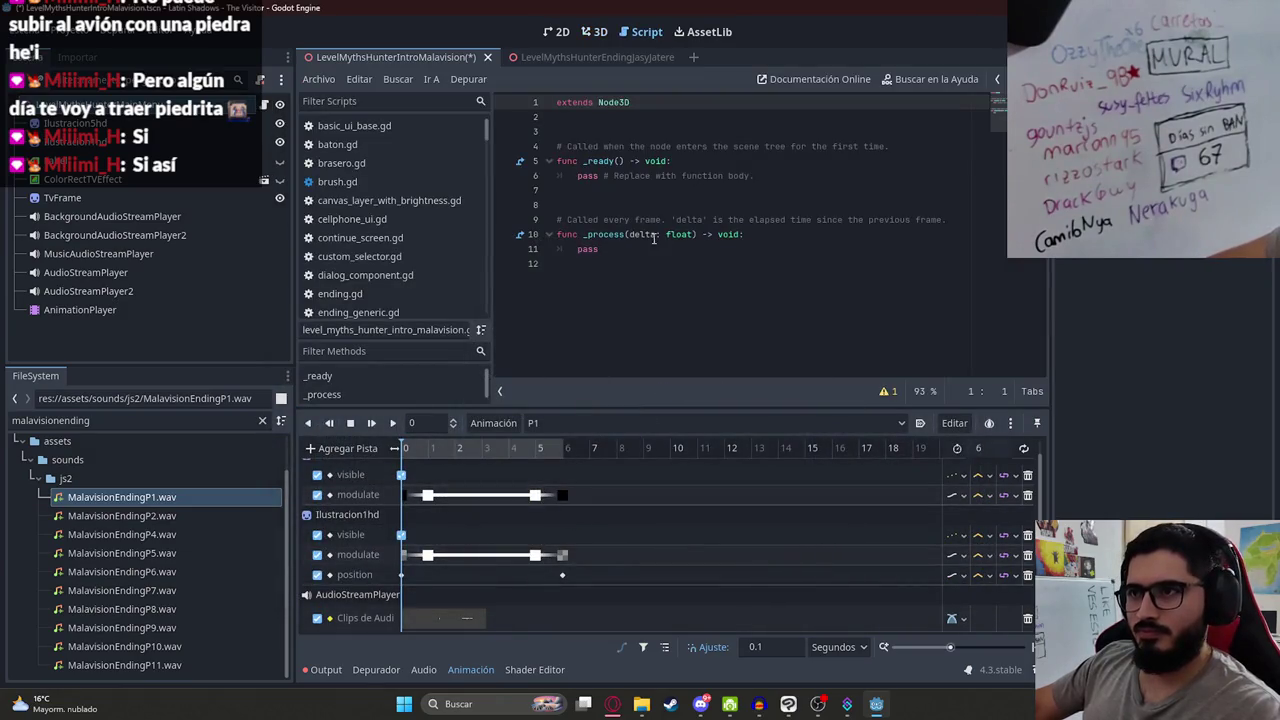
{"action": "left_click_drag", "start_coordinate": [576, 175], "coordinate": [893, 197]}
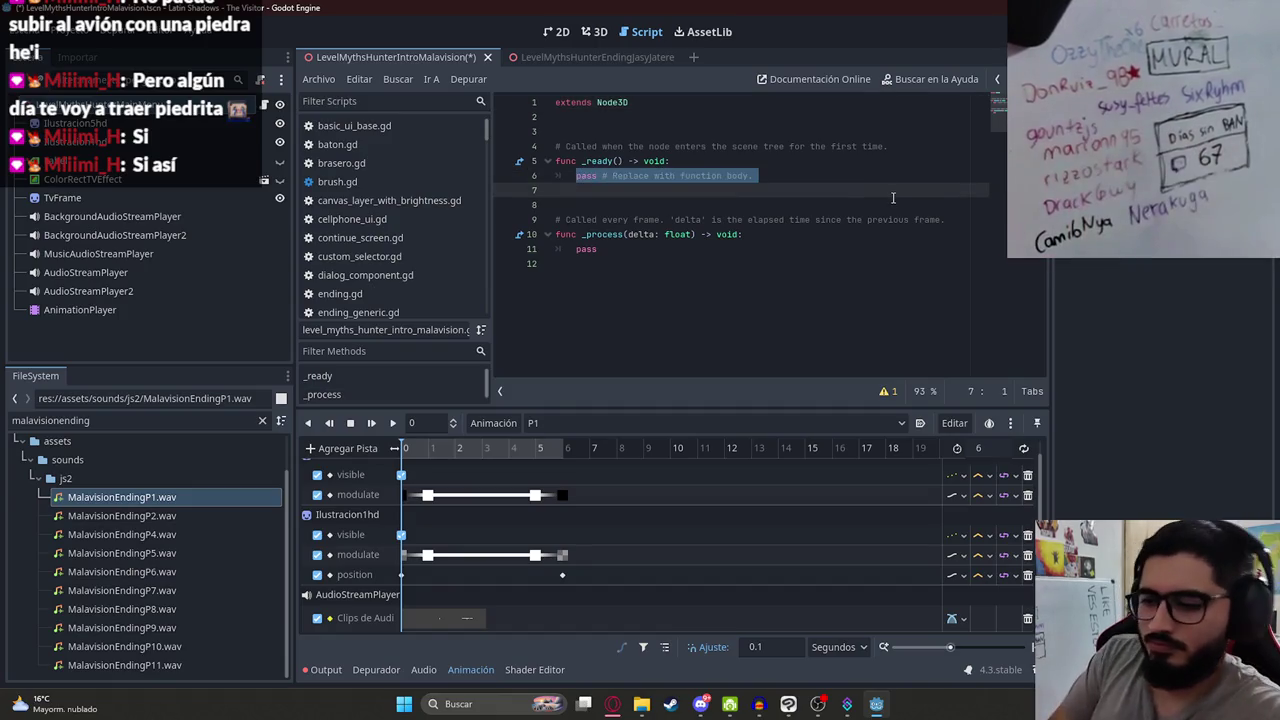
{"action": "left_click", "coordinate": [633, 126]}
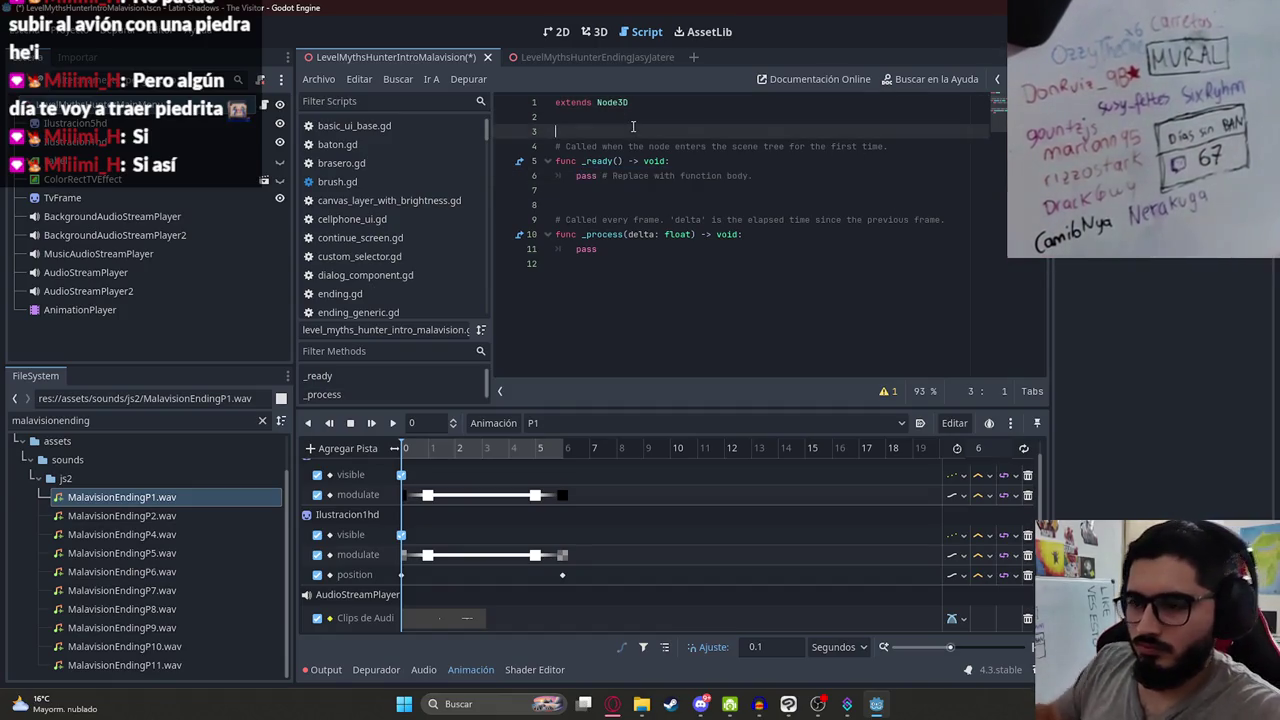
{"action": "type", "text": "@onready var animation_"}
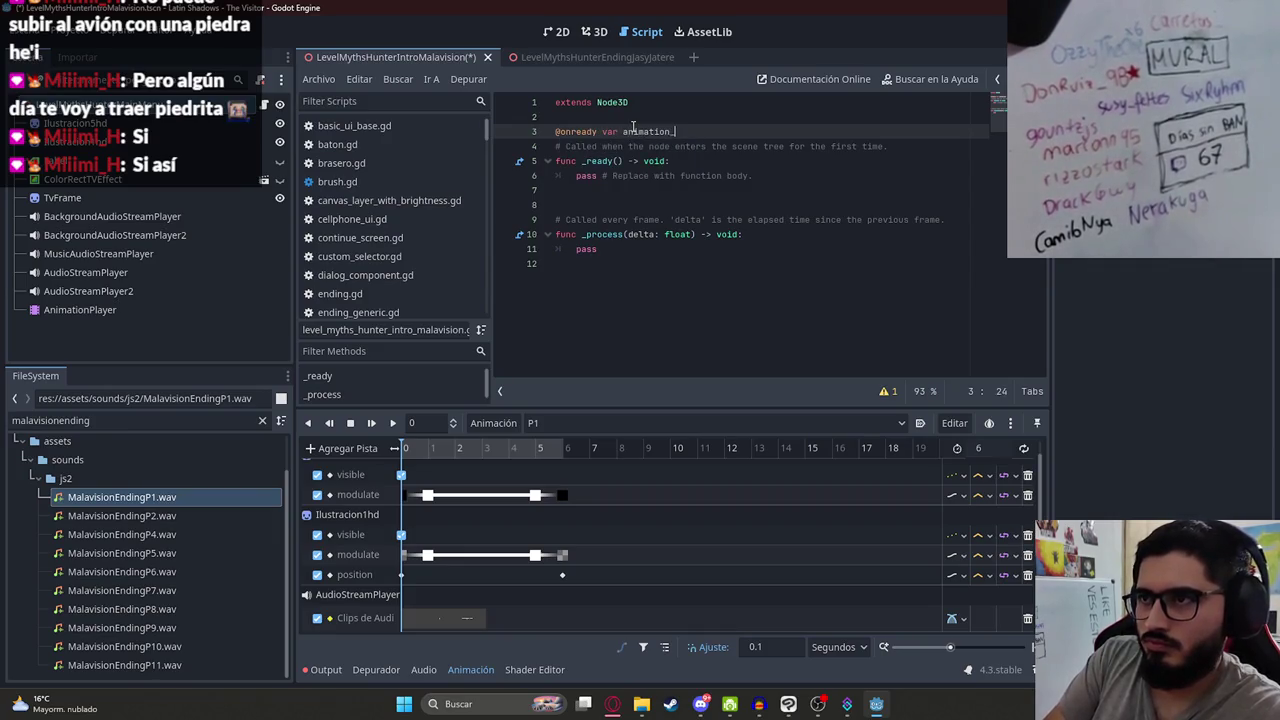
{"action": "type", "text": "r = $A"}
{"action": "key", "text": "Return"}
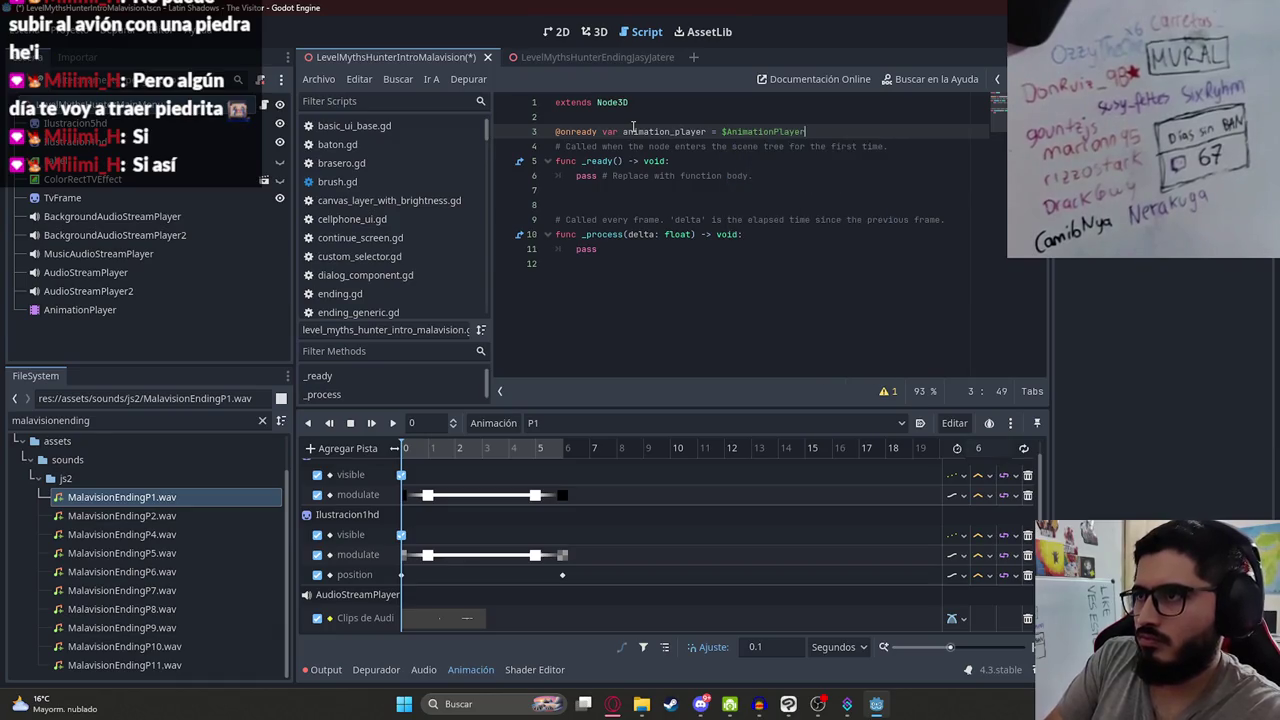
Step: Replace the _ready placeholder with animation_player.play("P1")
{"action": "double_click", "coordinate": [633, 126]}
{"action": "key", "text": "ctrl+c"}
{"action": "left_click", "coordinate": [948, 179]}
{"action": "key", "text": "shift+Home"}
{"action": "key", "text": "ctrl+v"}
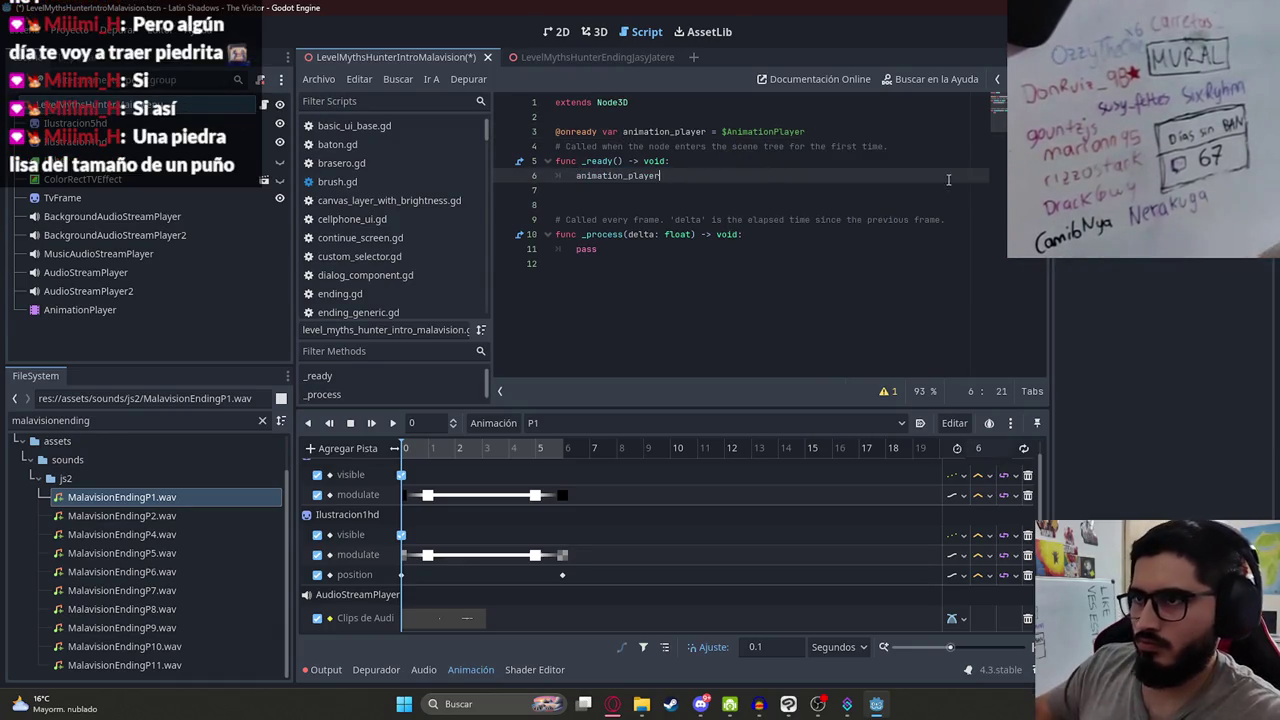
{"action": "type", "text": ".p"}
{"action": "key", "text": "Return"}
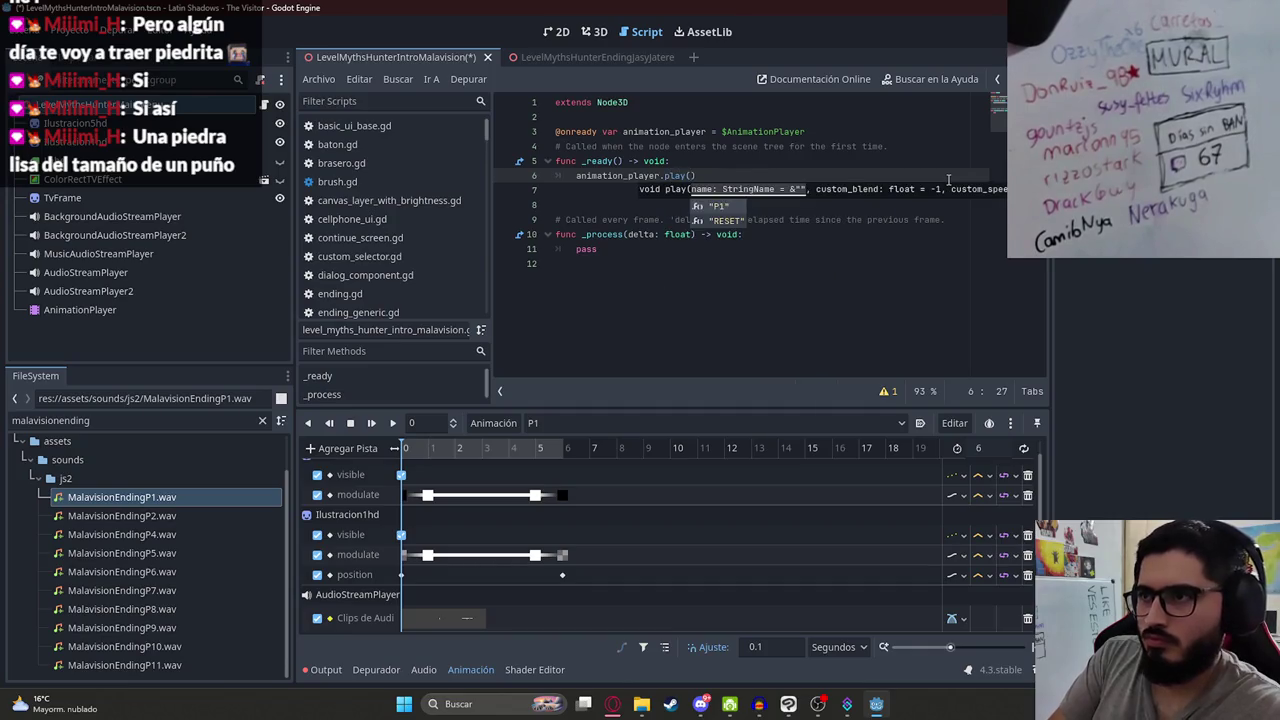
{"action": "key", "text": "Return"}
{"action": "key", "text": "Delete"}
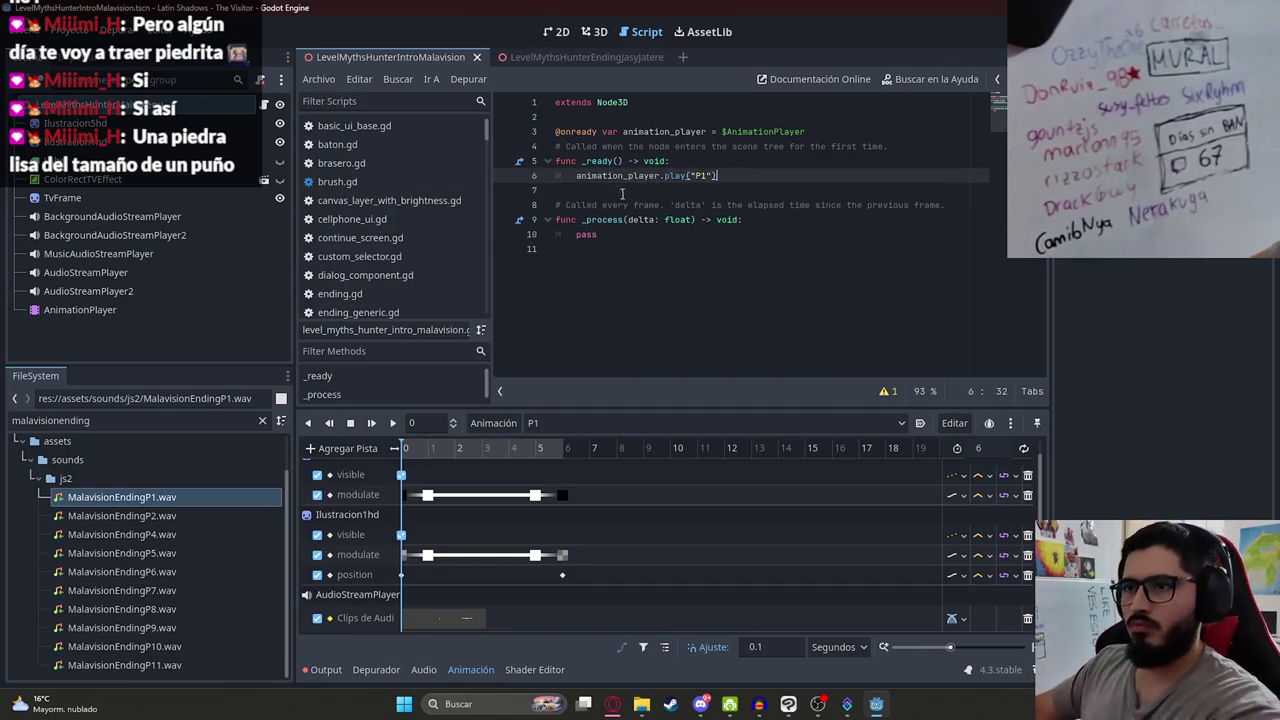
Step: Test-run the current scene, stop it with F8, and return to the script
{"action": "left_click", "coordinate": [562, 32]}
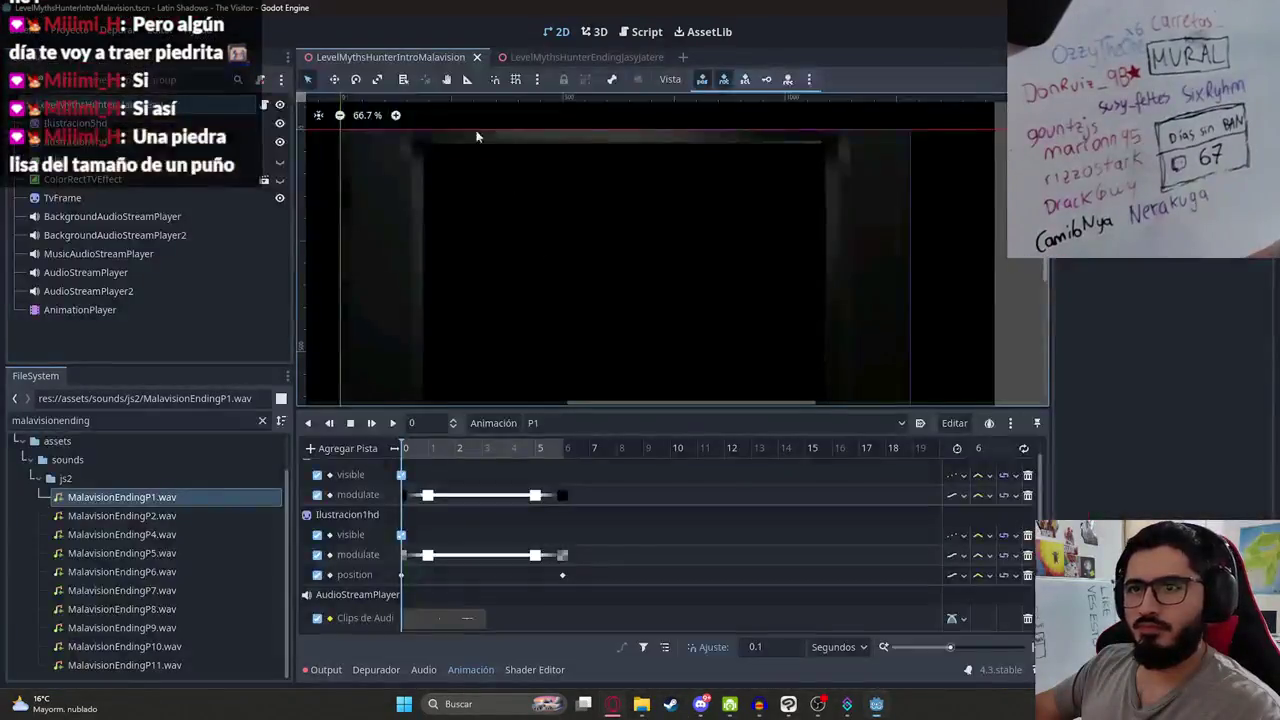
{"action": "right_click", "coordinate": [422, 57]}
{"action": "left_click", "coordinate": [448, 160]}
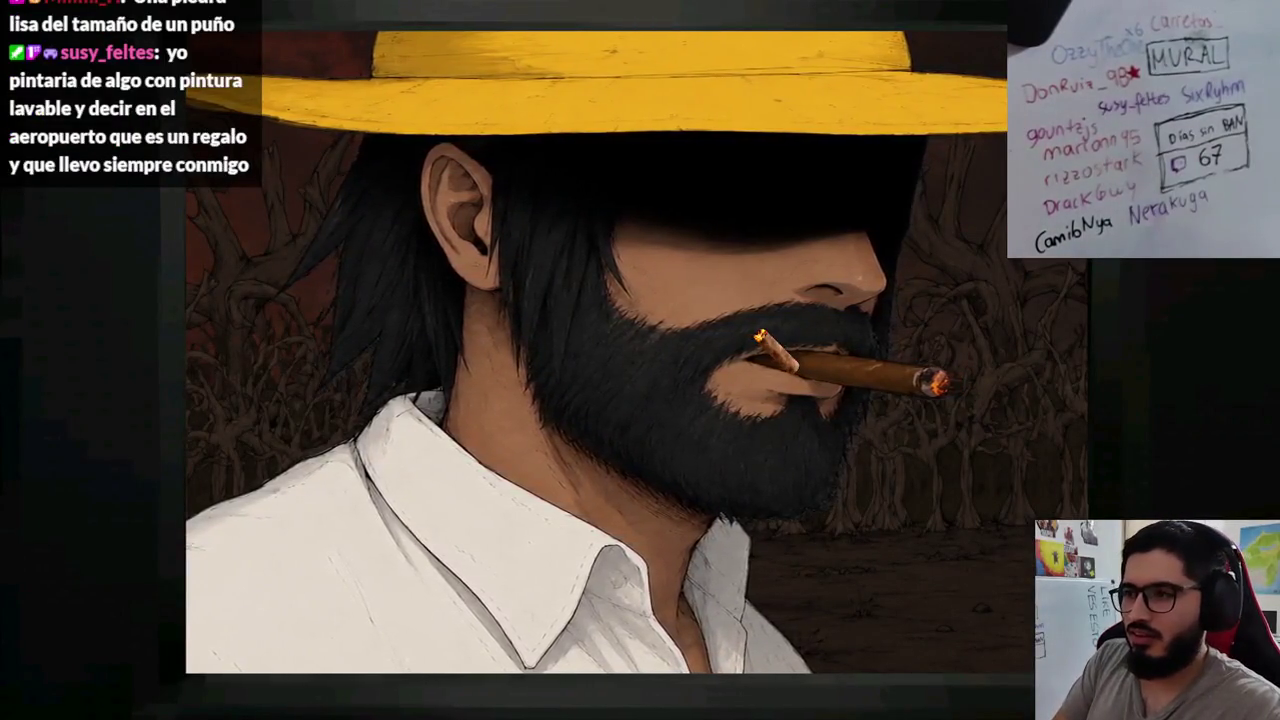
{"action": "key", "text": "F8"}
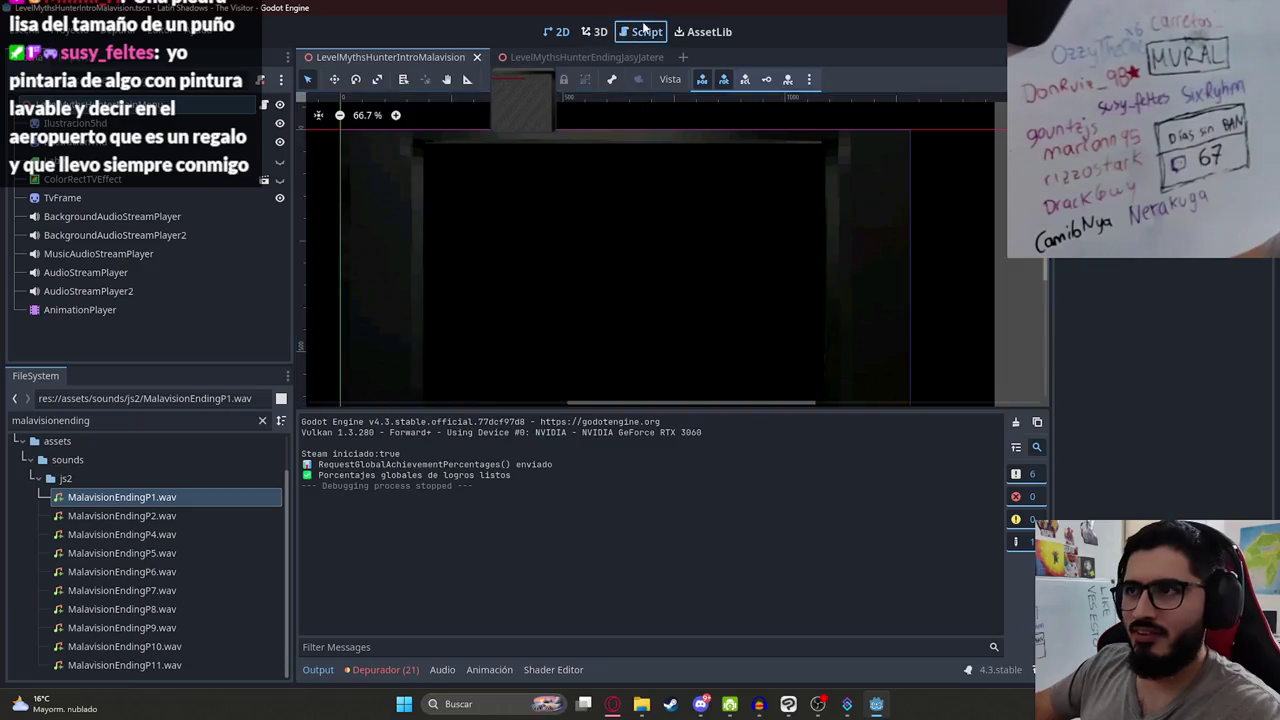
{"action": "left_click", "coordinate": [640, 31]}
{"action": "scroll", "coordinate": [472, 150], "scroll_direction": "down", "scroll_amount": 10}
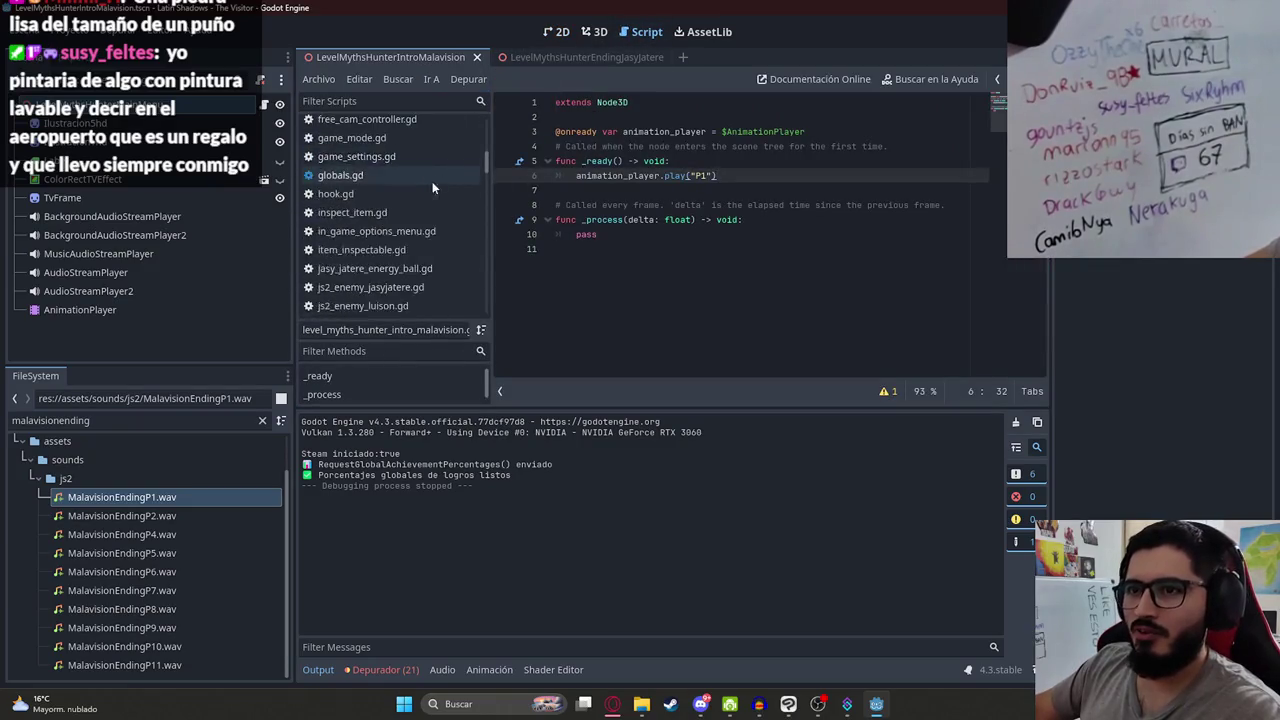
Step: Copy the _ready body lines from the luison intro script over the Malavision play call
{"action": "scroll", "coordinate": [432, 213], "scroll_direction": "up", "scroll_amount": 2}
{"action": "left_click", "coordinate": [430, 194]}
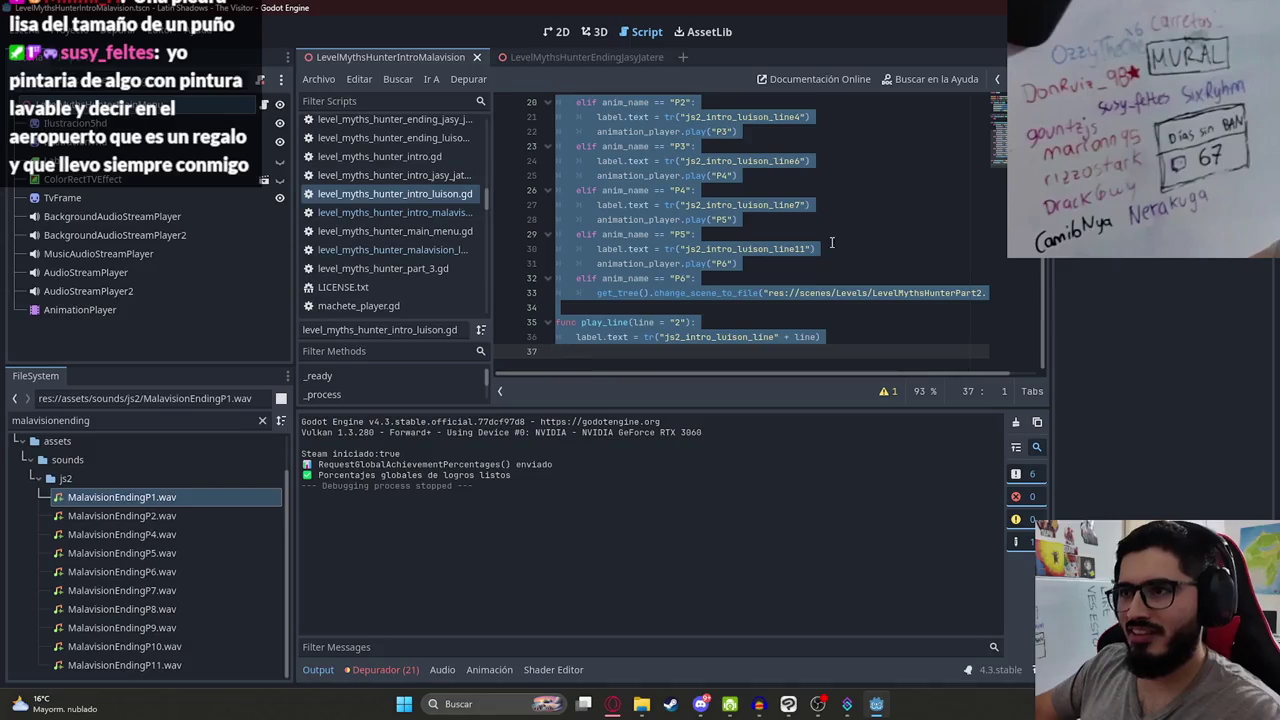
{"action": "scroll", "coordinate": [726, 149], "scroll_direction": "up", "scroll_amount": 6}
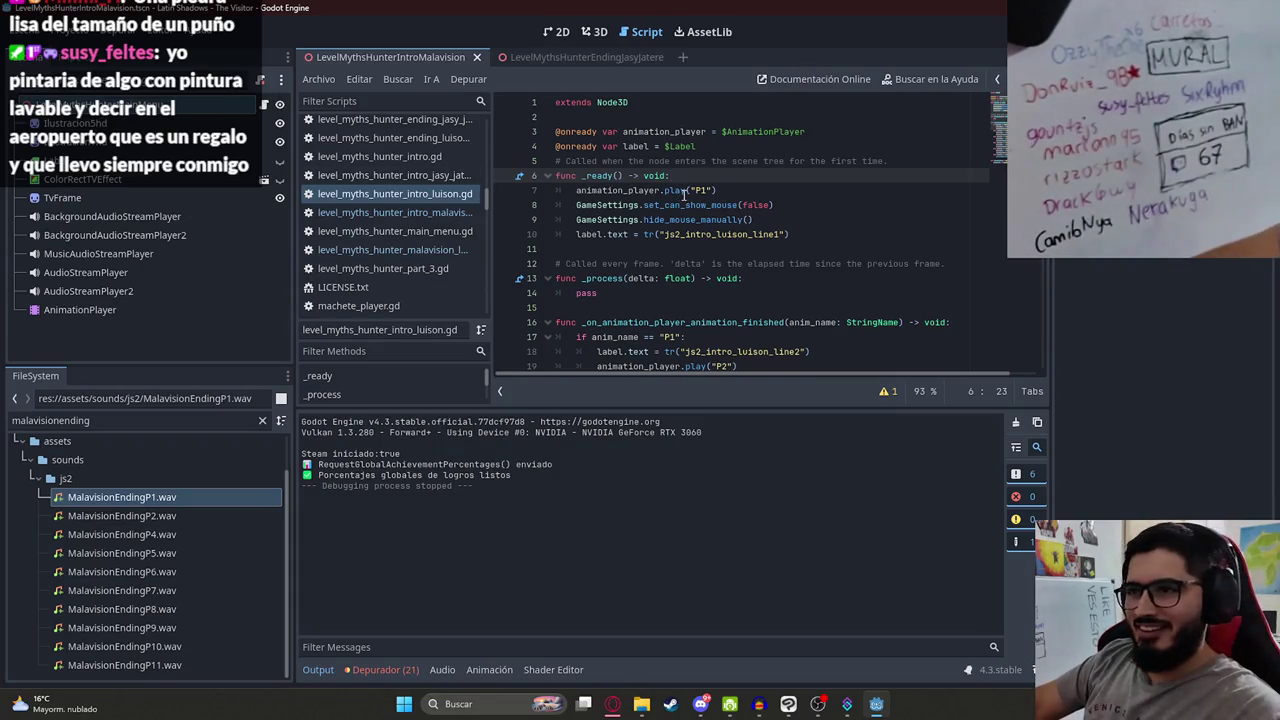
{"action": "left_click", "coordinate": [685, 190]}
{"action": "left_click_drag", "start_coordinate": [576, 190], "coordinate": [790, 234]}
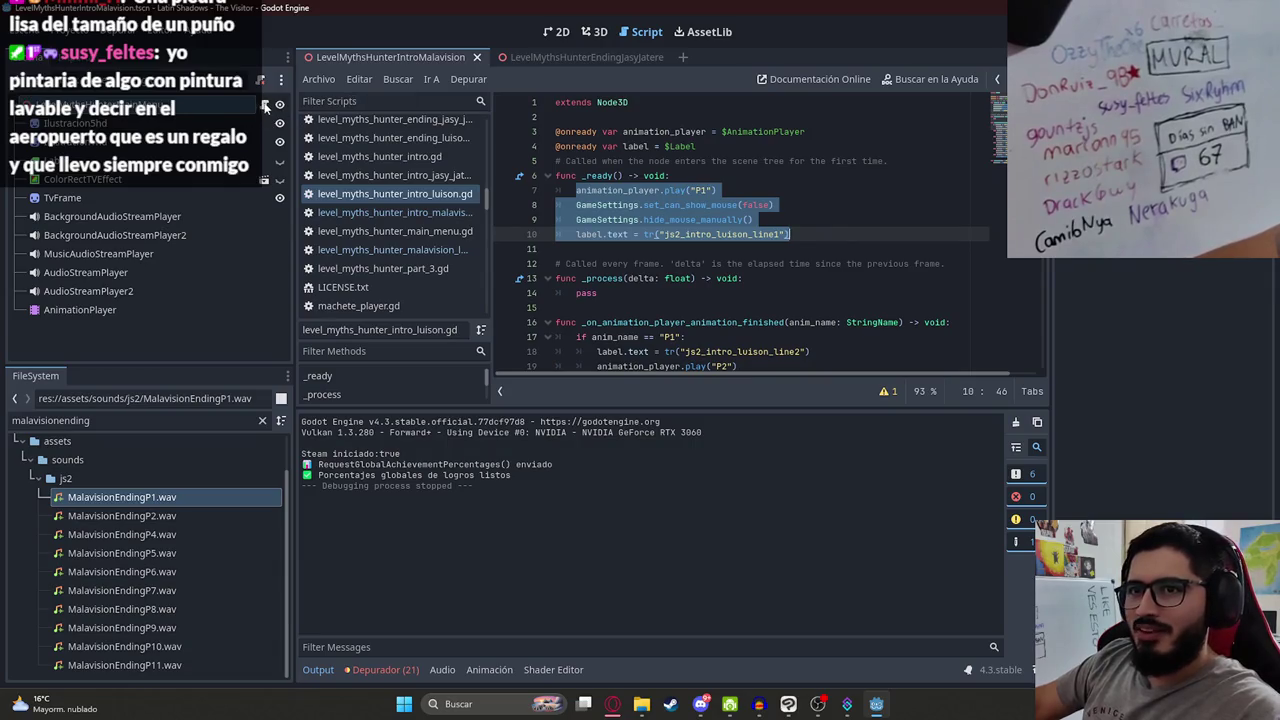
{"action": "key", "text": "ctrl+Tab"}
{"action": "left_click_drag", "start_coordinate": [591, 177], "coordinate": [576, 176]}
{"action": "key", "text": "ctrl+v"}
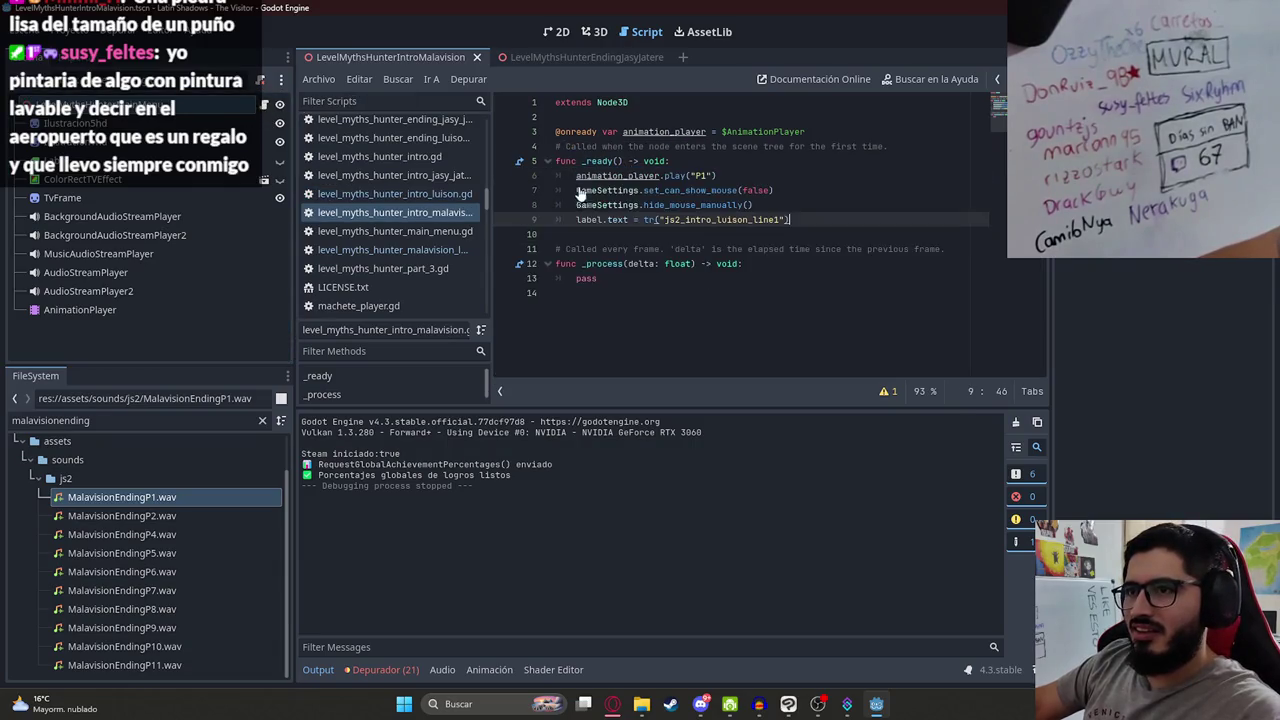
Step: Look up the label declaration and add a blank line below the animation player declaration
{"action": "left_click_drag", "start_coordinate": [790, 219], "coordinate": [711, 219]}
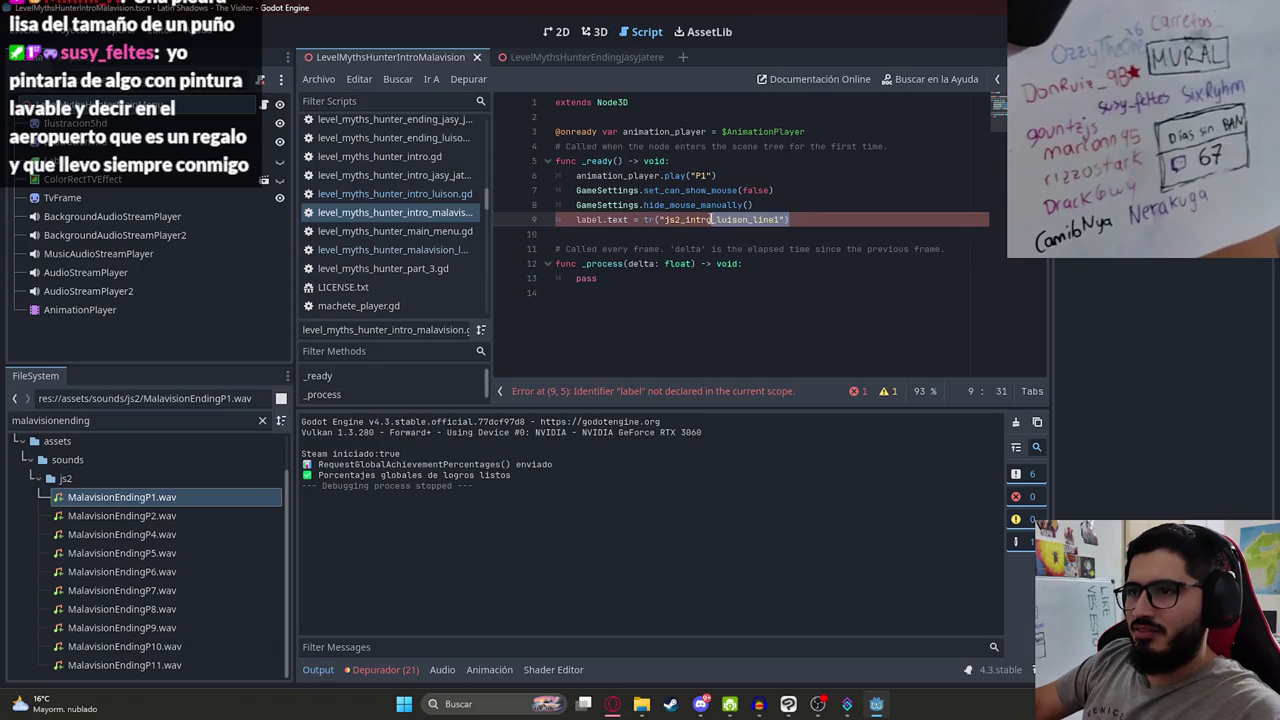
{"action": "double_click", "coordinate": [590, 219]}
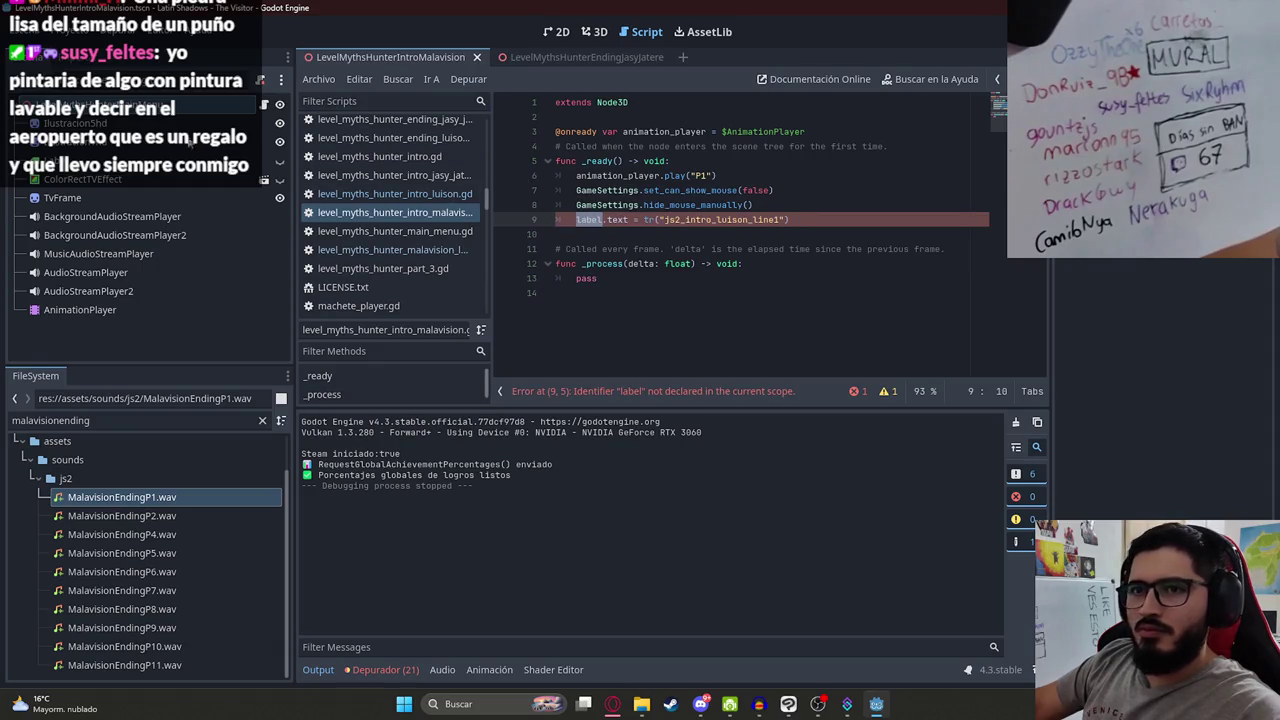
{"action": "left_click", "coordinate": [391, 194]}
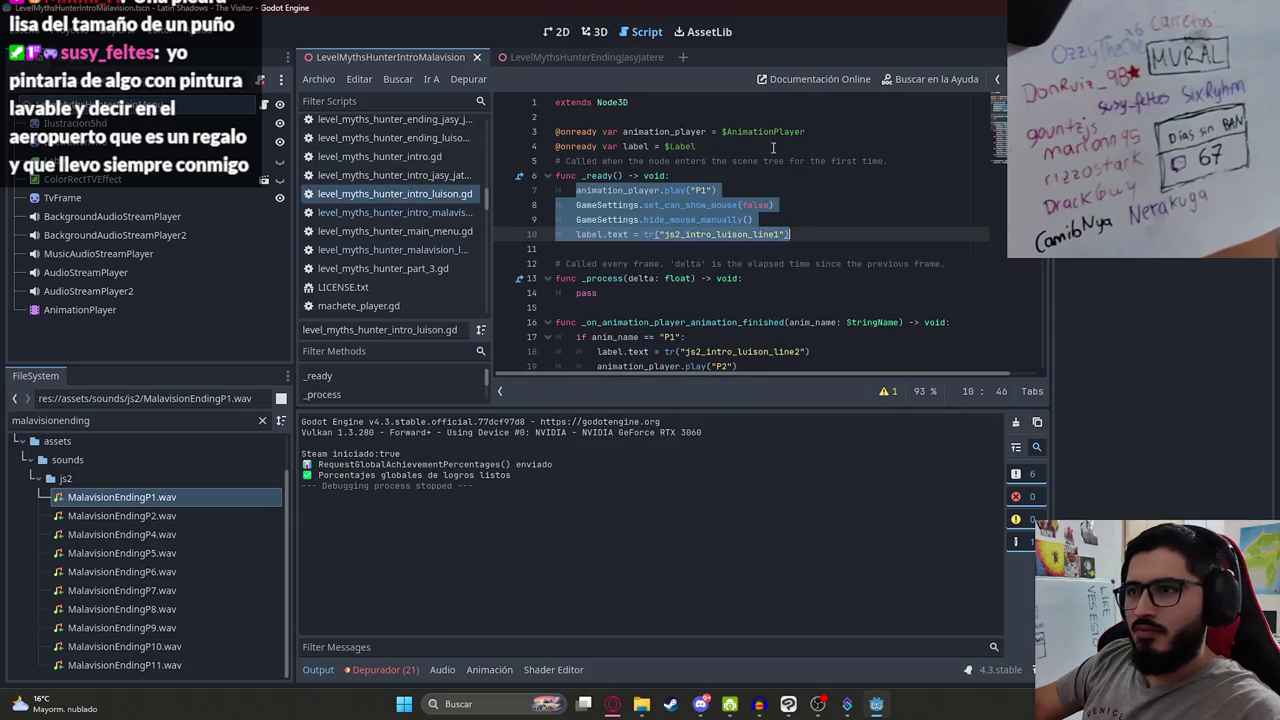
{"action": "left_click_drag", "start_coordinate": [773, 147], "coordinate": [556, 146]}
{"action": "left_click", "coordinate": [394, 212]}
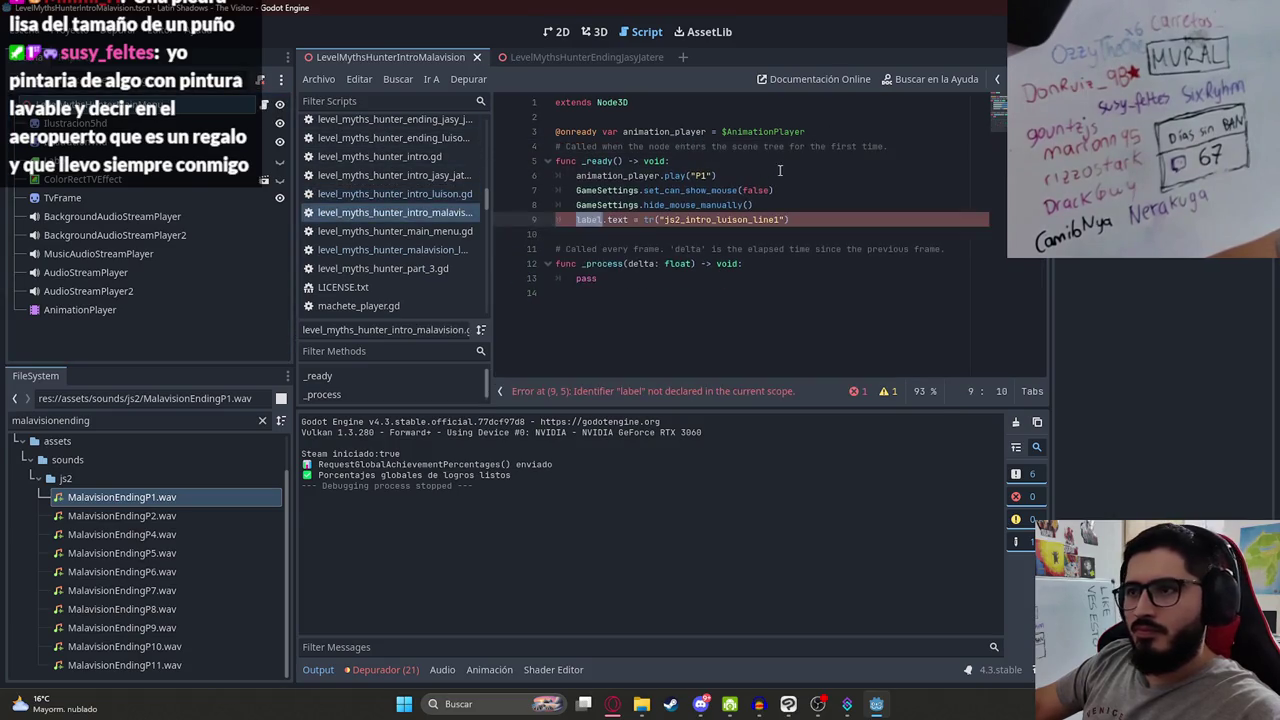
{"action": "left_click", "coordinate": [834, 131]}
{"action": "key", "text": "Return"}
{"action": "key", "text": "Return"}
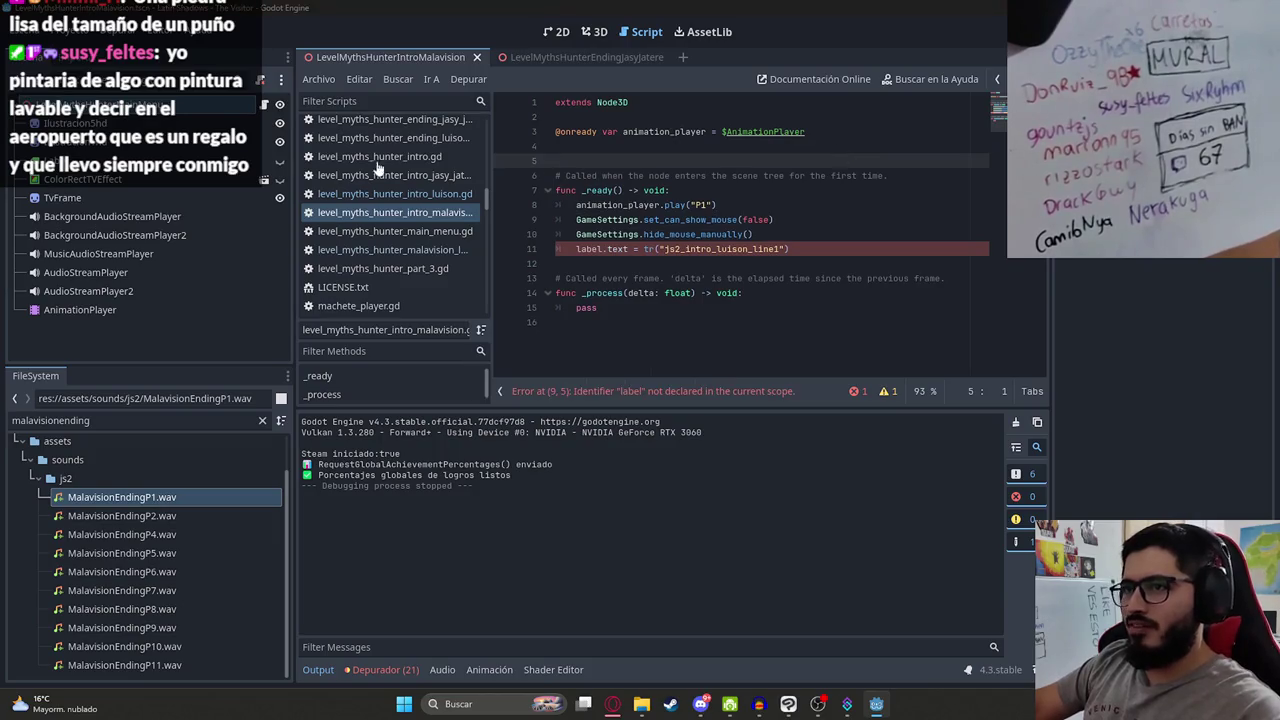
{"action": "left_click", "coordinate": [380, 175]}
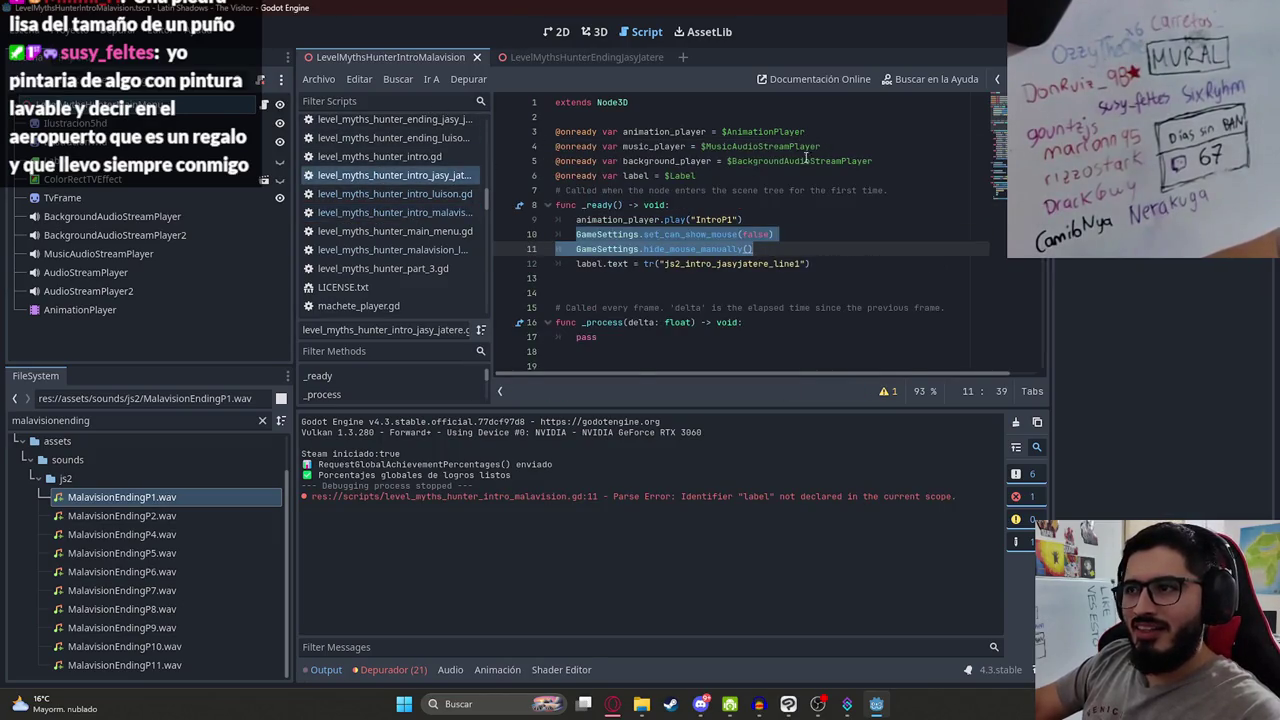
{"action": "left_click_drag", "start_coordinate": [720, 175], "coordinate": [479, 177]}
{"action": "left_click", "coordinate": [395, 212]}
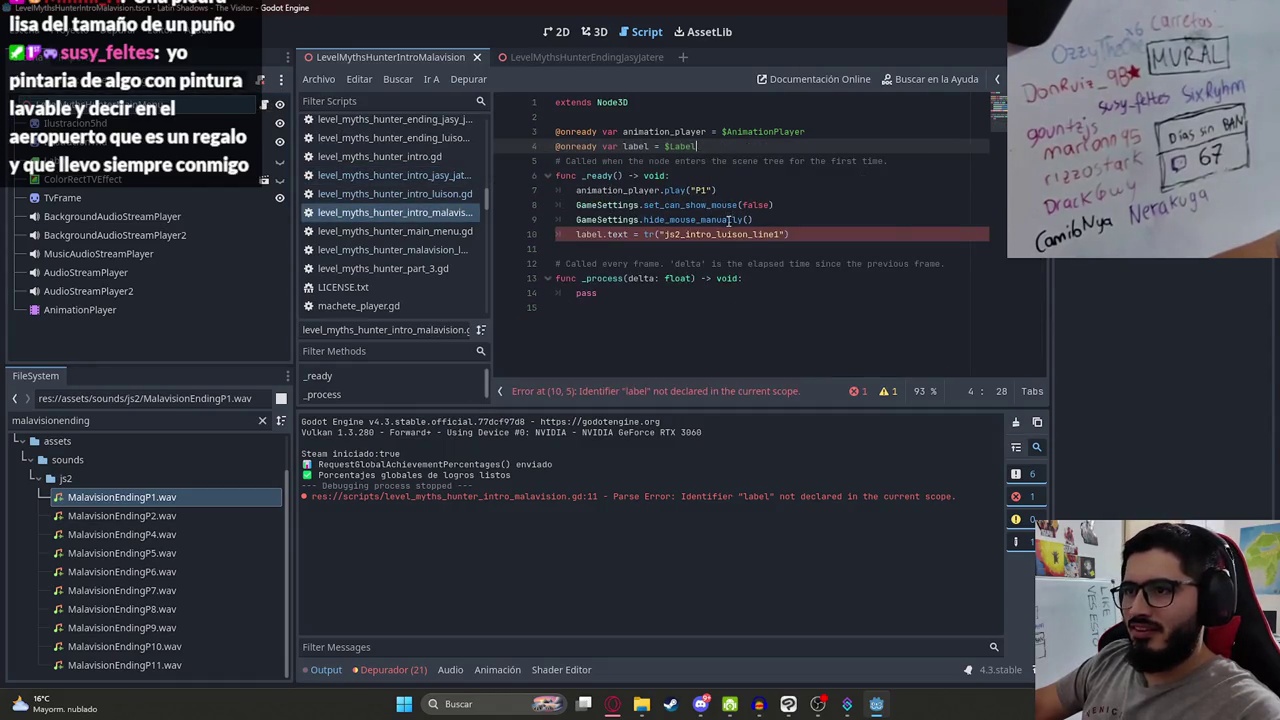
{"action": "left_click", "coordinate": [785, 234]}
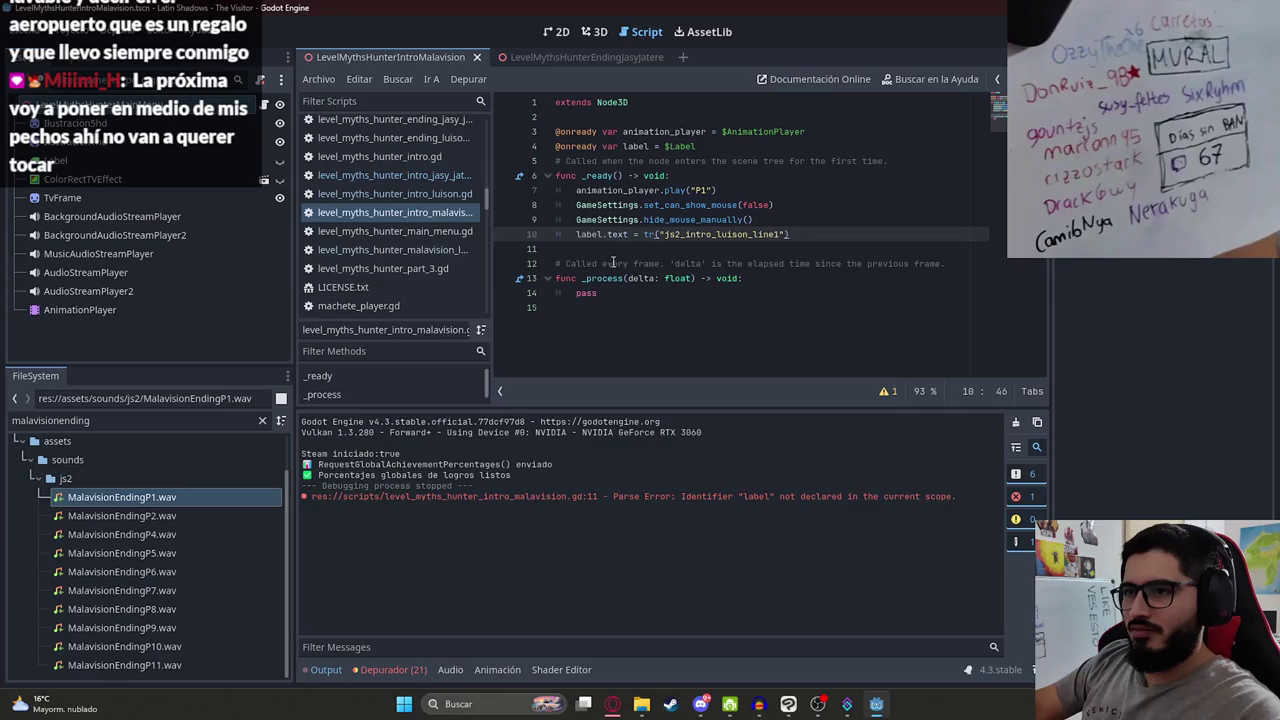
{"action": "left_click", "coordinate": [555, 31]}
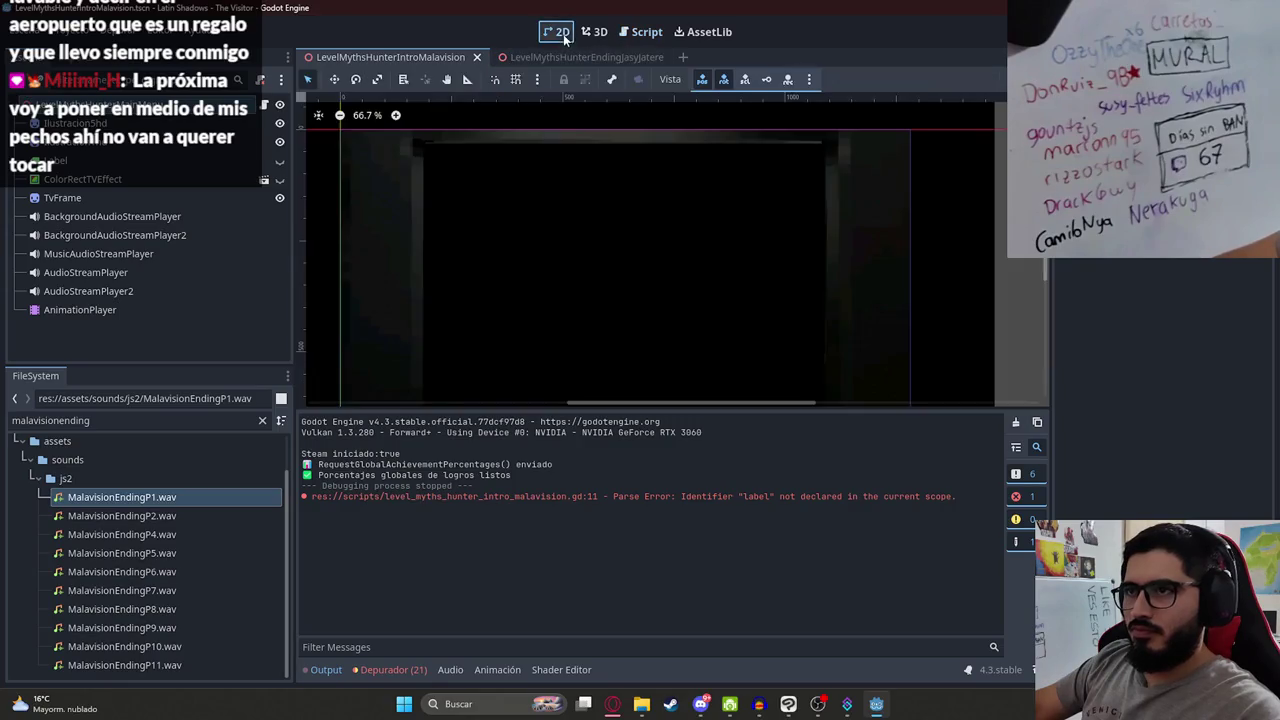
Step: Hide the ColorRectTVEffect overlay and play the Malavision intro scene
{"action": "right_click", "coordinate": [400, 57]}
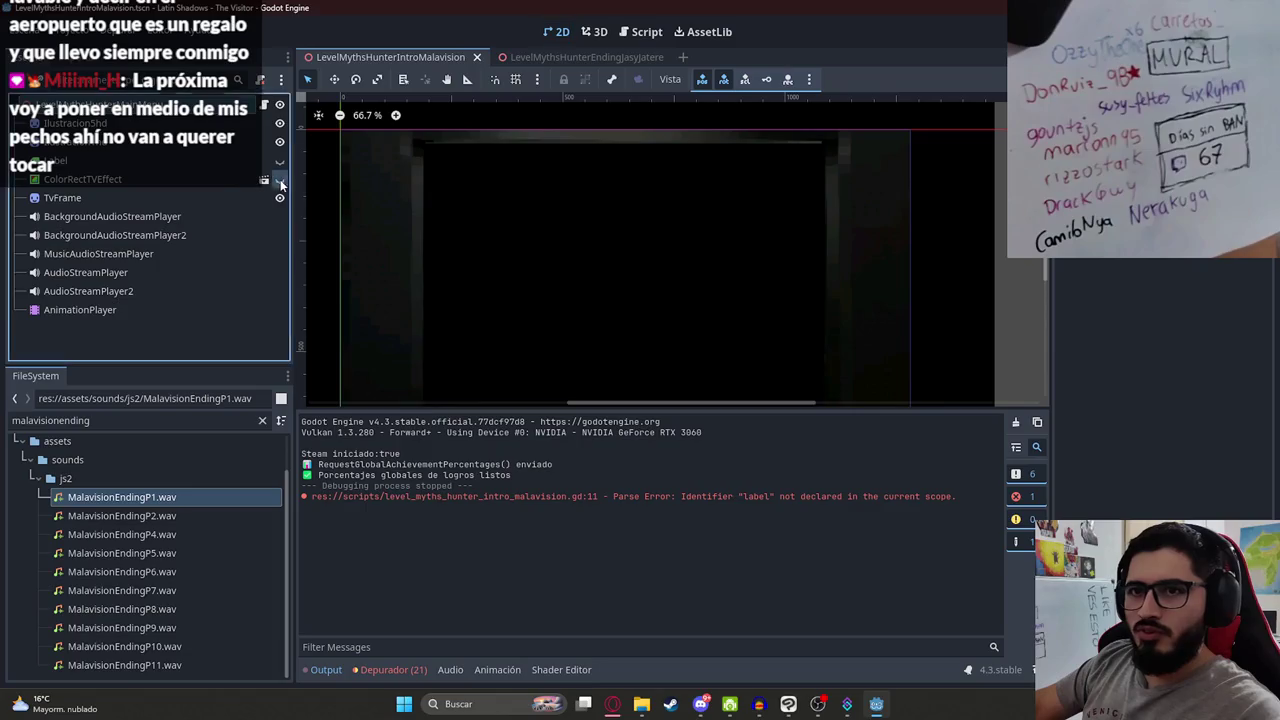
{"action": "left_click", "coordinate": [279, 179]}
{"action": "right_click", "coordinate": [405, 55]}
{"action": "left_click", "coordinate": [546, 162]}
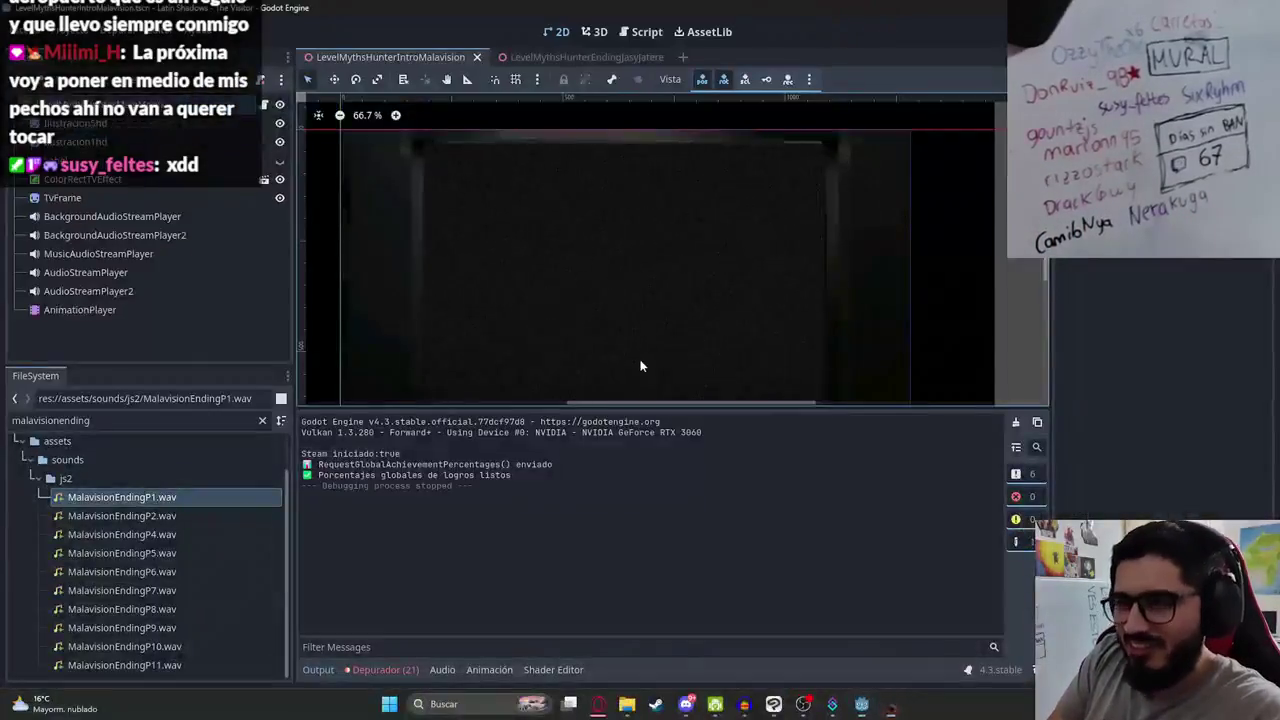
{"action": "right_click", "coordinate": [384, 52]}
{"action": "left_click", "coordinate": [505, 160]}
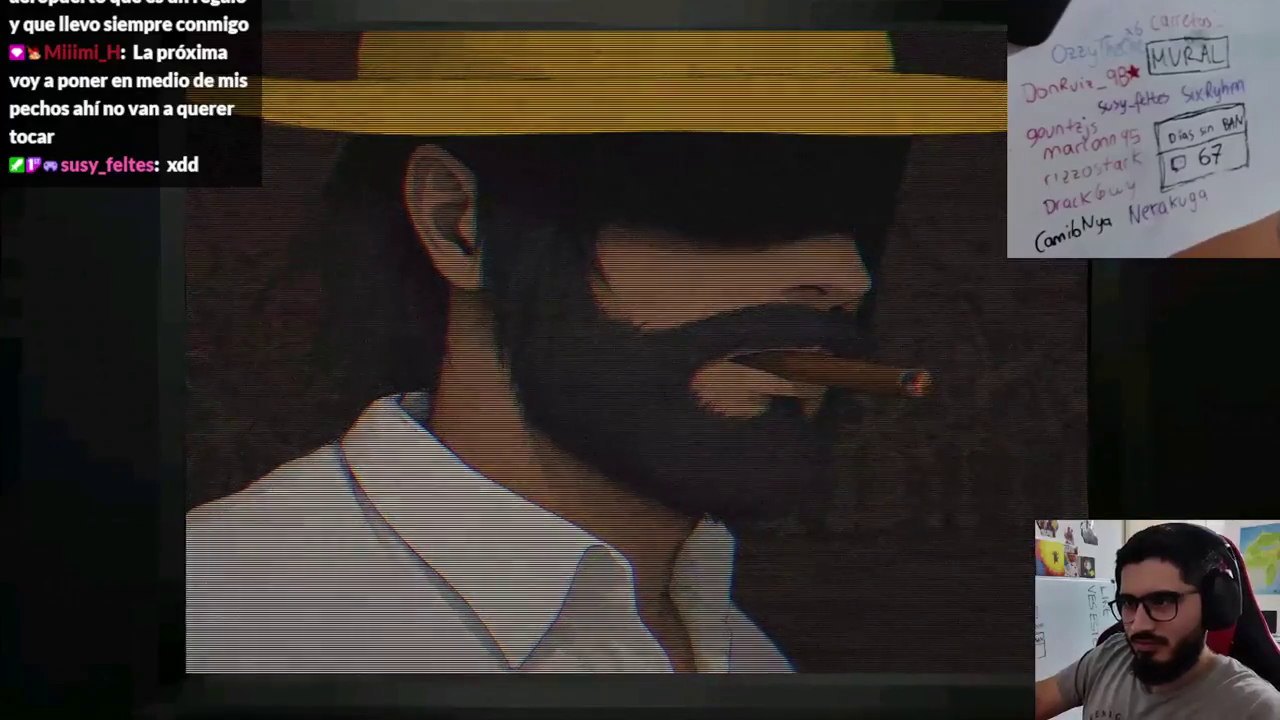
Step: Stop the running scene with F8 and return to the Godot editor
{"action": "key", "text": "F8"}
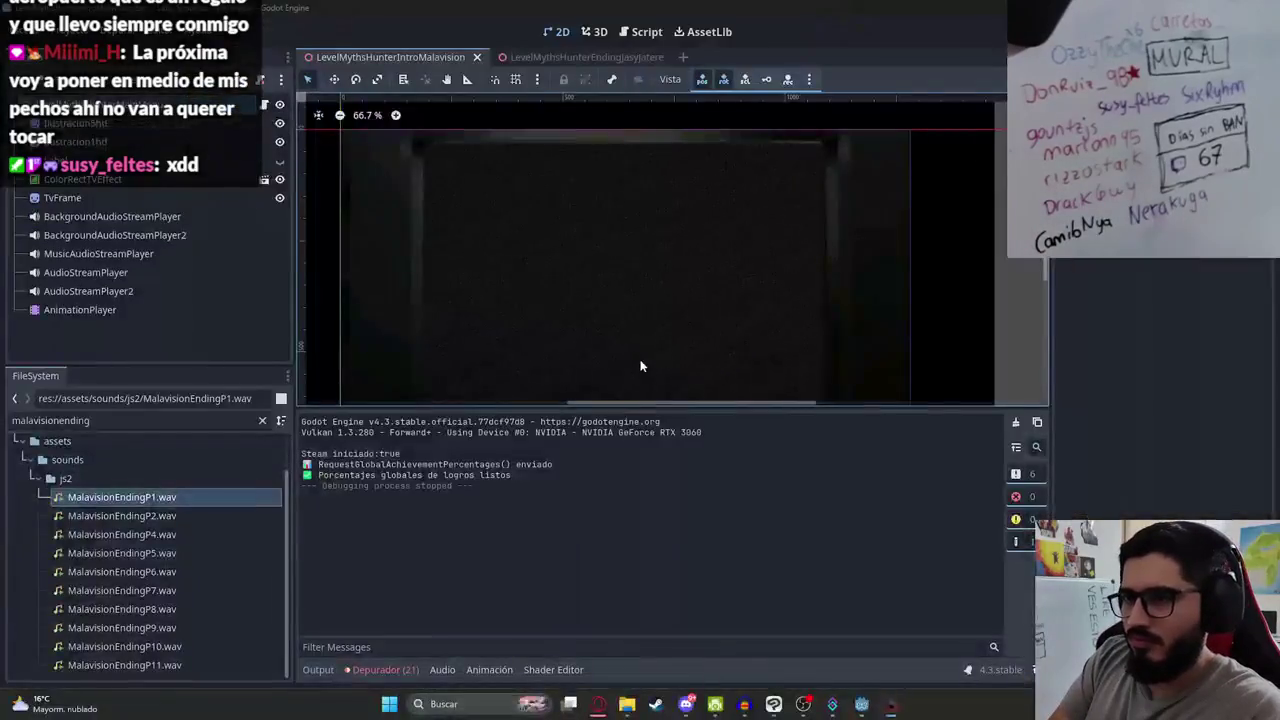
{"action": "left_click", "coordinate": [614, 704]}
{"action": "left_click", "coordinate": [614, 704]}
{"action": "scroll", "coordinate": [586, 259], "scroll_direction": "down", "scroll_amount": 2}
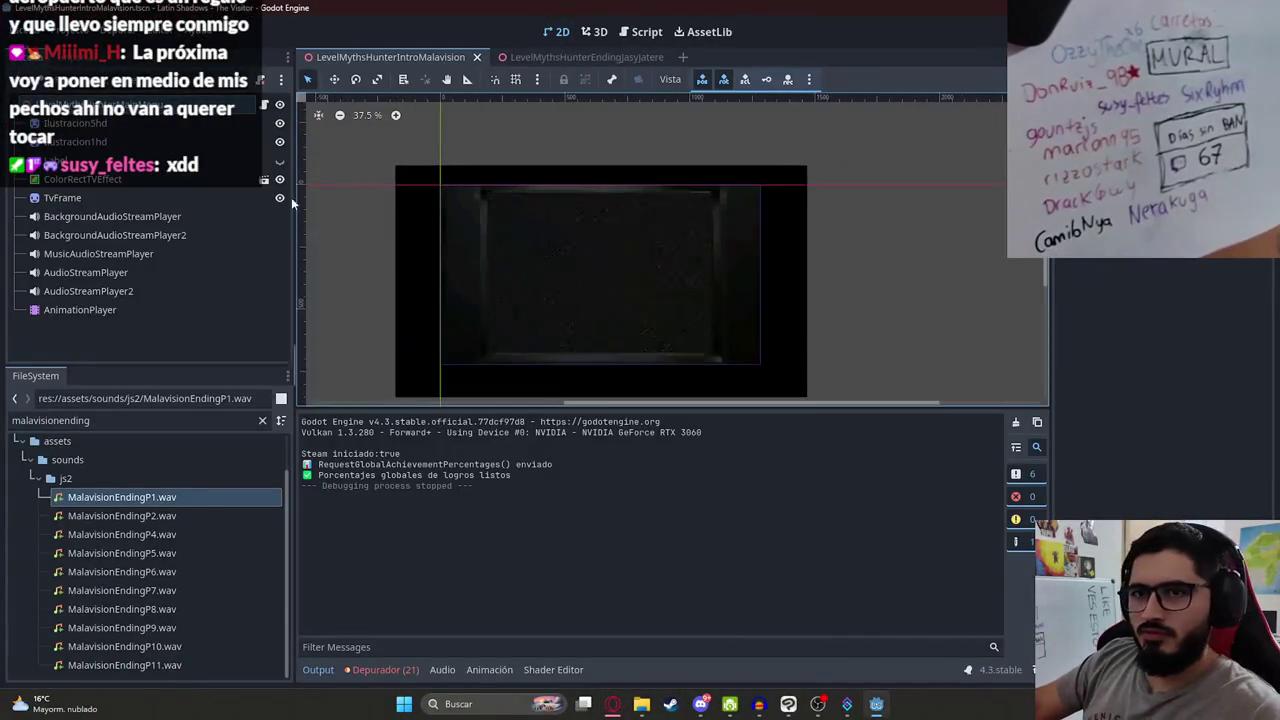
Step: Hide the ColorRectTVEffect overlay and create a new empty animation named P2
{"action": "left_click", "coordinate": [82, 179]}
{"action": "left_click", "coordinate": [280, 179]}
{"action": "left_click", "coordinate": [80, 310]}
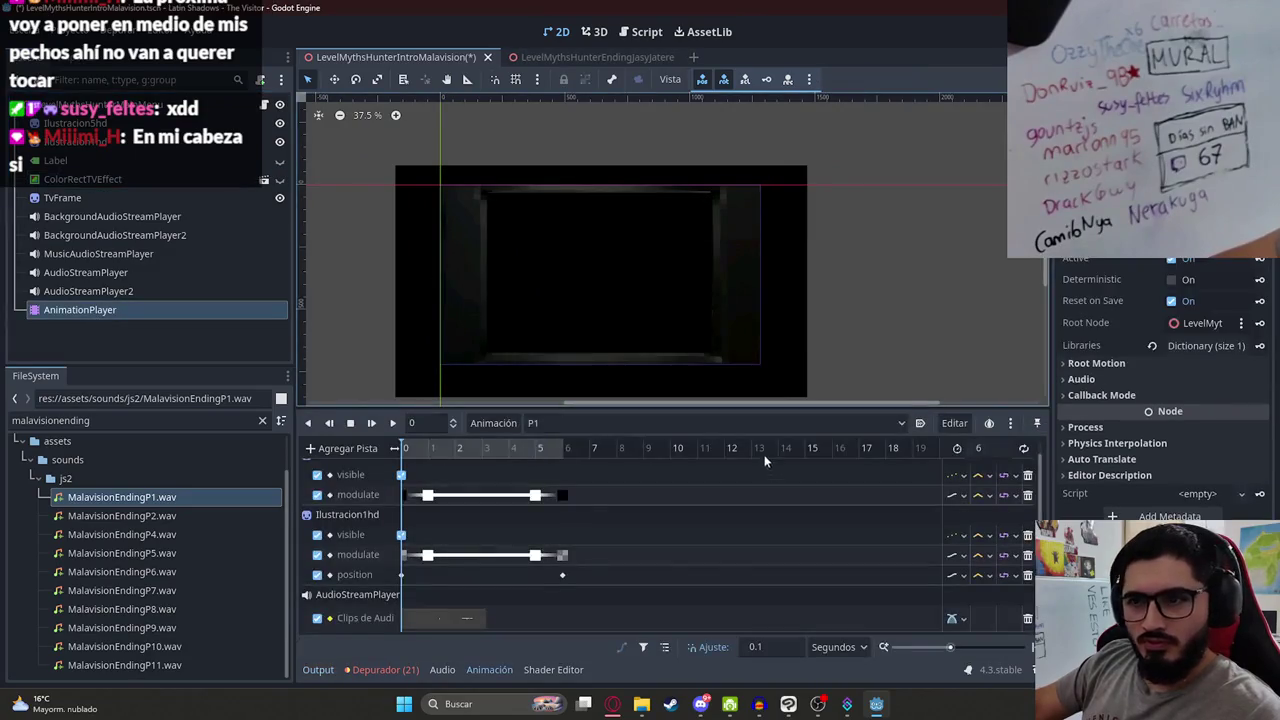
{"action": "left_click", "coordinate": [495, 423]}
{"action": "left_click", "coordinate": [516, 440]}
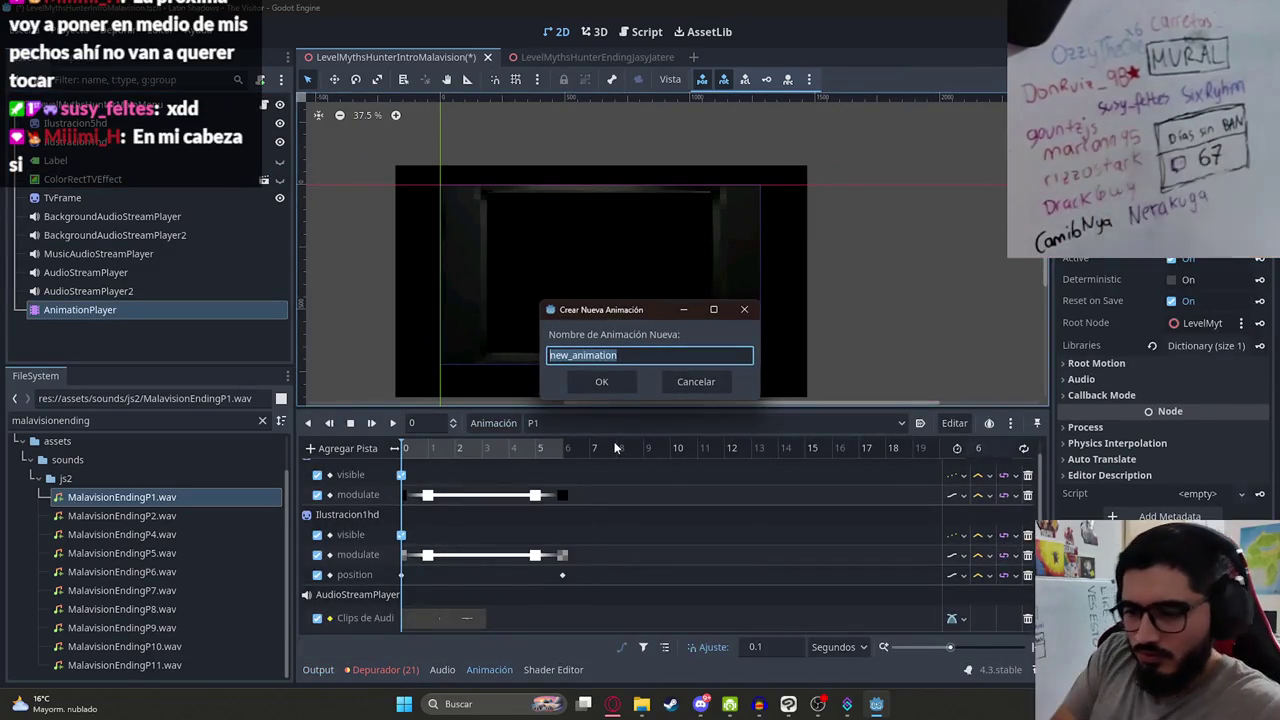
{"action": "type", "text": "P2"}
{"action": "key", "text": "Return"}
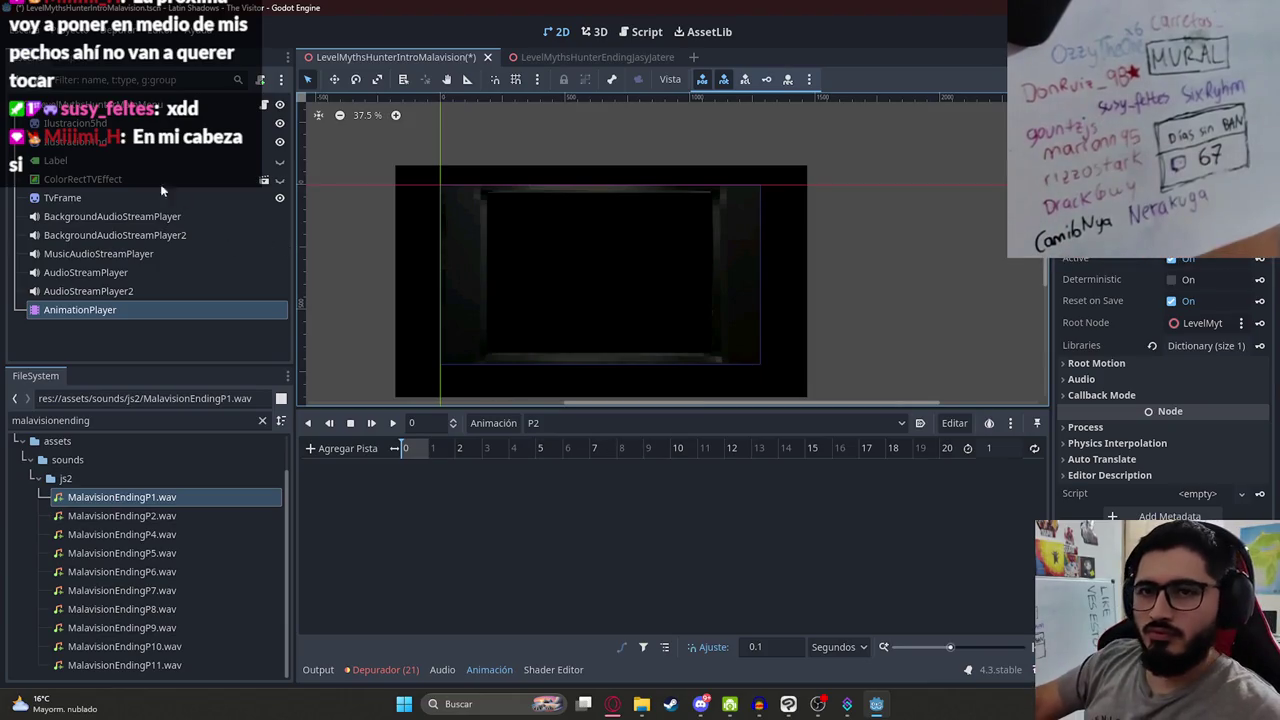
Step: Filter FileSystem for 'ilustracion' and drop Ilustracion2HD.png into the scene as a sprite
{"action": "left_click", "coordinate": [264, 421]}
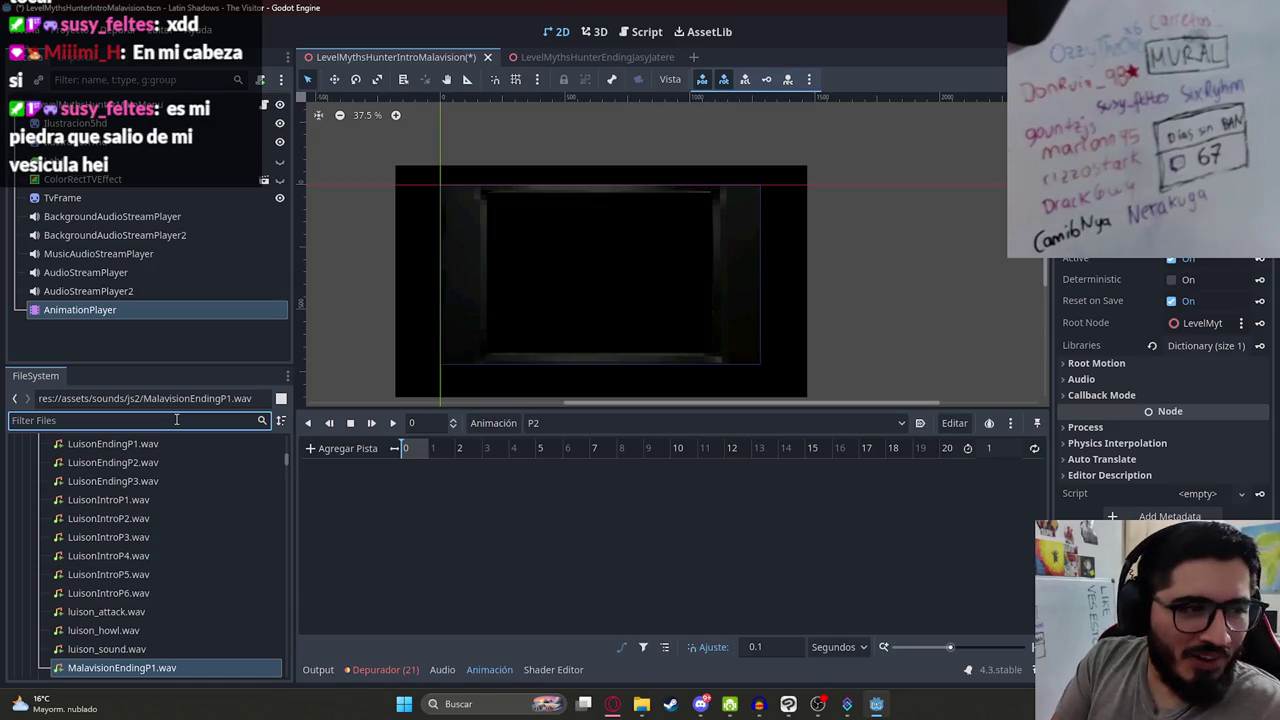
{"action": "type", "text": "ilus"}
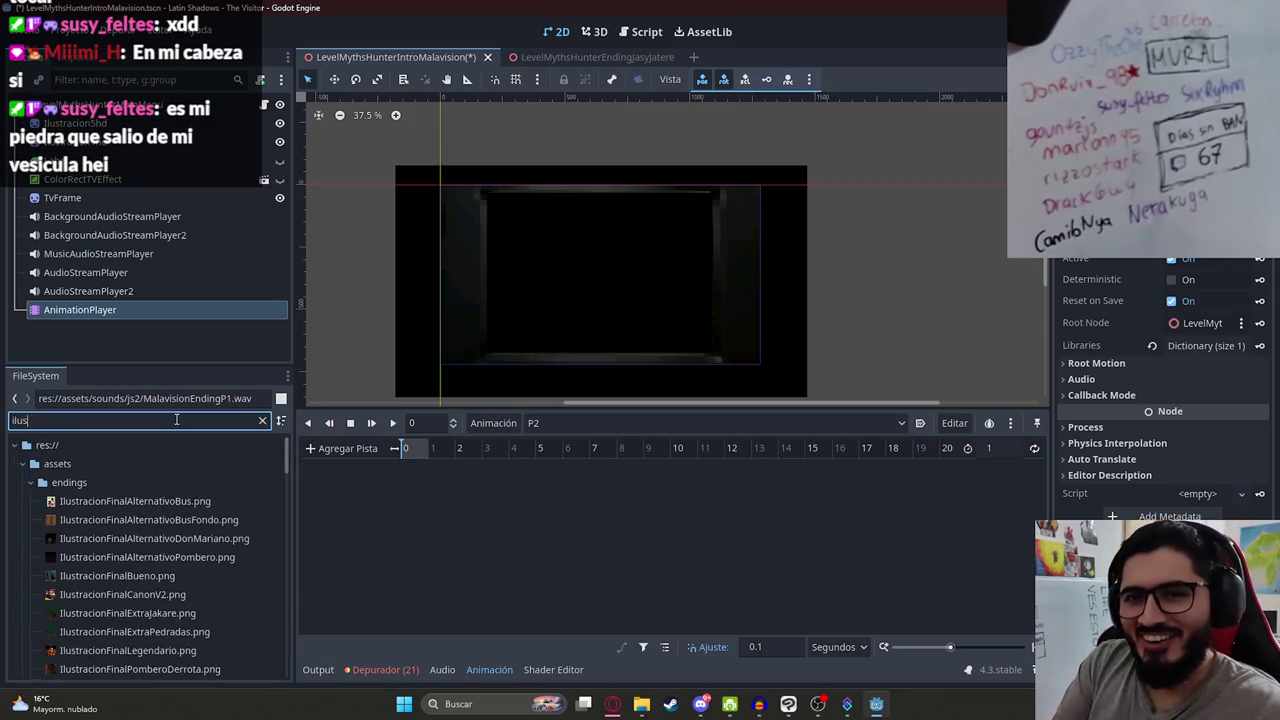
{"action": "type", "text": "tracion"}
{"action": "scroll", "coordinate": [127, 510], "scroll_direction": "down", "scroll_amount": 5}
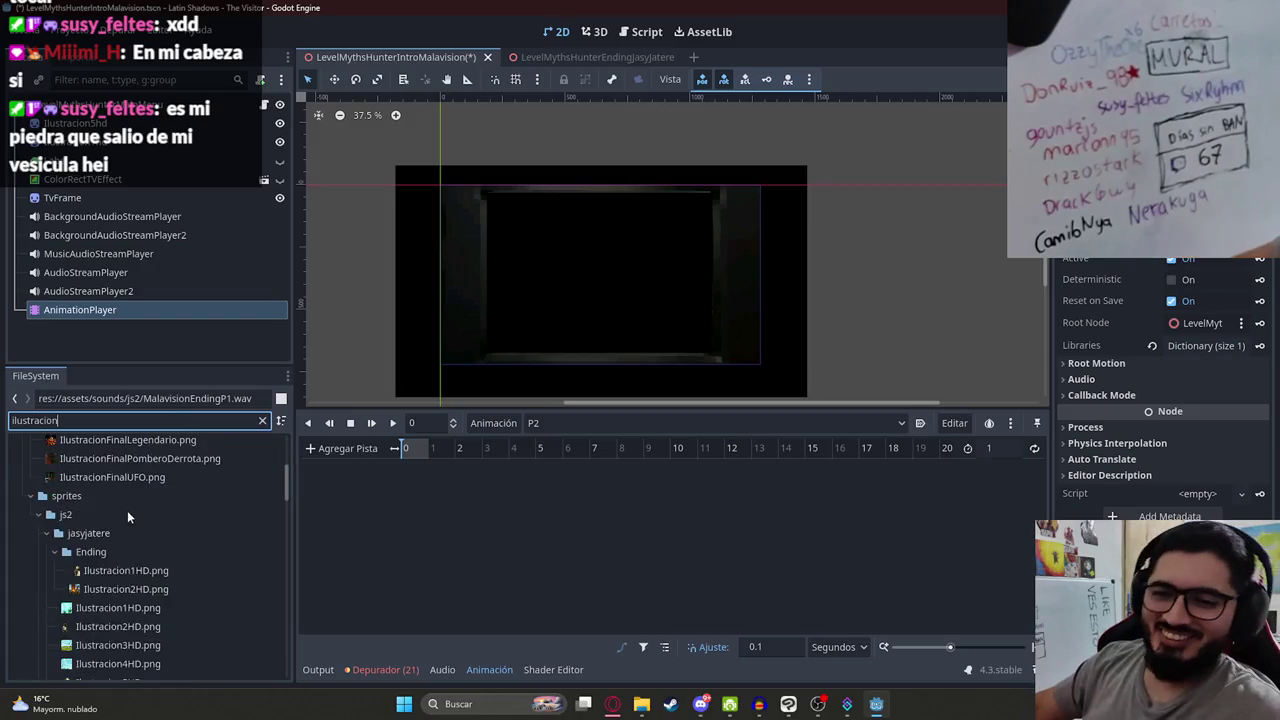
{"action": "scroll", "coordinate": [145, 545], "scroll_direction": "down", "scroll_amount": 8}
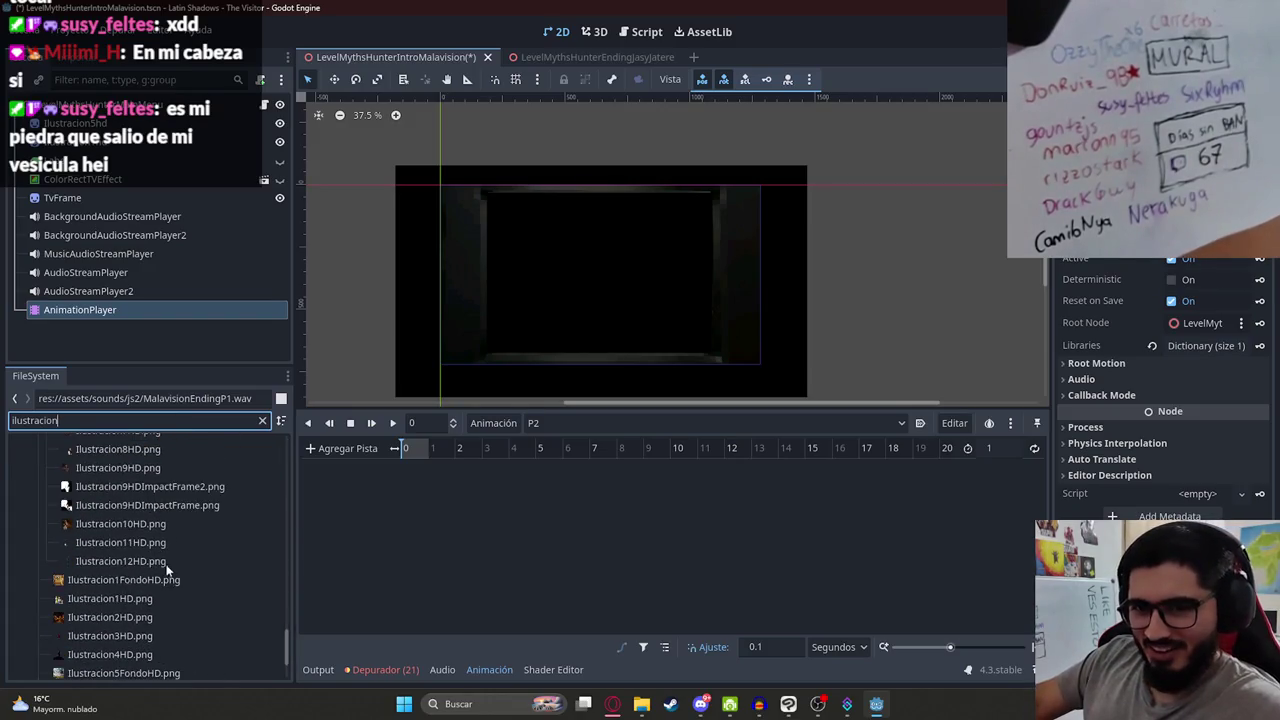
{"action": "scroll", "coordinate": [185, 572], "scroll_direction": "up", "scroll_amount": 5}
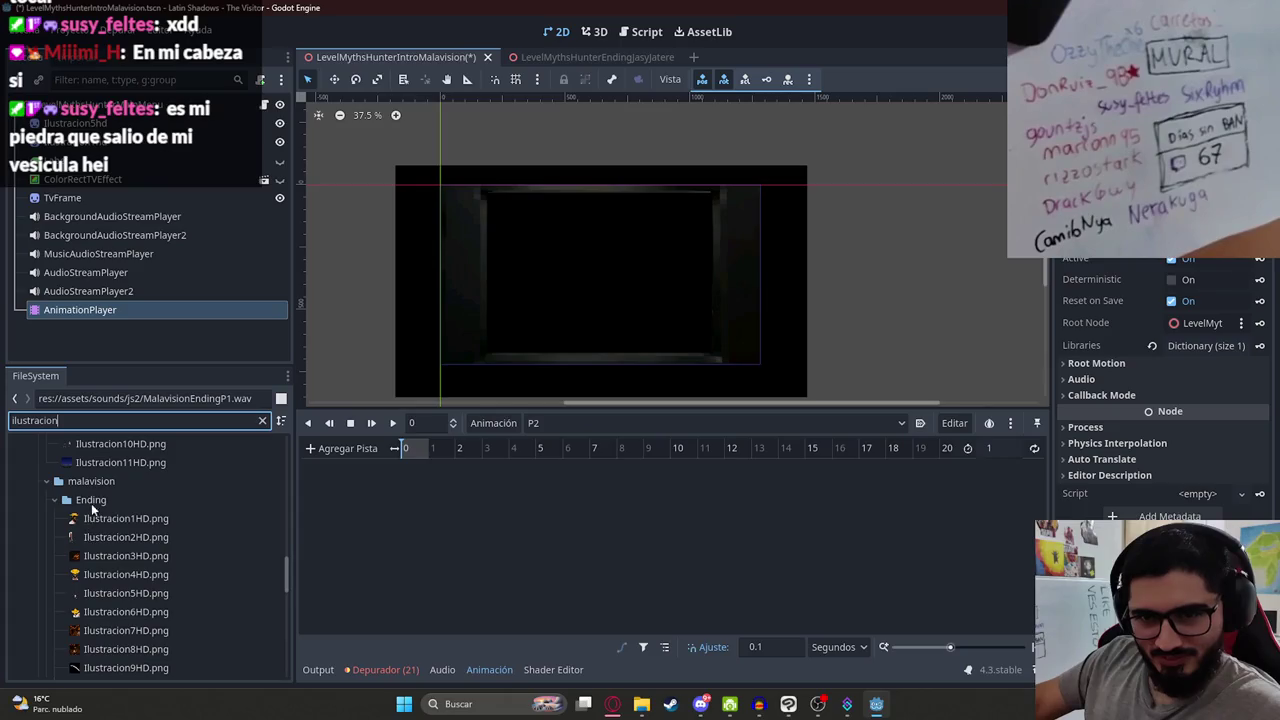
{"action": "scroll", "coordinate": [133, 508], "scroll_direction": "down", "scroll_amount": 1}
{"action": "mouse_move", "coordinate": [137, 478]}
{"action": "left_mouse_down"}
{"action": "mouse_move", "coordinate": [190, 477]}
{"action": "mouse_move", "coordinate": [756, 250]}
{"action": "mouse_move", "coordinate": [733, 248]}
{"action": "left_mouse_up"}
Step: Shrink the arm sprite, move it into the TV frame, and raise Ilustracion2hd in the scene order
{"action": "scroll", "coordinate": [608, 263], "scroll_direction": "down", "scroll_amount": 1}
{"action": "left_click_drag", "start_coordinate": [702, 358], "coordinate": [626, 271]}
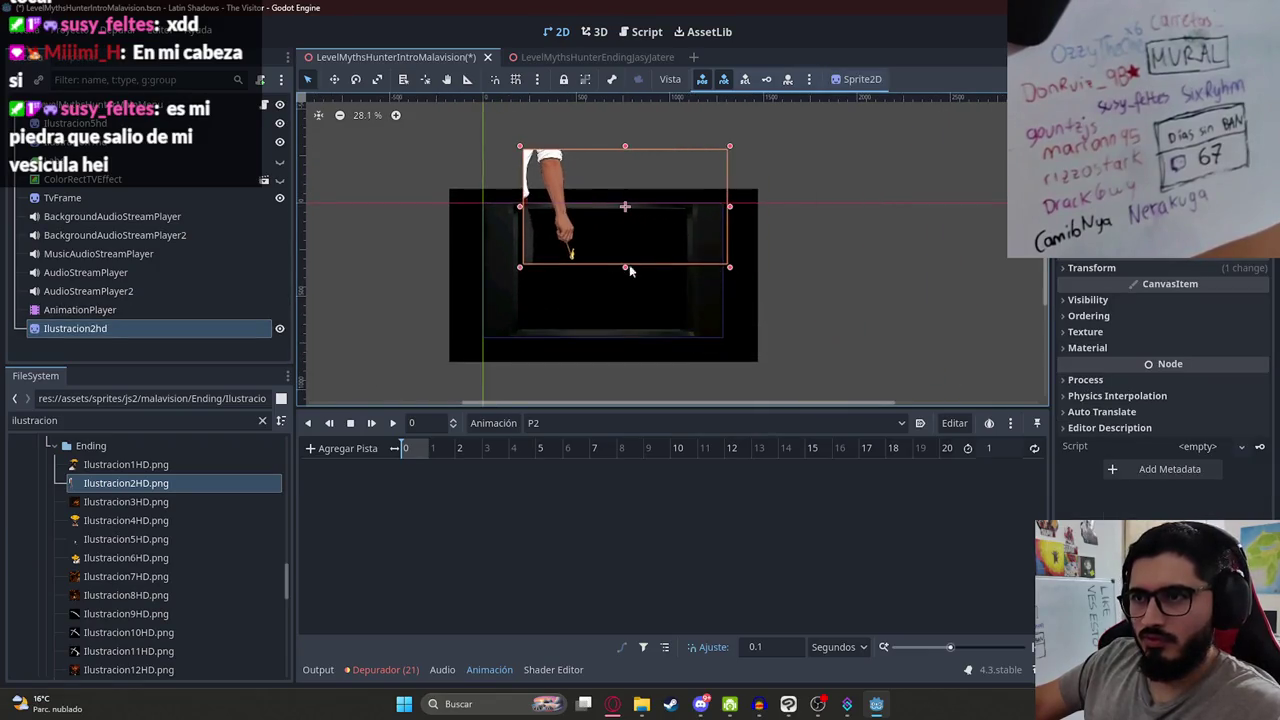
{"action": "scroll", "coordinate": [626, 271], "scroll_direction": "up", "scroll_amount": 2}
{"action": "left_click_drag", "start_coordinate": [543, 220], "coordinate": [527, 348]}
{"action": "left_click_drag", "start_coordinate": [150, 326], "coordinate": [140, 163]}
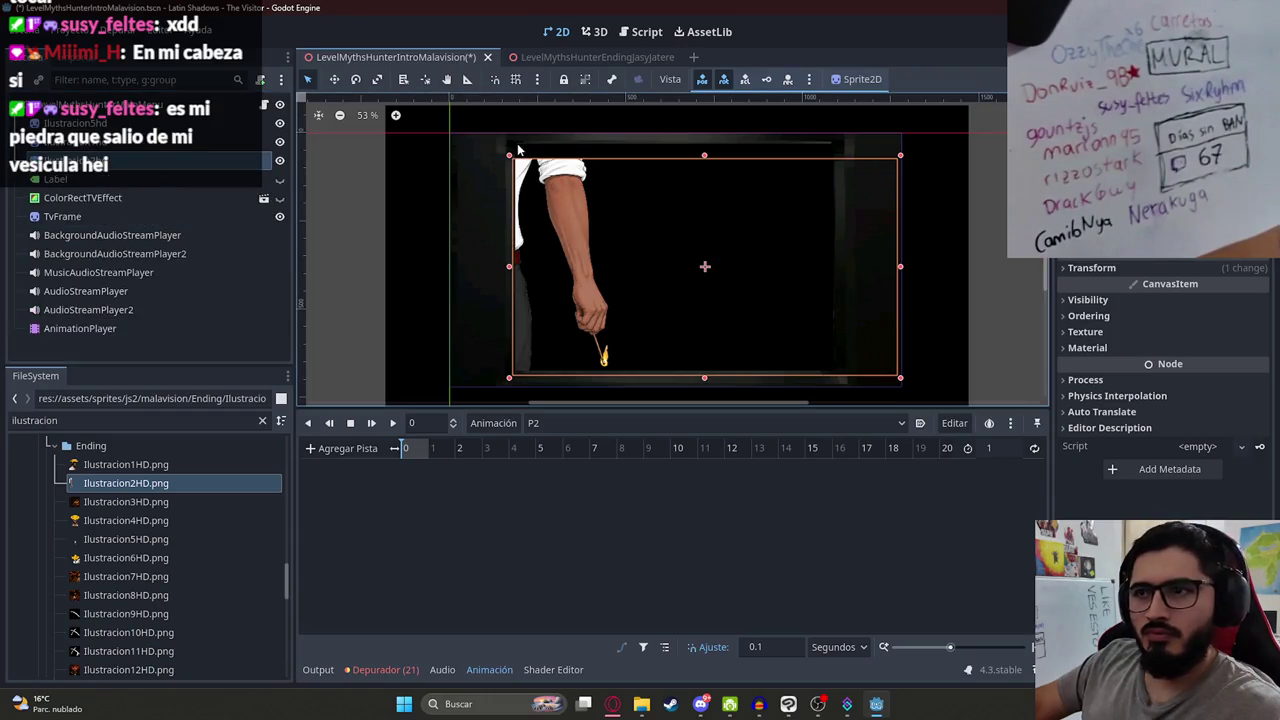
Step: Stretch the arm sprite's top edge upward and drag Ilustracion3HD.png toward the scene
{"action": "scroll", "coordinate": [574, 159], "scroll_direction": "up", "scroll_amount": 3}
{"action": "left_click_drag", "start_coordinate": [810, 155], "coordinate": [807, 122]}
{"action": "scroll", "coordinate": [587, 313], "scroll_direction": "down", "scroll_amount": 2}
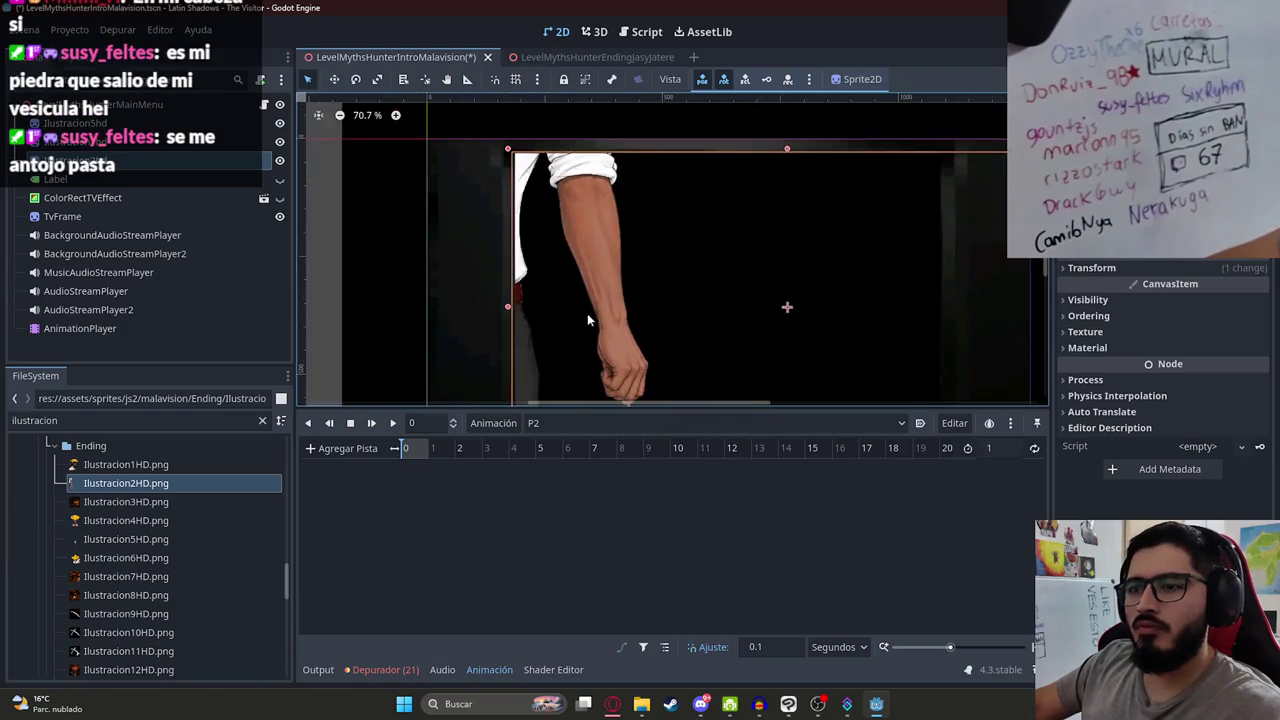
{"action": "scroll", "coordinate": [543, 339], "scroll_direction": "down", "scroll_amount": 3}
{"action": "scroll", "coordinate": [768, 335], "scroll_direction": "up", "scroll_amount": 1}
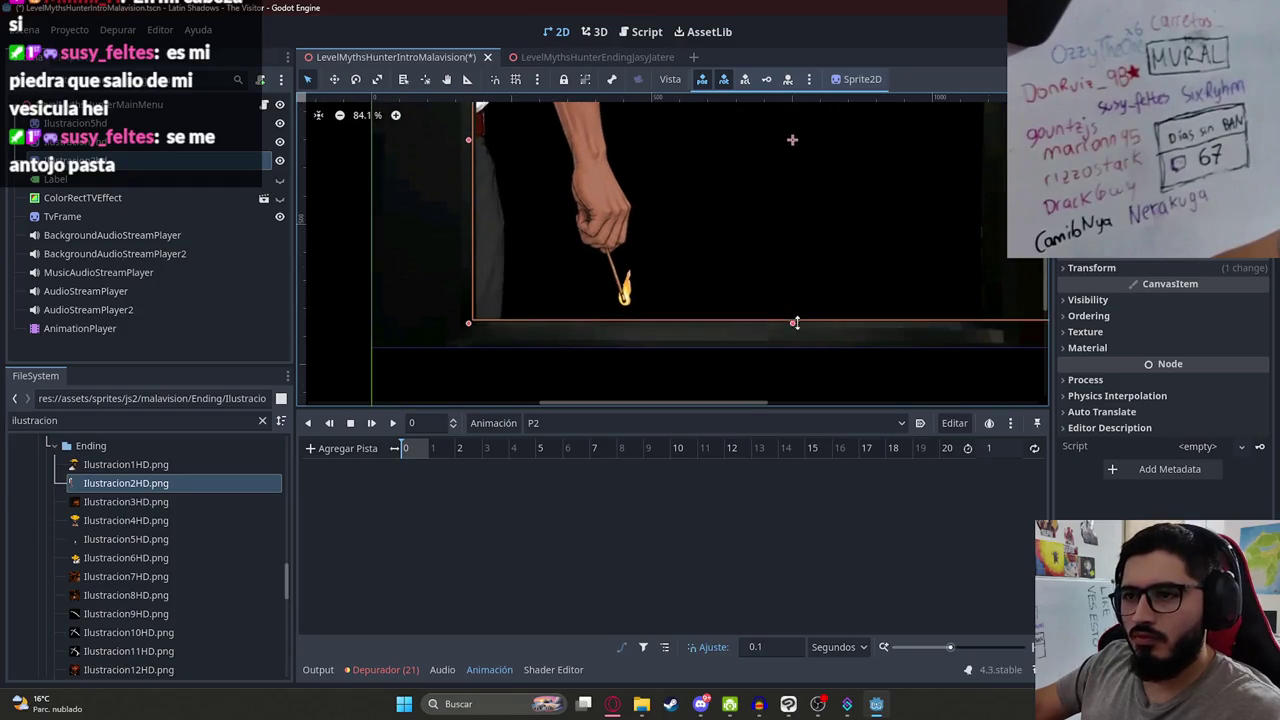
{"action": "scroll", "coordinate": [563, 231], "scroll_direction": "down", "scroll_amount": 2}
{"action": "scroll", "coordinate": [563, 231], "scroll_direction": "down", "scroll_amount": 1}
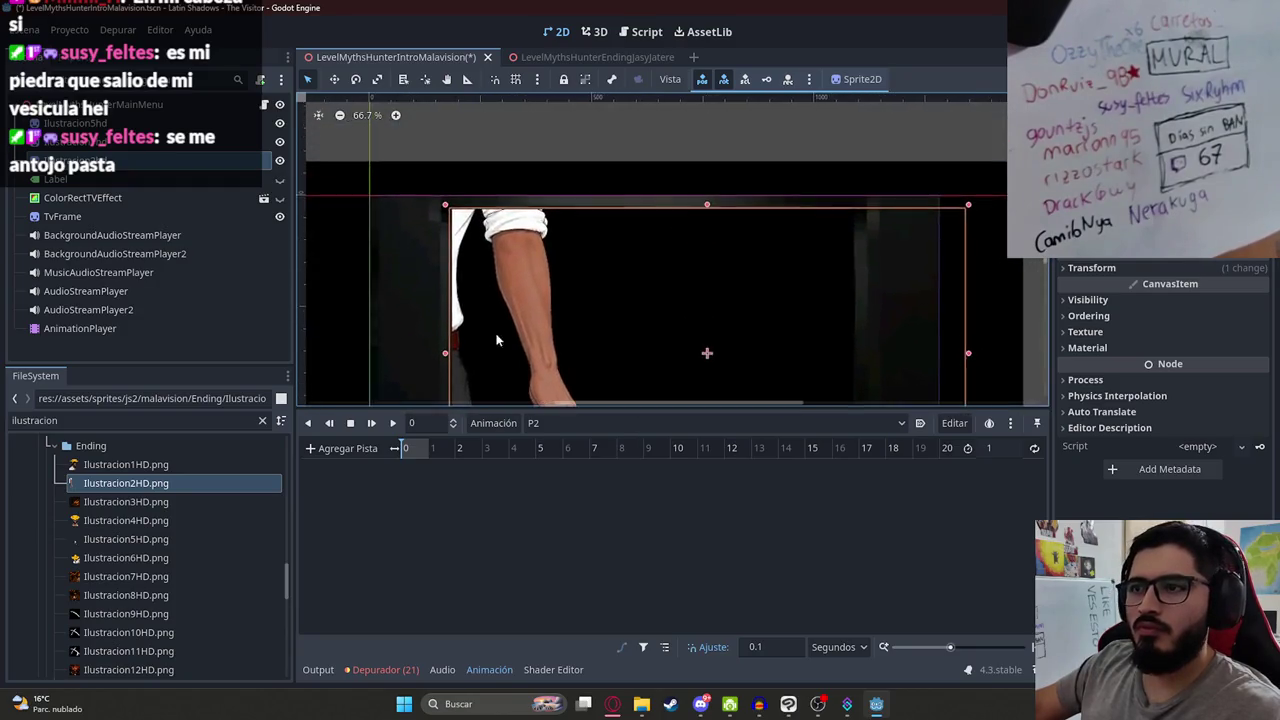
{"action": "left_click_drag", "start_coordinate": [500, 252], "coordinate": [466, 137]}
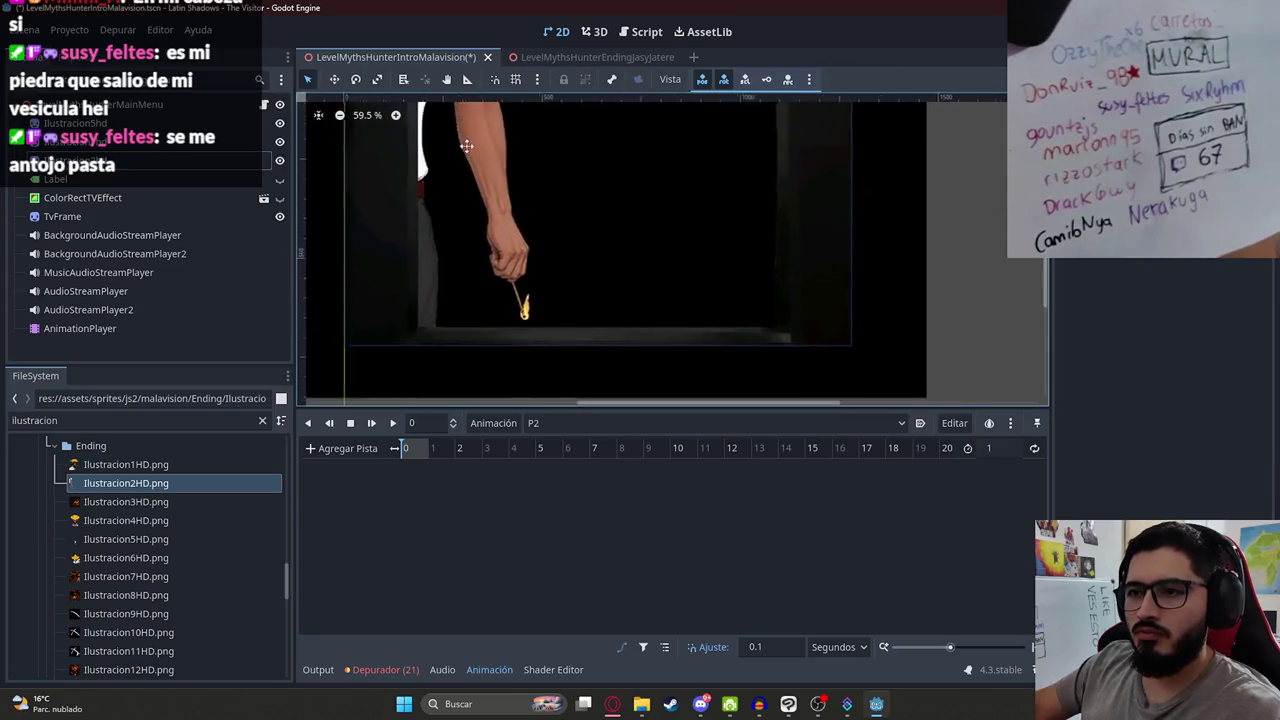
{"action": "scroll", "coordinate": [532, 277], "scroll_direction": "down", "scroll_amount": 2}
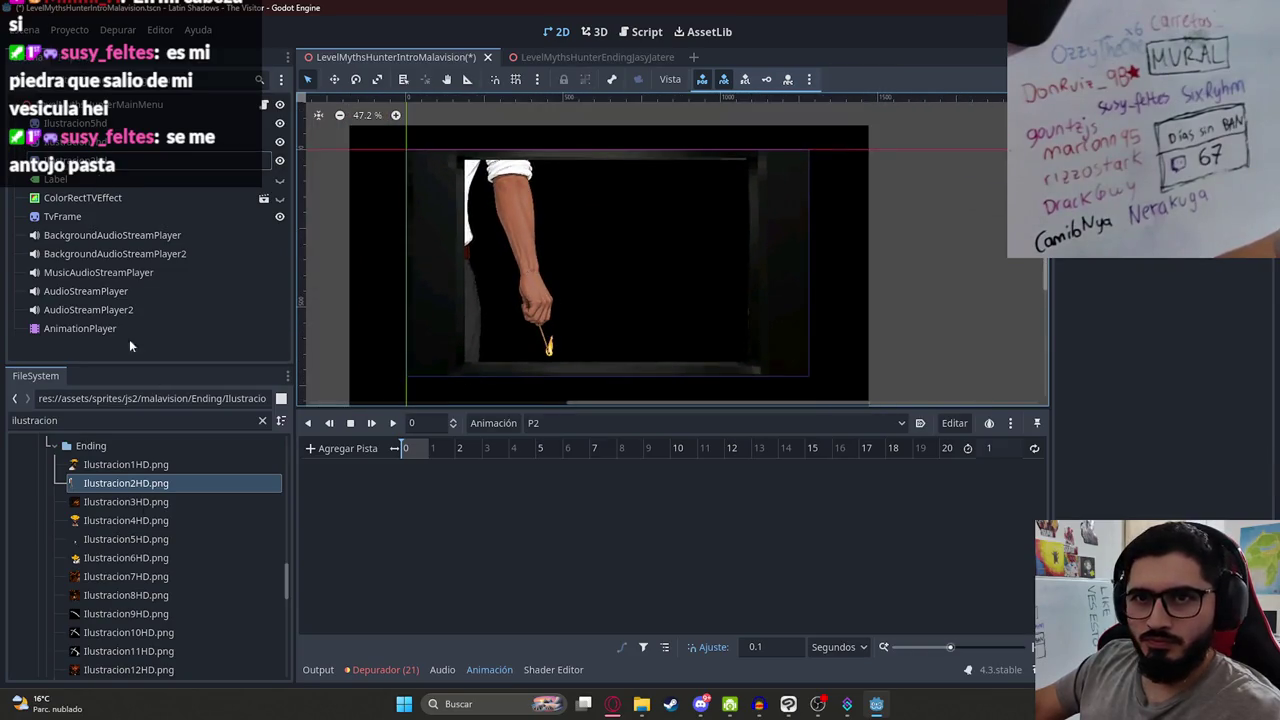
{"action": "mouse_move", "coordinate": [153, 502]}
{"action": "left_mouse_down"}
{"action": "mouse_move", "coordinate": [148, 240]}
{"action": "mouse_move", "coordinate": [130, 148]}
{"action": "mouse_move", "coordinate": [538, 178]}
{"action": "mouse_move", "coordinate": [545, 213]}
{"action": "left_mouse_up"}
Step: Drop Ilustracion3HD.png in as a sprite, resizing and sliding it into the TV frame
{"action": "left_click_drag", "start_coordinate": [75, 347], "coordinate": [128, 128]}
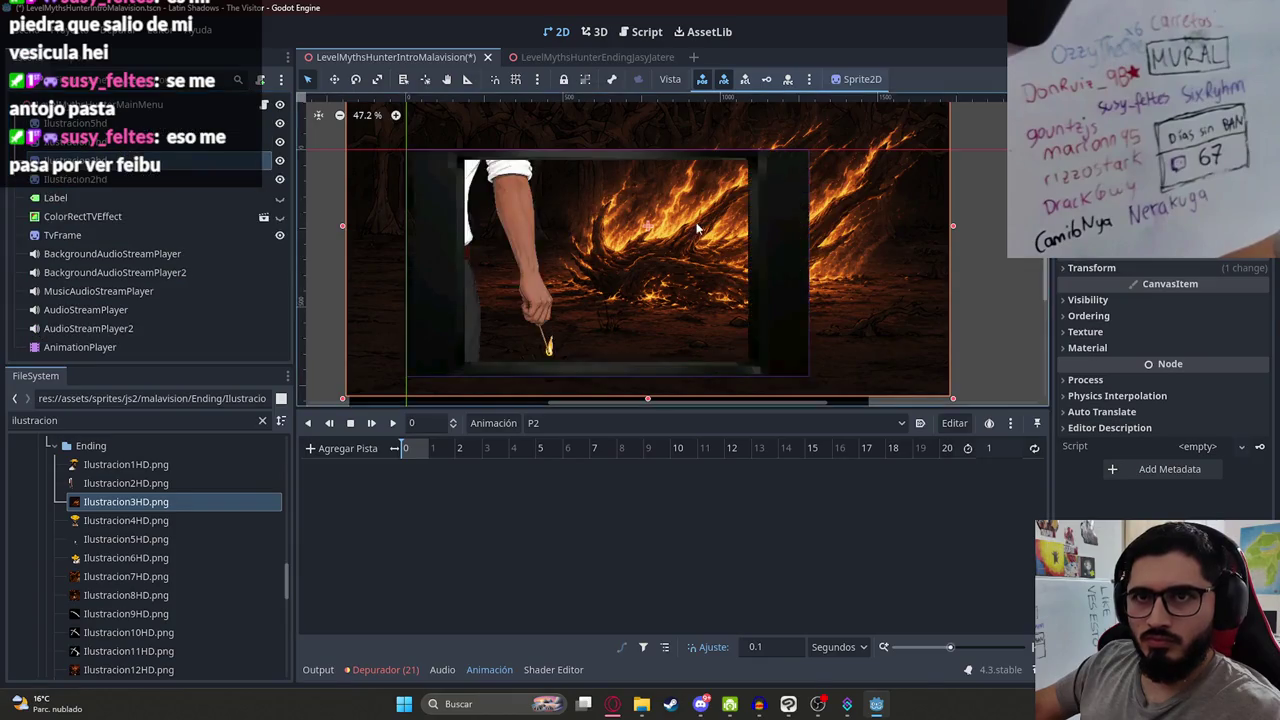
{"action": "scroll", "coordinate": [737, 270], "scroll_direction": "down", "scroll_amount": 3}
{"action": "left_click_drag", "start_coordinate": [867, 341], "coordinate": [663, 220]}
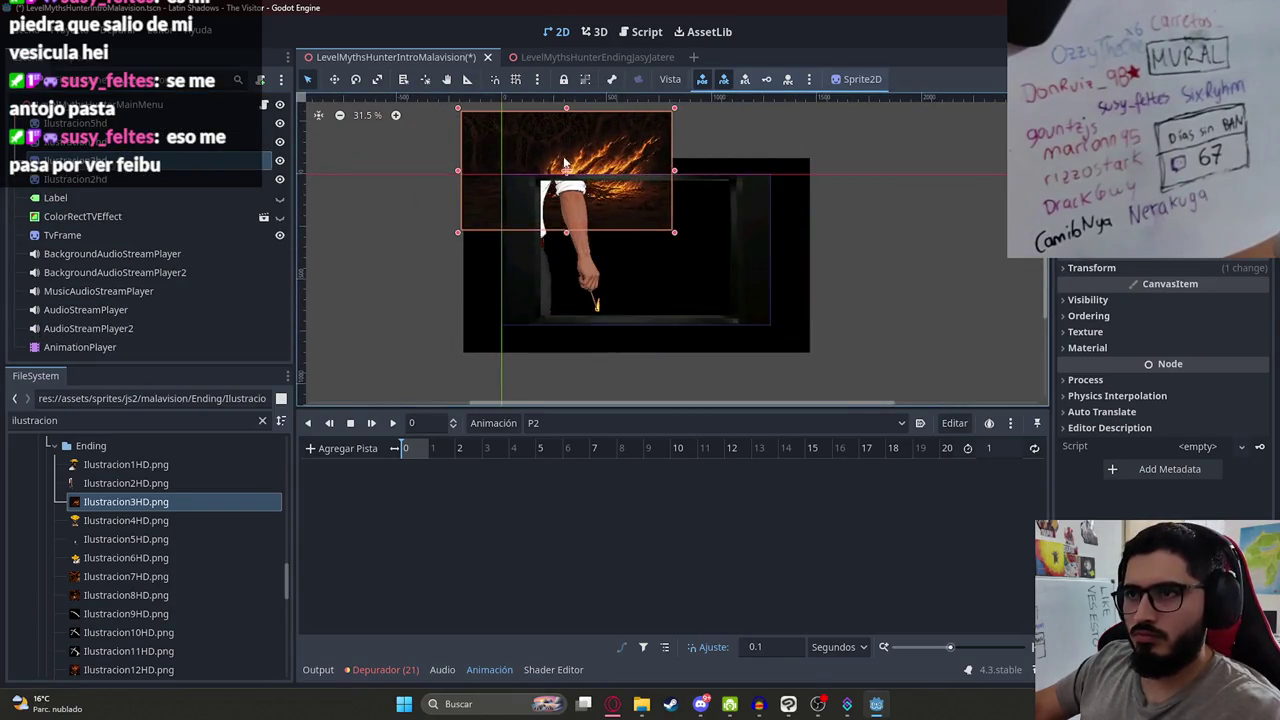
{"action": "scroll", "coordinate": [670, 230], "scroll_direction": "up", "scroll_amount": 1}
{"action": "scroll", "coordinate": [670, 230], "scroll_direction": "up", "scroll_amount": 2}
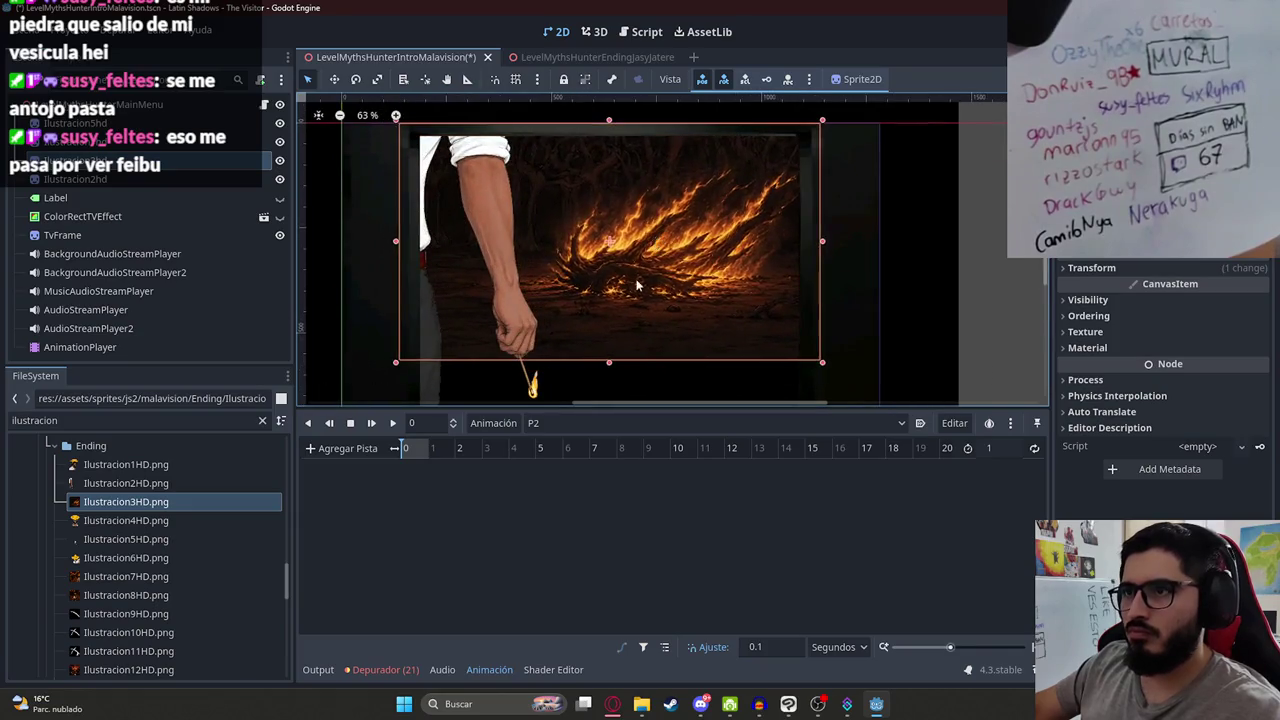
{"action": "left_click_drag", "start_coordinate": [600, 297], "coordinate": [626, 357]}
{"action": "mouse_move", "coordinate": [630, 295]}
{"action": "left_mouse_down"}
{"action": "mouse_move", "coordinate": [538, 289]}
{"action": "mouse_move", "coordinate": [636, 289]}
{"action": "left_mouse_up"}
{"action": "scroll", "coordinate": [565, 259], "scroll_direction": "down", "scroll_amount": 1}
{"action": "mouse_move", "coordinate": [591, 251]}
{"action": "left_mouse_down"}
{"action": "mouse_move", "coordinate": [520, 256]}
{"action": "mouse_move", "coordinate": [605, 254]}
{"action": "left_mouse_up"}
Step: Select the fire sprite and hide it under Inspector > Visibility
{"action": "scroll", "coordinate": [600, 260], "scroll_direction": "down", "scroll_amount": 1}
{"action": "left_click", "coordinate": [355, 213]}
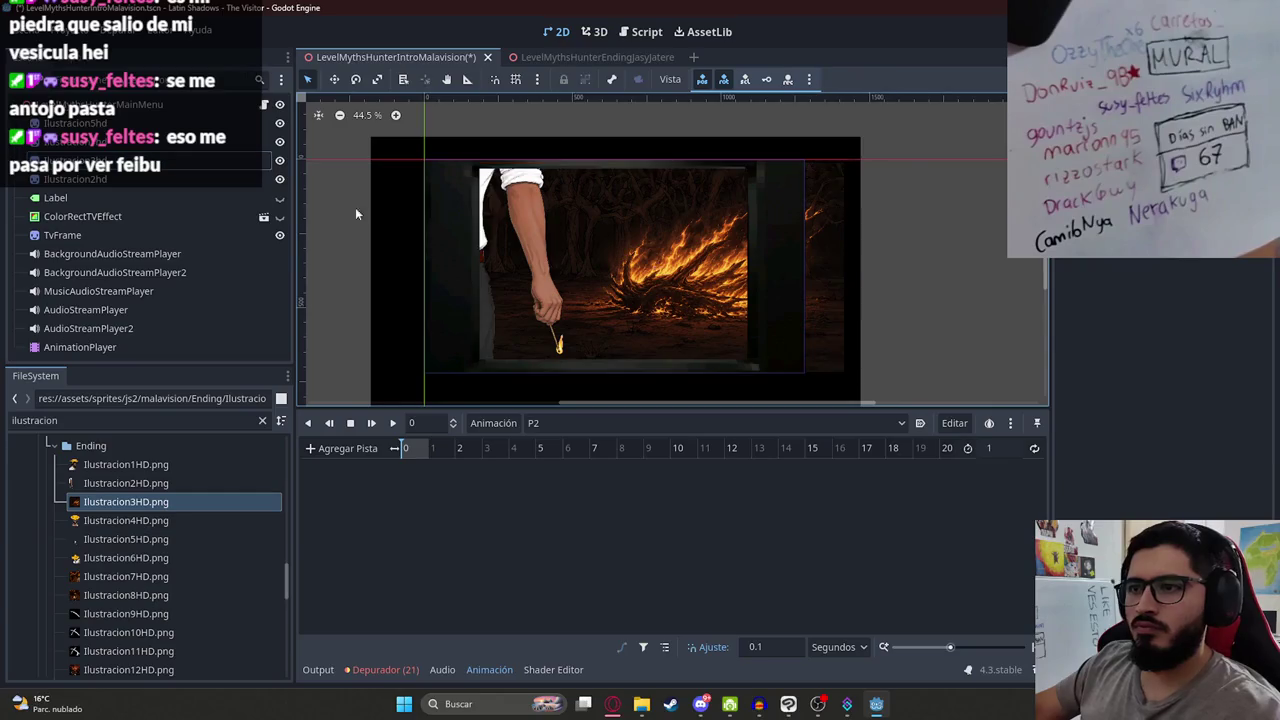
{"action": "left_click", "coordinate": [129, 180]}
{"action": "left_click", "coordinate": [140, 160]}
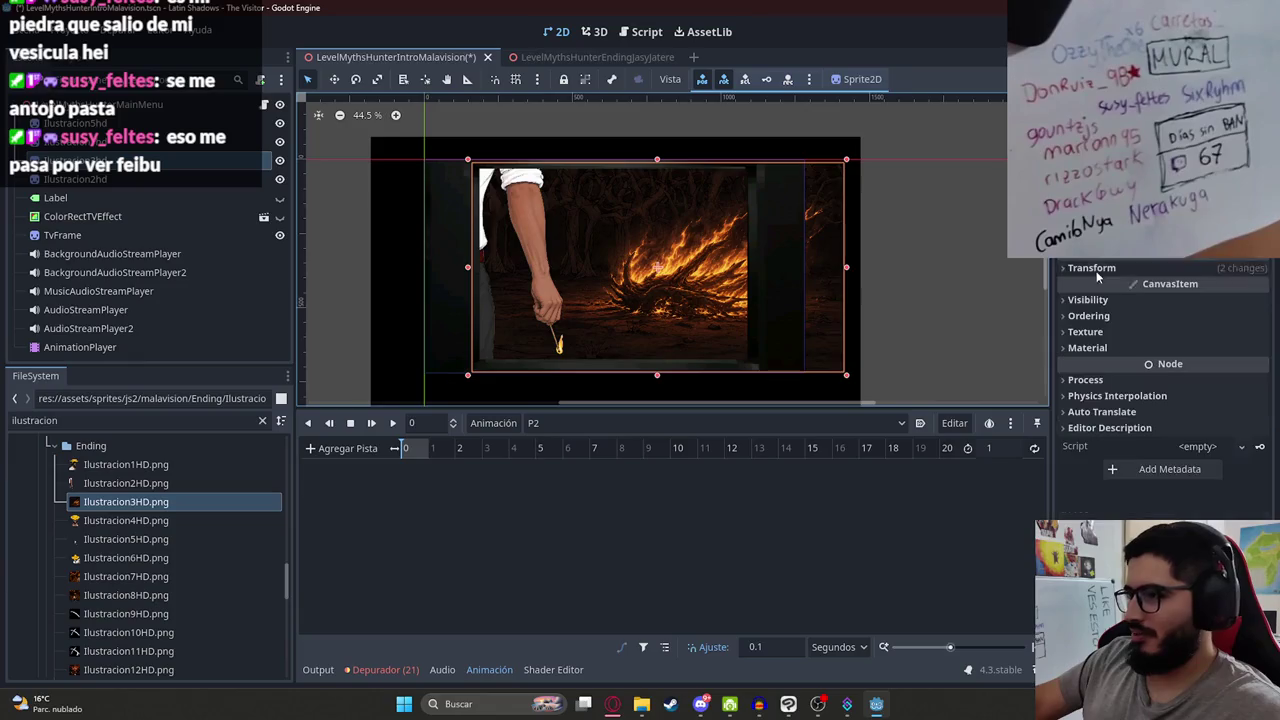
{"action": "left_click", "coordinate": [1142, 300]}
{"action": "left_click", "coordinate": [1184, 320]}
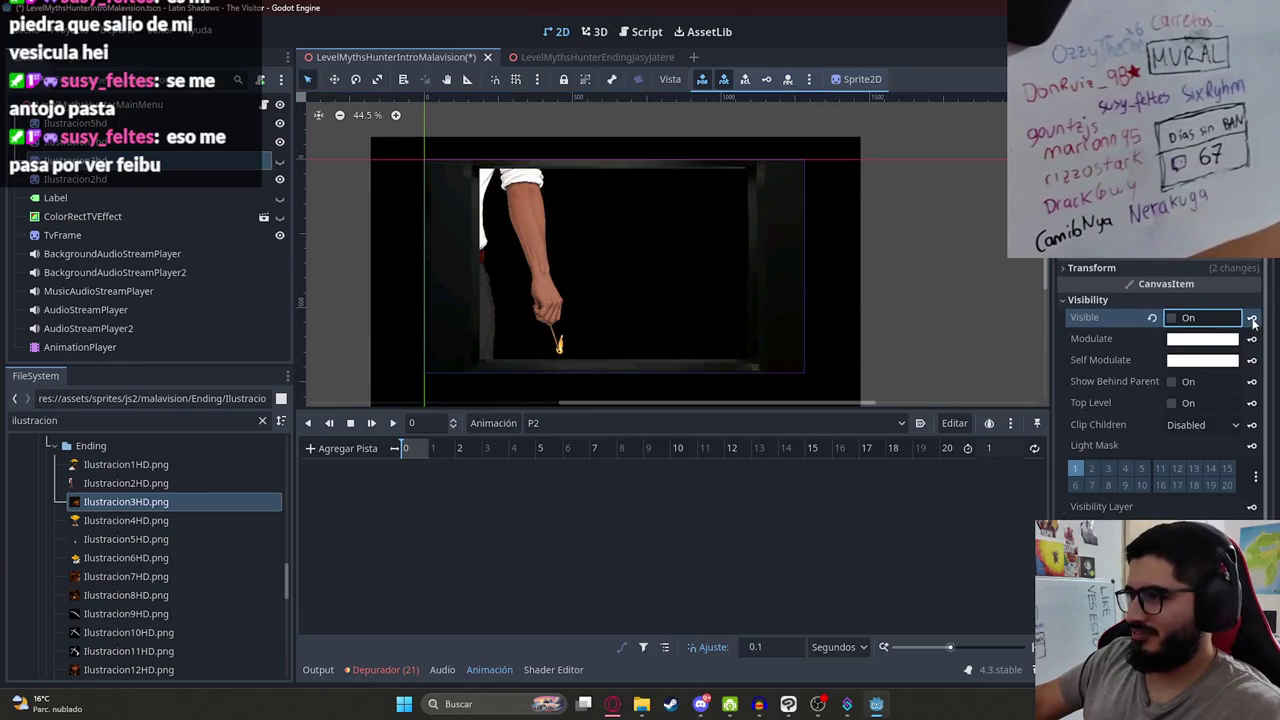
Step: Key Ilustracion3hd as hidden with black modulate at 0, then restore visible and white
{"action": "left_click", "coordinate": [1250, 318]}
{"action": "left_click", "coordinate": [571, 394]}
{"action": "left_click", "coordinate": [1202, 339]}
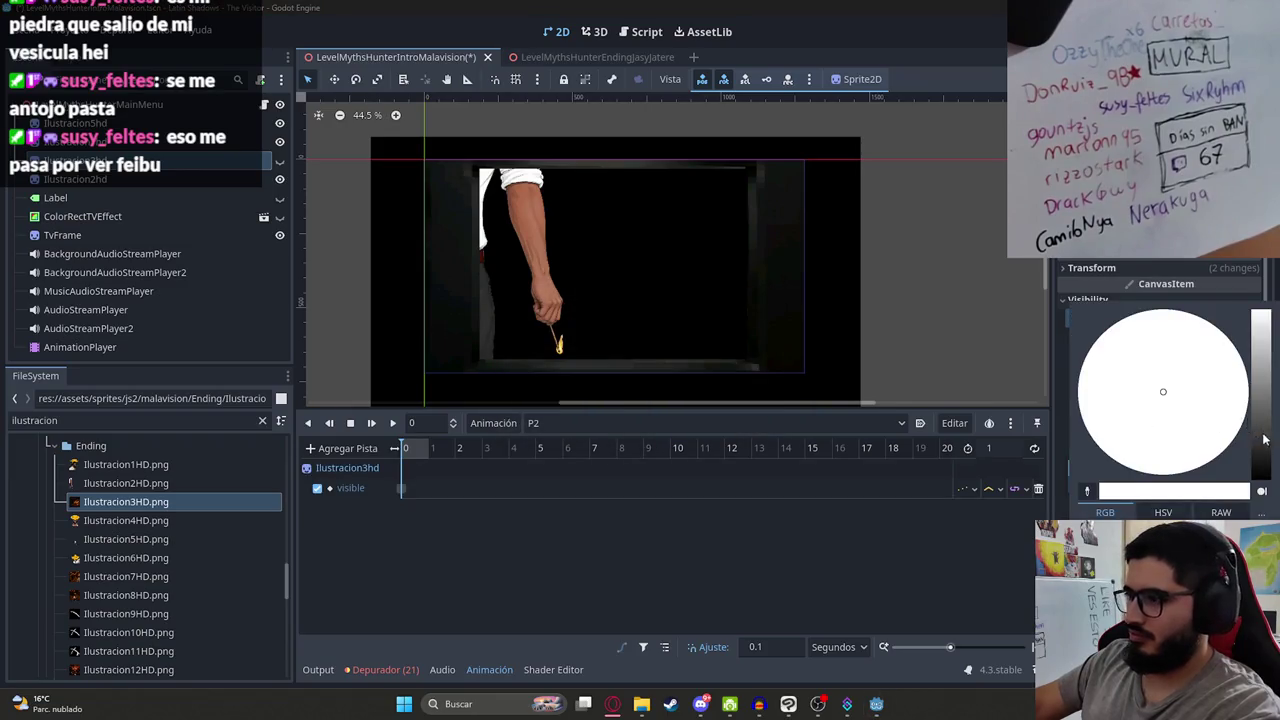
{"action": "left_click_drag", "start_coordinate": [1263, 440], "coordinate": [1263, 475]}
{"action": "left_click", "coordinate": [993, 565]}
{"action": "left_click", "coordinate": [1251, 339]}
{"action": "left_click", "coordinate": [580, 394]}
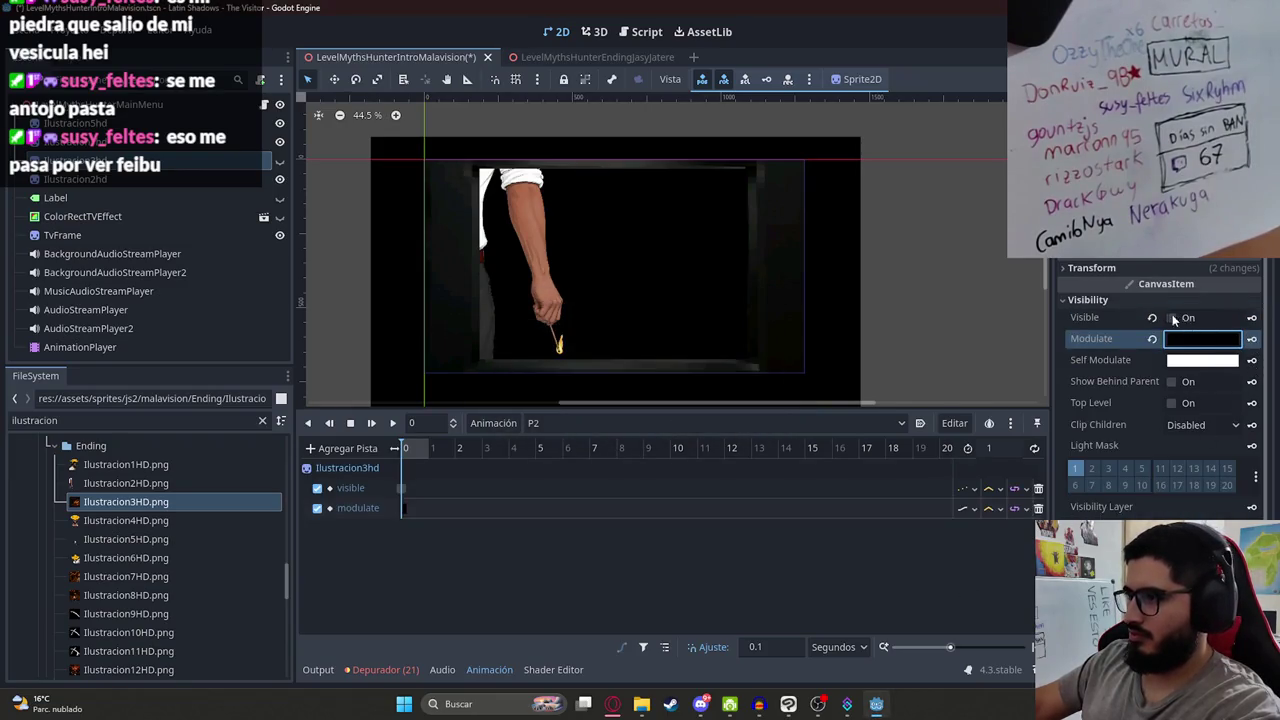
{"action": "left_click", "coordinate": [1185, 318]}
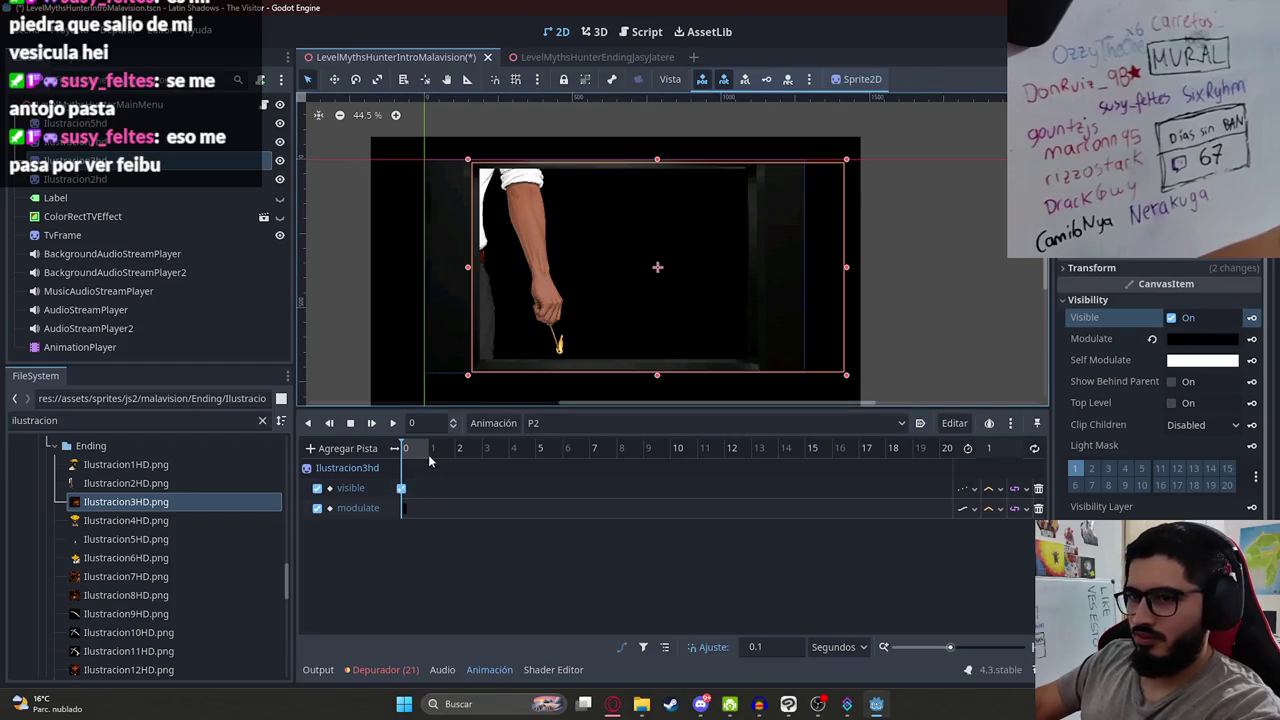
{"action": "left_click", "coordinate": [1152, 339]}
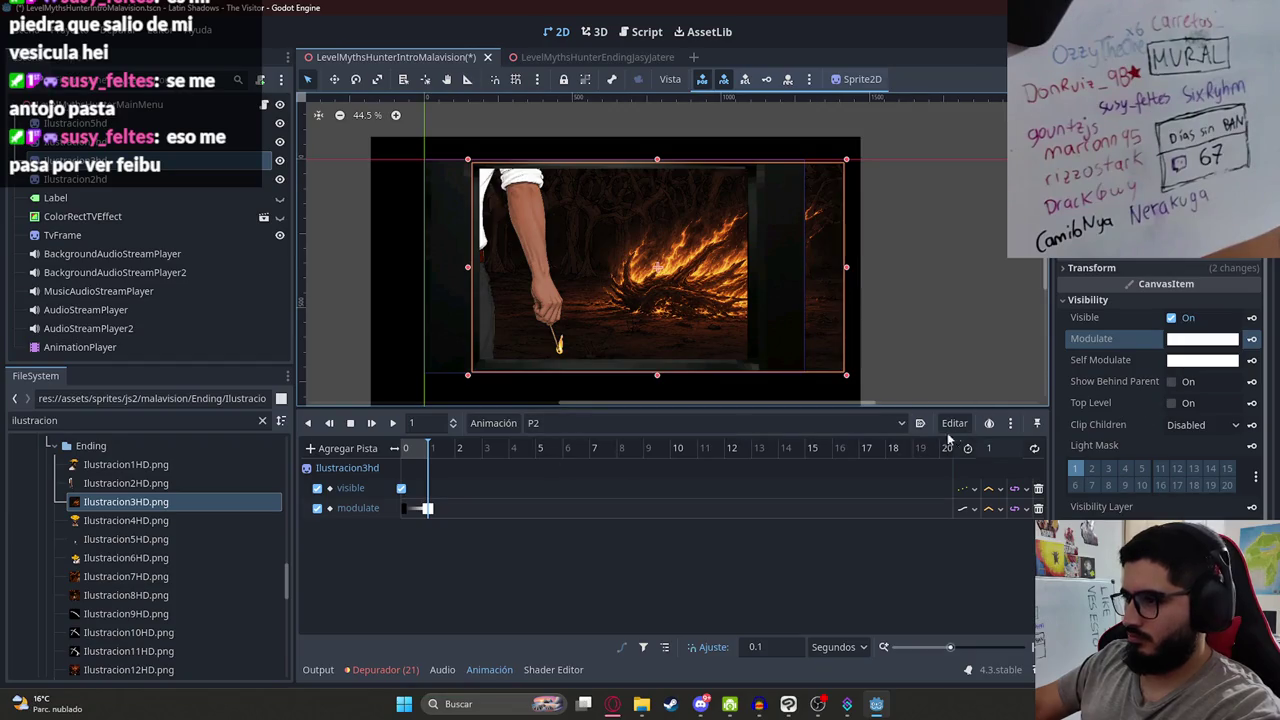
Step: Set the P2 animation length to 20 seconds and return the playhead to 0
{"action": "left_click", "coordinate": [992, 448]}
{"action": "type", "text": "20"}
{"action": "key", "text": "Return"}
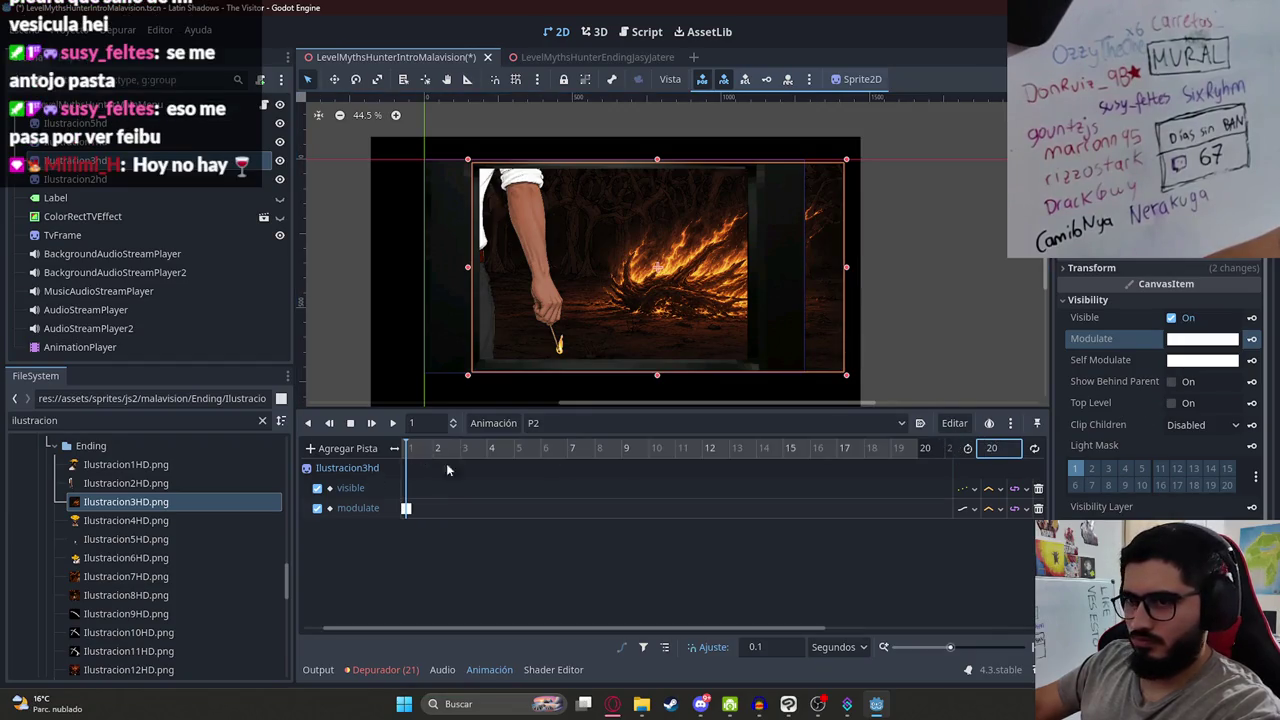
{"action": "scroll", "coordinate": [470, 628], "scroll_direction": "left", "scroll_amount": 1}
{"action": "left_click", "coordinate": [402, 449]}
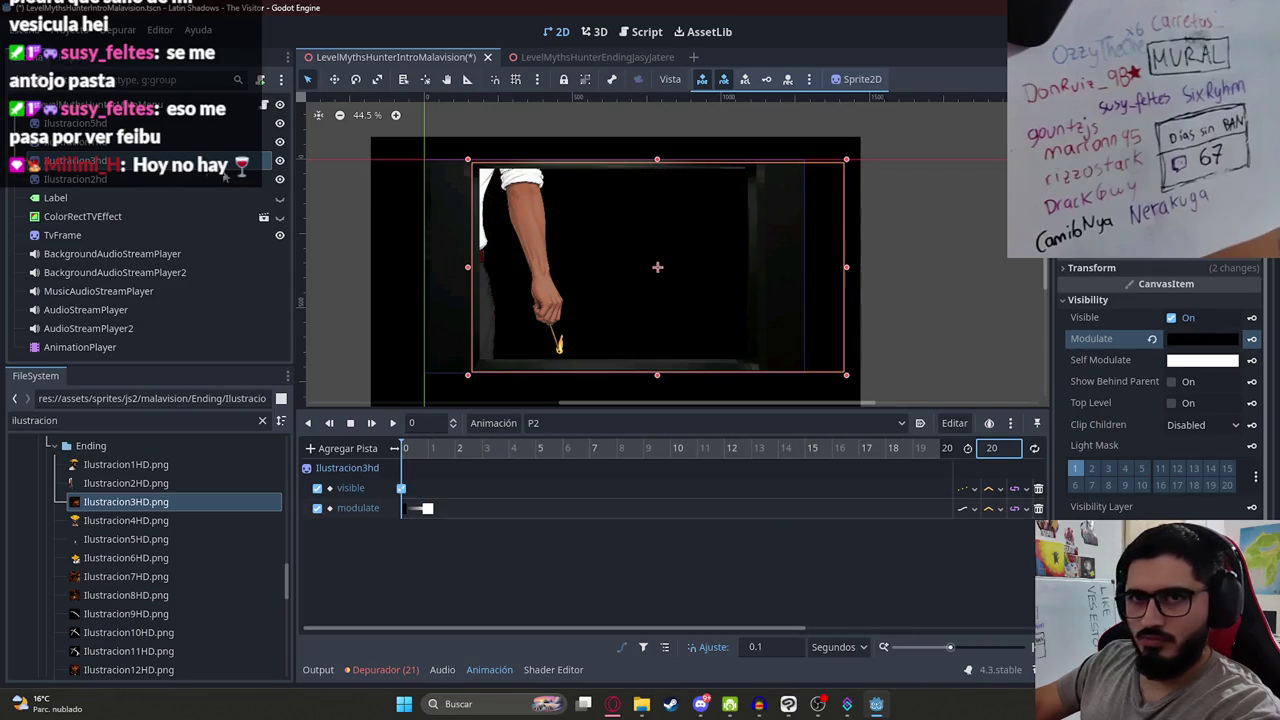
Step: Key Ilustracion2hd's visible property and a fully transparent modulate at time 0
{"action": "left_click", "coordinate": [226, 178]}
{"action": "left_click", "coordinate": [1176, 301]}
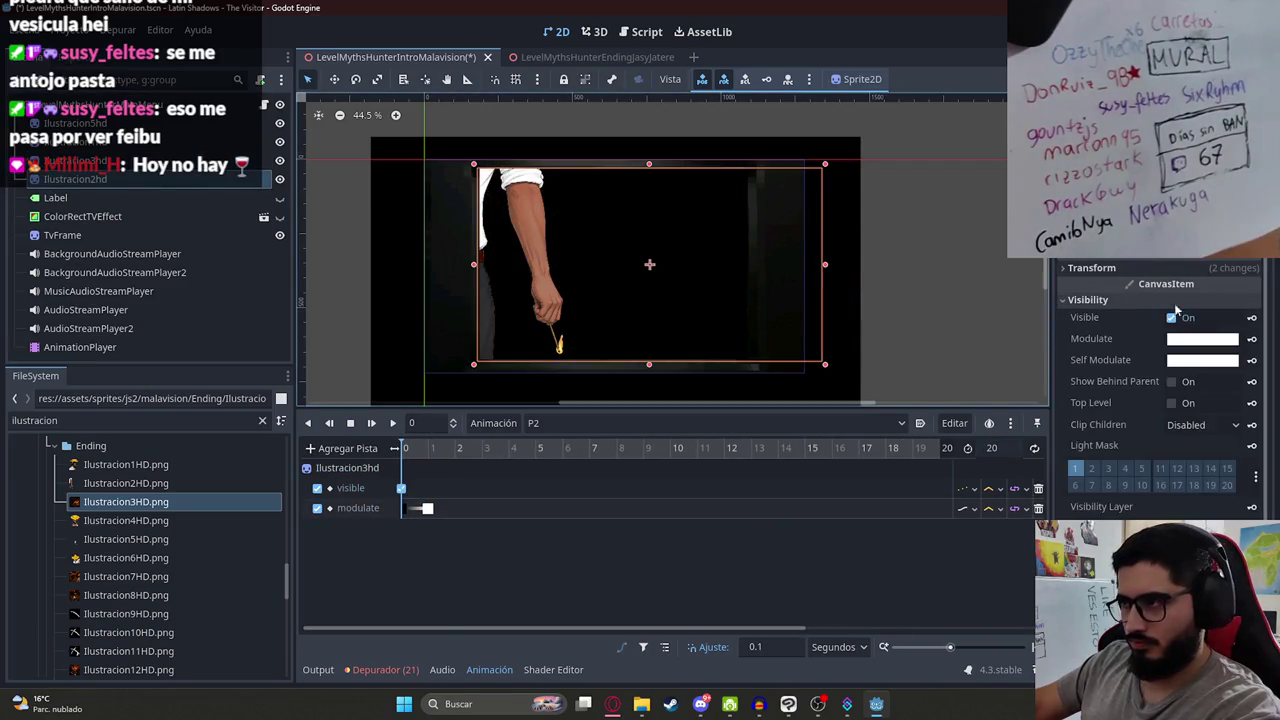
{"action": "left_click", "coordinate": [1250, 318]}
{"action": "key", "text": "Return"}
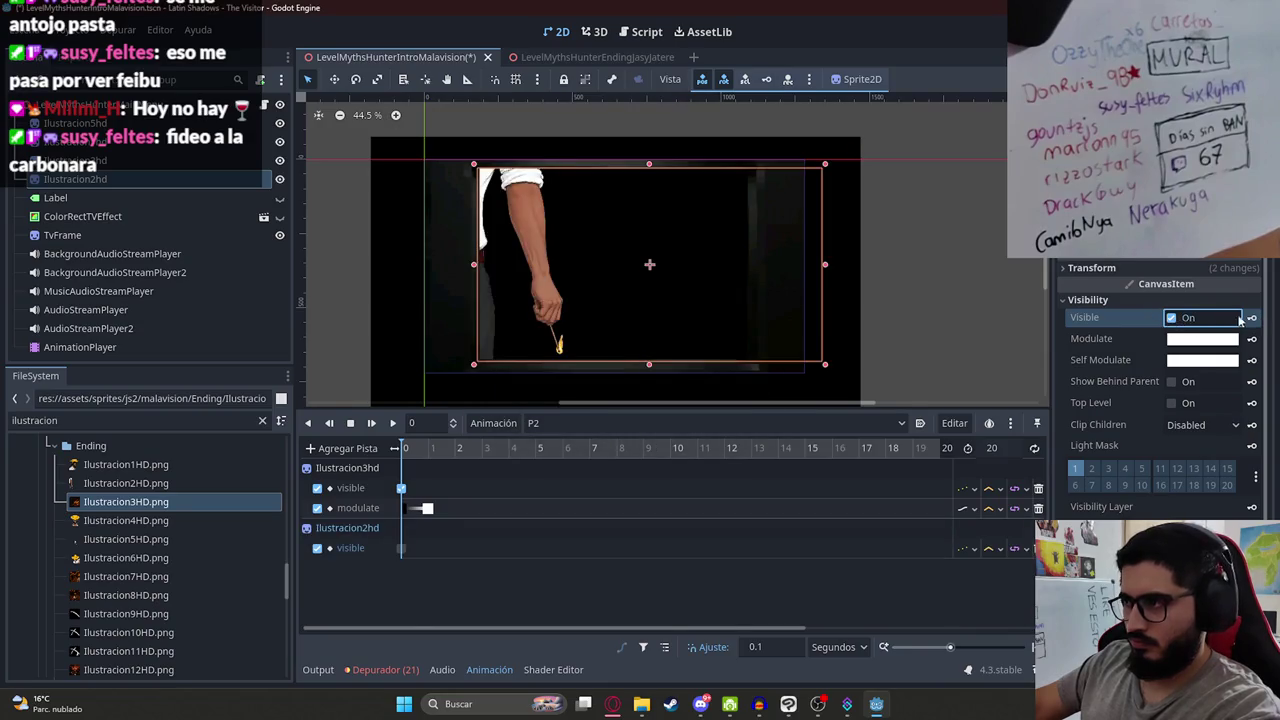
{"action": "left_click", "coordinate": [1213, 345]}
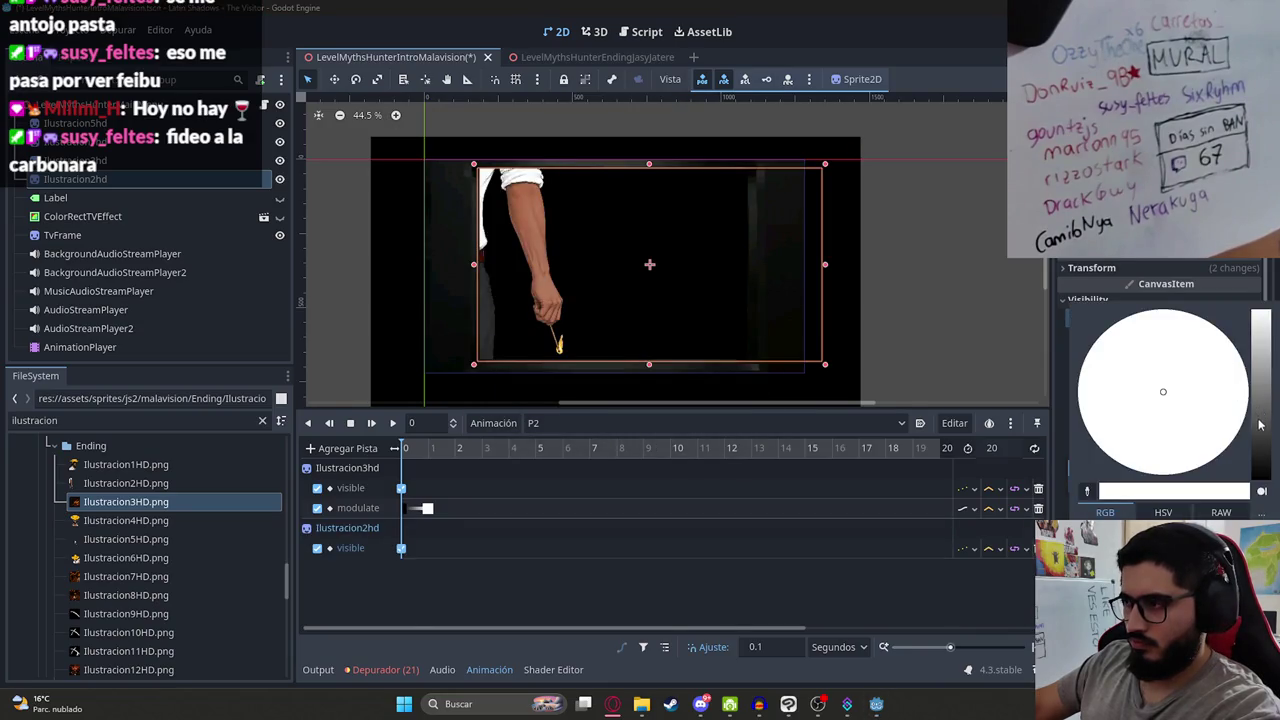
{"action": "left_click", "coordinate": [824, 586]}
{"action": "left_click", "coordinate": [1190, 345]}
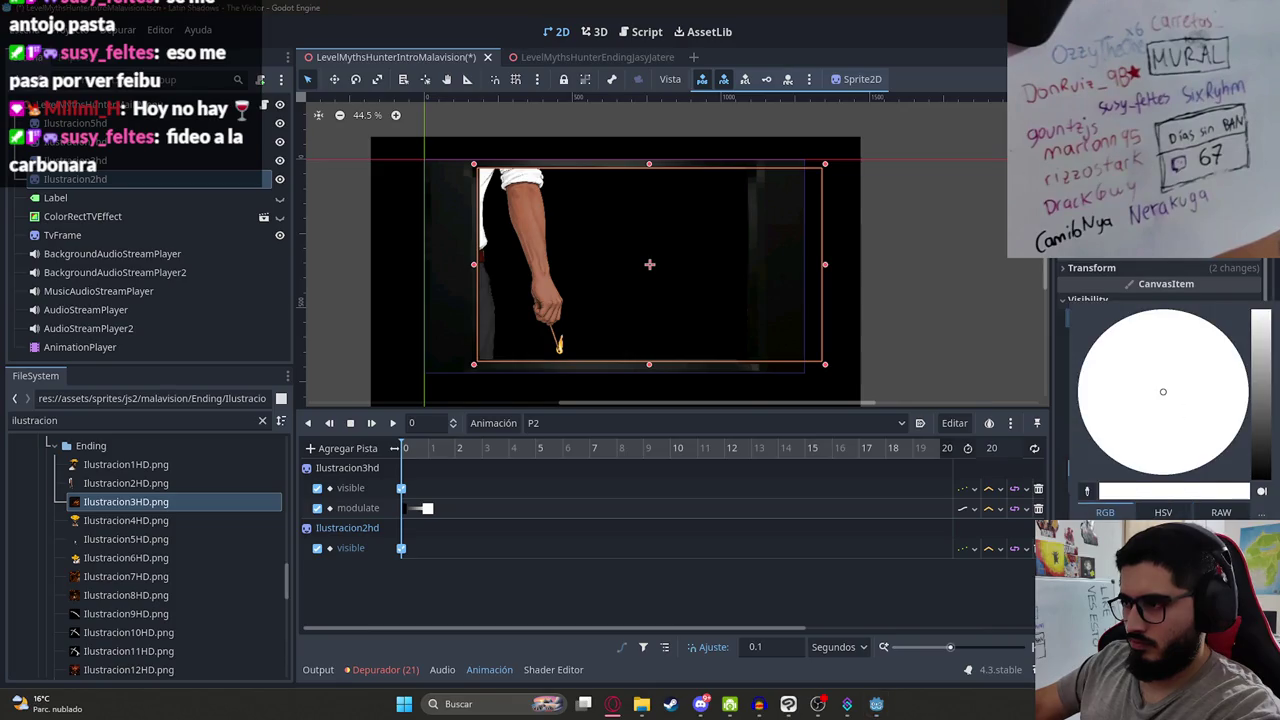
{"action": "left_click", "coordinate": [896, 588]}
{"action": "left_click", "coordinate": [1251, 338]}
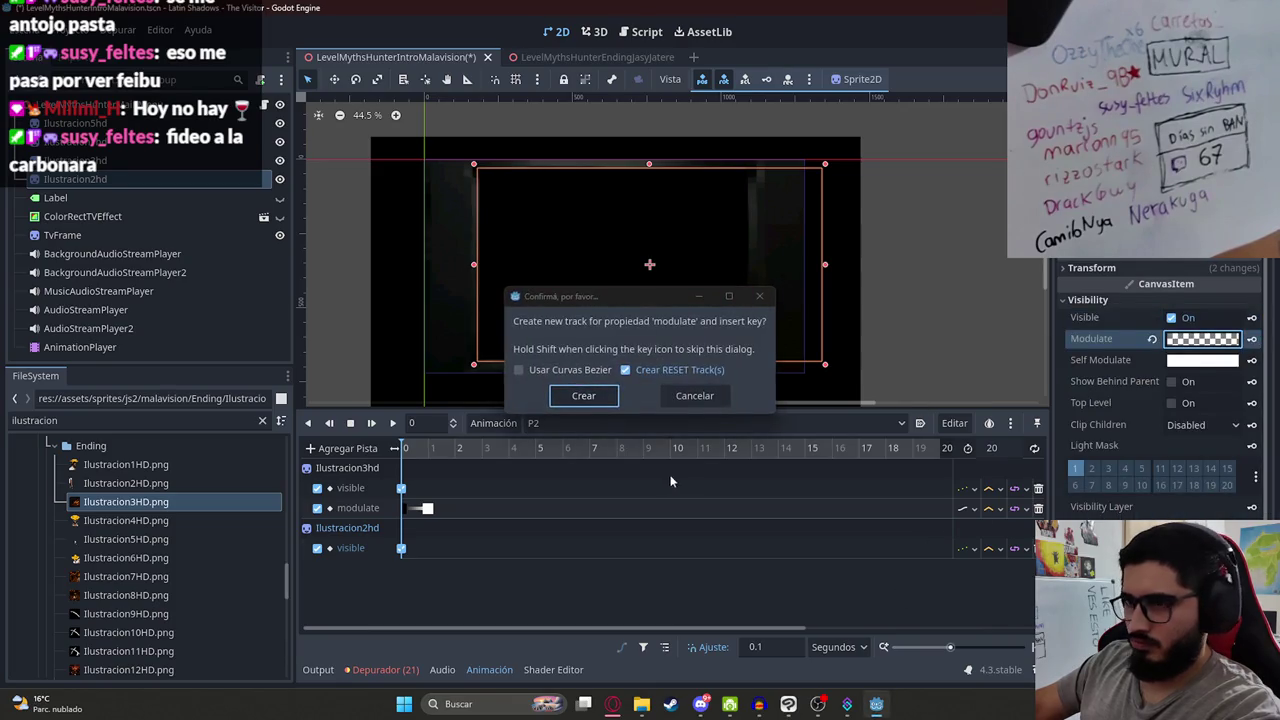
{"action": "left_click", "coordinate": [583, 395]}
Step: Key Ilustracion2hd's opaque white modulate at 1 second and preview the fade-in
{"action": "left_click", "coordinate": [428, 450]}
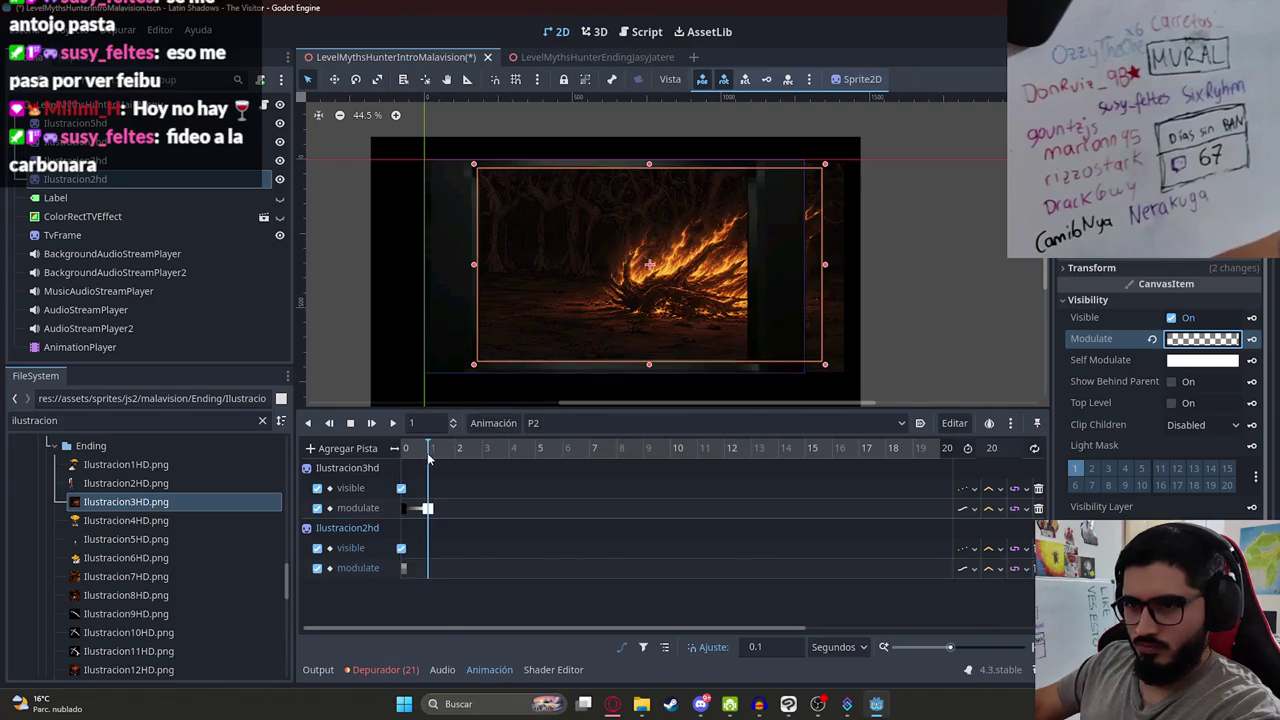
{"action": "left_click", "coordinate": [1151, 340]}
{"action": "left_click", "coordinate": [1254, 340]}
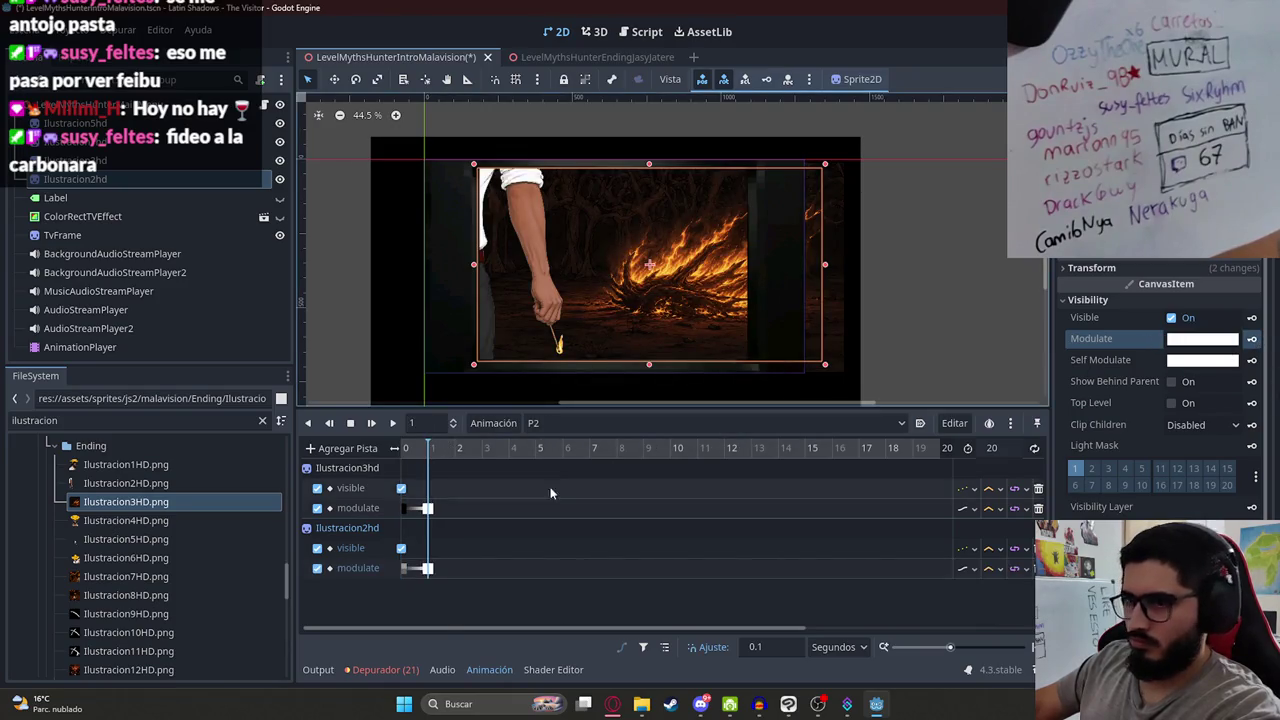
{"action": "left_click", "coordinate": [394, 425]}
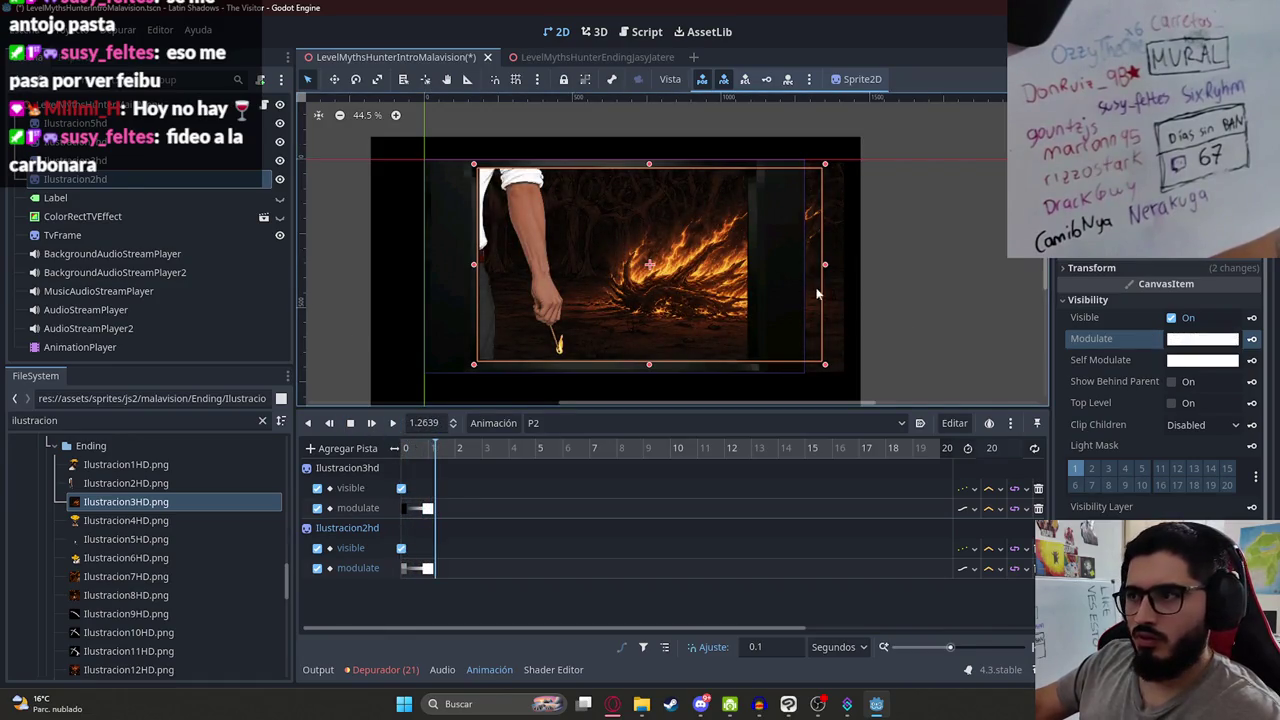
{"action": "left_click", "coordinate": [846, 317]}
{"action": "left_click", "coordinate": [844, 318]}
{"action": "left_click_drag", "start_coordinate": [430, 449], "coordinate": [405, 449]}
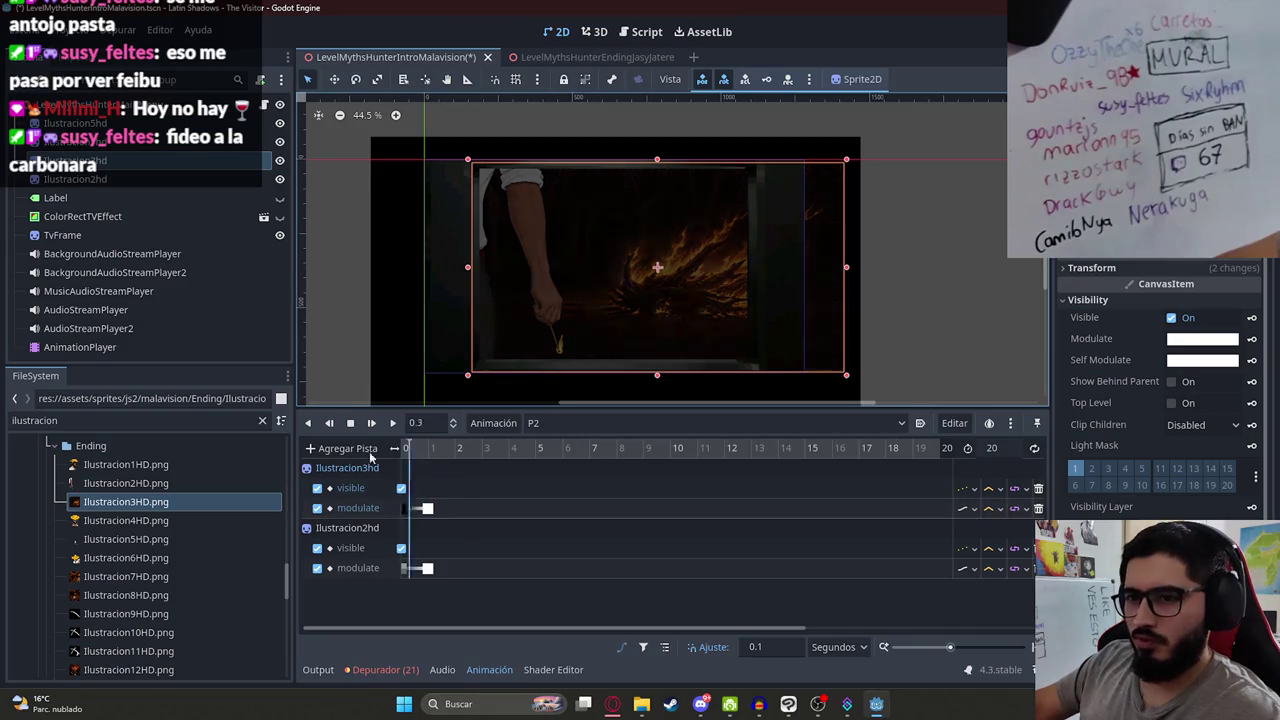
Step: Key Ilustracion3hd's starting position at time 0 on a new position track
{"action": "left_click", "coordinate": [1230, 268]}
{"action": "left_click", "coordinate": [1251, 286]}
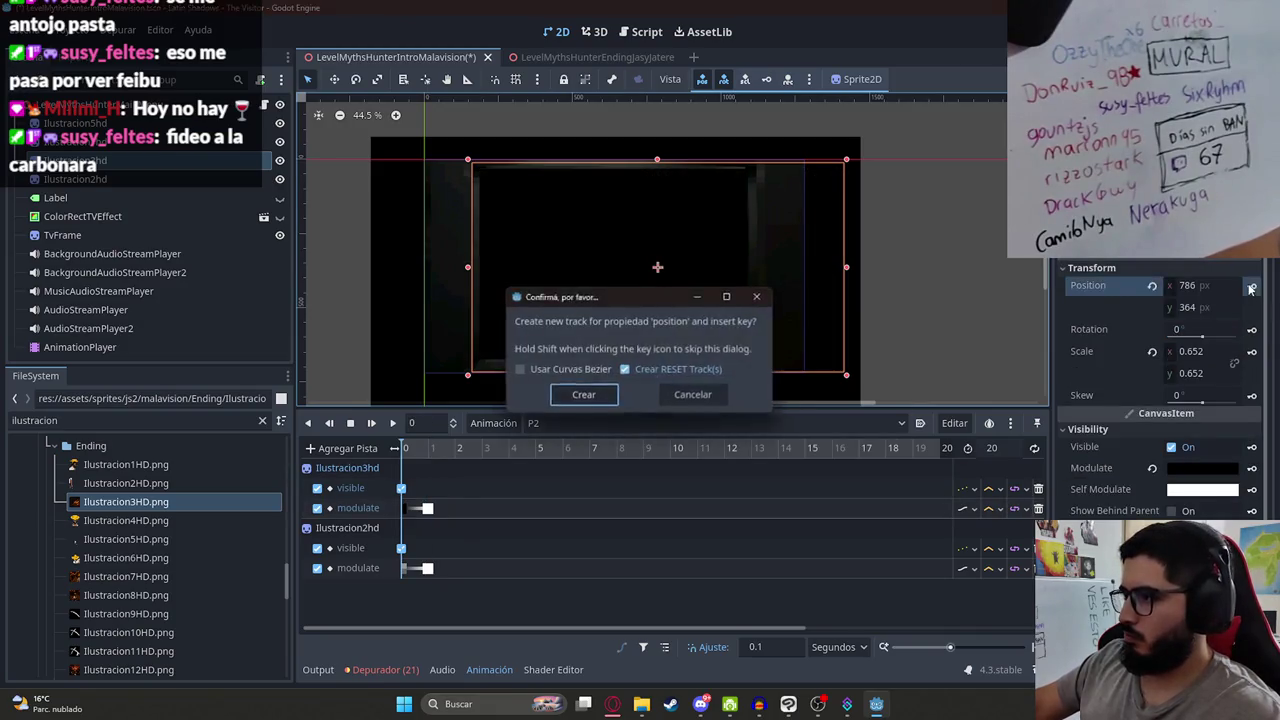
{"action": "left_click", "coordinate": [580, 394]}
{"action": "left_click_drag", "start_coordinate": [700, 448], "coordinate": [830, 468]}
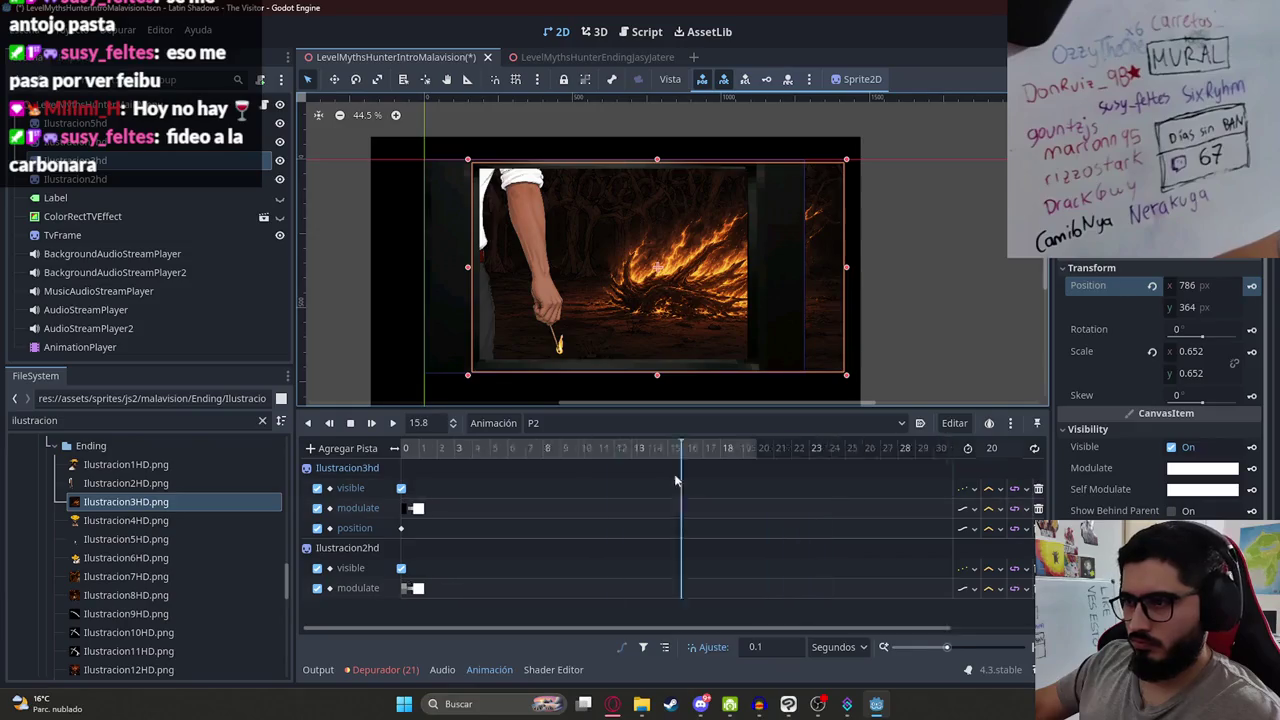
{"action": "scroll", "coordinate": [490, 455], "scroll_direction": "down", "scroll_amount": 3}
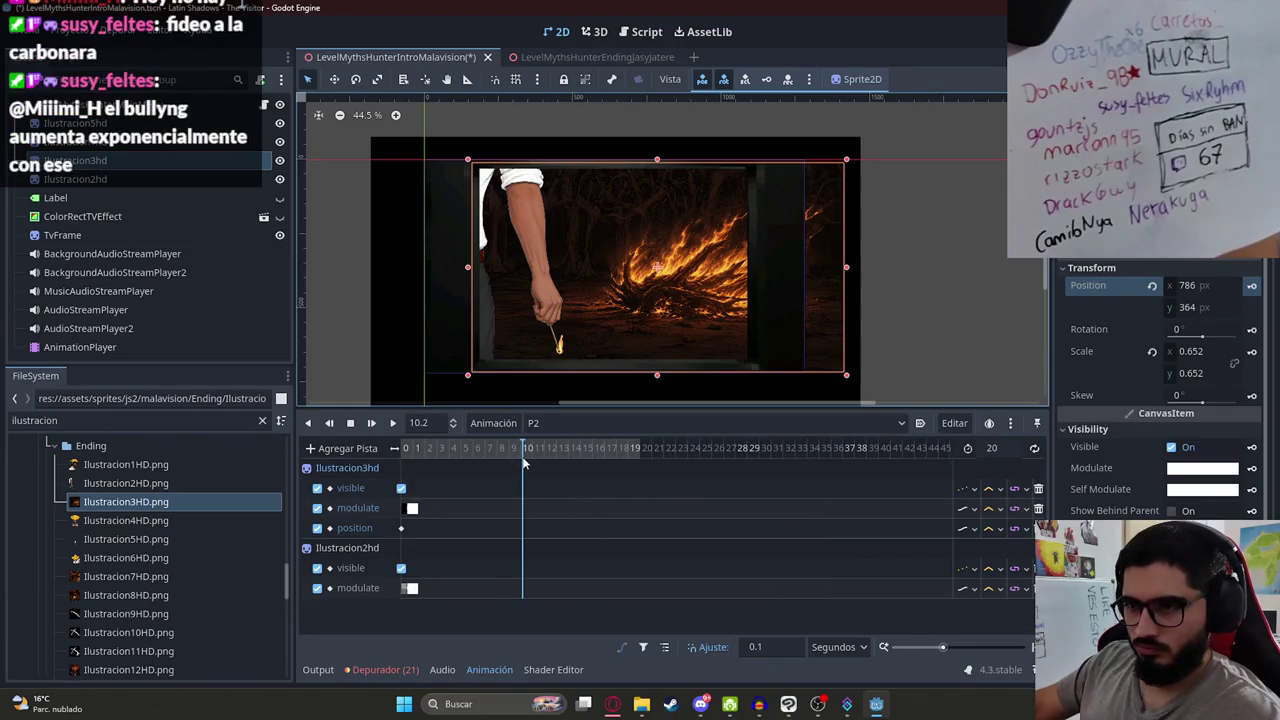
{"action": "key", "text": "Left"}
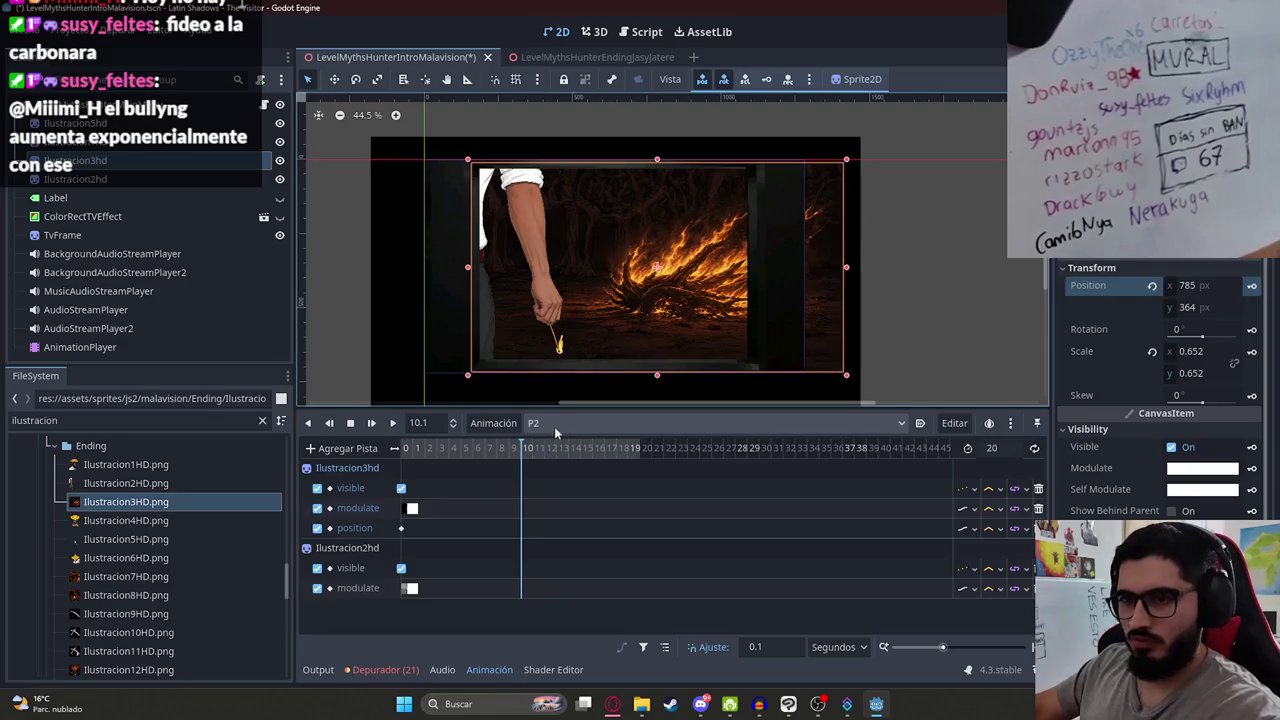
Step: Move Ilustracion3hd to 640, 366 and key it at 10 seconds, preview, and save the scene
{"action": "left_click", "coordinate": [519, 450]}
{"action": "mouse_move", "coordinate": [695, 272]}
{"action": "left_mouse_down"}
{"action": "mouse_move", "coordinate": [612, 274]}
{"action": "mouse_move", "coordinate": [650, 277]}
{"action": "left_mouse_up"}
{"action": "left_click", "coordinate": [1253, 288]}
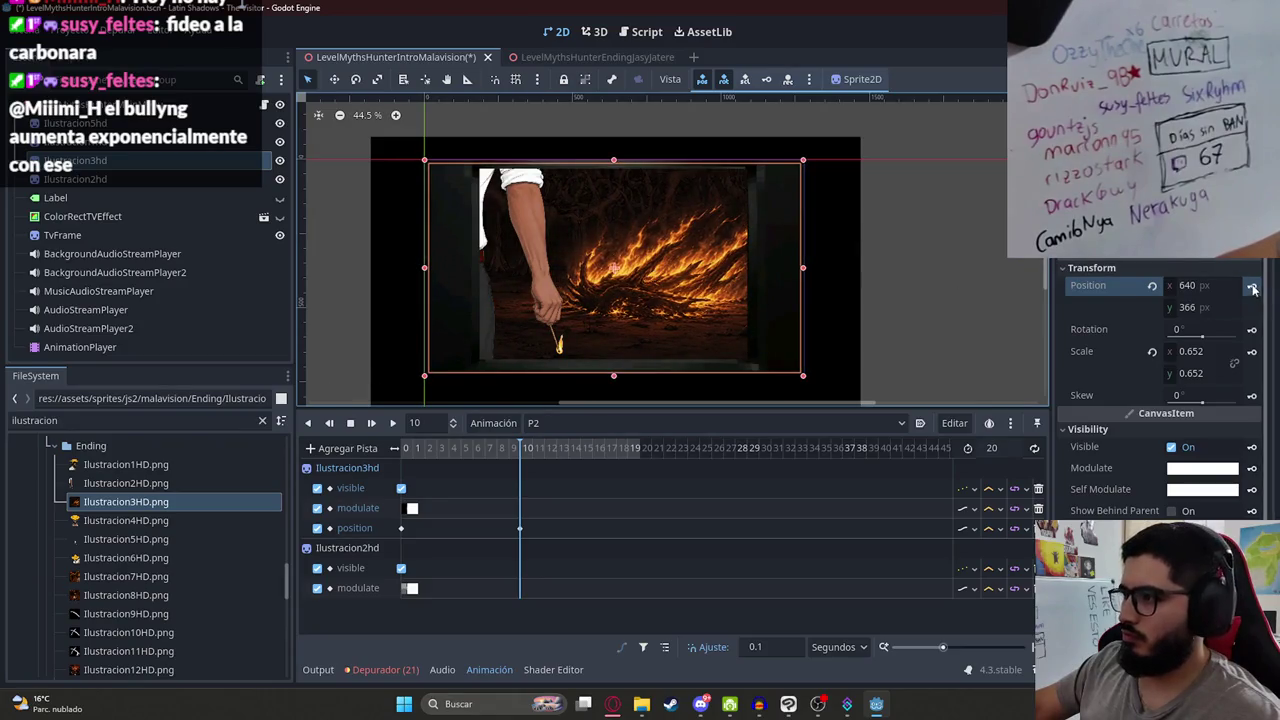
{"action": "left_click", "coordinate": [392, 423]}
{"action": "scroll", "coordinate": [559, 291], "scroll_direction": "up", "scroll_amount": 3}
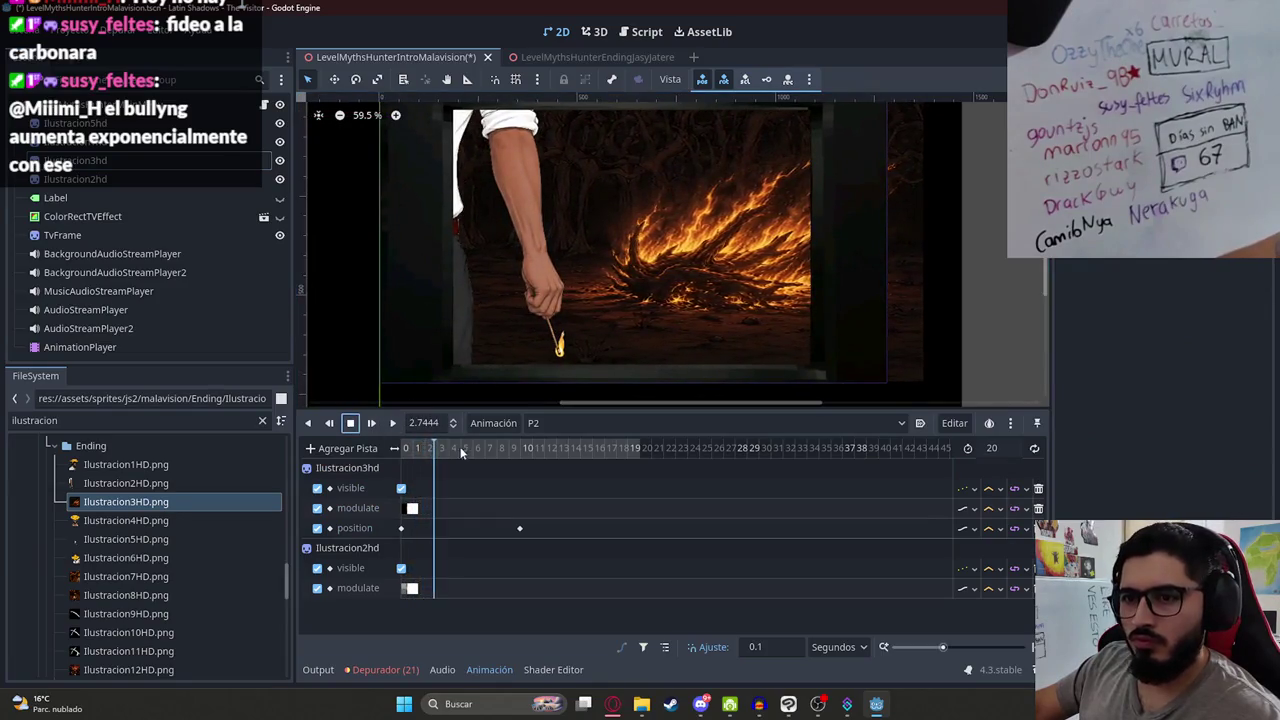
{"action": "left_click", "coordinate": [350, 423]}
{"action": "key", "text": "ctrl+s"}
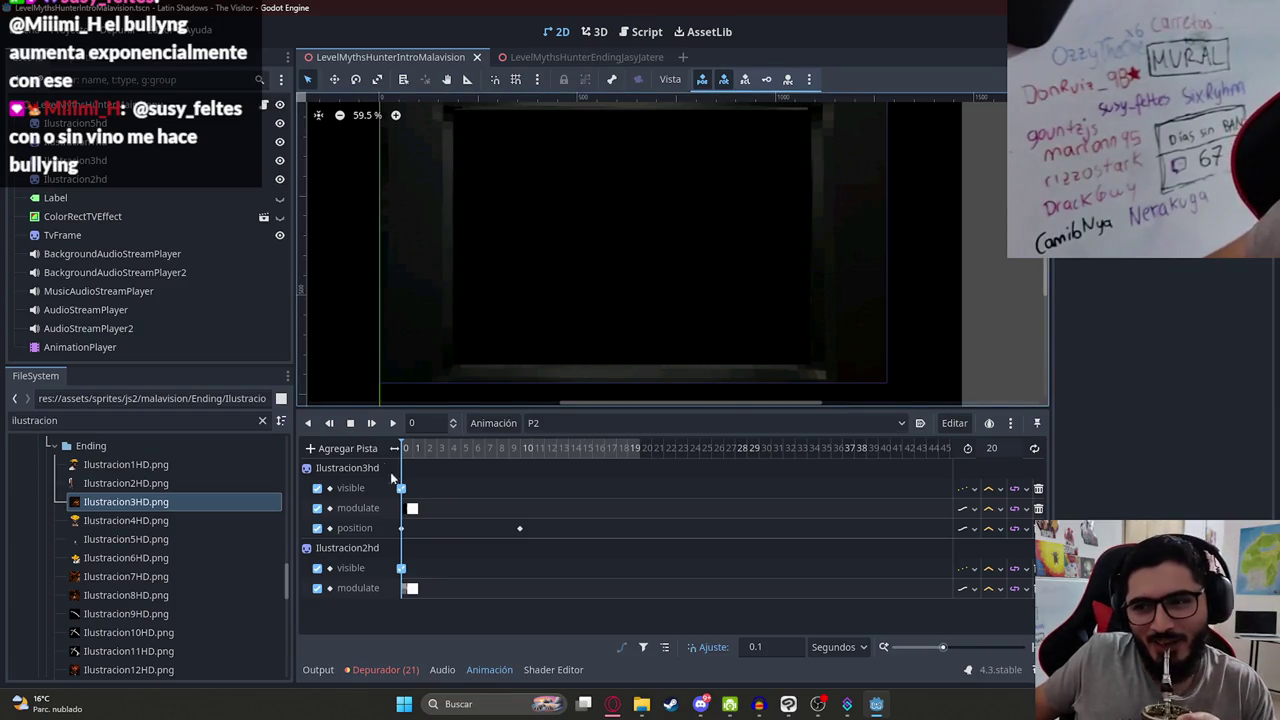
Step: Add an Audio Playback Track bound to the AudioStreamPlayer node
{"action": "left_click", "coordinate": [350, 448]}
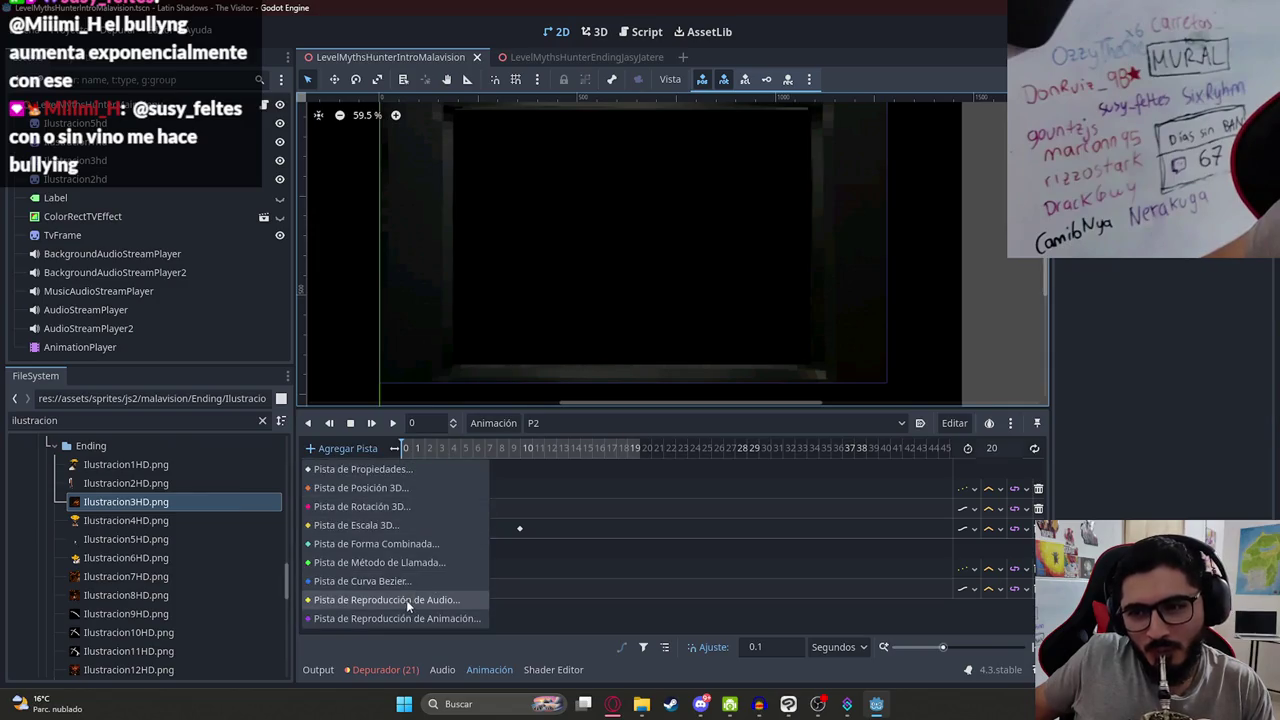
{"action": "left_click", "coordinate": [410, 598]}
{"action": "double_click", "coordinate": [595, 371]}
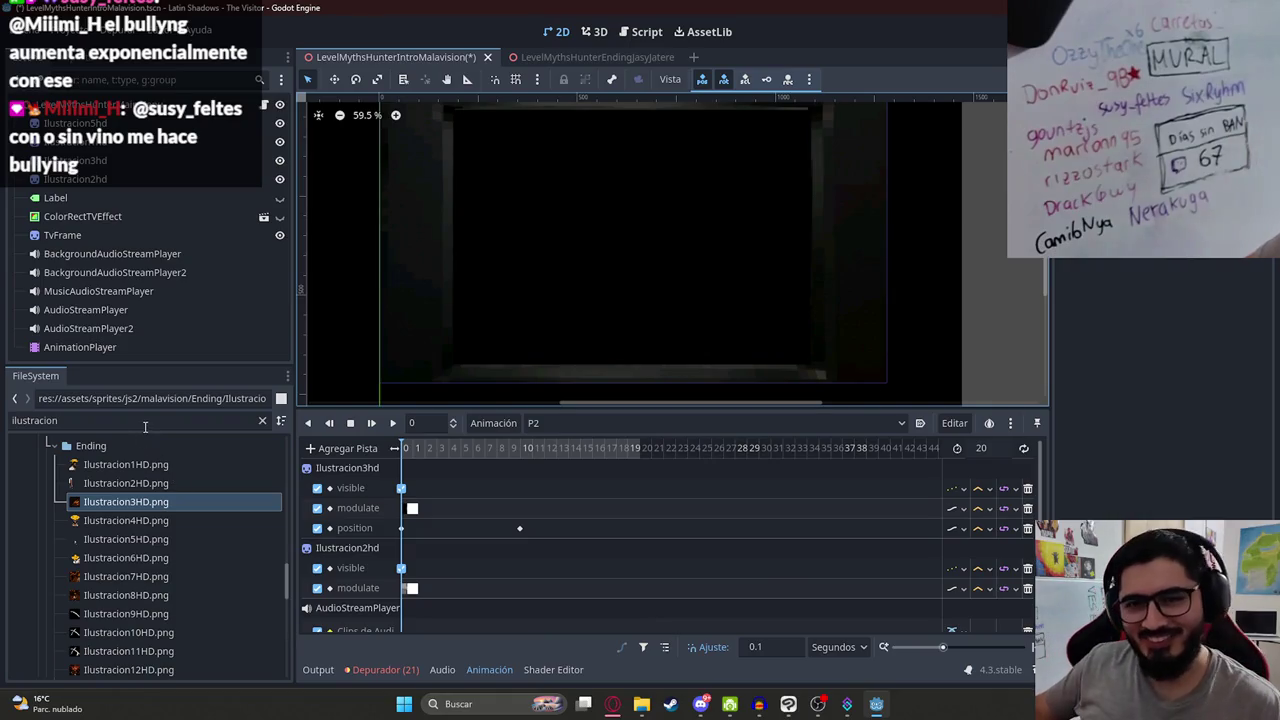
Step: Filter for 'malavisionendi', place MalavisionEndingP2.wav on the audio track, and preview with sound
{"action": "double_click", "coordinate": [40, 420]}
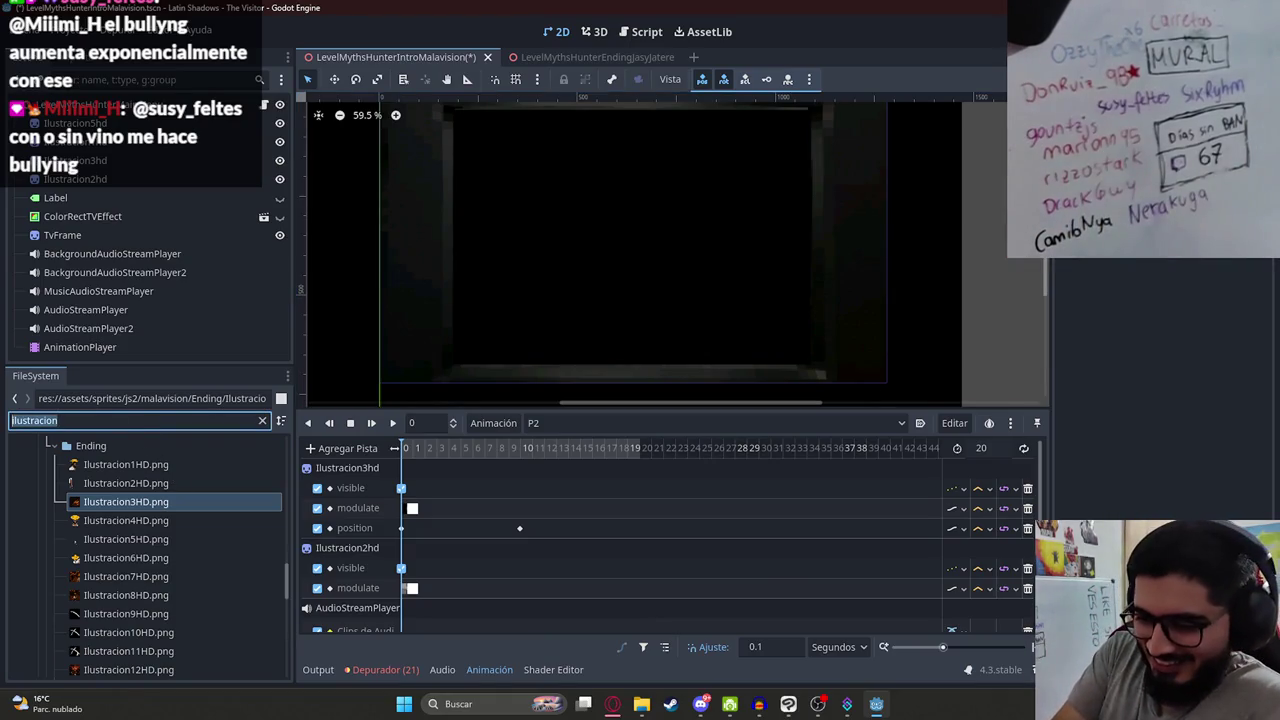
{"action": "type", "text": "malavisionintr"}
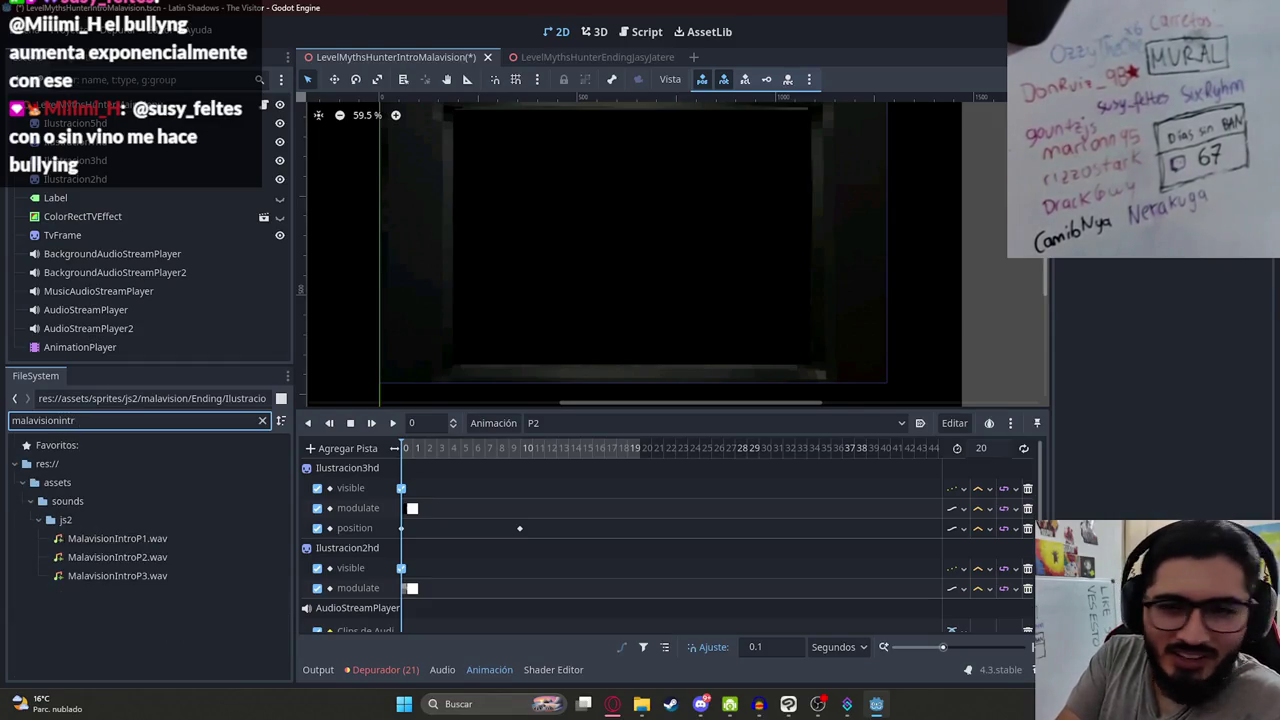
{"action": "key", "text": "BackSpace"}
{"action": "key", "text": "BackSpace"}
{"action": "type", "text": "ending"}
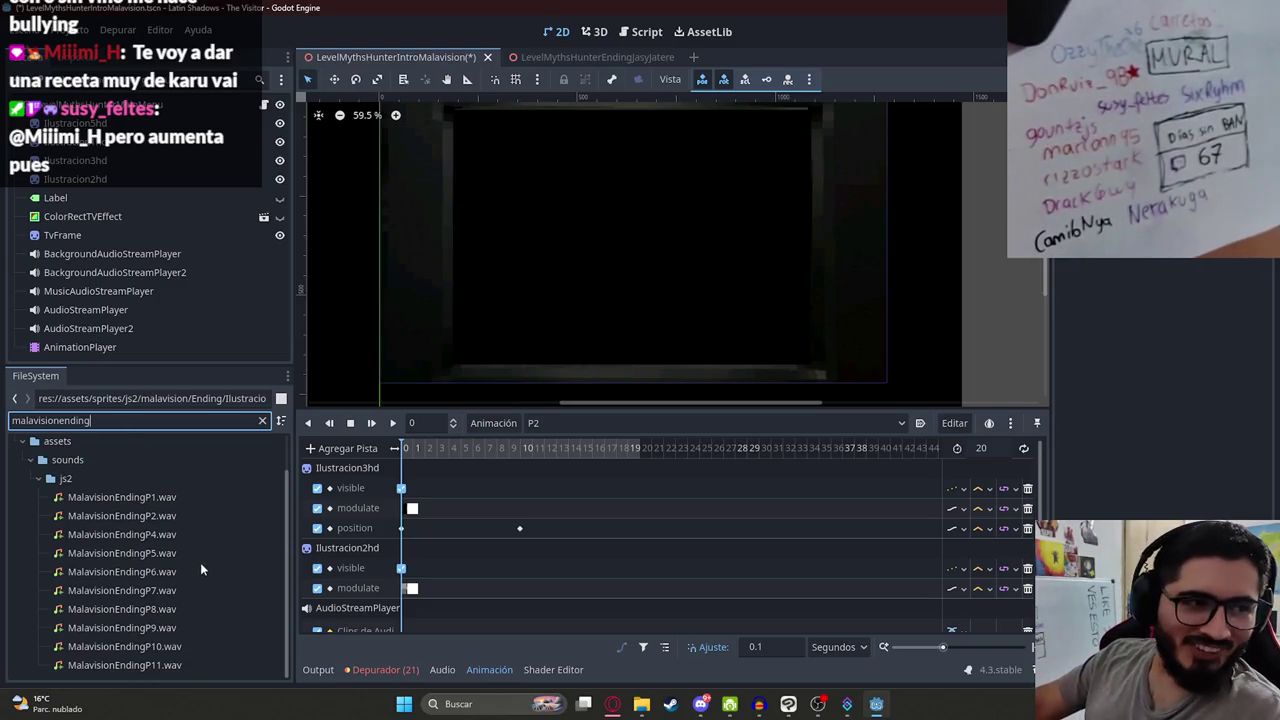
{"action": "mouse_move", "coordinate": [201, 568]}
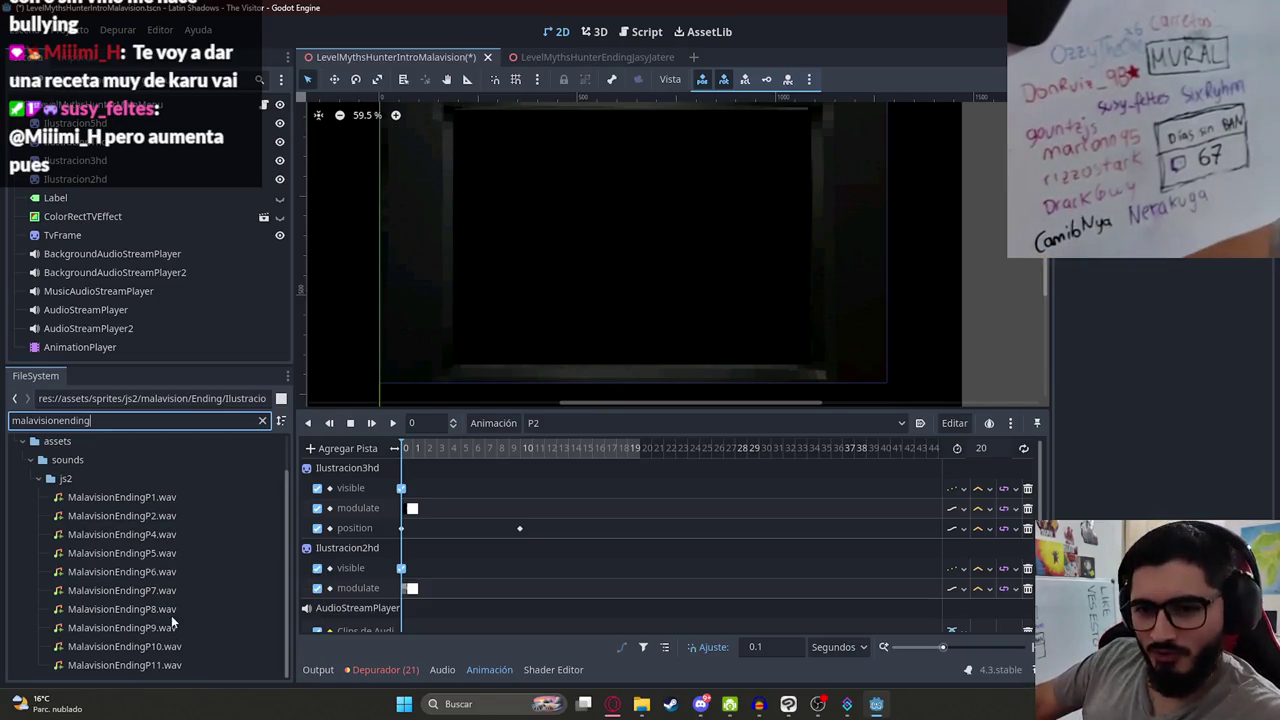
{"action": "mouse_move", "coordinate": [162, 515]}
{"action": "left_mouse_down"}
{"action": "mouse_move", "coordinate": [460, 620]}
{"action": "mouse_move", "coordinate": [415, 626]}
{"action": "left_mouse_up"}
{"action": "scroll", "coordinate": [427, 549], "scroll_direction": "up", "scroll_amount": 5}
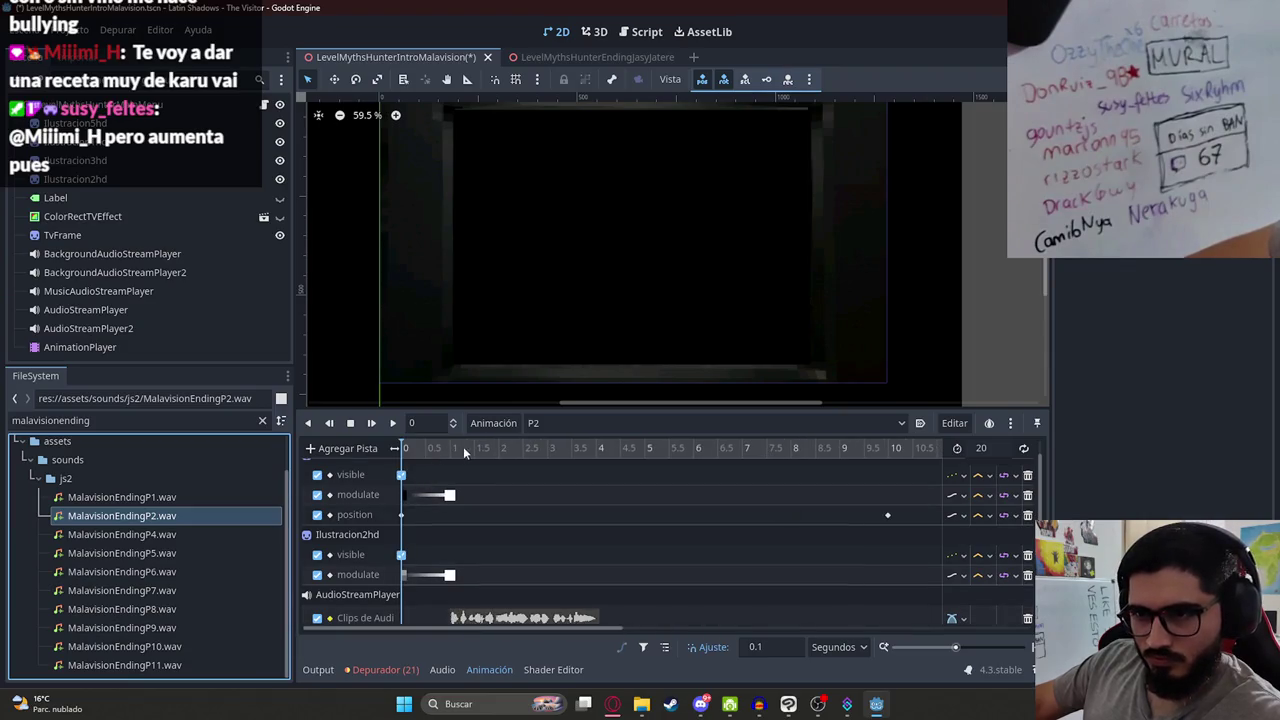
{"action": "left_click", "coordinate": [450, 449]}
{"action": "left_click", "coordinate": [390, 423]}
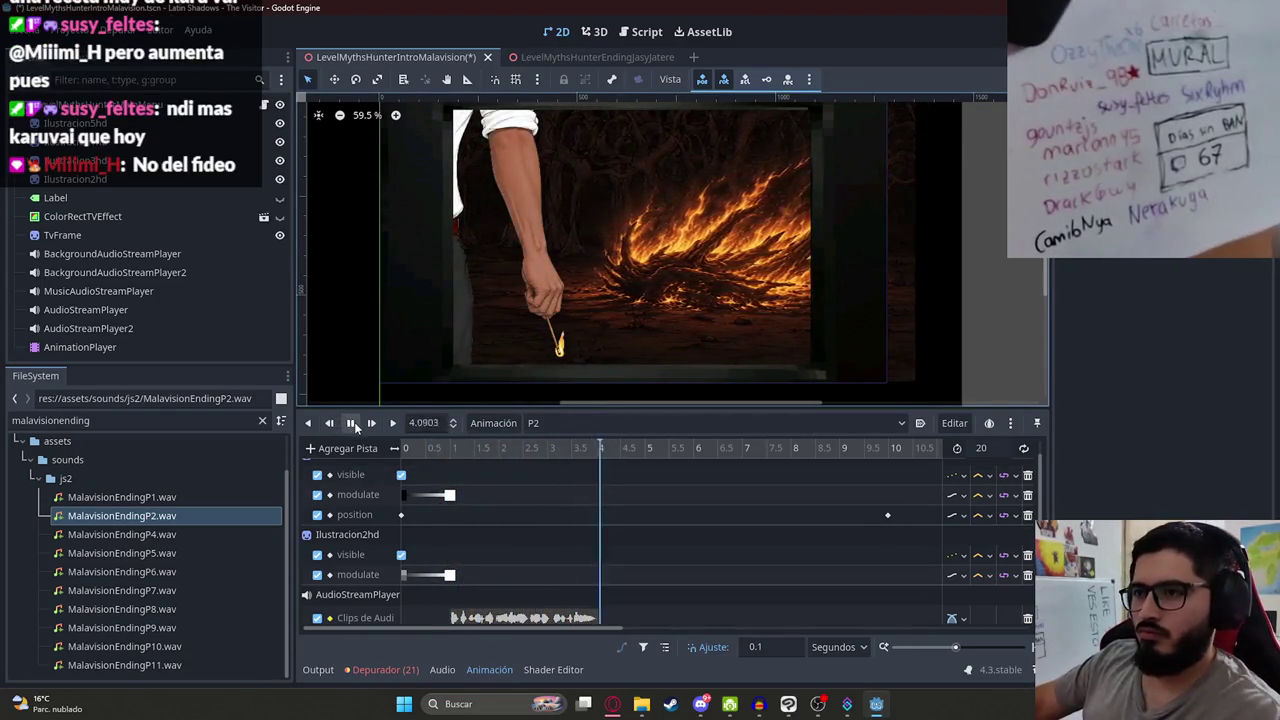
Step: Check the intro script, then place MalavisionEndingP4.wav on the audio track at about 4.4 s
{"action": "key", "text": "alt+Tab"}
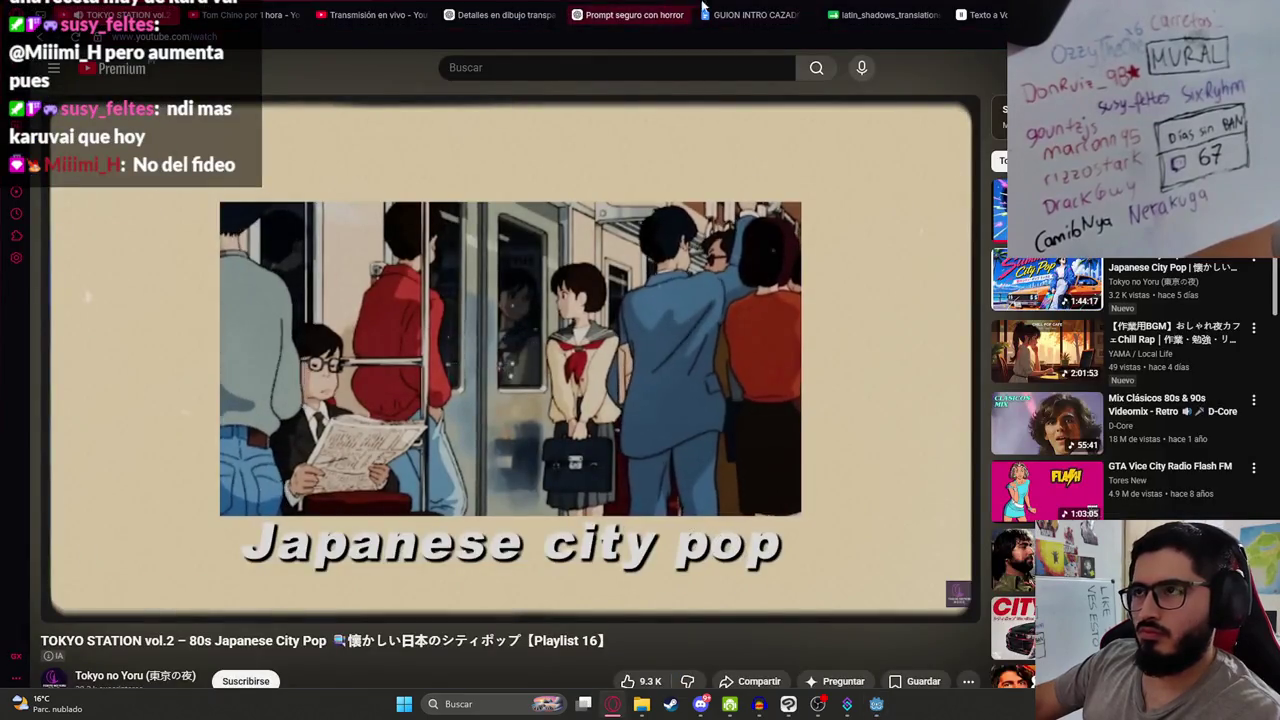
{"action": "key", "text": "ctrl+6"}
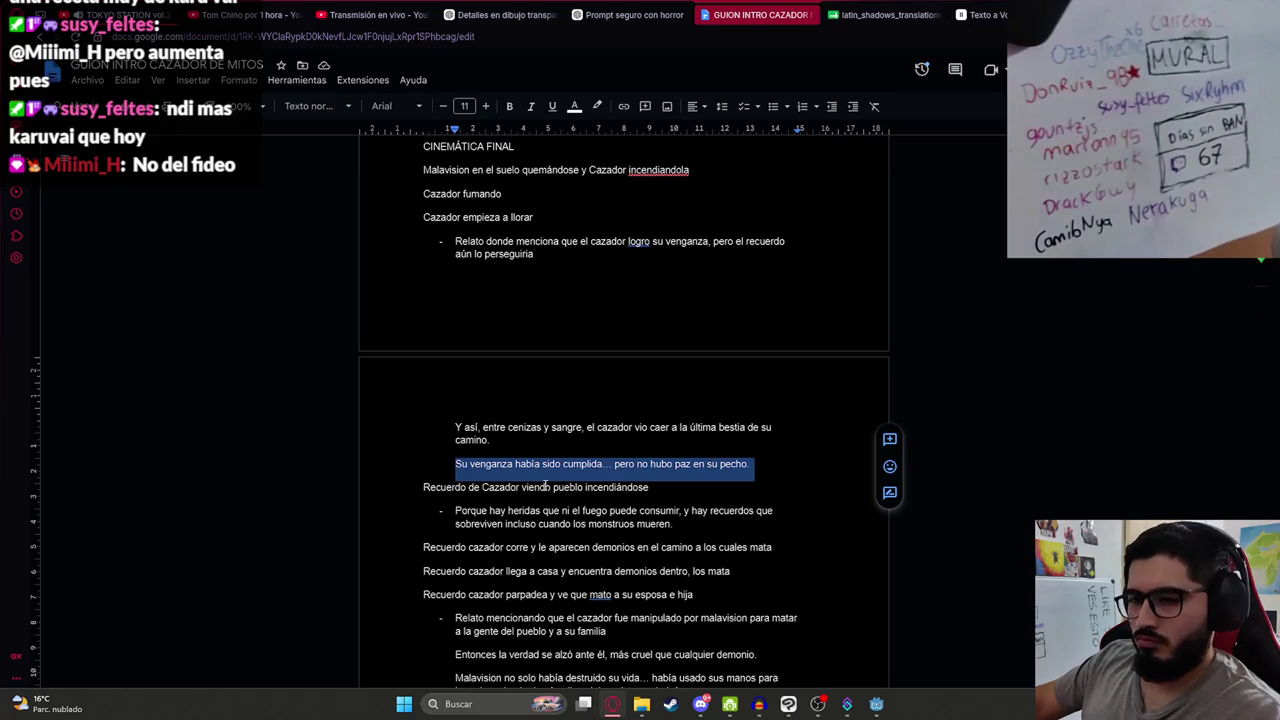
{"action": "key", "text": "alt+Tab"}
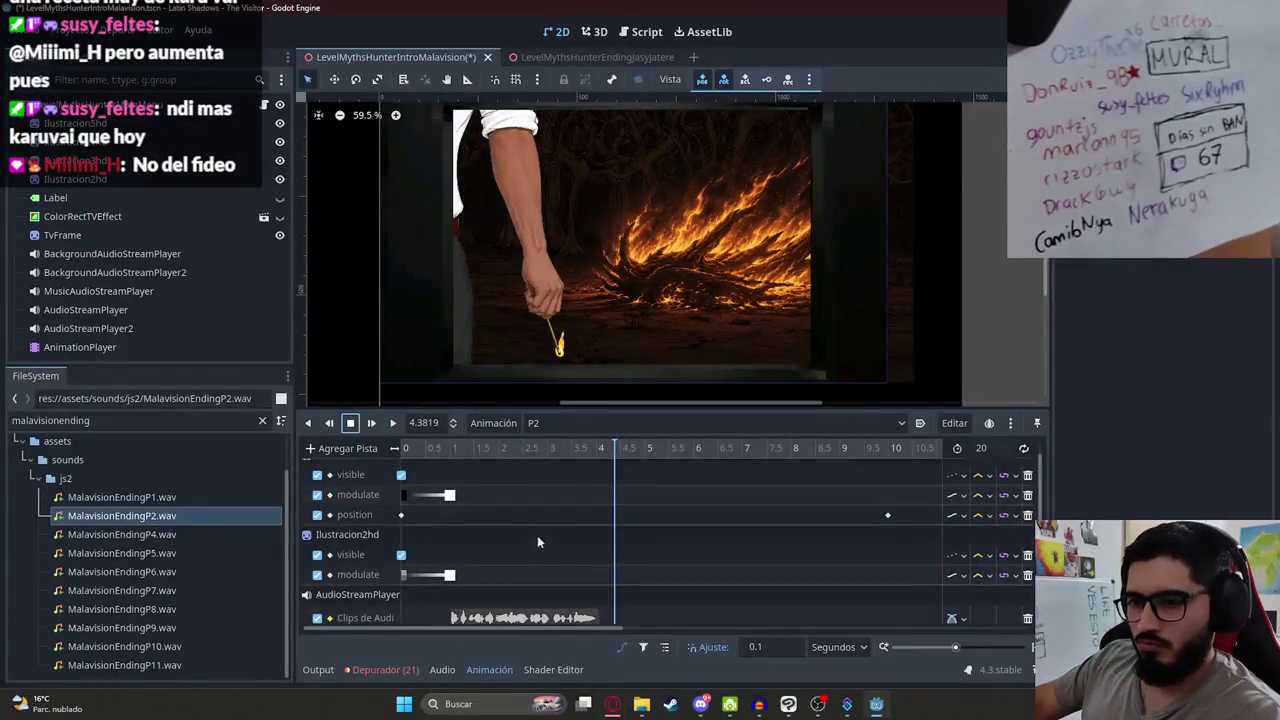
{"action": "mouse_move", "coordinate": [141, 530]}
{"action": "left_mouse_down"}
{"action": "mouse_move", "coordinate": [625, 585]}
{"action": "mouse_move", "coordinate": [170, 547]}
{"action": "left_mouse_up"}
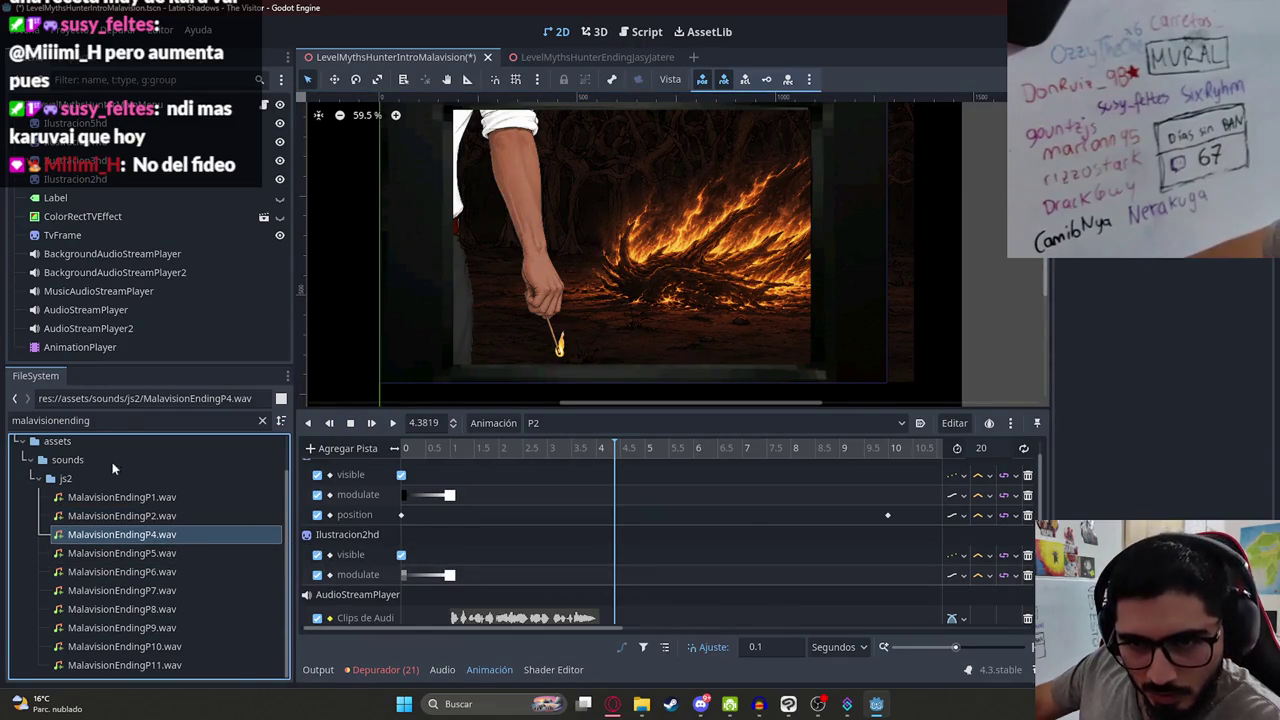
{"action": "left_click", "coordinate": [108, 422]}
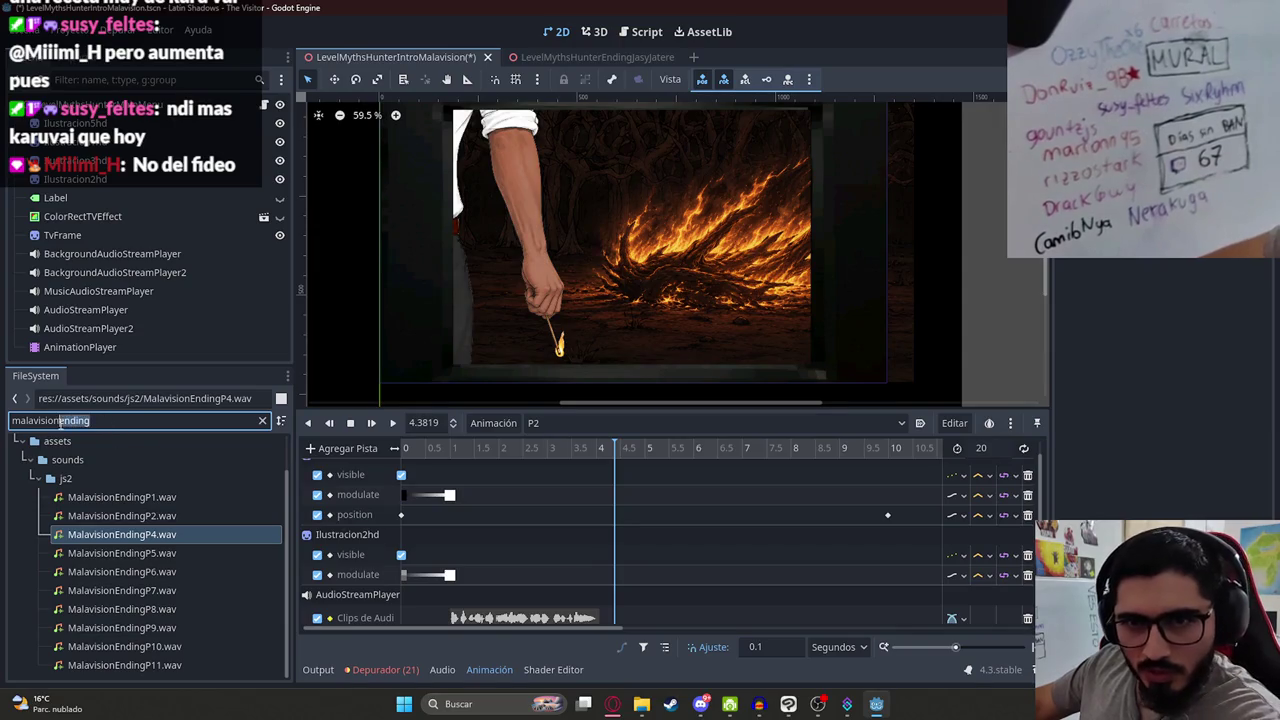
{"action": "left_click", "coordinate": [264, 421]}
{"action": "scroll", "coordinate": [200, 533], "scroll_direction": "down", "scroll_amount": 3}
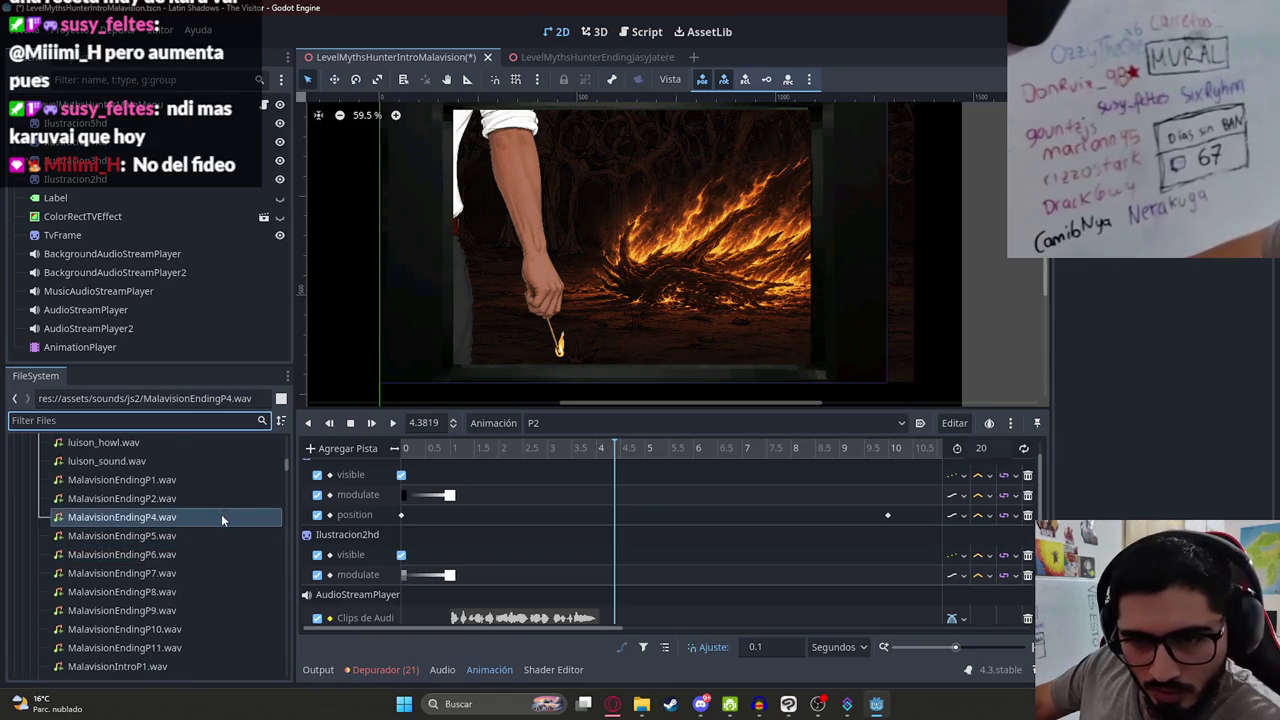
{"action": "key", "text": "Down"}
{"action": "key", "text": "Down"}
{"action": "key", "text": "Down"}
{"action": "mouse_move", "coordinate": [152, 517]}
{"action": "left_mouse_down"}
{"action": "mouse_move", "coordinate": [586, 571]}
{"action": "mouse_move", "coordinate": [630, 612]}
{"action": "left_mouse_up"}
{"action": "left_click", "coordinate": [392, 422]}
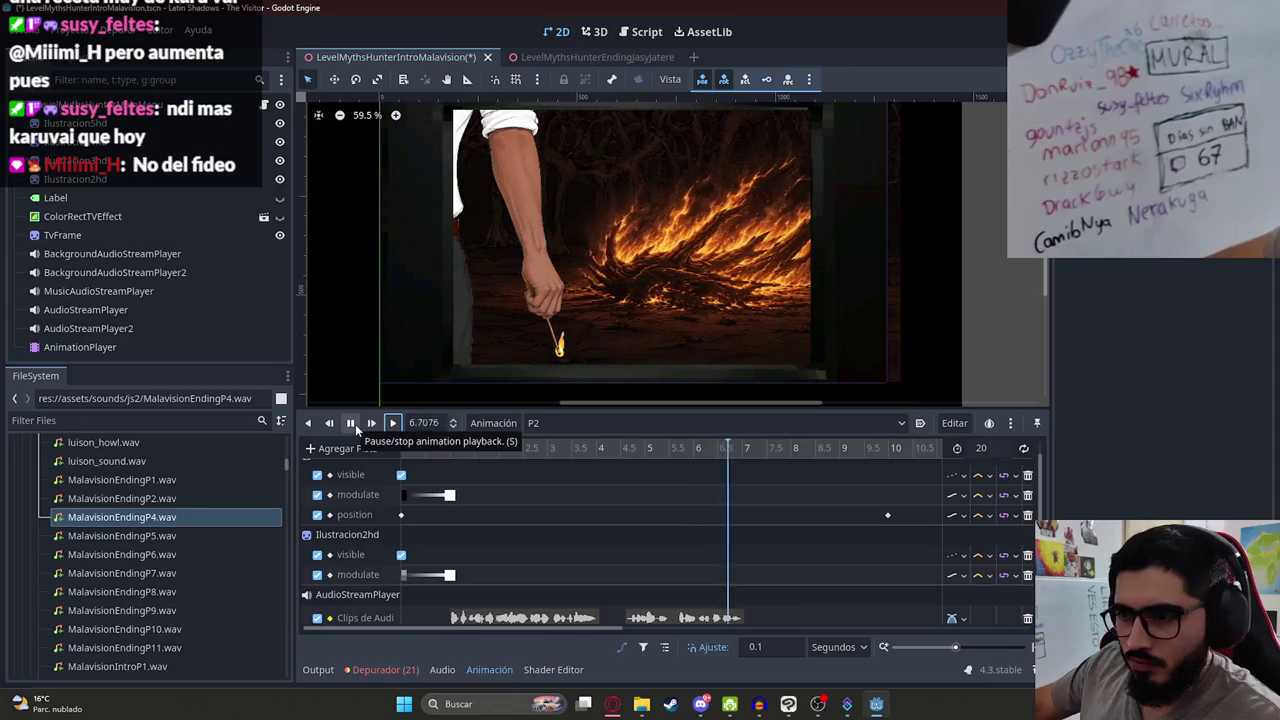
Step: Delete the stray MalavisionEndingP5.wav clip, replay the animation, and park the playhead at 7 s
{"action": "key", "text": "alt+Tab"}
{"action": "left_click", "coordinate": [704, 441]}
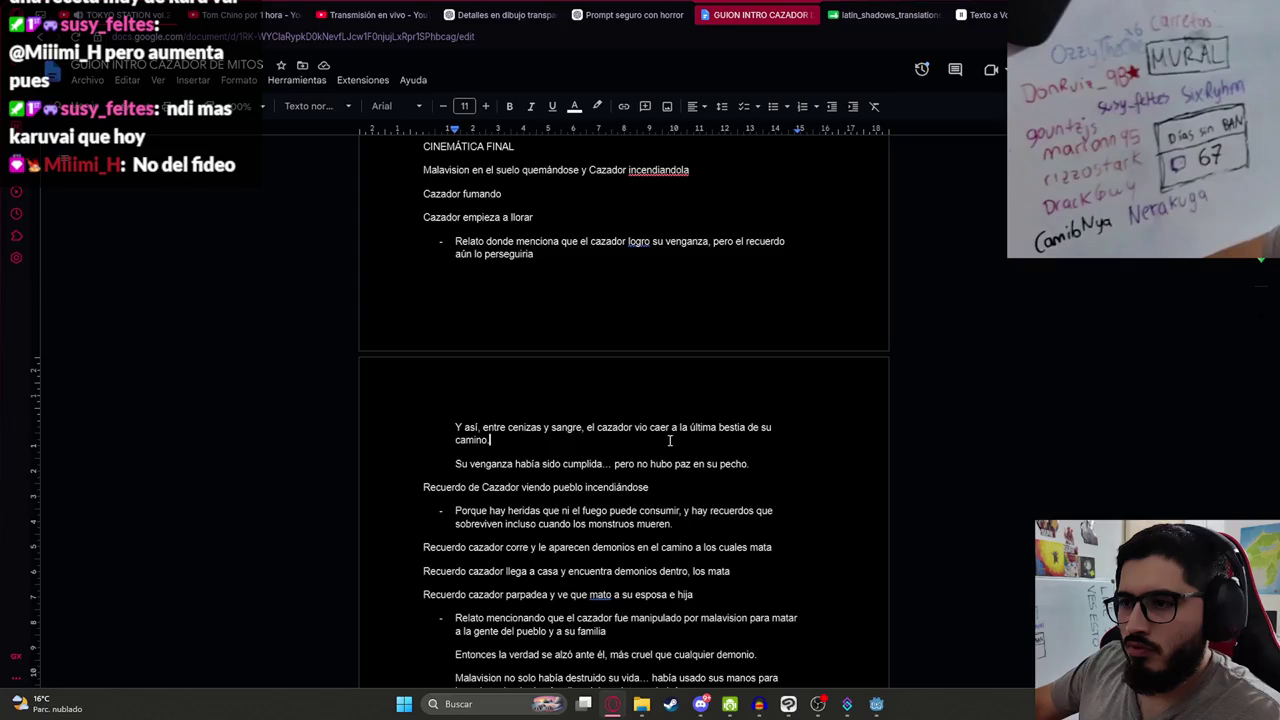
{"action": "key", "text": "alt+Tab"}
{"action": "mouse_move", "coordinate": [155, 533]}
{"action": "left_mouse_down"}
{"action": "mouse_move", "coordinate": [814, 573]}
{"action": "mouse_move", "coordinate": [852, 606]}
{"action": "mouse_move", "coordinate": [762, 617]}
{"action": "left_mouse_up"}
{"action": "left_click", "coordinate": [797, 620]}
{"action": "key", "text": "Delete"}
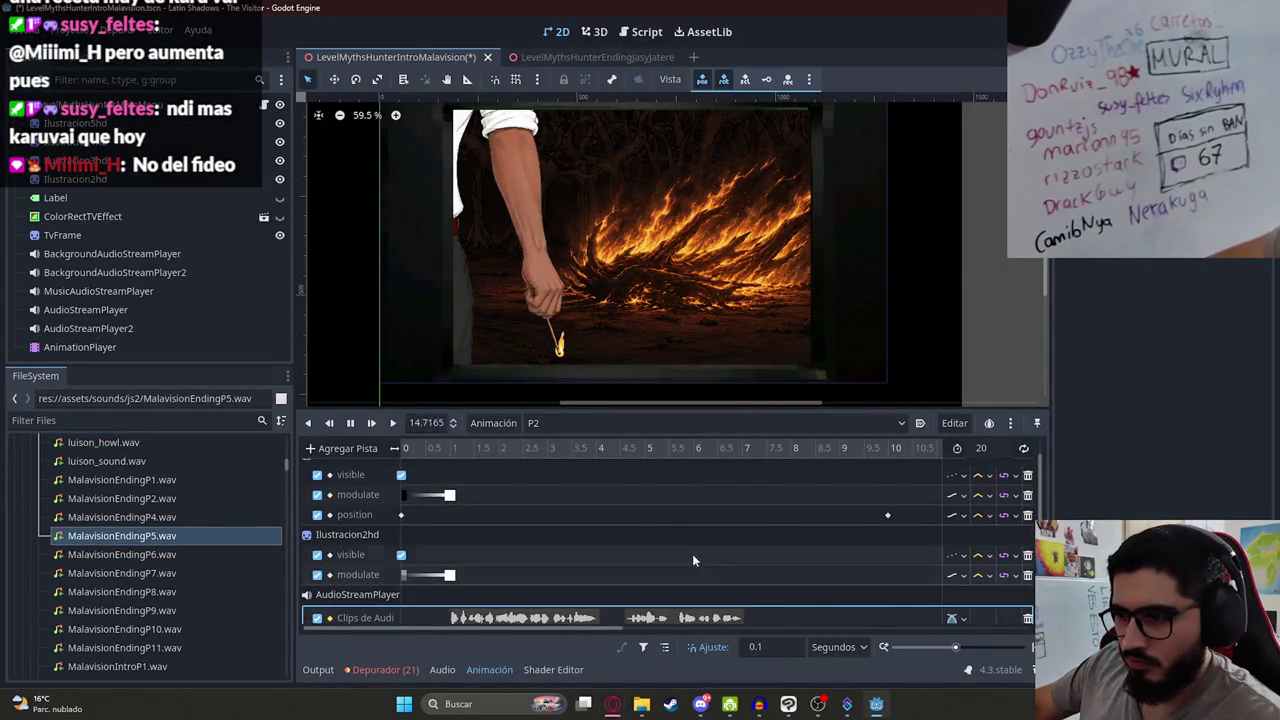
{"action": "left_click", "coordinate": [391, 424]}
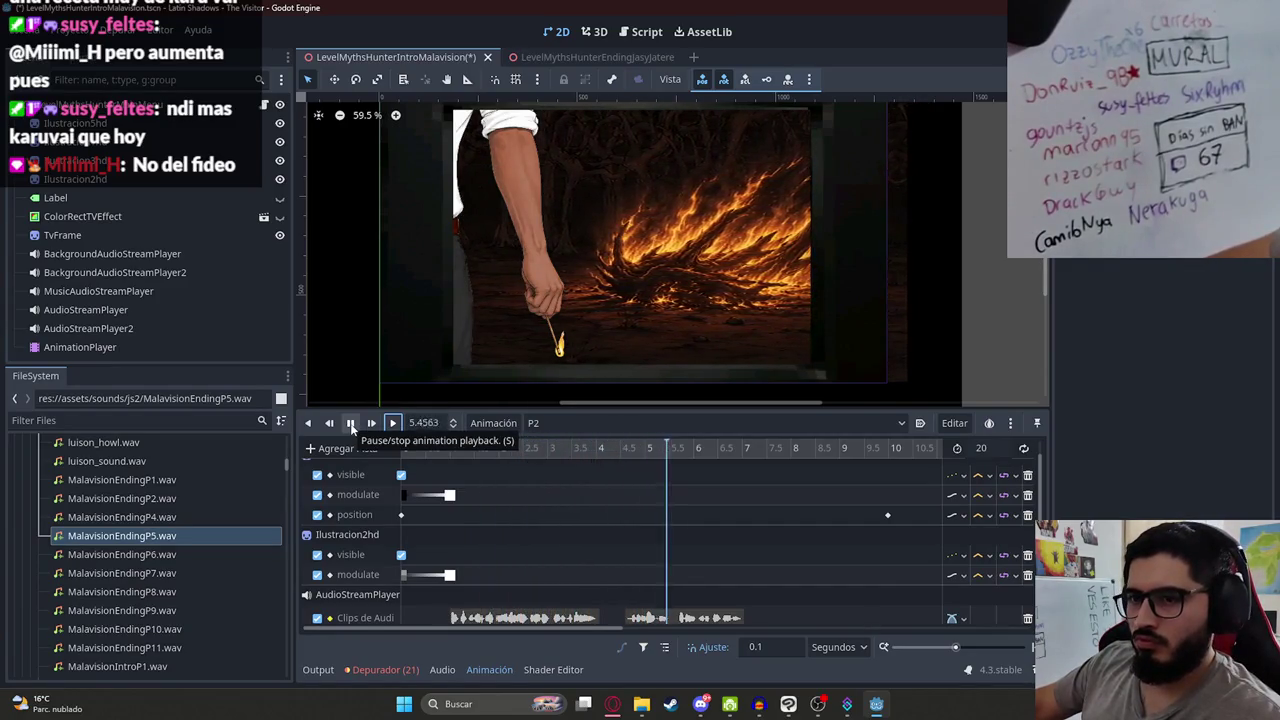
{"action": "left_click", "coordinate": [351, 425]}
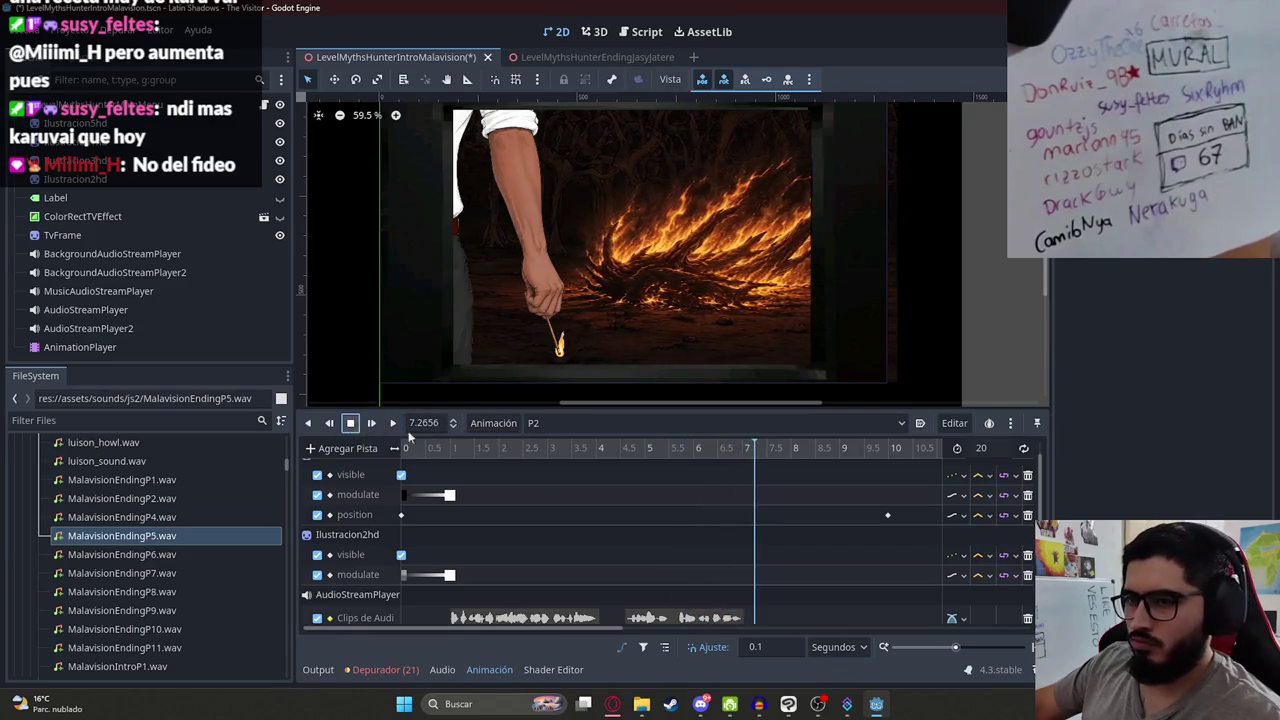
{"action": "scroll", "coordinate": [673, 514], "scroll_direction": "down", "scroll_amount": 3, "text": "ctrl"}
{"action": "left_click_drag", "start_coordinate": [593, 453], "coordinate": [590, 455]}
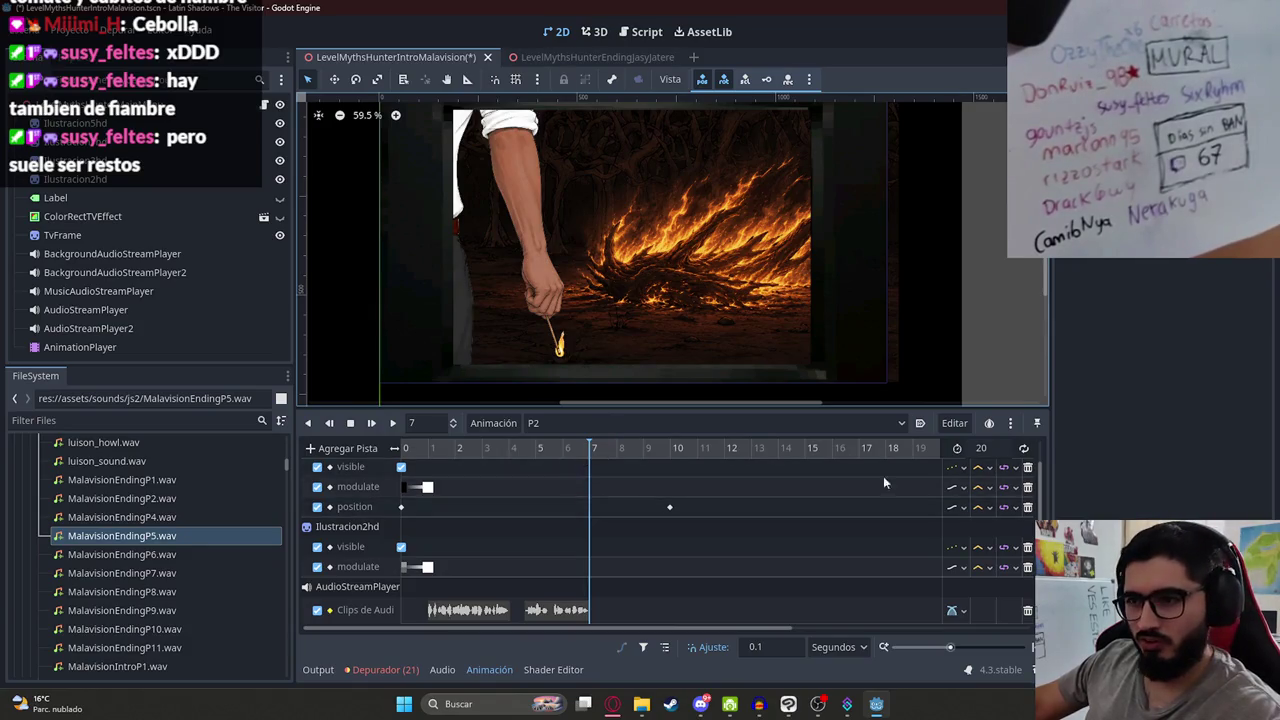
Step: Key the fire illustration's position at 8 s and shorten P2 to 8 seconds
{"action": "left_click", "coordinate": [617, 449]}
{"action": "left_click", "coordinate": [620, 508]}
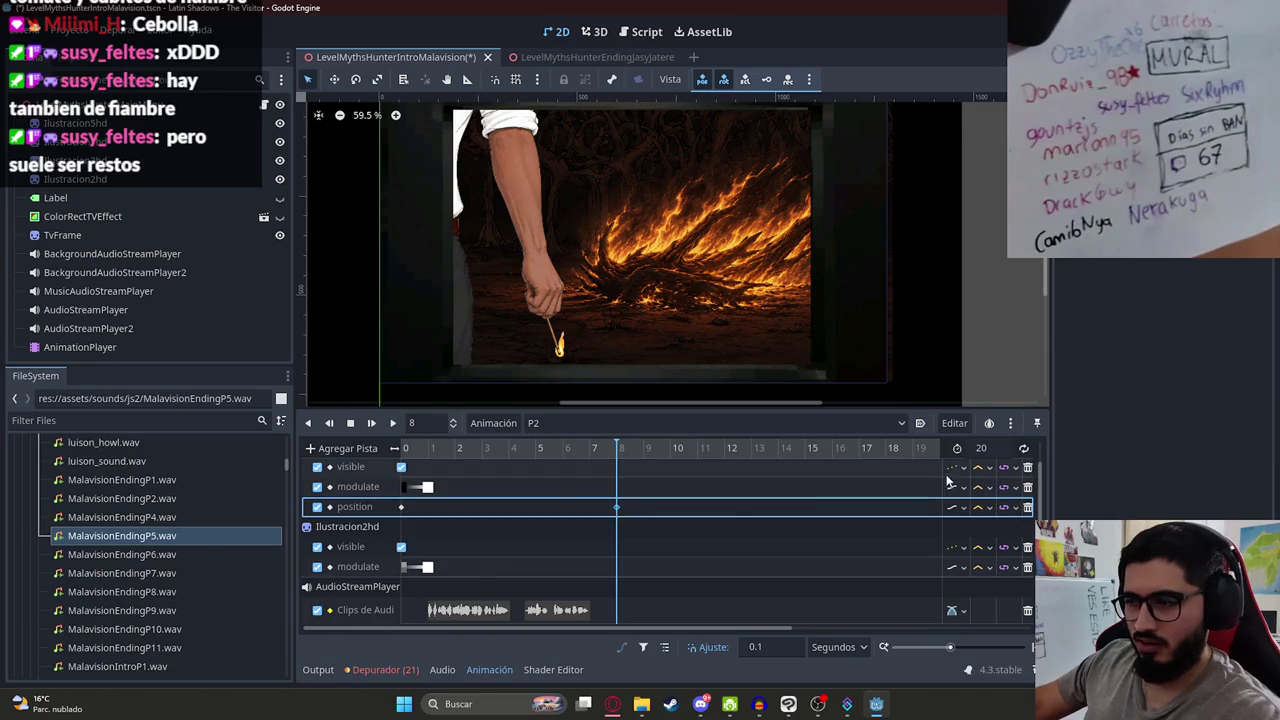
{"action": "left_click", "coordinate": [618, 490]}
{"action": "type", "text": "8"}
{"action": "scroll", "coordinate": [618, 490], "scroll_direction": "up", "scroll_amount": 1}
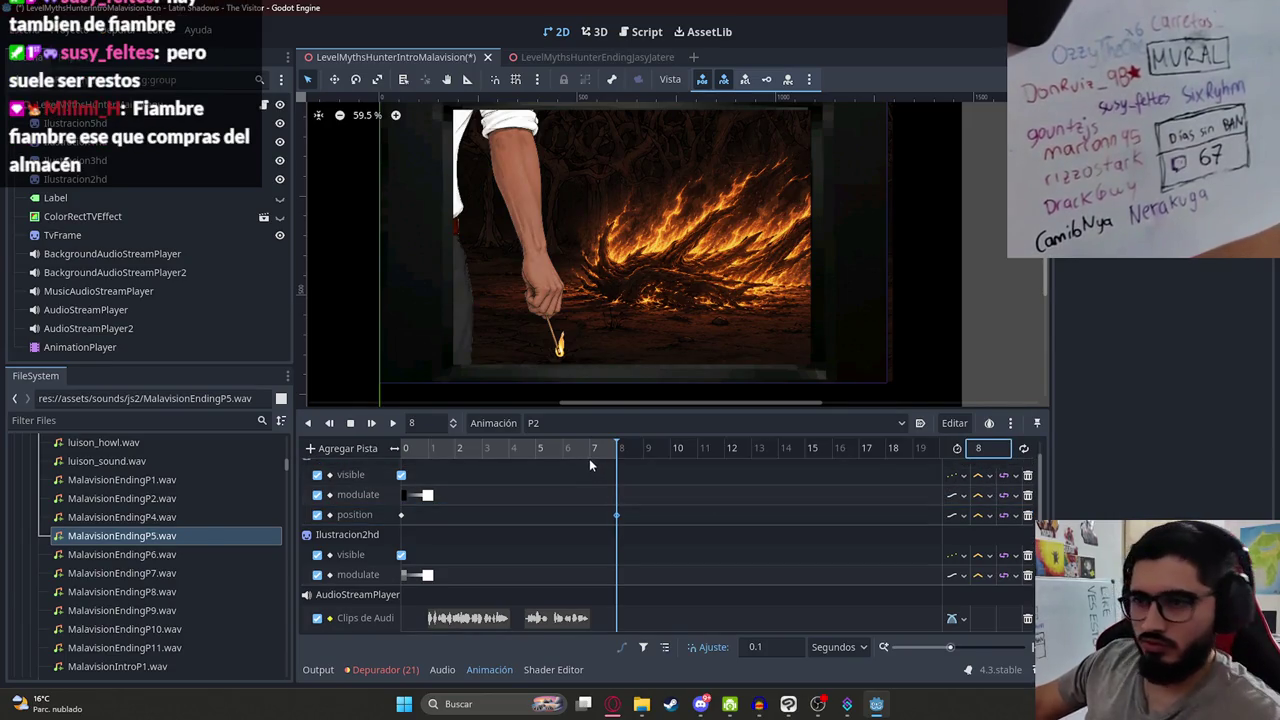
{"action": "mouse_move", "coordinate": [677, 457]}
{"action": "left_mouse_down"}
{"action": "mouse_move", "coordinate": [480, 468]}
{"action": "mouse_move", "coordinate": [588, 469]}
{"action": "left_mouse_up"}
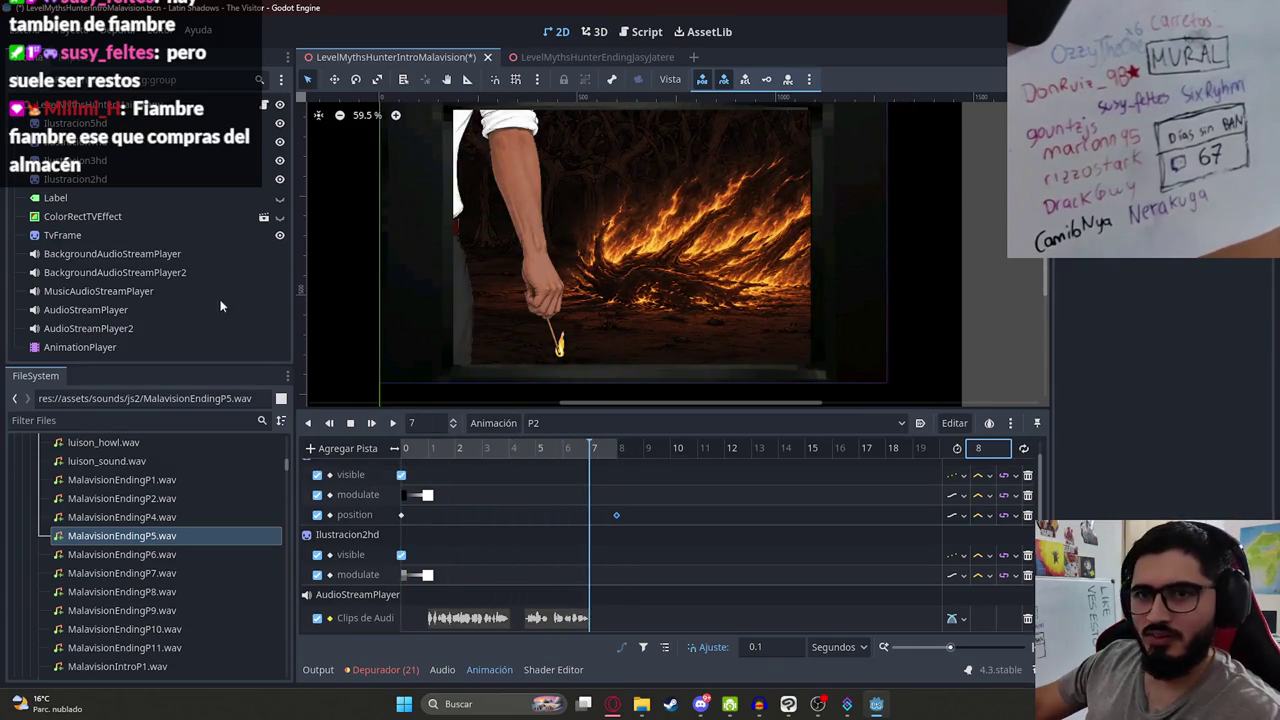
Step: Key Ilustracion2hd's modulate opaque at 7 s and fully transparent at 8 s
{"action": "left_click", "coordinate": [200, 179]}
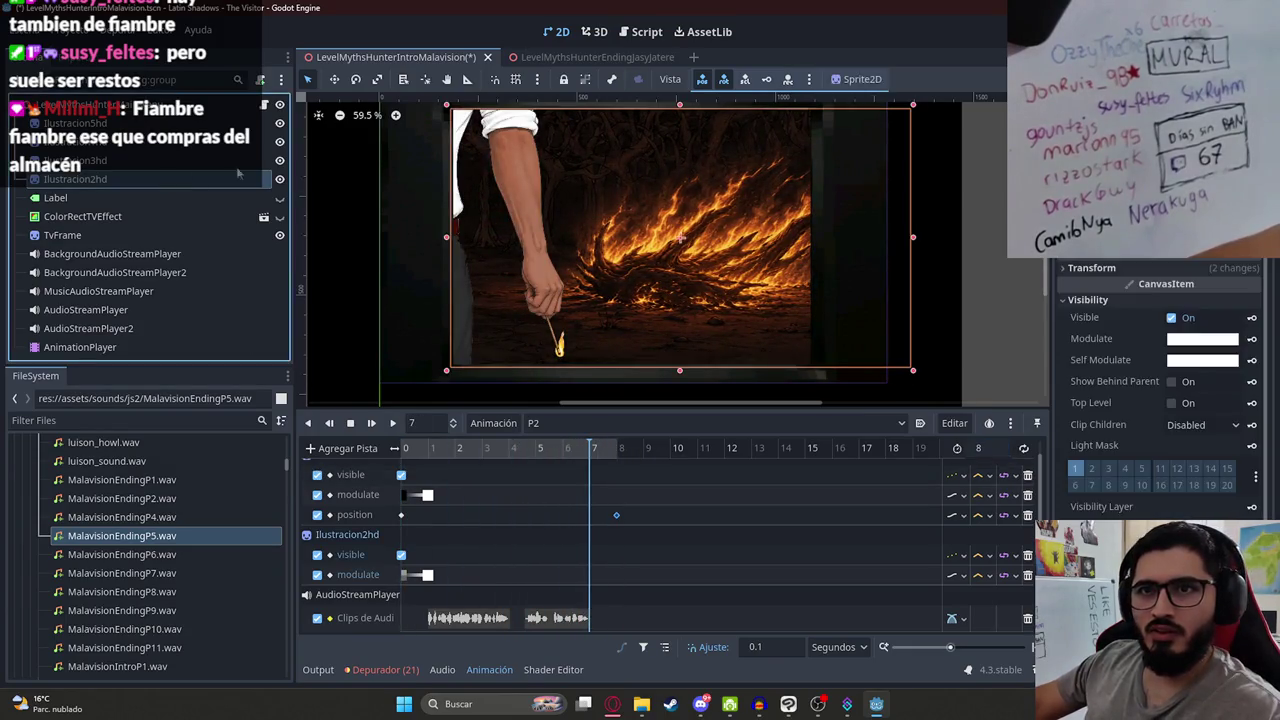
{"action": "left_click", "coordinate": [1253, 342]}
{"action": "left_click", "coordinate": [1207, 341]}
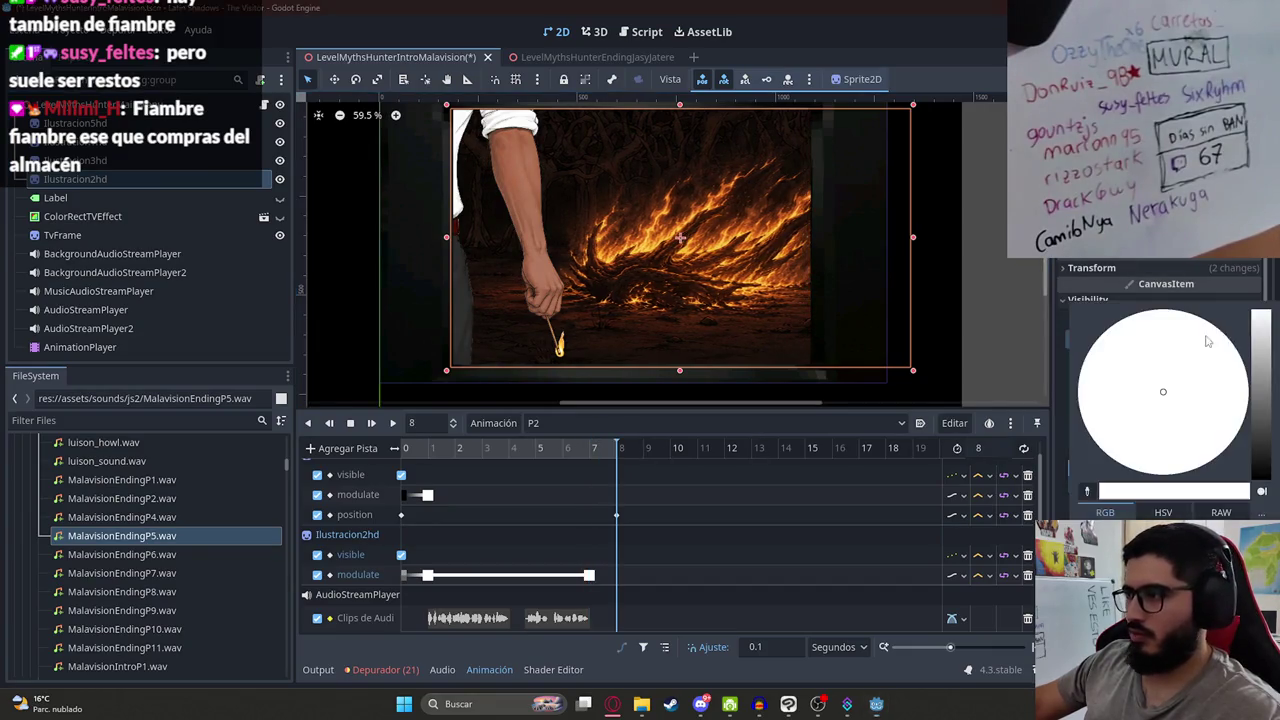
{"action": "left_click", "coordinate": [690, 463]}
{"action": "left_click", "coordinate": [1252, 339]}
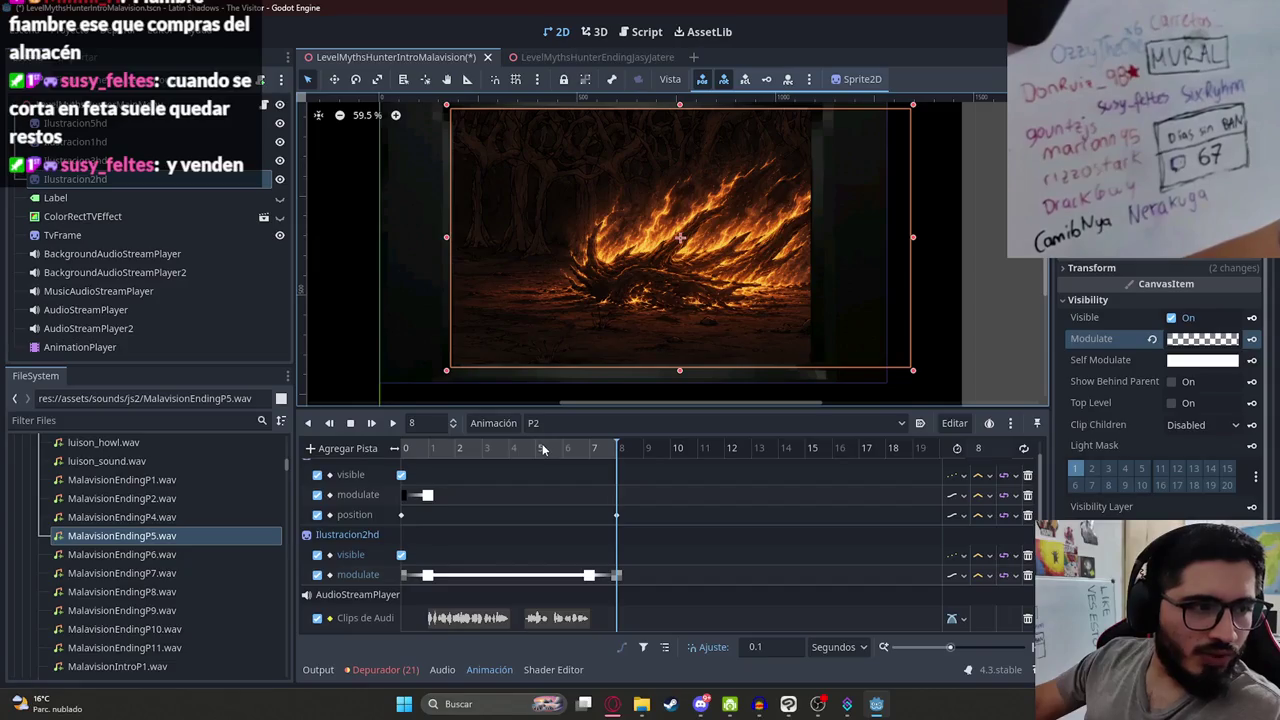
{"action": "mouse_move", "coordinate": [590, 449]}
{"action": "left_mouse_down"}
{"action": "mouse_move", "coordinate": [632, 458]}
{"action": "mouse_move", "coordinate": [590, 467]}
{"action": "left_mouse_up"}
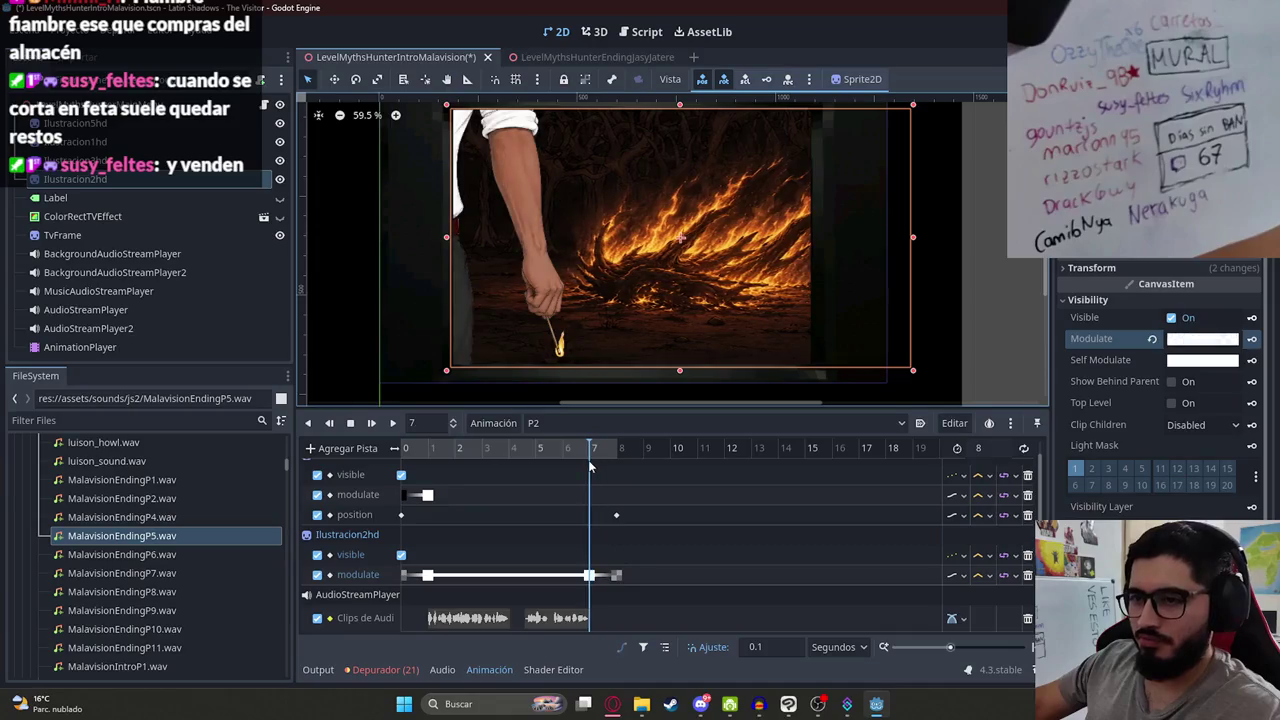
Step: Select the fire illustration node and key its modulate at 7 s
{"action": "left_click", "coordinate": [75, 160]}
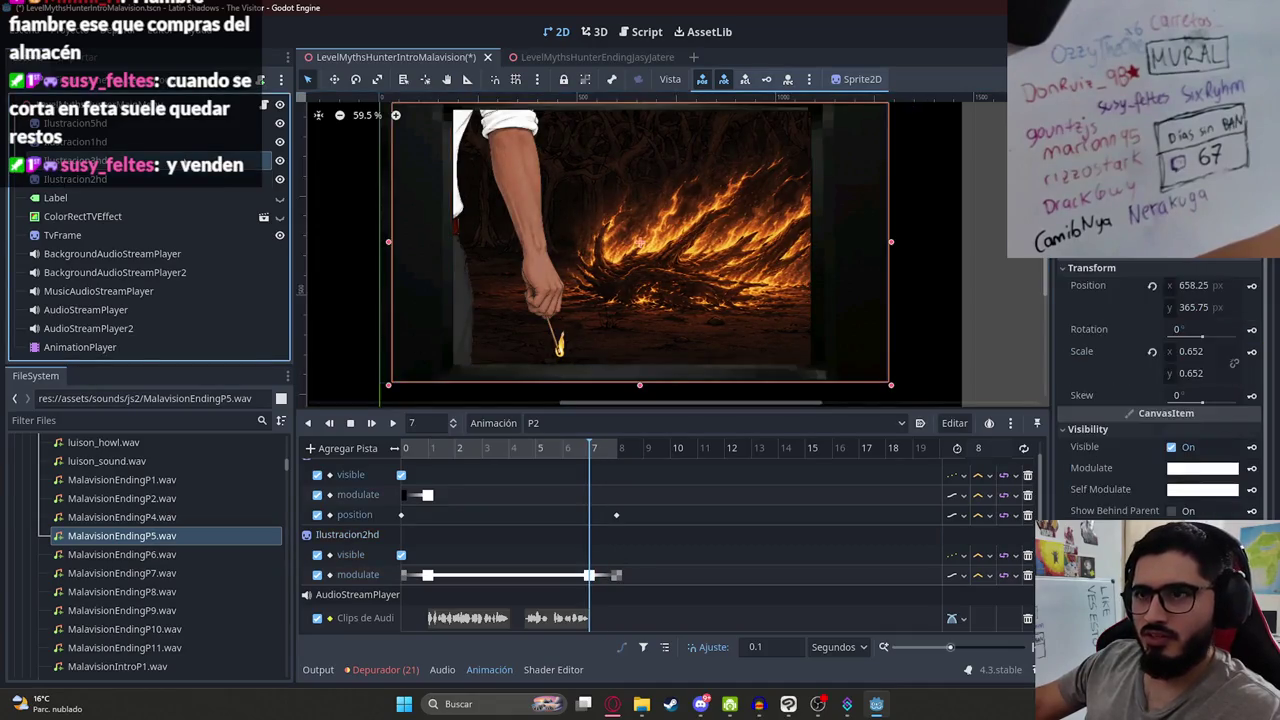
{"action": "left_click", "coordinate": [280, 161]}
{"action": "left_click", "coordinate": [280, 161]}
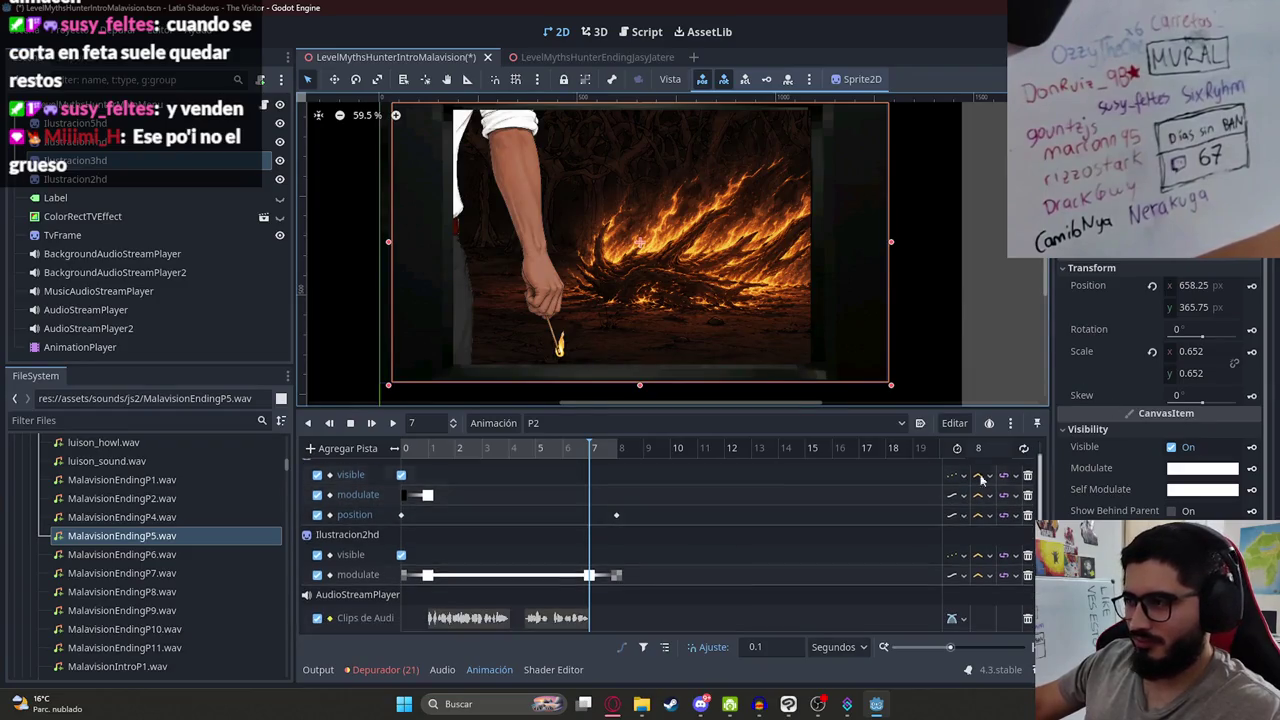
{"action": "scroll", "coordinate": [746, 512], "scroll_direction": "up", "scroll_amount": 1}
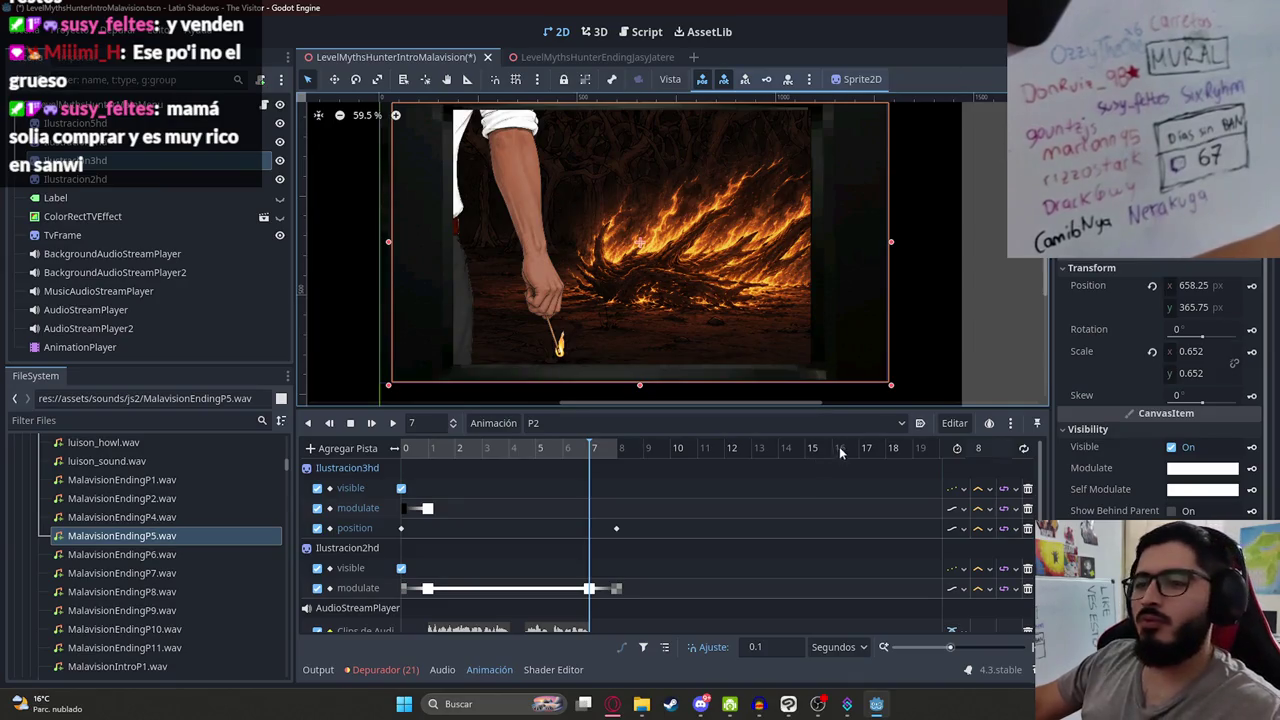
{"action": "scroll", "coordinate": [1206, 366], "scroll_direction": "down", "scroll_amount": 5}
{"action": "scroll", "coordinate": [1206, 366], "scroll_direction": "up", "scroll_amount": 5}
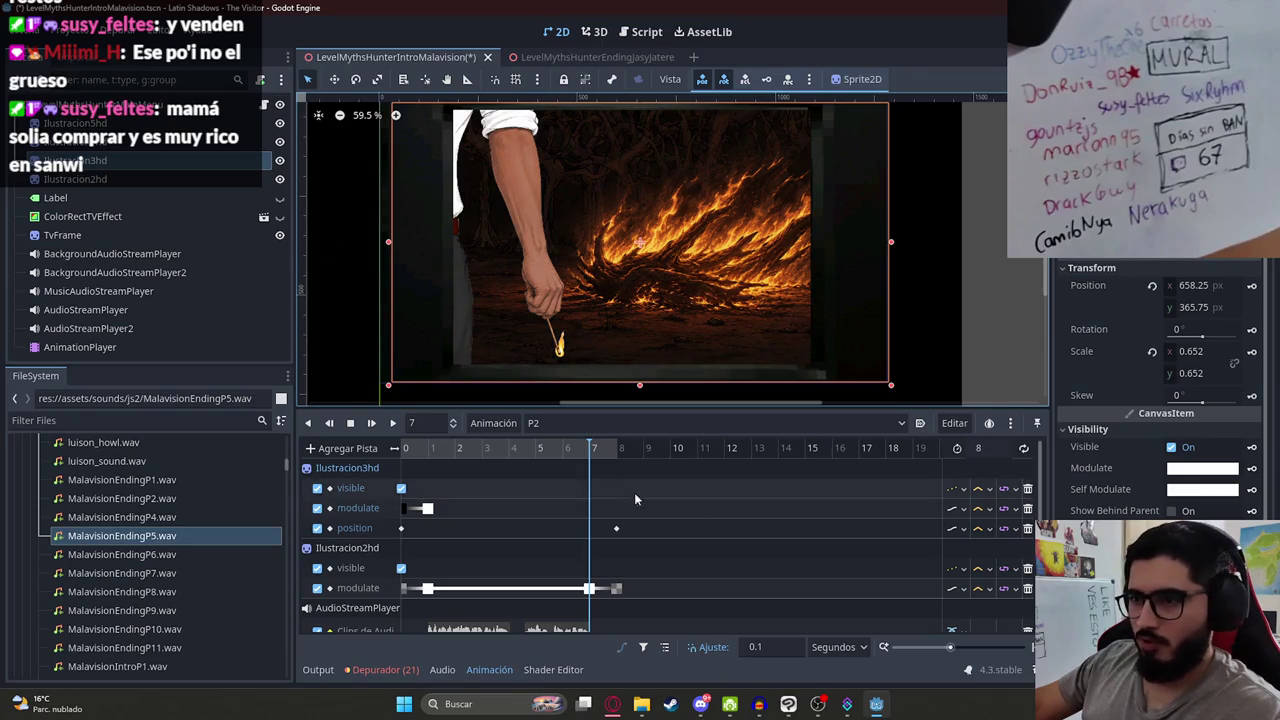
{"action": "scroll", "coordinate": [1180, 452], "scroll_direction": "down", "scroll_amount": 4}
{"action": "left_click", "coordinate": [1251, 287]}
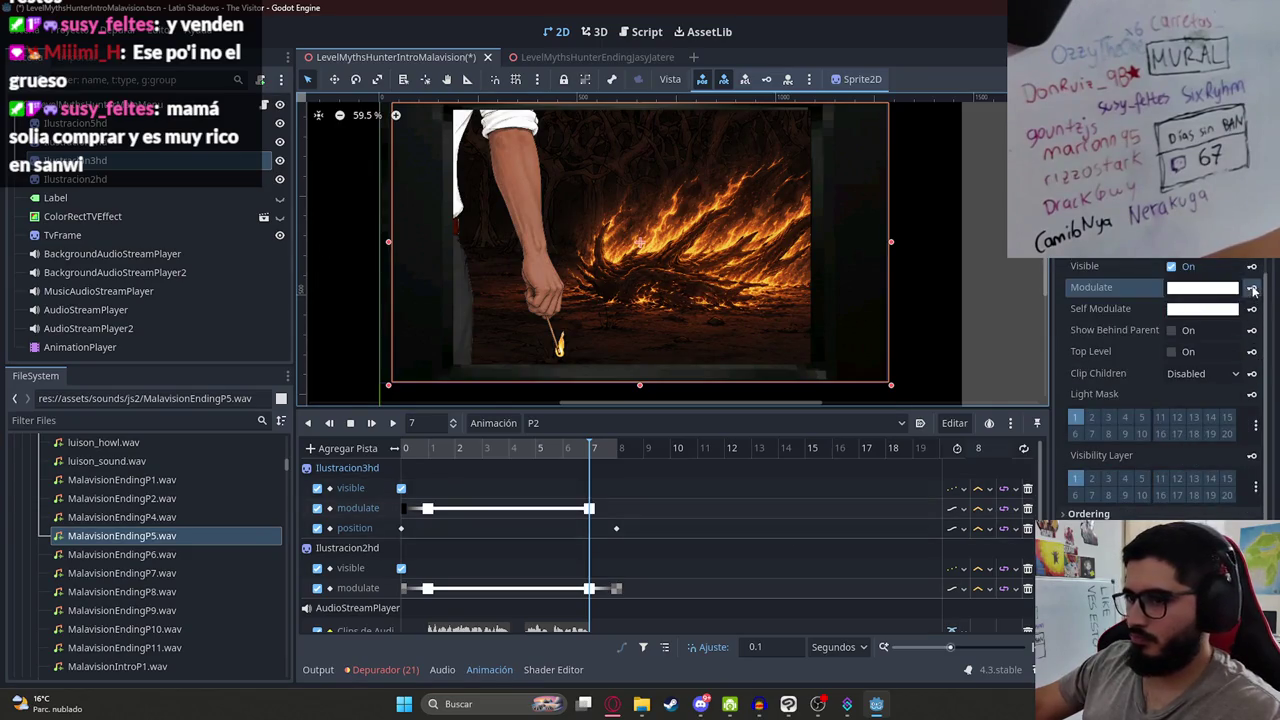
Step: Key the fire illustration's modulate to black at 8 s, then return the playhead to 0
{"action": "key", "text": "ctrl+Right"}
{"action": "left_click", "coordinate": [1214, 289]}
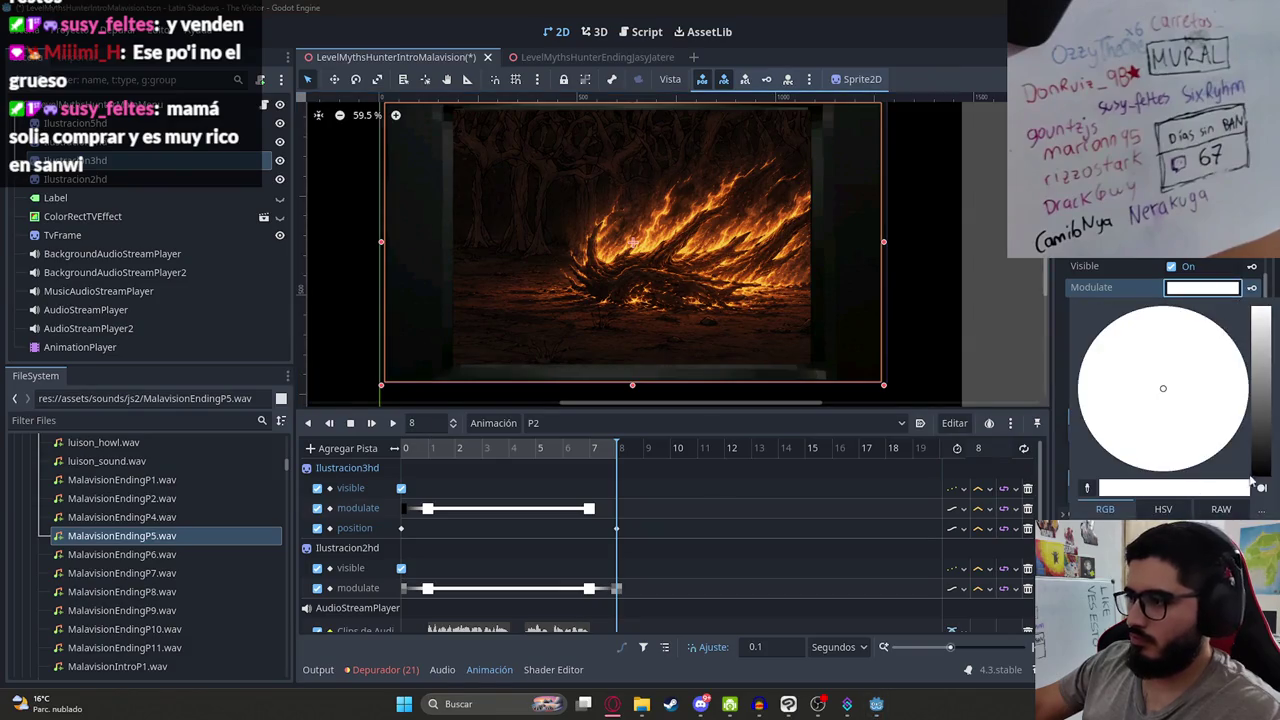
{"action": "left_click_drag", "start_coordinate": [1250, 487], "coordinate": [1100, 487]}
{"action": "key", "text": "Escape"}
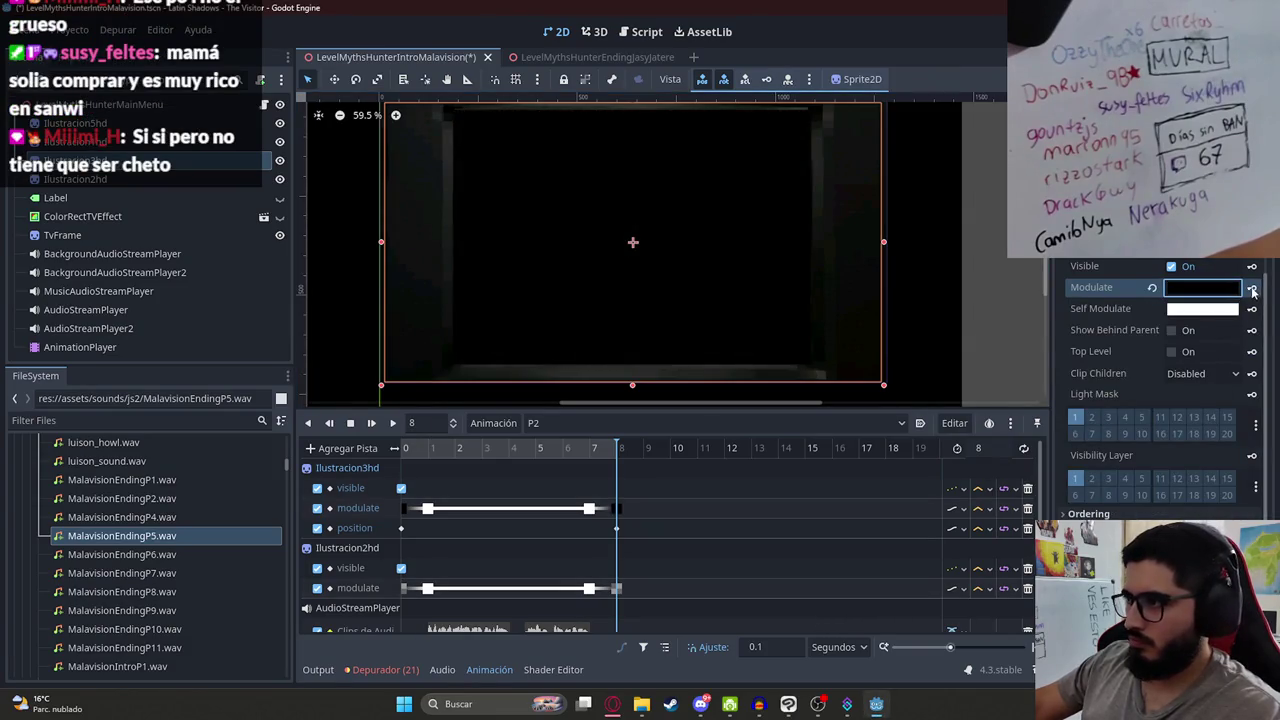
{"action": "left_click", "coordinate": [1252, 288]}
{"action": "left_click", "coordinate": [405, 448]}
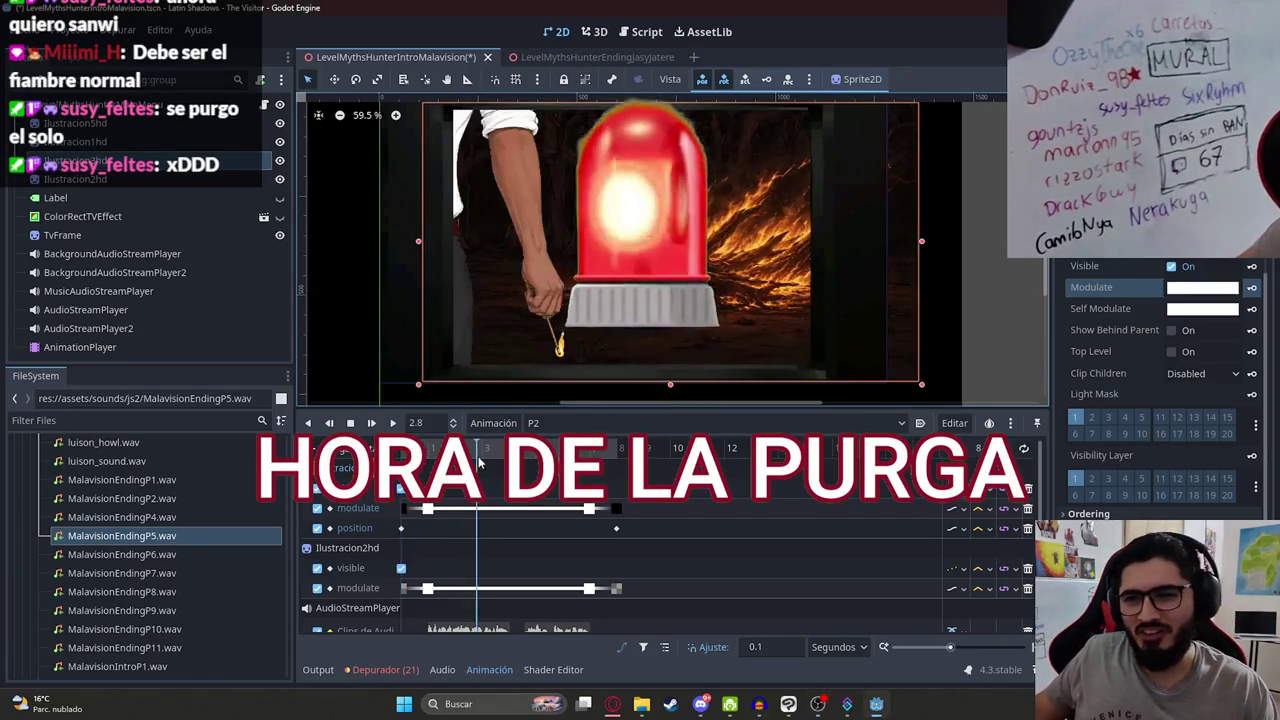
Step: Scrub the P2 timeline from 8 s back to 0 and open the level_myths_hunter_intro_malavision script
{"action": "left_click", "coordinate": [974, 314]}
{"action": "scroll", "coordinate": [974, 314], "scroll_direction": "down", "scroll_amount": 1}
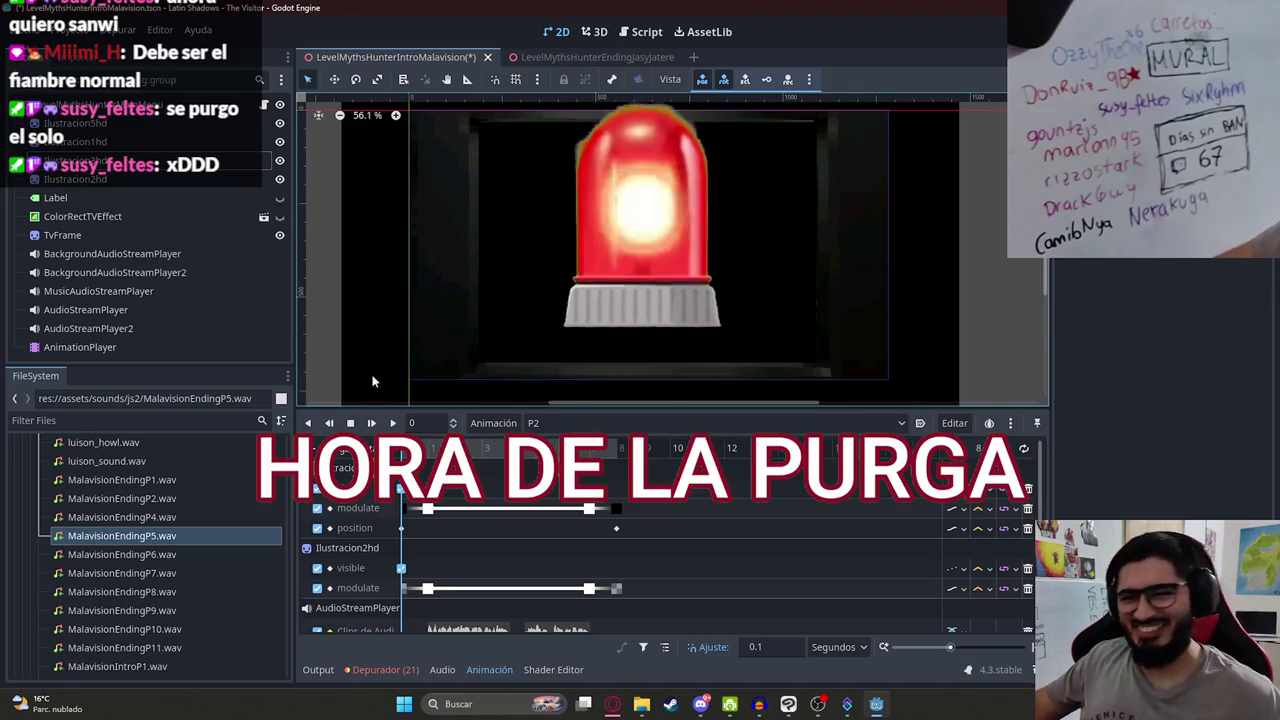
{"action": "left_click", "coordinate": [616, 450]}
{"action": "left_click_drag", "start_coordinate": [610, 459], "coordinate": [343, 467]}
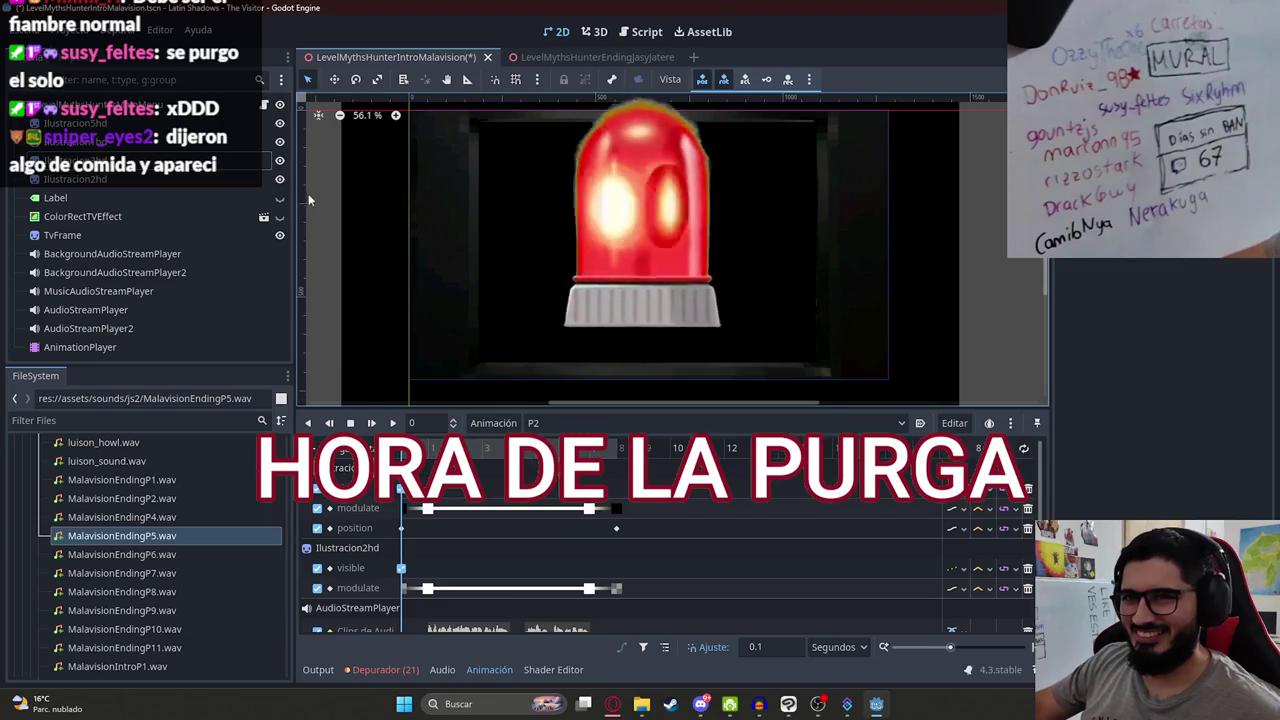
{"action": "left_click", "coordinate": [271, 112]}
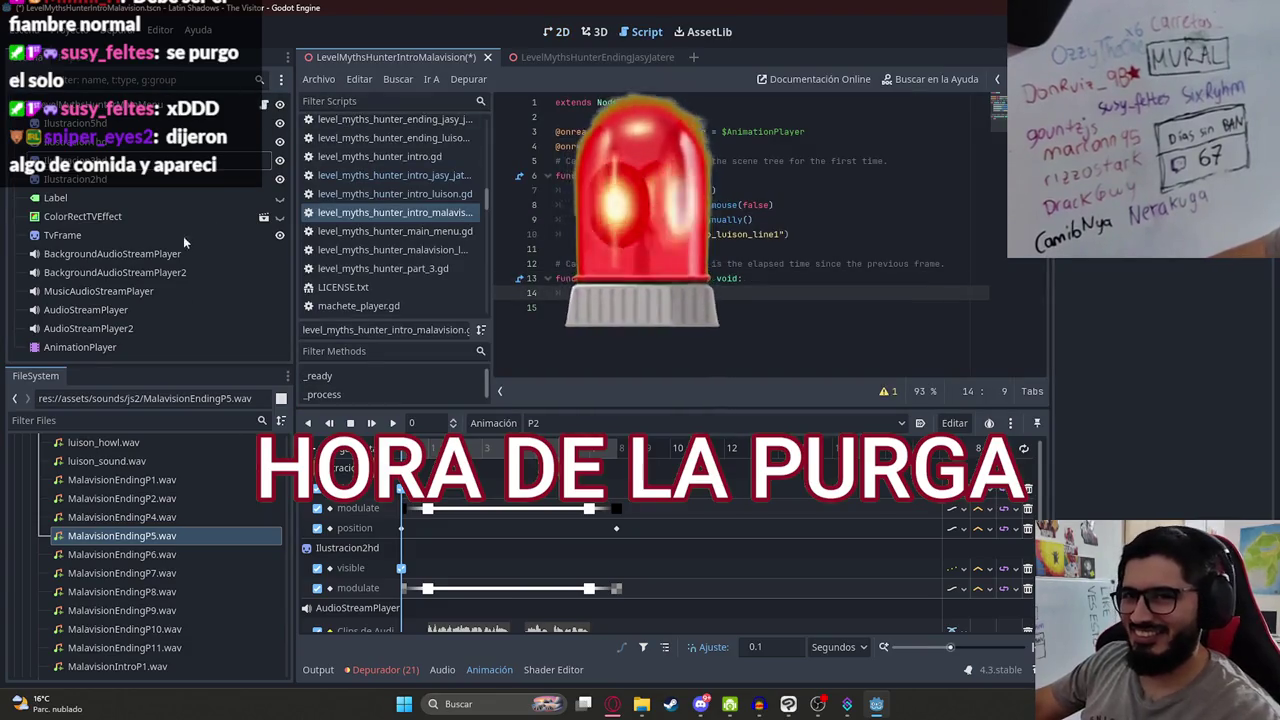
{"action": "left_click", "coordinate": [114, 344]}
Step: Connect the AnimationPlayer's animation_finished signal to the level script
{"action": "left_click", "coordinate": [1132, 57]}
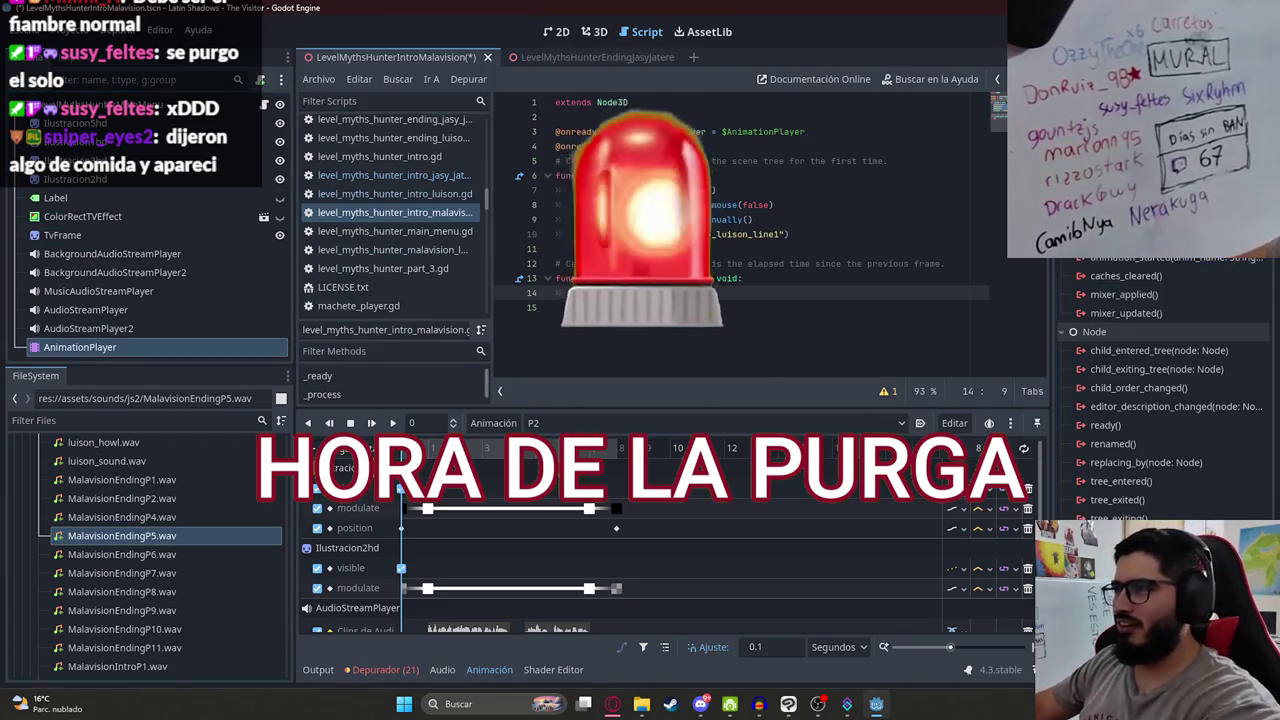
{"action": "double_click", "coordinate": [1130, 201]}
{"action": "left_click", "coordinate": [582, 509]}
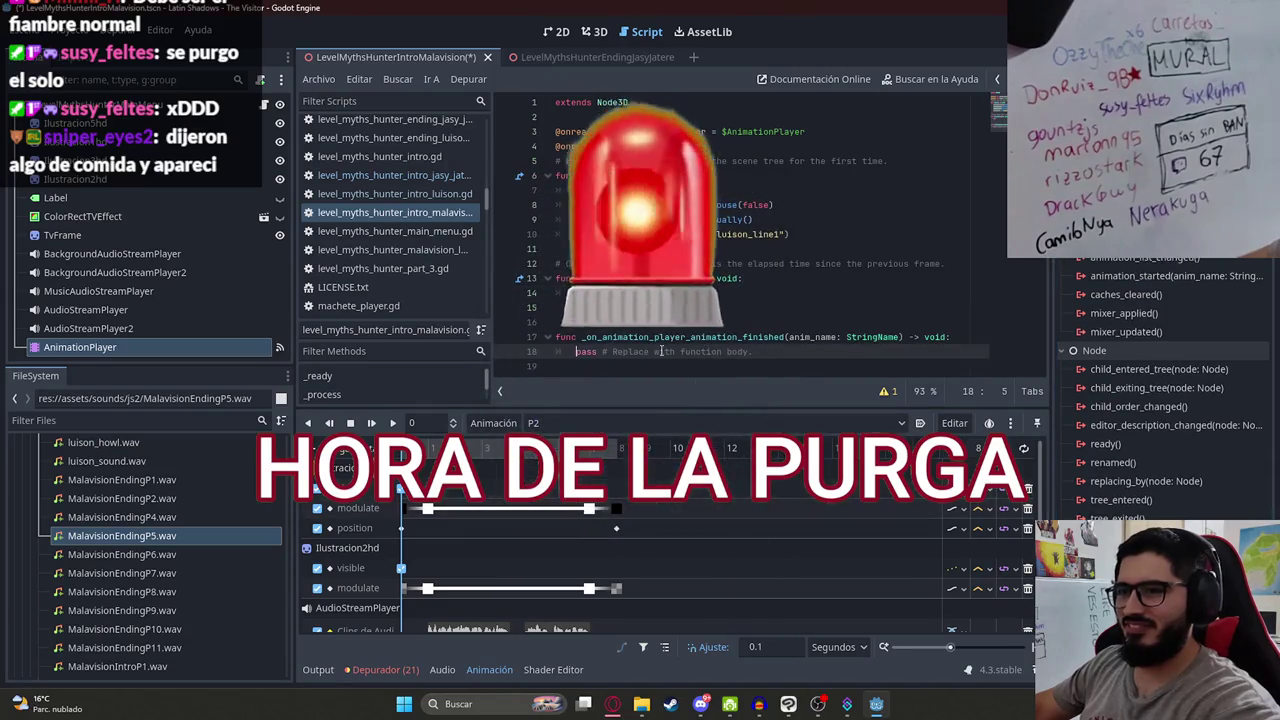
Step: In the new handler, write if anim_name == "P1": animation_player.play(
{"action": "type", "text": "if ani"}
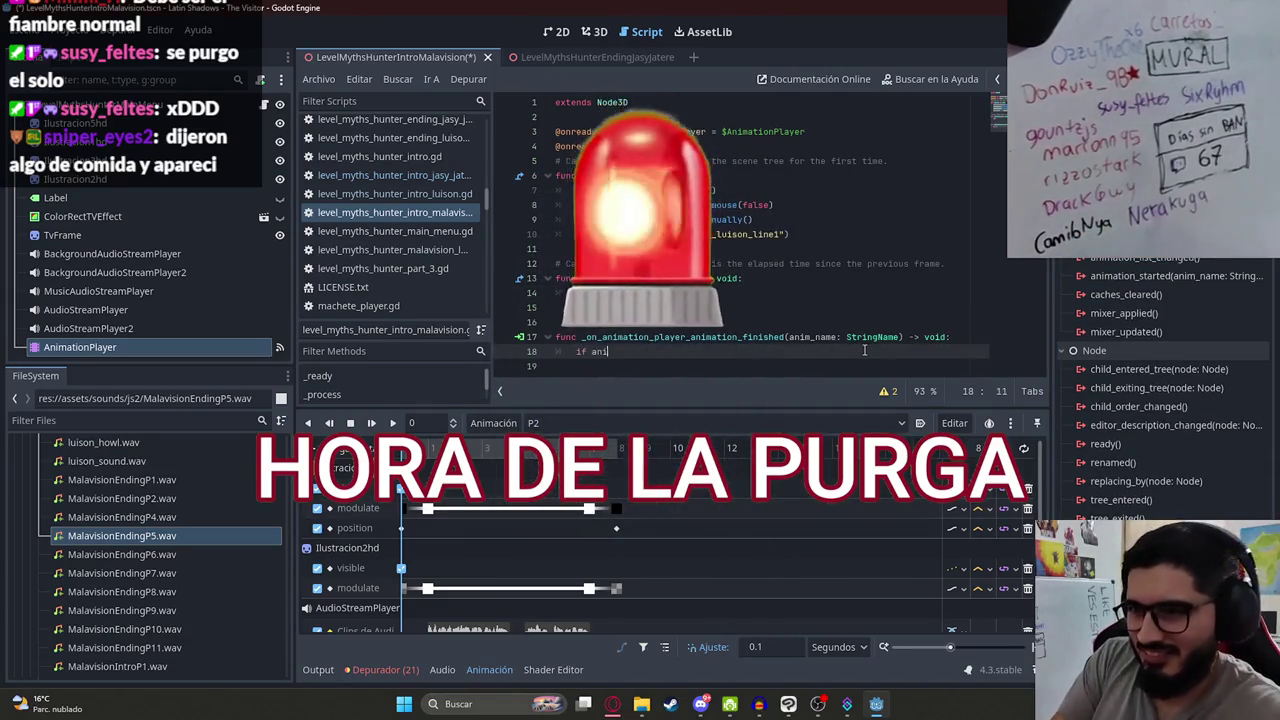
{"action": "type", "text": "m_name == \"P"}
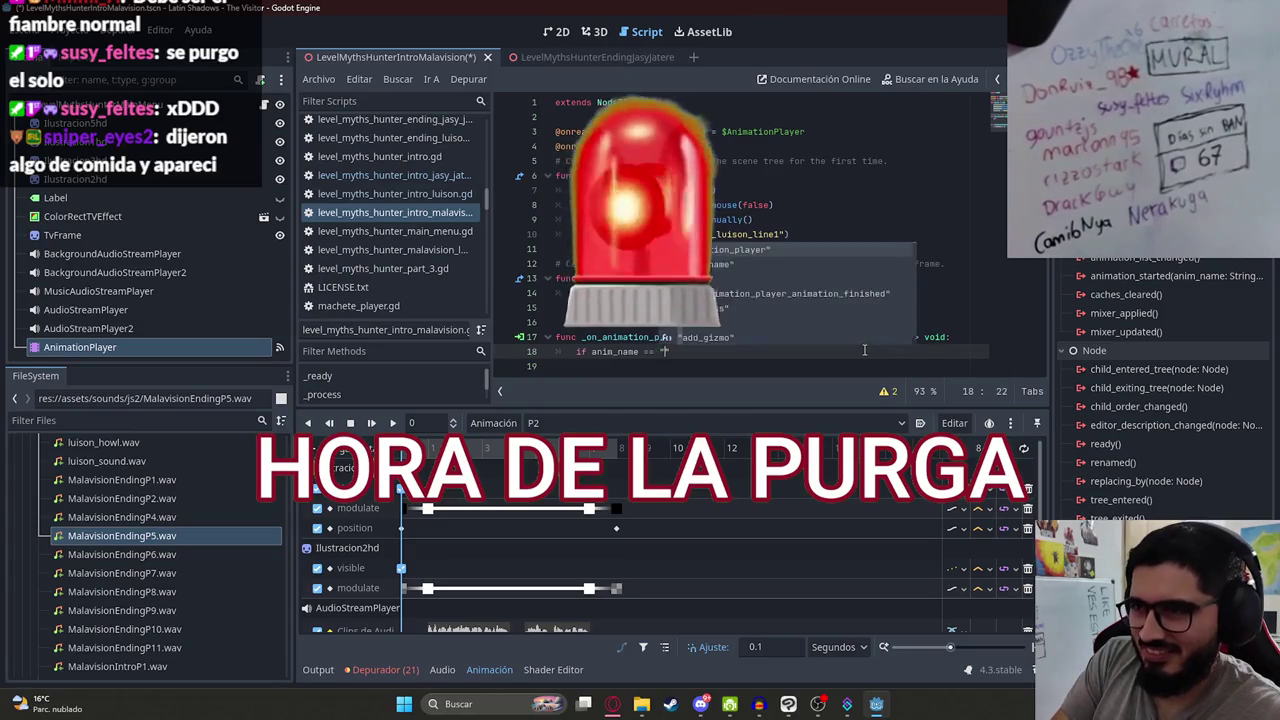
{"action": "key", "text": "ctrl+z"}
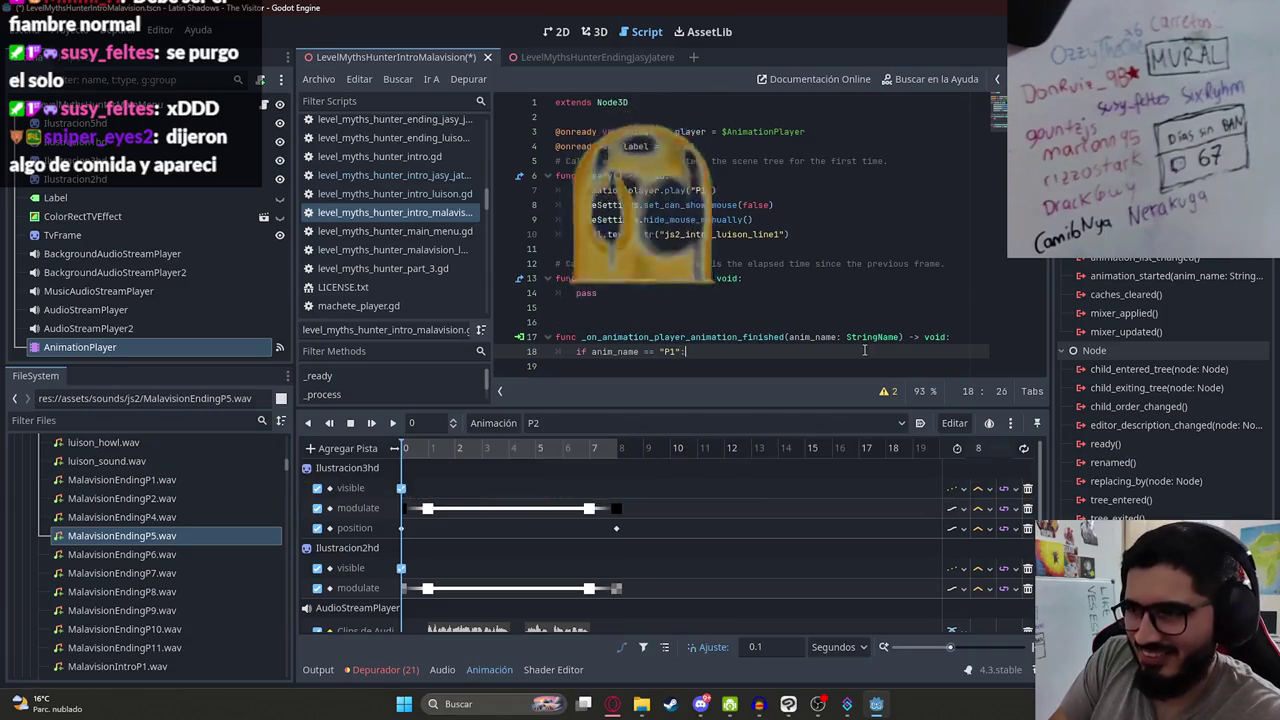
{"action": "type", "text": "\":"}
{"action": "key", "text": "Return"}
{"action": "type", "text": "anima"}
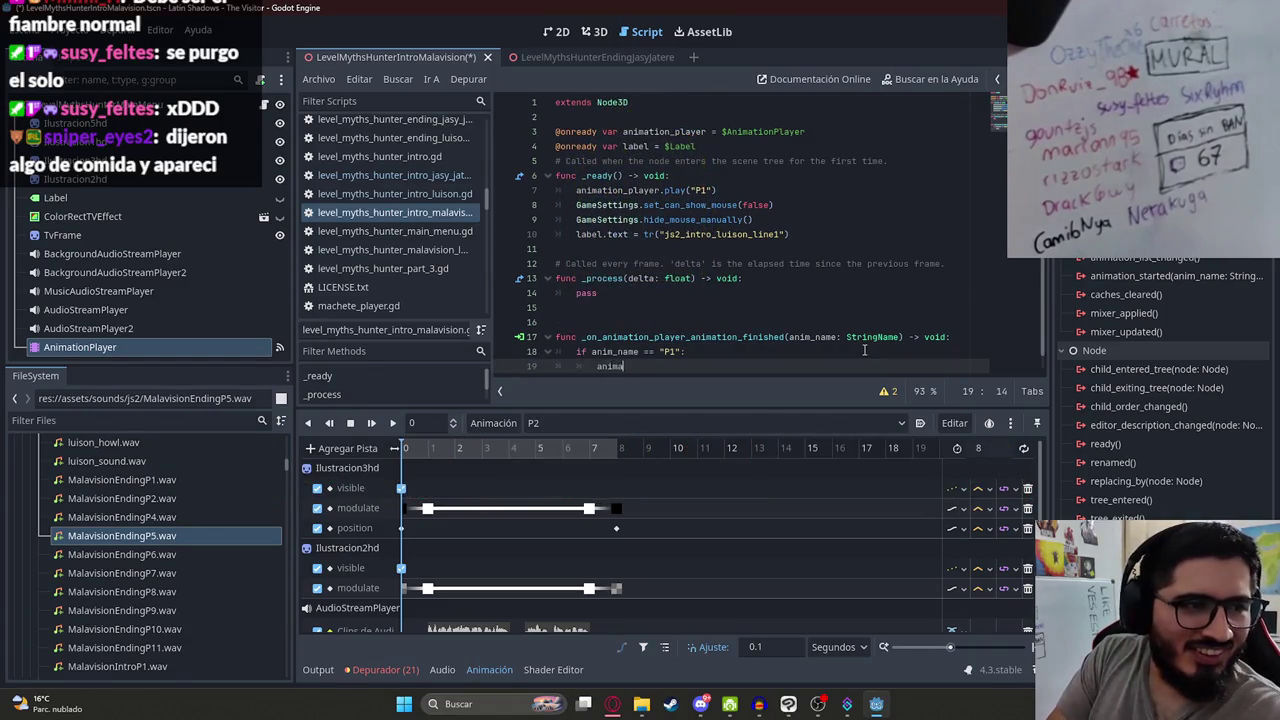
{"action": "key", "text": "Return"}
{"action": "type", "text": ".pl"}
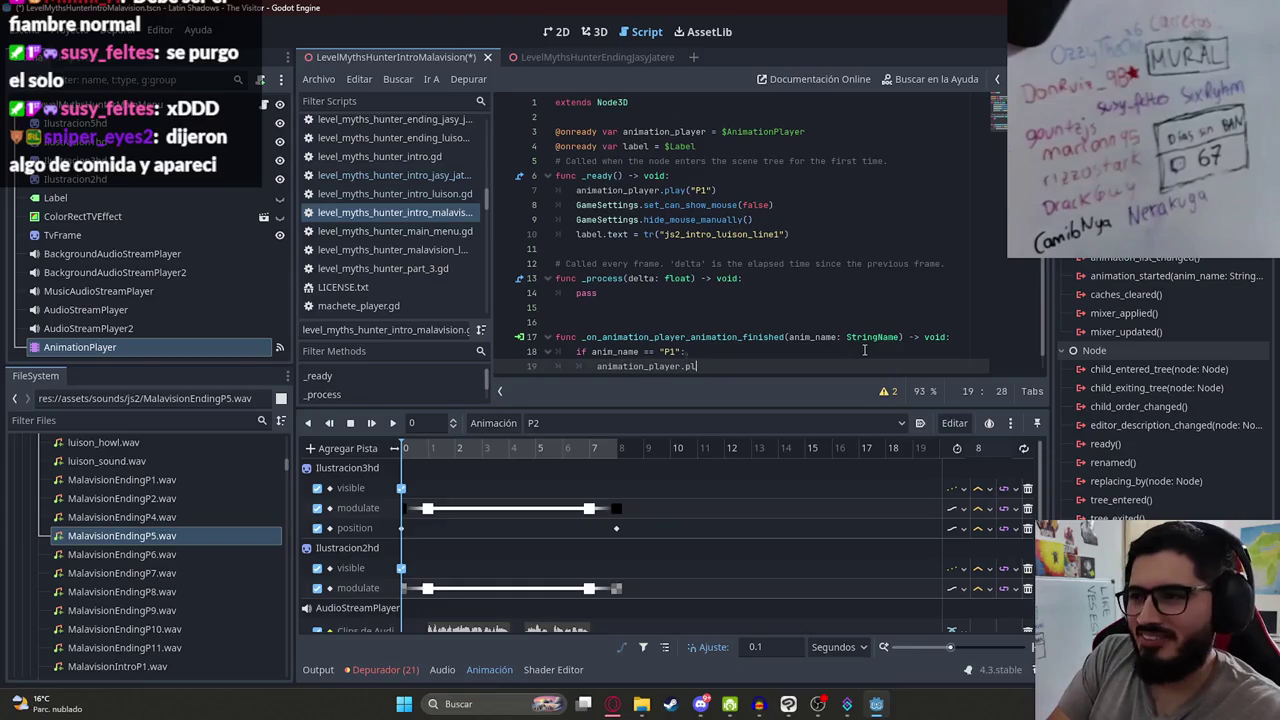
{"action": "type", "text": "ay("}
{"action": "key", "text": "alt+Tab"}
Step: Search Google images for 'fiambre' and preview the Fiambre París and OCHSI Fiambres pictures
{"action": "type", "text": "fiambre"}
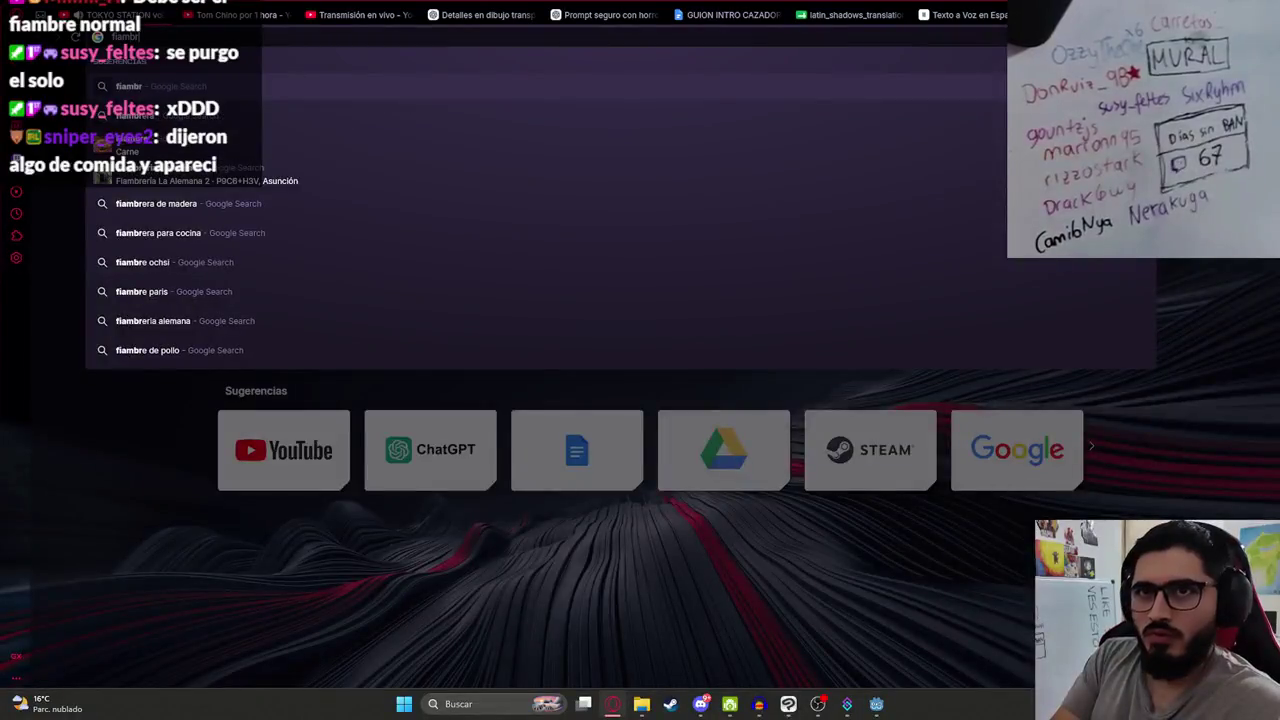
{"action": "key", "text": "Return"}
{"action": "left_click", "coordinate": [292, 127]}
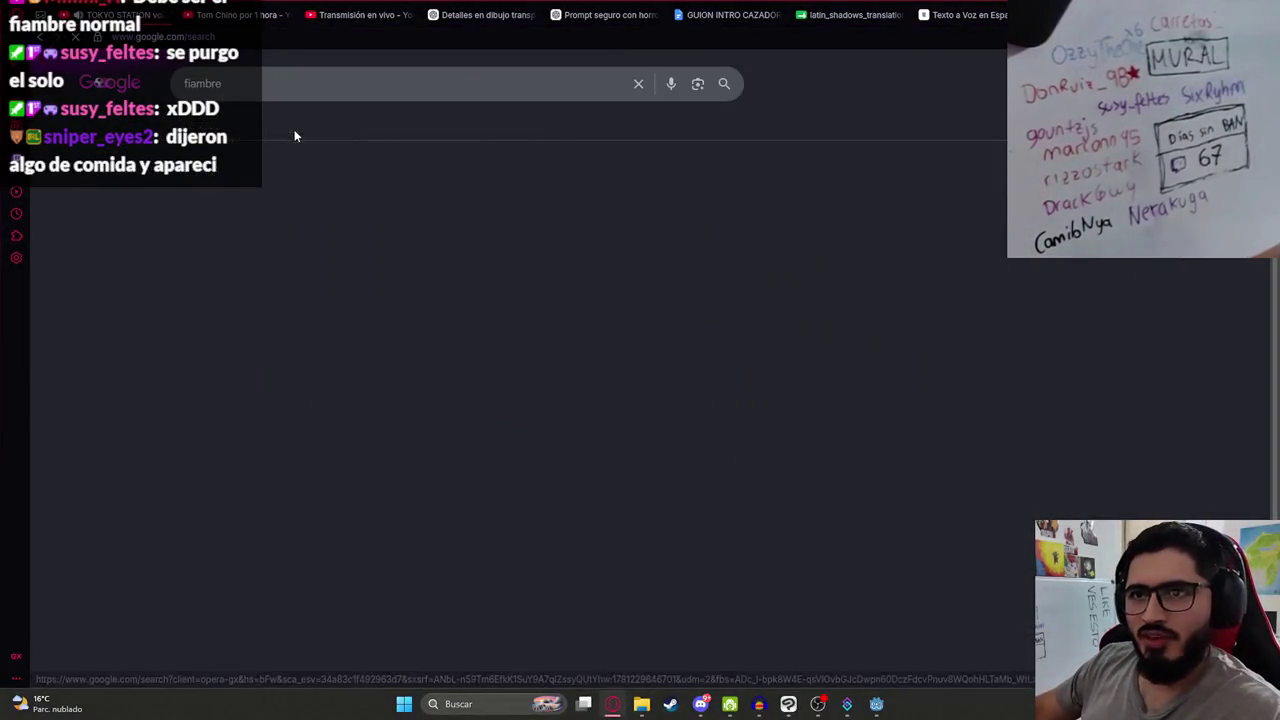
{"action": "left_click", "coordinate": [268, 292]}
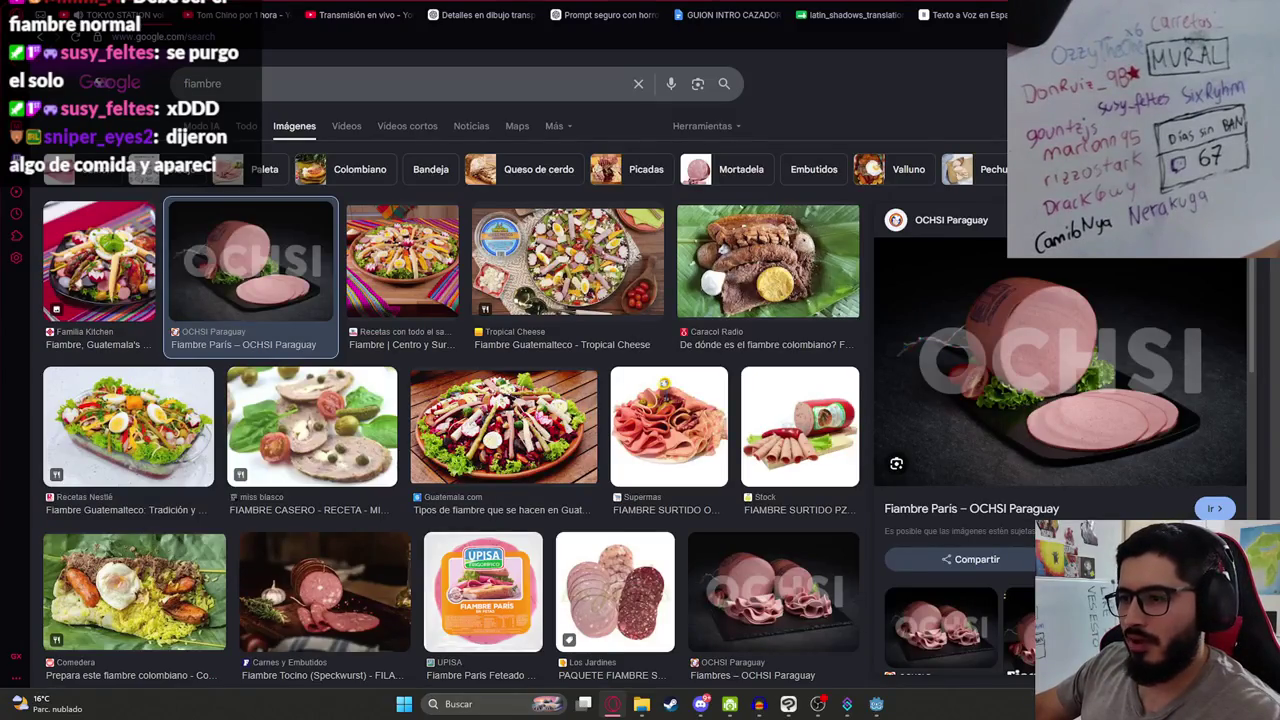
{"action": "left_click", "coordinate": [773, 590]}
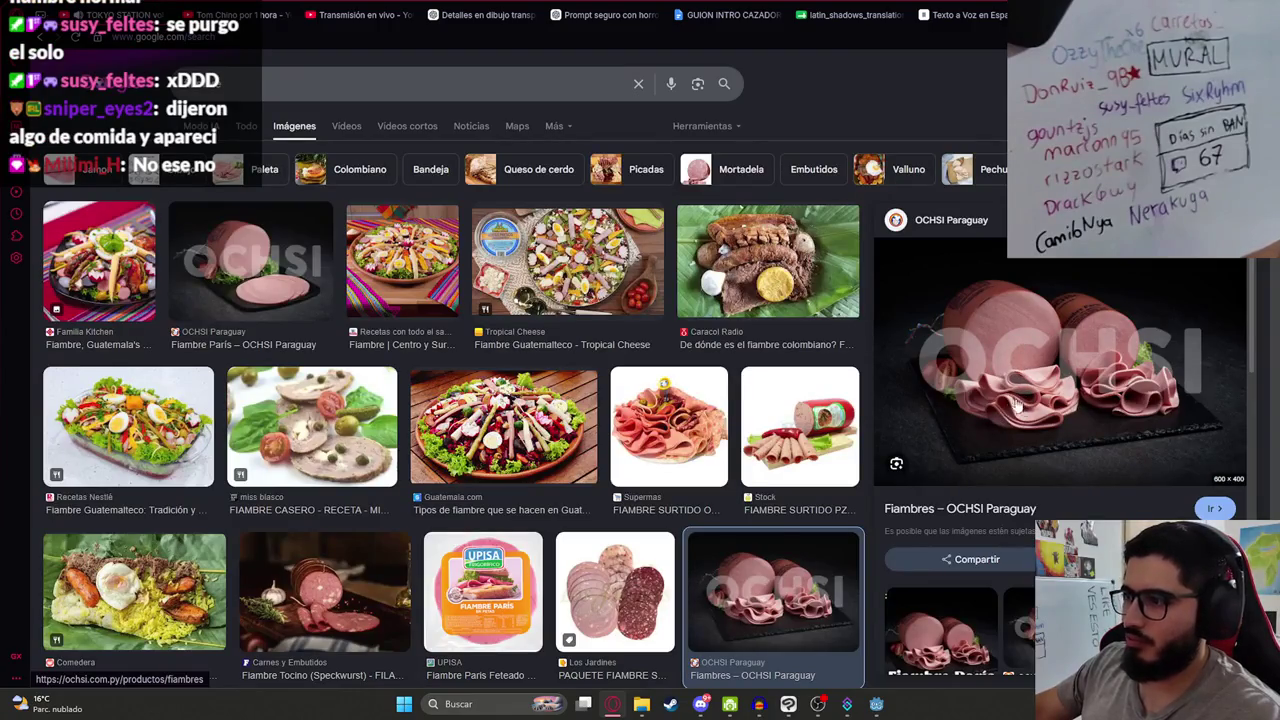
Step: Search for 'salame', browse its results, and preview the La Francisca salame image
{"action": "left_click", "coordinate": [257, 93]}
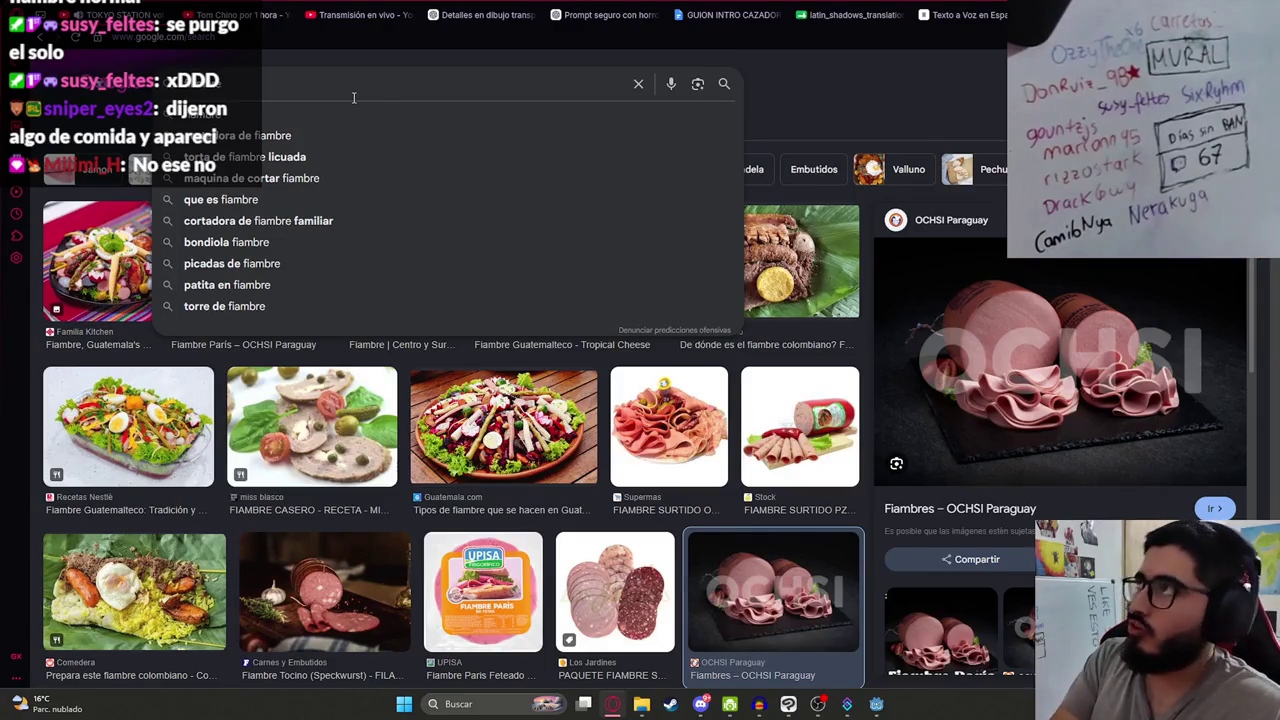
{"action": "type", "text": "salame"}
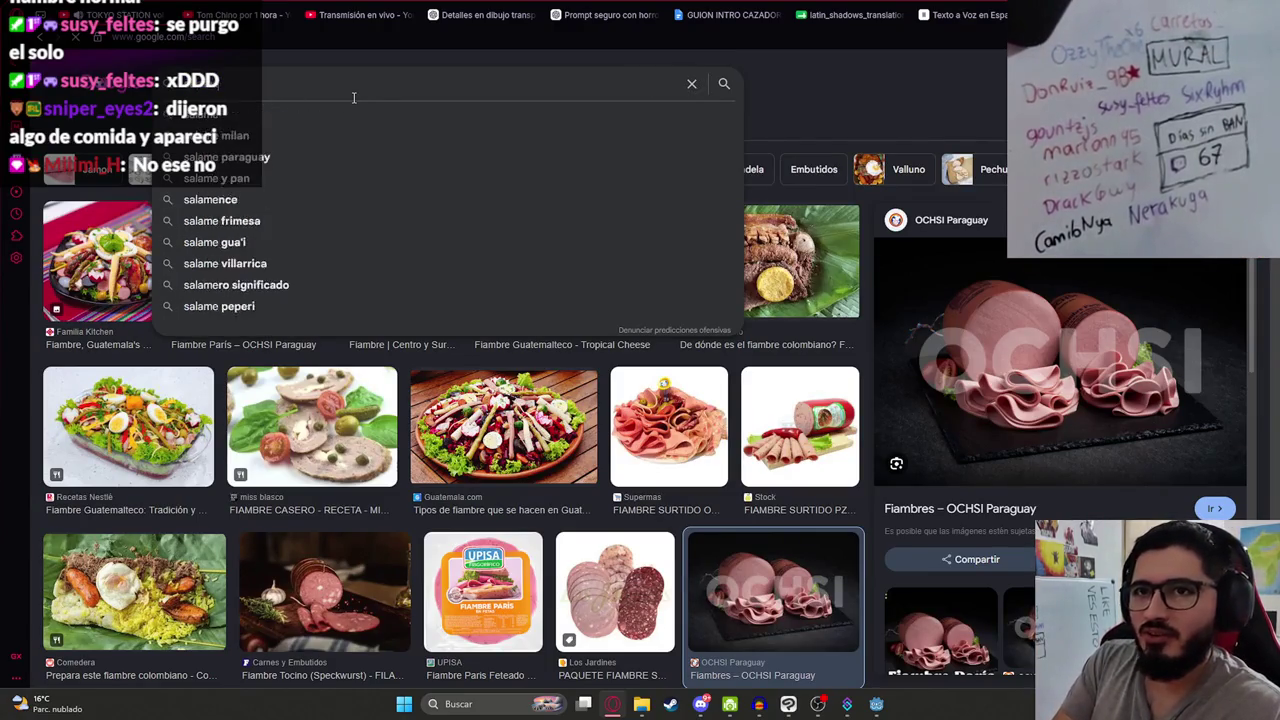
{"action": "key", "text": "Return"}
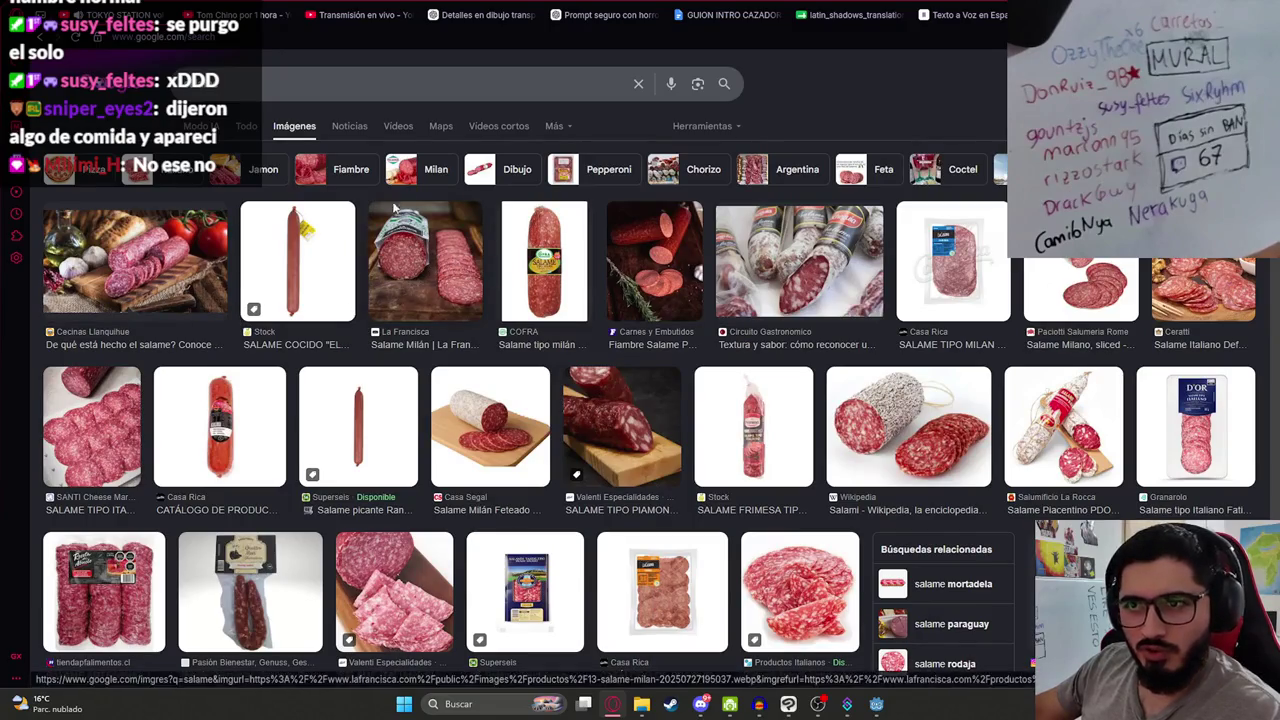
{"action": "scroll", "coordinate": [497, 428], "scroll_direction": "down", "scroll_amount": 2}
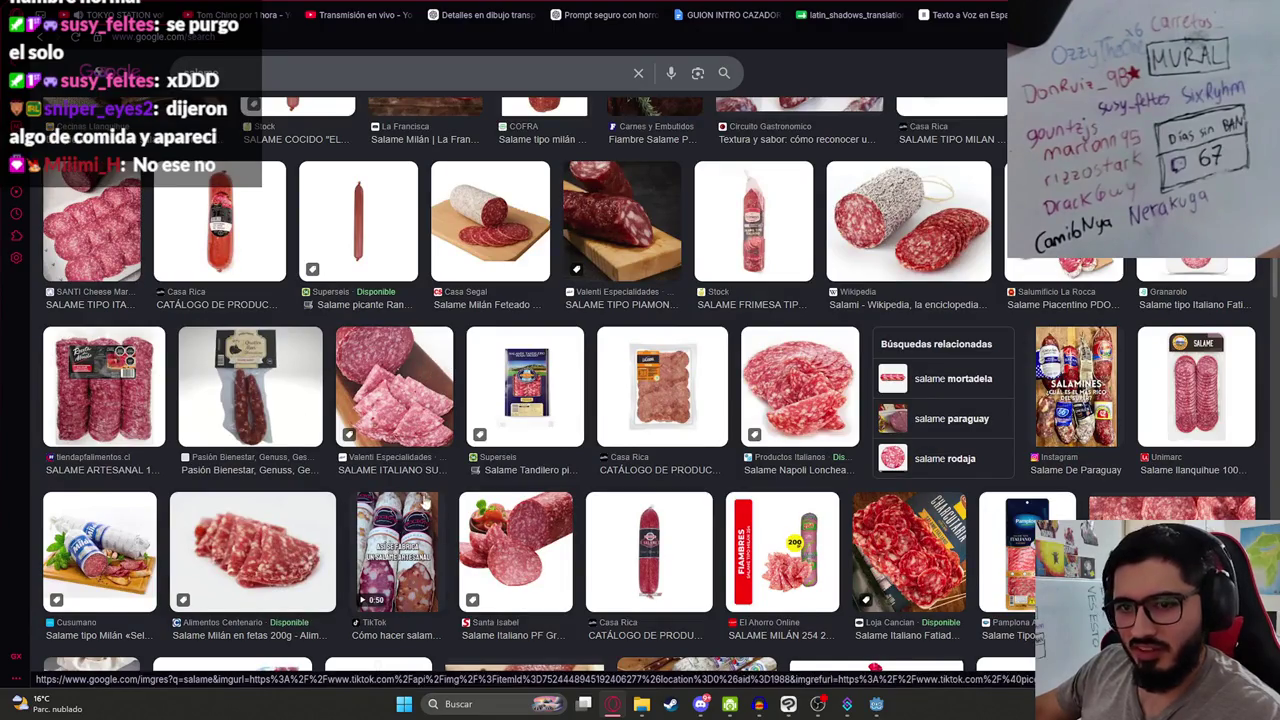
{"action": "scroll", "coordinate": [539, 396], "scroll_direction": "down", "scroll_amount": 3}
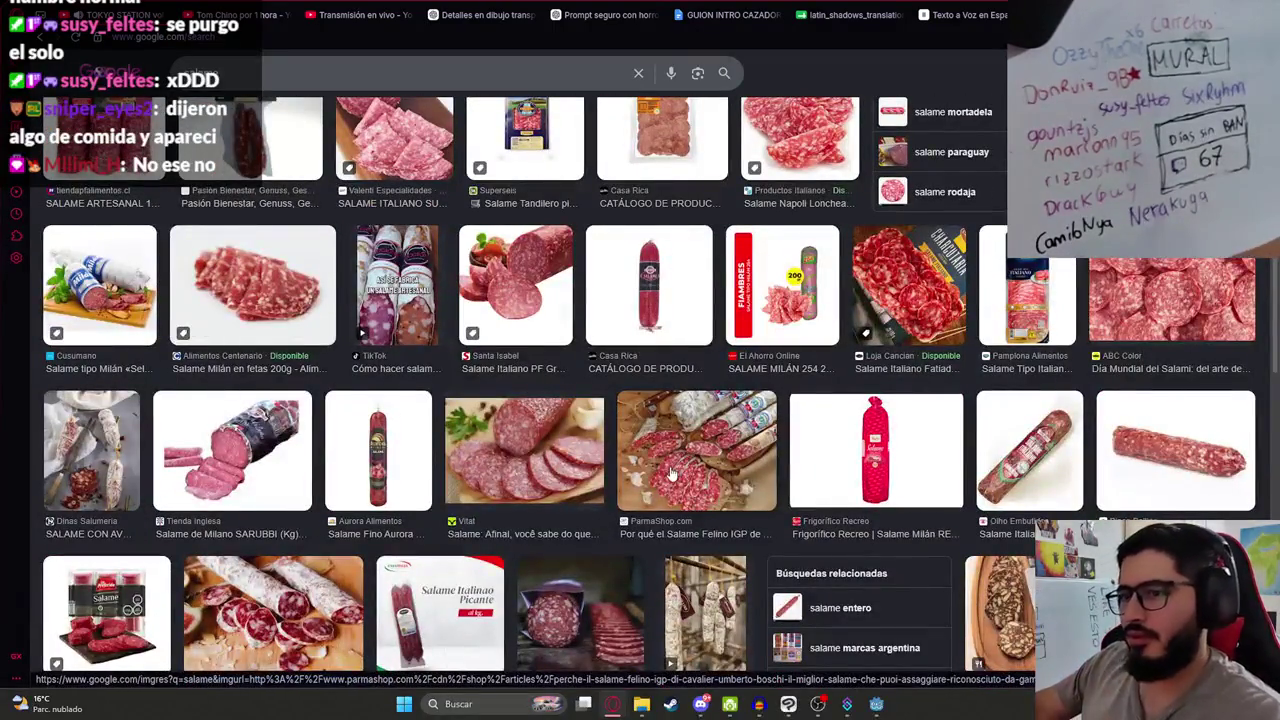
{"action": "scroll", "coordinate": [646, 437], "scroll_direction": "down", "scroll_amount": 2}
{"action": "scroll", "coordinate": [576, 468], "scroll_direction": "up", "scroll_amount": 6}
{"action": "key", "text": "alt+Left"}
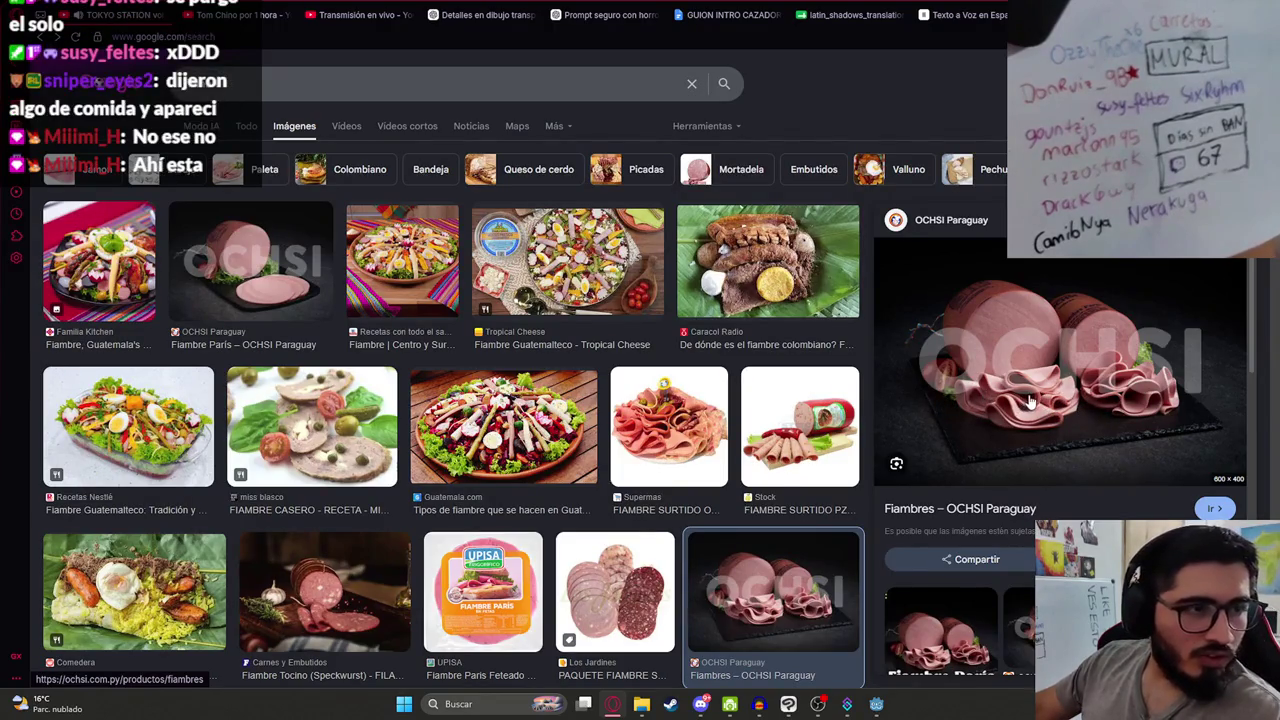
{"action": "left_click", "coordinate": [58, 40]}
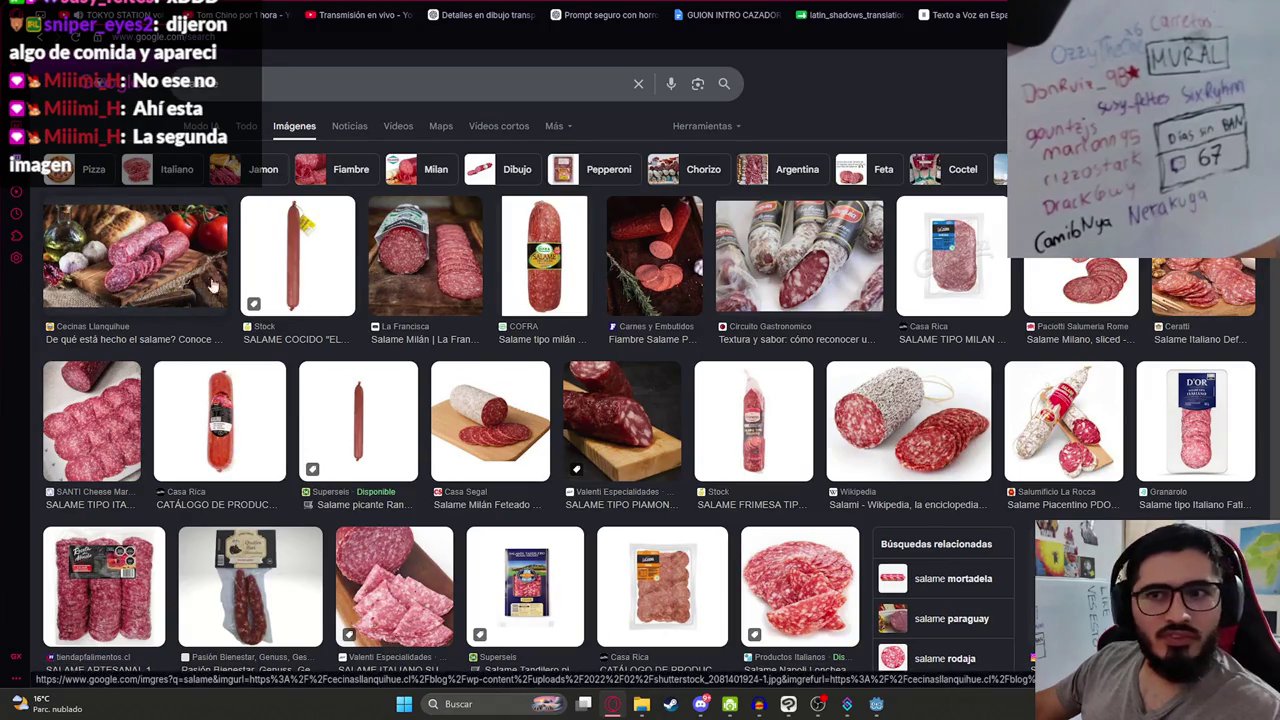
{"action": "left_click", "coordinate": [406, 263]}
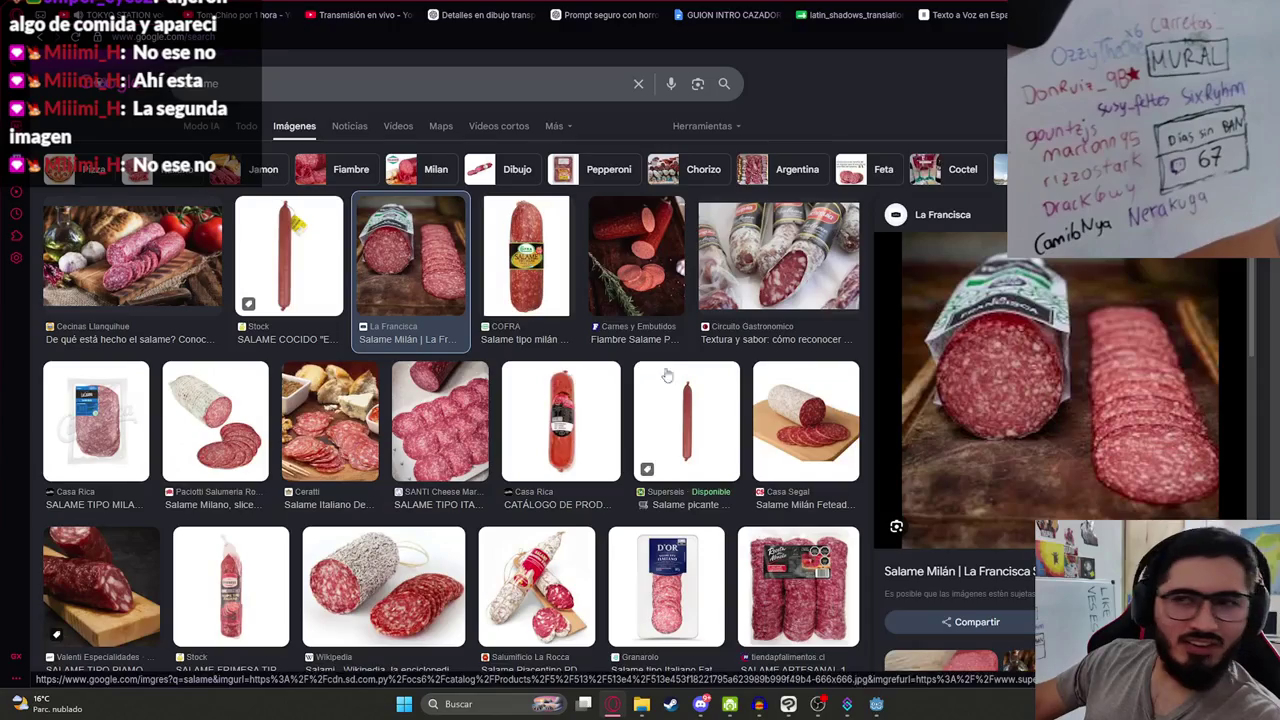
Step: Switch to the fiambre image results and preview the Fiambre París picture
{"action": "left_click", "coordinate": [340, 169]}
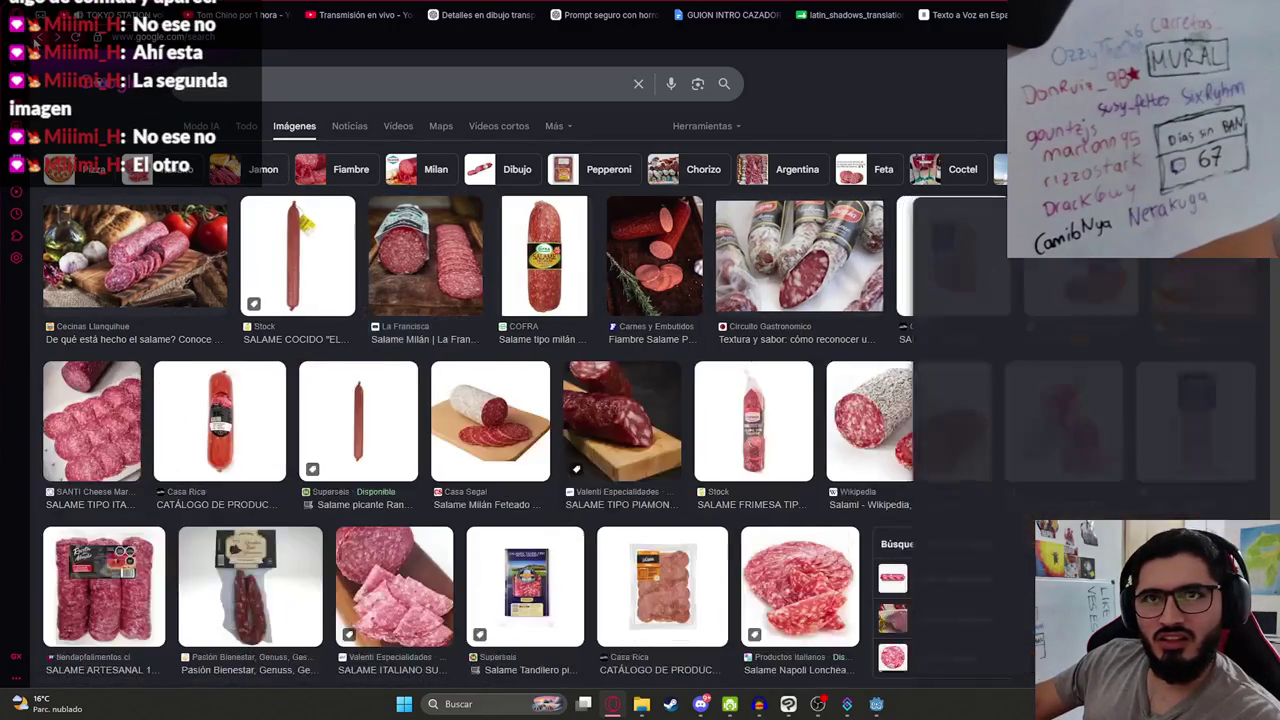
{"action": "left_click", "coordinate": [197, 246]}
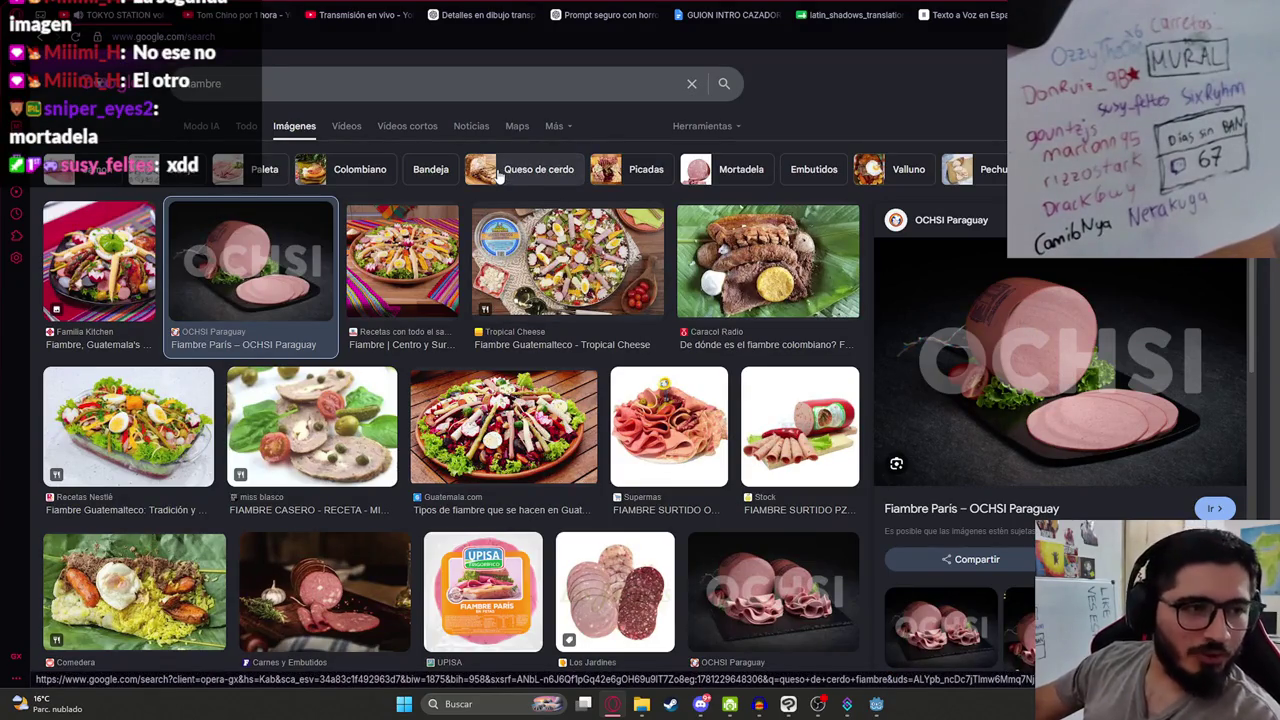
{"action": "left_click", "coordinate": [375, 86]}
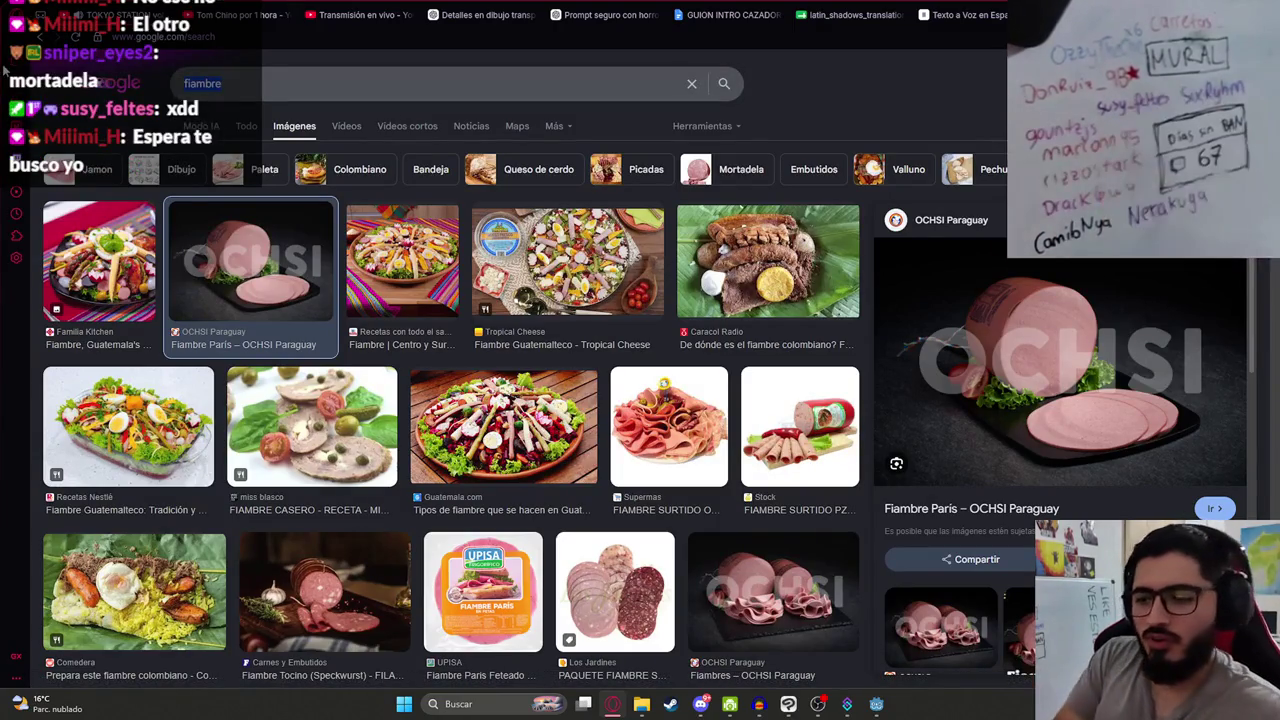
Step: Search images for 'mortadela' and preview the Gastrolab mortadela picture
{"action": "type", "text": "mortadela"}
{"action": "key", "text": "Return"}
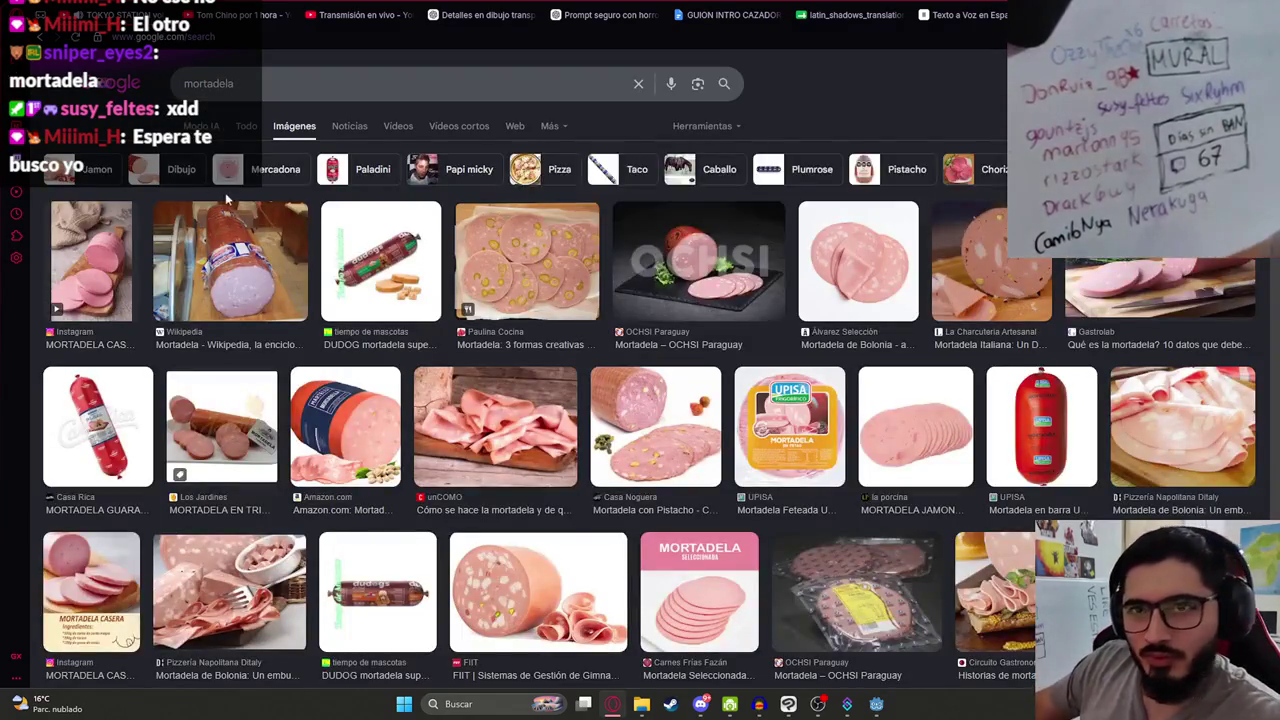
{"action": "key", "text": "ctrl+Tab"}
{"action": "key", "text": "ctrl+shift+Tab"}
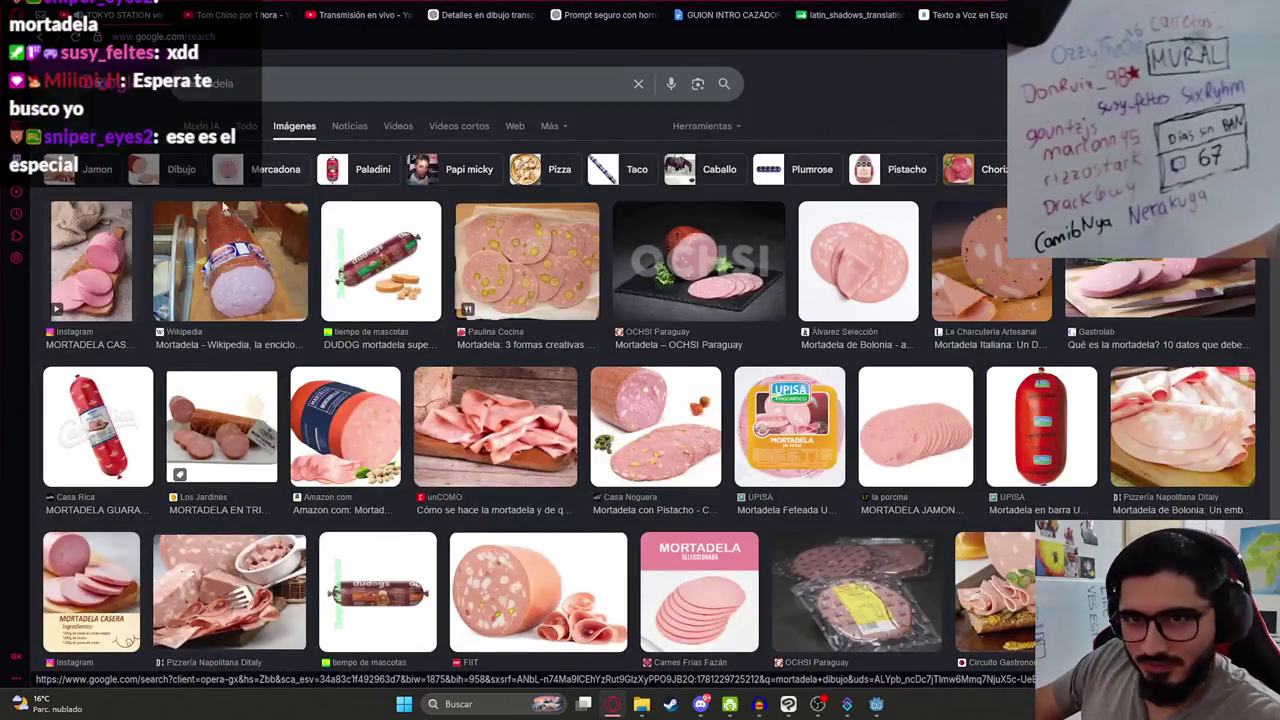
{"action": "left_click", "coordinate": [1080, 285]}
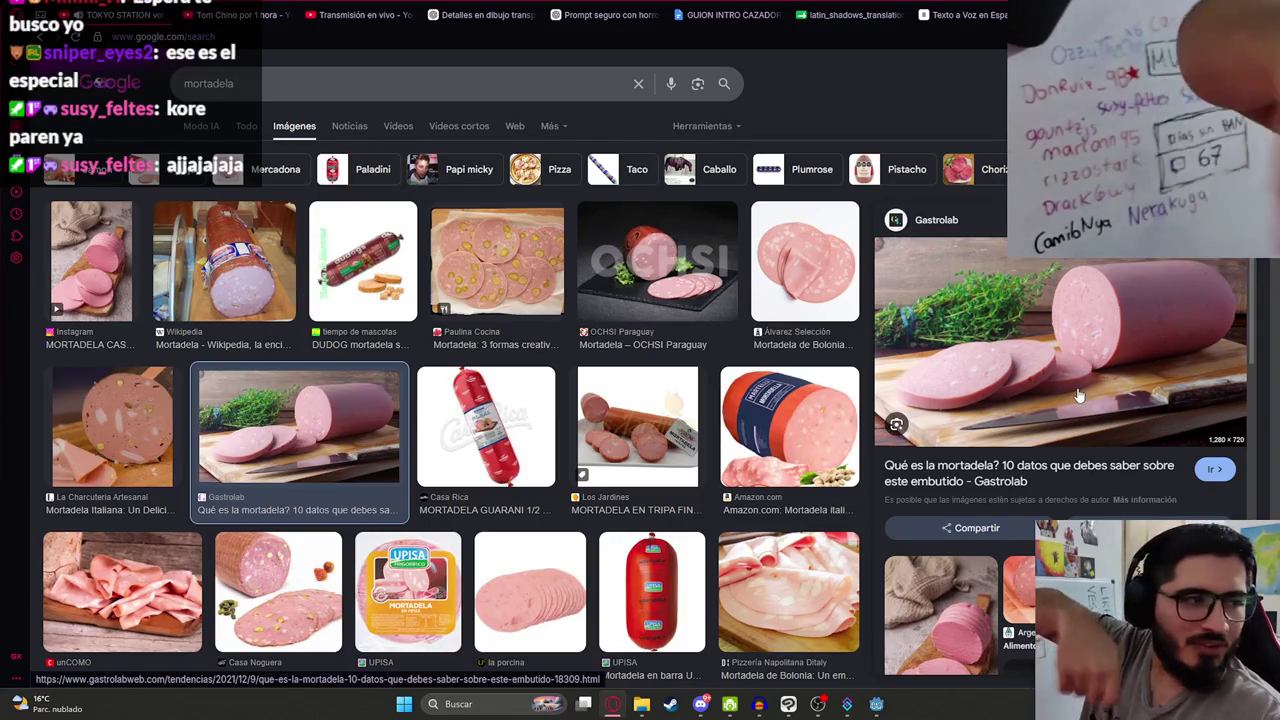
{"action": "left_click", "coordinate": [789, 706]}
{"action": "left_click", "coordinate": [789, 706]}
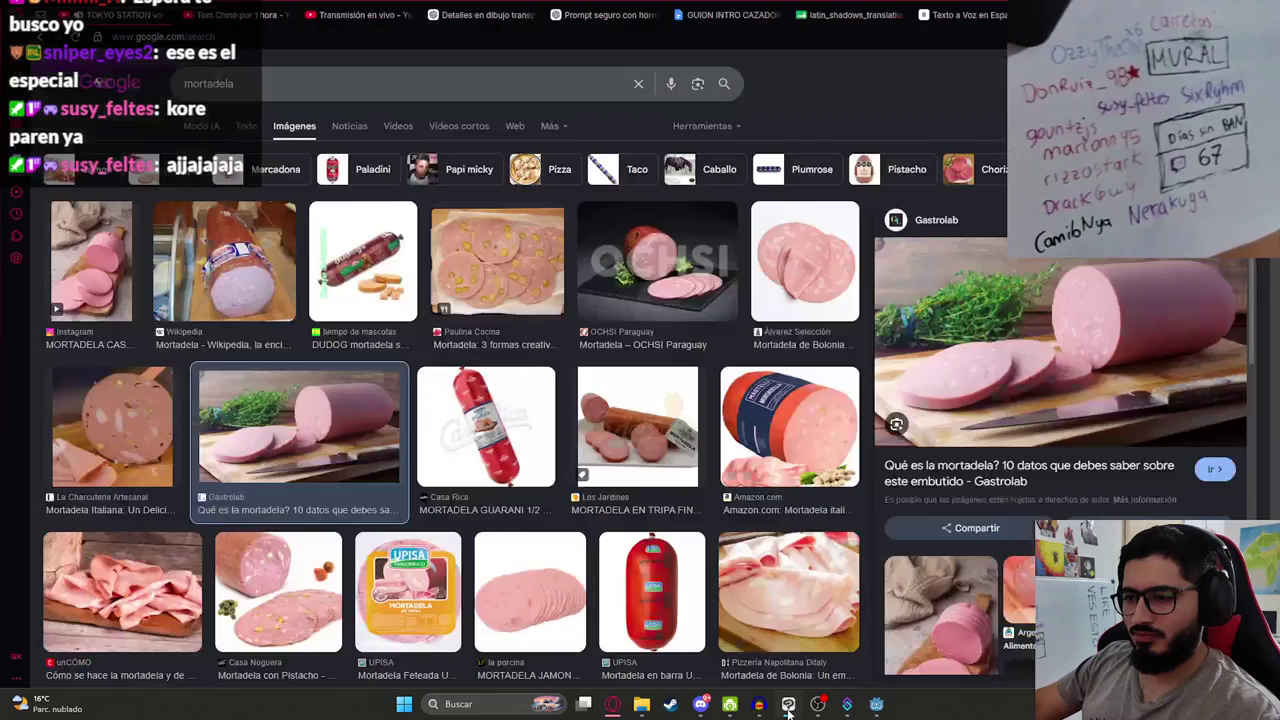
Step: Test-run the intro scene, stop it, and make the ColorRectTVEffect overlay visible again
{"action": "left_click", "coordinate": [860, 708]}
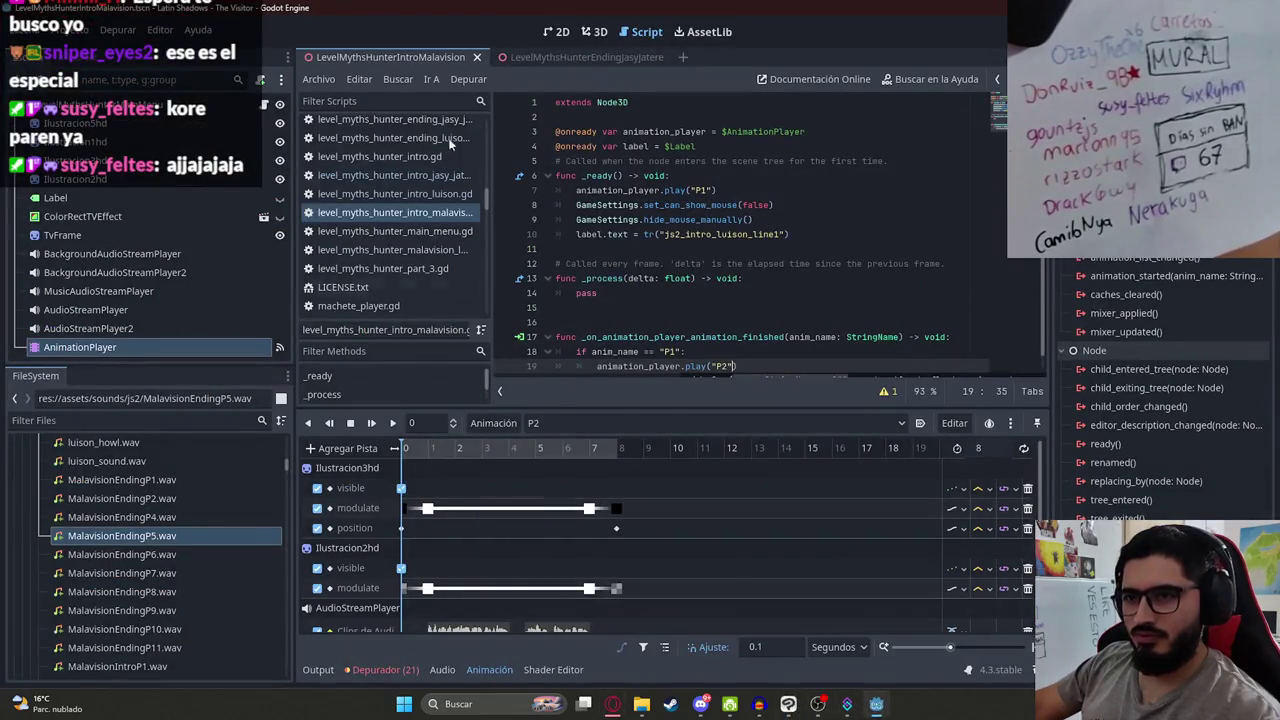
{"action": "left_click", "coordinate": [563, 33]}
{"action": "right_click", "coordinate": [372, 57]}
{"action": "left_click", "coordinate": [445, 165]}
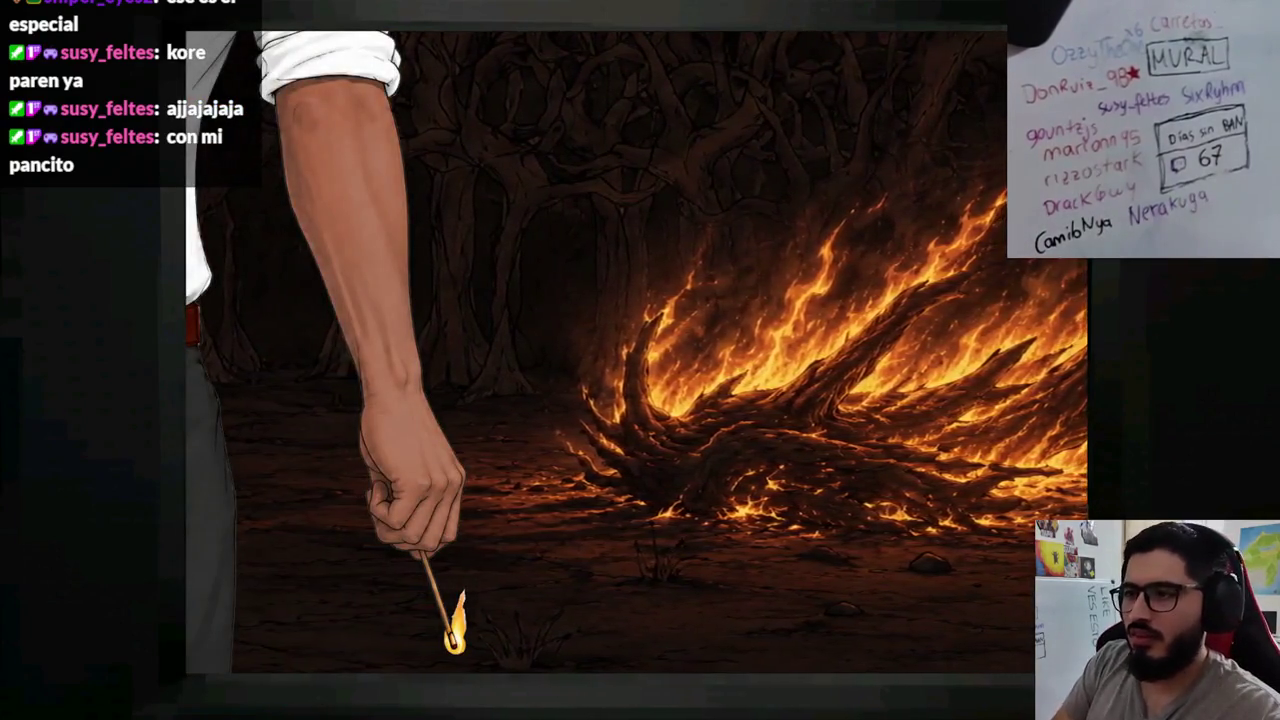
{"action": "key", "text": "alt+F4"}
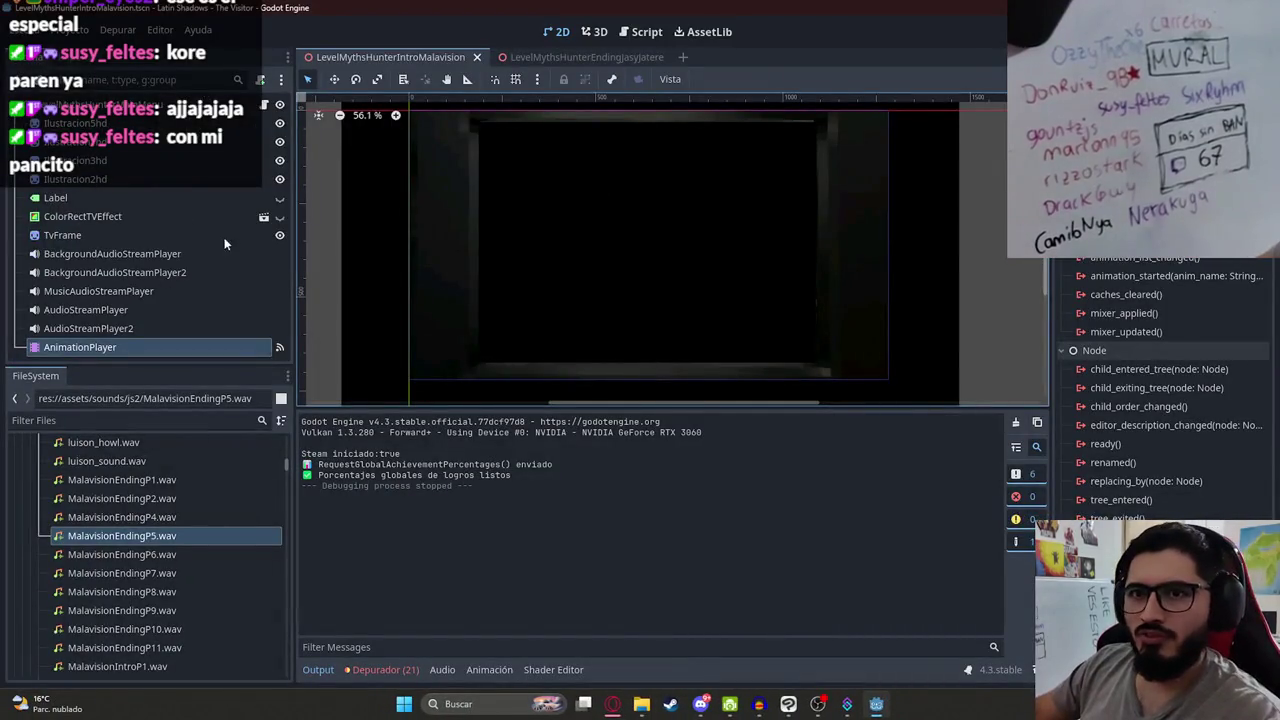
{"action": "left_click", "coordinate": [279, 217]}
{"action": "left_click", "coordinate": [700, 704]}
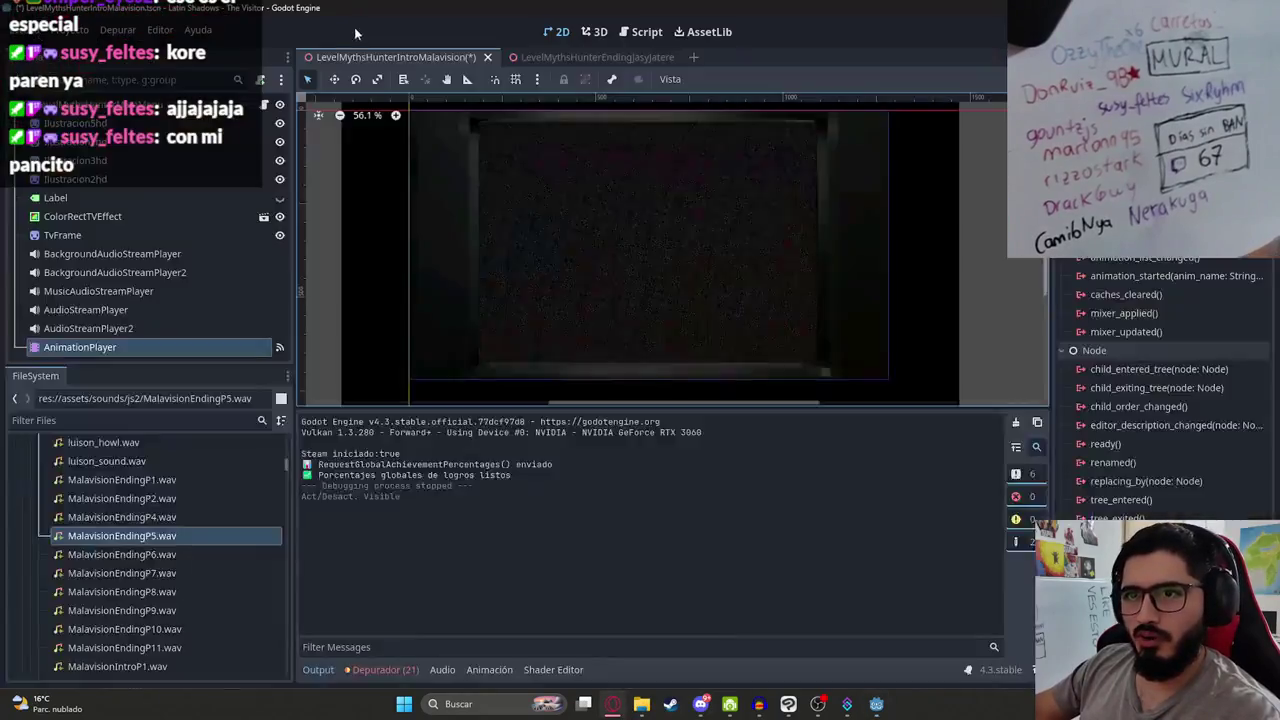
Step: Play the scene with Reproducir esta Escena, then select the AnimationPlayer to view its timeline
{"action": "right_click", "coordinate": [353, 60]}
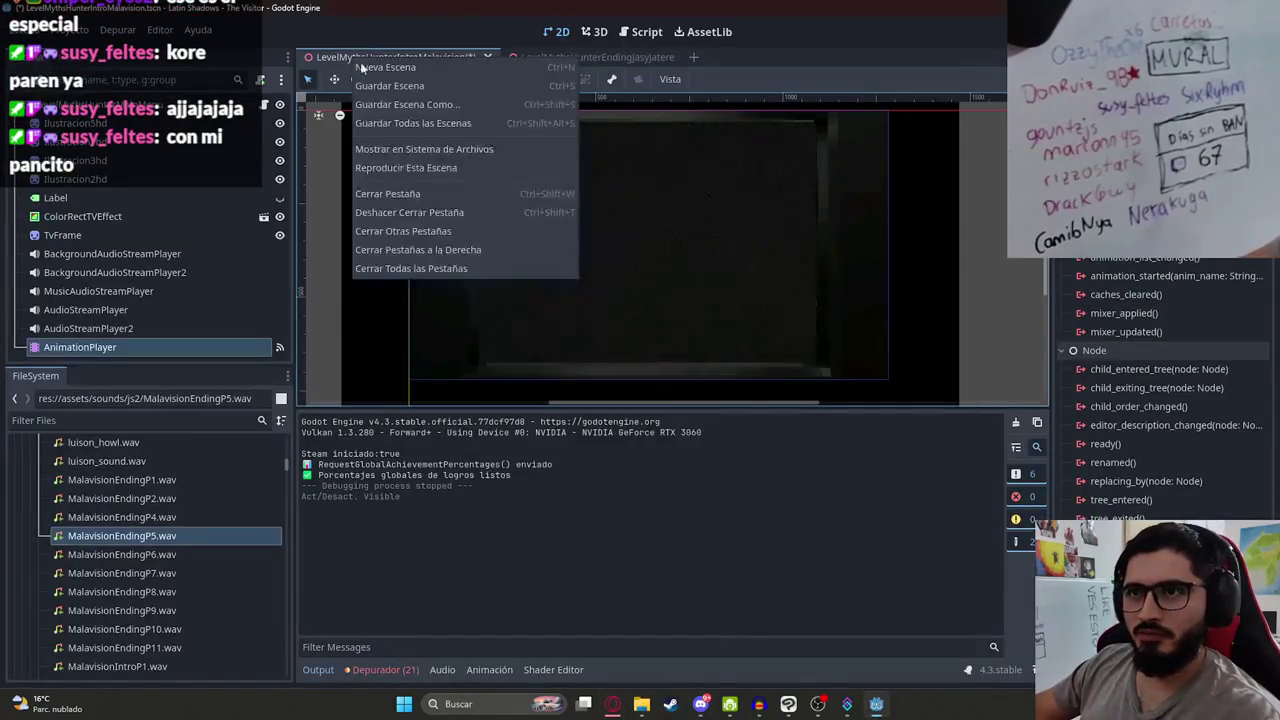
{"action": "left_click", "coordinate": [524, 176]}
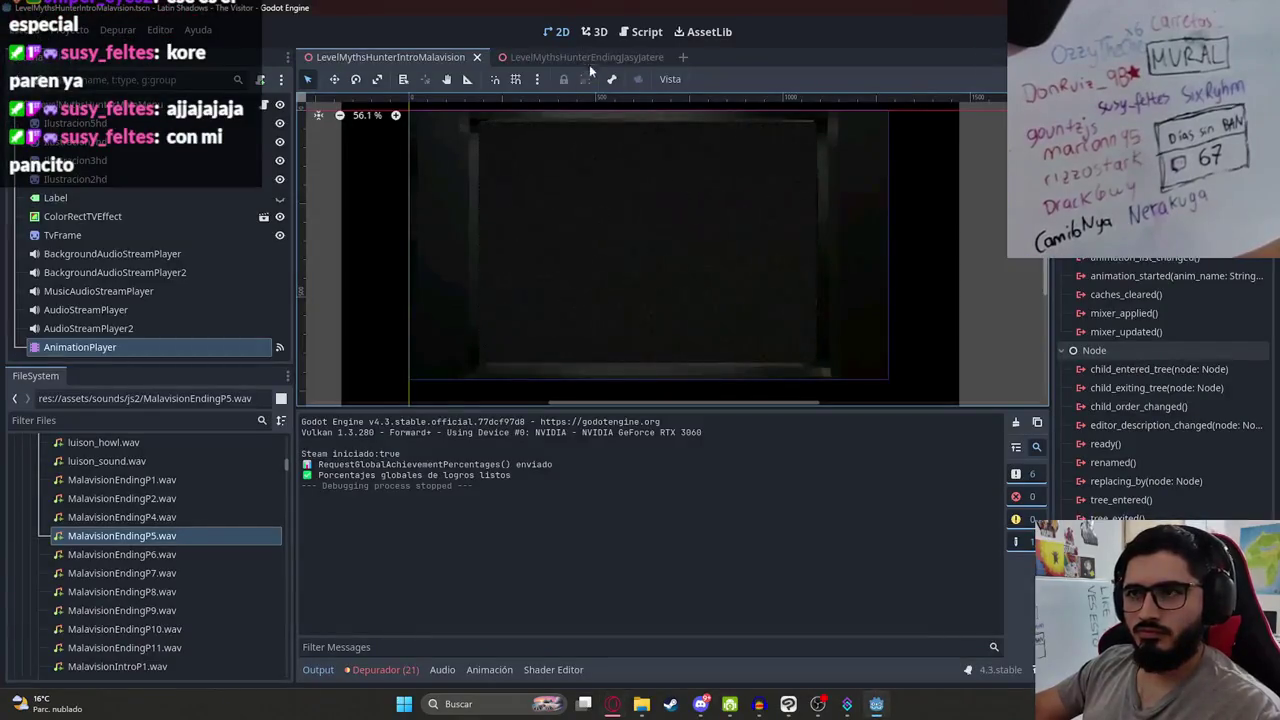
{"action": "left_click", "coordinate": [214, 182]}
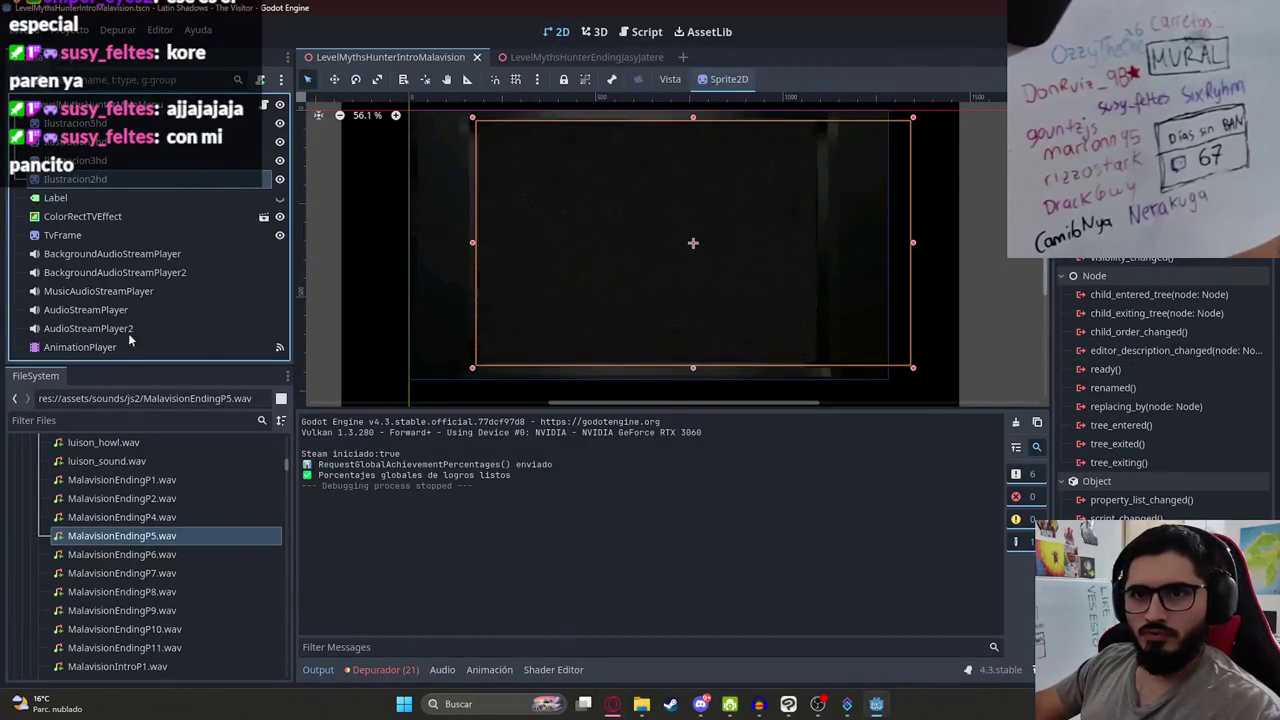
{"action": "left_click", "coordinate": [80, 347]}
Step: Create a new animation named P3 and hide the ColorRectTVEffect overlay
{"action": "left_click", "coordinate": [510, 426]}
{"action": "left_click", "coordinate": [504, 444]}
{"action": "type", "text": "P"}
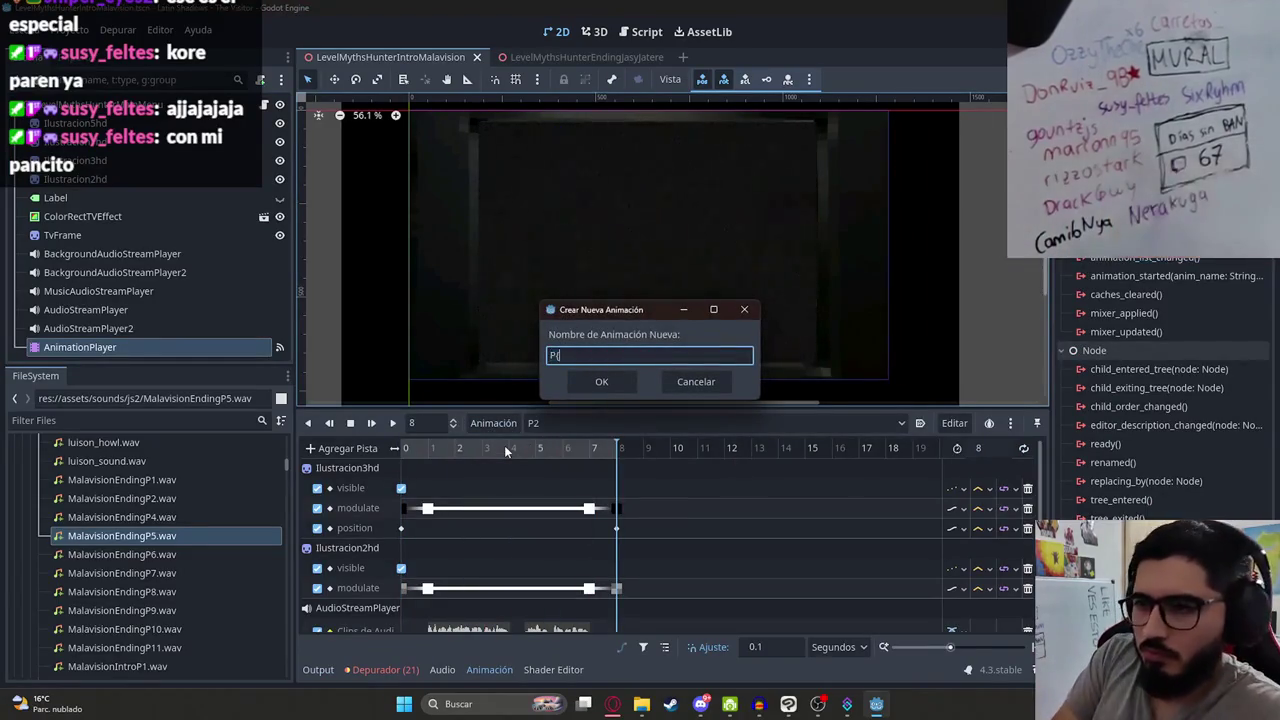
{"action": "type", "text": "3"}
{"action": "key", "text": "Return"}
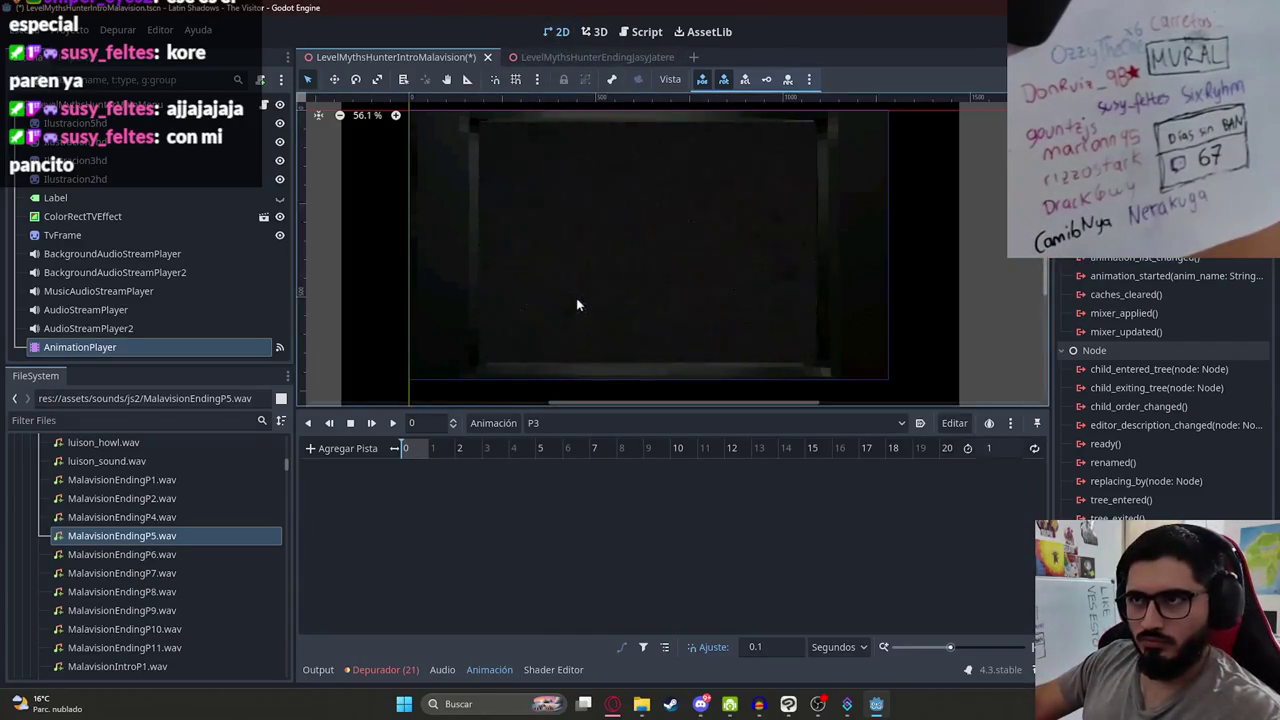
{"action": "scroll", "coordinate": [576, 298], "scroll_direction": "down", "scroll_amount": 2}
{"action": "left_click", "coordinate": [280, 217]}
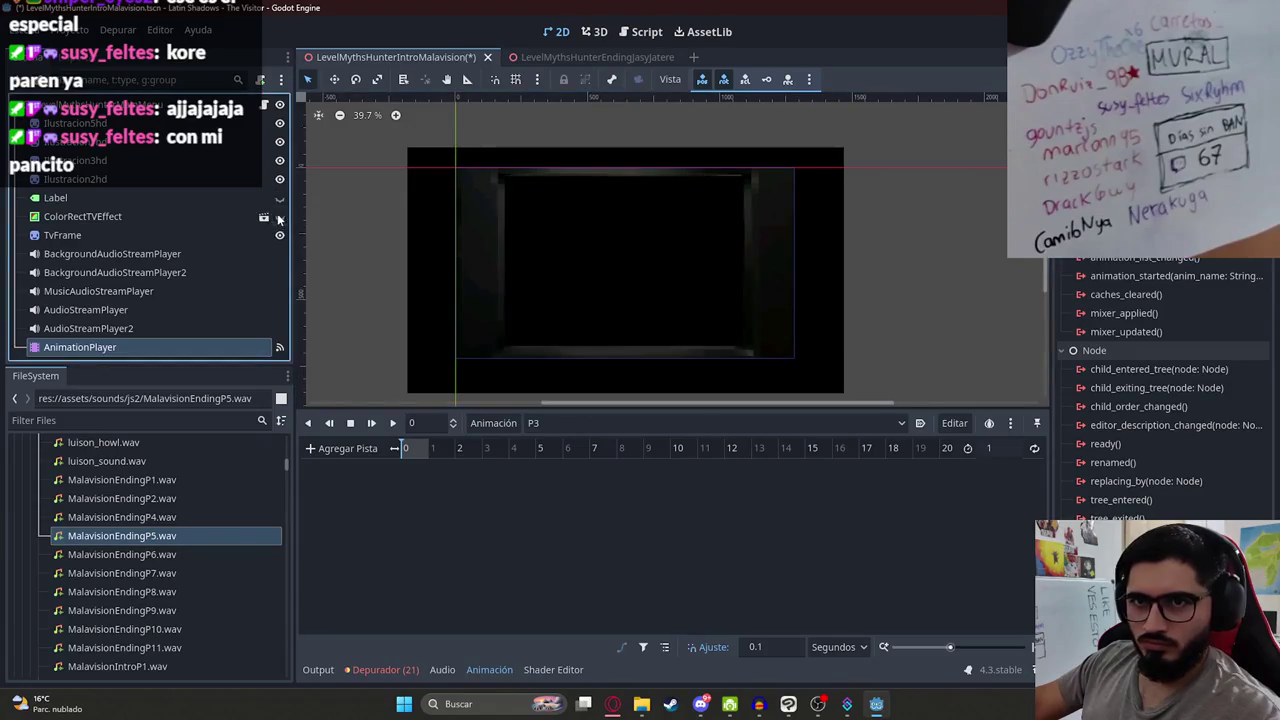
Step: Filter FileSystem for 'ilustra' and add Ilustracion4HD.png as a sprite scaled to fit the screen
{"action": "left_click", "coordinate": [184, 421]}
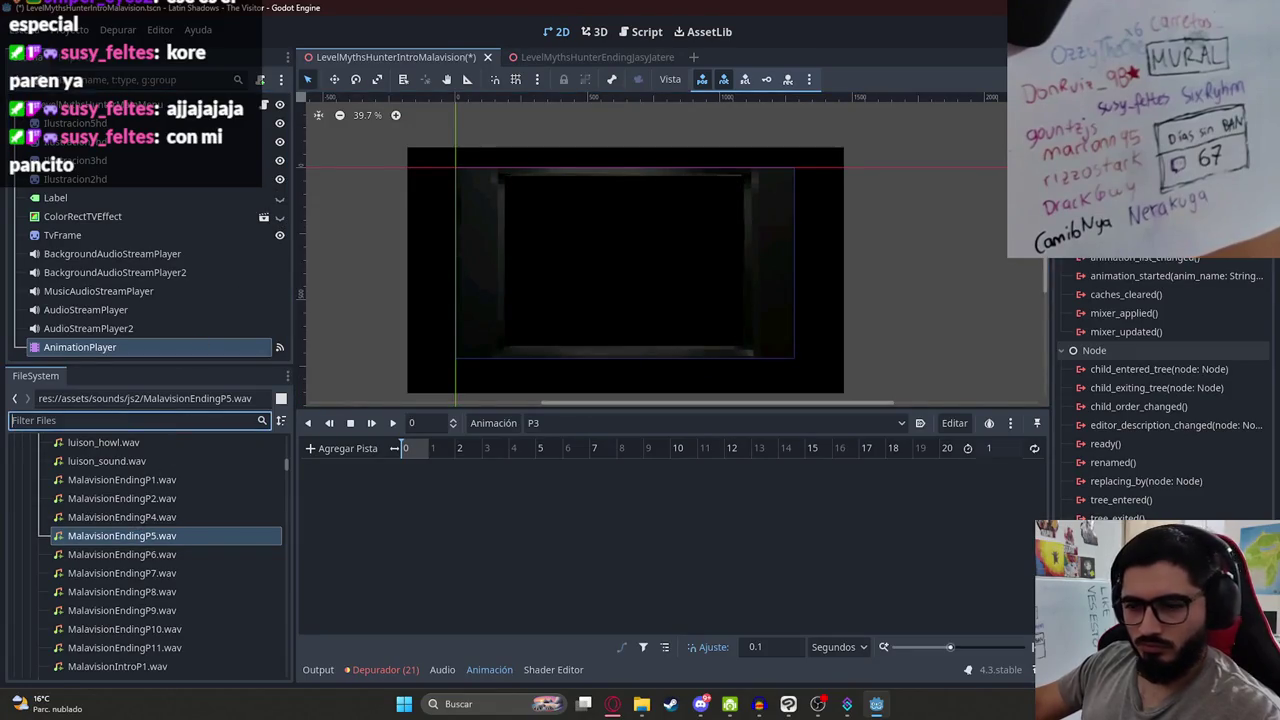
{"action": "type", "text": "ilustra"}
{"action": "scroll", "coordinate": [170, 530], "scroll_direction": "down", "scroll_amount": 10}
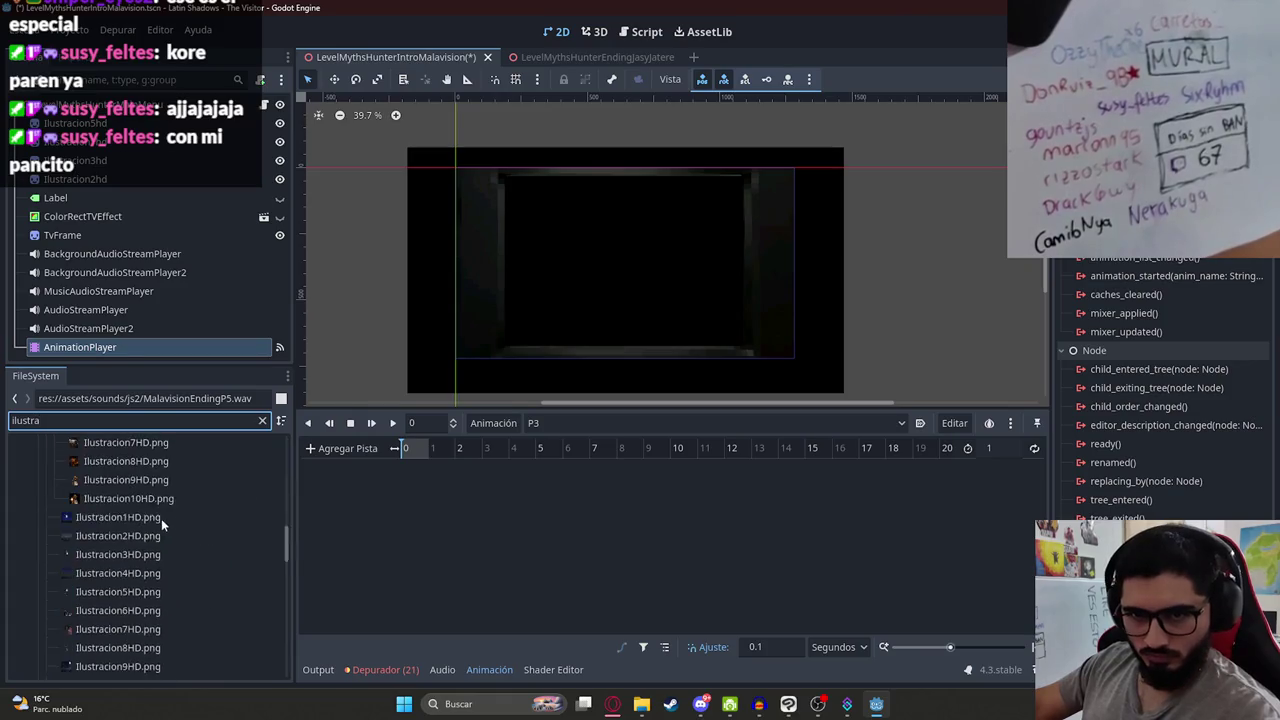
{"action": "scroll", "coordinate": [168, 531], "scroll_direction": "down", "scroll_amount": 5}
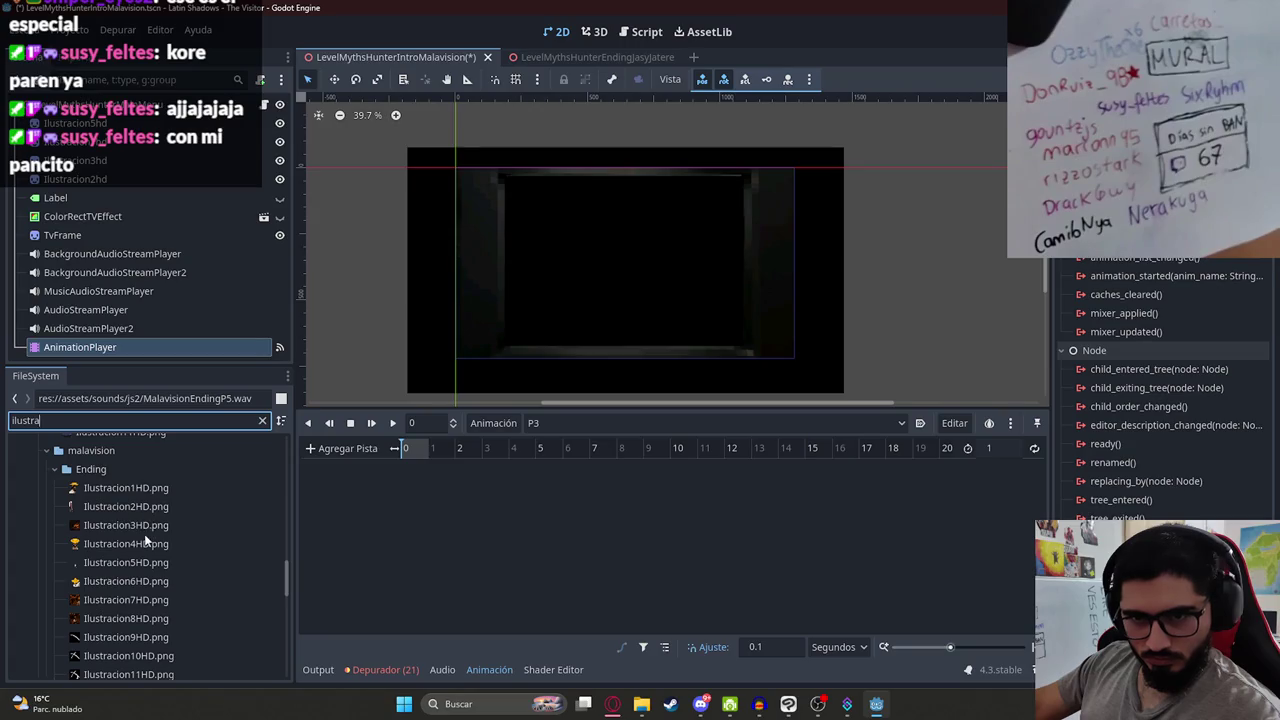
{"action": "left_click", "coordinate": [114, 540]}
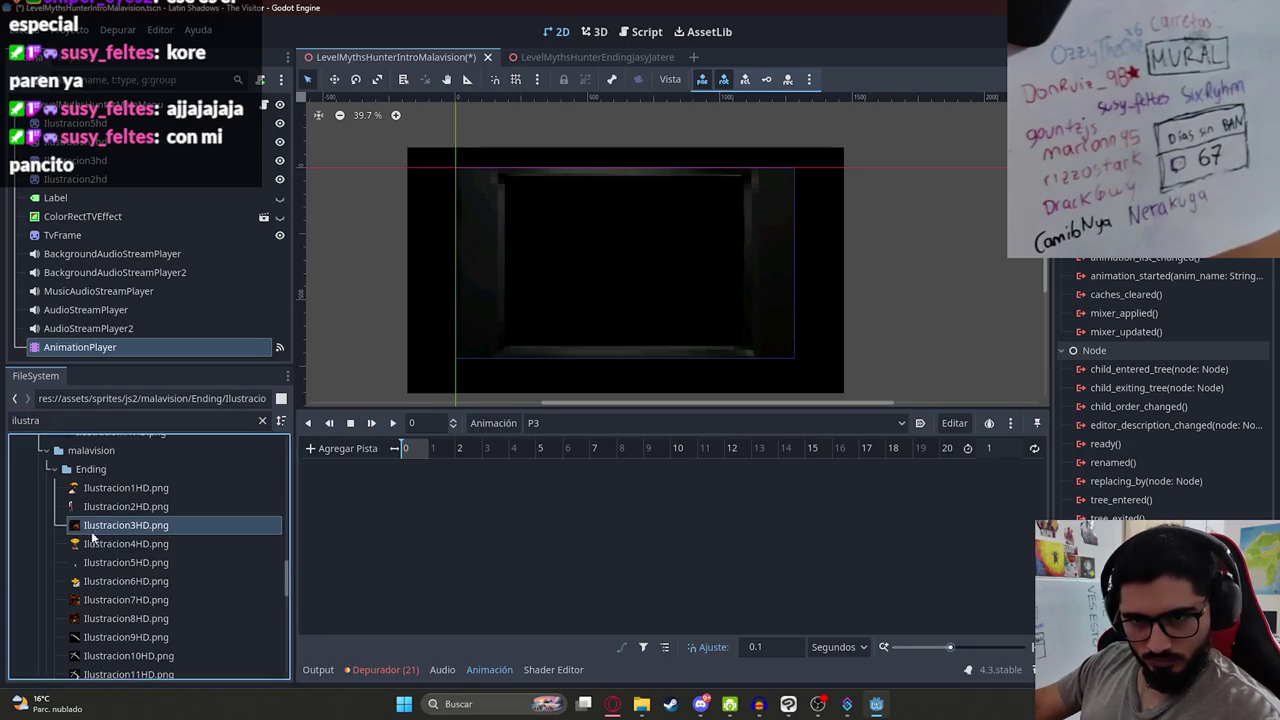
{"action": "left_click_drag", "start_coordinate": [135, 543], "coordinate": [620, 232]}
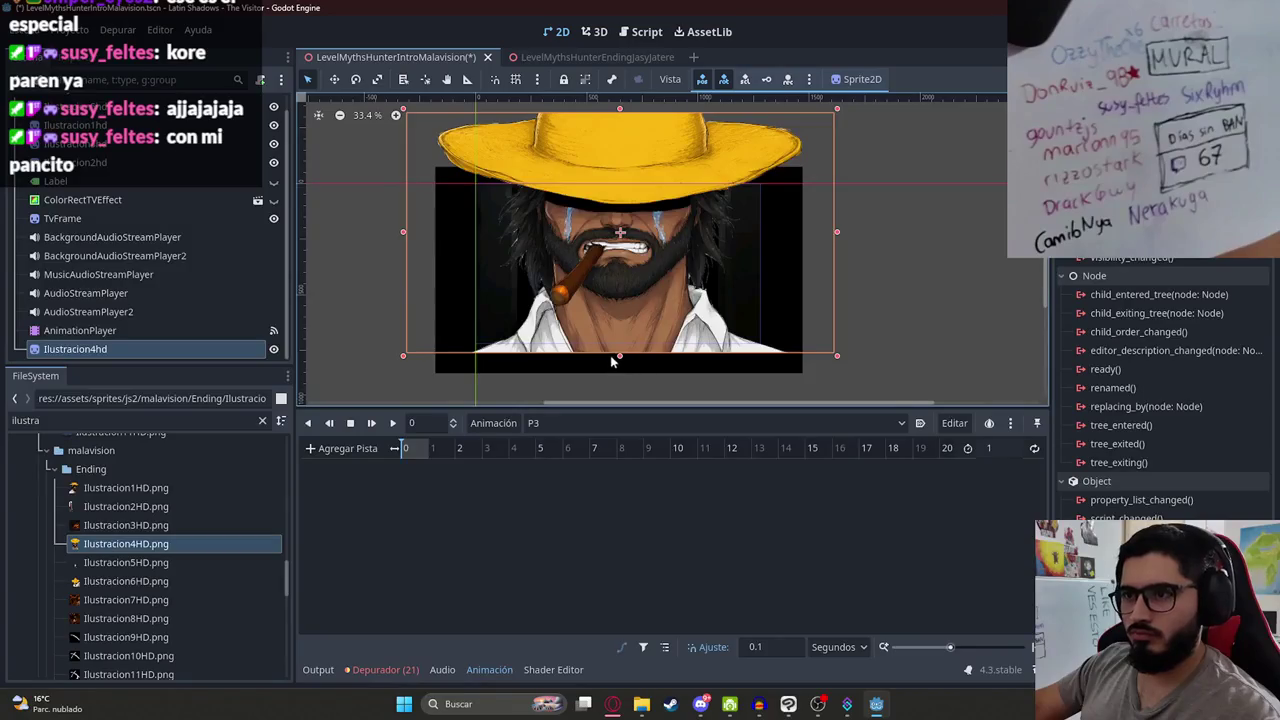
{"action": "left_click", "coordinate": [612, 361]}
{"action": "left_click", "coordinate": [588, 322]}
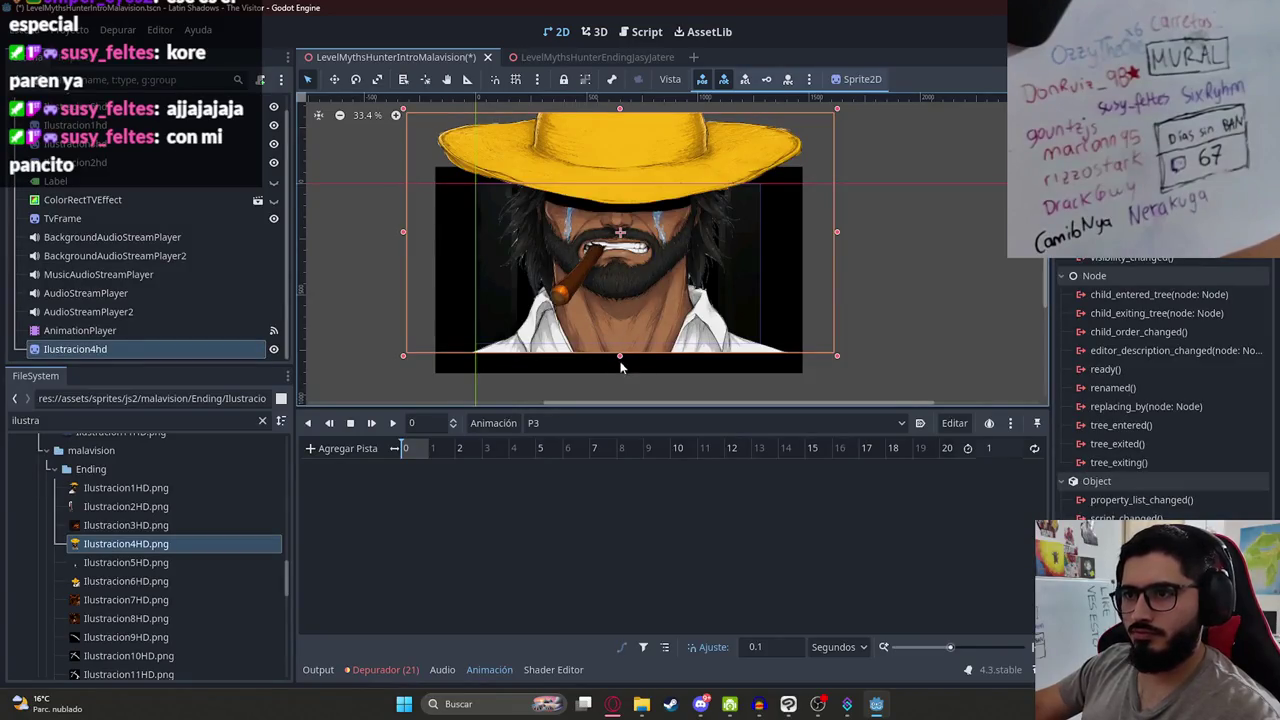
{"action": "left_click_drag", "start_coordinate": [620, 355], "coordinate": [540, 263]}
{"action": "left_click_drag", "start_coordinate": [545, 190], "coordinate": [627, 255]}
Step: Reorder Ilustracion4hd and Ilustracion5hd2 among the illustration nodes in the Scene tree
{"action": "scroll", "coordinate": [627, 255], "scroll_direction": "up", "scroll_amount": 1}
{"action": "left_click_drag", "start_coordinate": [237, 351], "coordinate": [143, 194]}
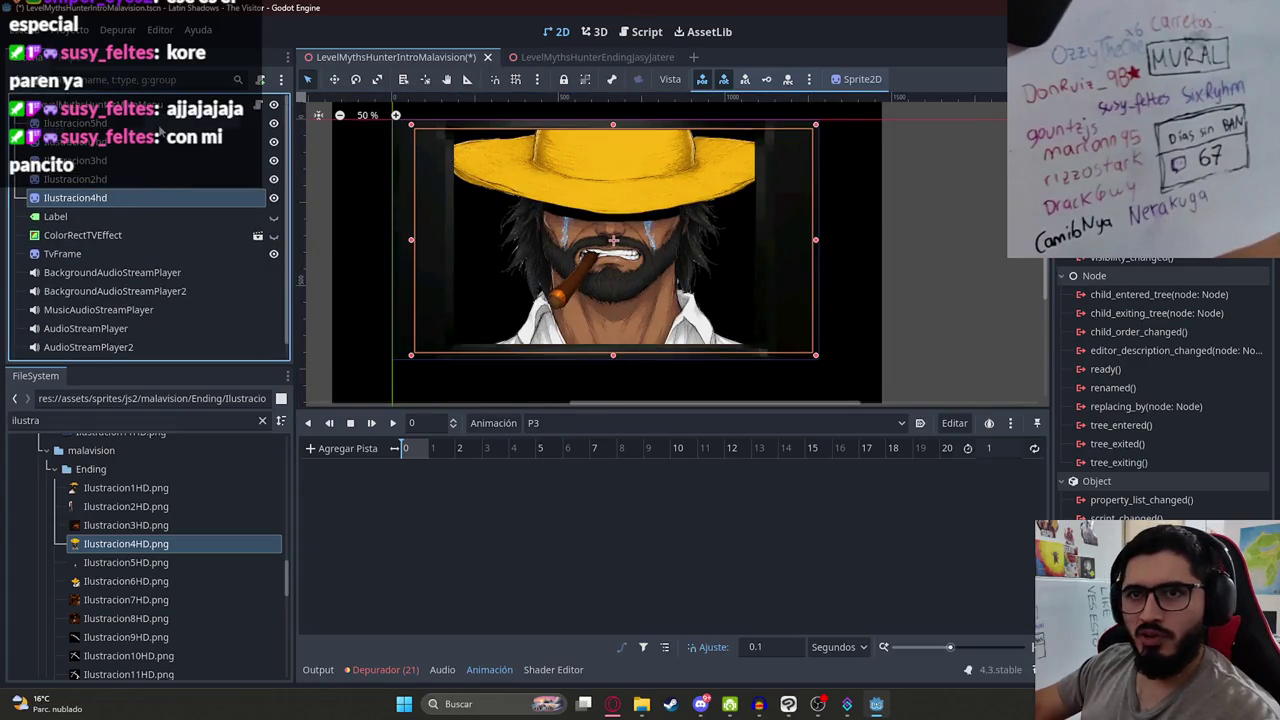
{"action": "left_click", "coordinate": [159, 128]}
{"action": "scroll", "coordinate": [145, 125], "scroll_direction": "up", "scroll_amount": 1}
{"action": "left_click_drag", "start_coordinate": [120, 207], "coordinate": [121, 207]}
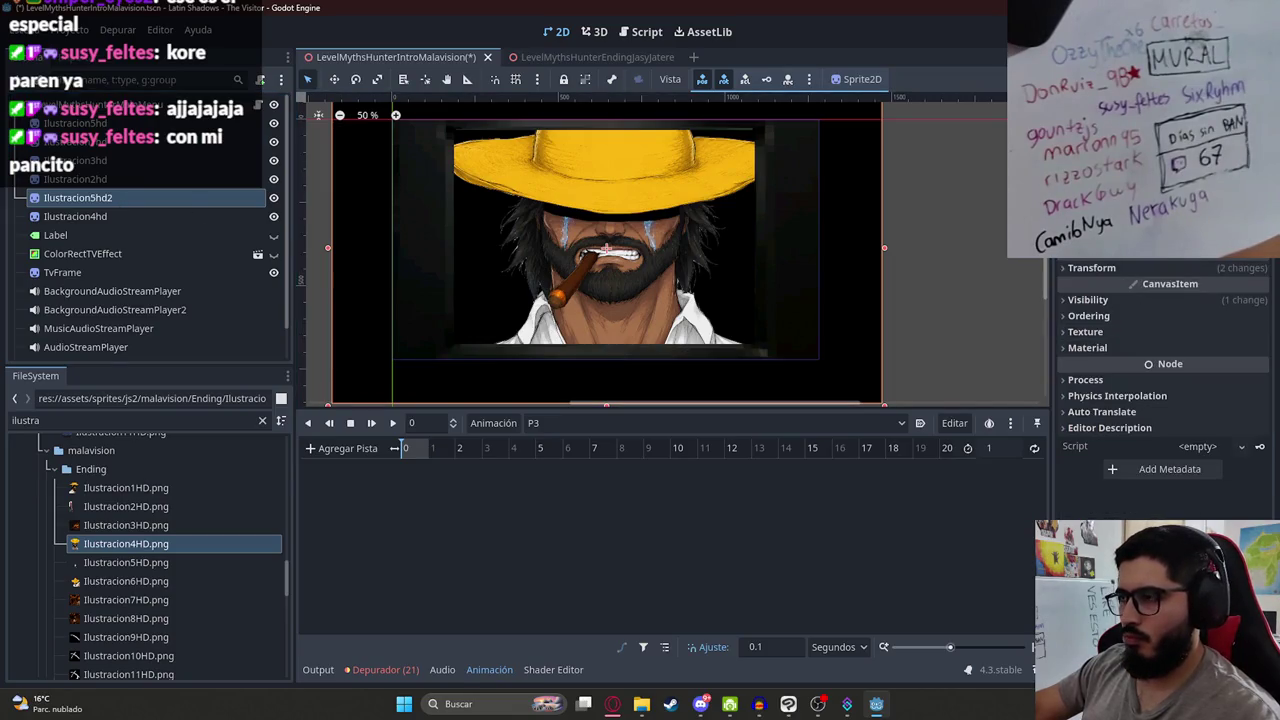
Step: Inspect the Ilustracion4hd sprite and preview the TV effect, leaving it hidden afterwards
{"action": "left_click", "coordinate": [1088, 299]}
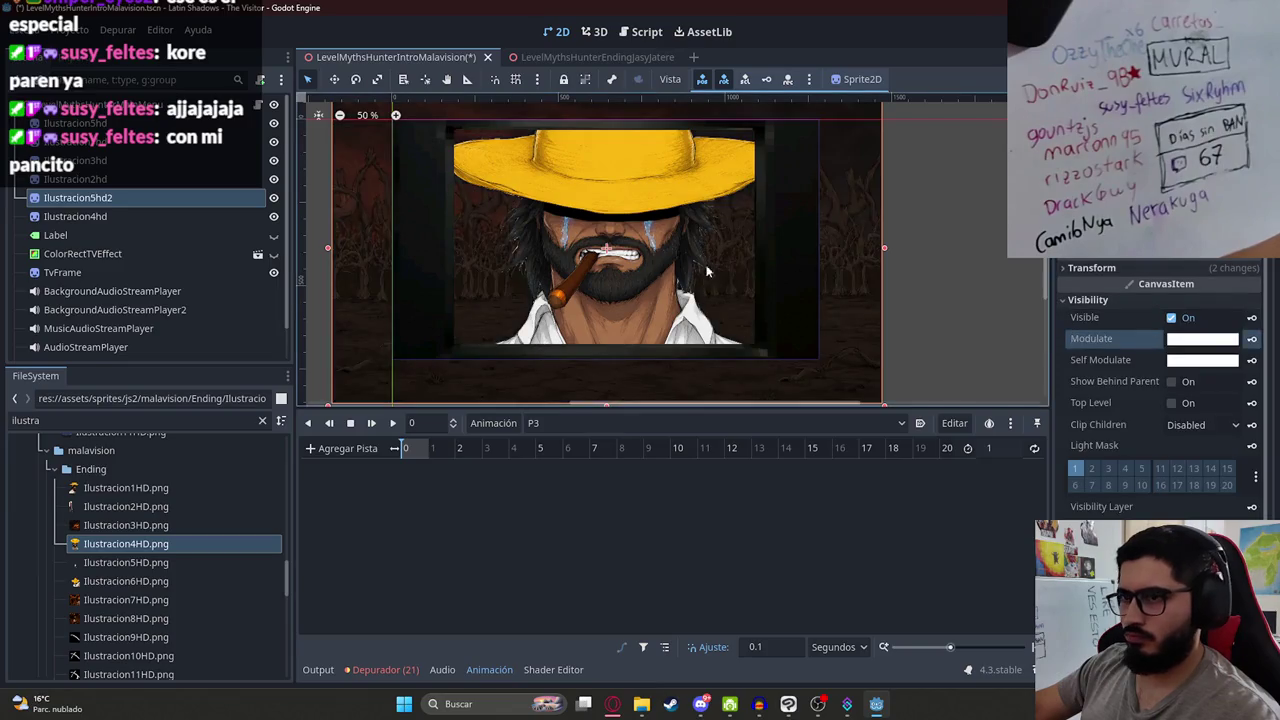
{"action": "scroll", "coordinate": [843, 306], "scroll_direction": "down", "scroll_amount": 2}
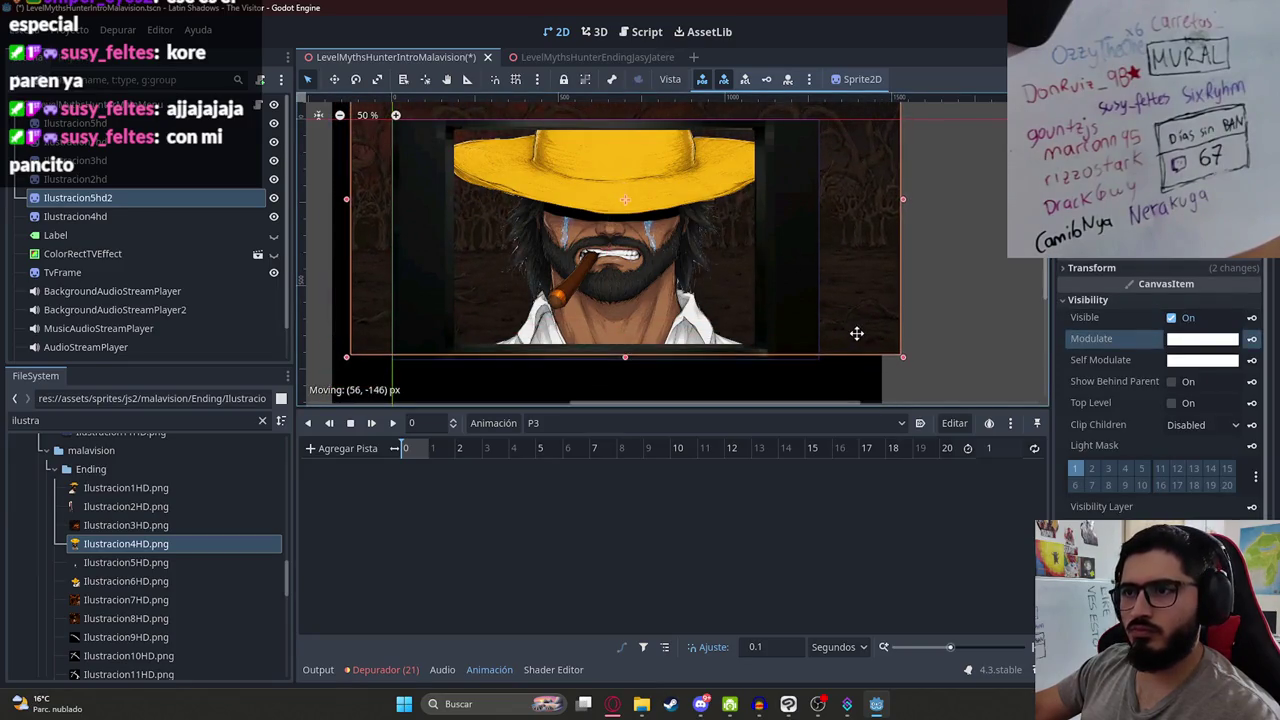
{"action": "scroll", "coordinate": [614, 266], "scroll_direction": "up", "scroll_amount": 1}
{"action": "left_click", "coordinate": [614, 266]}
{"action": "scroll", "coordinate": [614, 266], "scroll_direction": "up", "scroll_amount": 6}
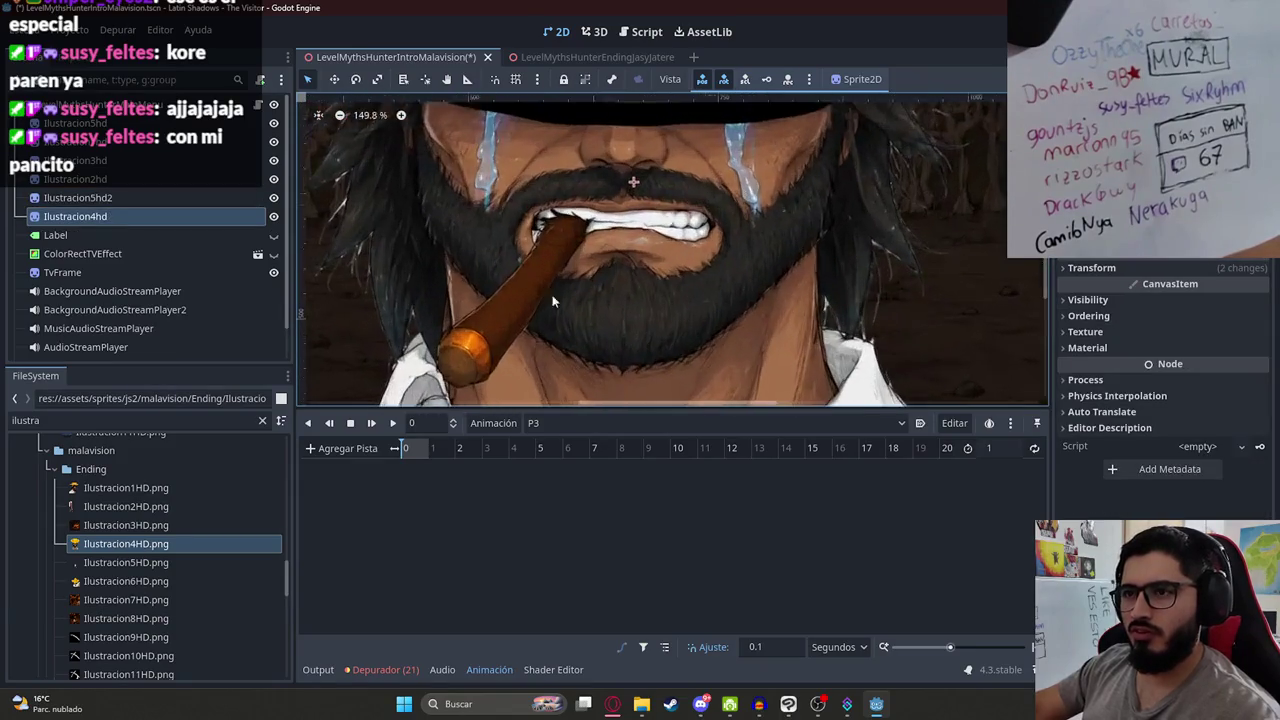
{"action": "scroll", "coordinate": [885, 278], "scroll_direction": "right", "scroll_amount": 2}
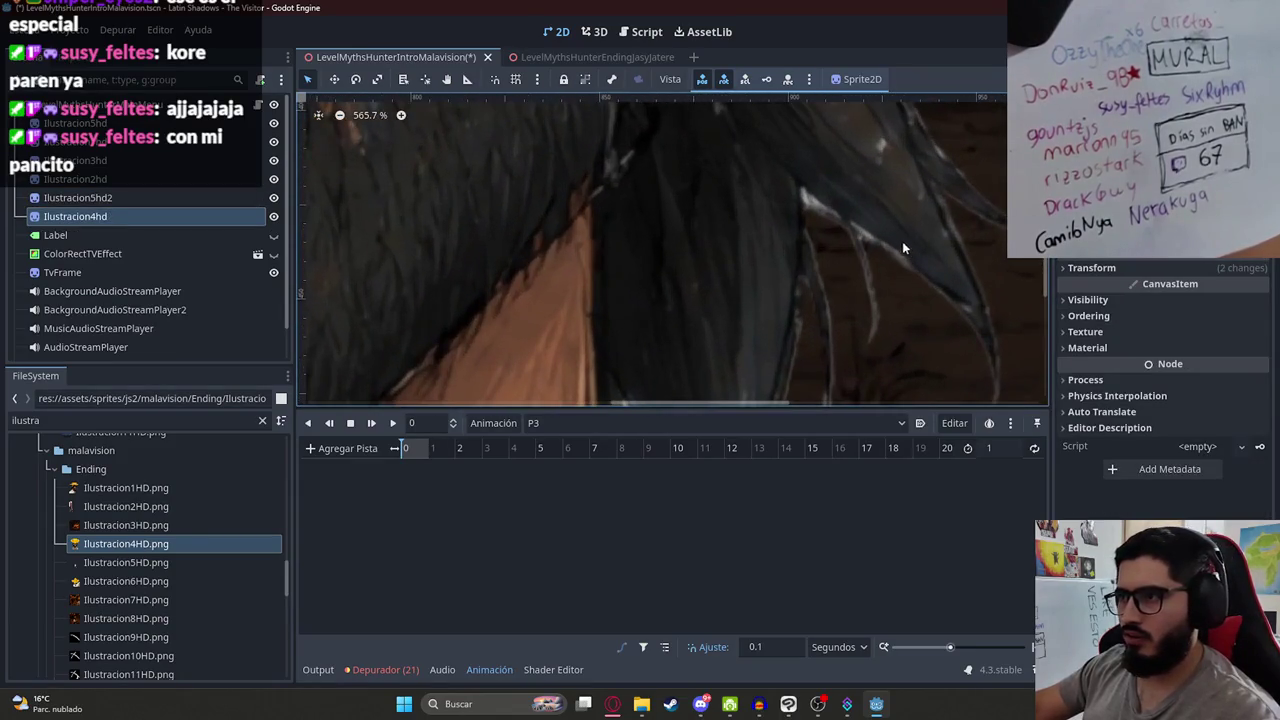
{"action": "scroll", "coordinate": [685, 342], "scroll_direction": "down", "scroll_amount": 7}
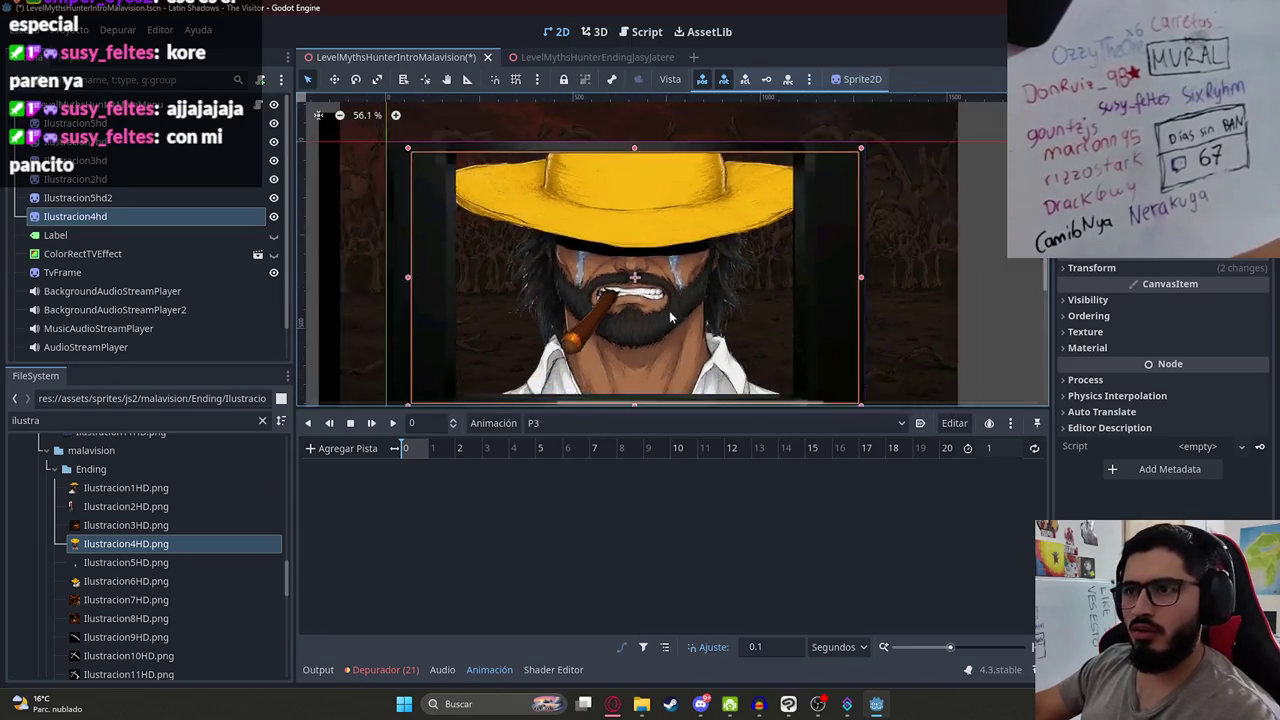
{"action": "left_click", "coordinate": [591, 340]}
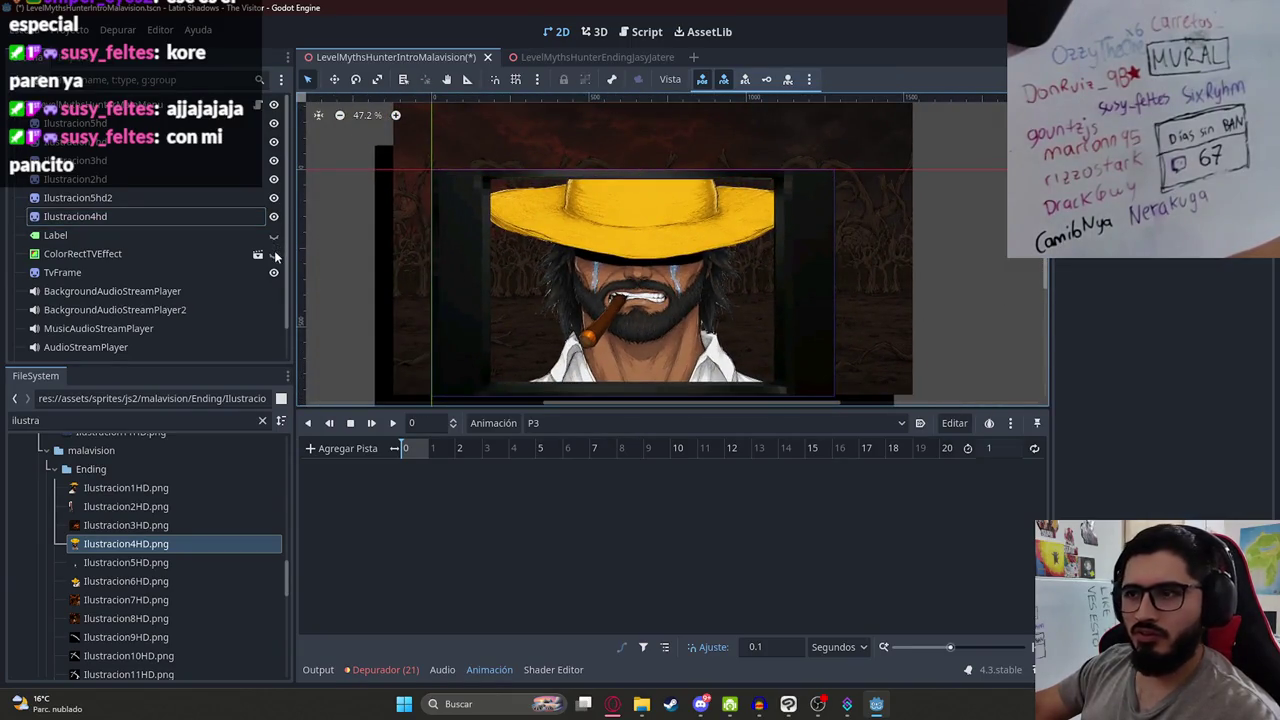
{"action": "left_click", "coordinate": [274, 254]}
{"action": "scroll", "coordinate": [627, 330], "scroll_direction": "up", "scroll_amount": 5}
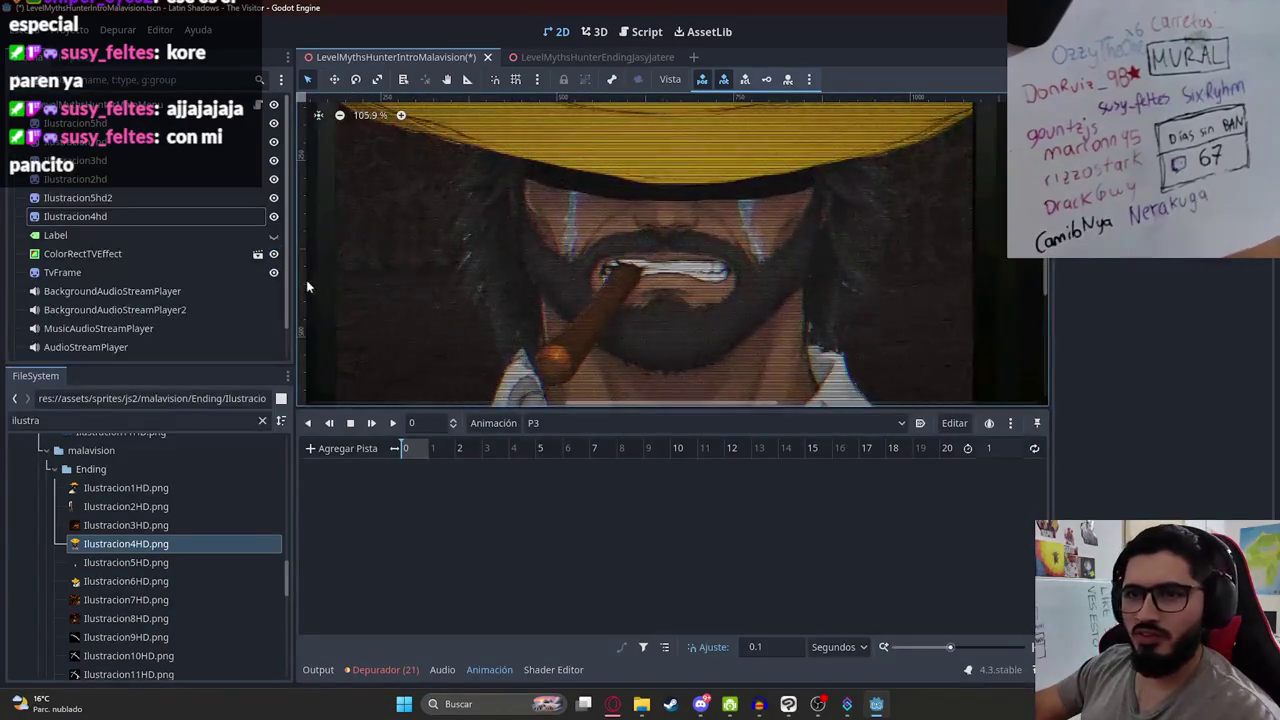
{"action": "left_click", "coordinate": [274, 254]}
{"action": "scroll", "coordinate": [648, 290], "scroll_direction": "down", "scroll_amount": 5}
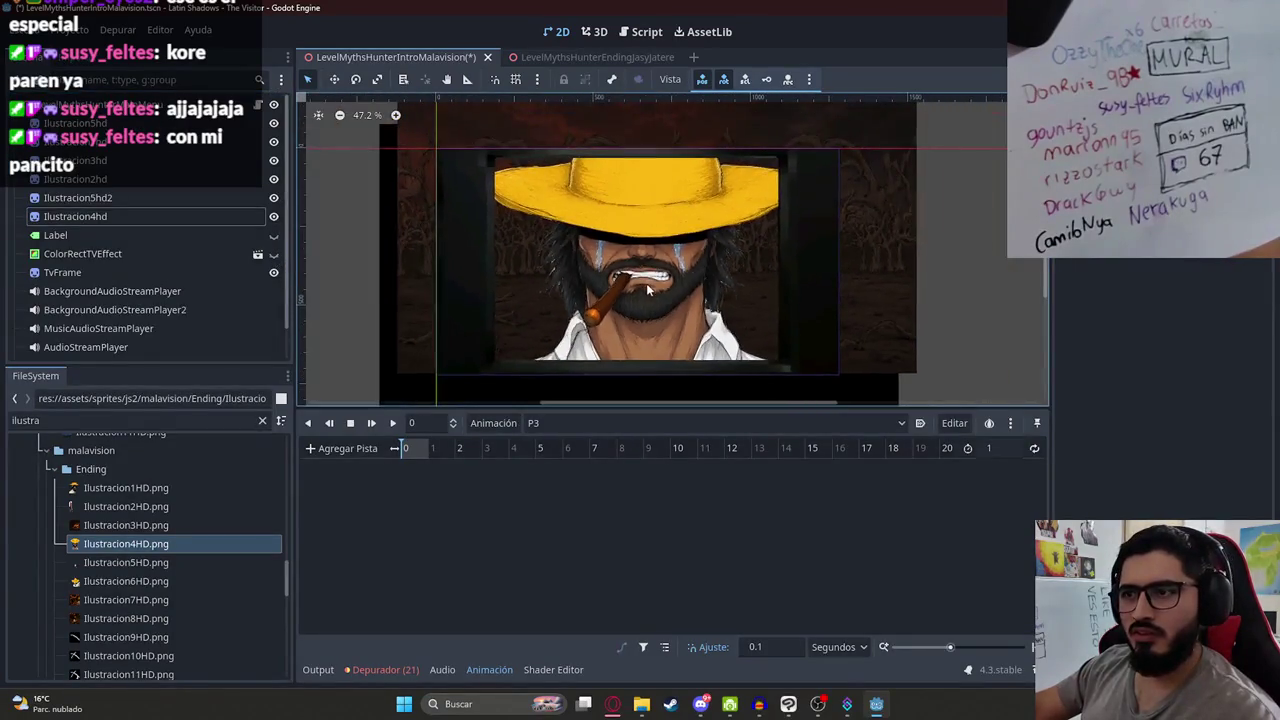
Step: Drag the Ilustracion5hd2 sprite up and left to frame the cowboy illustration
{"action": "left_click", "coordinate": [808, 288]}
{"action": "mouse_move", "coordinate": [808, 288]}
{"action": "left_mouse_down"}
{"action": "mouse_move", "coordinate": [491, 131]}
{"action": "mouse_move", "coordinate": [371, 160]}
{"action": "mouse_move", "coordinate": [837, 266]}
{"action": "mouse_move", "coordinate": [846, 329]}
{"action": "mouse_move", "coordinate": [851, 309]}
{"action": "left_mouse_up"}
{"action": "left_click", "coordinate": [993, 291]}
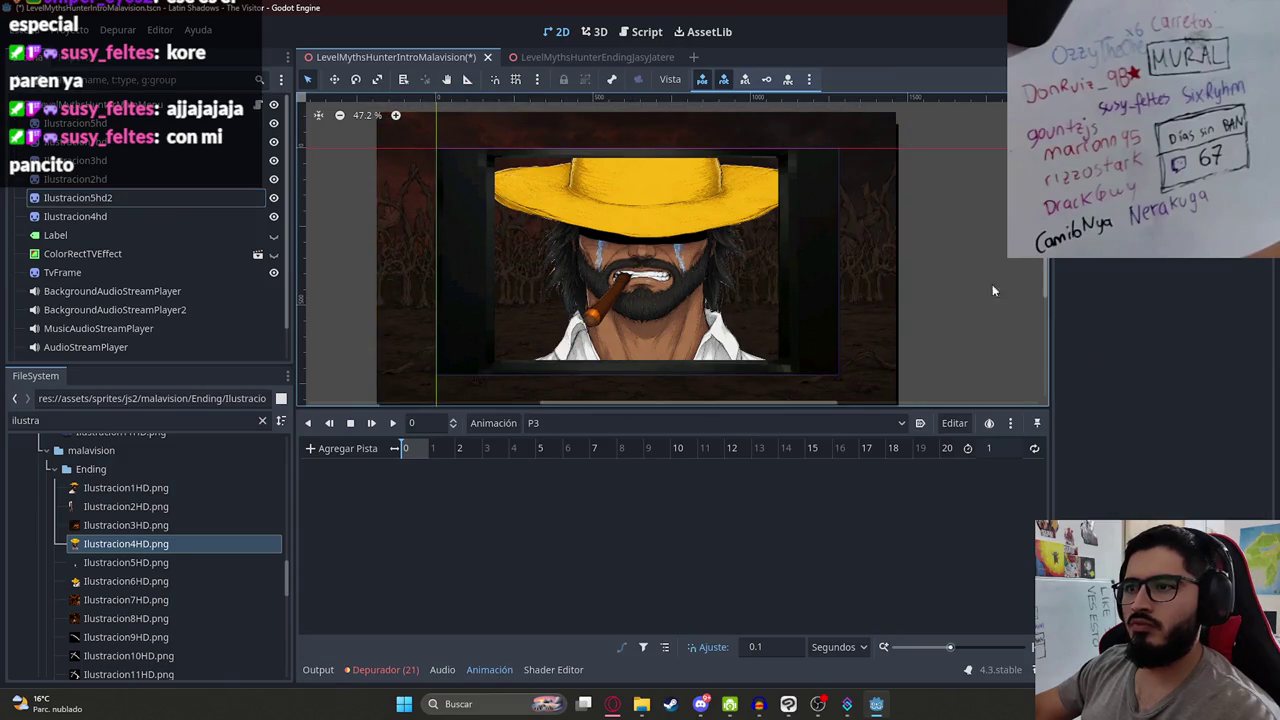
{"action": "scroll", "coordinate": [585, 285], "scroll_direction": "up", "scroll_amount": 4}
{"action": "scroll", "coordinate": [672, 270], "scroll_direction": "up", "scroll_amount": 2}
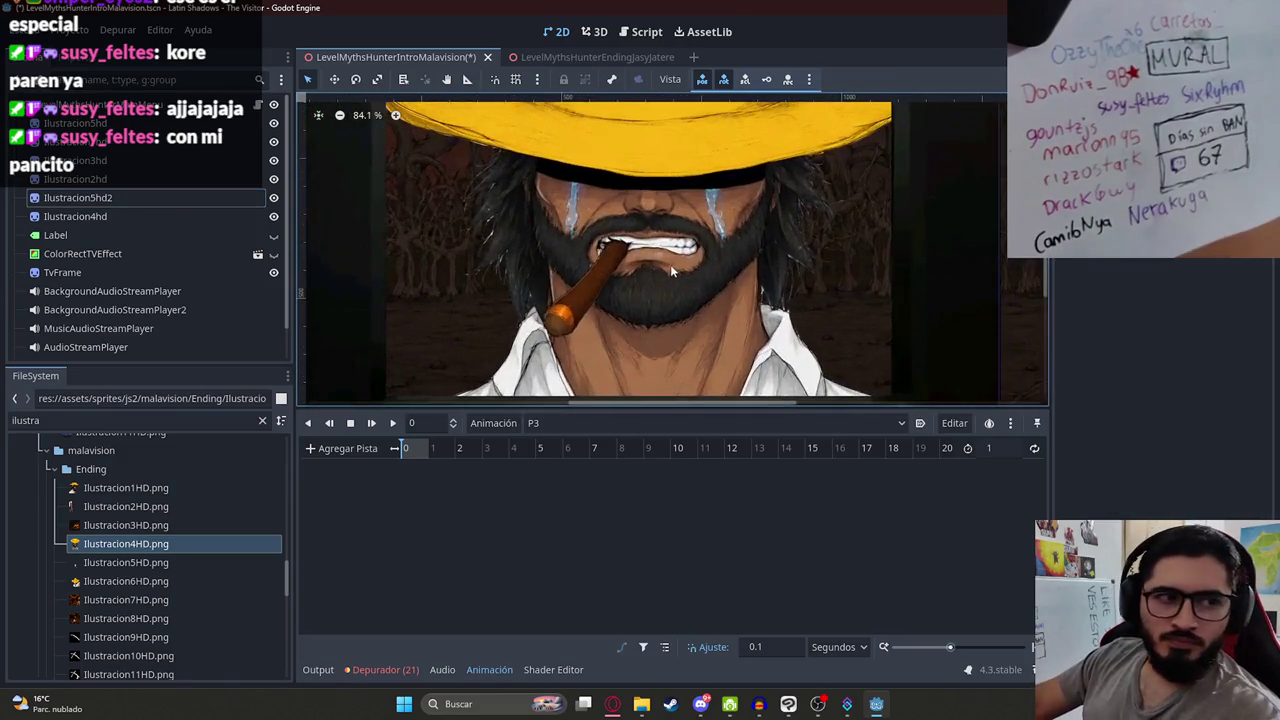
{"action": "scroll", "coordinate": [600, 272], "scroll_direction": "down", "scroll_amount": 4}
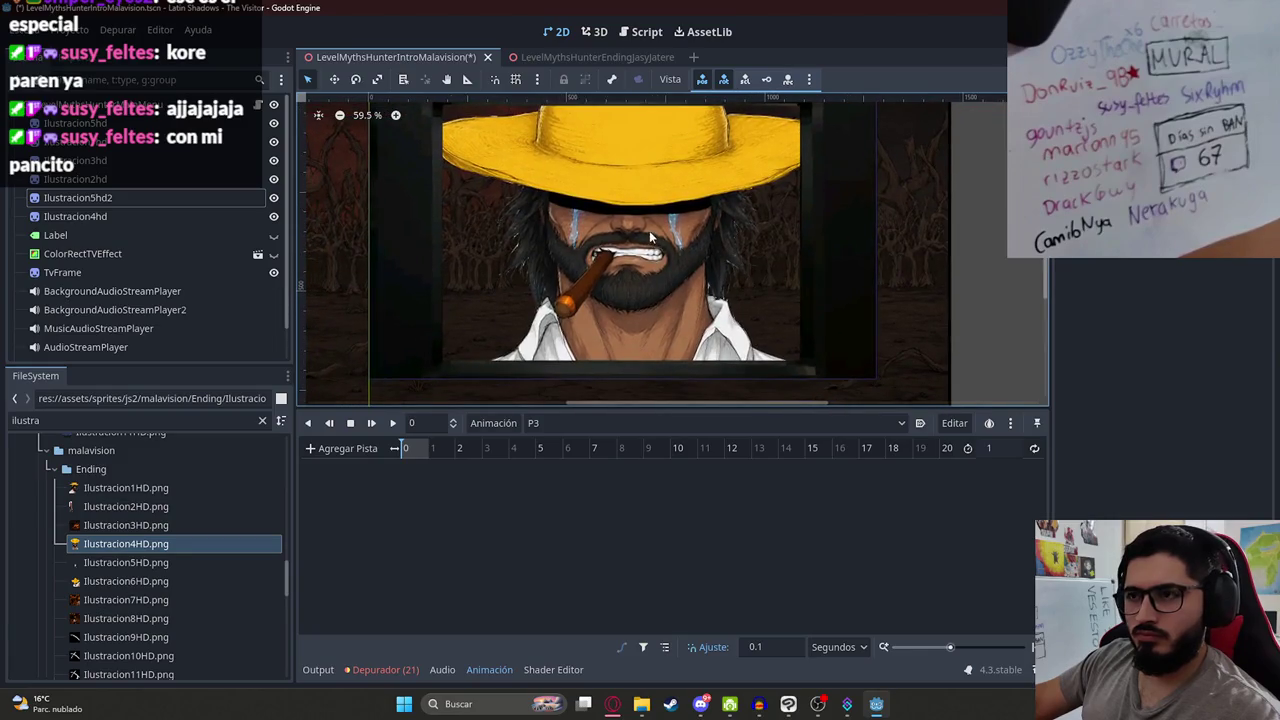
{"action": "scroll", "coordinate": [650, 237], "scroll_direction": "down", "scroll_amount": 1}
{"action": "scroll", "coordinate": [110, 310], "scroll_direction": "down", "scroll_amount": 1}
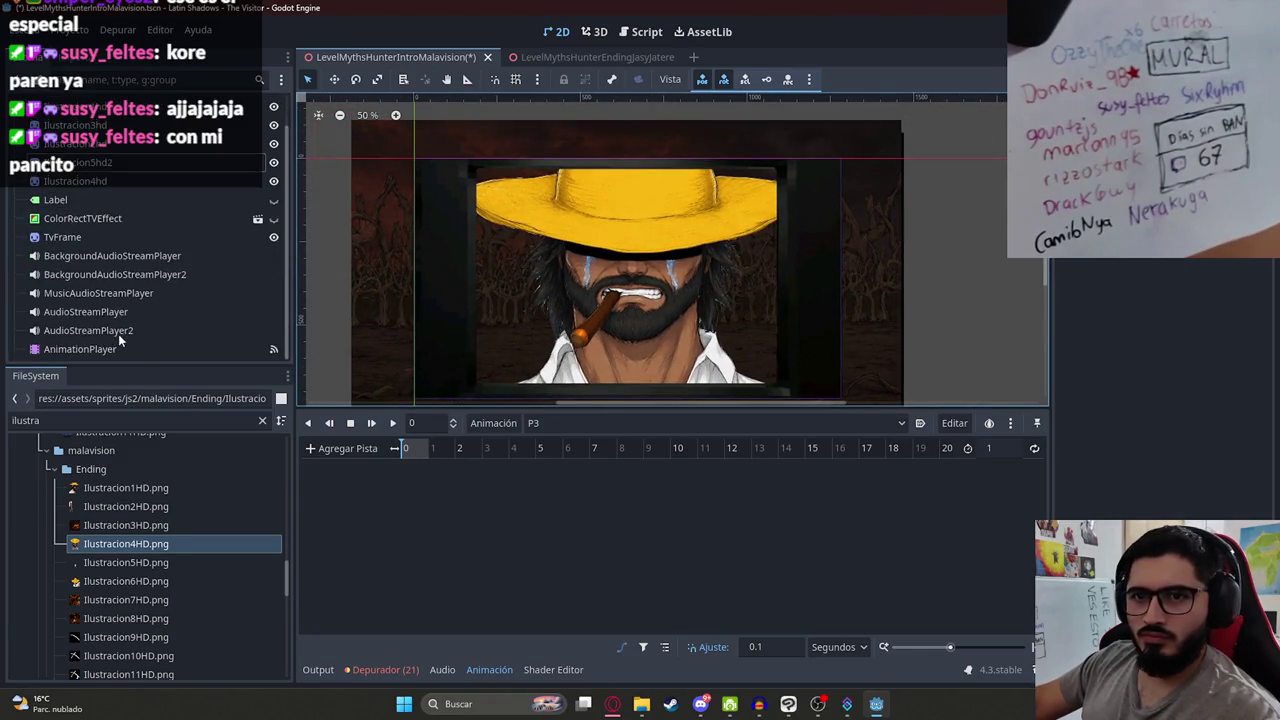
{"action": "left_click", "coordinate": [119, 345]}
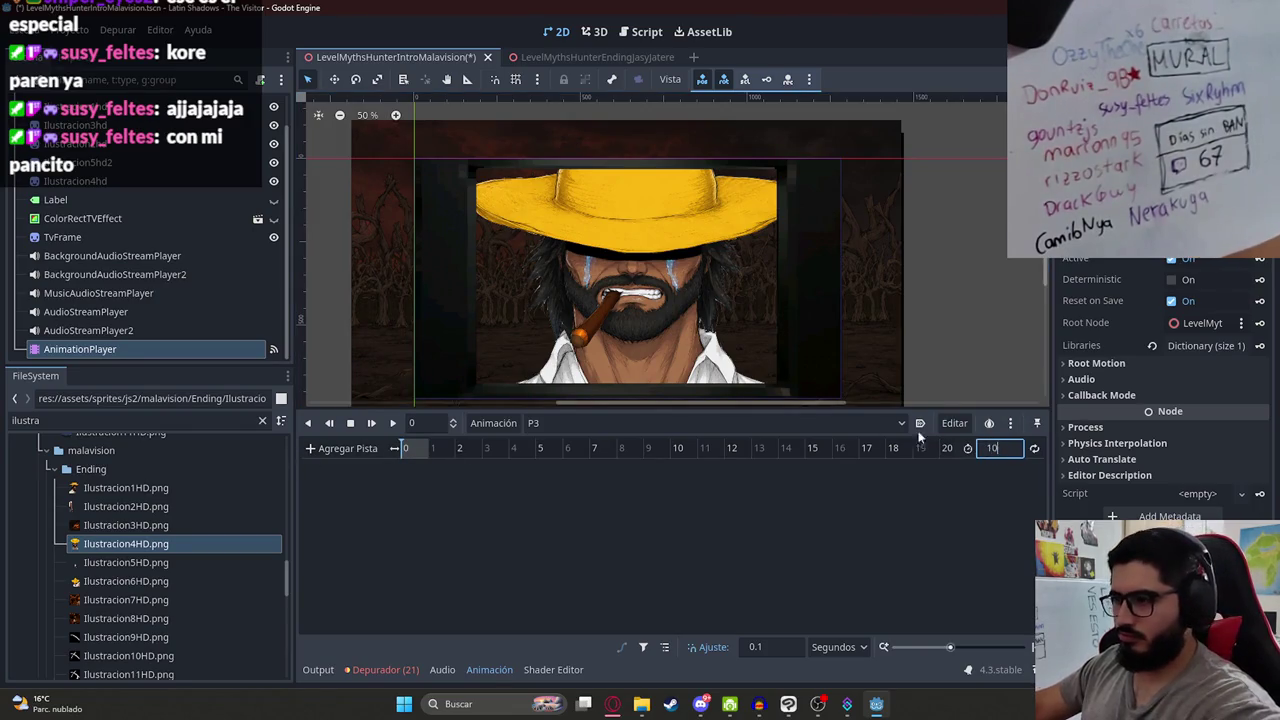
Step: Key Ilustracion5hd2's visibility into P3, creating a visible track
{"action": "left_click", "coordinate": [176, 165]}
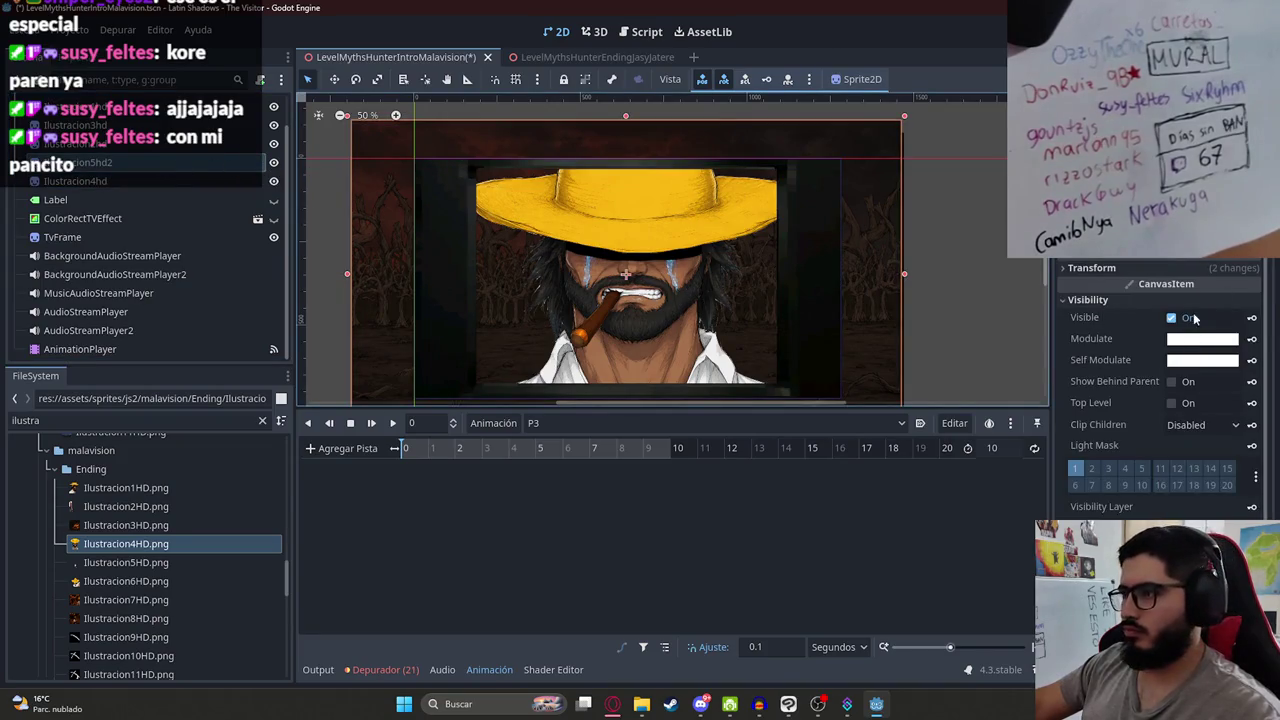
{"action": "left_click", "coordinate": [1251, 318]}
{"action": "key", "text": "Return"}
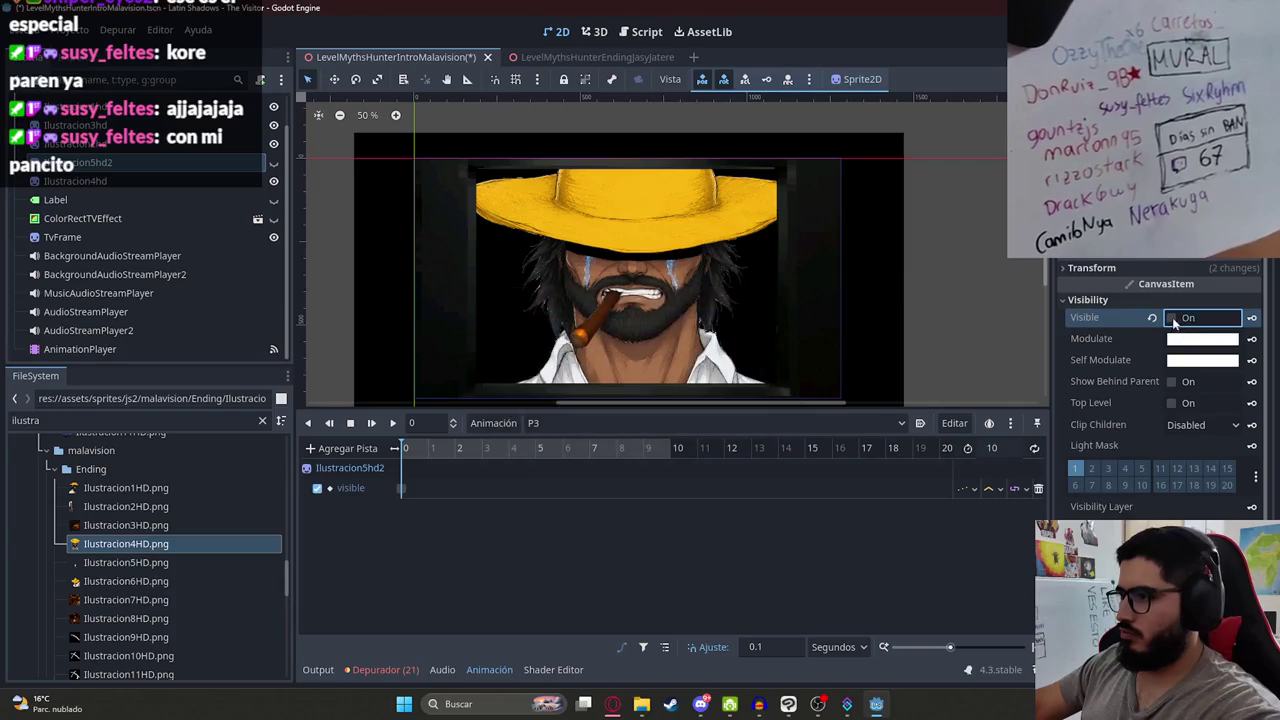
Step: Key Ilustracion5hd2's Modulate black at time 0 and white at time 1
{"action": "left_click", "coordinate": [1202, 338]}
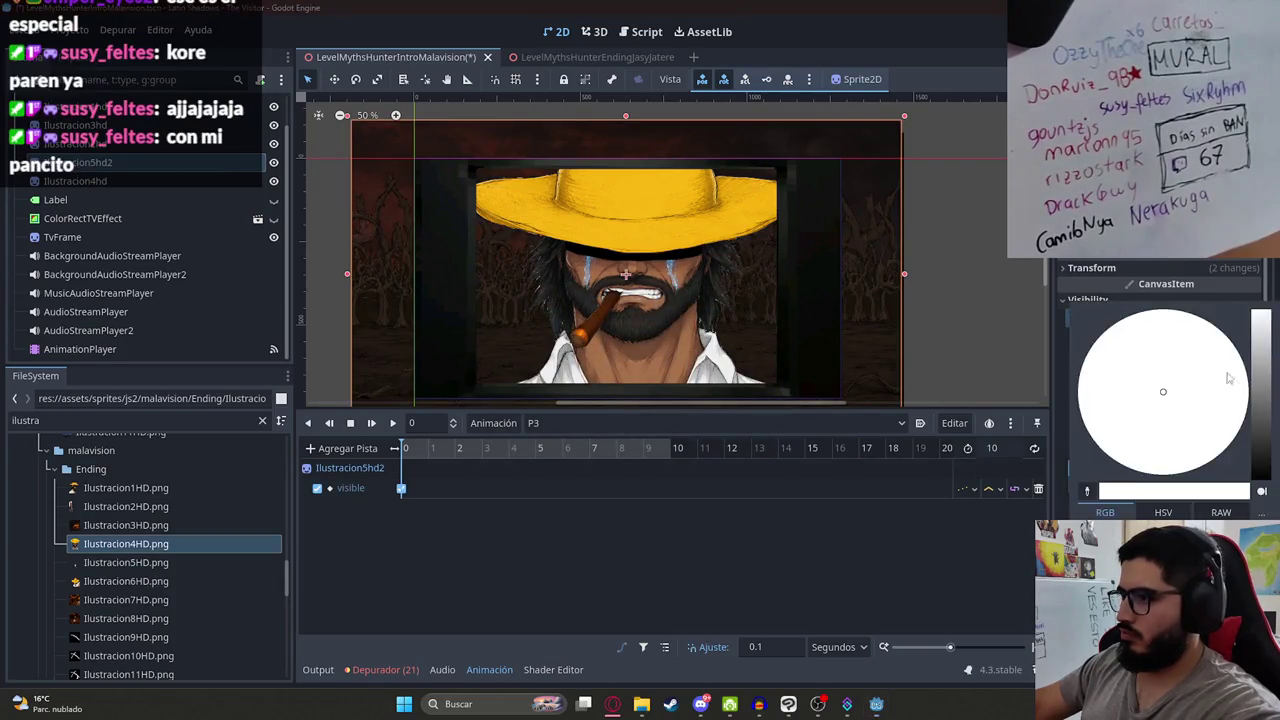
{"action": "left_click_drag", "start_coordinate": [1240, 390], "coordinate": [981, 562]}
{"action": "left_click", "coordinate": [981, 562]}
{"action": "left_click", "coordinate": [1252, 339]}
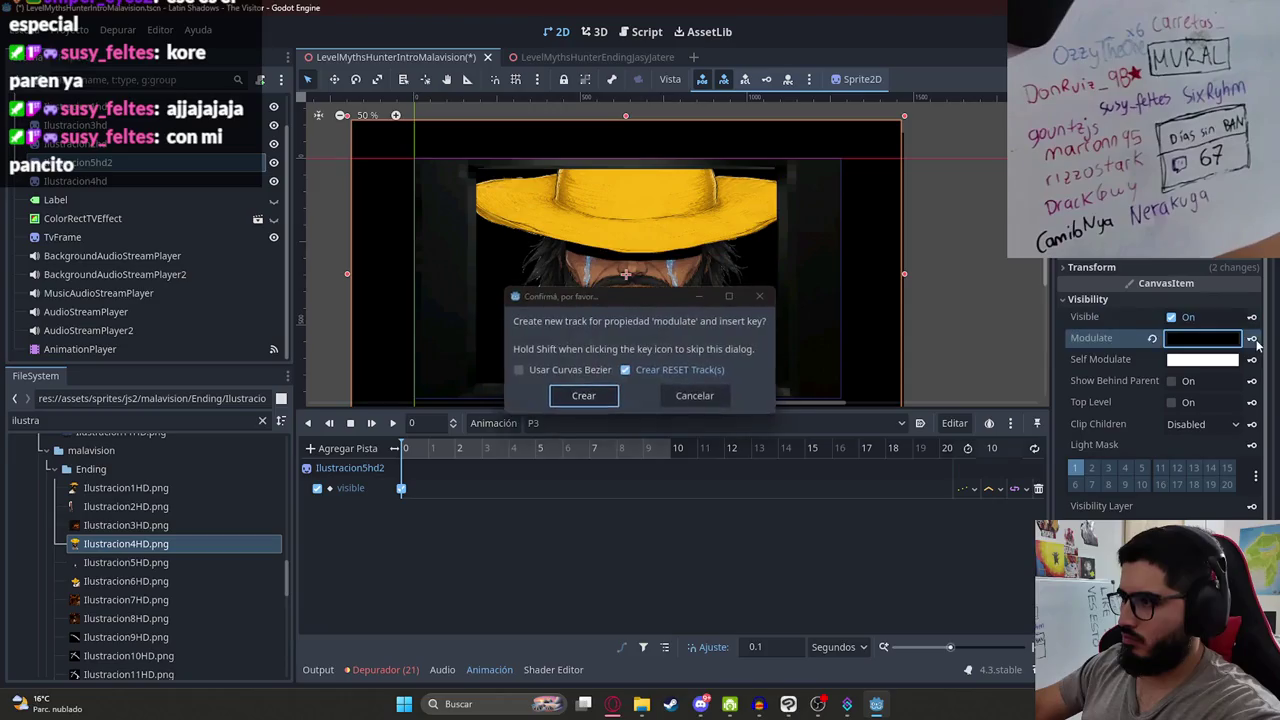
{"action": "key", "text": "Return"}
{"action": "left_click", "coordinate": [430, 449]}
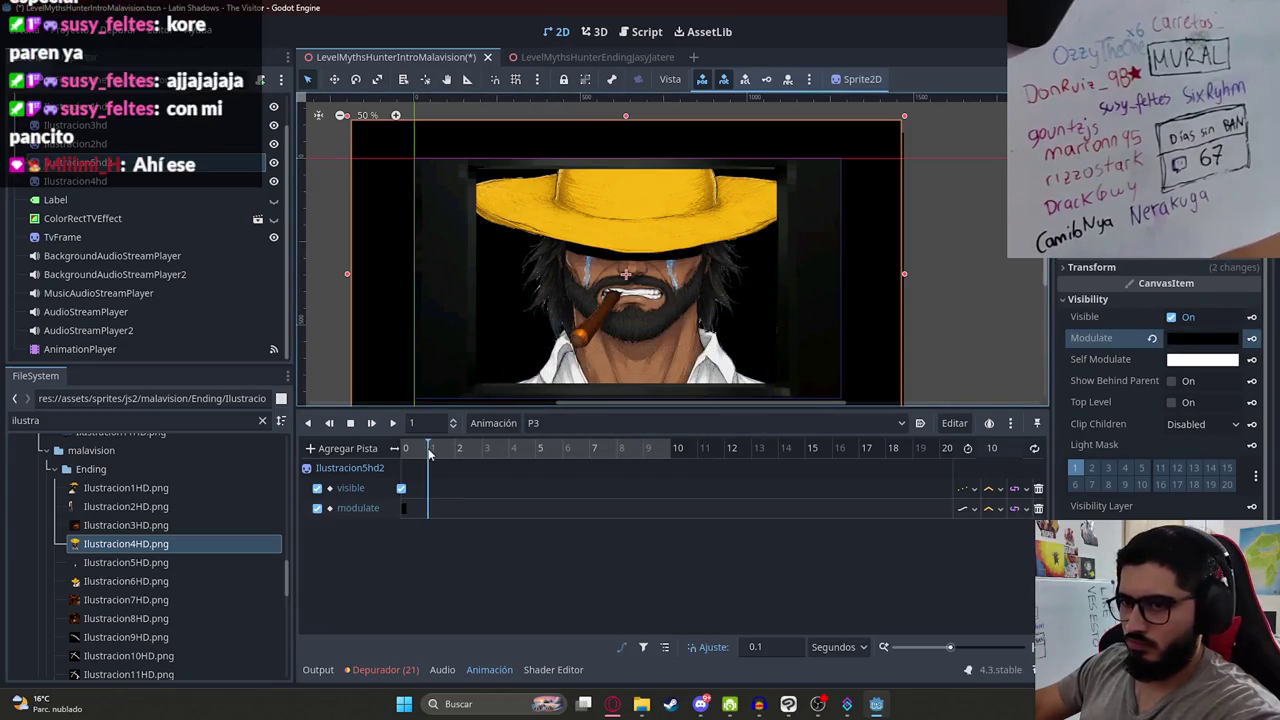
{"action": "left_click", "coordinate": [1153, 340]}
{"action": "left_click", "coordinate": [1254, 340]}
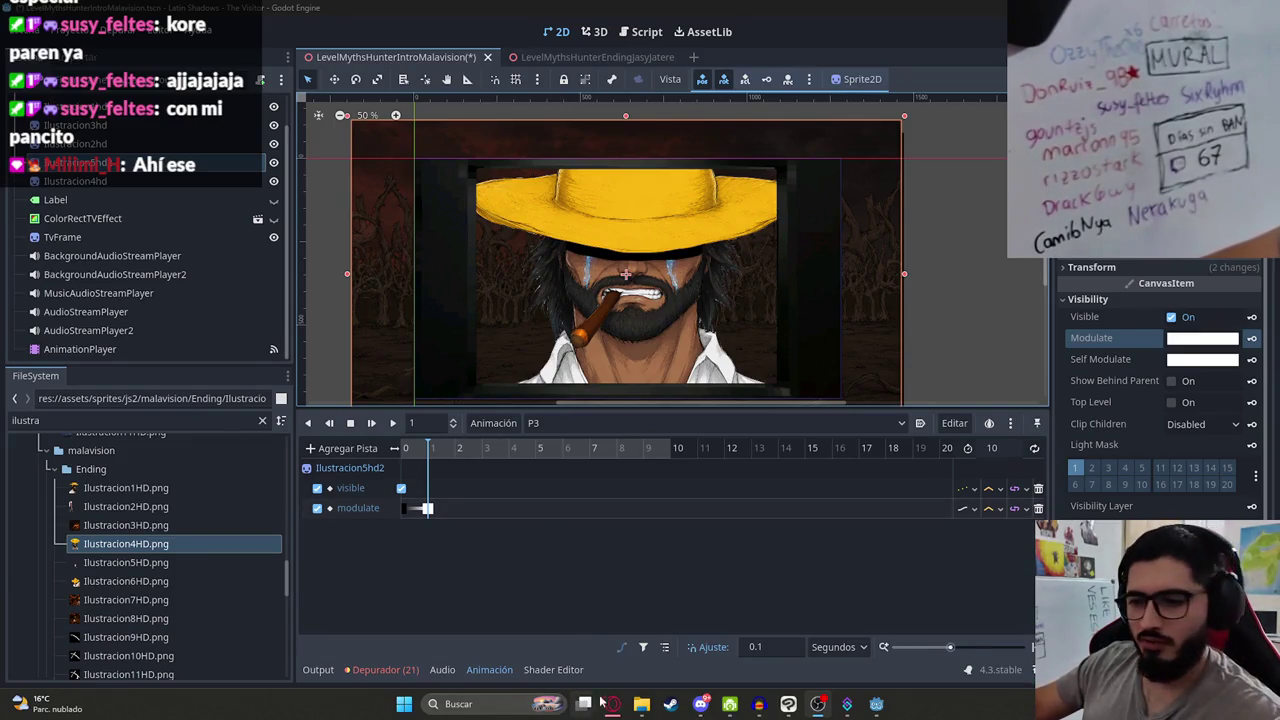
{"action": "left_click", "coordinate": [612, 704]}
Step: Load Stock's Salame Cocido El Rancho product page in a new tab, then return to the mortadela results
{"action": "key", "text": "ctrl+t"}
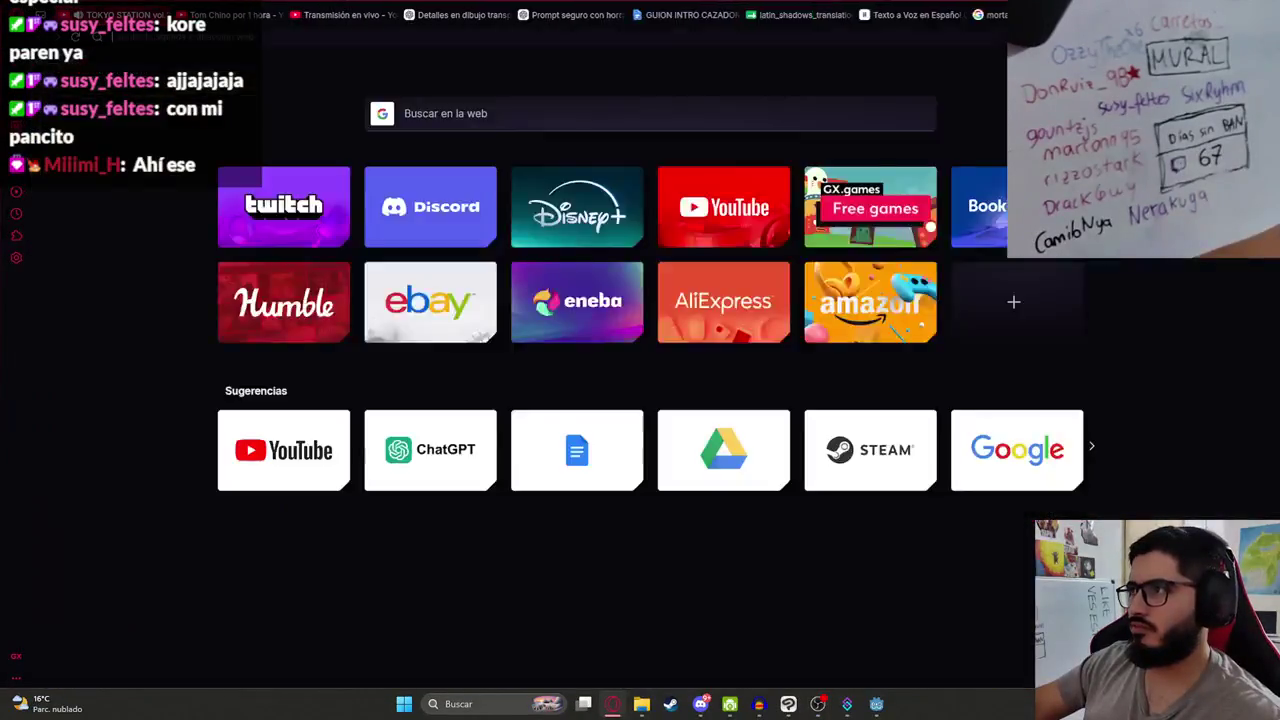
{"action": "type", "text": "https://www.stock.com.py/products/70623-salame-cocido-el-rancho-kg.aspx"}
{"action": "key", "text": "Return"}
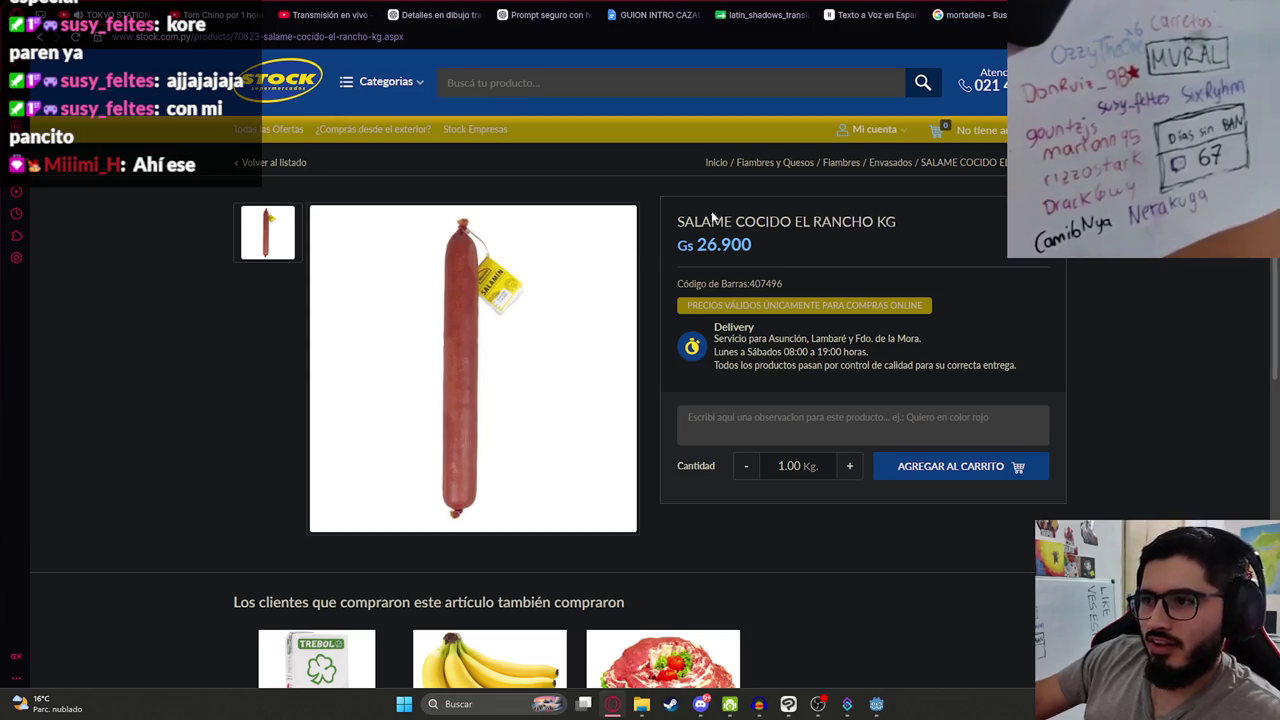
{"action": "scroll", "coordinate": [154, 370], "scroll_direction": "down", "scroll_amount": 5}
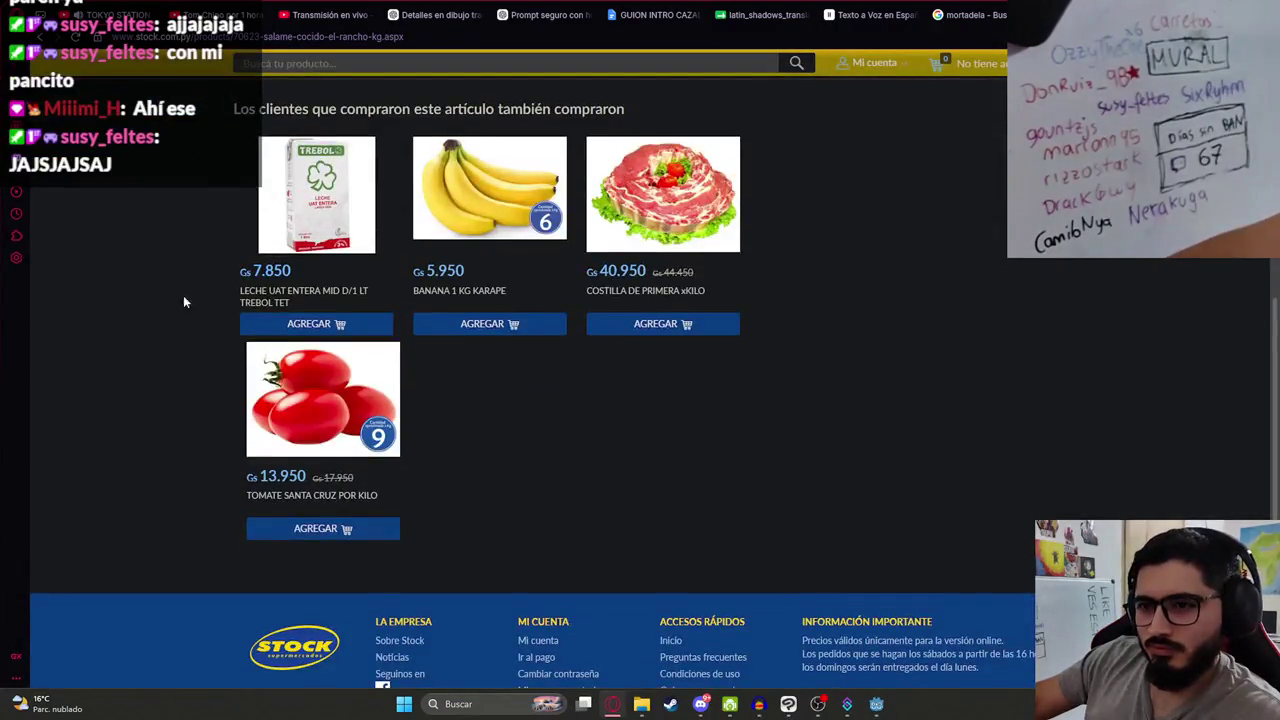
{"action": "scroll", "coordinate": [183, 295], "scroll_direction": "up", "scroll_amount": 5}
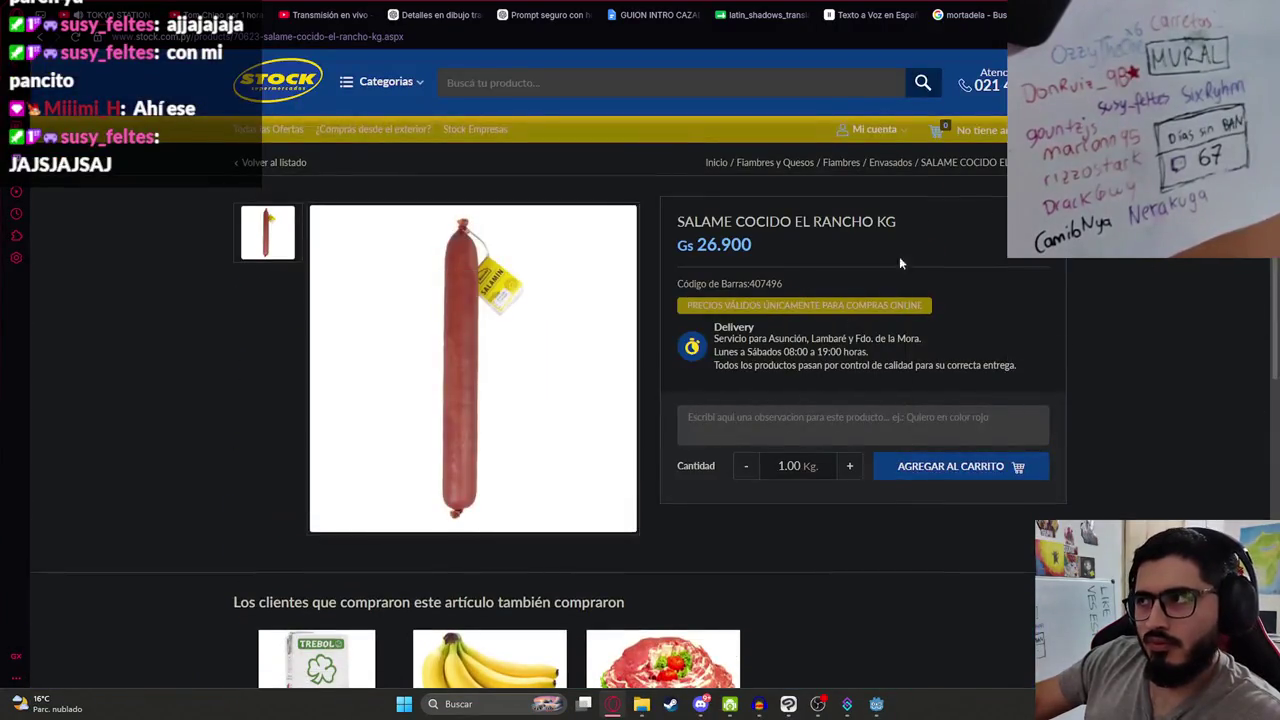
{"action": "left_click", "coordinate": [977, 12]}
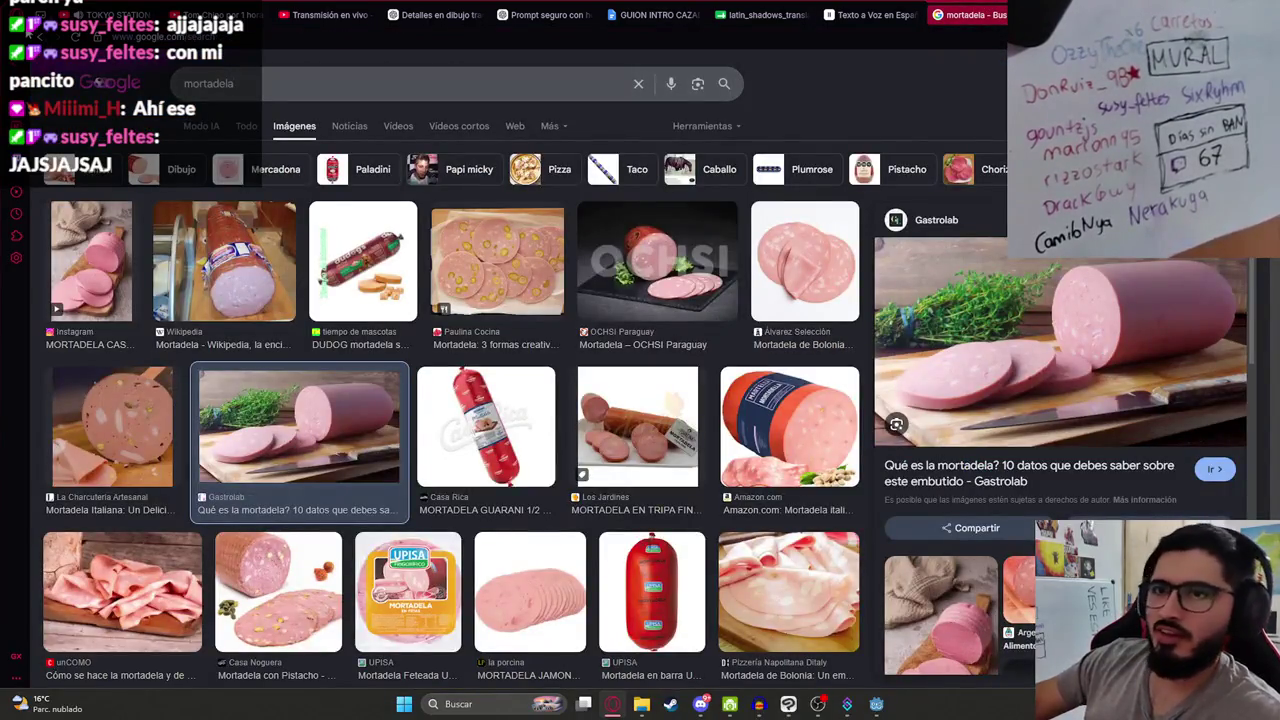
Step: Search Google Images for 'salame' and preview the SALAME COCIDO and packaged salame photos
{"action": "type", "text": "salame"}
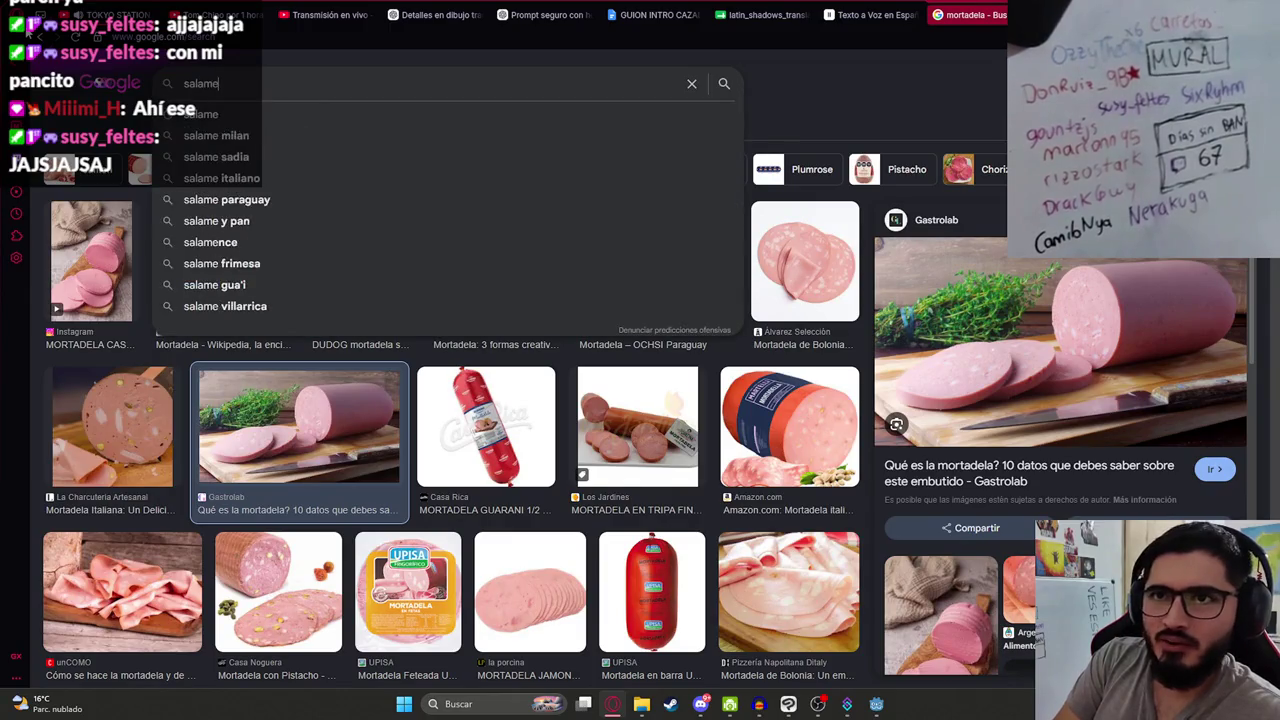
{"action": "key", "text": "Return"}
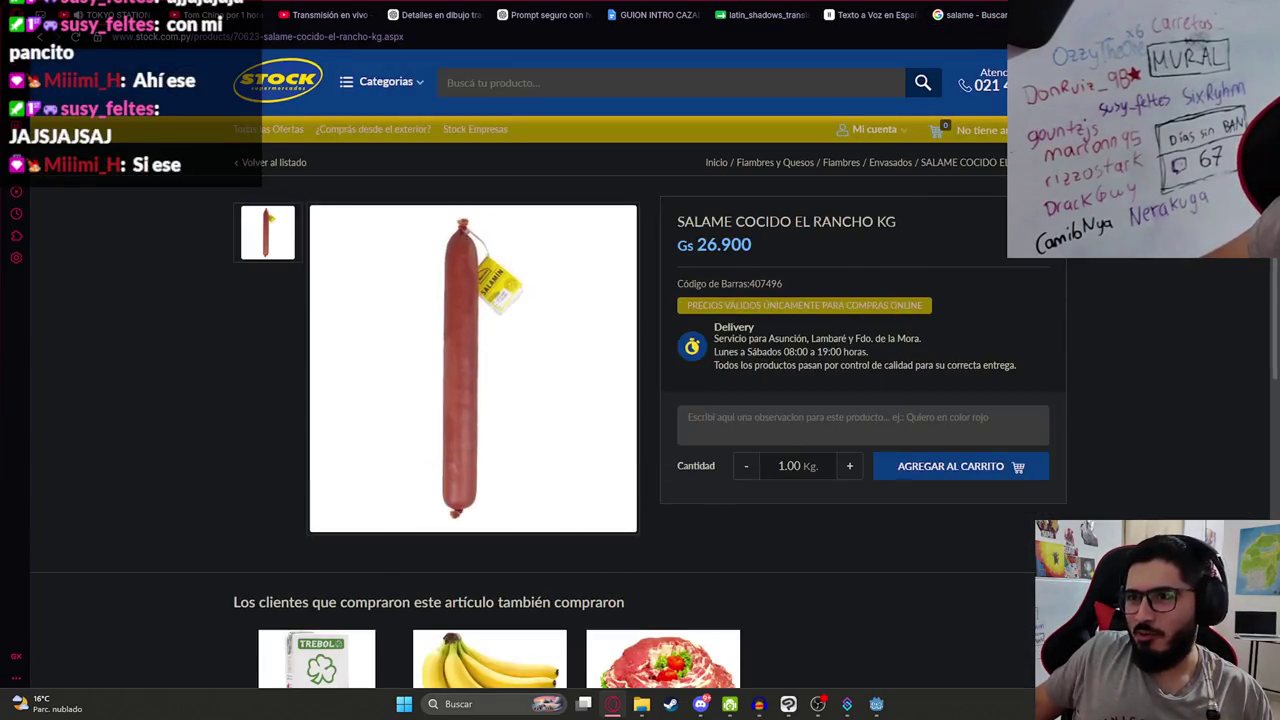
{"action": "key", "text": "alt+Left"}
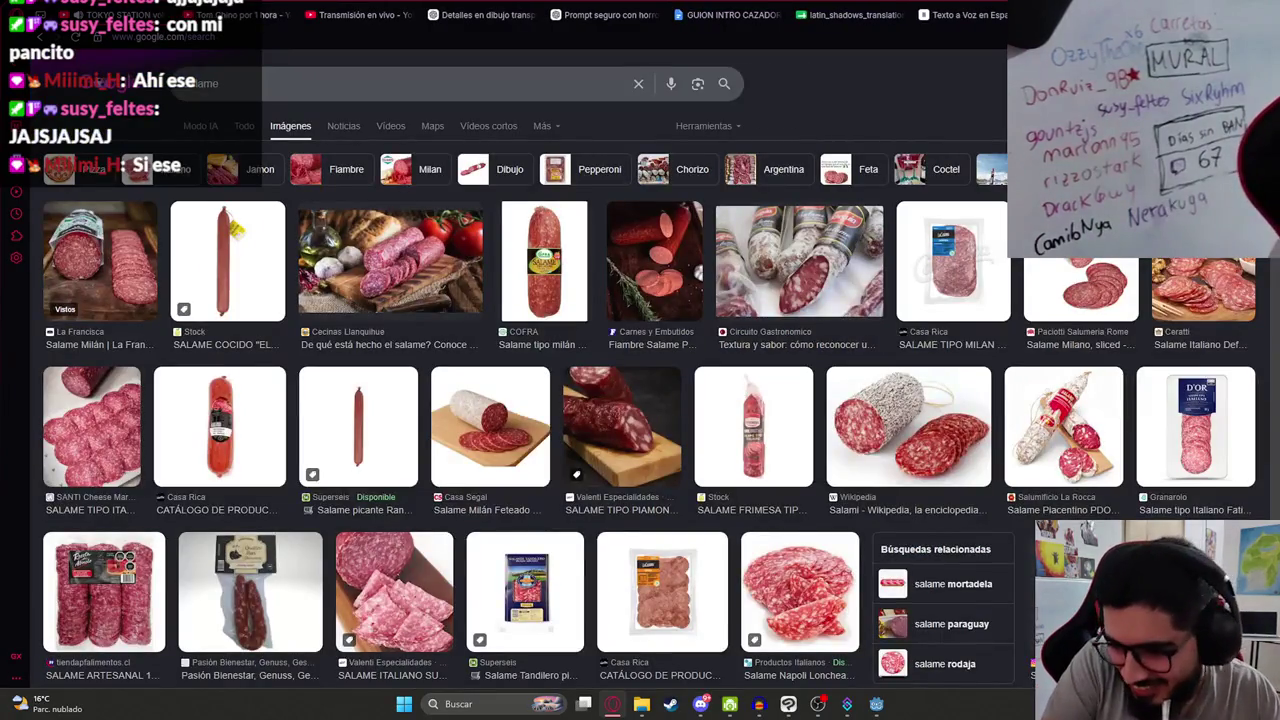
{"action": "left_click", "coordinate": [734, 14]}
{"action": "key", "text": "ctrl+Tab"}
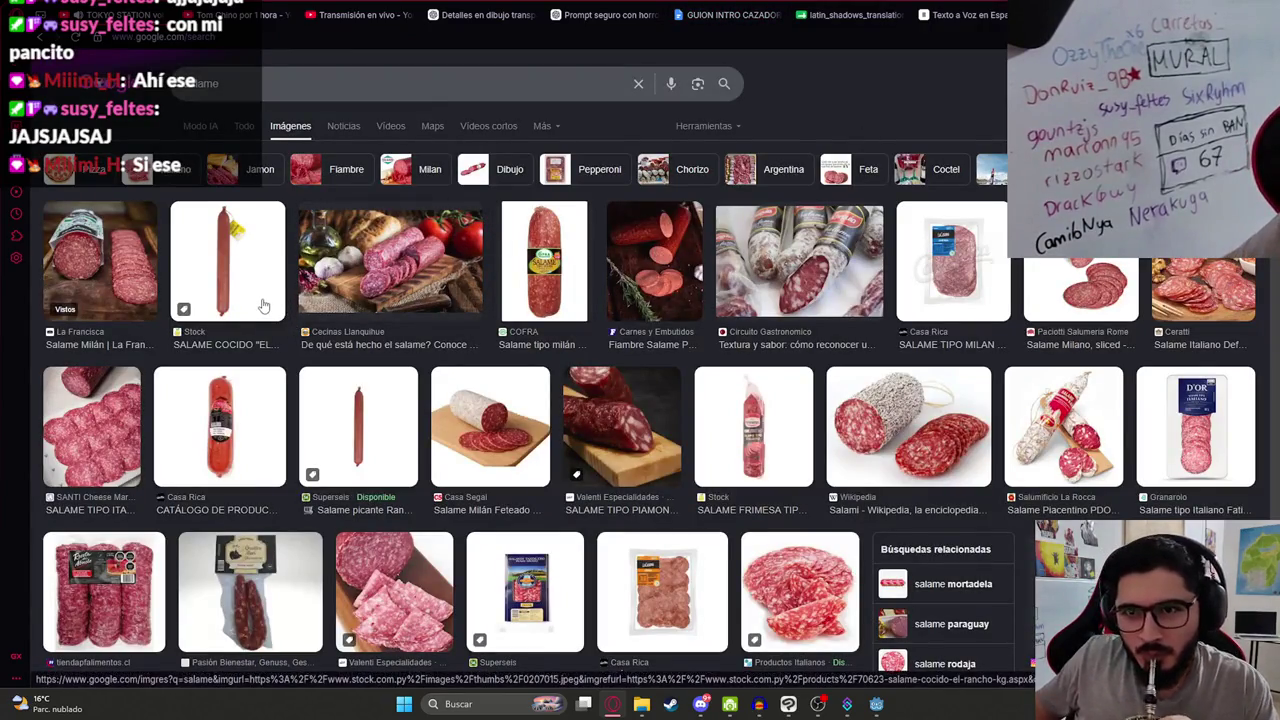
{"action": "left_click", "coordinate": [219, 289]}
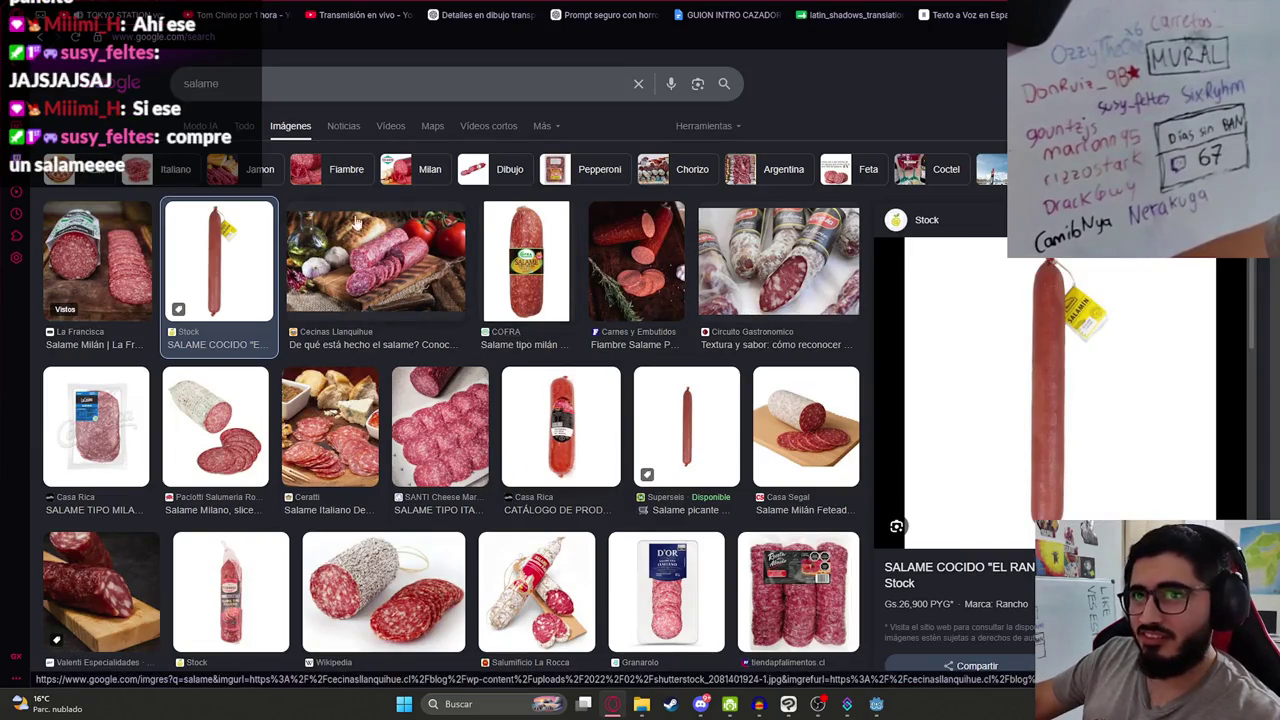
{"action": "scroll", "coordinate": [1068, 357], "scroll_direction": "down", "scroll_amount": 5}
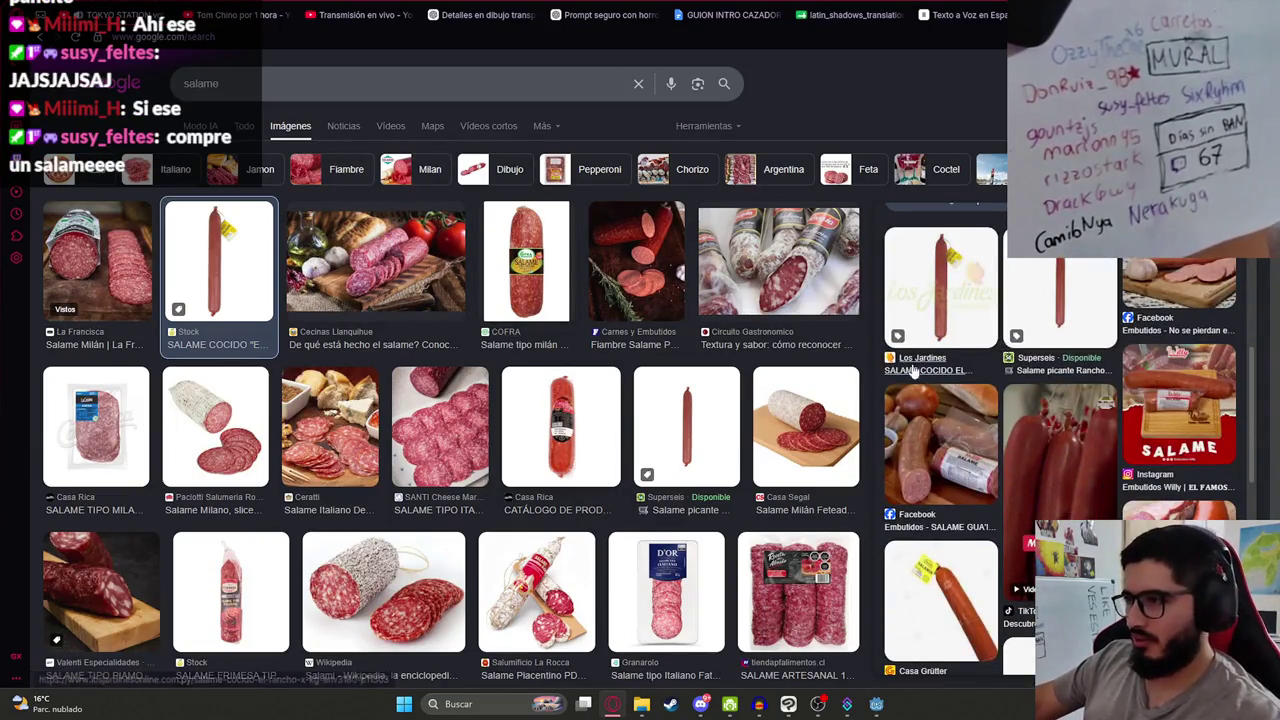
{"action": "left_click", "coordinate": [914, 420]}
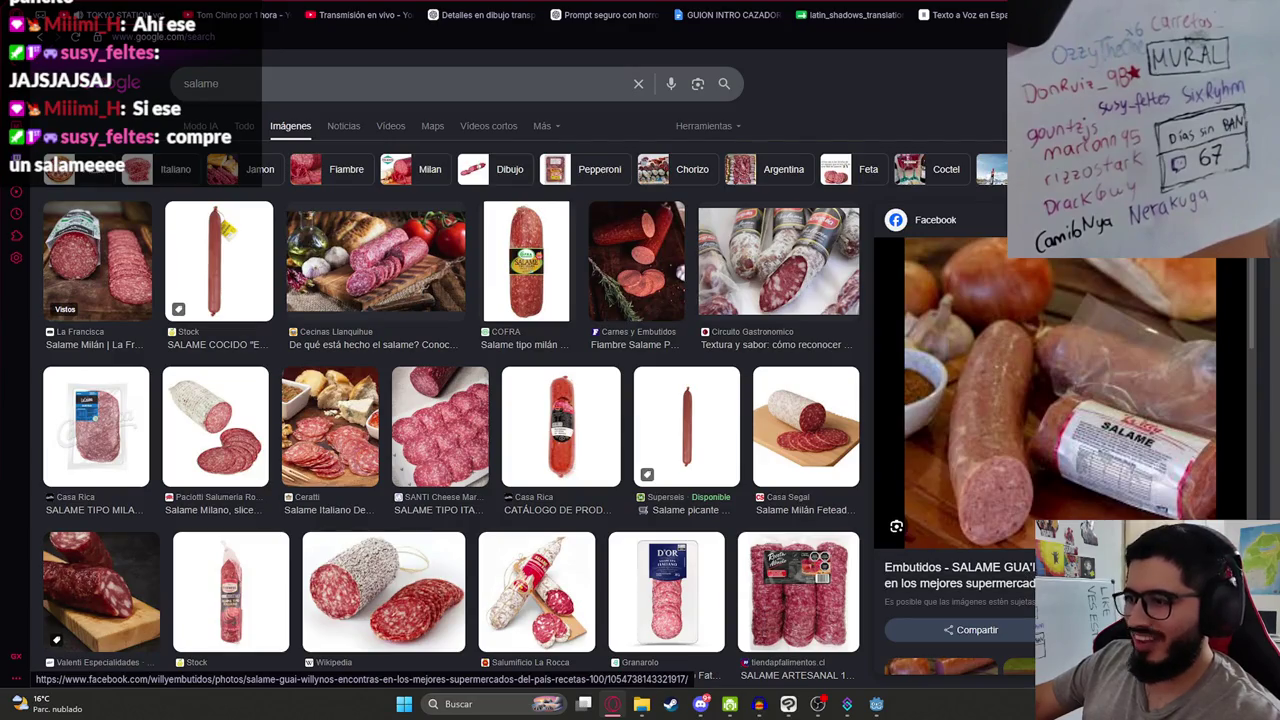
Step: Search 'salamin cortado', then go back to the salame results and scroll through them
{"action": "left_click", "coordinate": [222, 83]}
{"action": "key", "text": "BackSpace"}
{"action": "type", "text": "in cort"}
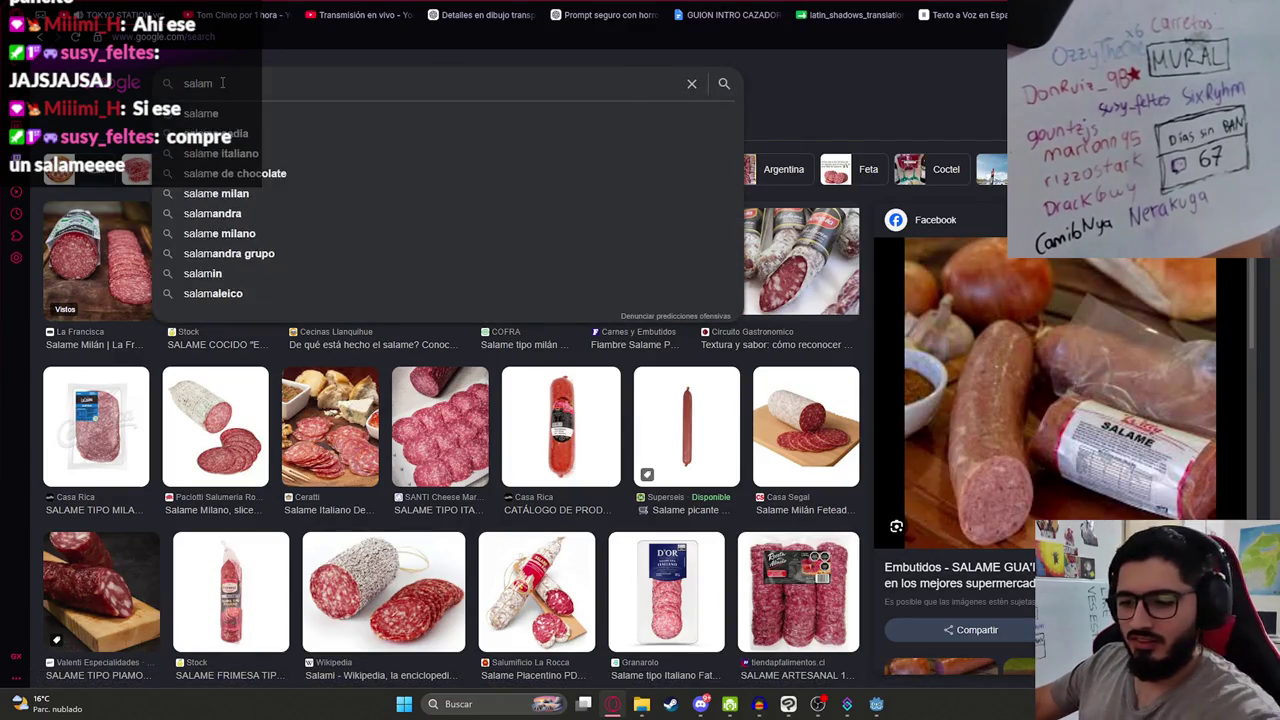
{"action": "type", "text": "ado"}
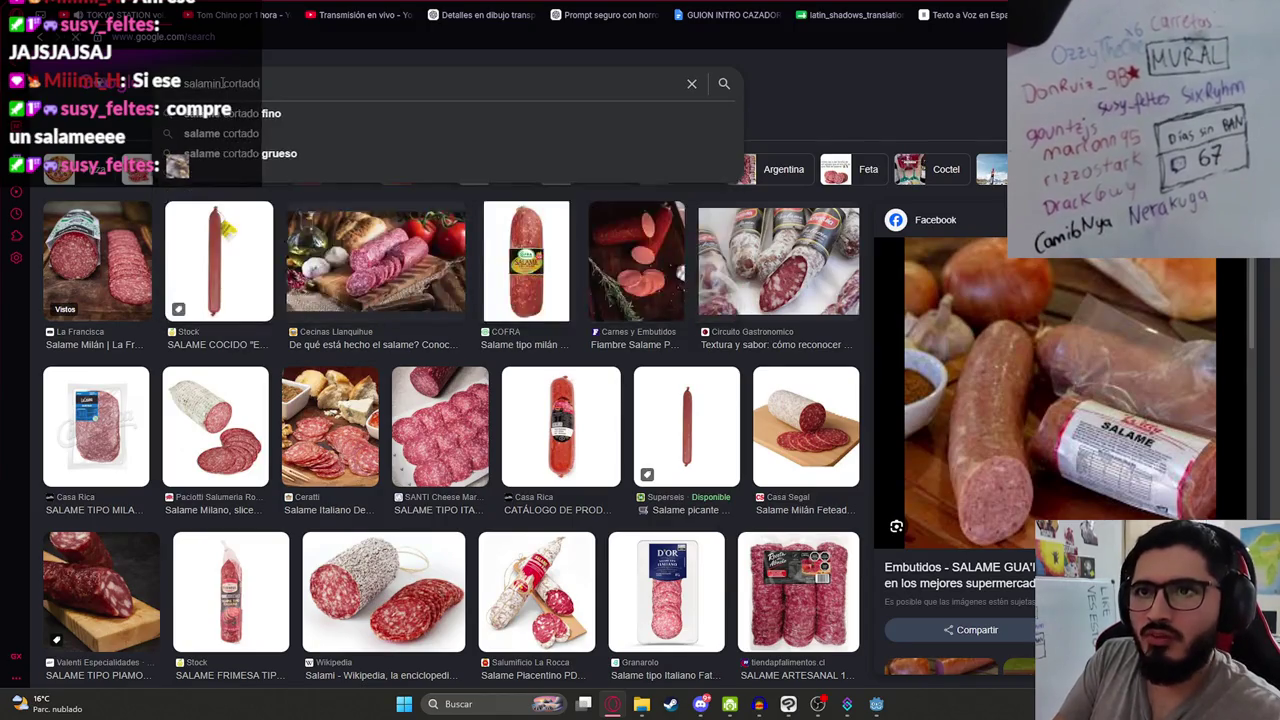
{"action": "key", "text": "Return"}
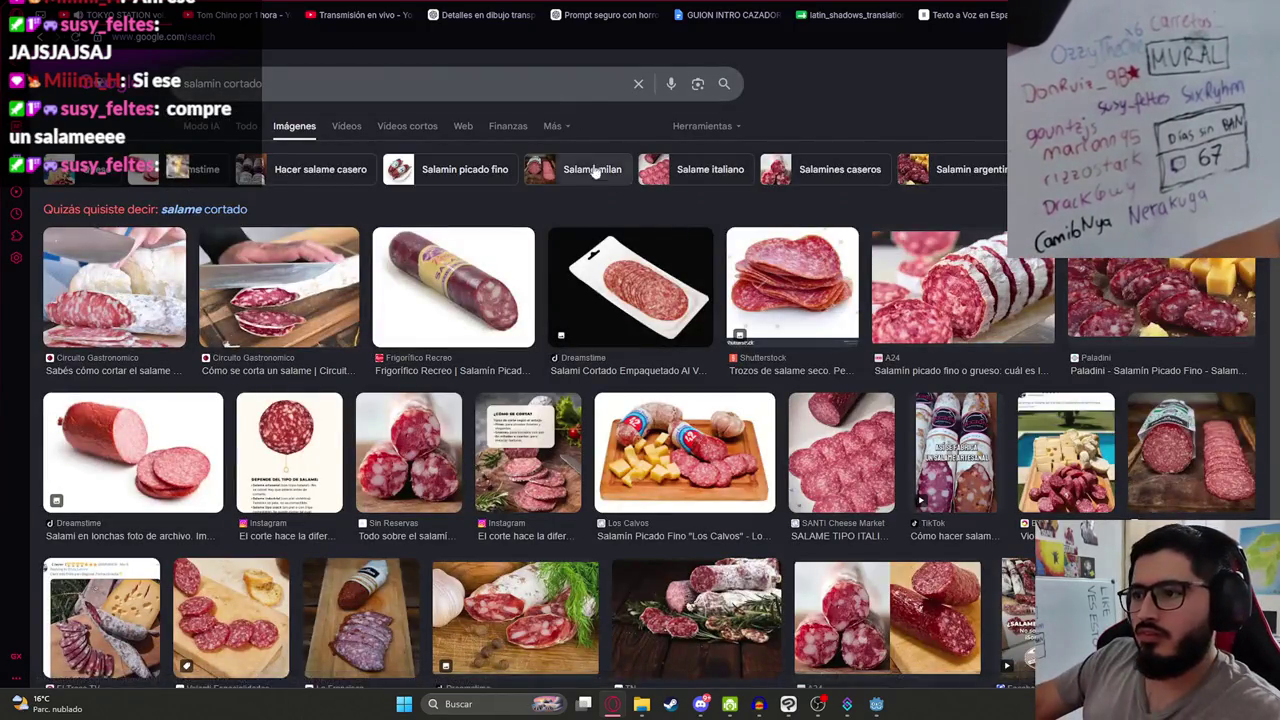
{"action": "key", "text": "alt+Left"}
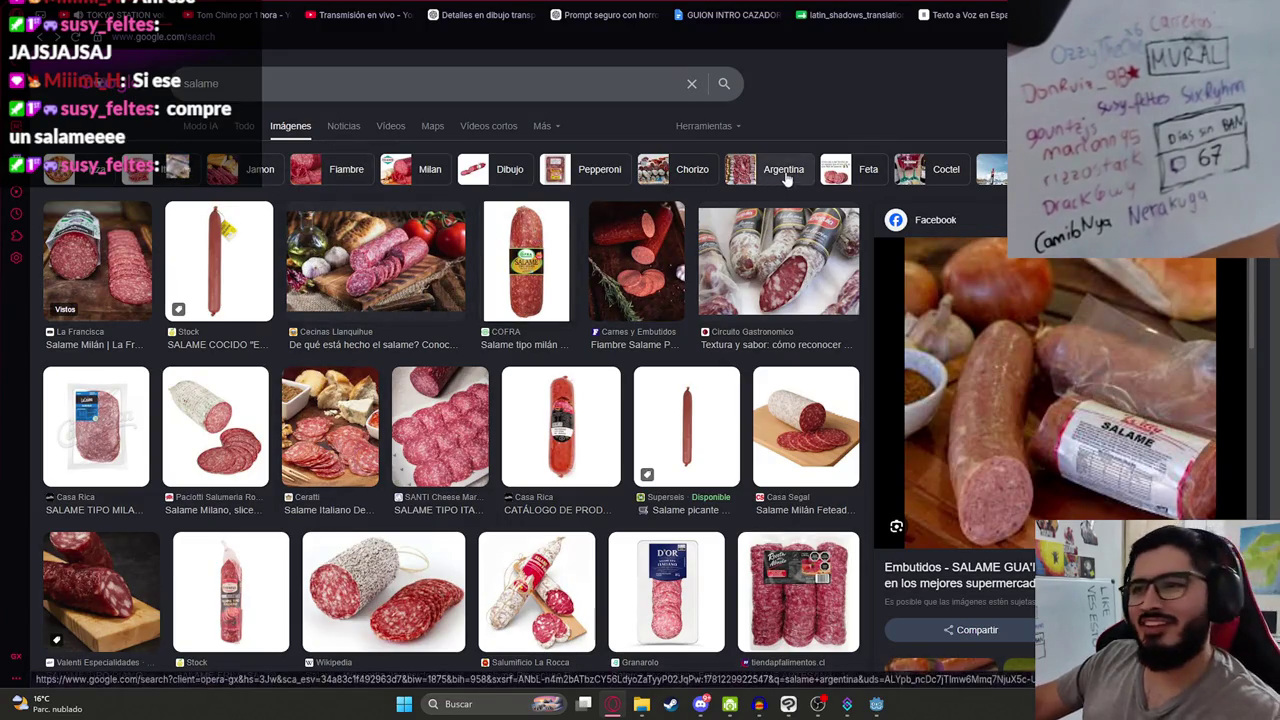
{"action": "right_click", "coordinate": [880, 119]}
{"action": "left_click", "coordinate": [807, 97]}
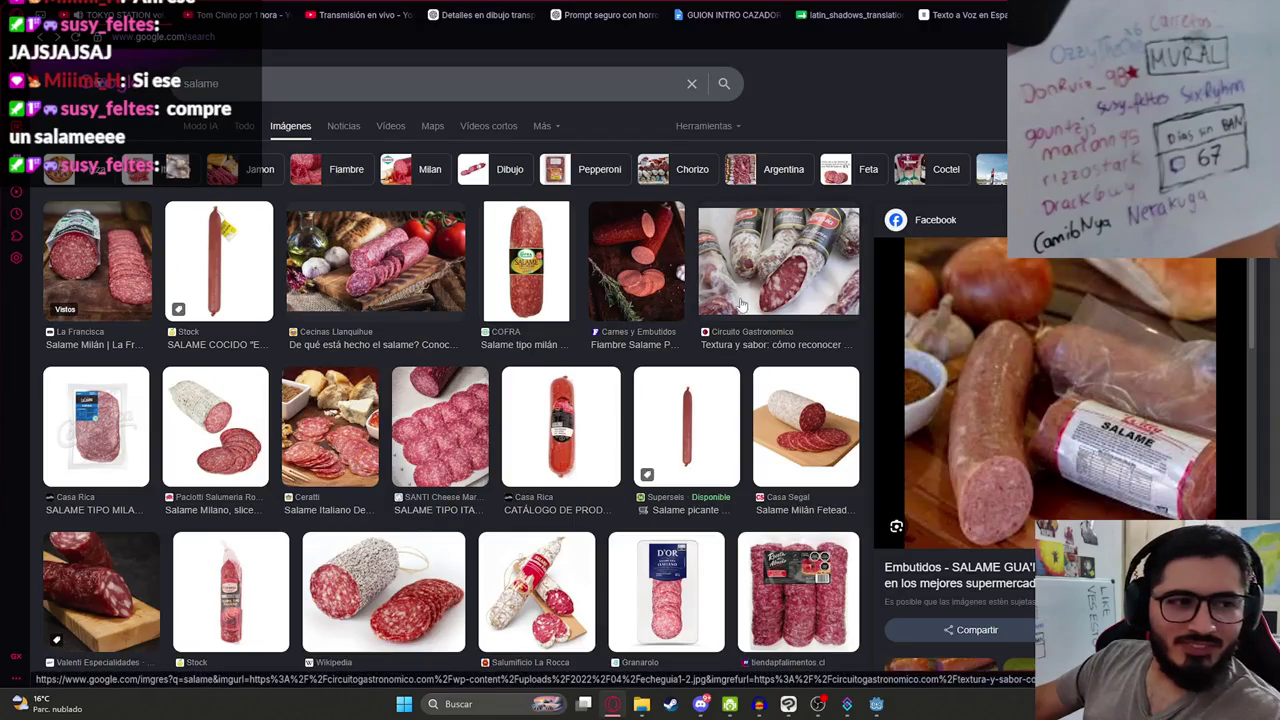
{"action": "scroll", "coordinate": [756, 528], "scroll_direction": "down", "scroll_amount": 1}
{"action": "scroll", "coordinate": [756, 528], "scroll_direction": "down", "scroll_amount": 2}
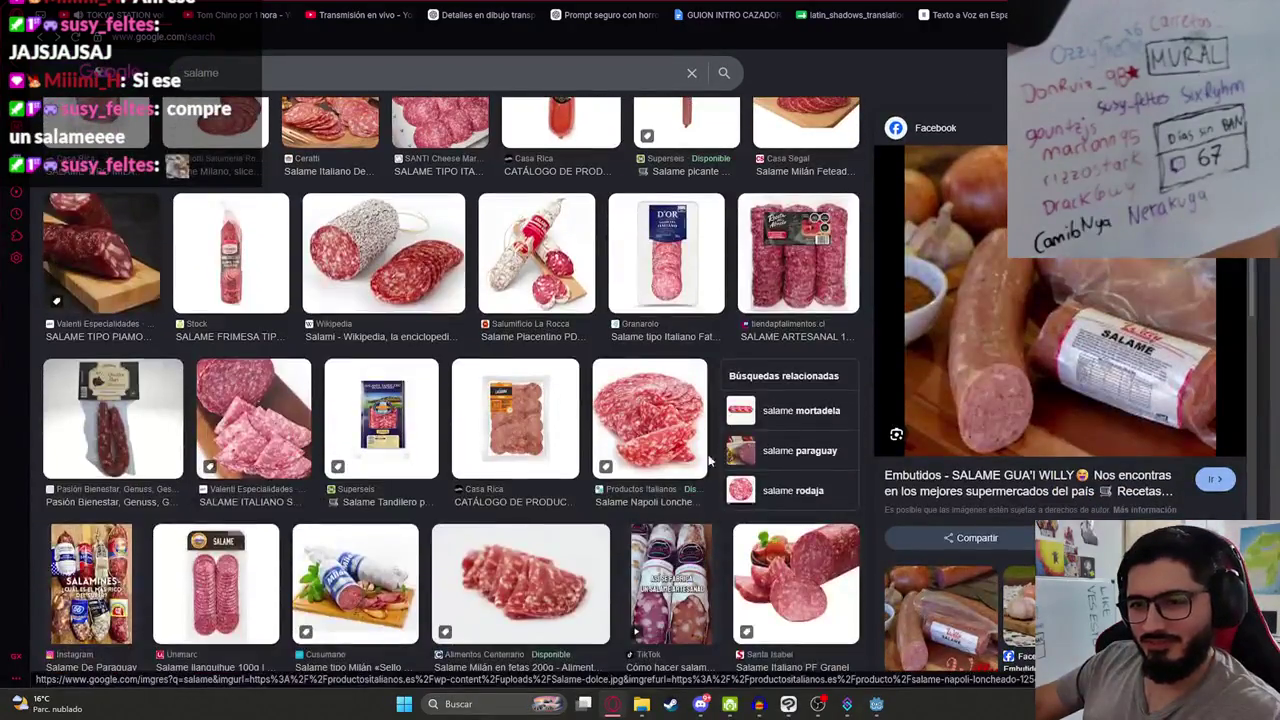
{"action": "scroll", "coordinate": [787, 568], "scroll_direction": "up", "scroll_amount": 3}
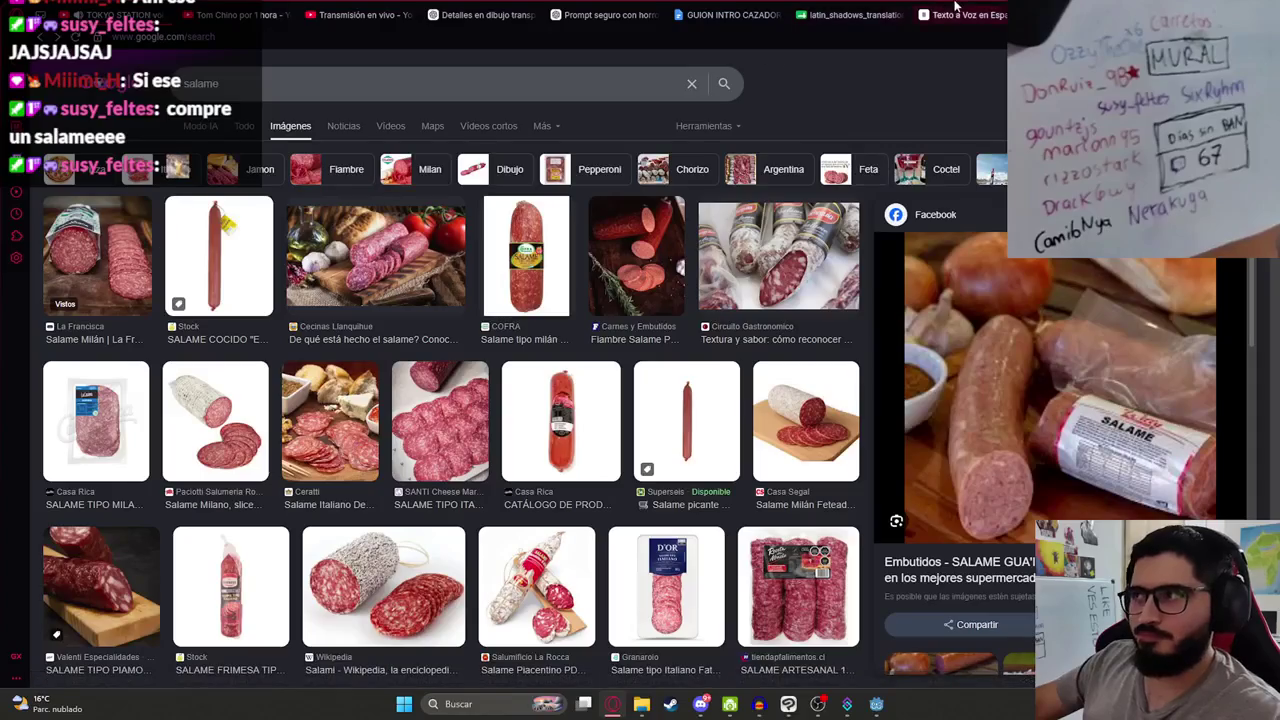
Step: Glance at the text-to-speech page and the Clip Studio Paint illustration, then return to Godot
{"action": "key", "text": "ctrl+shift+Tab"}
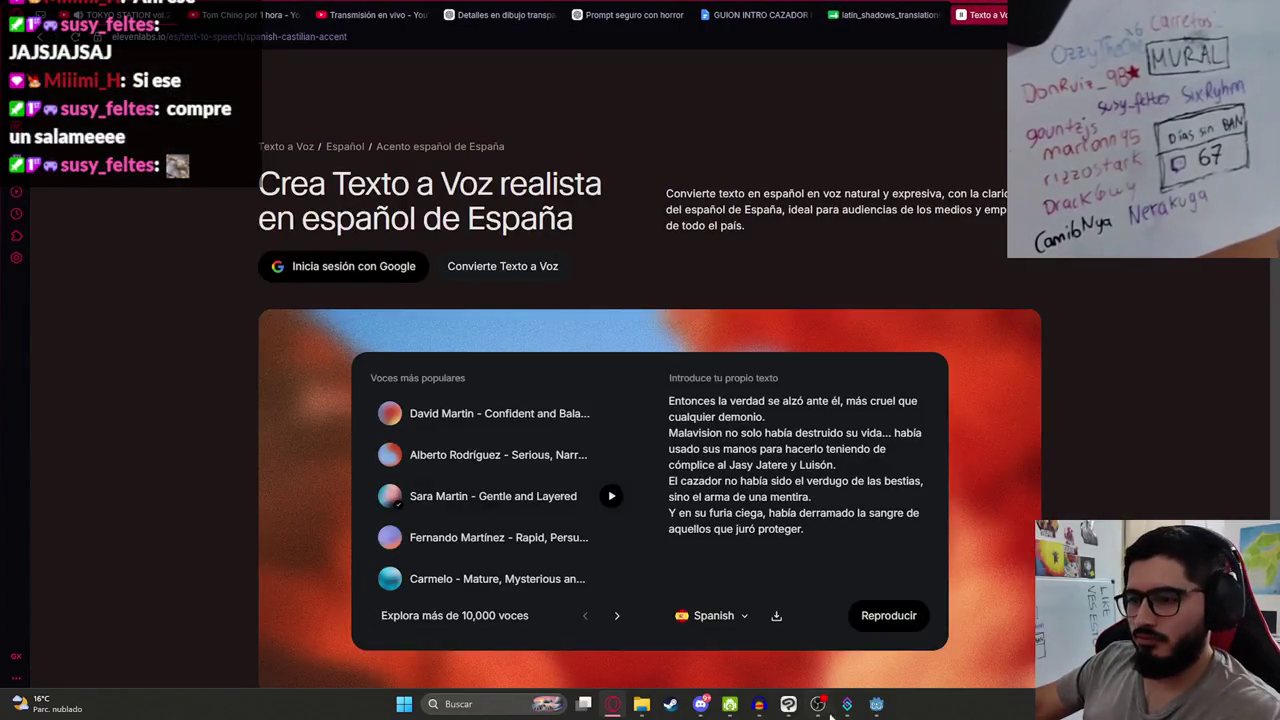
{"action": "left_click", "coordinate": [791, 705]}
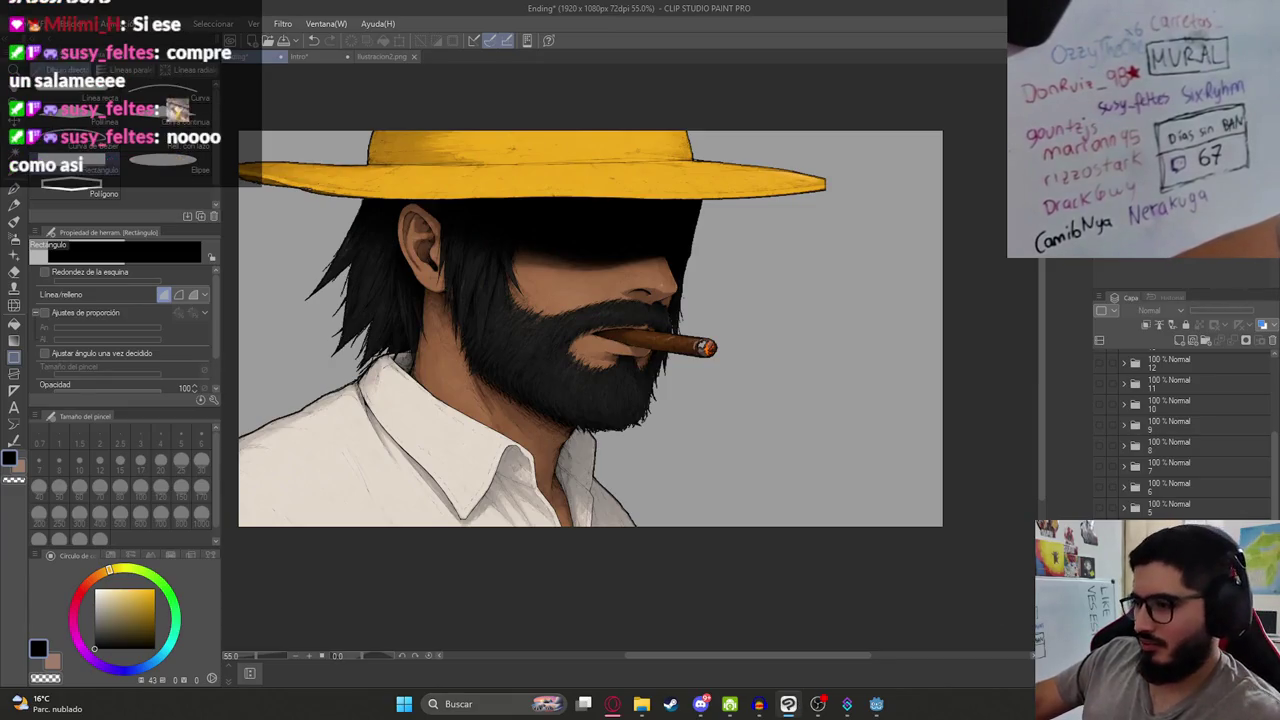
{"action": "scroll", "coordinate": [1185, 435], "scroll_direction": "up", "scroll_amount": 1}
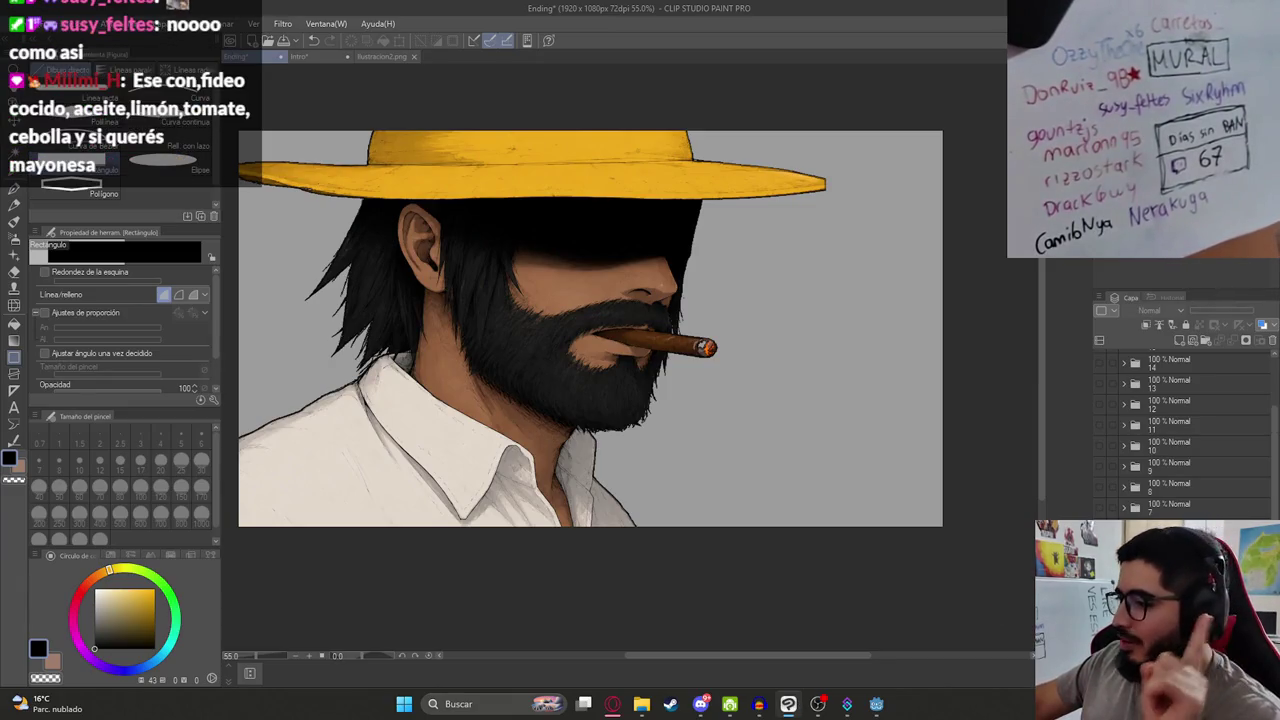
{"action": "left_click", "coordinate": [847, 704]}
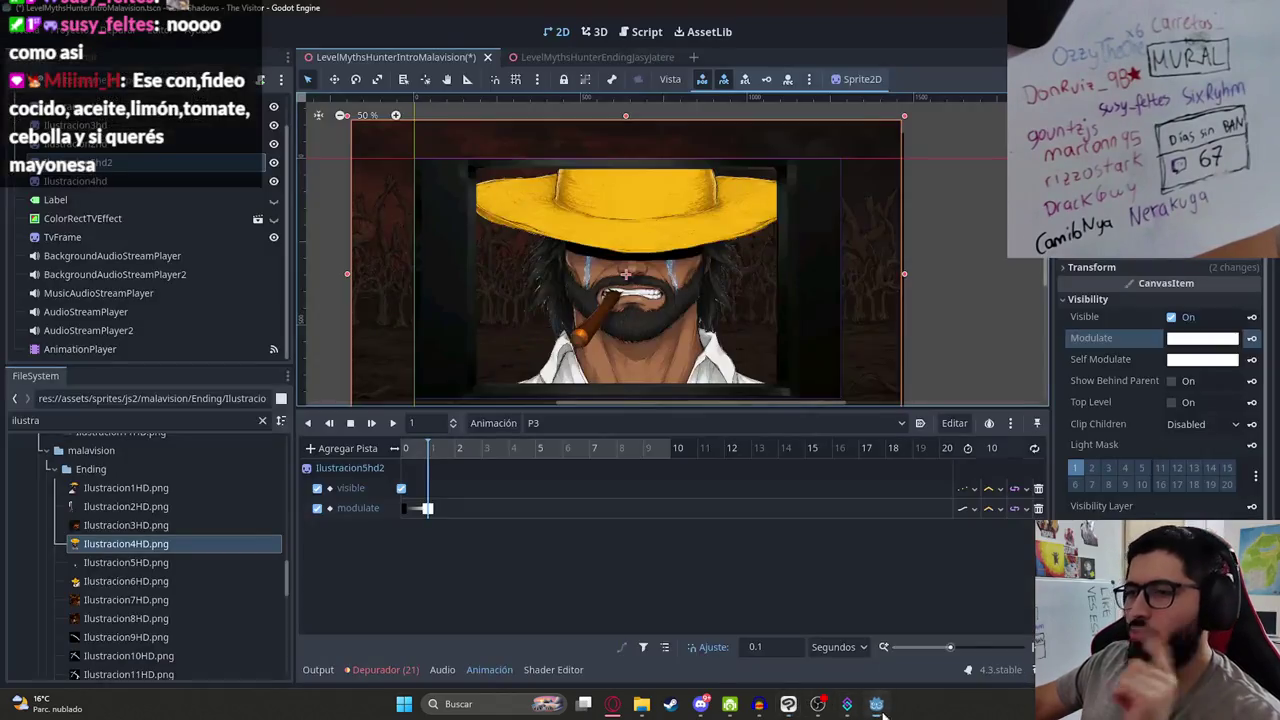
Step: Select the Ilustracion4hd sprite and expand its Transform and Visibility properties
{"action": "scroll", "coordinate": [612, 257], "scroll_direction": "up", "scroll_amount": 3}
{"action": "scroll", "coordinate": [612, 257], "scroll_direction": "down", "scroll_amount": 3}
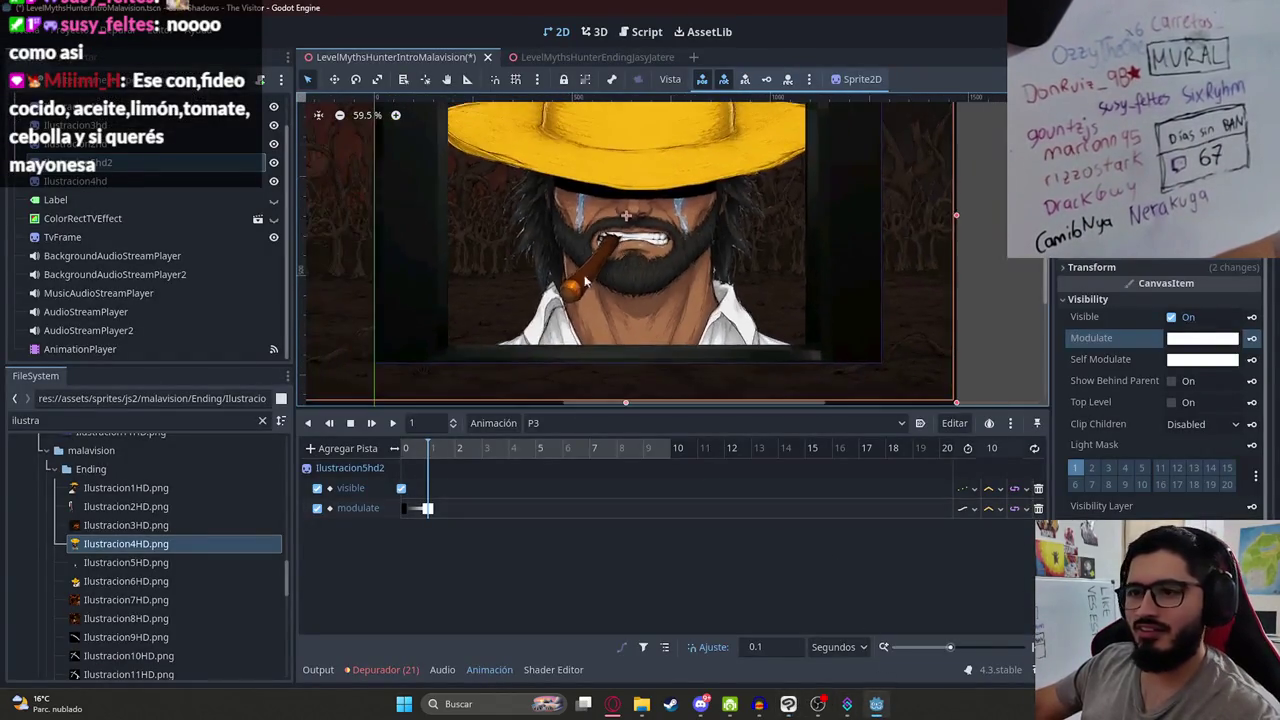
{"action": "mouse_move", "coordinate": [408, 449]}
{"action": "left_mouse_down"}
{"action": "mouse_move", "coordinate": [491, 458]}
{"action": "mouse_move", "coordinate": [403, 449]}
{"action": "left_mouse_up"}
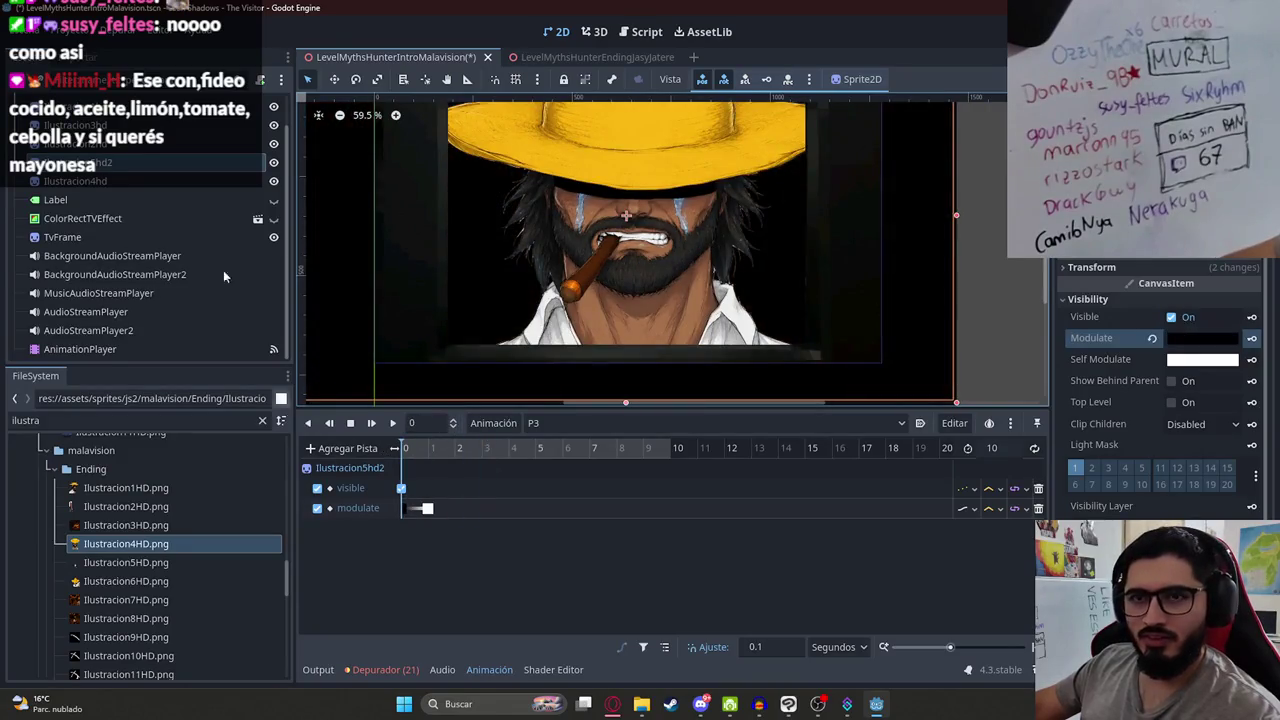
{"action": "left_click", "coordinate": [170, 182]}
{"action": "scroll", "coordinate": [758, 203], "scroll_direction": "down", "scroll_amount": 1}
{"action": "scroll", "coordinate": [867, 264], "scroll_direction": "up", "scroll_amount": 1}
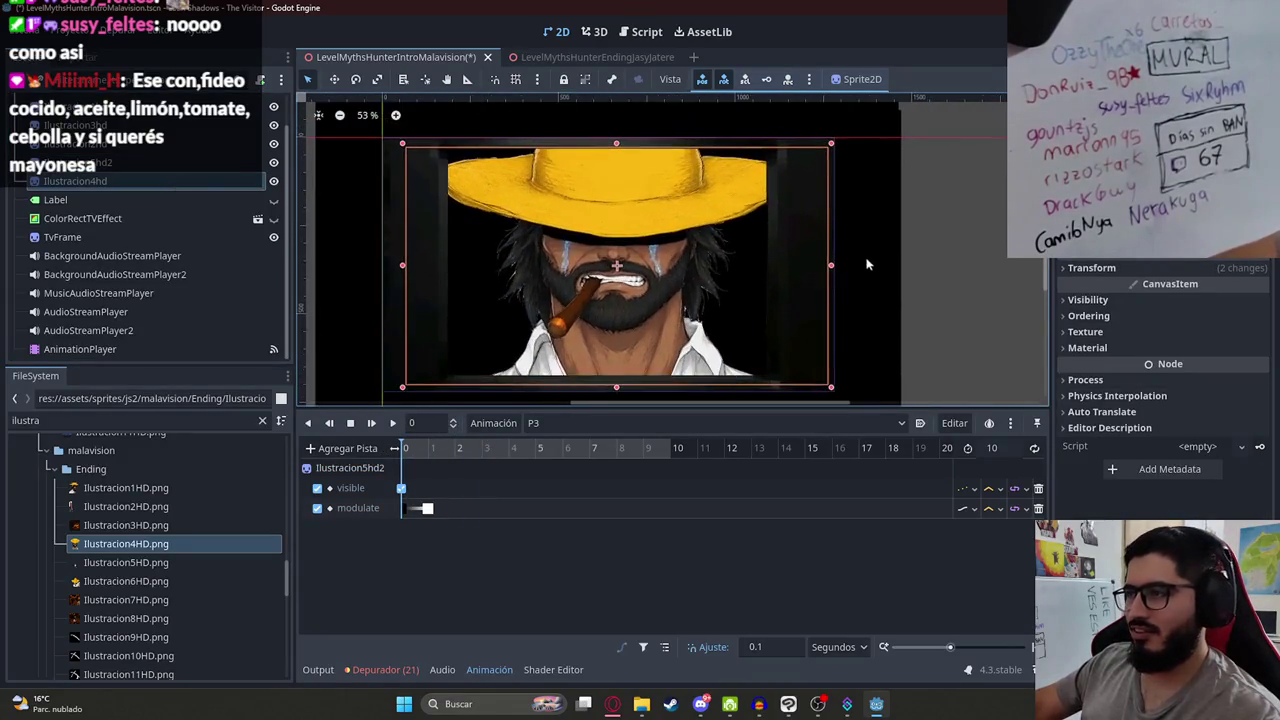
{"action": "left_click", "coordinate": [1094, 274]}
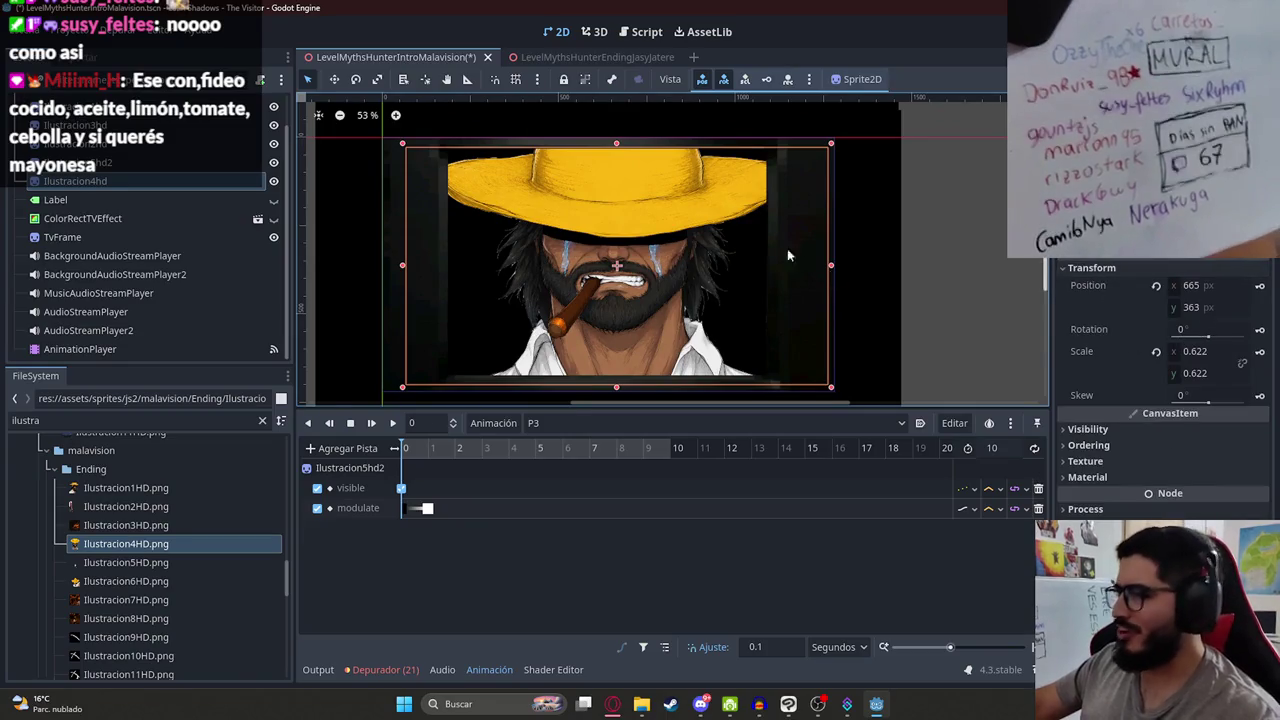
{"action": "scroll", "coordinate": [787, 248], "scroll_direction": "down", "scroll_amount": 1}
{"action": "left_click", "coordinate": [1088, 429]}
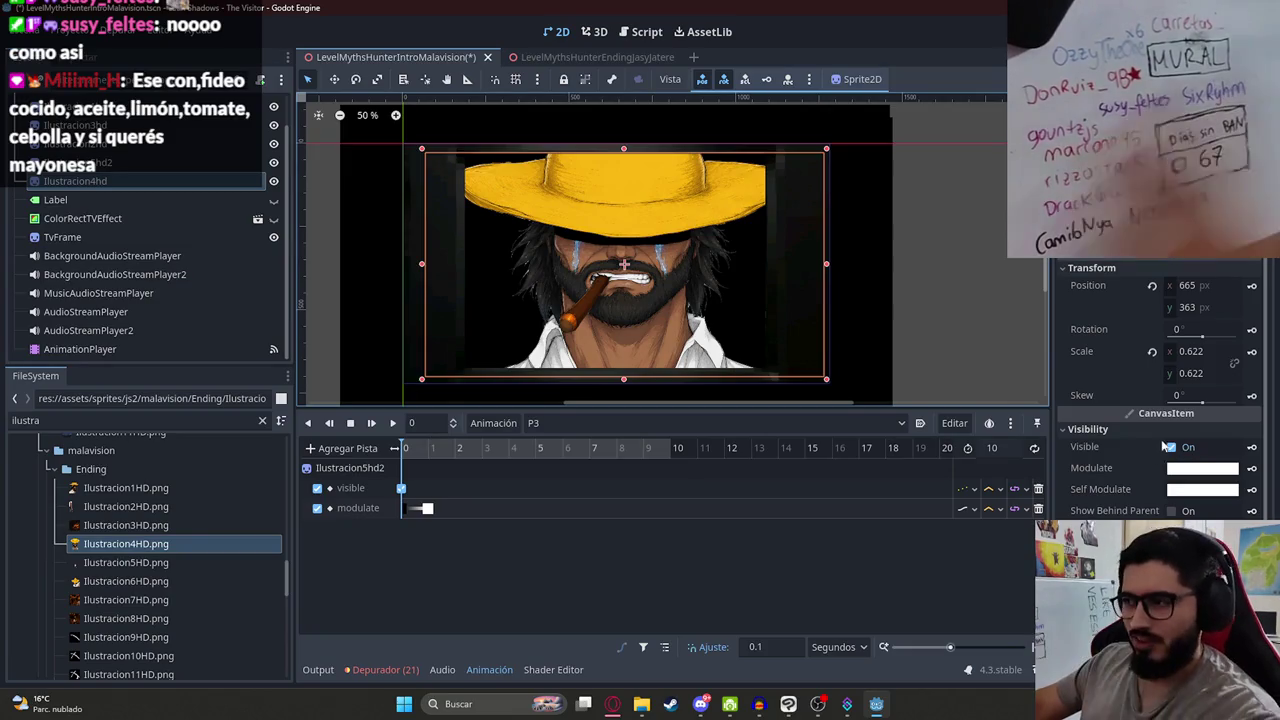
Step: Key Ilustracion4hd's Visible property off at time 0 and on at time 1
{"action": "left_click", "coordinate": [1172, 447]}
{"action": "left_click", "coordinate": [1172, 448]}
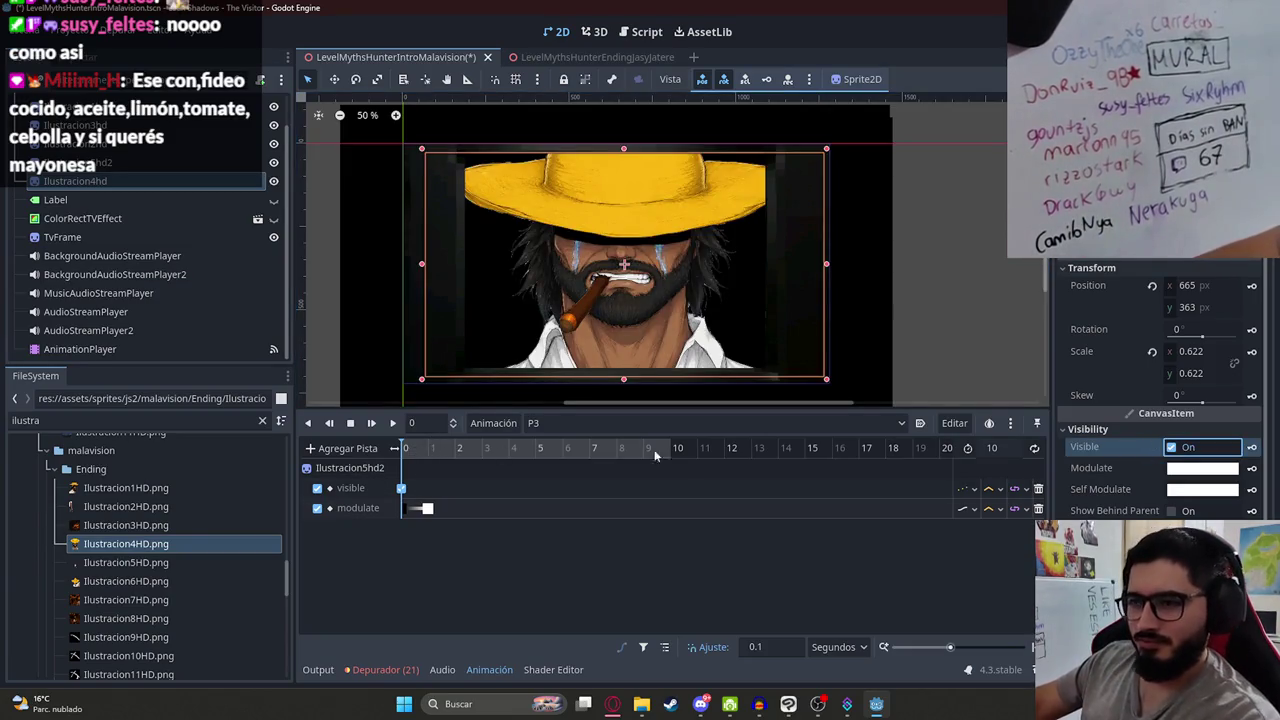
{"action": "left_click", "coordinate": [1172, 447]}
{"action": "left_click", "coordinate": [1252, 447]}
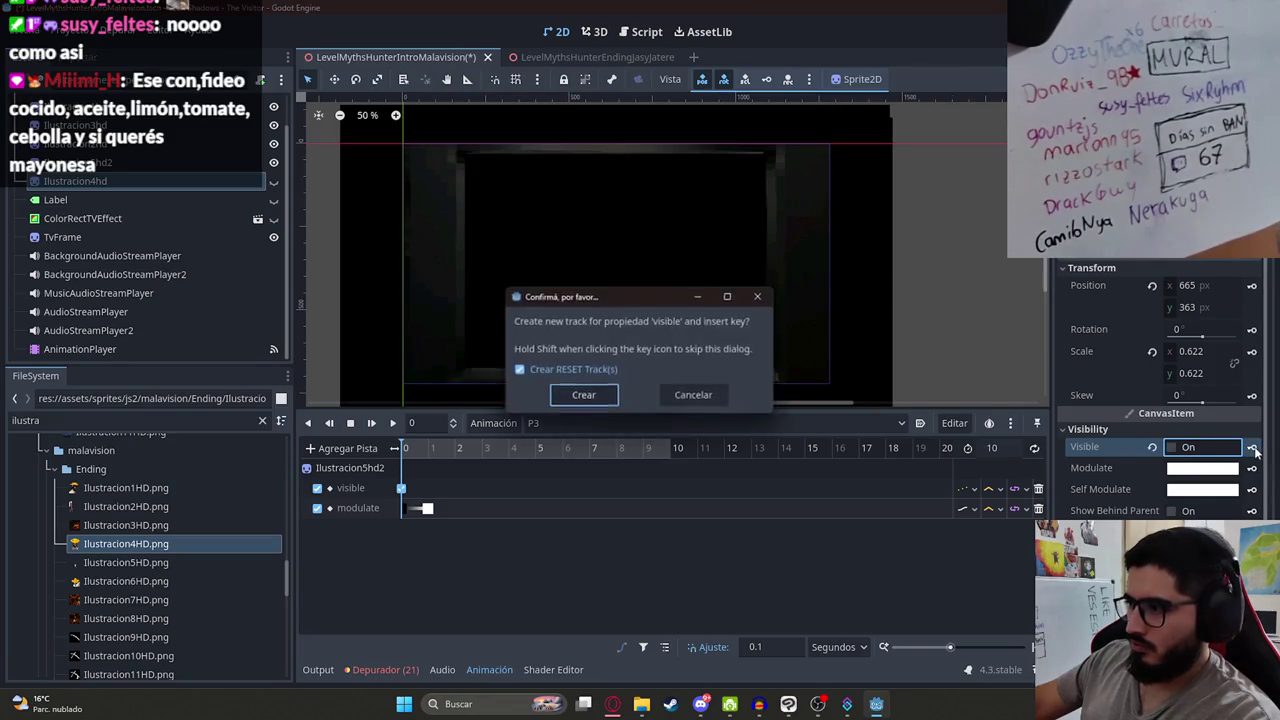
{"action": "left_click", "coordinate": [583, 394]}
{"action": "left_click", "coordinate": [430, 456]}
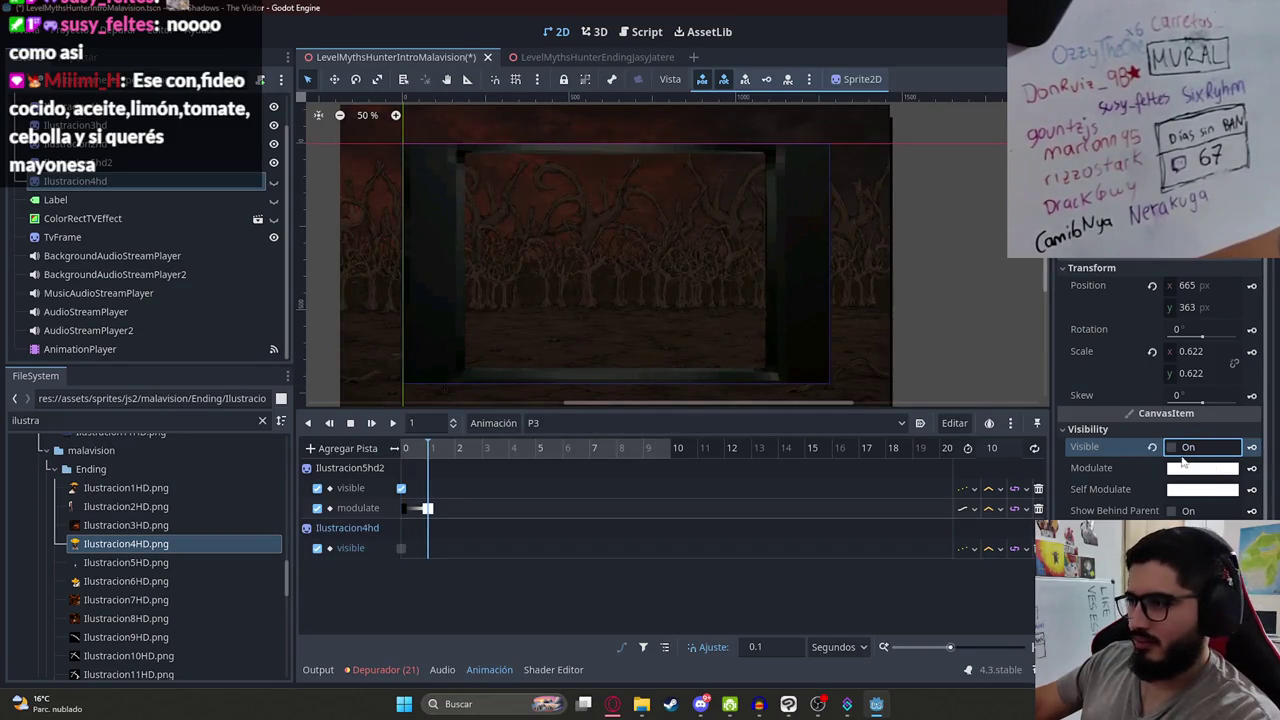
{"action": "left_click", "coordinate": [1172, 448]}
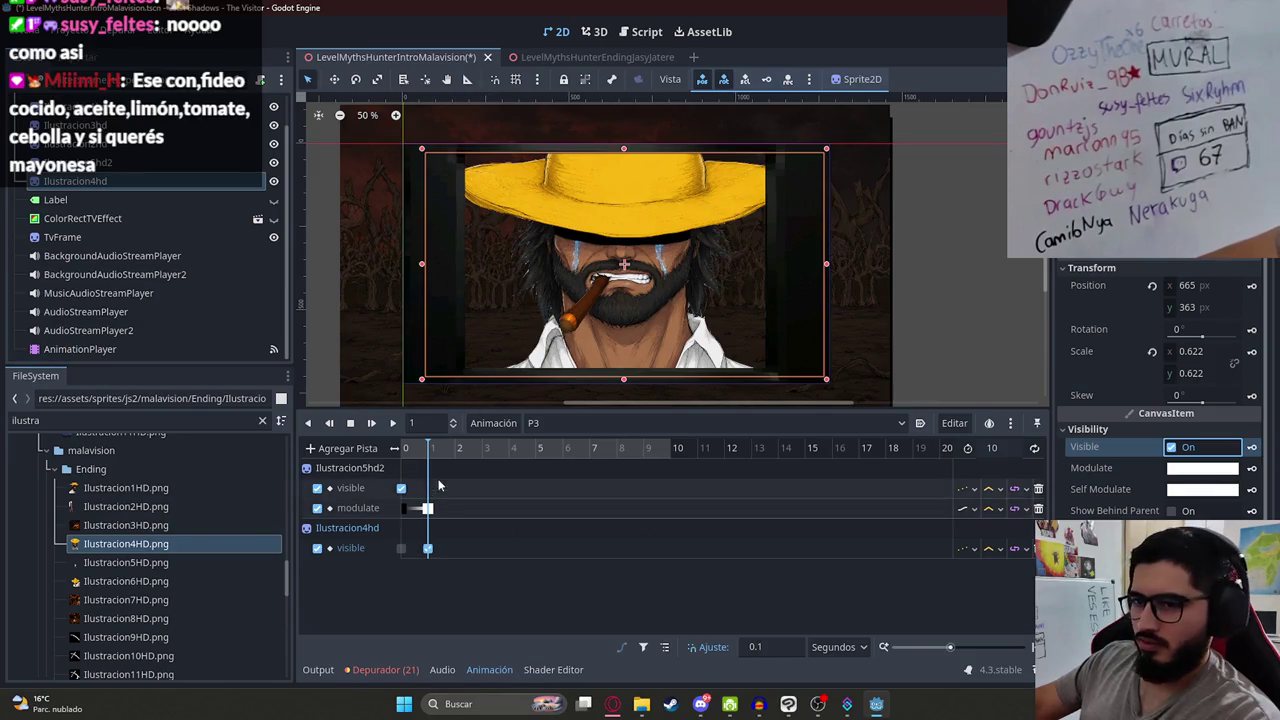
{"action": "left_click", "coordinate": [422, 555]}
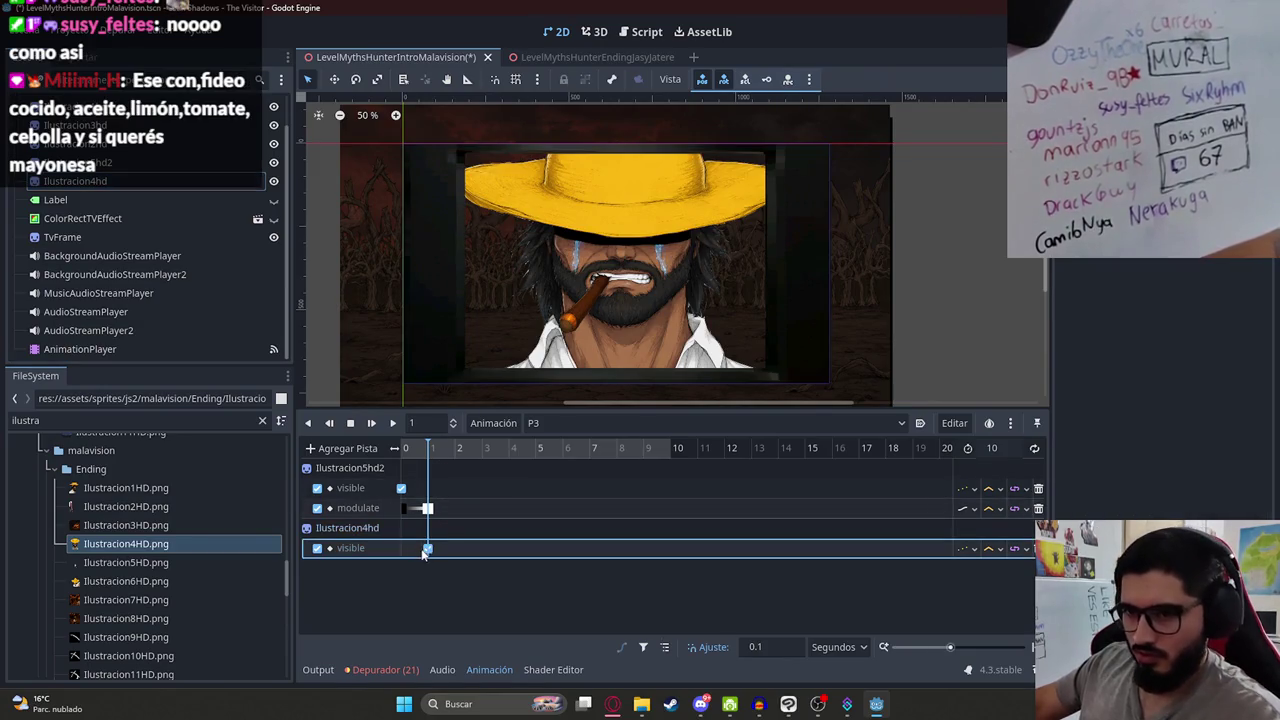
{"action": "left_click", "coordinate": [405, 449]}
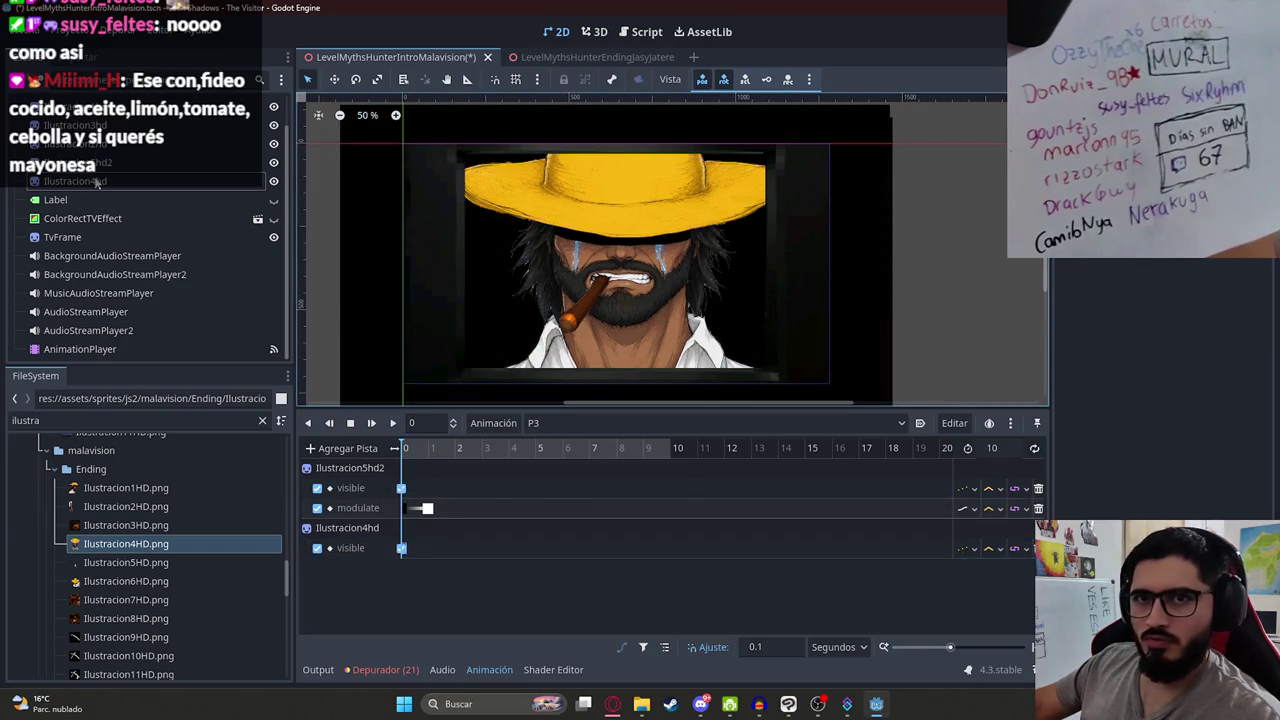
Step: Reselect Ilustracion4hd and drag its Modulate alpha down to 0
{"action": "left_click", "coordinate": [626, 209]}
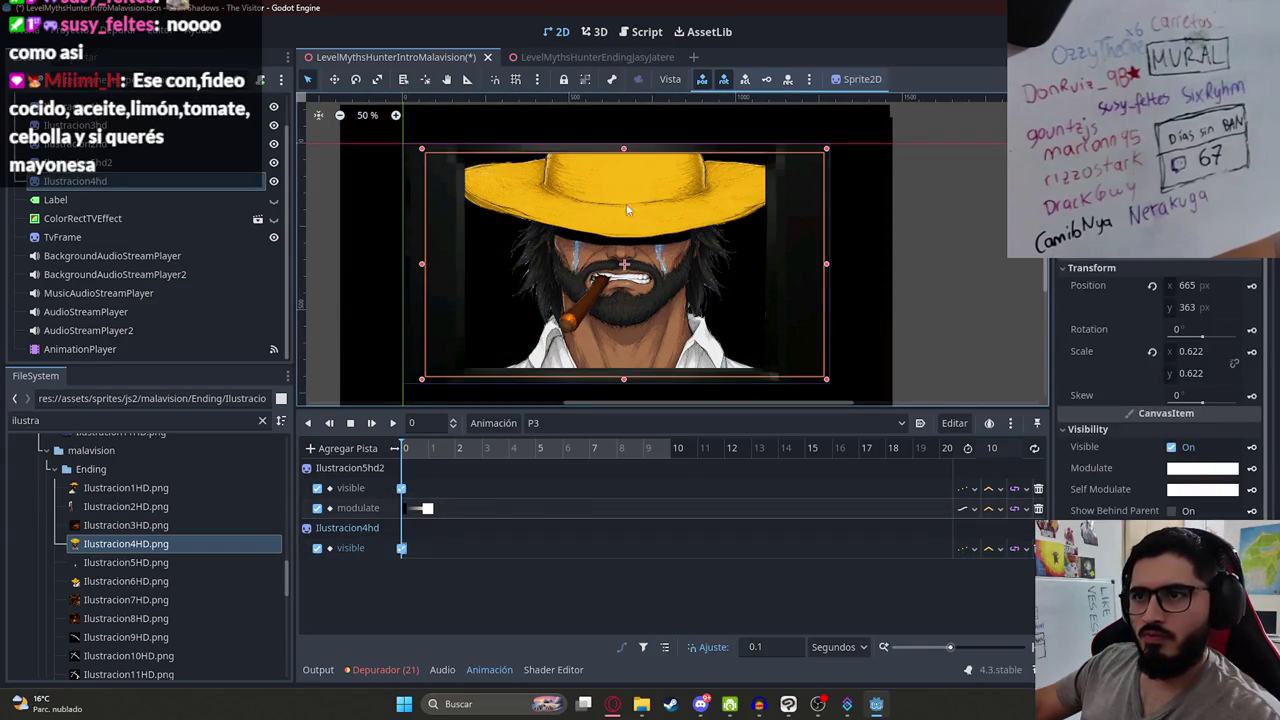
{"action": "left_click", "coordinate": [1172, 448]}
{"action": "left_click", "coordinate": [1237, 450]}
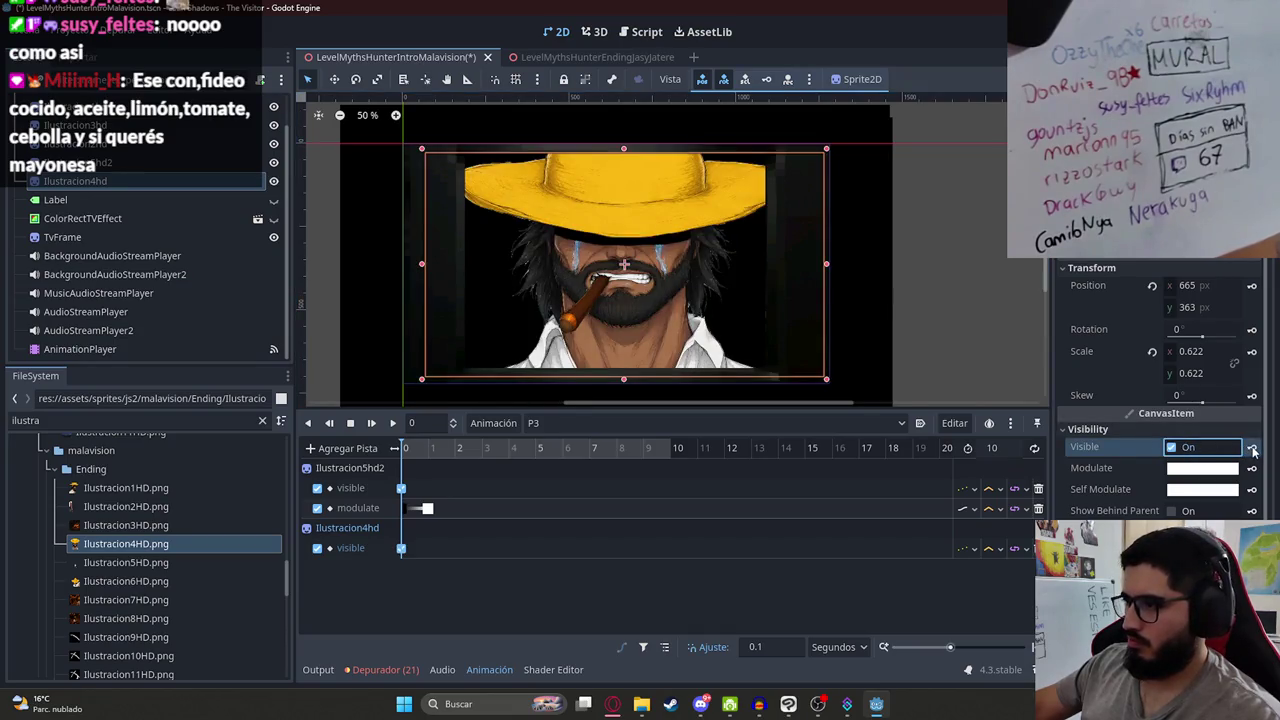
{"action": "left_click", "coordinate": [1203, 468]}
{"action": "left_click_drag", "start_coordinate": [1166, 378], "coordinate": [956, 397]}
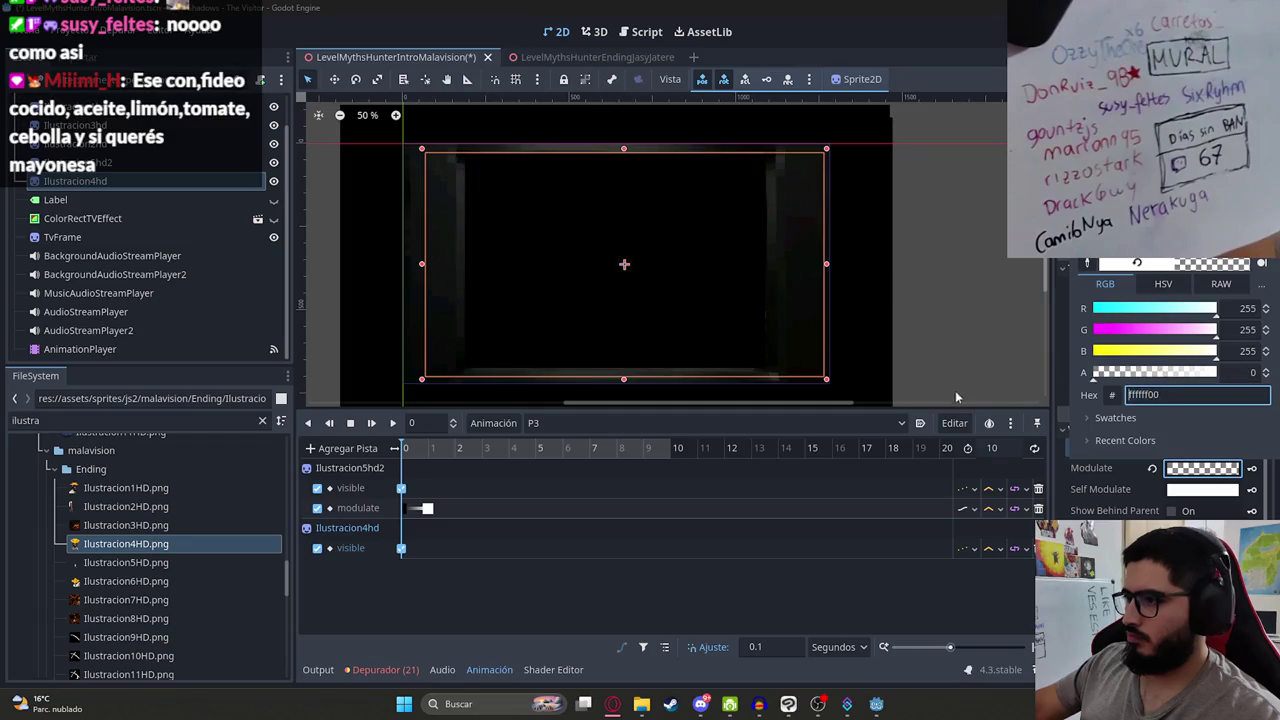
Step: Key Ilustracion4hd's Modulate transparent at time 0 and opaque white at time 1
{"action": "left_click", "coordinate": [1252, 468]}
{"action": "key", "text": "Return"}
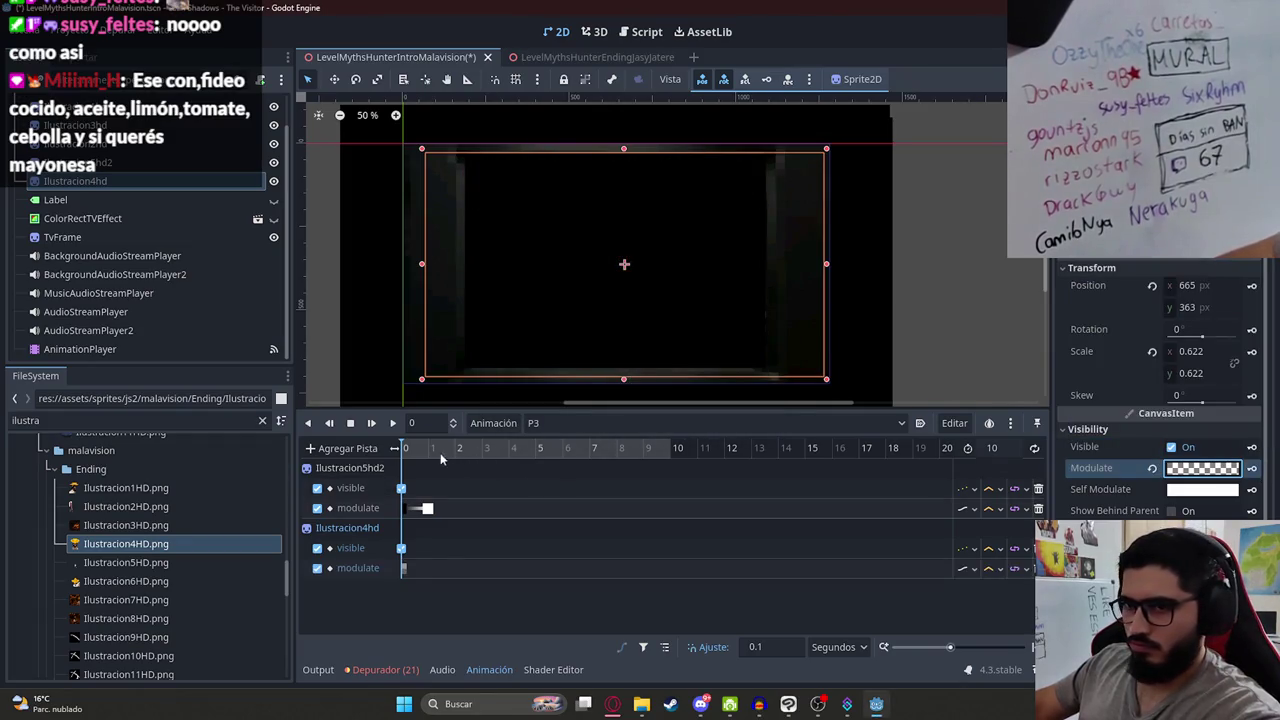
{"action": "left_click", "coordinate": [428, 450]}
{"action": "left_click_drag", "start_coordinate": [428, 452], "coordinate": [433, 455]}
{"action": "left_click", "coordinate": [1152, 468]}
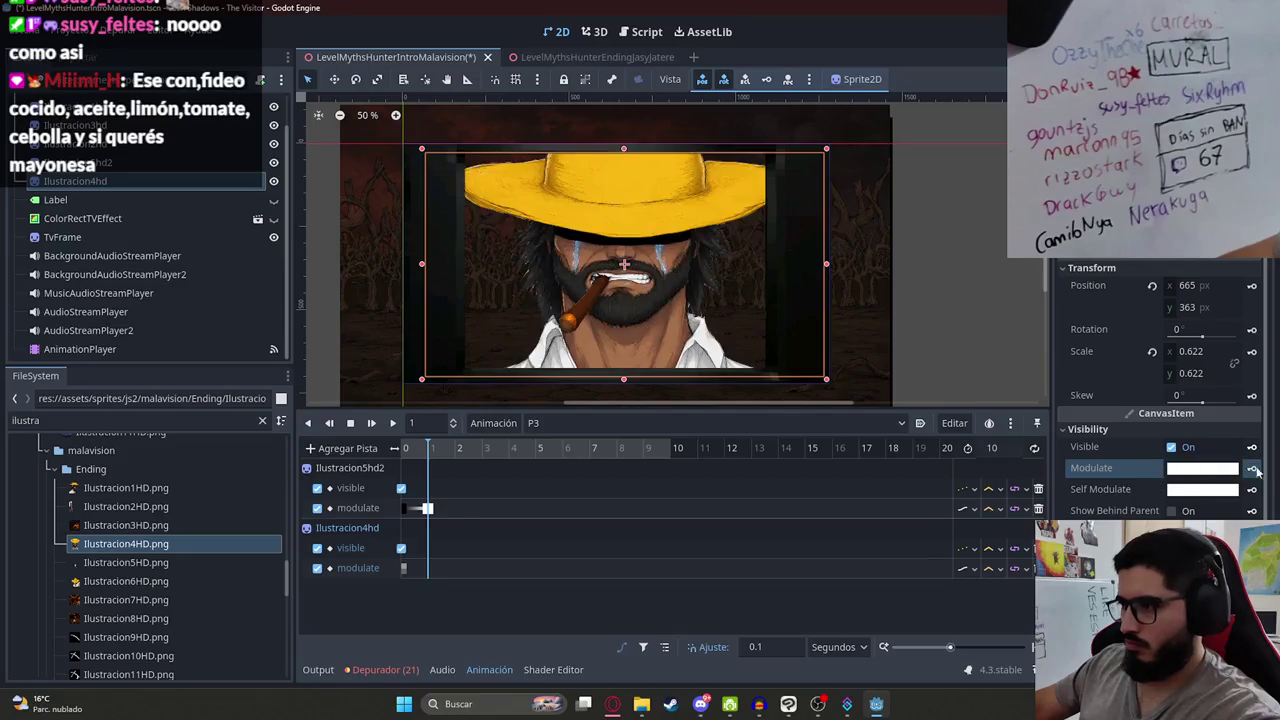
{"action": "left_click", "coordinate": [1252, 468]}
{"action": "left_click", "coordinate": [436, 448]}
Step: Play the P3 animation to preview the fade-in, then stop it
{"action": "left_click", "coordinate": [392, 423]}
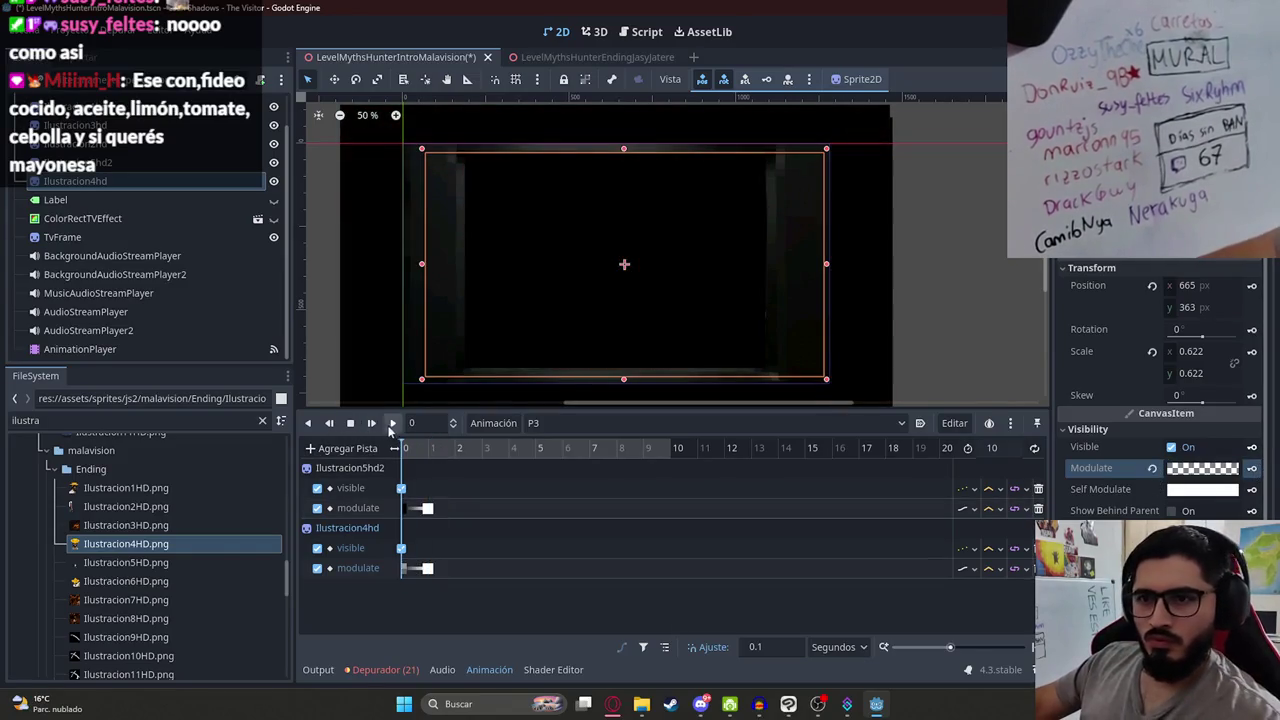
{"action": "scroll", "coordinate": [510, 300], "scroll_direction": "up", "scroll_amount": 1}
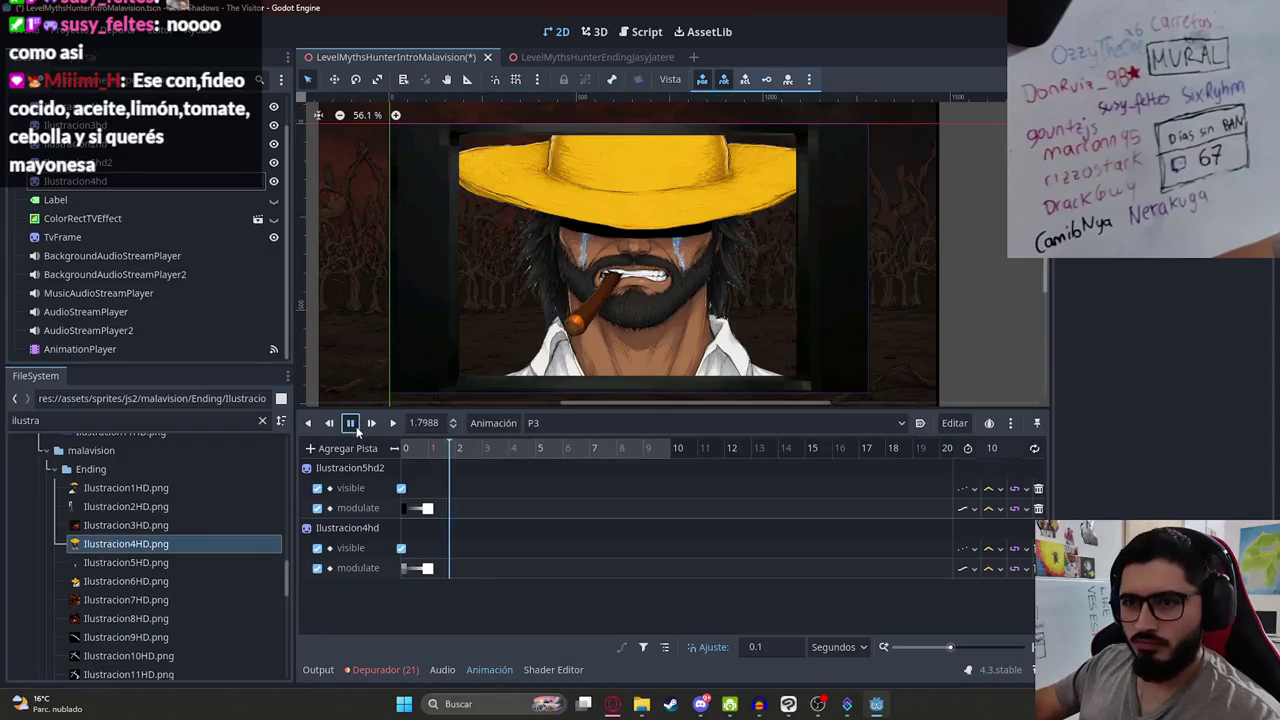
{"action": "left_click", "coordinate": [350, 423]}
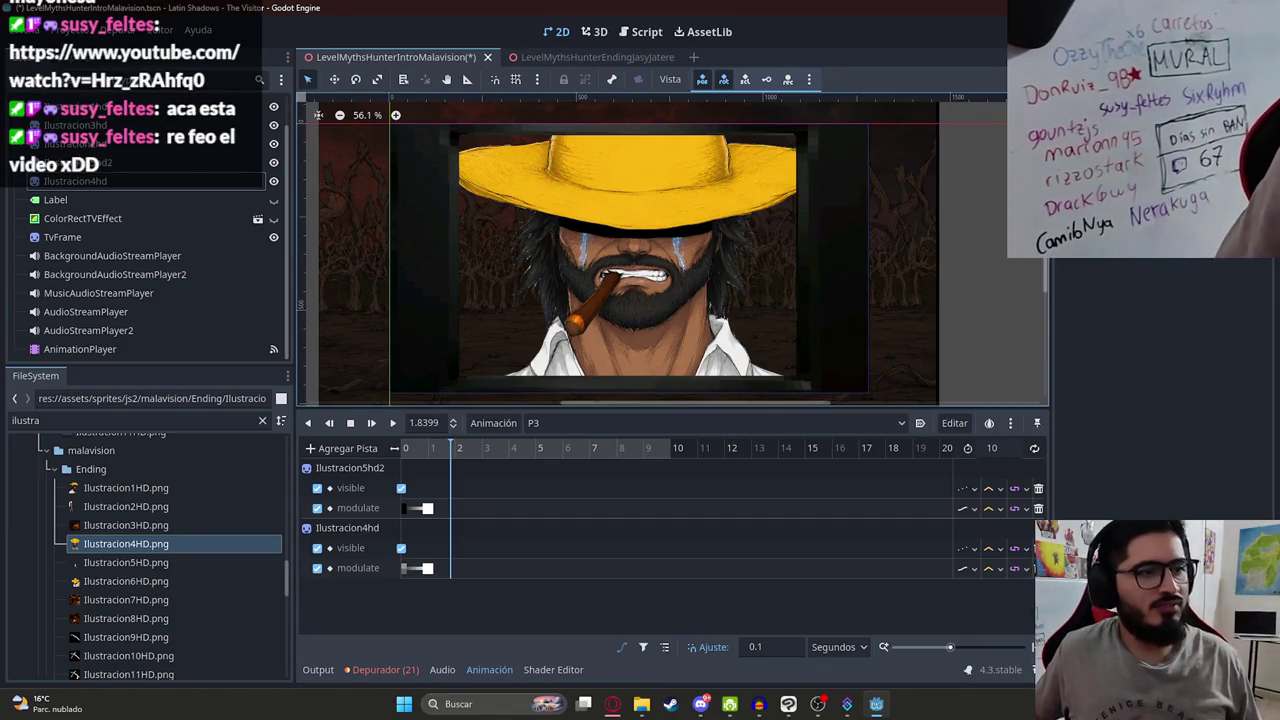
{"action": "key", "text": "alt+Tab"}
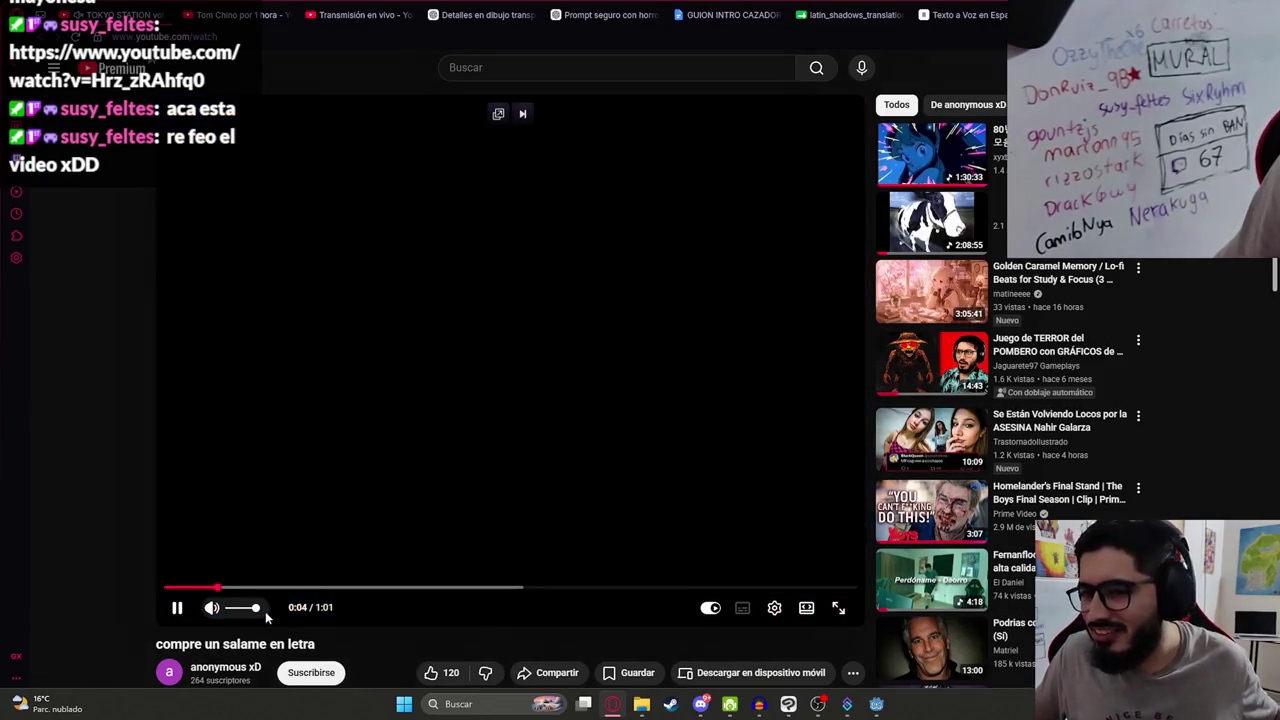
Step: Watch 'compre un salame en letra', expanding its description and pausing the video
{"action": "scroll", "coordinate": [357, 540], "scroll_direction": "down", "scroll_amount": 2}
{"action": "scroll", "coordinate": [391, 551], "scroll_direction": "up", "scroll_amount": 2}
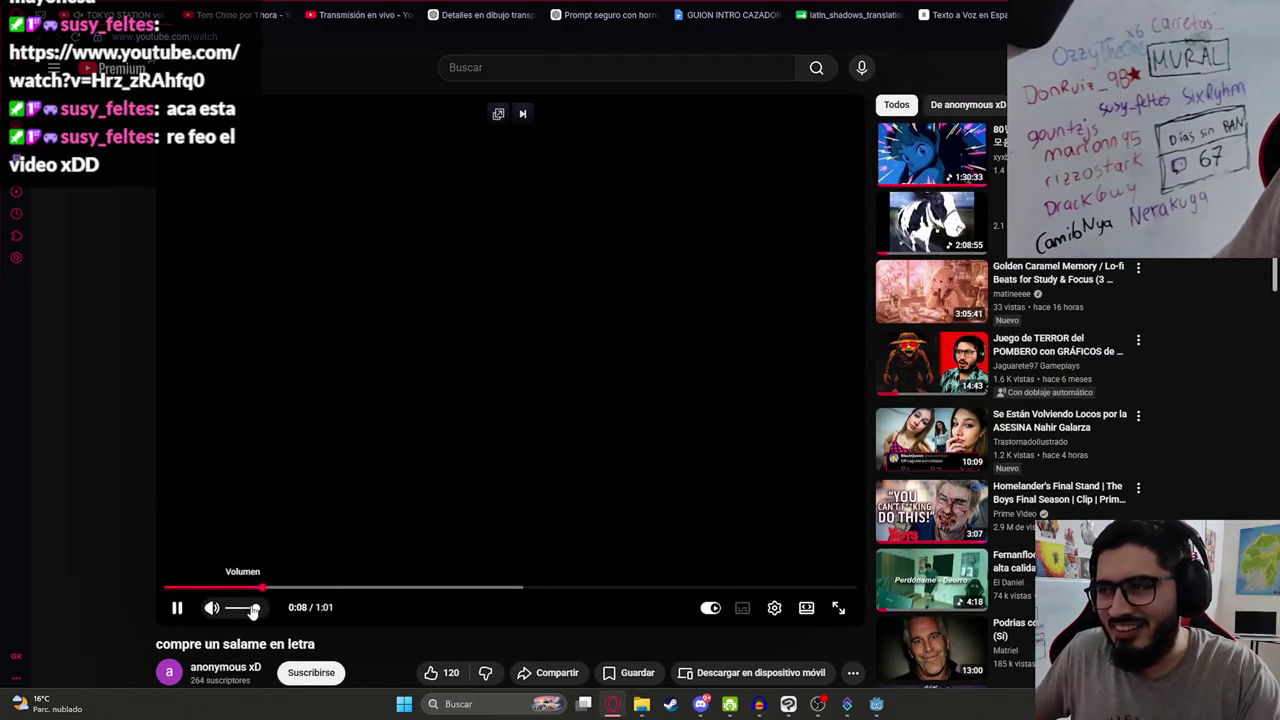
{"action": "scroll", "coordinate": [403, 514], "scroll_direction": "down", "scroll_amount": 1}
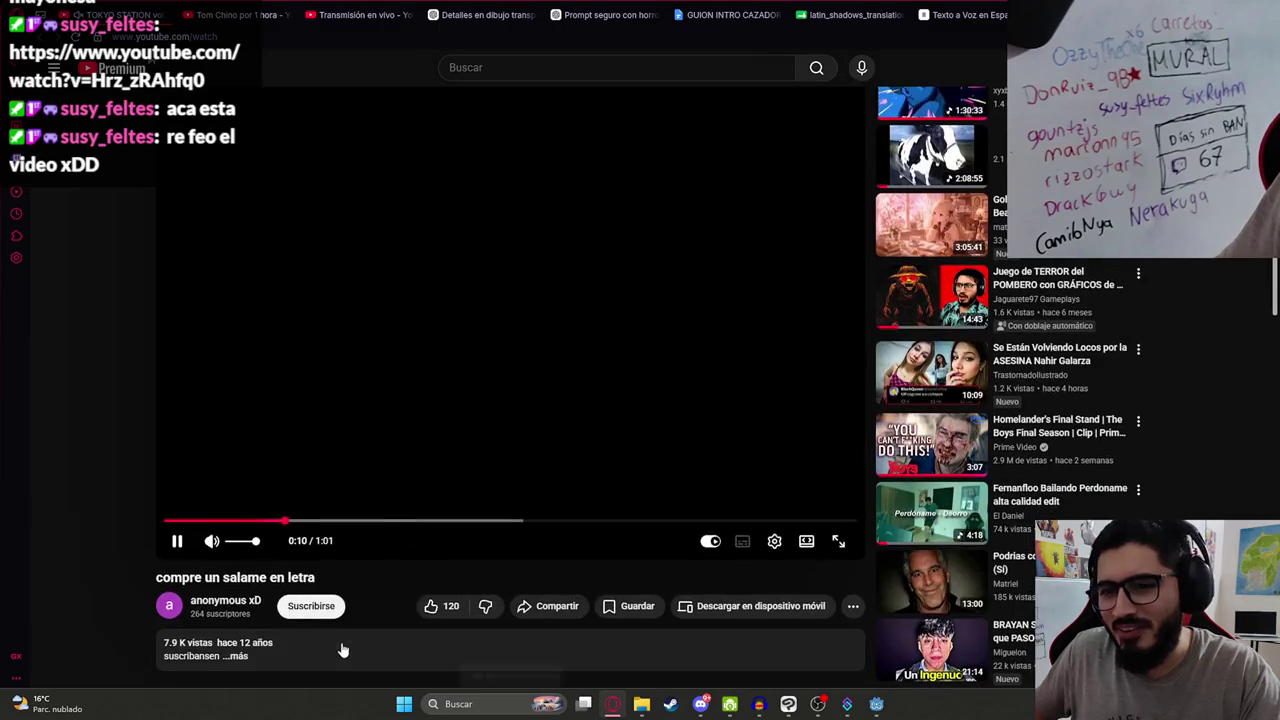
{"action": "left_click", "coordinate": [340, 648]}
{"action": "scroll", "coordinate": [352, 626], "scroll_direction": "down", "scroll_amount": 1}
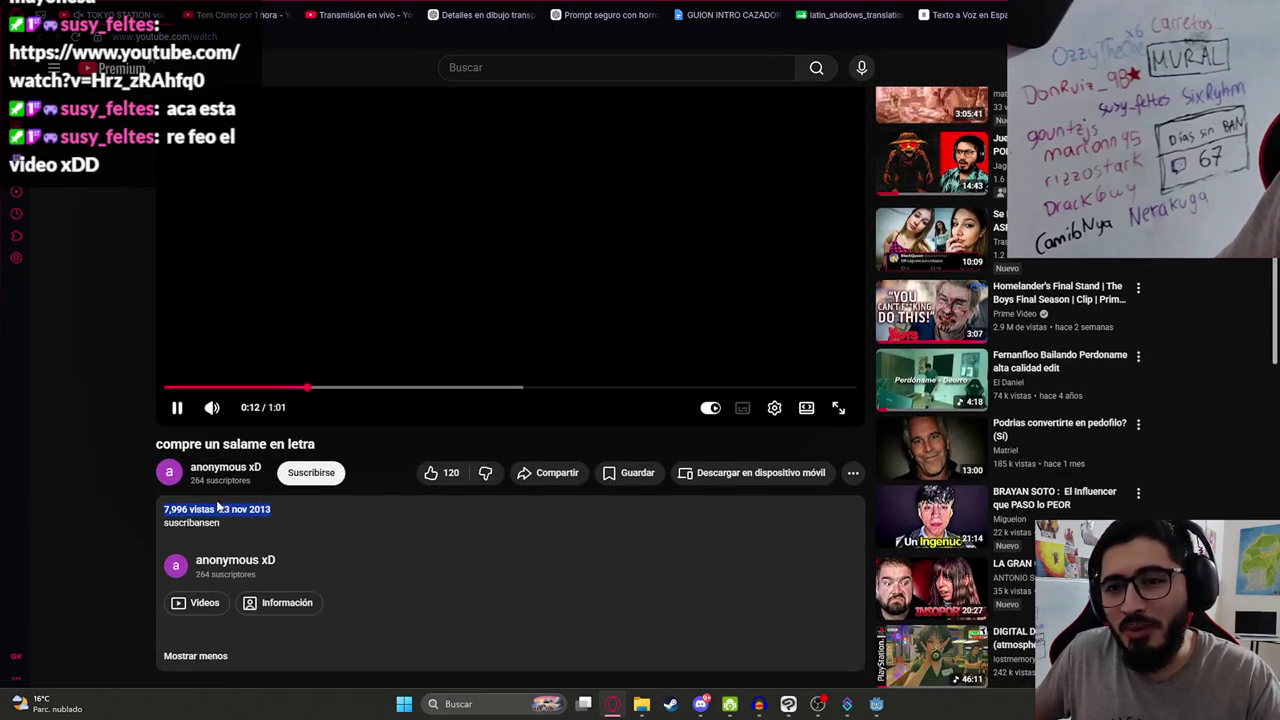
{"action": "scroll", "coordinate": [300, 540], "scroll_direction": "up", "scroll_amount": 2}
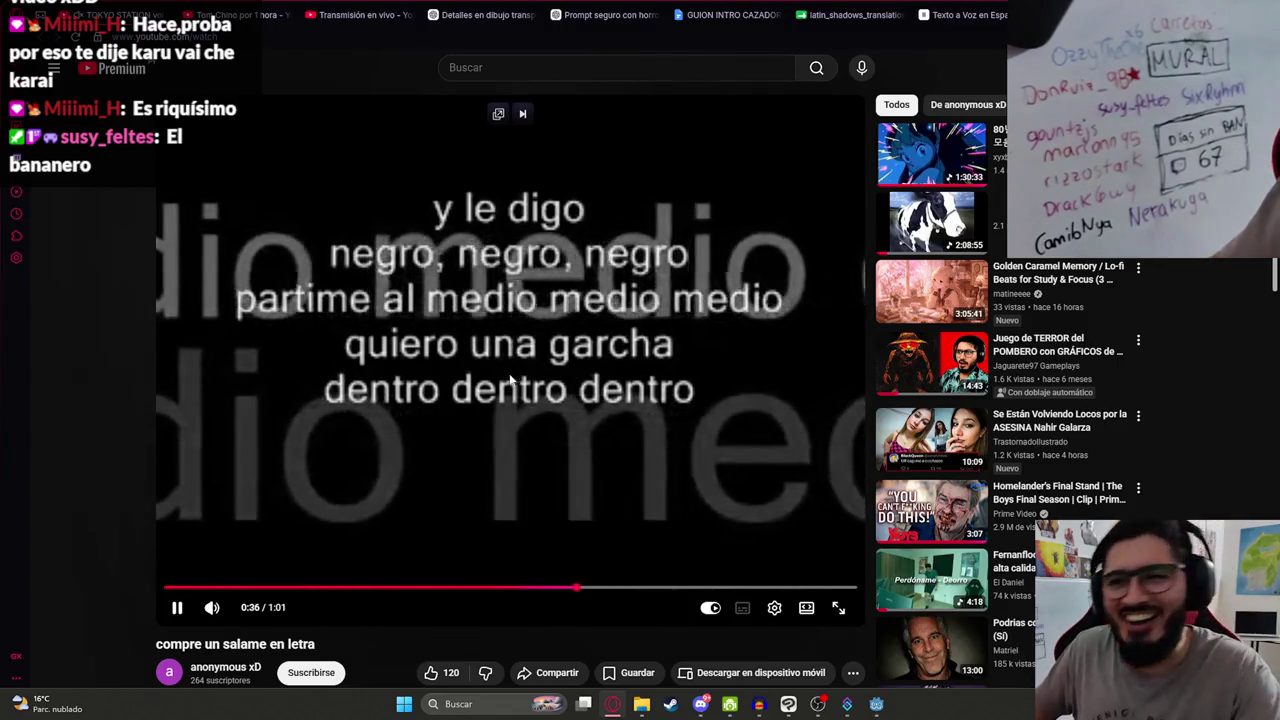
{"action": "left_click", "coordinate": [597, 403]}
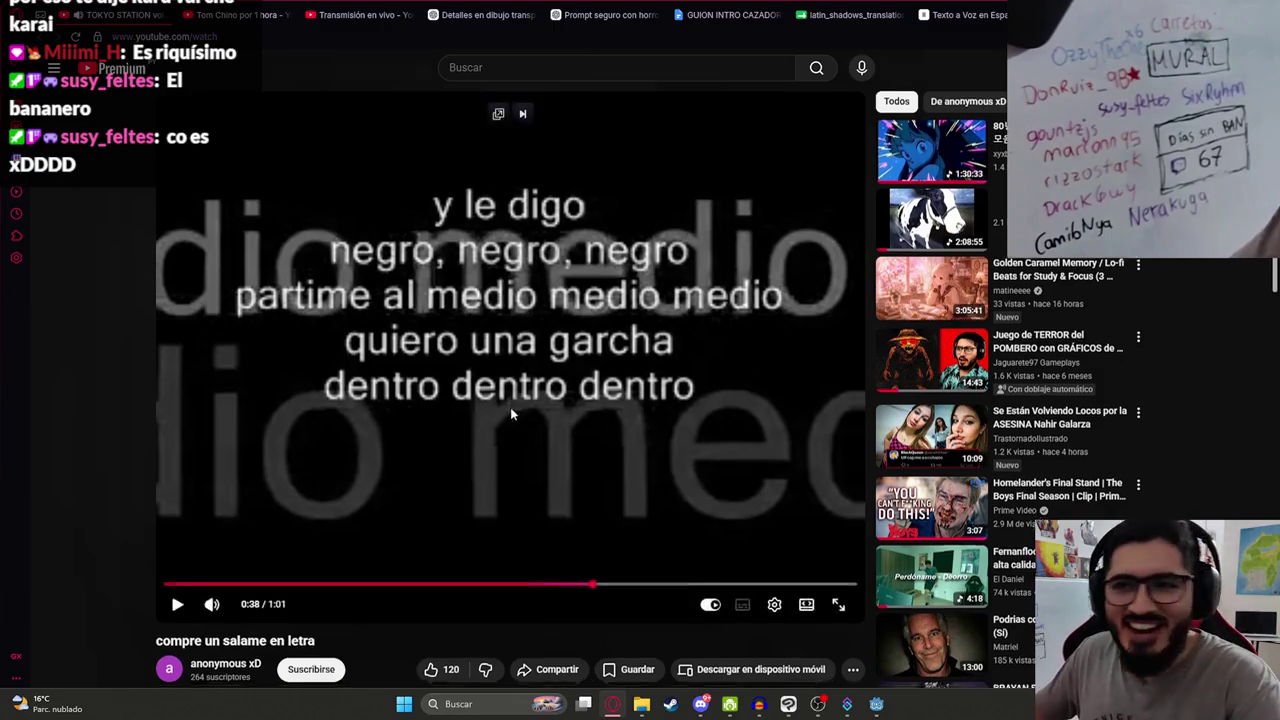
{"action": "scroll", "coordinate": [510, 420], "scroll_direction": "down", "scroll_amount": 6}
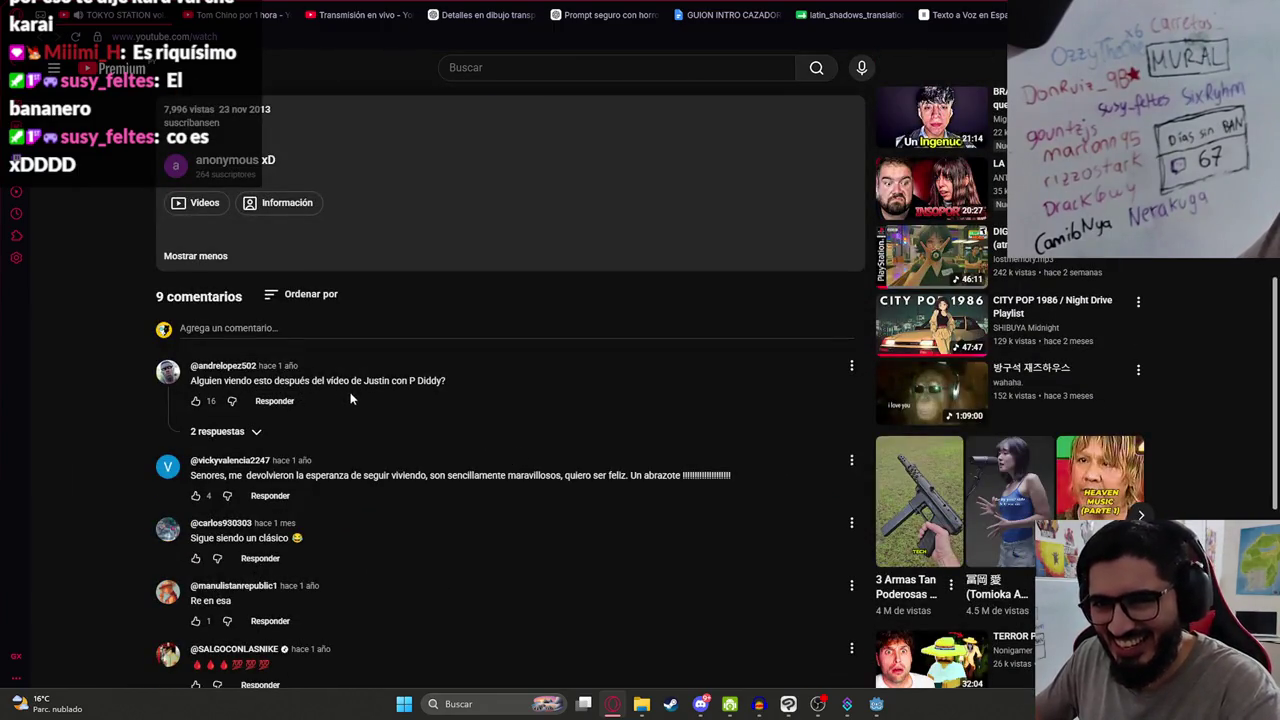
{"action": "scroll", "coordinate": [414, 484], "scroll_direction": "up", "scroll_amount": 6}
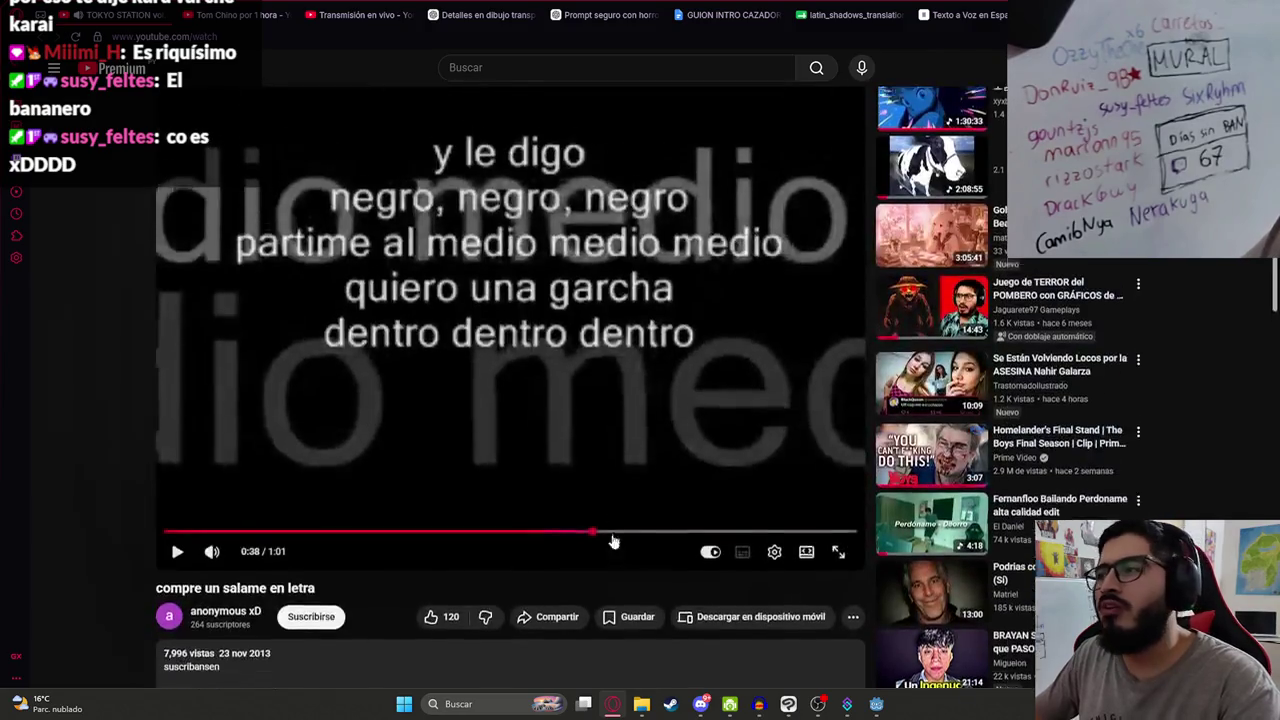
{"action": "key", "text": "ctrl+Tab"}
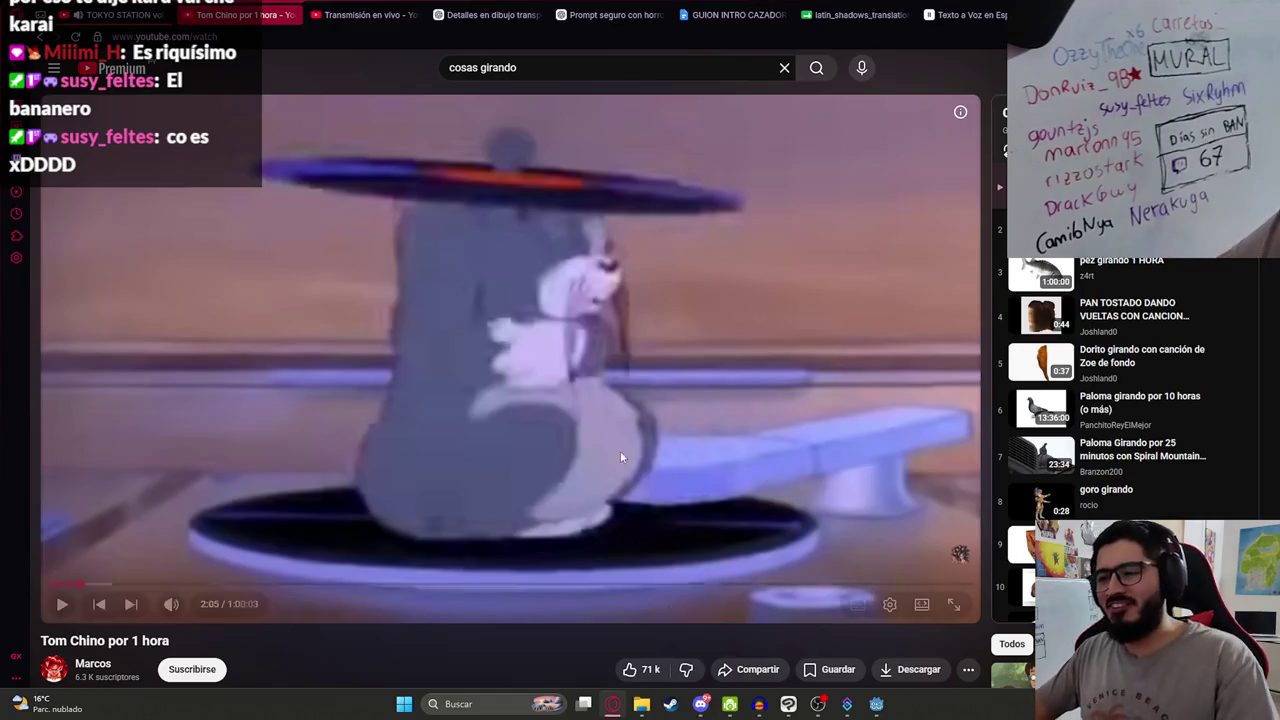
Step: Pause the city-pop video and play 'Tom Chino por 1 hora' in fullscreen
{"action": "key", "text": "ctrl+shift+Tab"}
{"action": "left_click", "coordinate": [295, 235]}
{"action": "key", "text": "ctrl+Tab"}
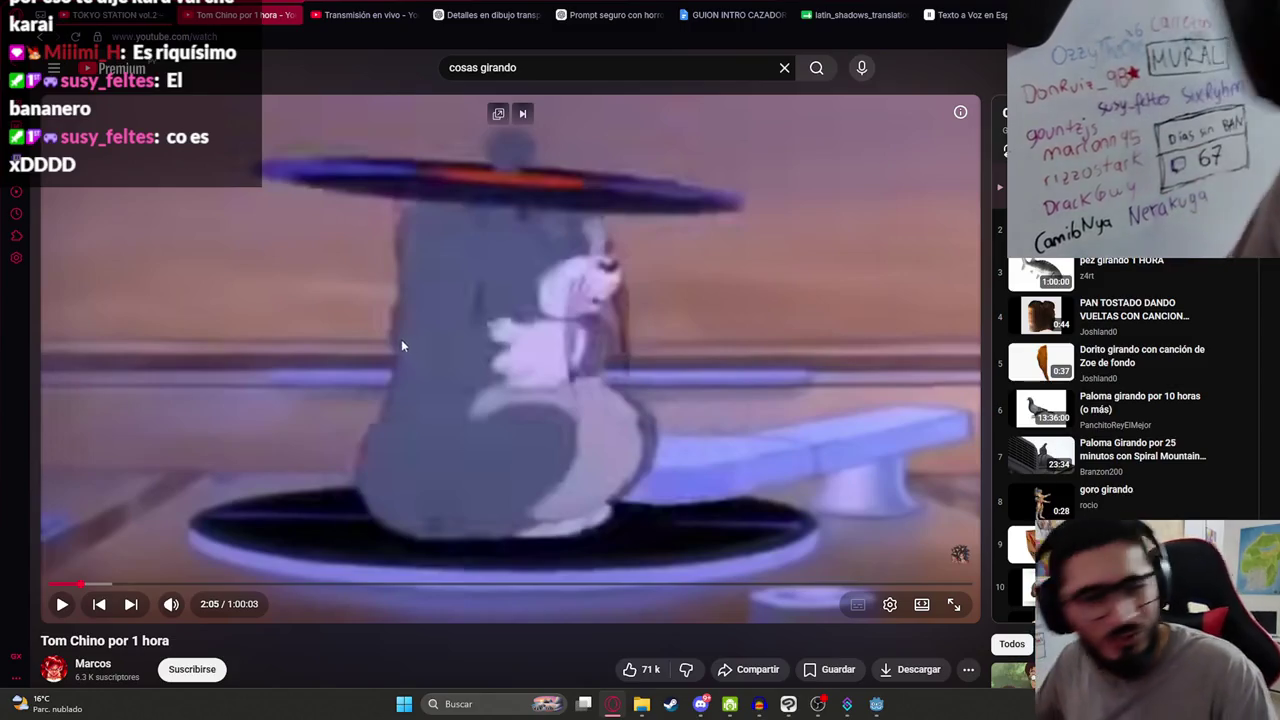
{"action": "key", "text": "F11"}
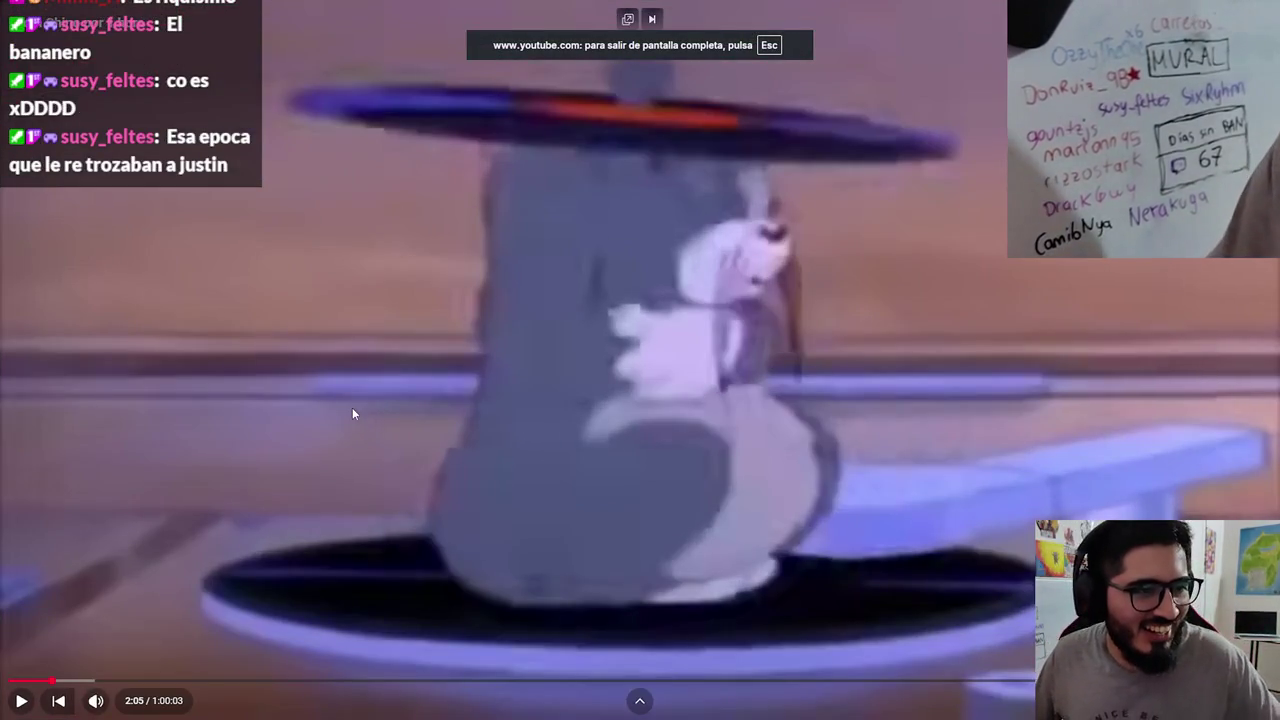
{"action": "mouse_move", "coordinate": [126, 702]}
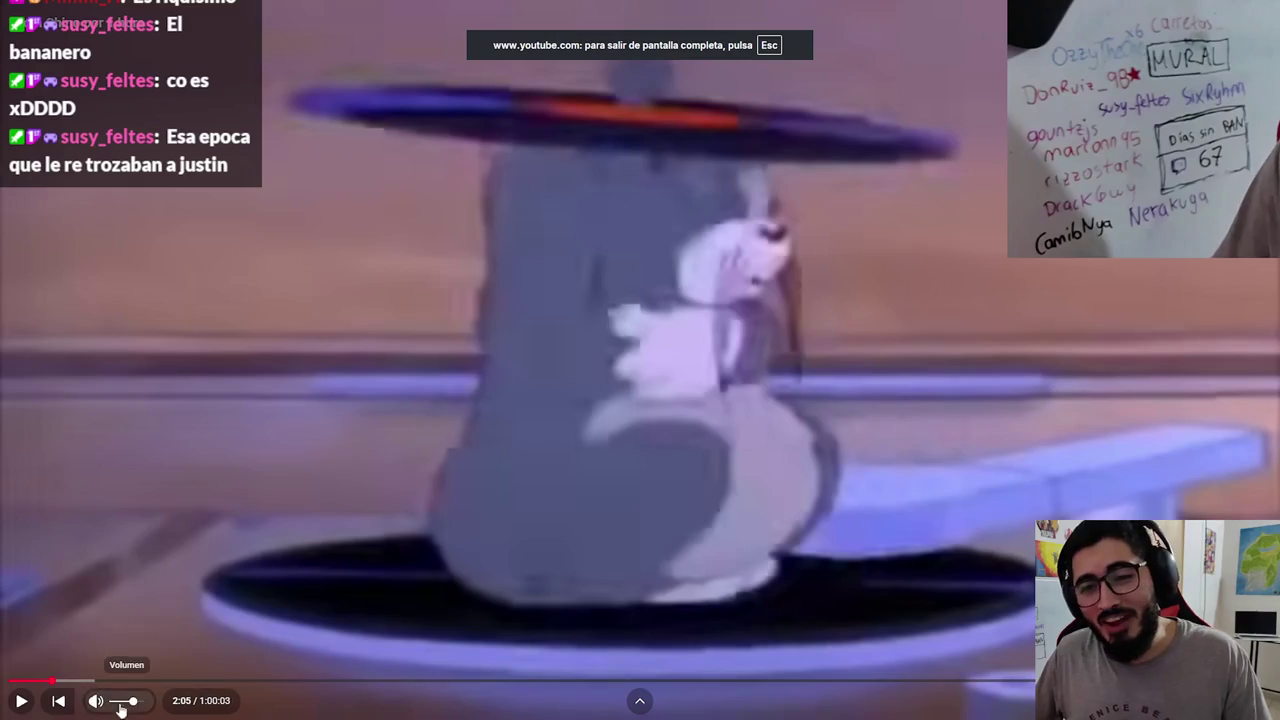
{"action": "left_click", "coordinate": [366, 447]}
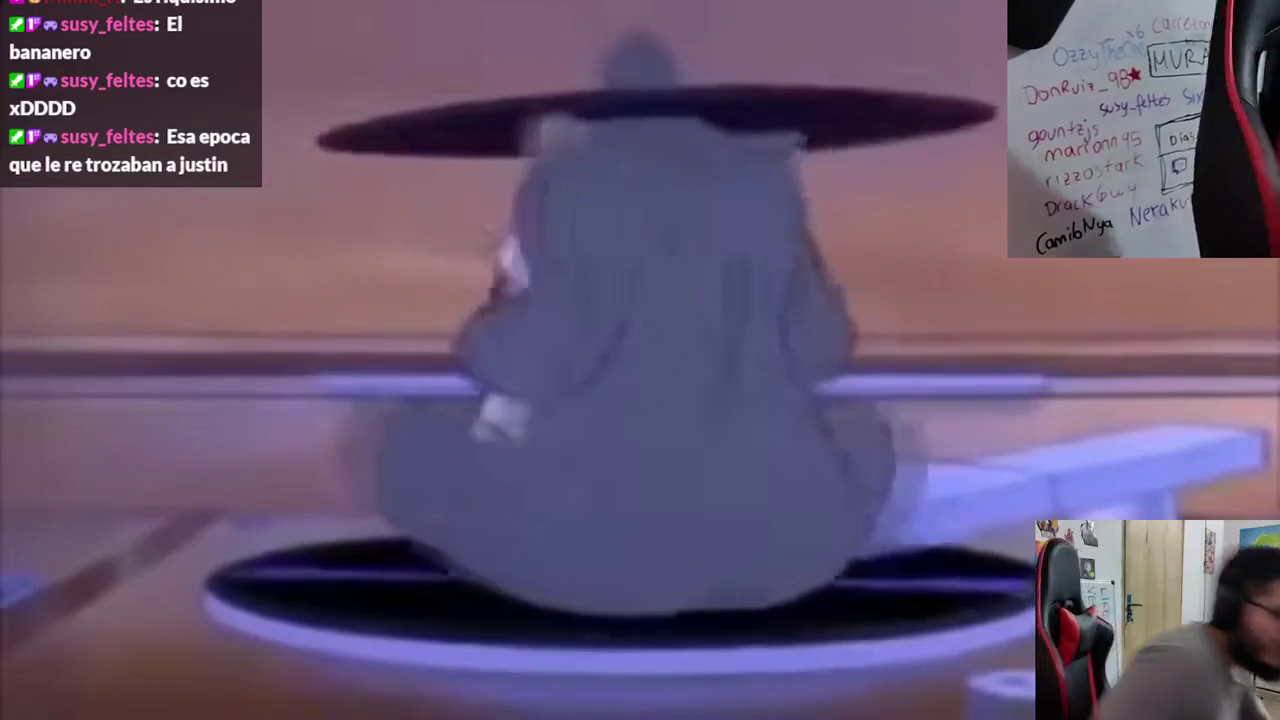
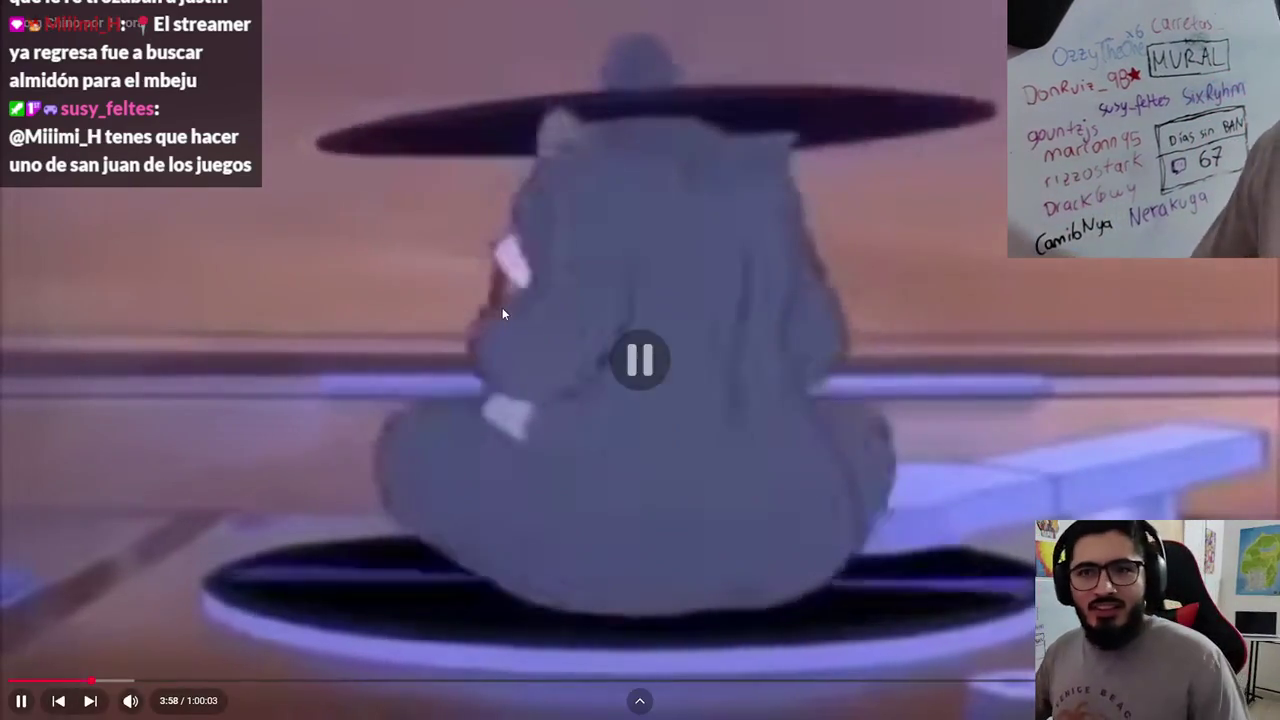
Step: Pause the fullscreen cartoon, resume the Japanese city pop video, and bring up Discord's #general chat
{"action": "left_click", "coordinate": [494, 319]}
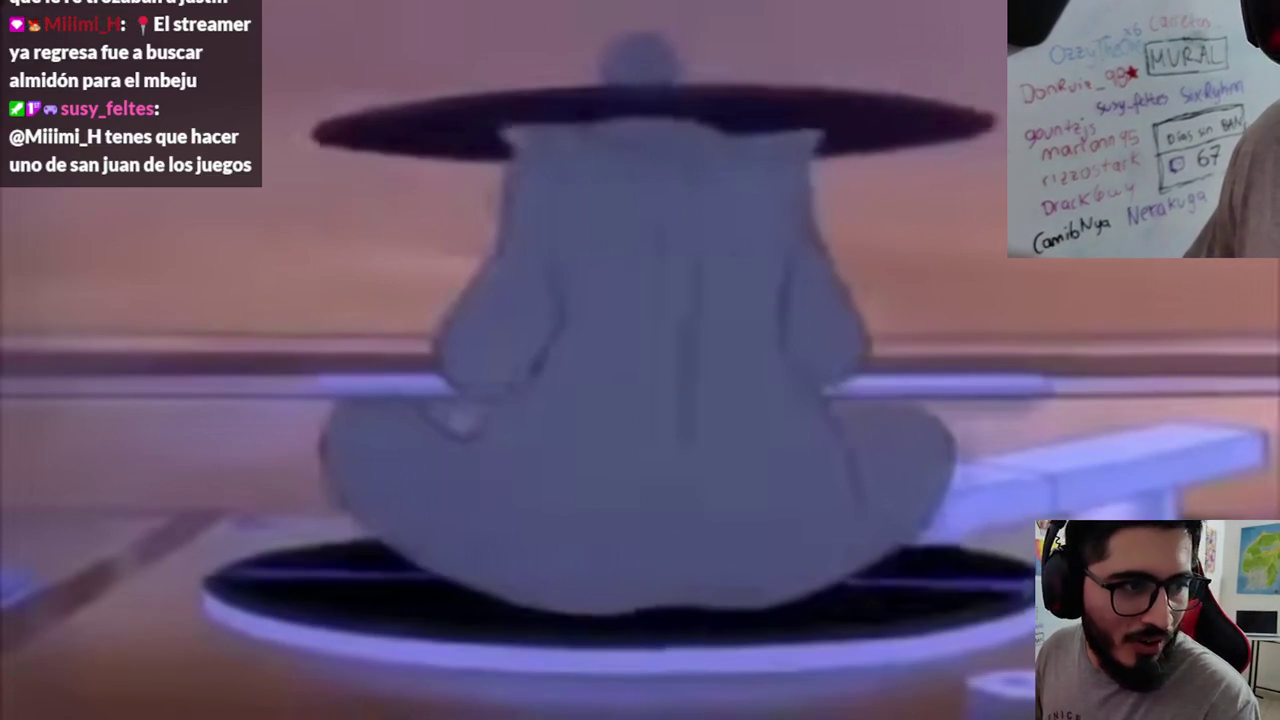
{"action": "key", "text": "Escape"}
{"action": "left_click", "coordinate": [95, 14]}
{"action": "left_click", "coordinate": [223, 198]}
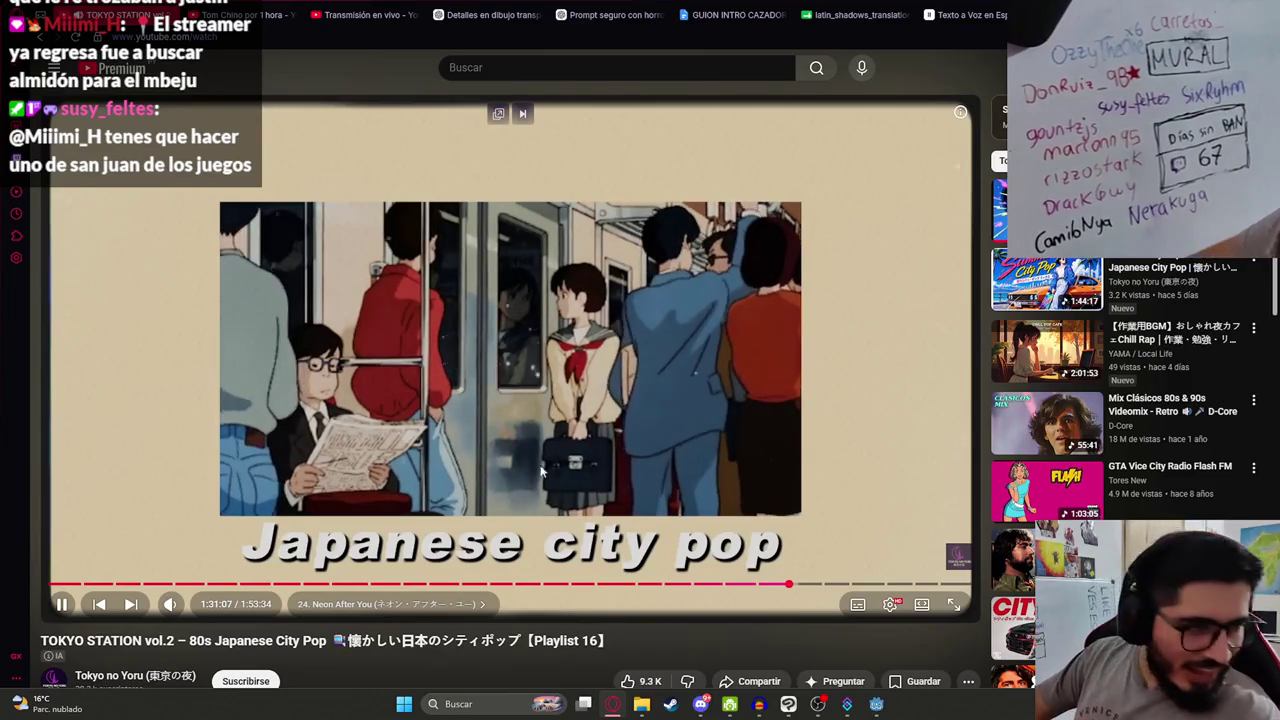
{"action": "left_click", "coordinate": [700, 705]}
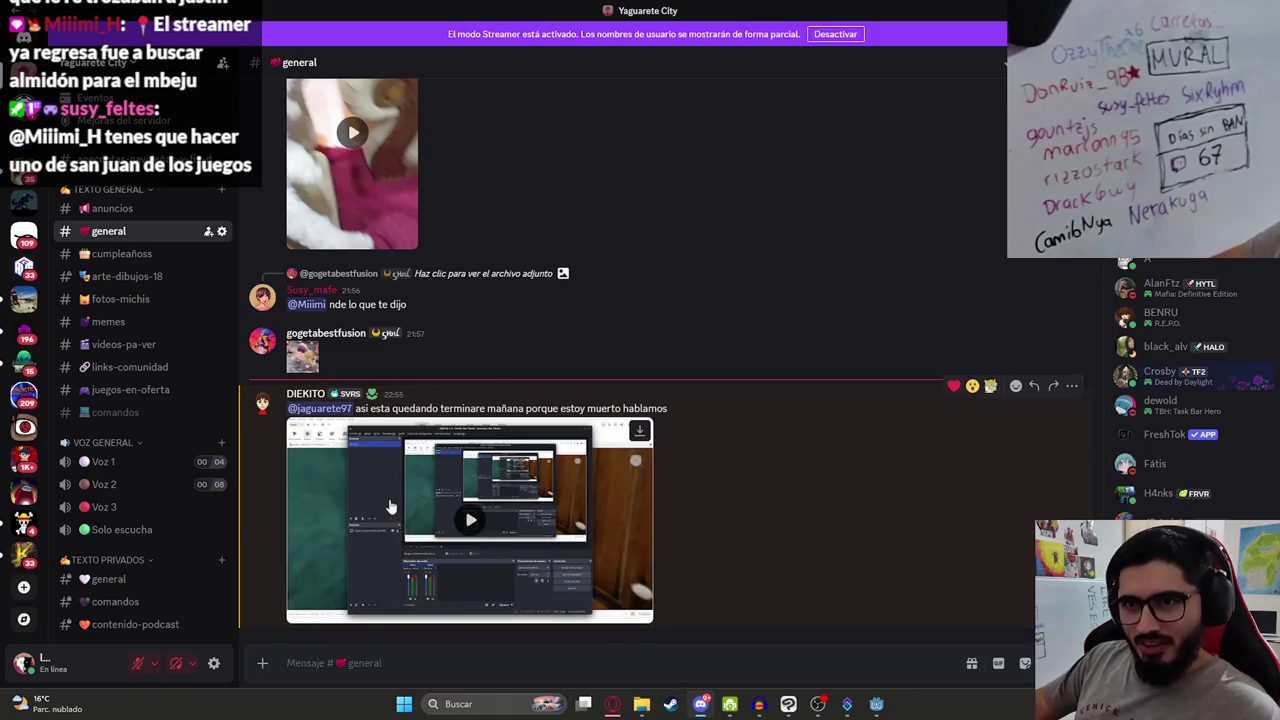
{"action": "left_click", "coordinate": [470, 519]}
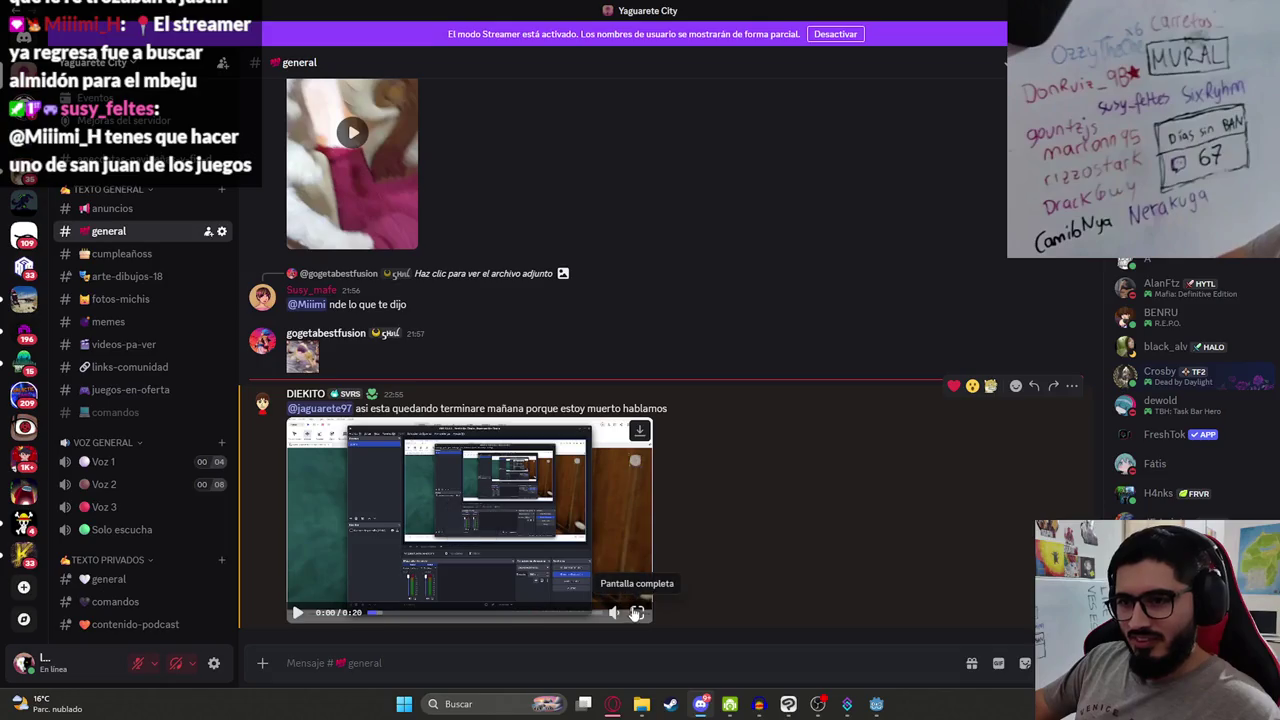
{"action": "left_click", "coordinate": [637, 612]}
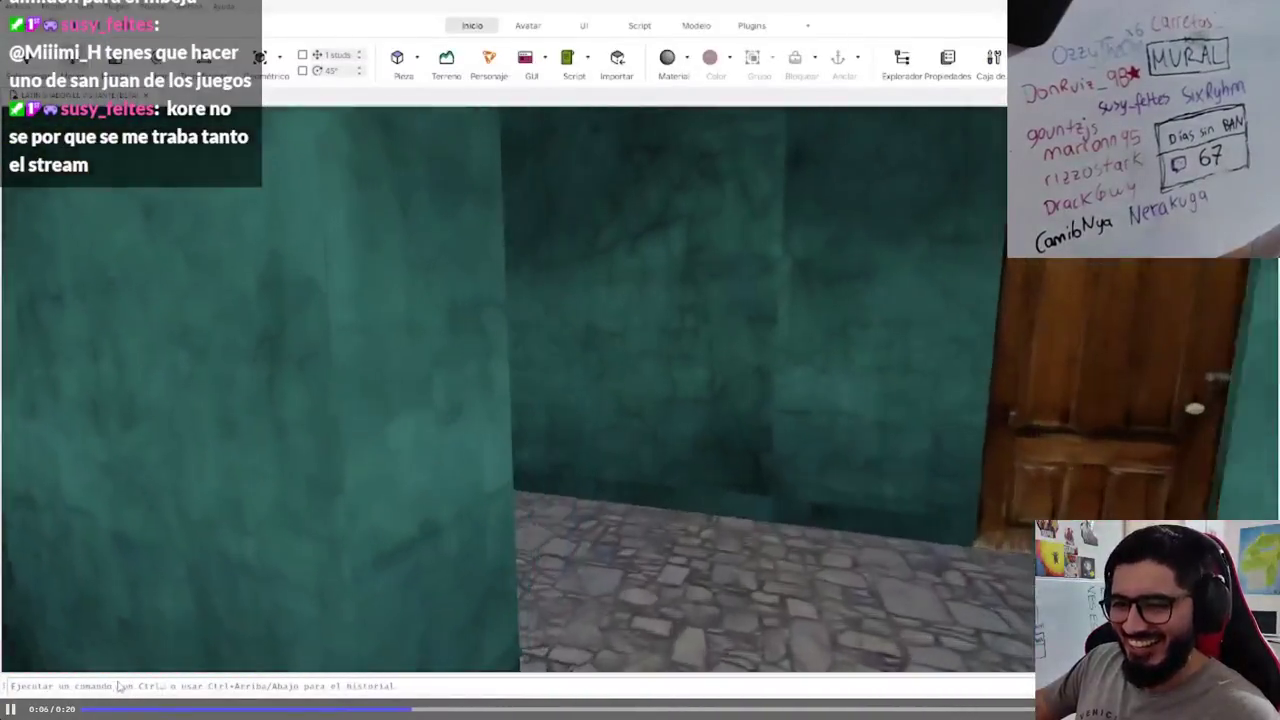
{"action": "left_click", "coordinate": [92, 709]}
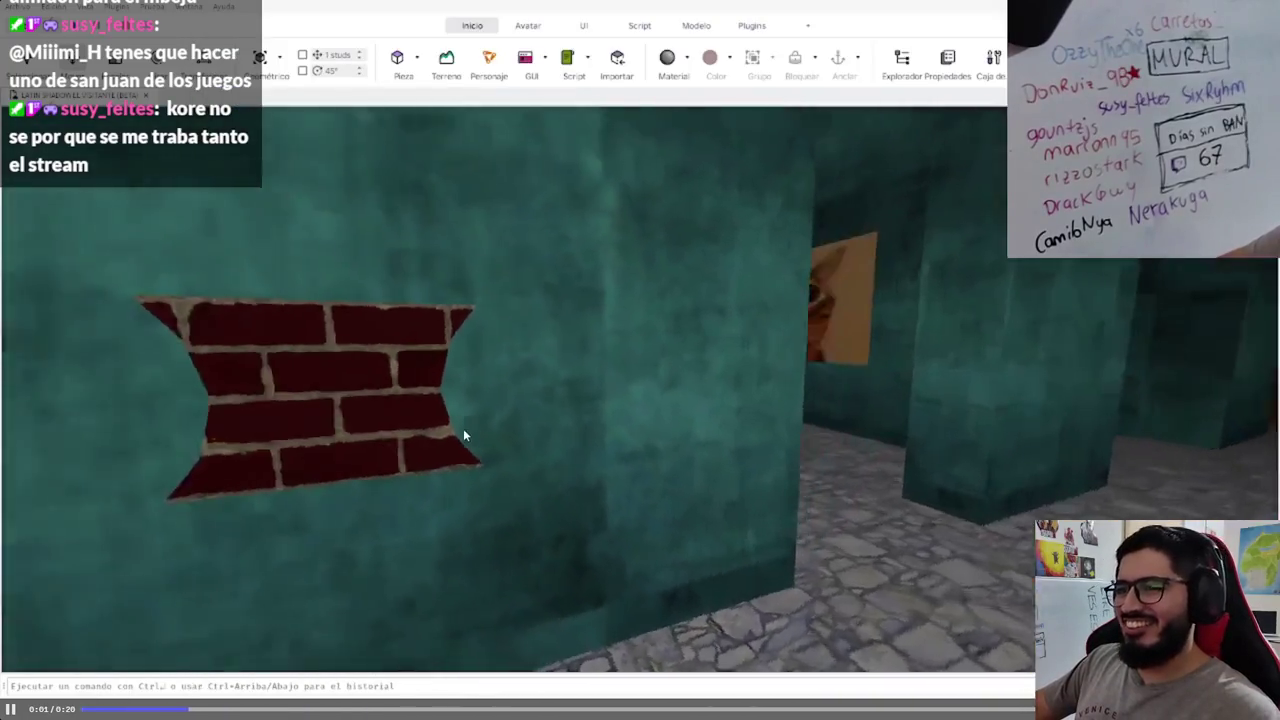
{"action": "left_click", "coordinate": [240, 411]}
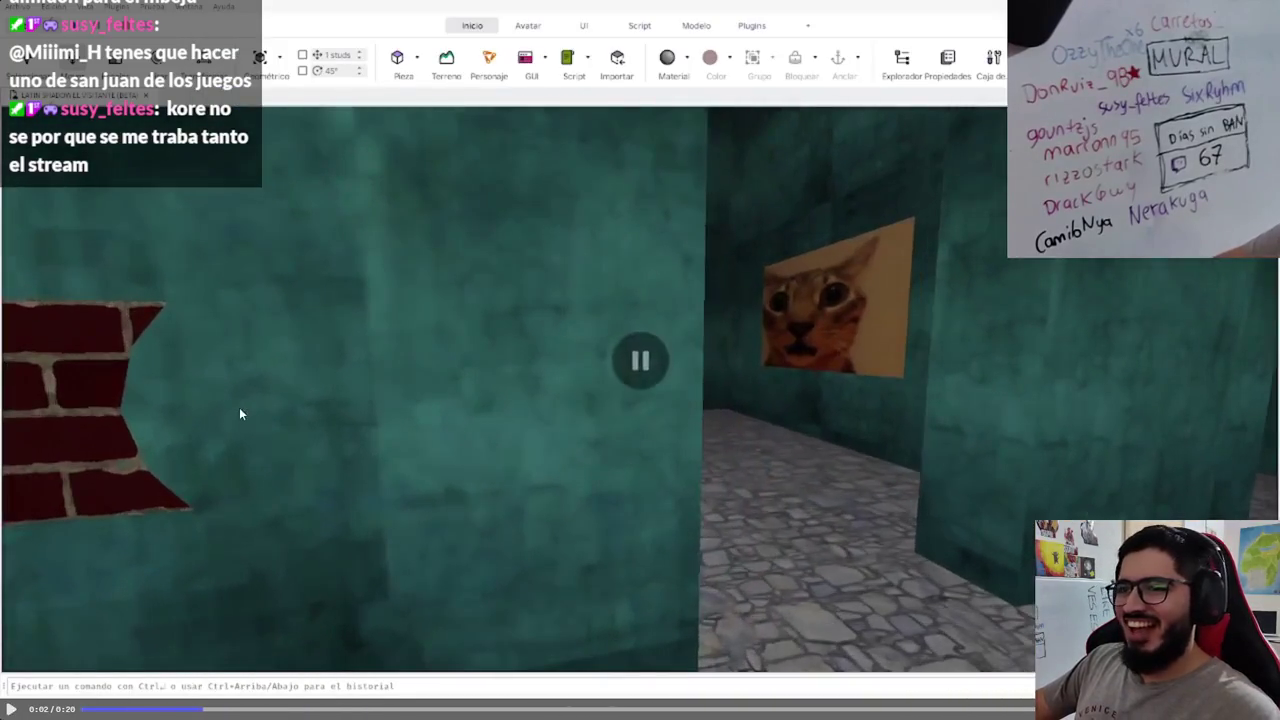
{"action": "left_click", "coordinate": [534, 397]}
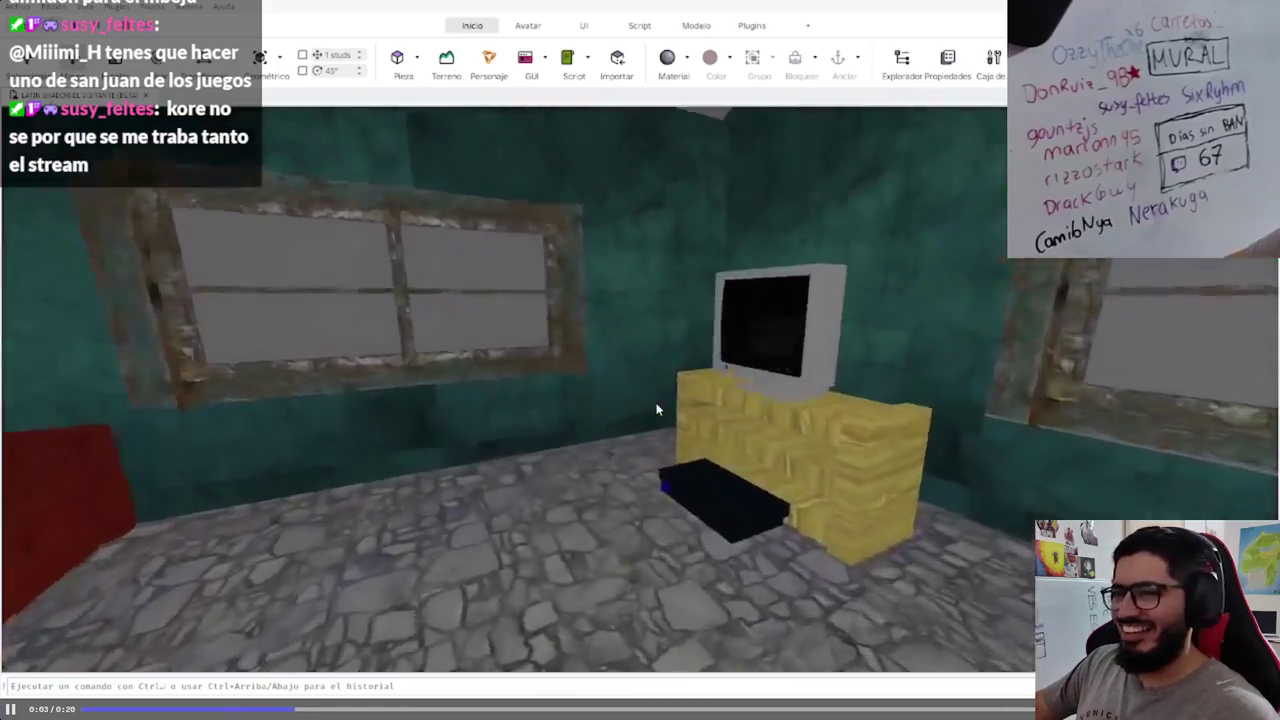
{"action": "left_click", "coordinate": [320, 320]}
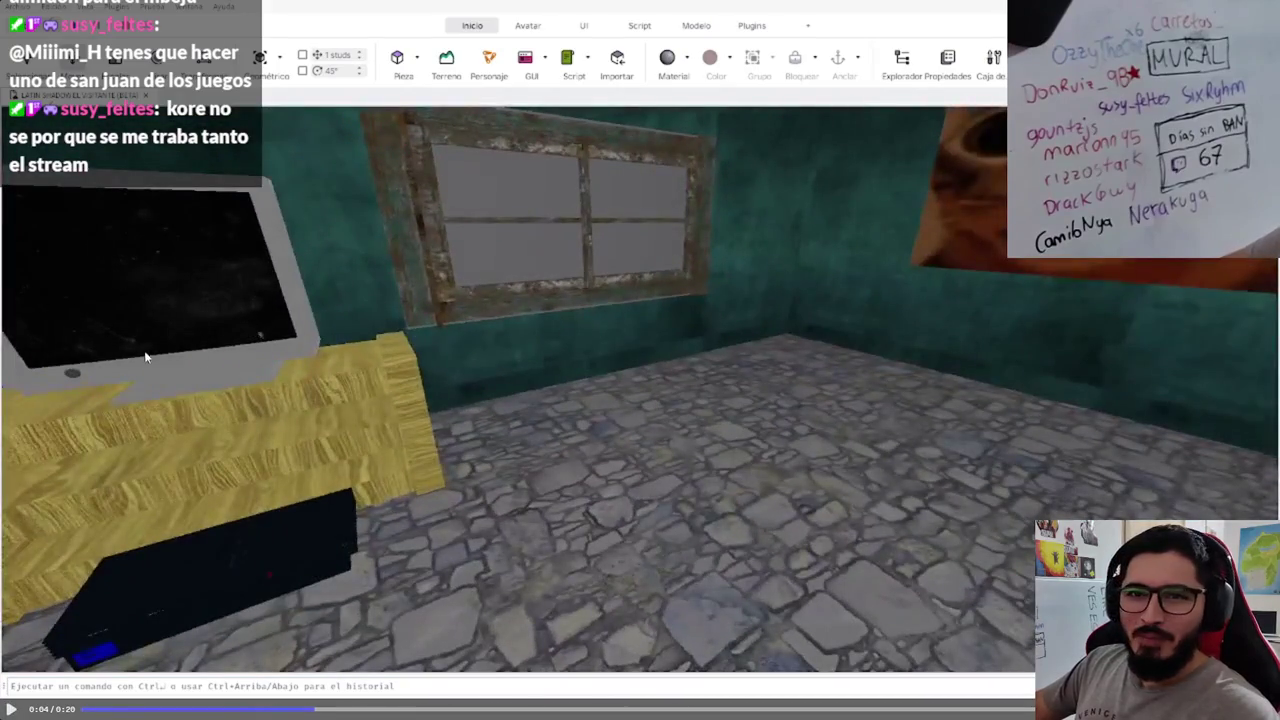
{"action": "left_click", "coordinate": [684, 290]}
{"action": "left_click", "coordinate": [695, 311]}
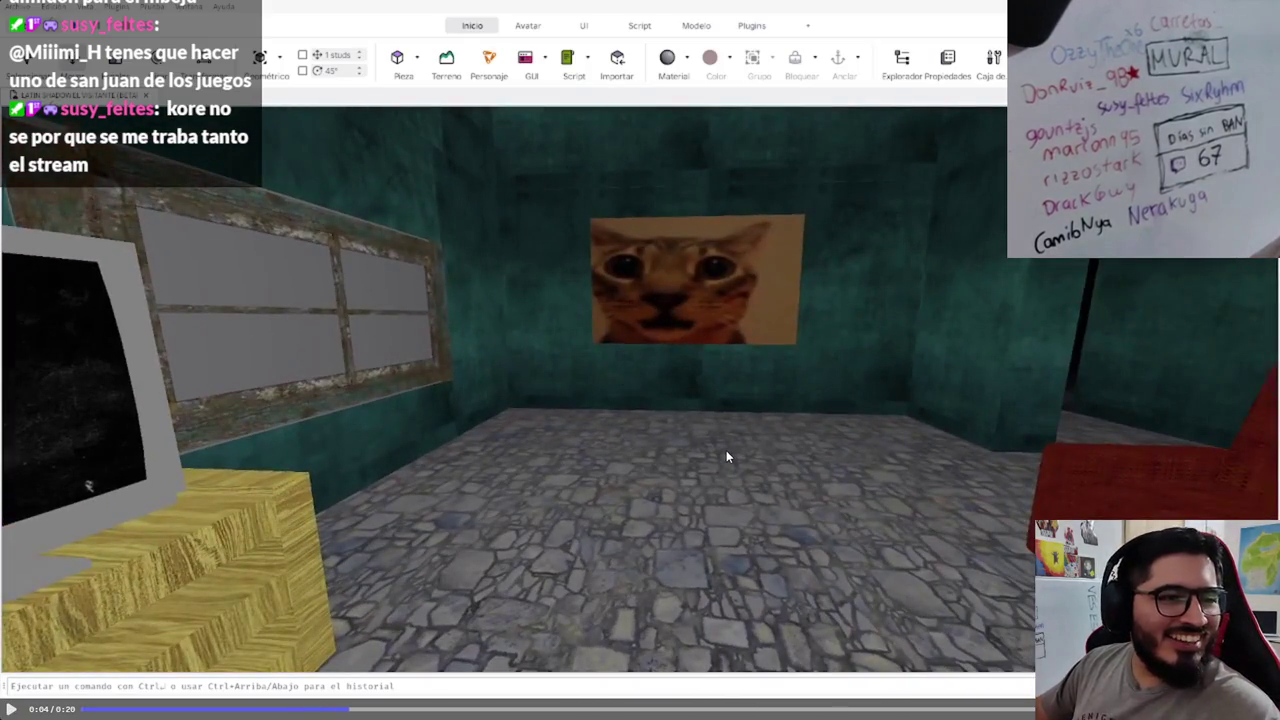
{"action": "left_click", "coordinate": [713, 376]}
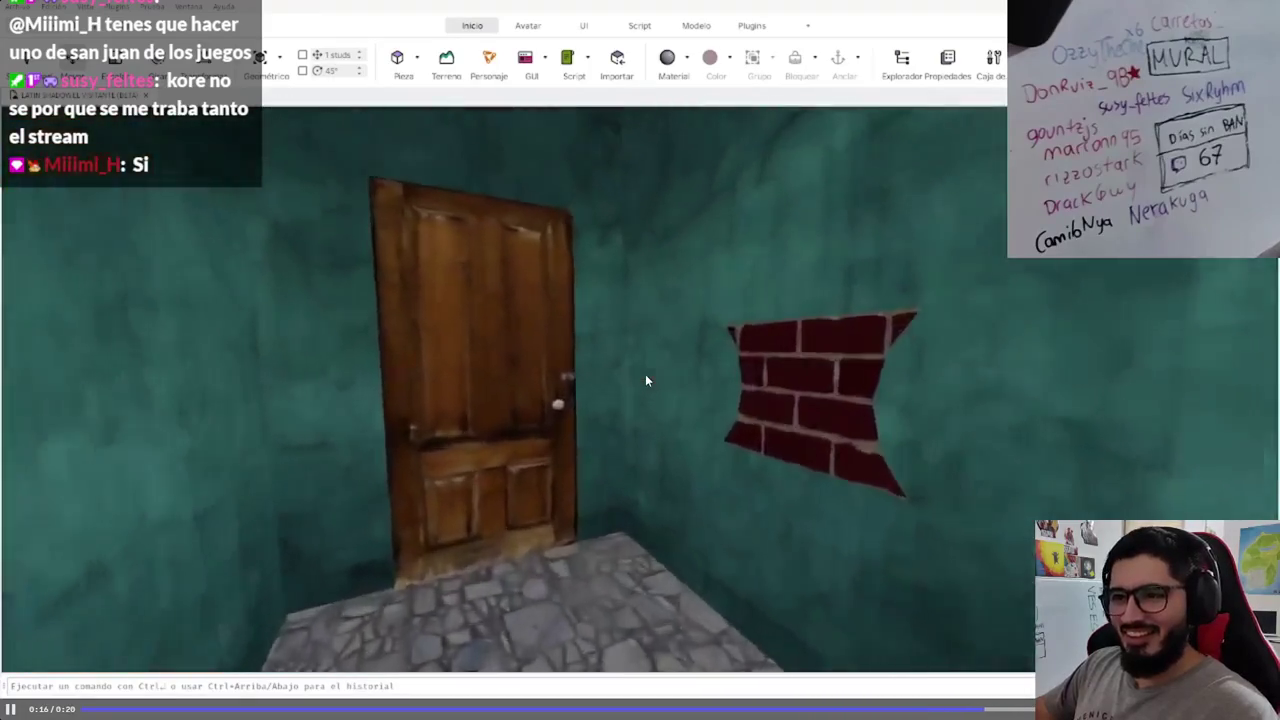
{"action": "key", "text": "super"}
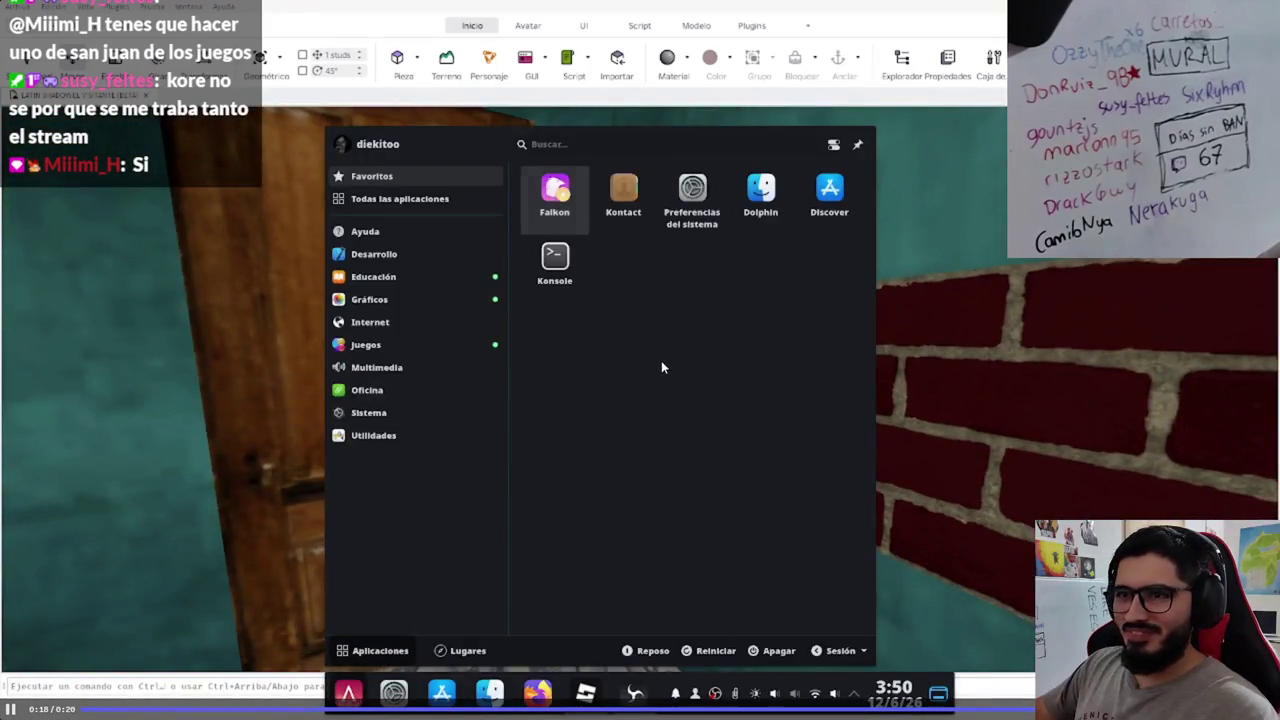
{"action": "key", "text": "Escape"}
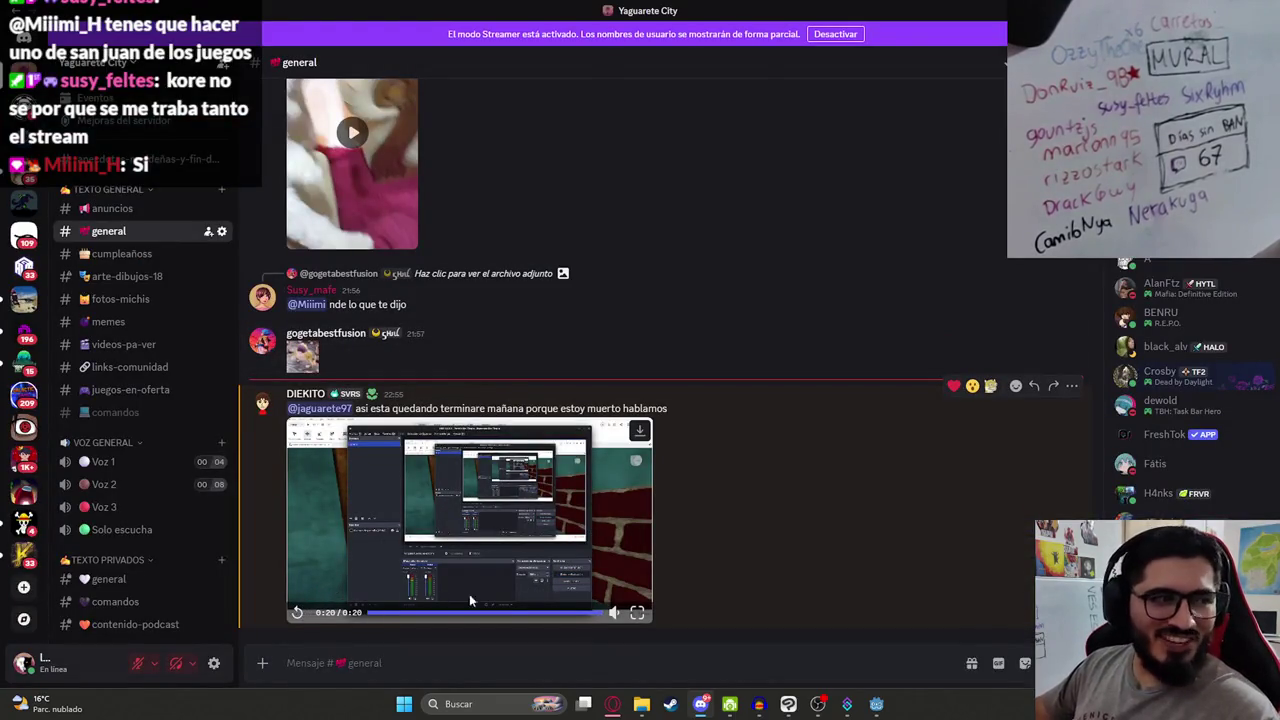
Step: Watch the earlier posted game video from the Discord chat fullscreen, skipping ahead through it
{"action": "mouse_move", "coordinate": [707, 707]}
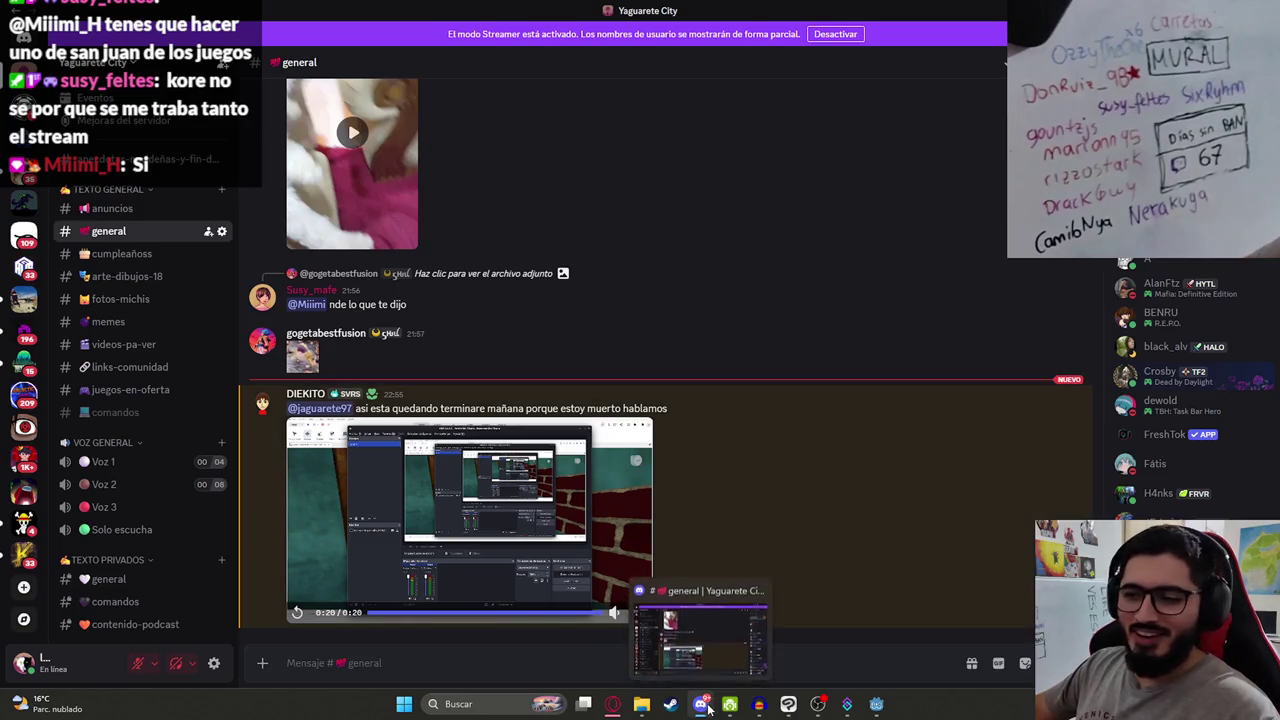
{"action": "left_click", "coordinate": [707, 707]}
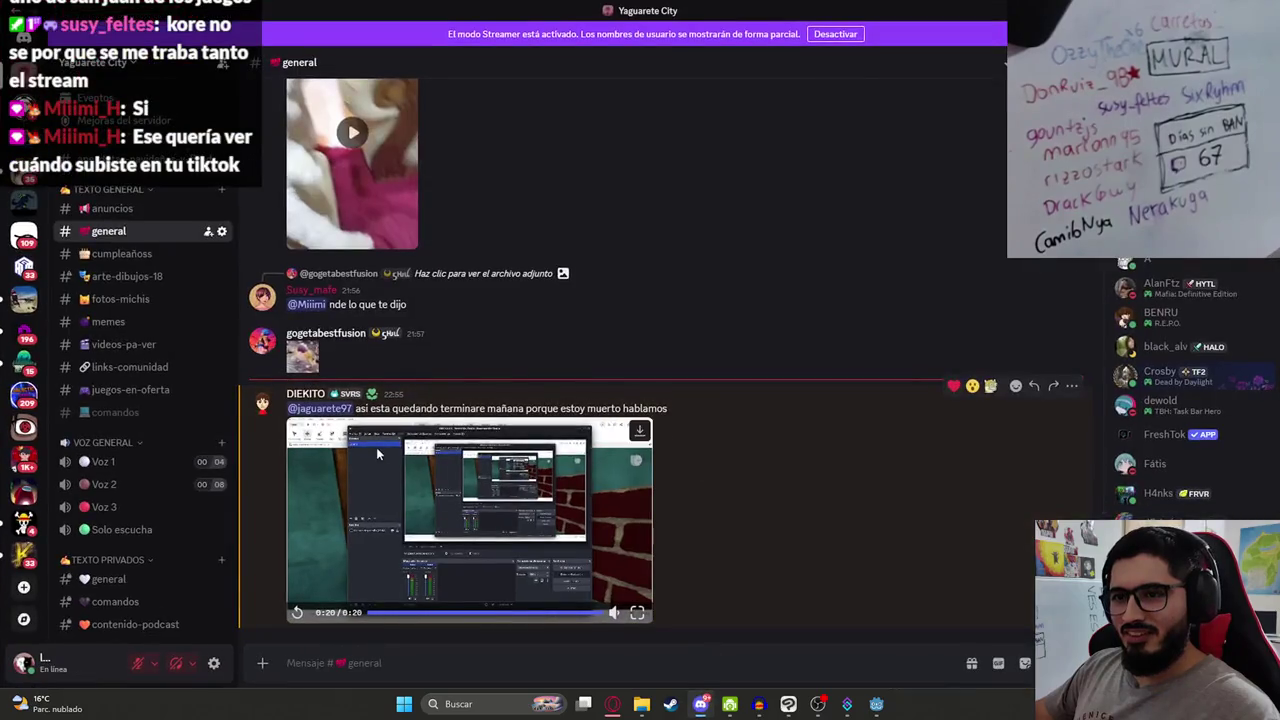
{"action": "scroll", "coordinate": [390, 455], "scroll_direction": "up", "scroll_amount": 10}
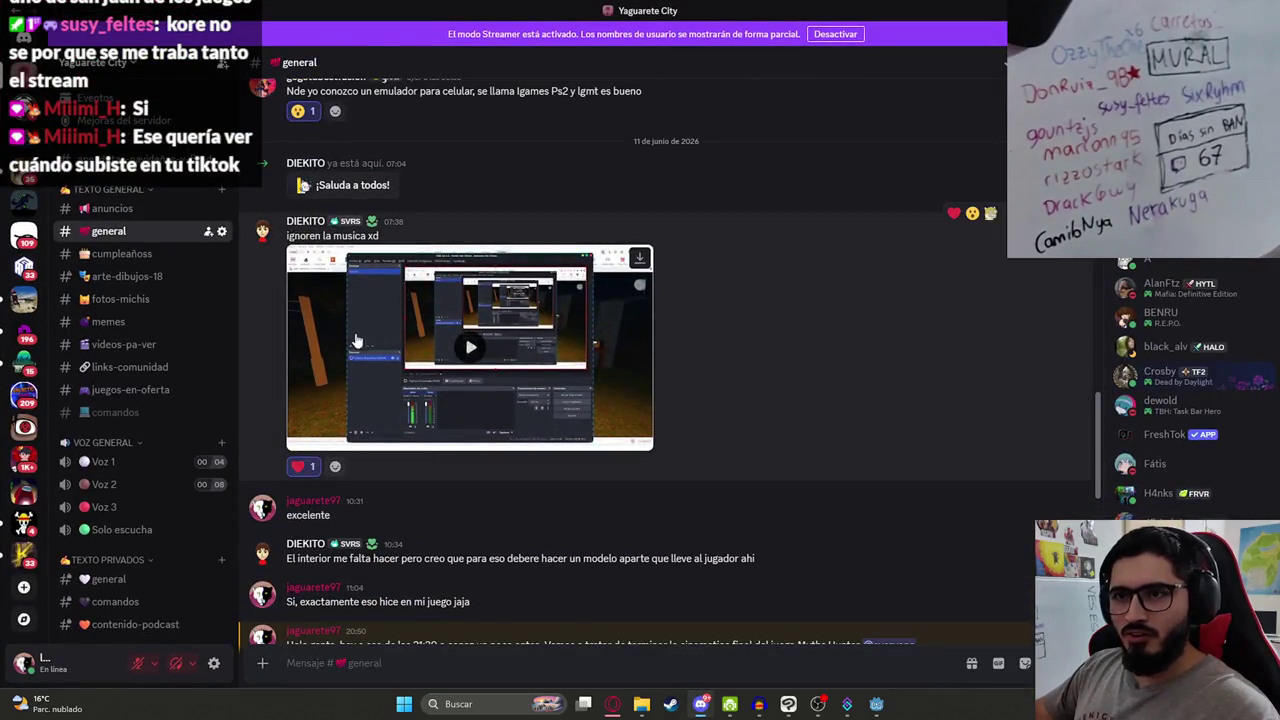
{"action": "left_click", "coordinate": [519, 340]}
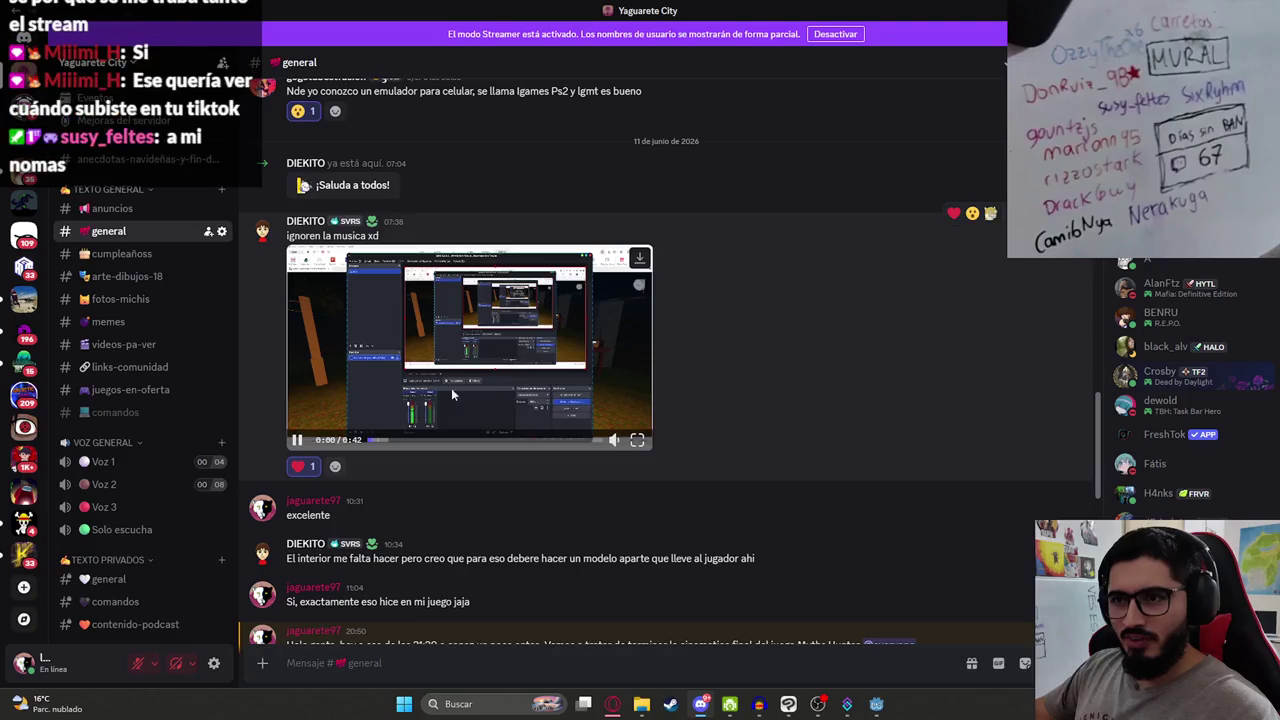
{"action": "left_click", "coordinate": [646, 440]}
{"action": "left_click_drag", "start_coordinate": [95, 712], "coordinate": [1160, 708]}
{"action": "key", "text": "Escape"}
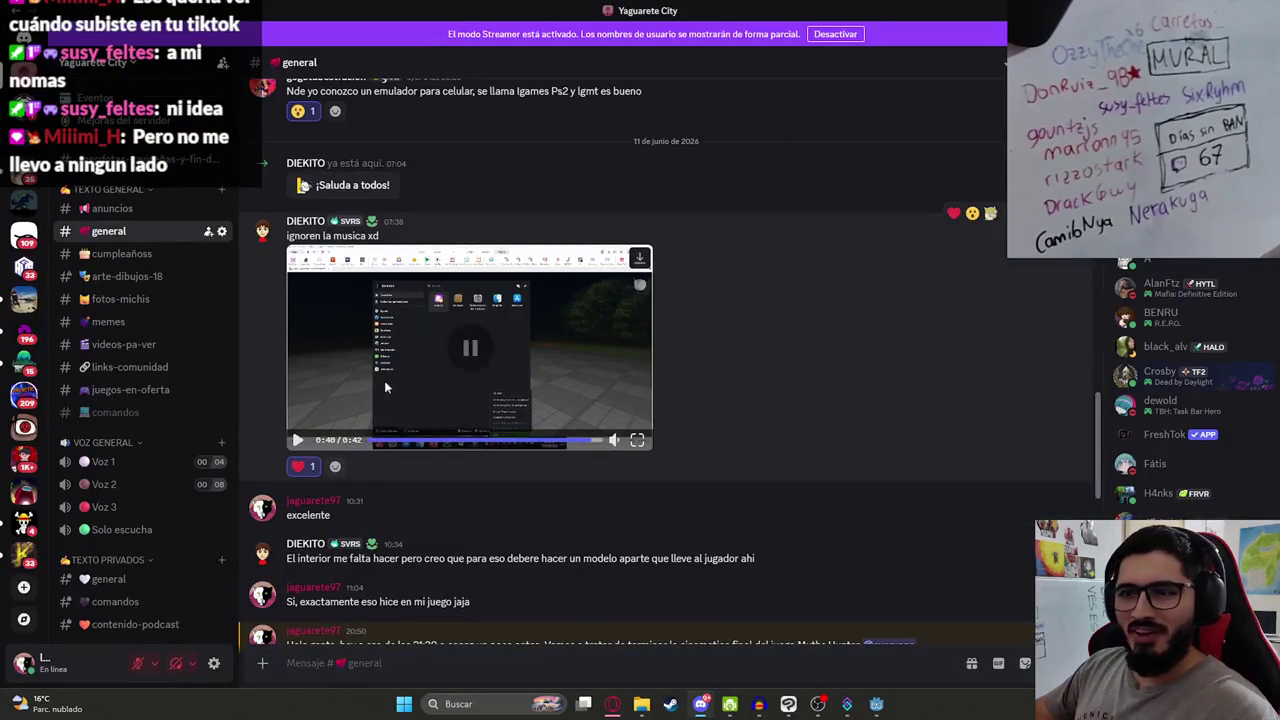
{"action": "scroll", "coordinate": [779, 333], "scroll_direction": "down", "scroll_amount": 8}
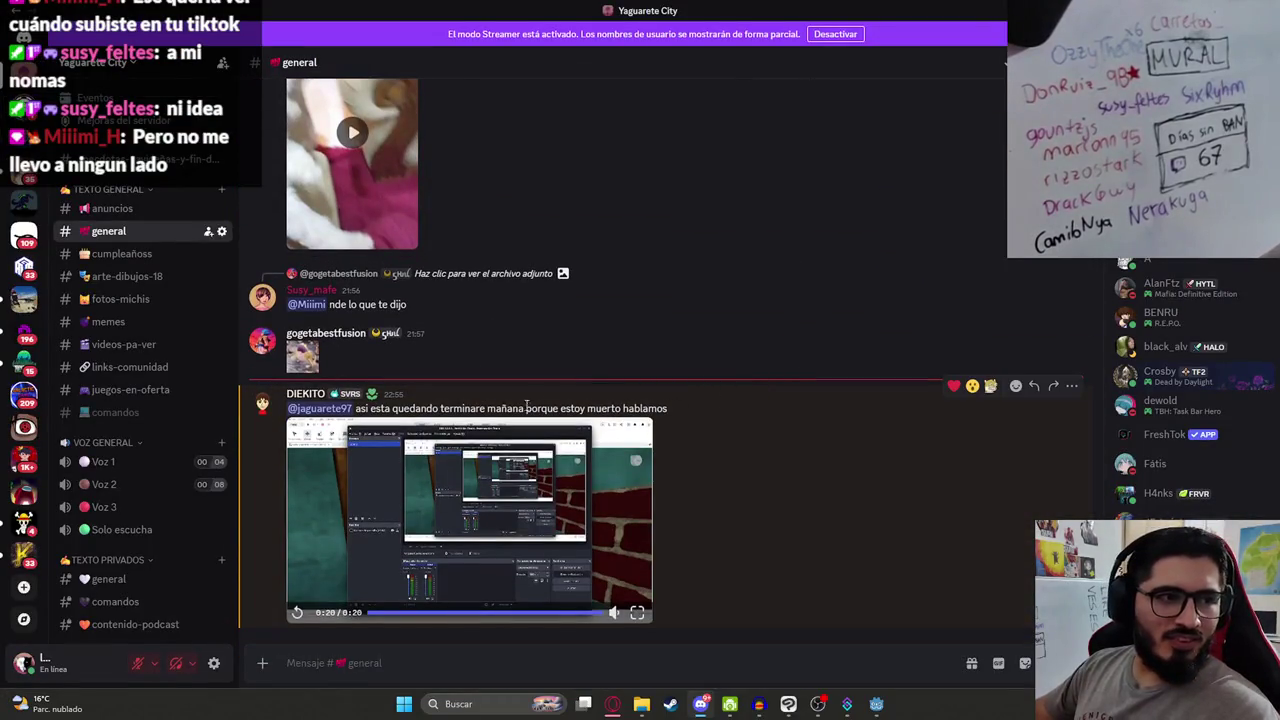
Step: Minimize Discord to reveal the YouTube city pop video, then switch to the Godot editor
{"action": "left_click", "coordinate": [699, 705]}
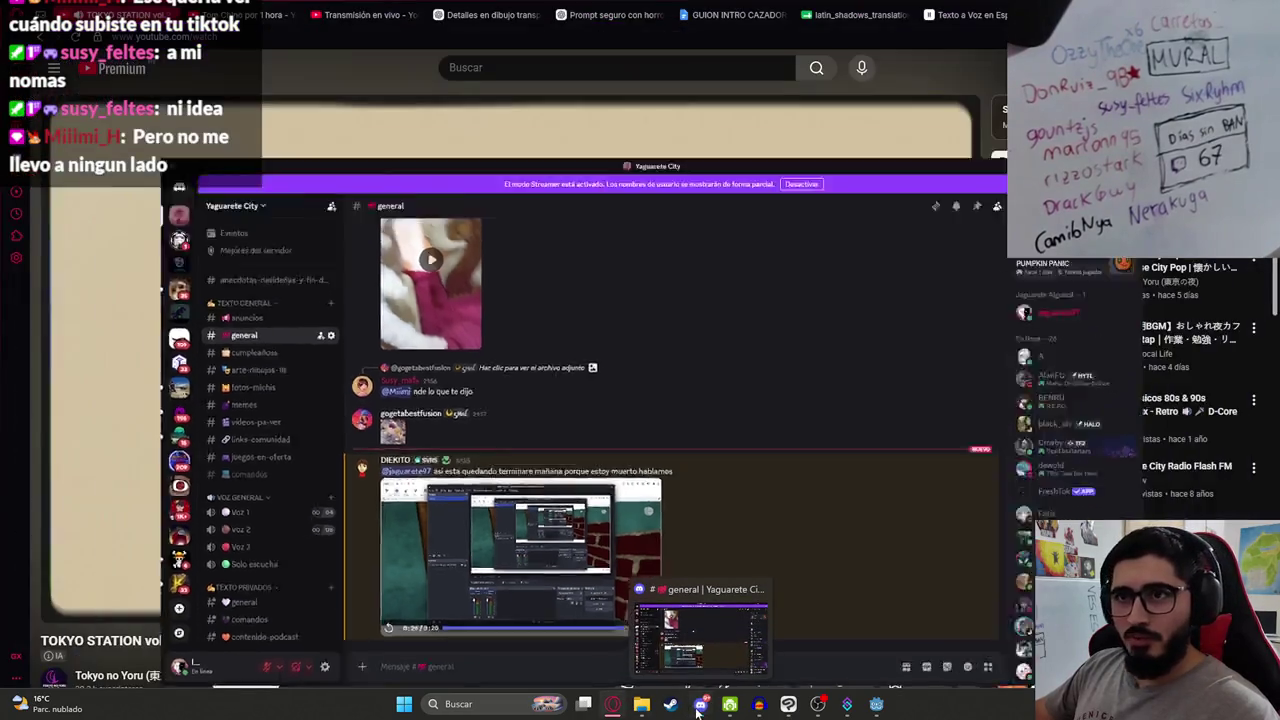
{"action": "mouse_move", "coordinate": [417, 620]}
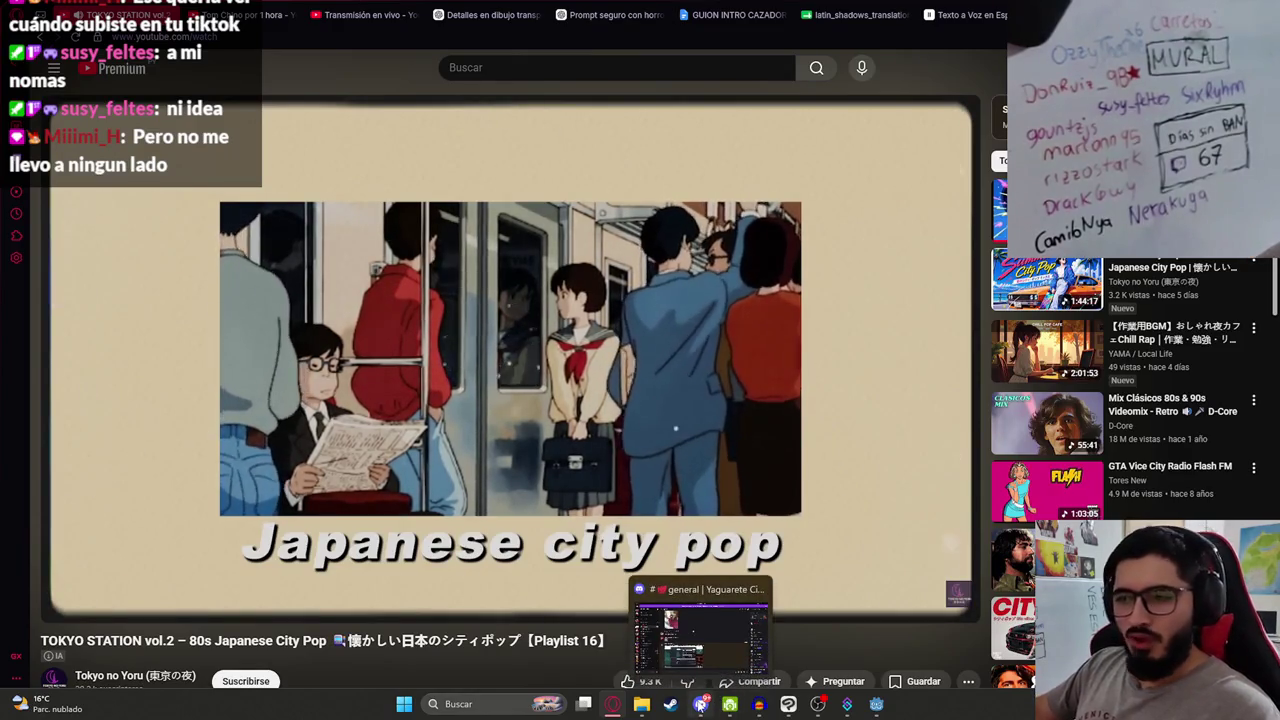
{"action": "left_click", "coordinate": [700, 704]}
{"action": "left_click", "coordinate": [700, 704]}
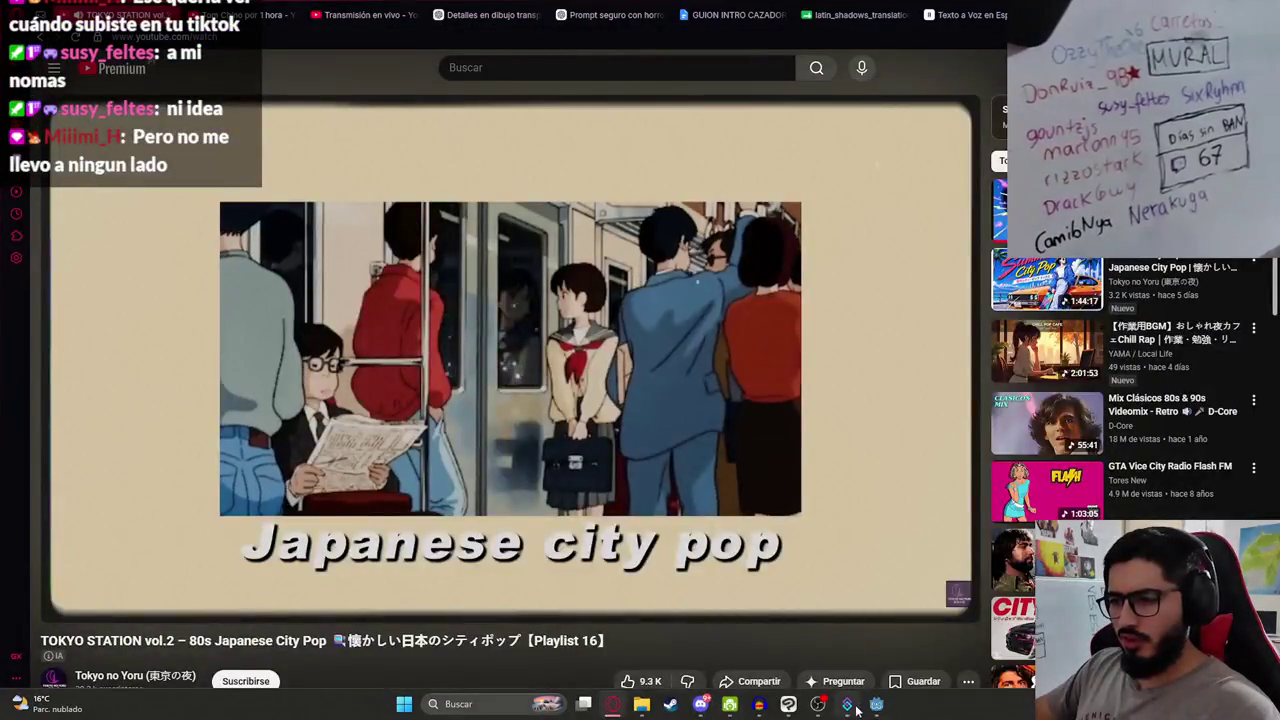
{"action": "left_click", "coordinate": [876, 704]}
Step: Add an audio playback track driven by AudioStreamPlayer to the P3 animation
{"action": "left_click_drag", "start_coordinate": [450, 448], "coordinate": [371, 455]}
{"action": "left_click", "coordinate": [371, 455]}
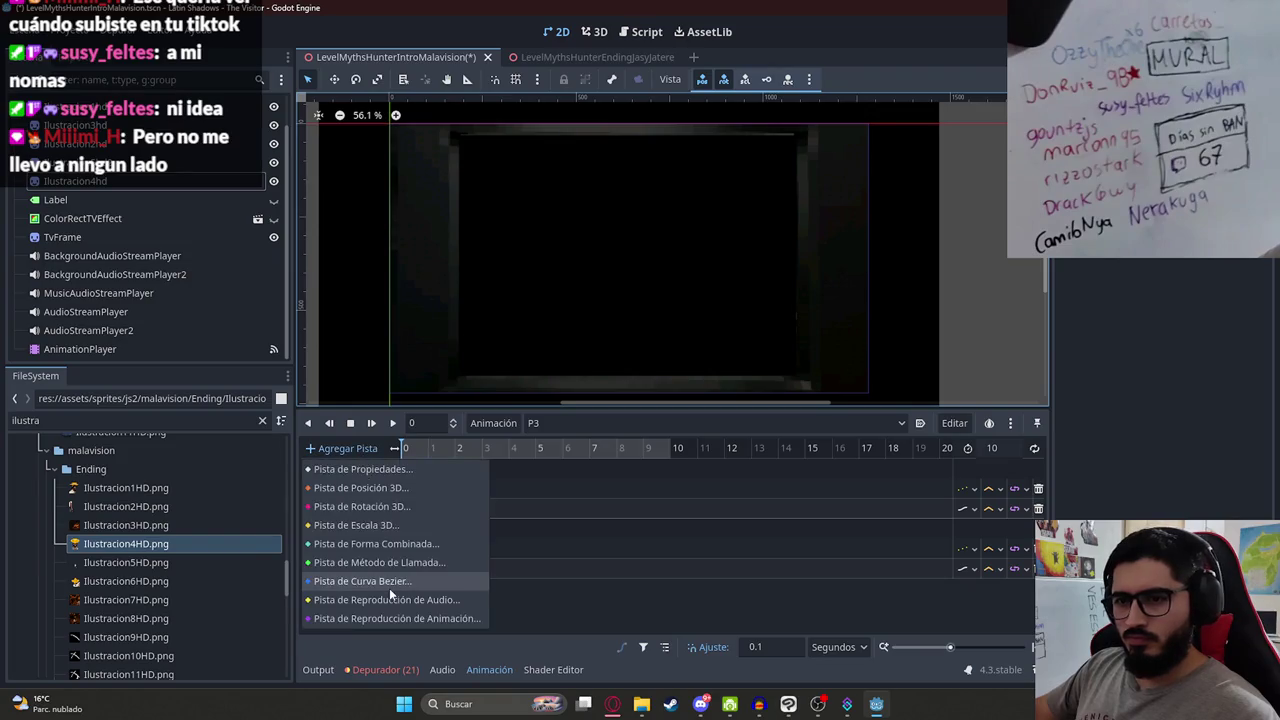
{"action": "left_click", "coordinate": [428, 567]}
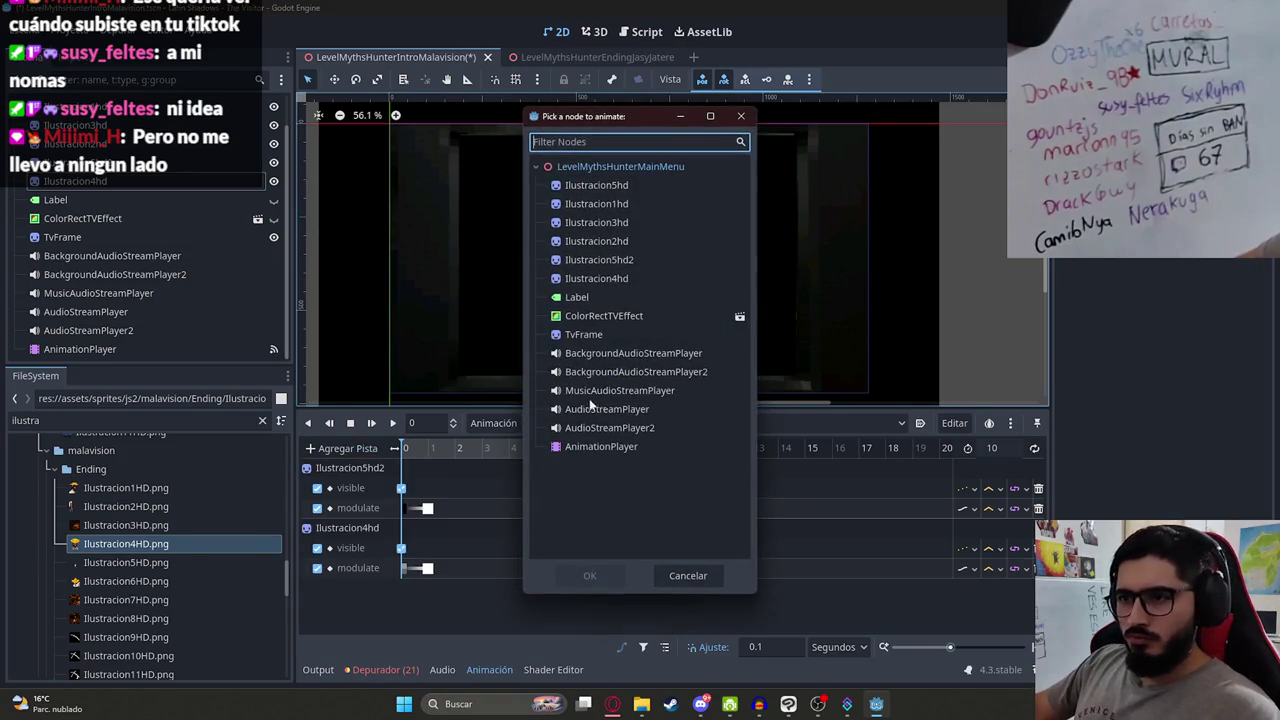
{"action": "double_click", "coordinate": [591, 408]}
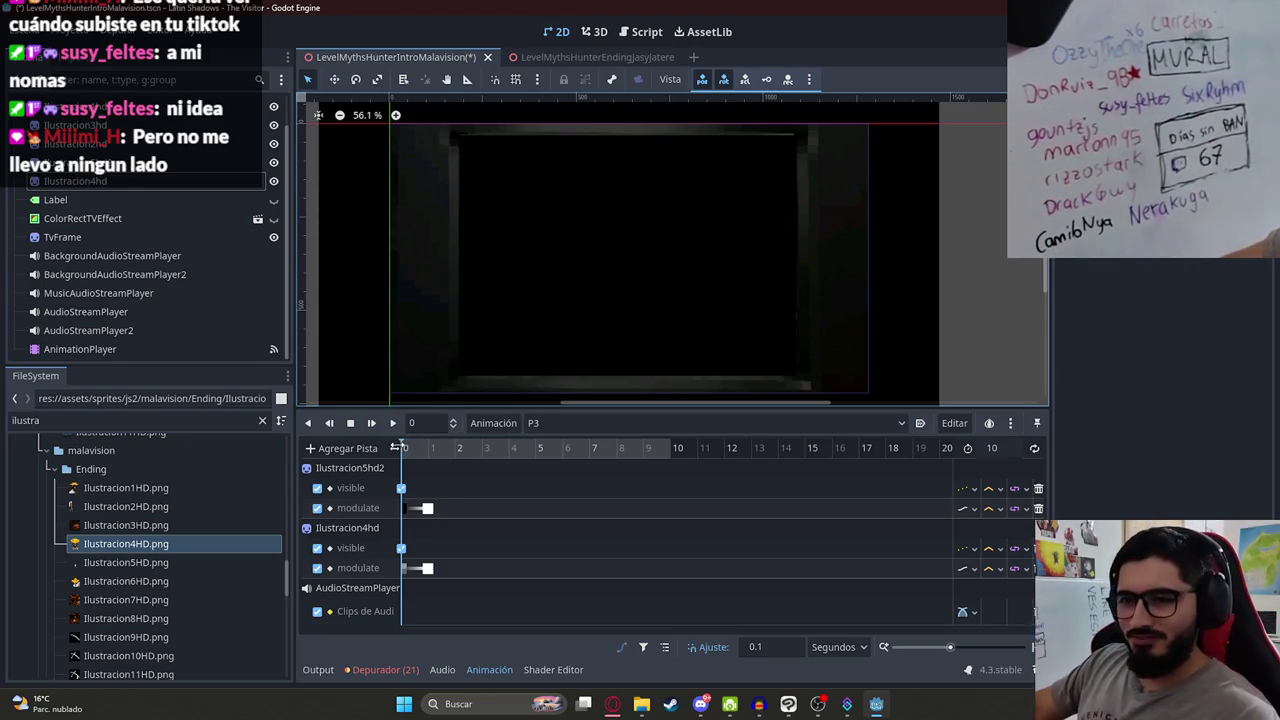
Step: Filter files for 'malavisionending' and place MalavisionEndingP5.wav at about 1 second, previewing it
{"action": "left_click", "coordinate": [432, 455]}
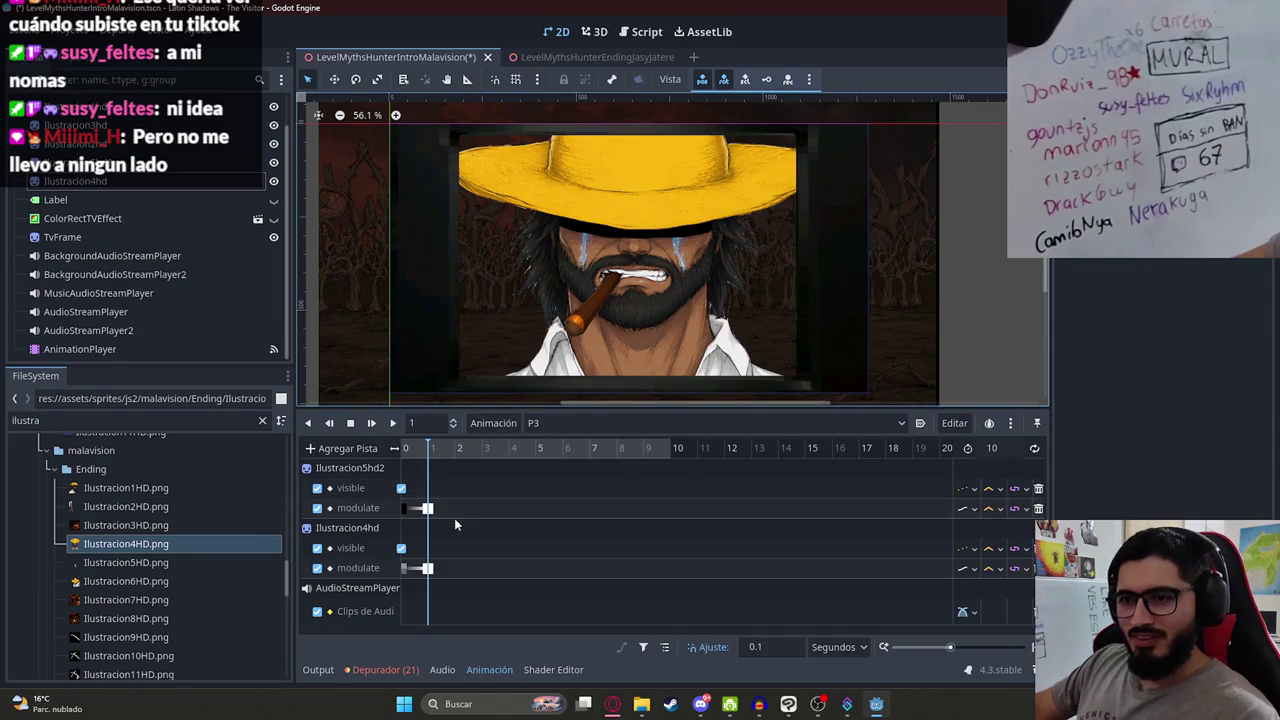
{"action": "double_click", "coordinate": [105, 421]}
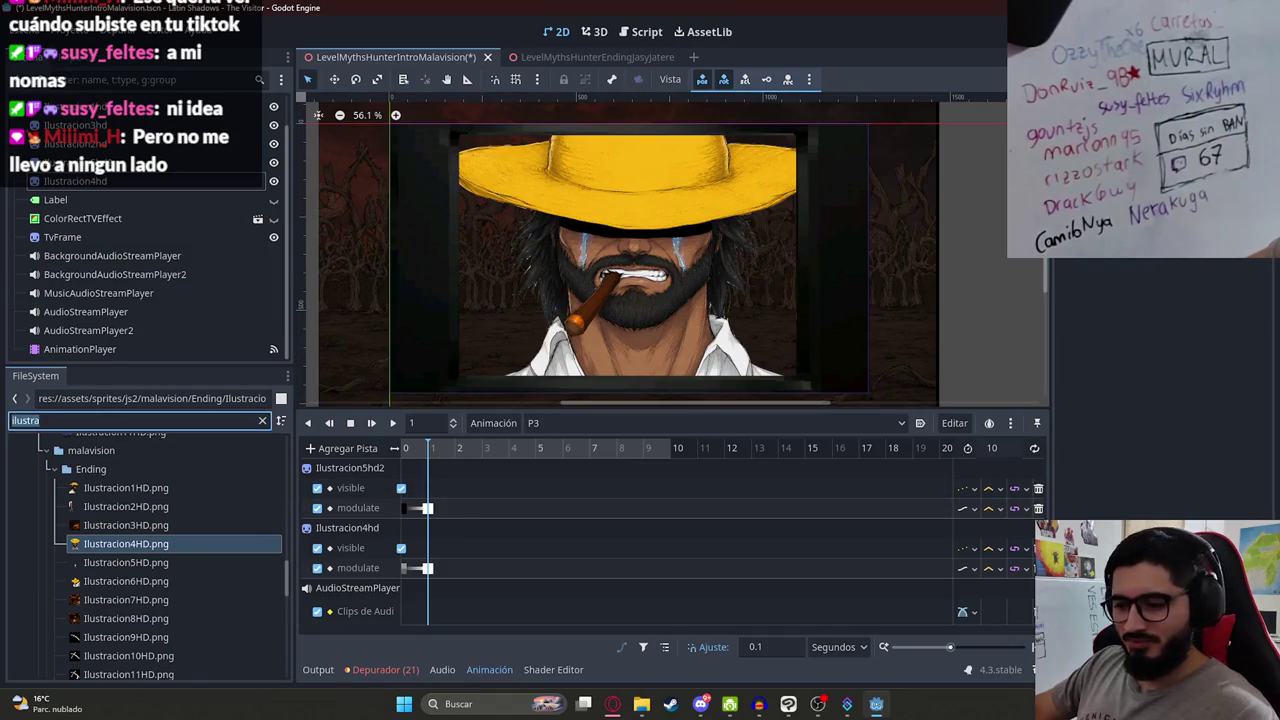
{"action": "type", "text": "au"}
{"action": "key", "text": "BackSpace"}
{"action": "key", "text": "BackSpace"}
{"action": "type", "text": "malavisio"}
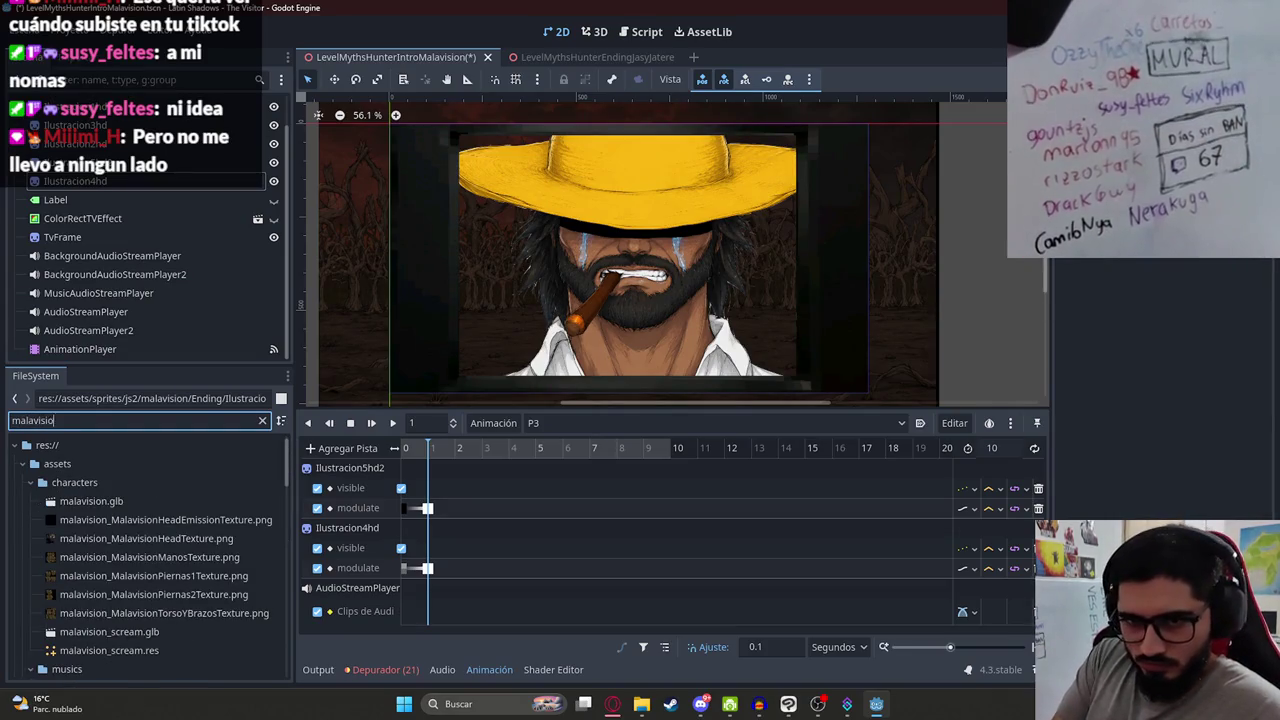
{"action": "type", "text": "nending"}
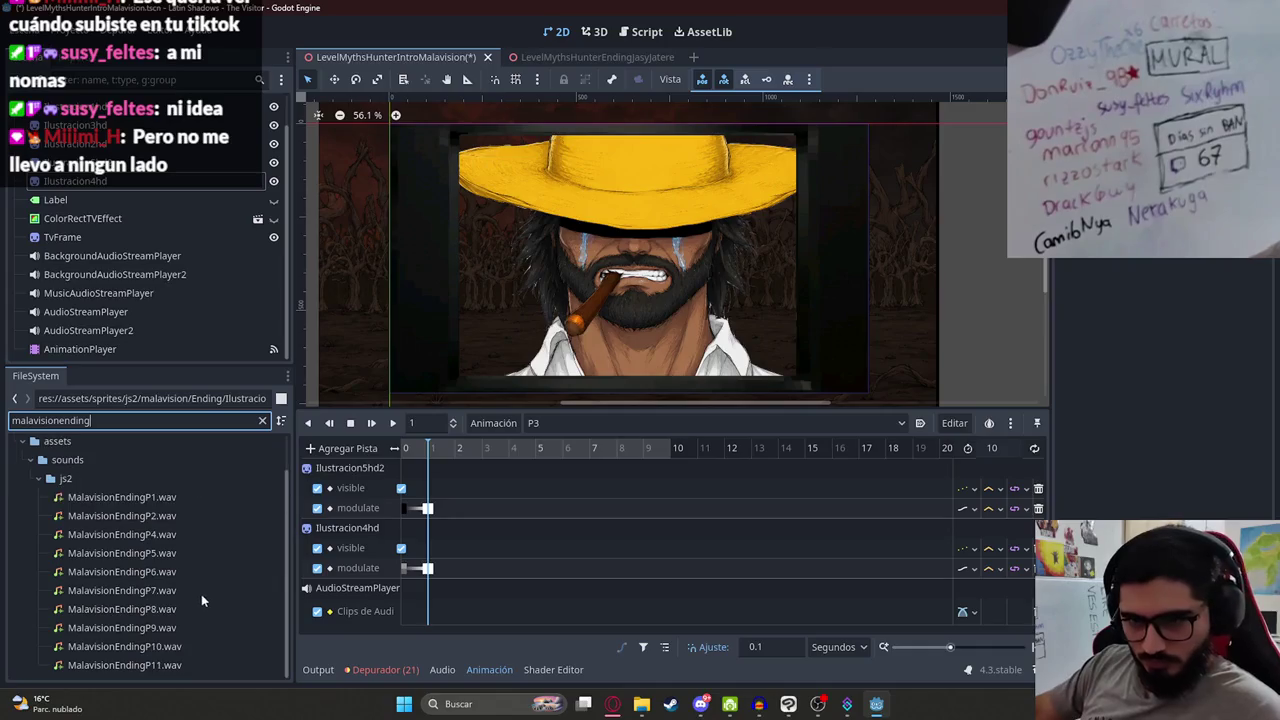
{"action": "mouse_move", "coordinate": [165, 553]}
{"action": "left_mouse_down"}
{"action": "mouse_move", "coordinate": [450, 626]}
{"action": "mouse_move", "coordinate": [432, 612]}
{"action": "left_mouse_up"}
{"action": "left_click", "coordinate": [392, 423]}
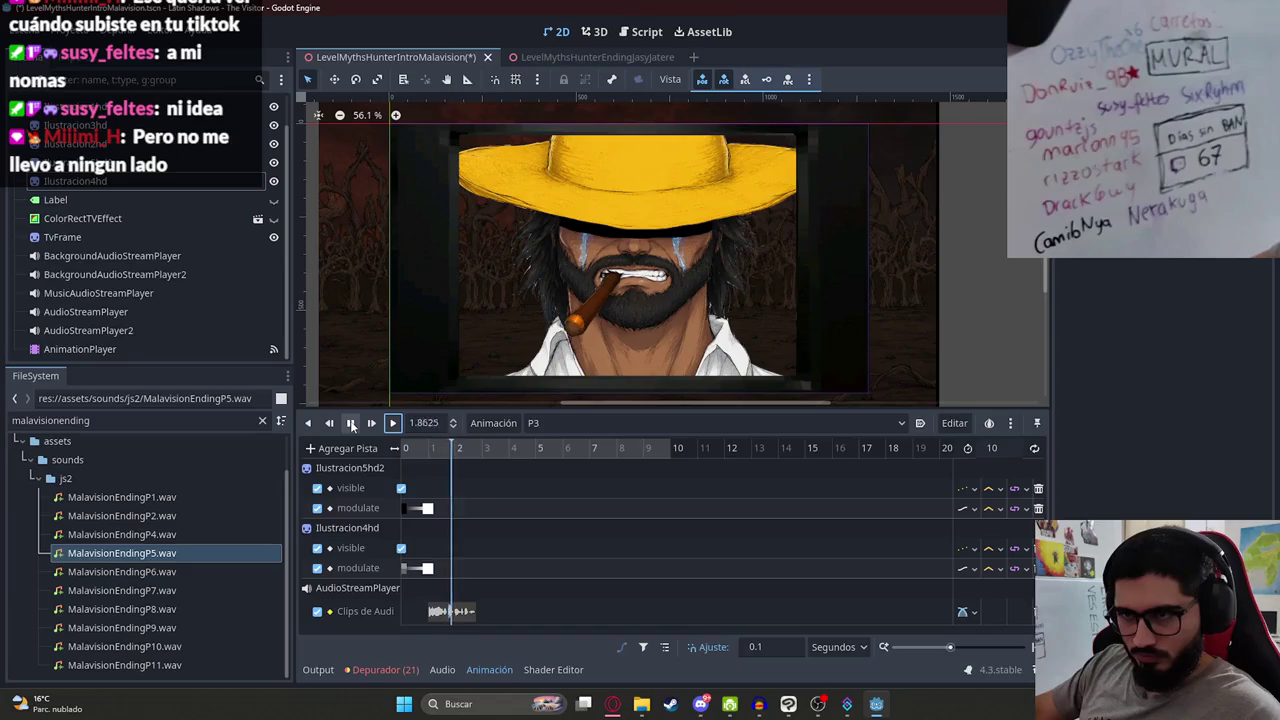
{"action": "left_click", "coordinate": [351, 424]}
Step: Add MalavisionEndingP6.wav and MalavisionEndingP7.wav as further clips on the audio track
{"action": "left_click_drag", "start_coordinate": [177, 563], "coordinate": [492, 612]}
{"action": "left_click", "coordinate": [356, 423]}
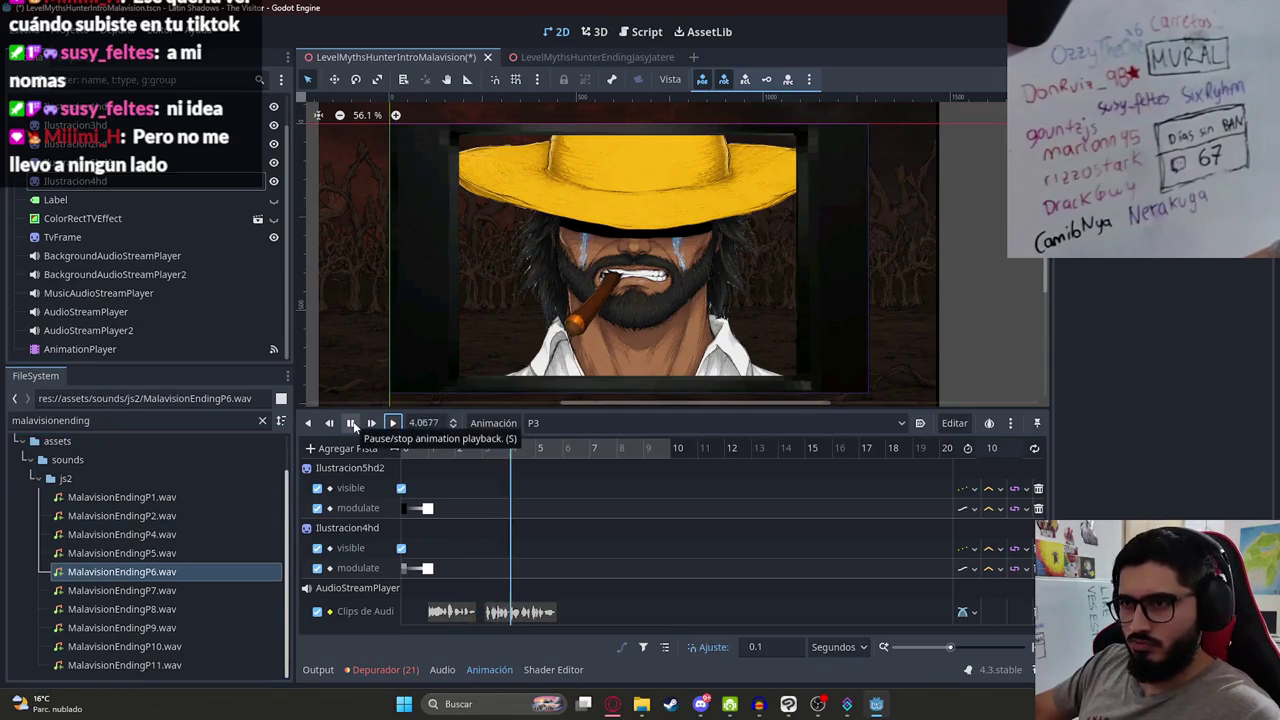
{"action": "left_click_drag", "start_coordinate": [178, 590], "coordinate": [575, 612]}
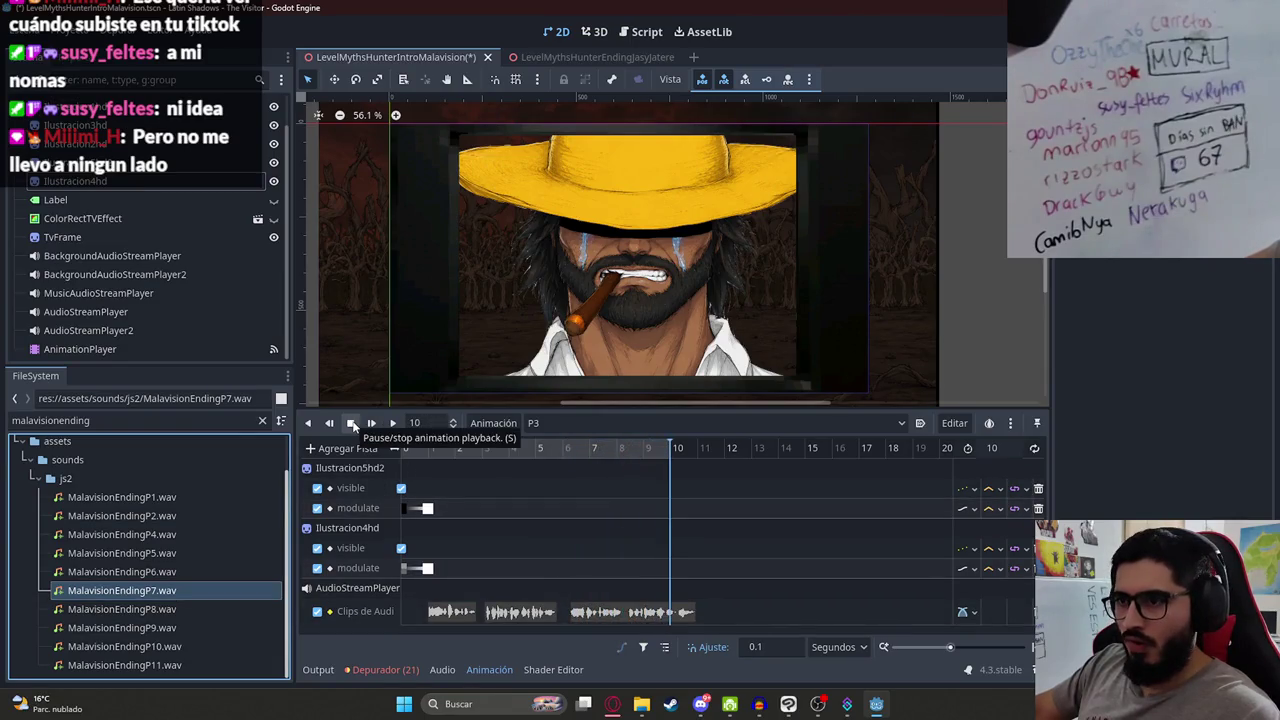
Step: Lengthen P3 to 12 seconds and preview its later part from 10 seconds
{"action": "left_click", "coordinate": [993, 449]}
{"action": "type", "text": "12"}
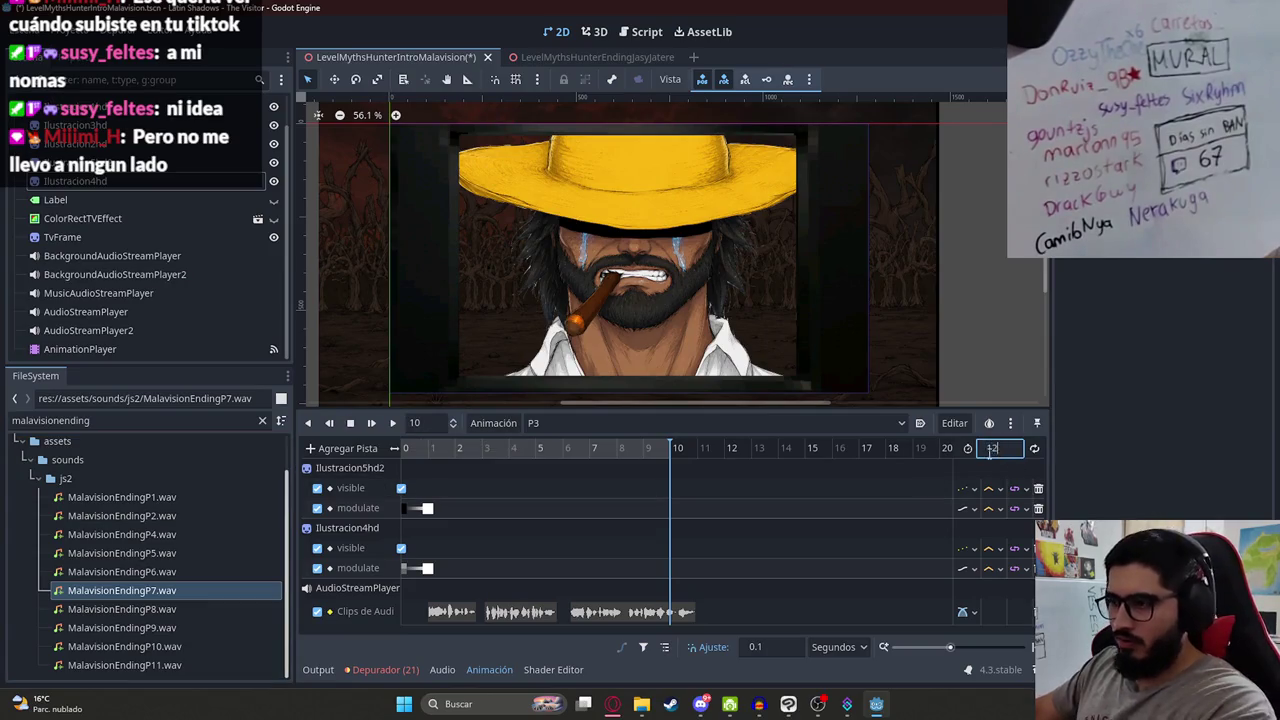
{"action": "left_click", "coordinate": [352, 423]}
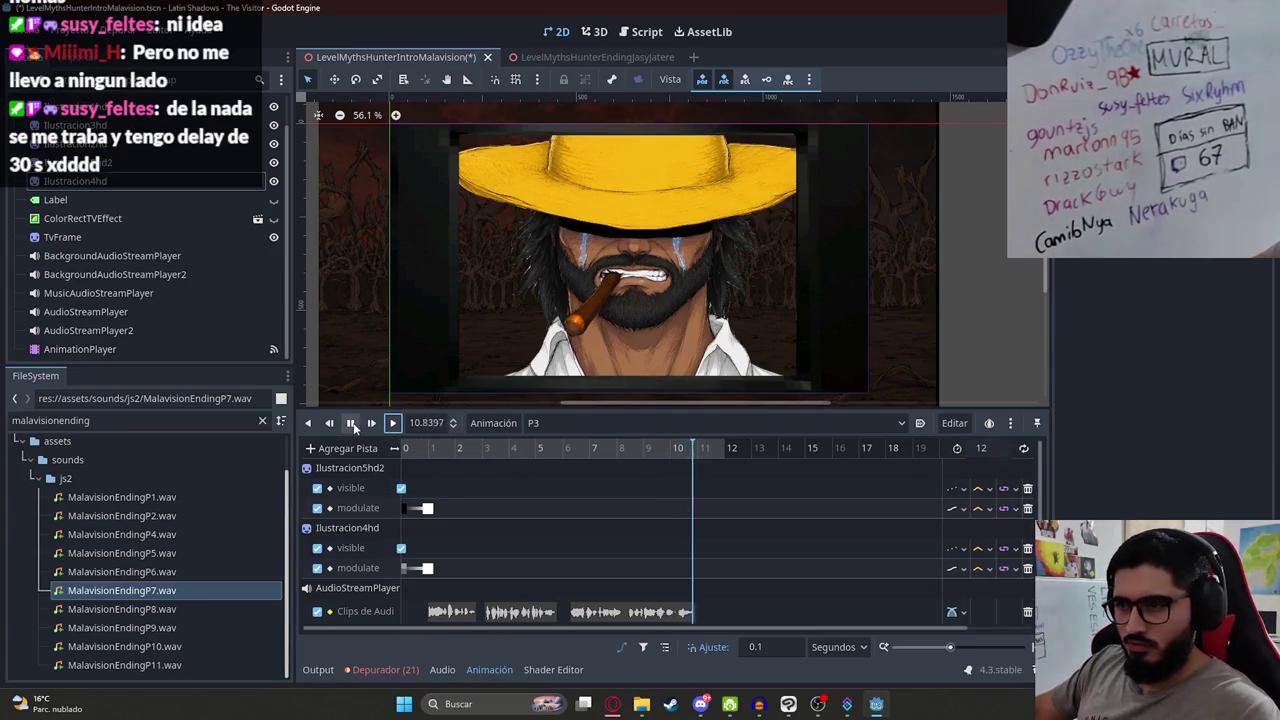
{"action": "left_click", "coordinate": [352, 423]}
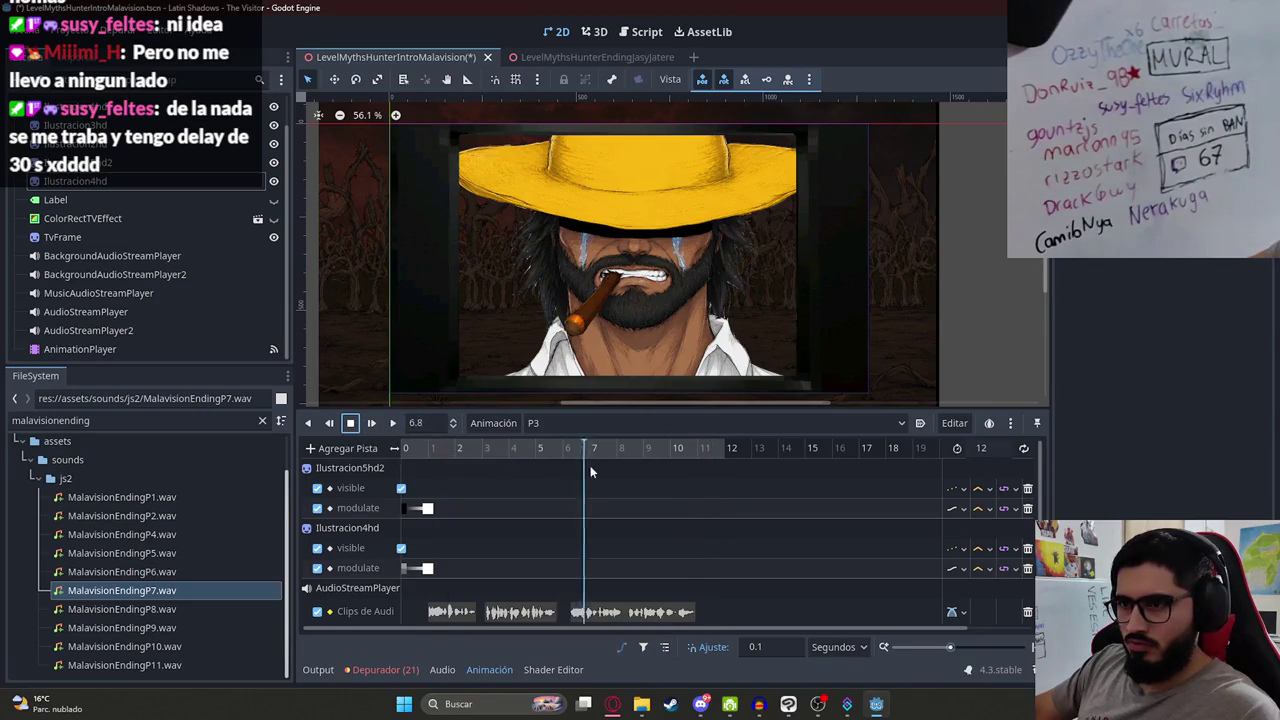
{"action": "left_click", "coordinate": [353, 424]}
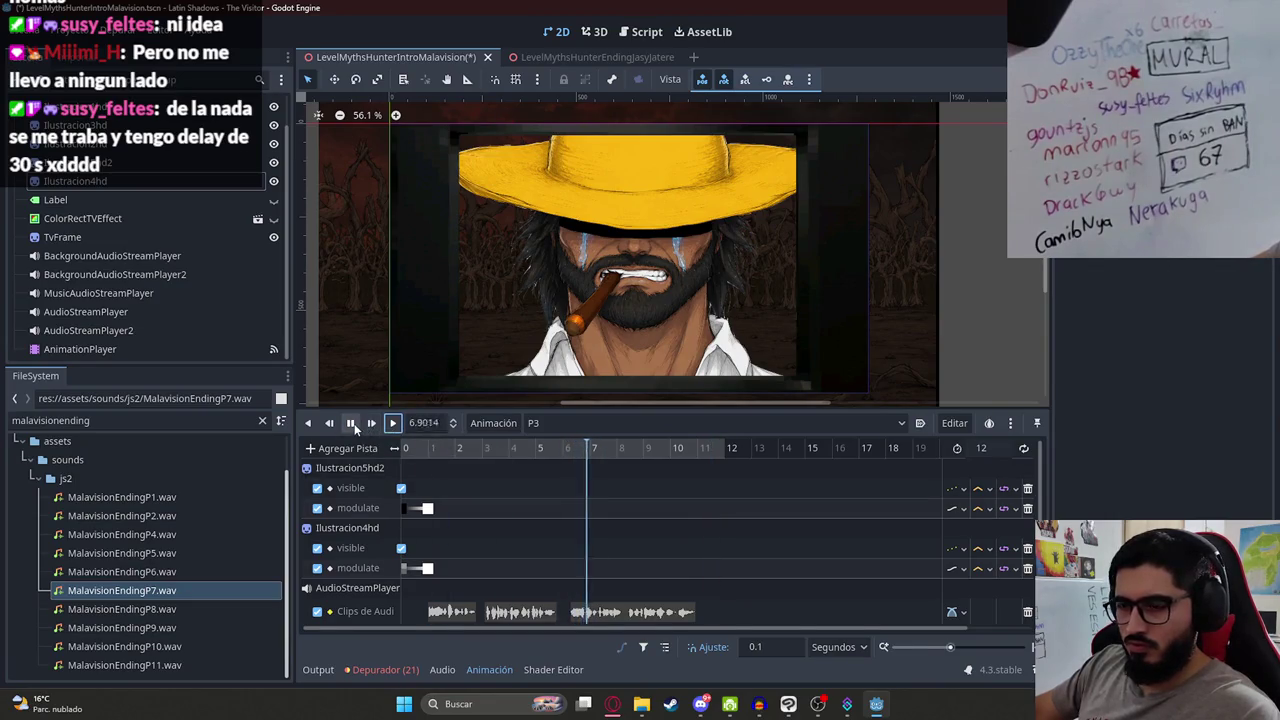
{"action": "left_click", "coordinate": [612, 704]}
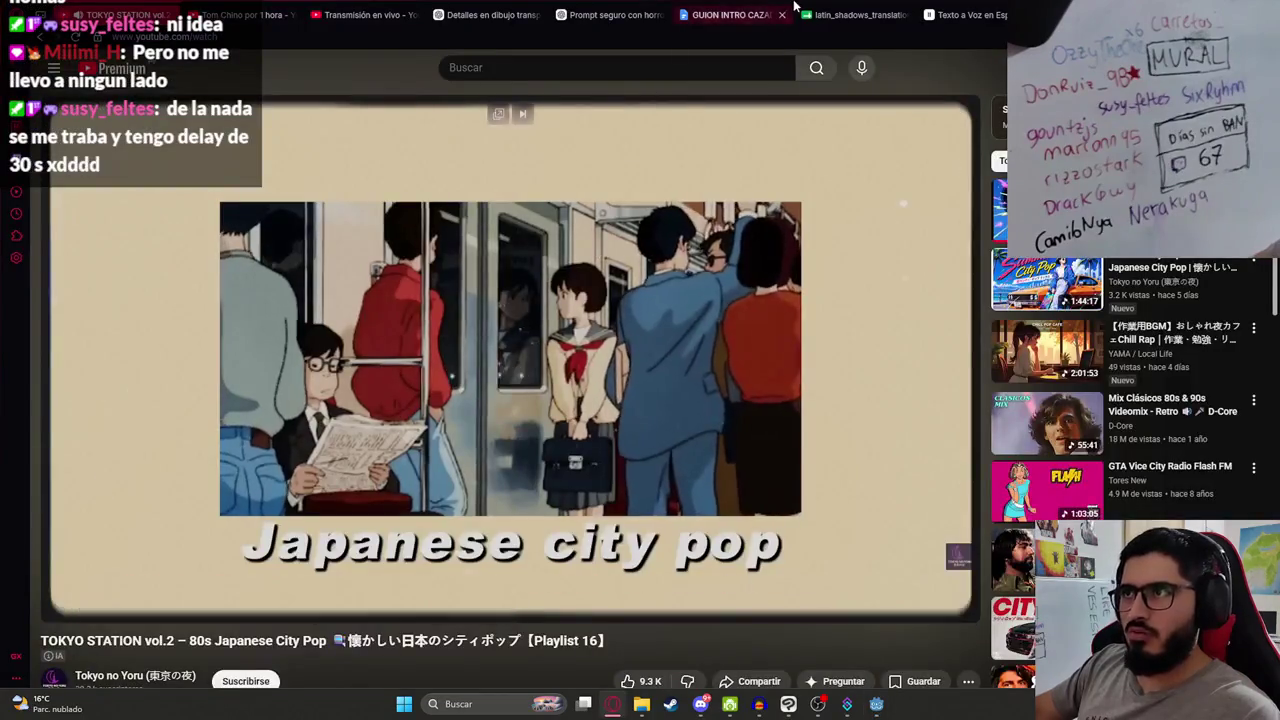
Step: Select the 'Recuerdo de Cazador viendo pueblo incendiándose' script lines and compare them with the Godot animation
{"action": "left_click", "coordinate": [728, 15]}
{"action": "scroll", "coordinate": [588, 474], "scroll_direction": "down", "scroll_amount": 3}
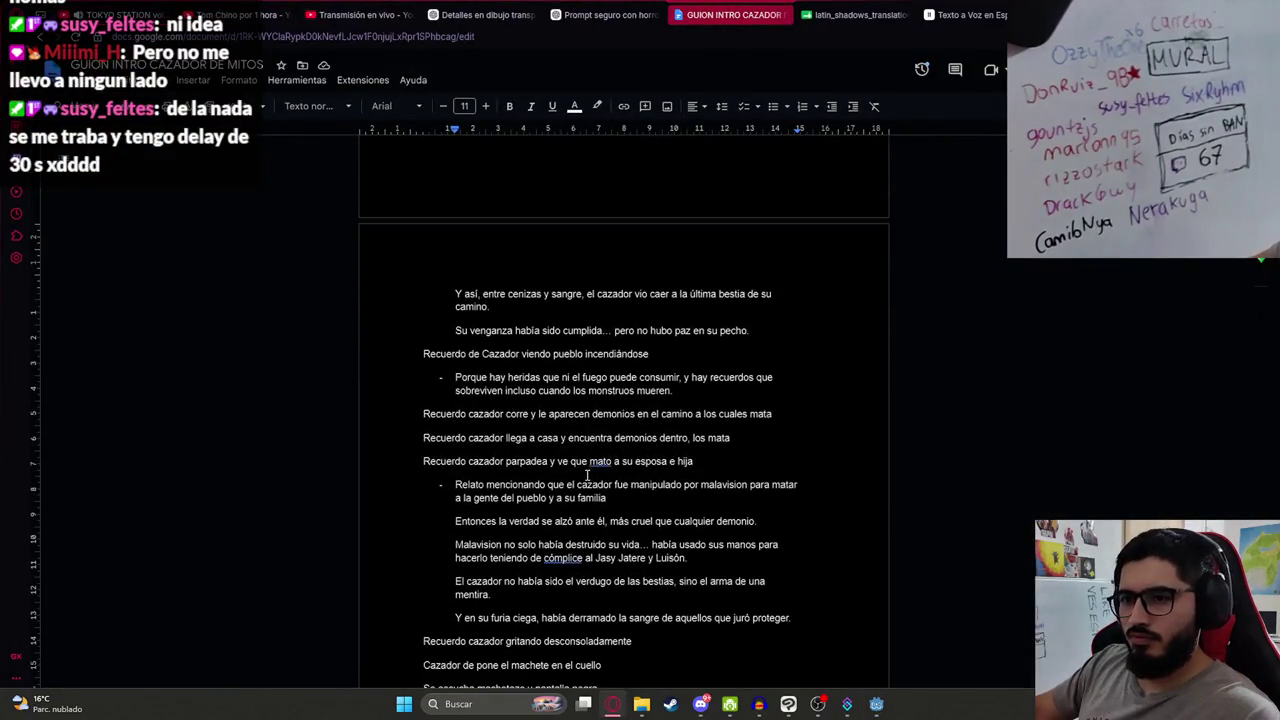
{"action": "left_click_drag", "start_coordinate": [677, 383], "coordinate": [391, 355]}
{"action": "left_click", "coordinate": [626, 392]}
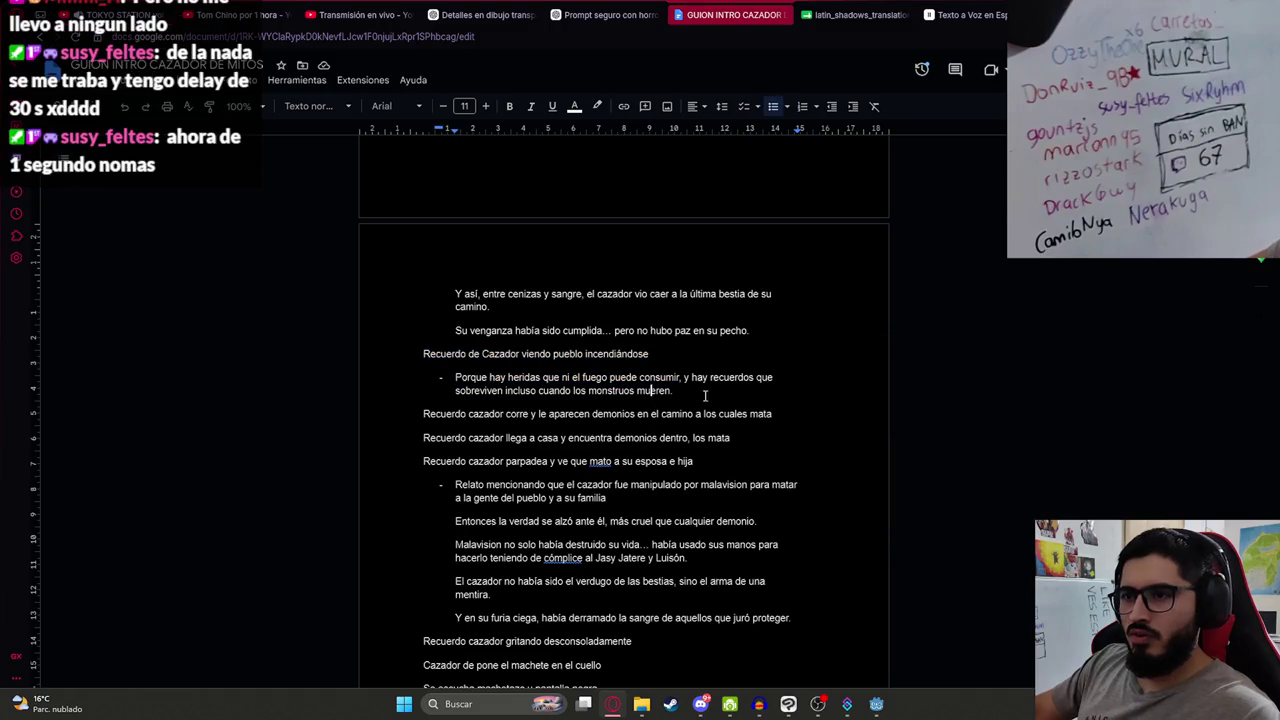
{"action": "left_click_drag", "start_coordinate": [672, 392], "coordinate": [398, 361]}
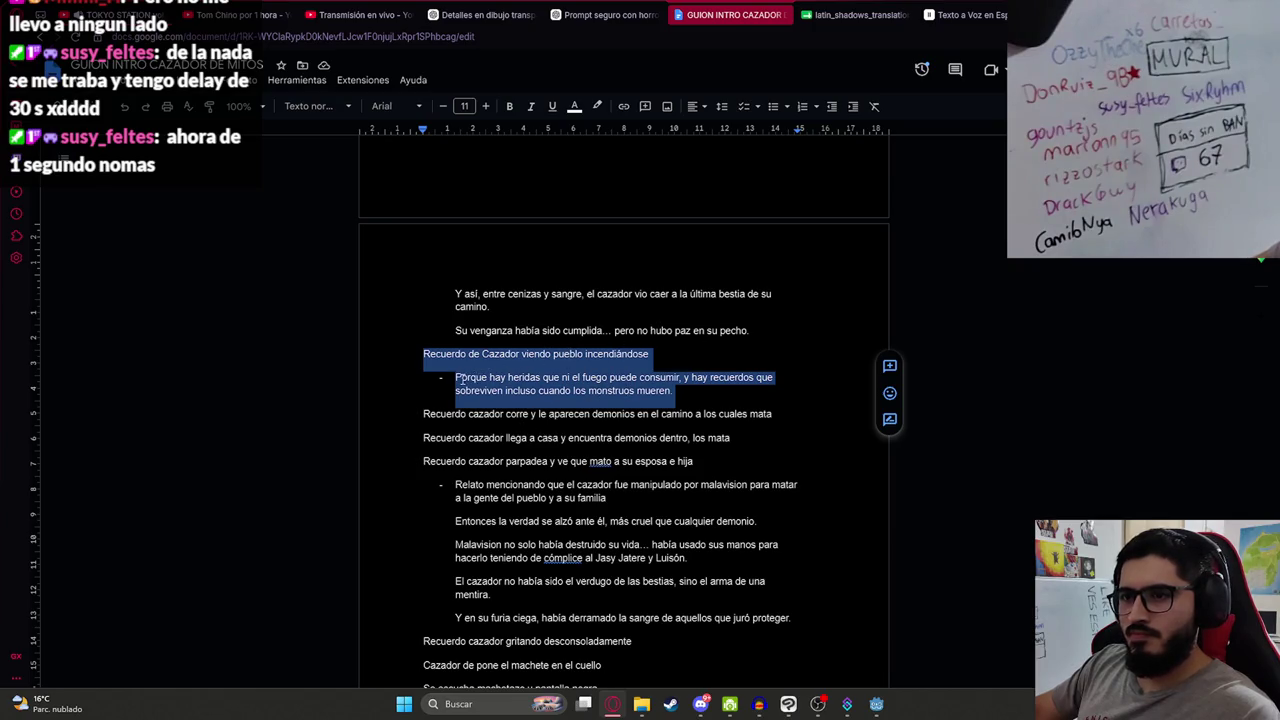
{"action": "key", "text": "alt+Tab"}
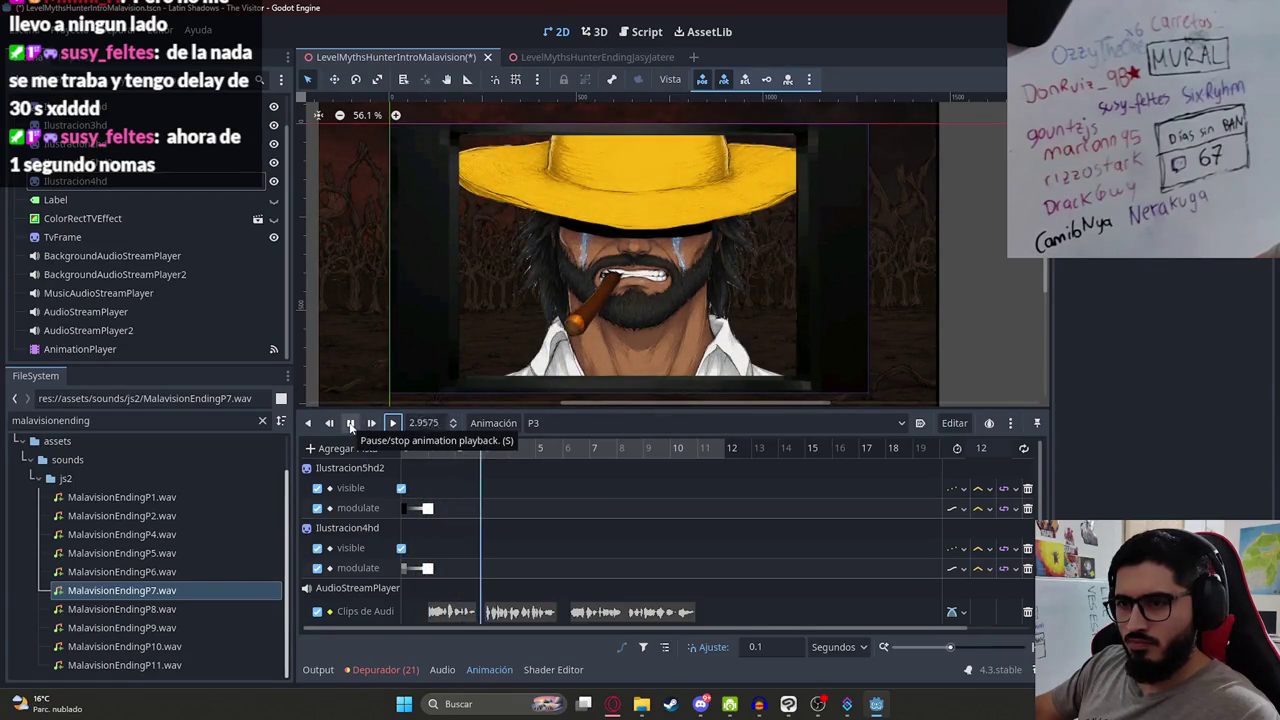
{"action": "key", "text": "alt+Tab"}
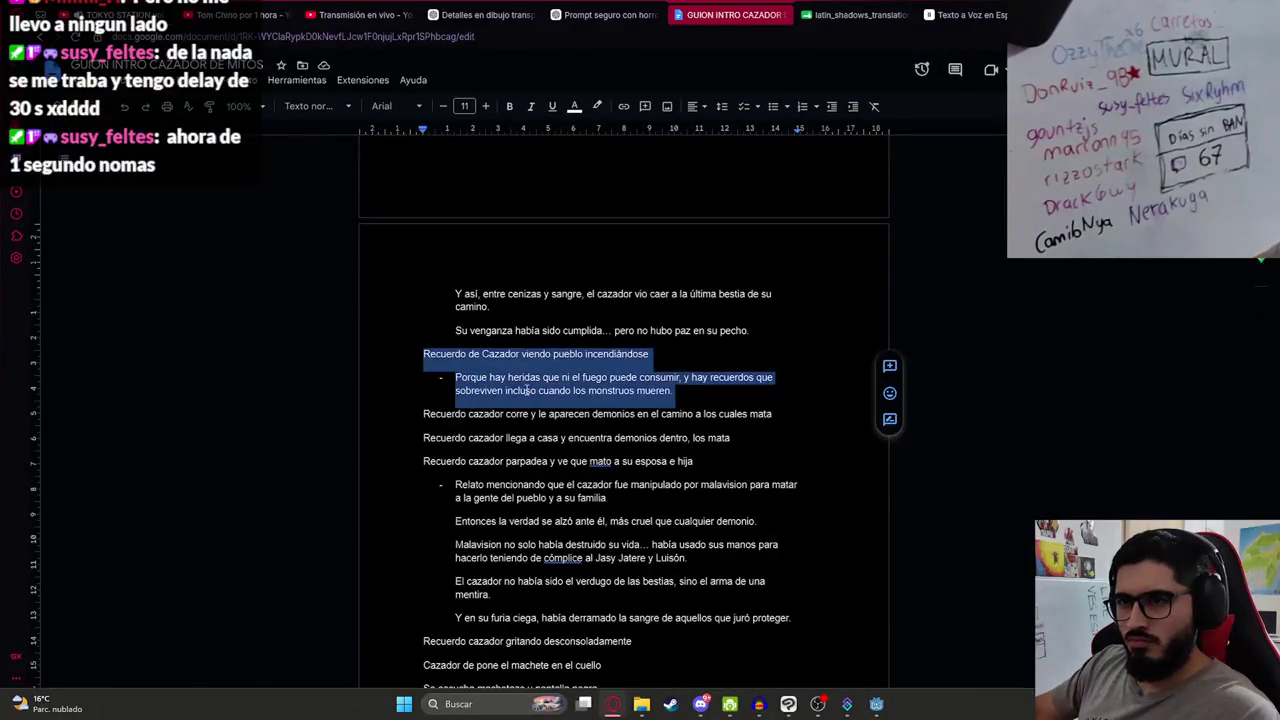
{"action": "left_click", "coordinate": [526, 390]}
{"action": "key", "text": "alt+Tab"}
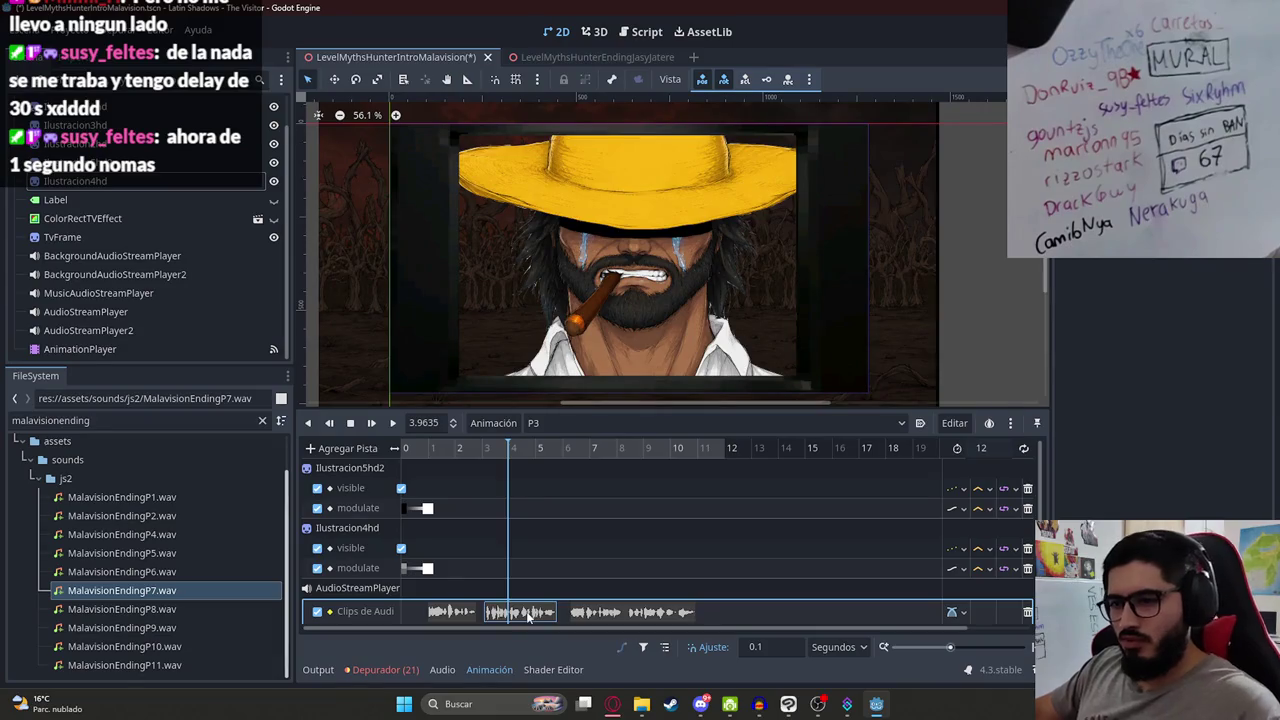
Step: Delete the extra audio clips and keyframe Ilustracion4hd's Modulate colour at 3 seconds
{"action": "key", "text": "Delete"}
{"action": "left_click", "coordinate": [485, 450]}
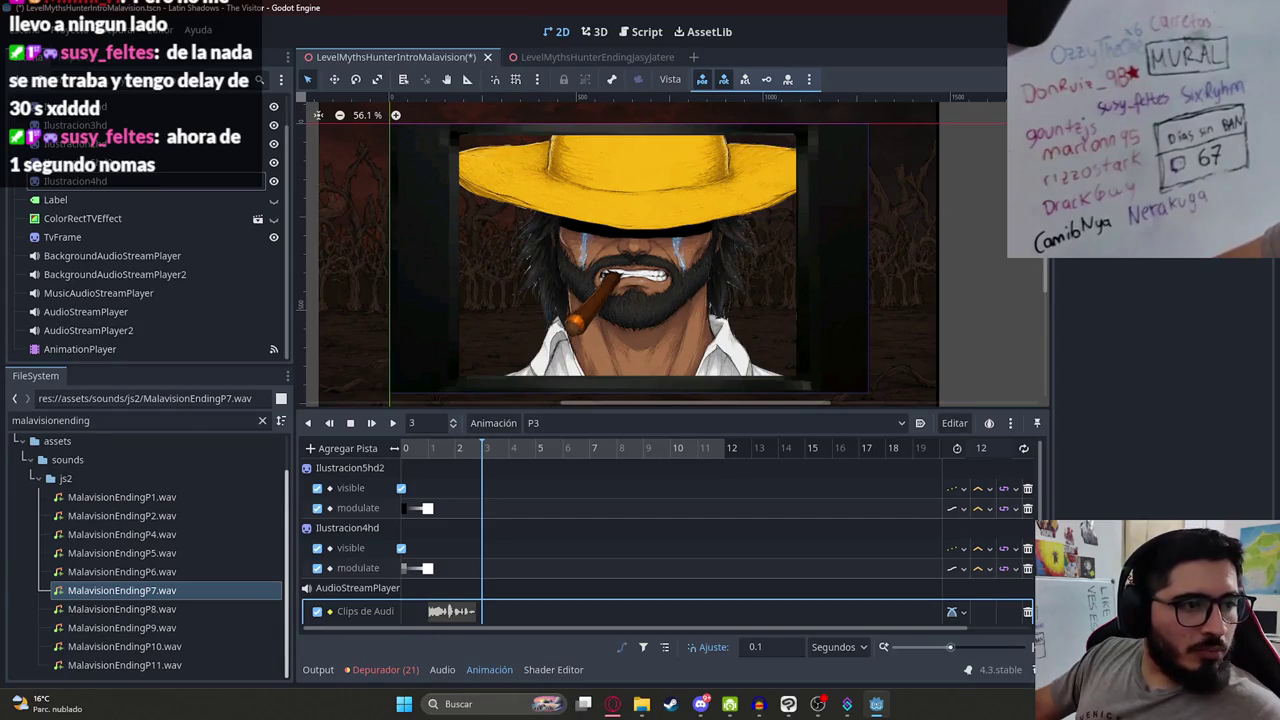
{"action": "left_click", "coordinate": [490, 413]}
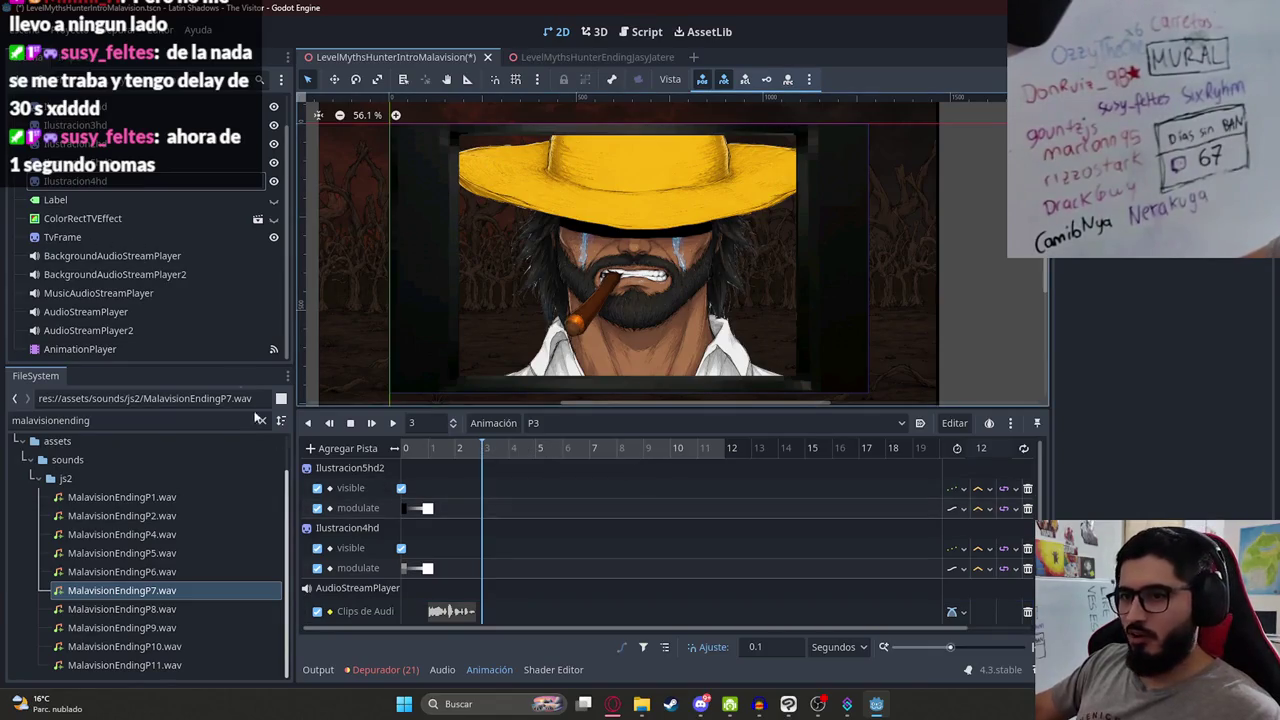
{"action": "left_click", "coordinate": [563, 261]}
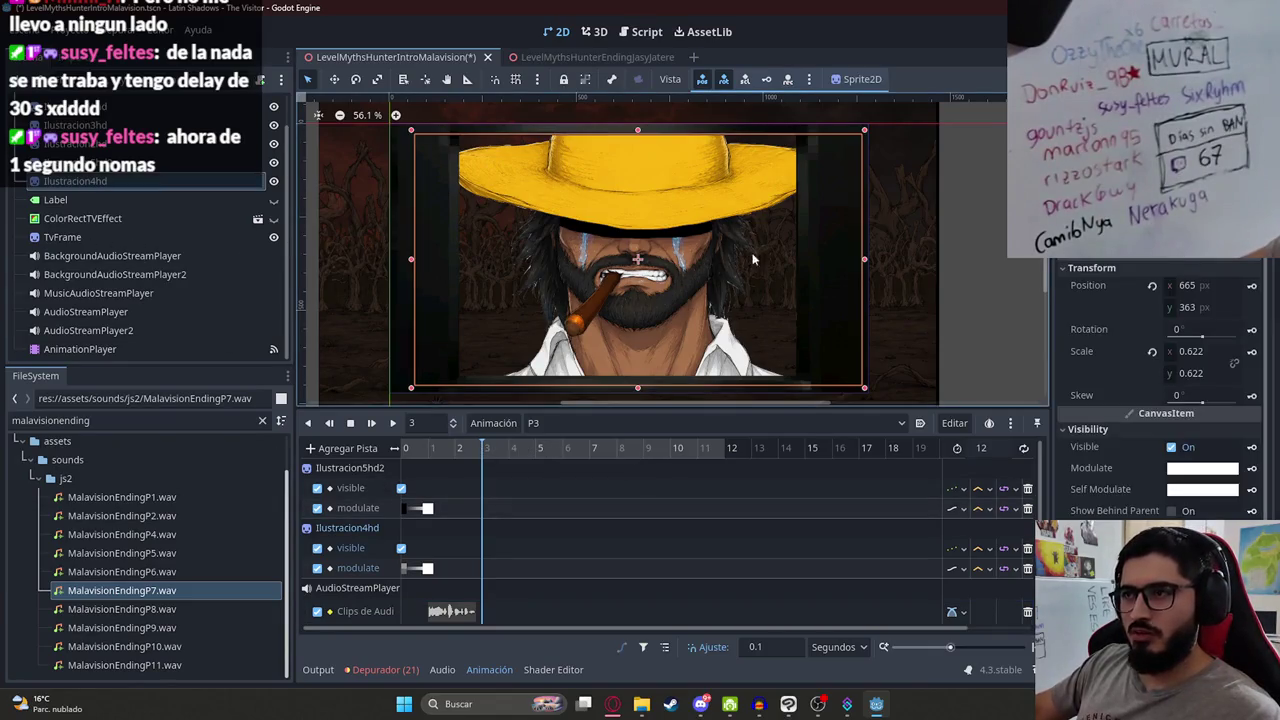
{"action": "left_click", "coordinate": [1251, 468]}
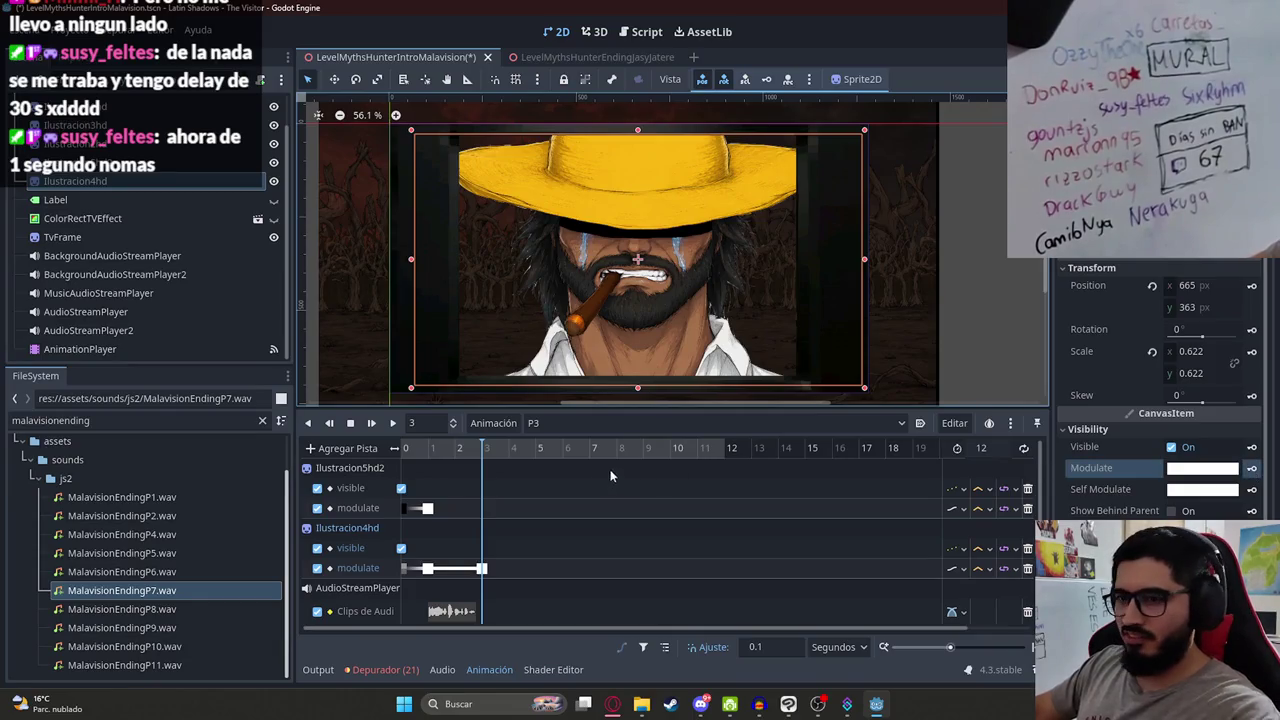
Step: Set P3's length to 4 seconds and key Ilustracion4hd fully transparent at 4 seconds
{"action": "left_click", "coordinate": [980, 450]}
{"action": "type", "text": "4"}
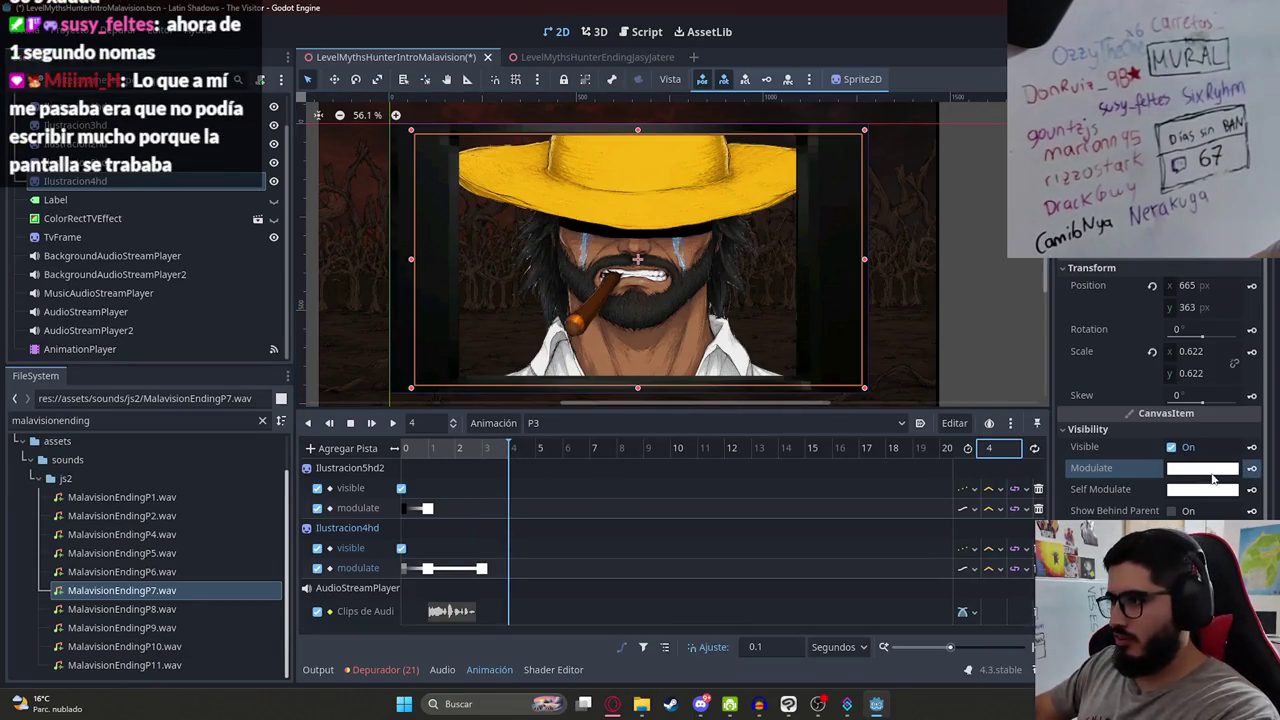
{"action": "left_click", "coordinate": [1212, 476]}
{"action": "left_click_drag", "start_coordinate": [1175, 372], "coordinate": [1093, 372]}
{"action": "left_click", "coordinate": [1251, 472]}
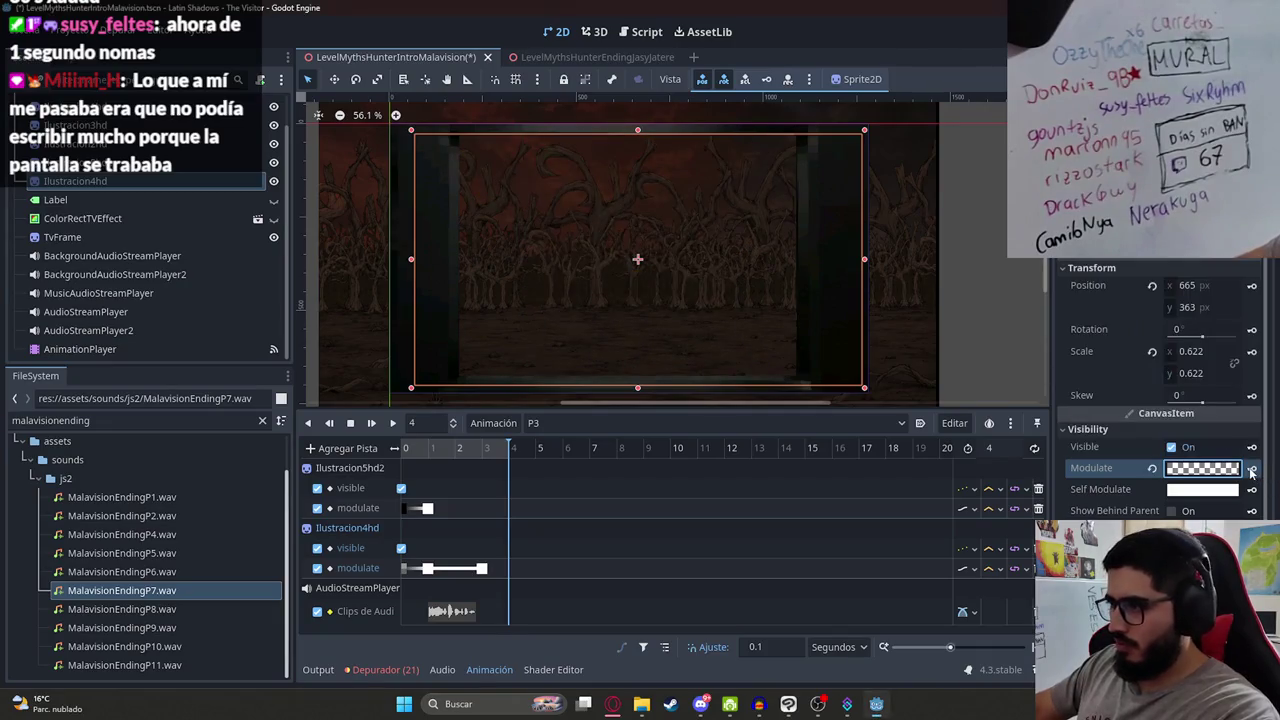
{"action": "left_click", "coordinate": [461, 450]}
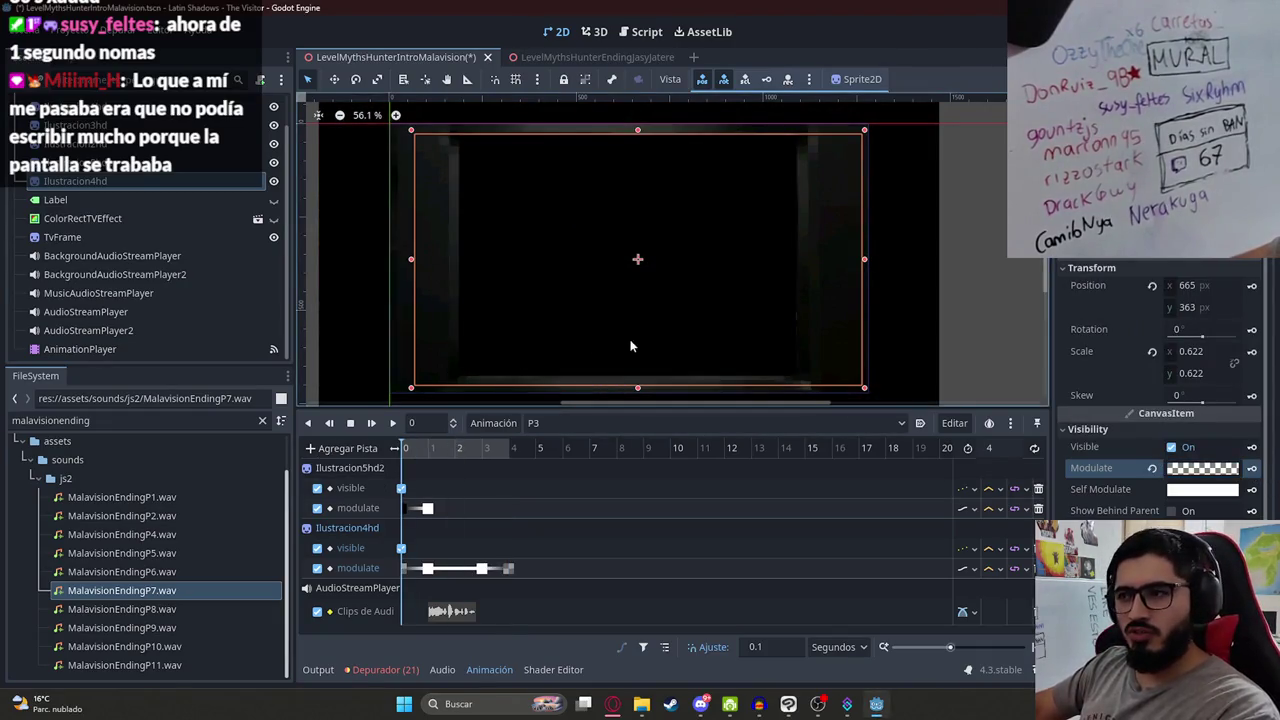
{"action": "left_click", "coordinate": [486, 452]}
{"action": "left_click", "coordinate": [930, 287]}
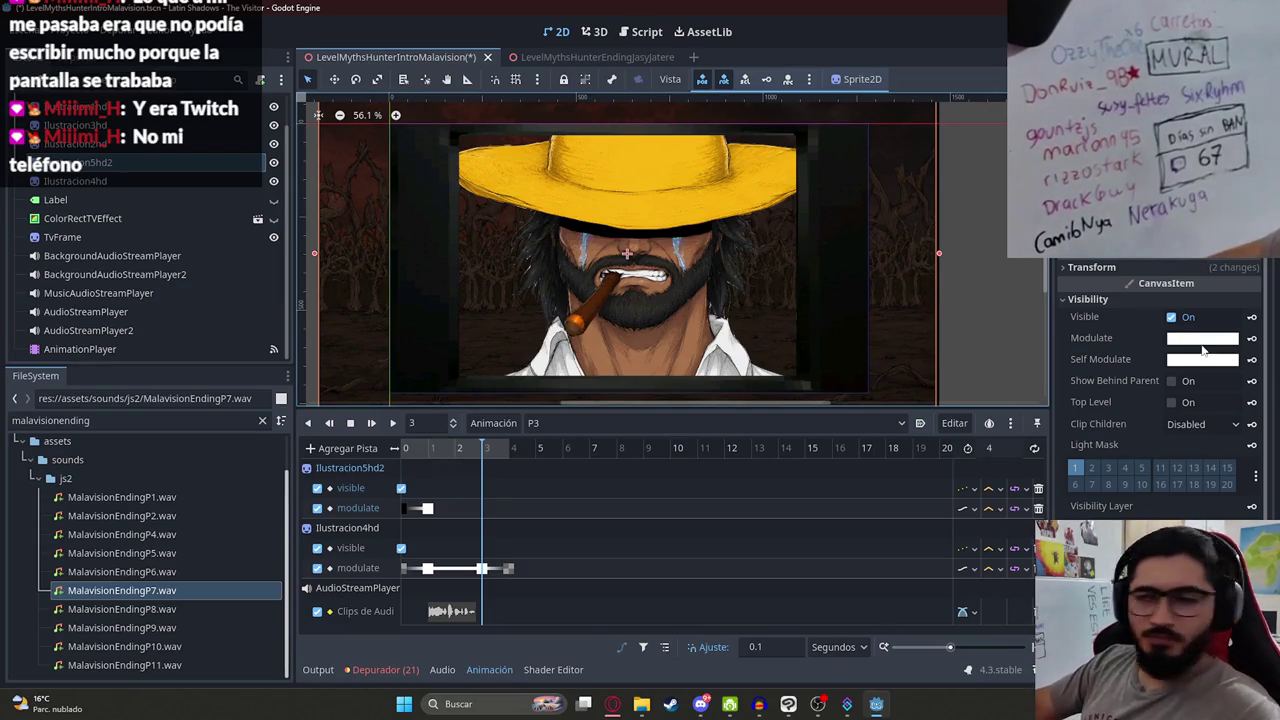
Step: Key Ilustracion5hd2's Modulate at 3 seconds and black Modulate at 4 seconds
{"action": "scroll", "coordinate": [1210, 398], "scroll_direction": "down", "scroll_amount": 1}
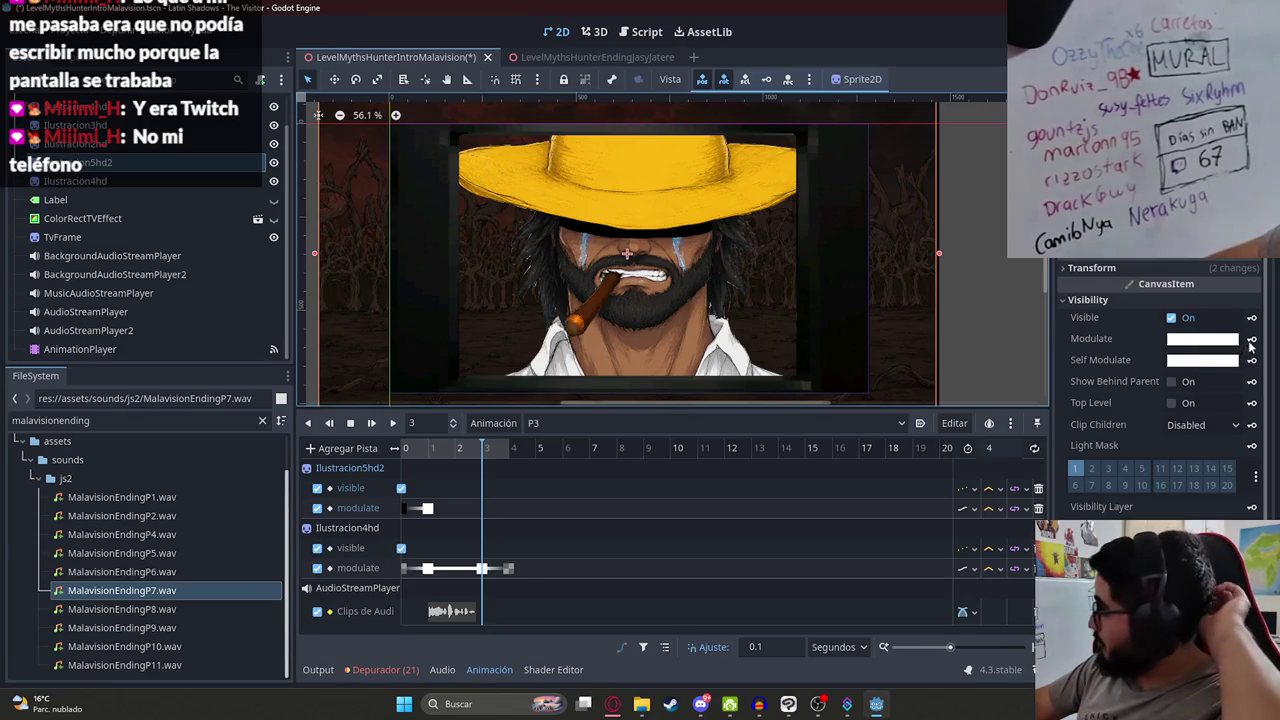
{"action": "left_click", "coordinate": [1252, 339]}
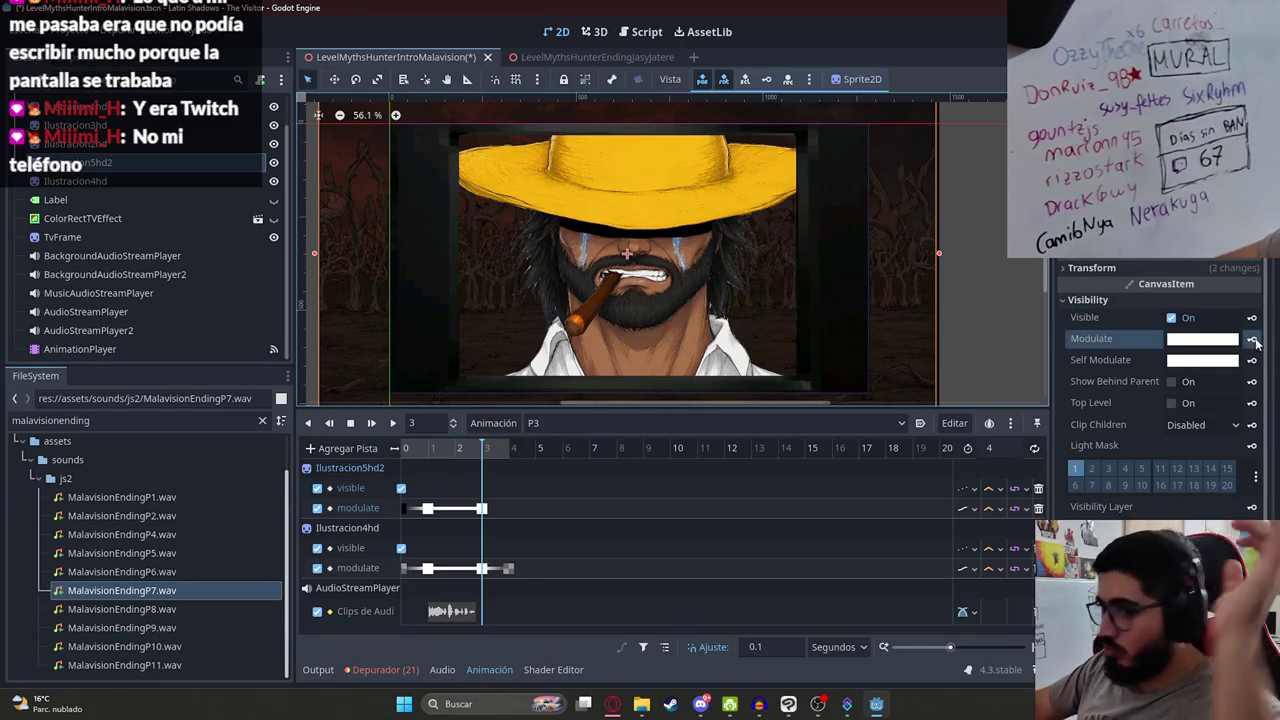
{"action": "left_click", "coordinate": [513, 448]}
{"action": "left_click", "coordinate": [1200, 339]}
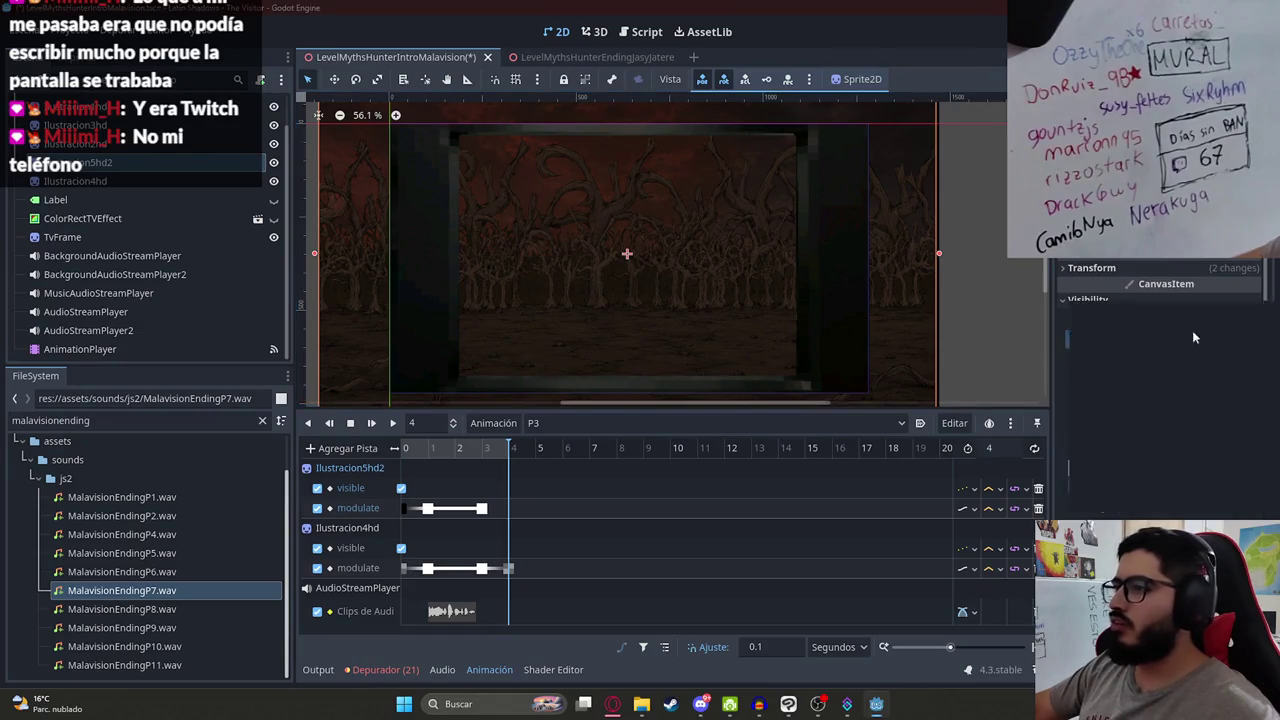
{"action": "left_click_drag", "start_coordinate": [1261, 407], "coordinate": [1261, 480]}
{"action": "left_click", "coordinate": [779, 593]}
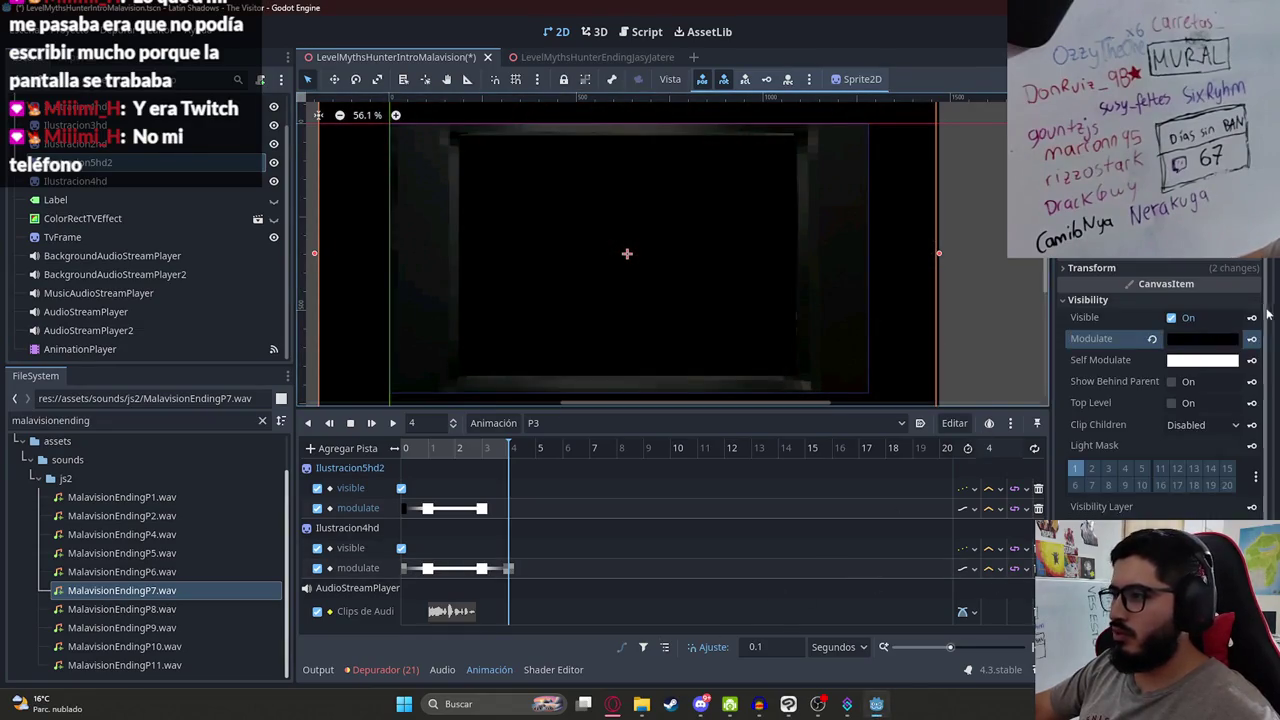
Step: Play P3 back from the start and scrub through the fade to check it
{"action": "left_click", "coordinate": [392, 423]}
{"action": "left_click", "coordinate": [1008, 262]}
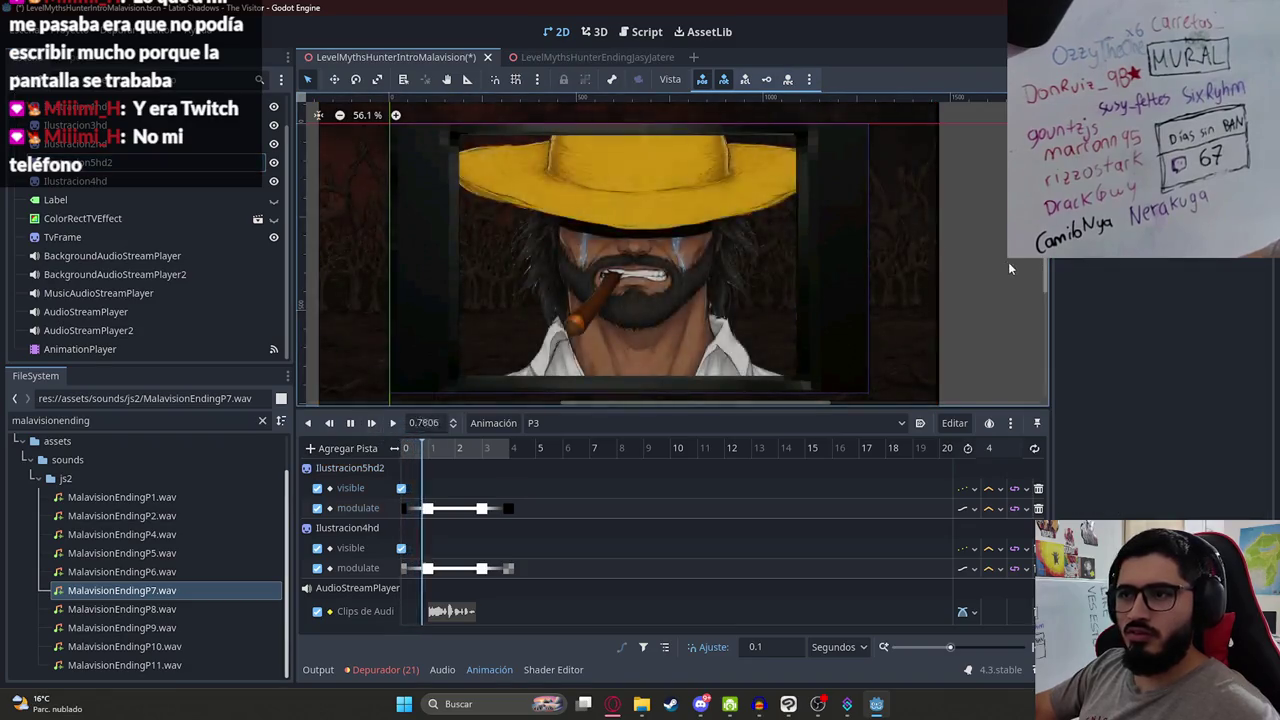
{"action": "left_click", "coordinate": [351, 423]}
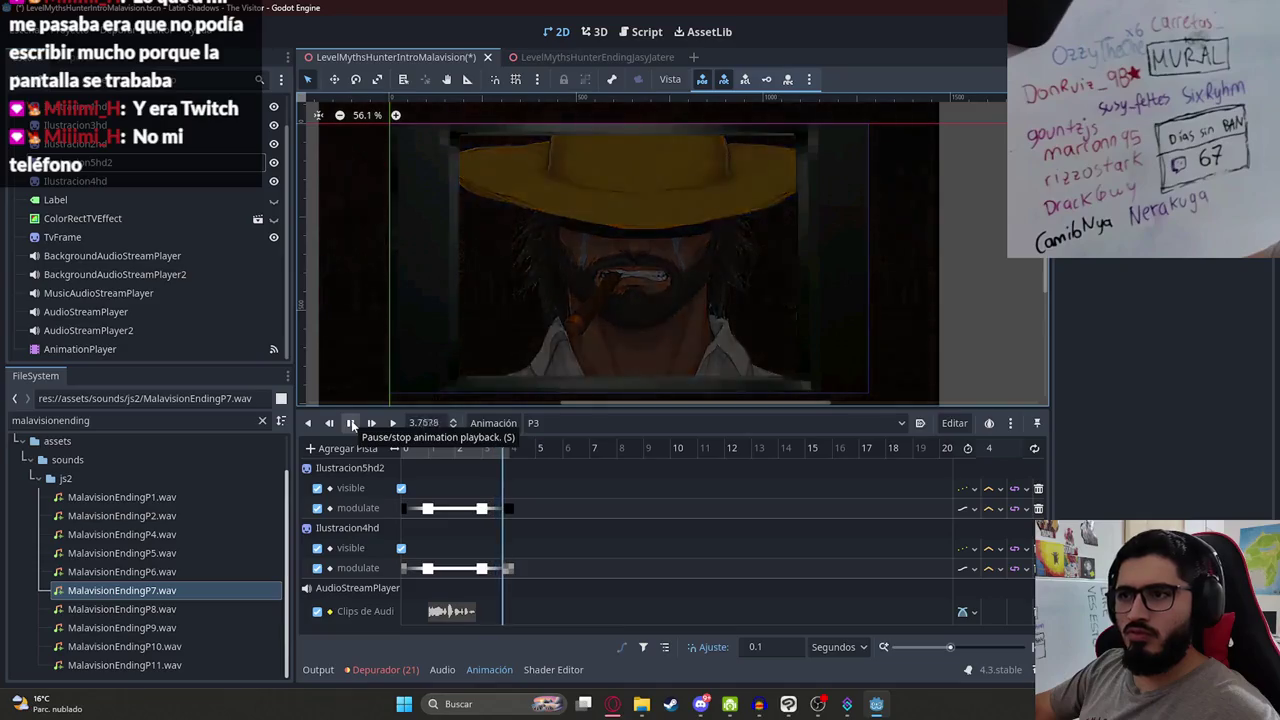
{"action": "mouse_move", "coordinate": [406, 449]}
{"action": "left_mouse_down"}
{"action": "mouse_move", "coordinate": [458, 453]}
{"action": "mouse_move", "coordinate": [403, 456]}
{"action": "left_mouse_up"}
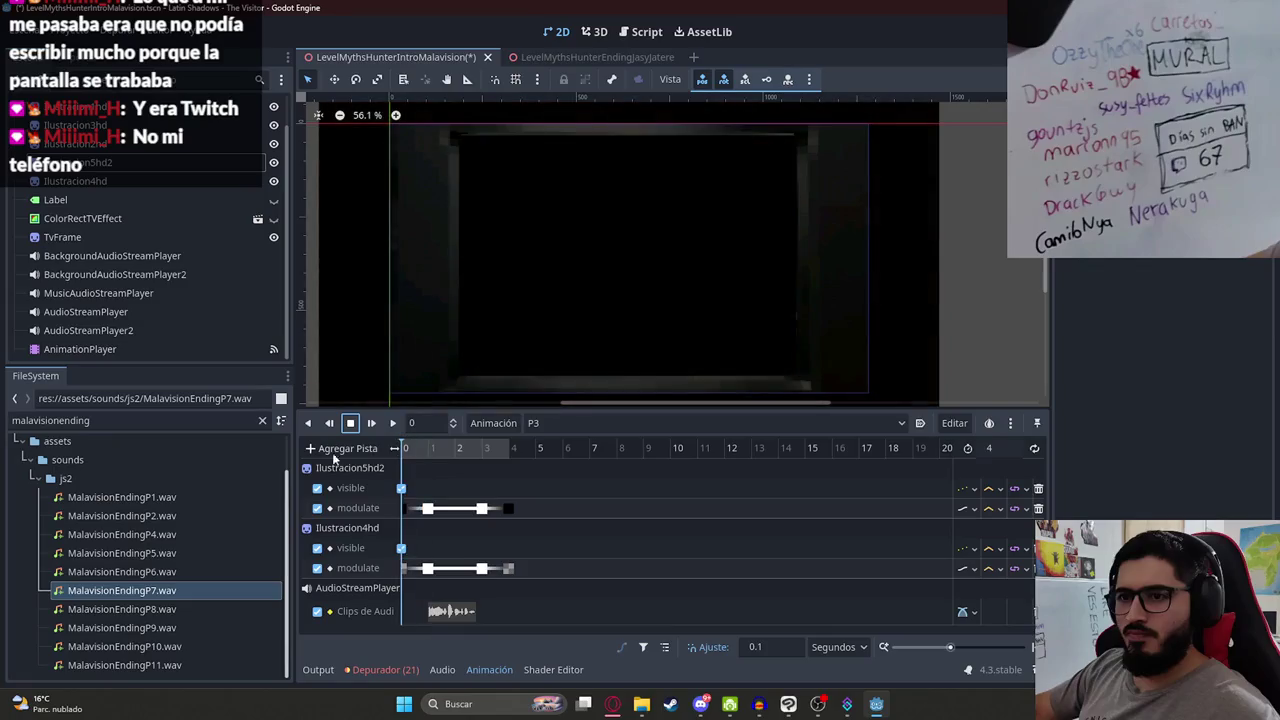
{"action": "left_click", "coordinate": [186, 183]}
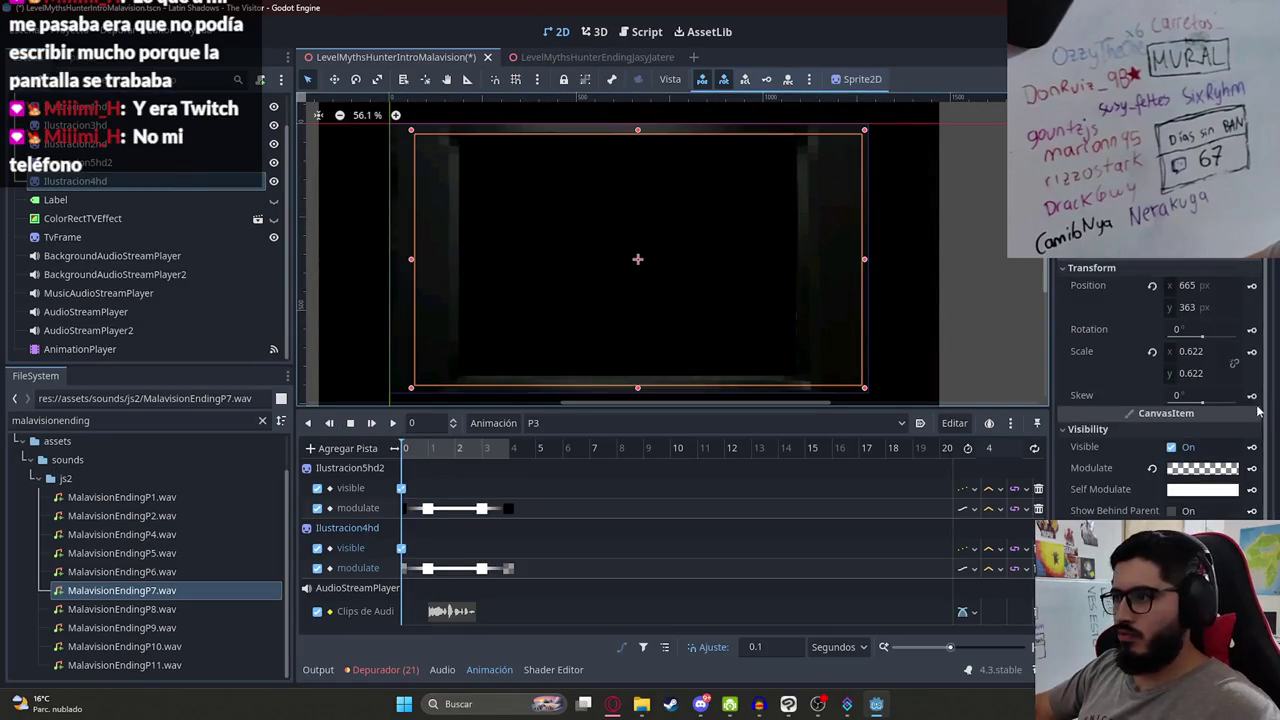
Step: Add position and scale tracks for Ilustracion4hd and keyframe its scale at 3 seconds
{"action": "left_click", "coordinate": [1251, 285]}
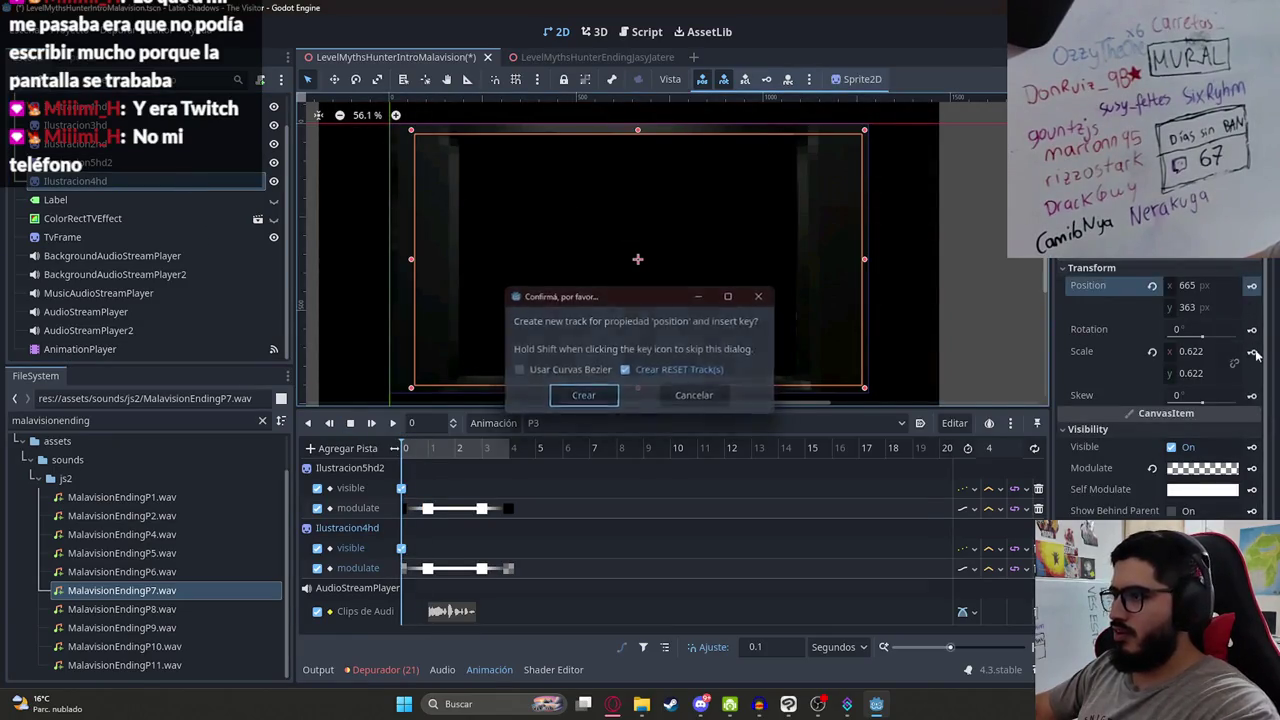
{"action": "key", "text": "Return"}
{"action": "left_click", "coordinate": [1251, 351]}
{"action": "key", "text": "Return"}
{"action": "left_click_drag", "start_coordinate": [434, 451], "coordinate": [481, 457]}
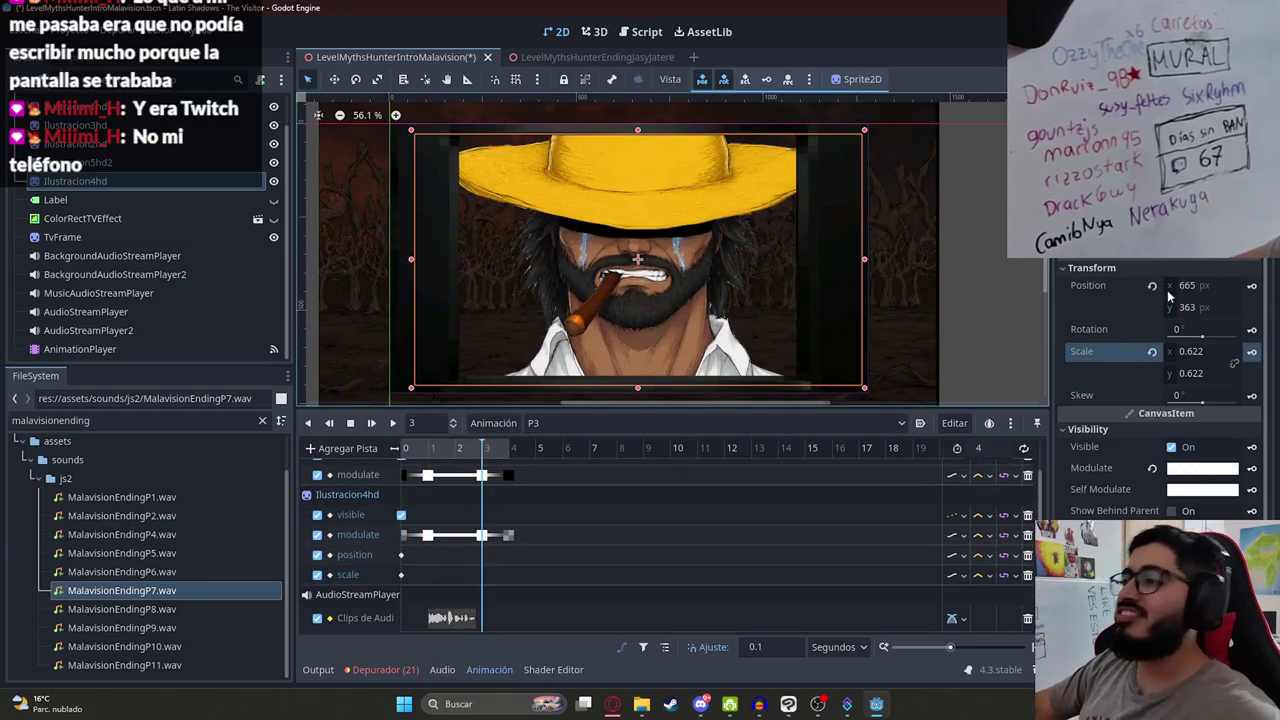
{"action": "left_click_drag", "start_coordinate": [1201, 351], "coordinate": [1240, 351]}
{"action": "key", "text": "ctrl+z"}
{"action": "left_click", "coordinate": [1251, 352]}
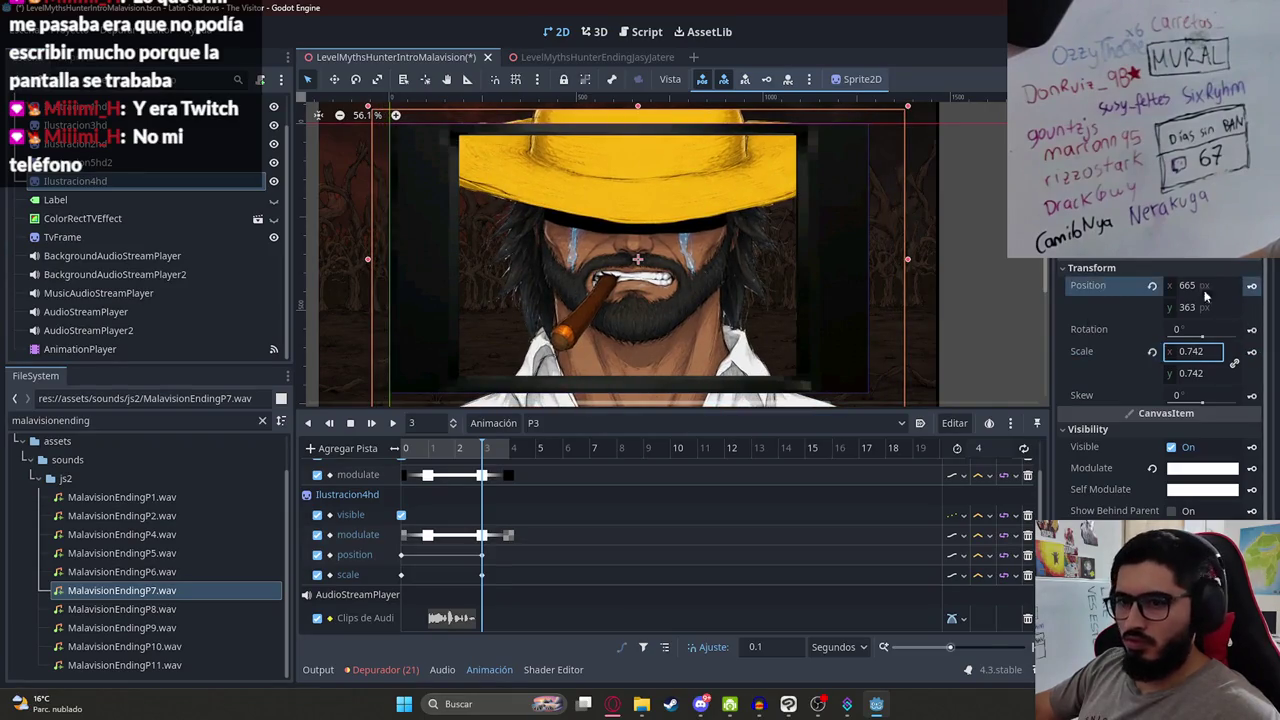
Step: Drag the portrait's last keyframe slightly later, preview P3, and save the intro scene
{"action": "left_click", "coordinate": [478, 576]}
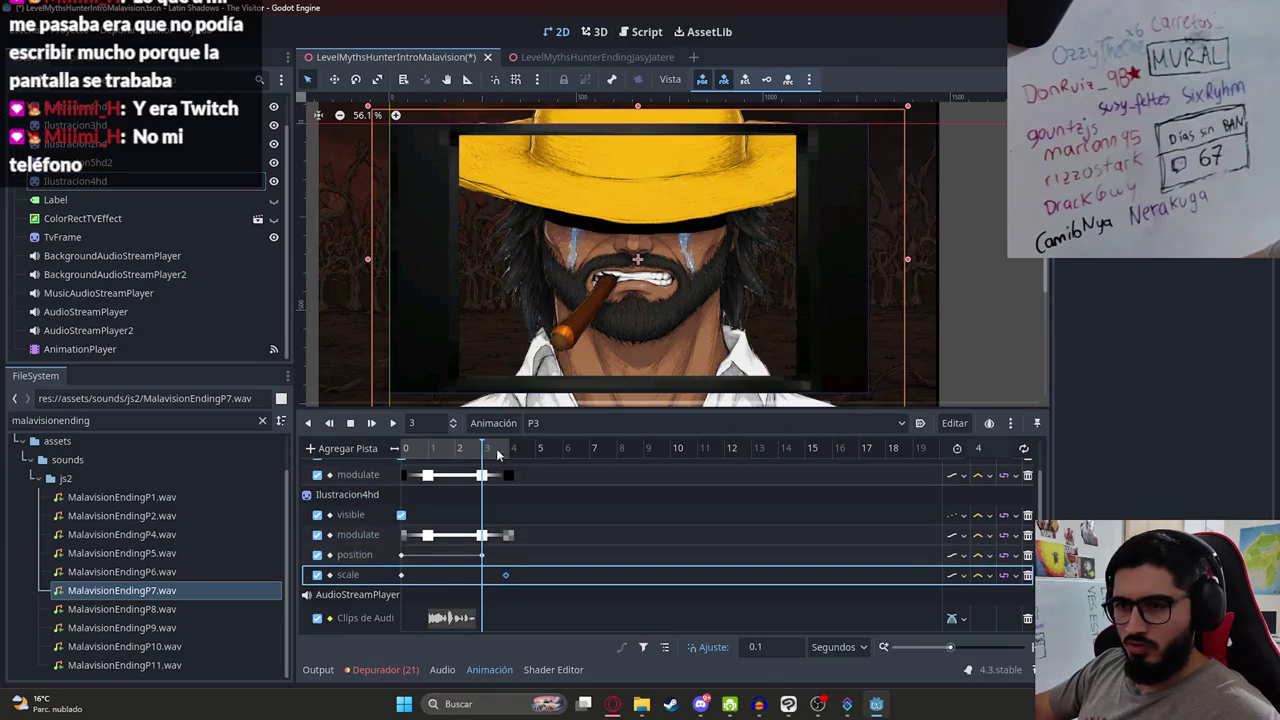
{"action": "left_click", "coordinate": [512, 448]}
{"action": "left_click_drag", "start_coordinate": [483, 556], "coordinate": [504, 558]}
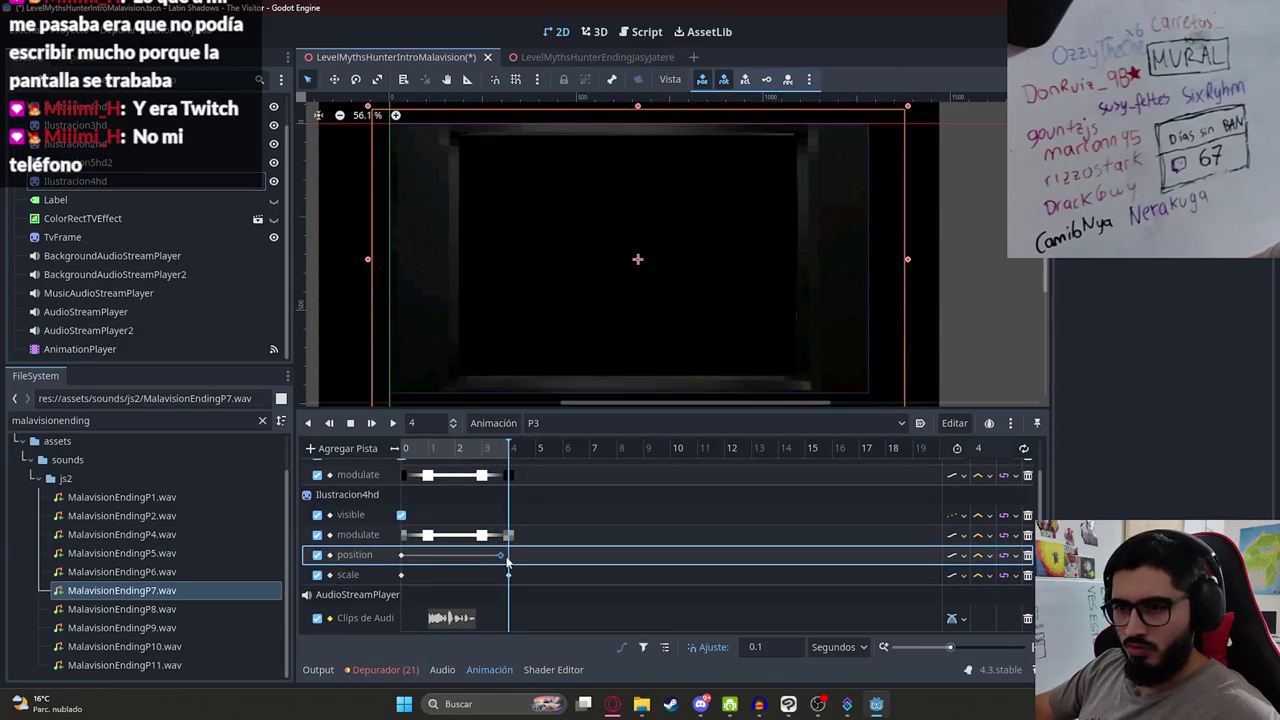
{"action": "key", "text": "shift+d"}
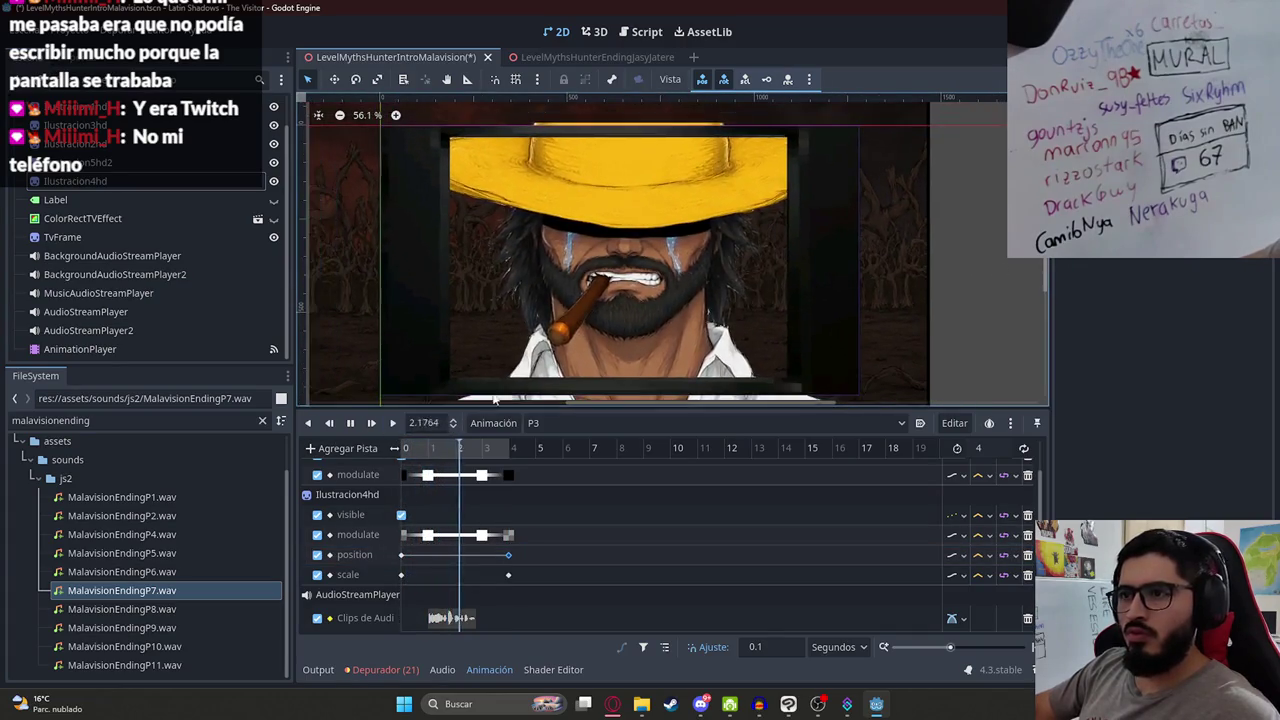
{"action": "left_click", "coordinate": [349, 423]}
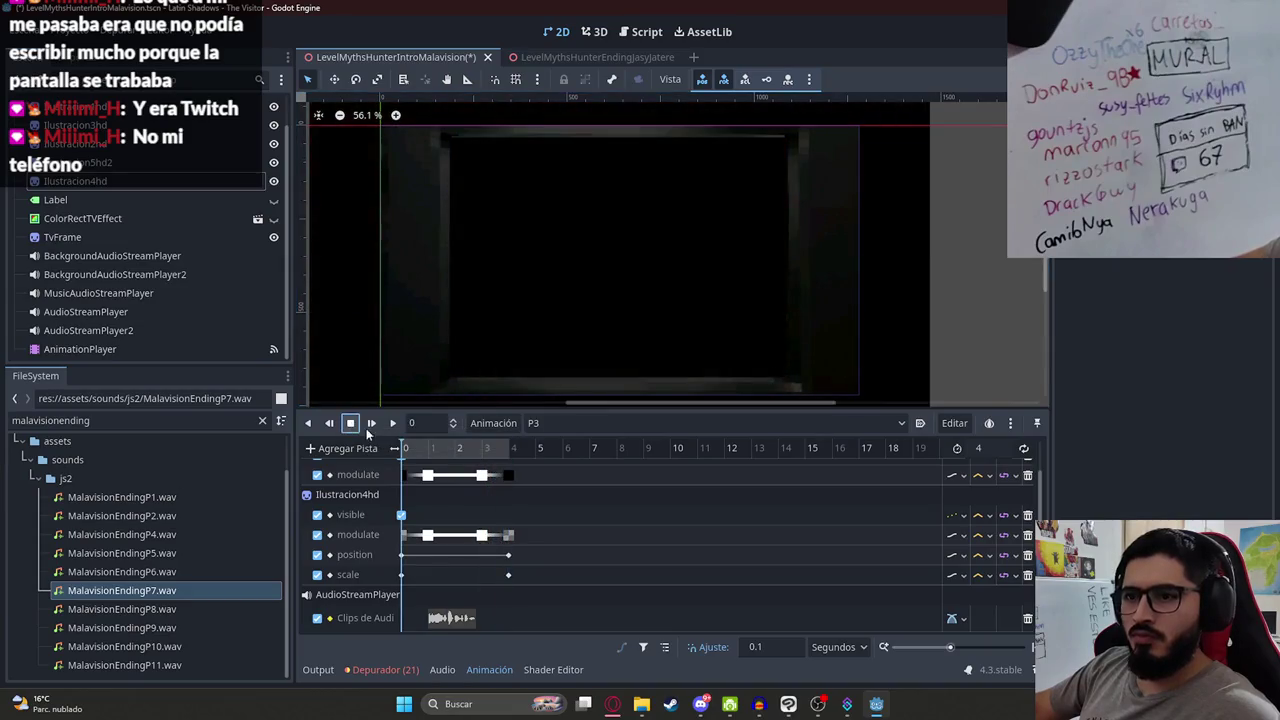
{"action": "key", "text": "ctrl+s"}
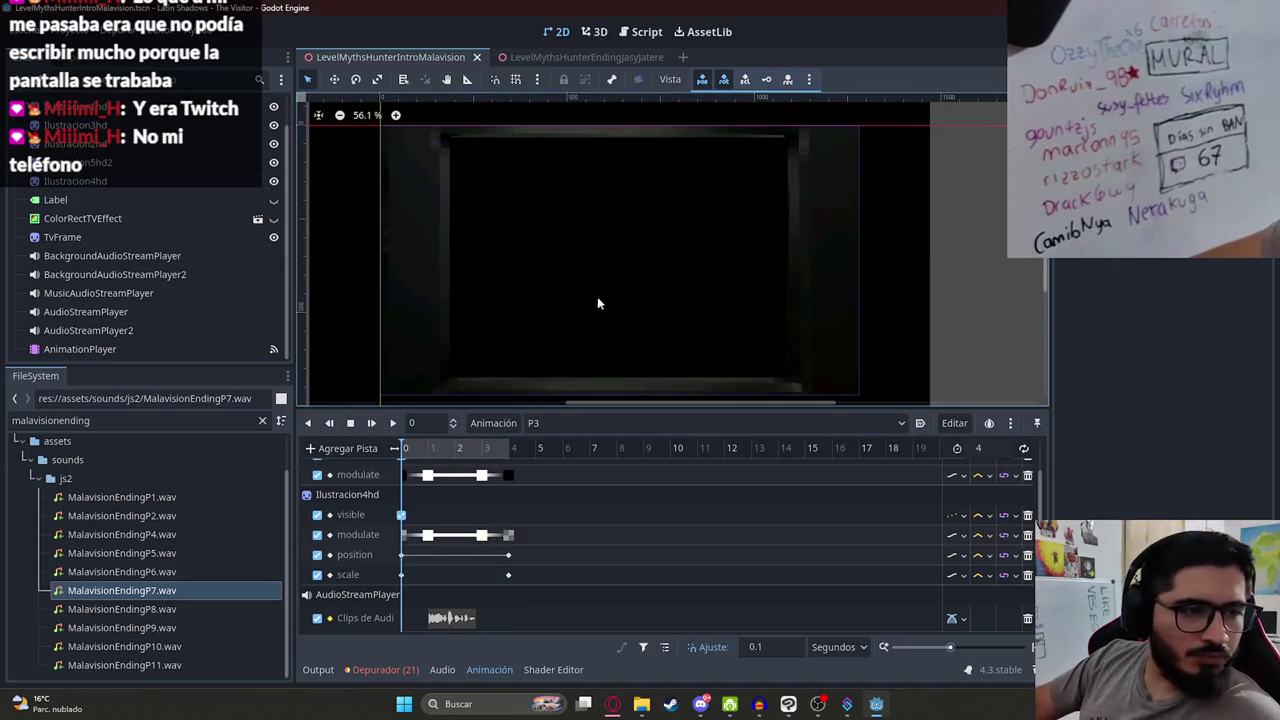
{"action": "left_click", "coordinate": [788, 704]}
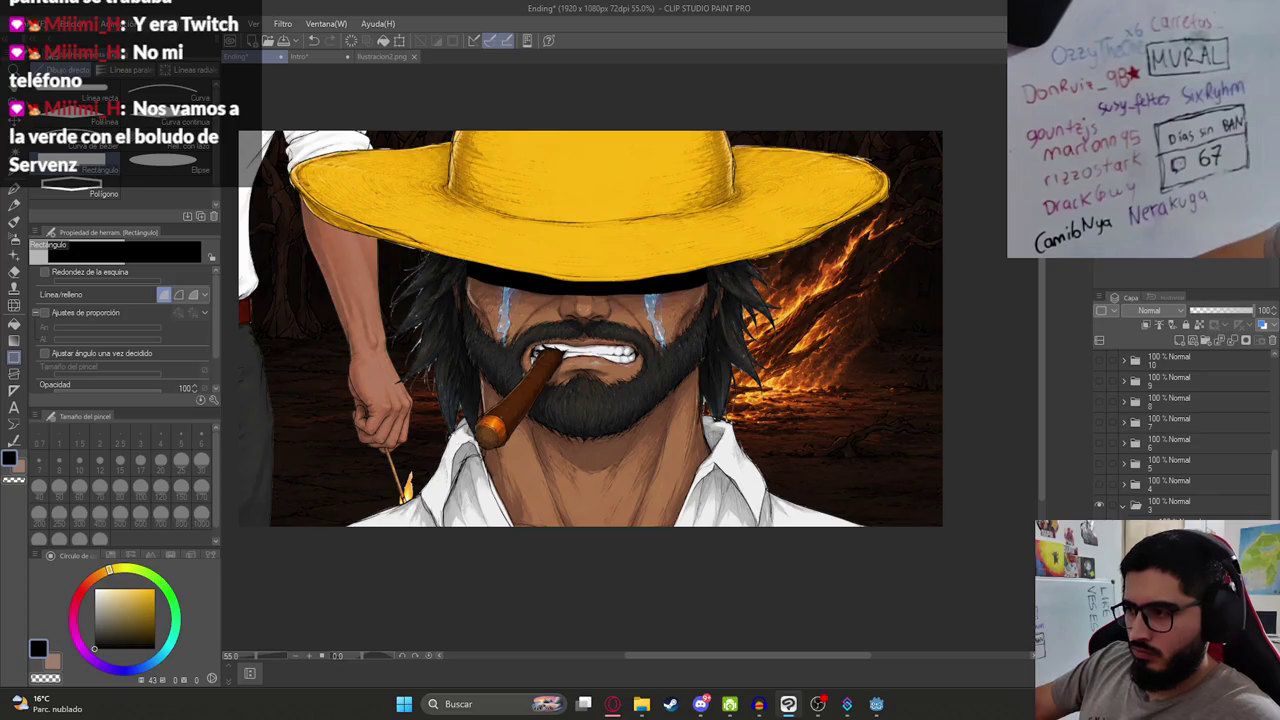
Step: Erase the light strands along the hair edge with a size-12 eraser, then undo the erasing
{"action": "scroll", "coordinate": [590, 328], "scroll_direction": "up", "scroll_amount": 3}
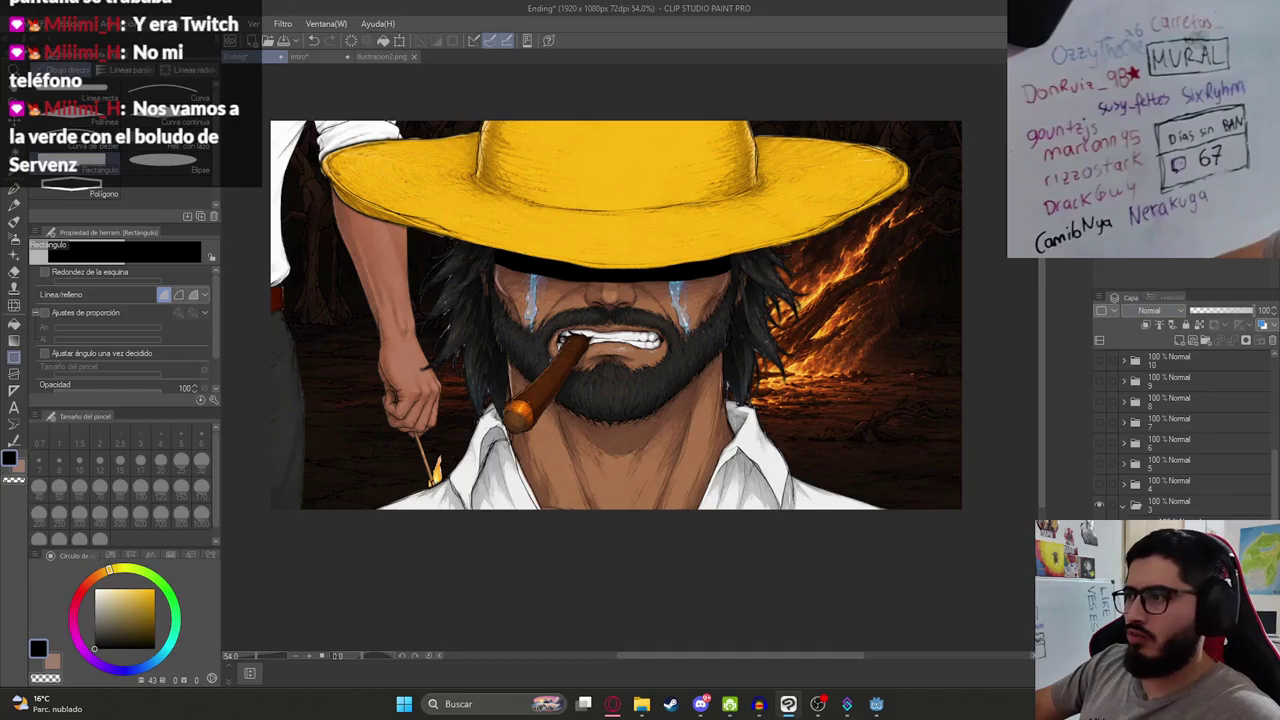
{"action": "scroll", "coordinate": [505, 349], "scroll_direction": "up", "scroll_amount": 10}
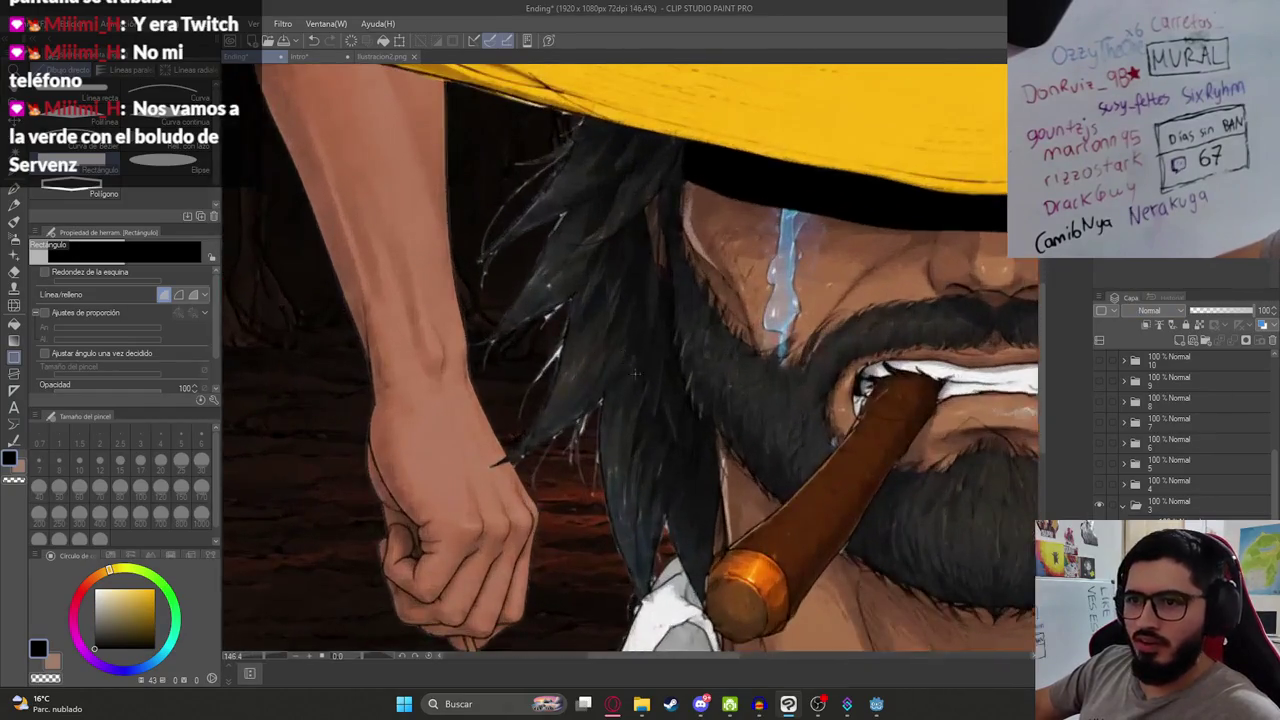
{"action": "key", "text": "e"}
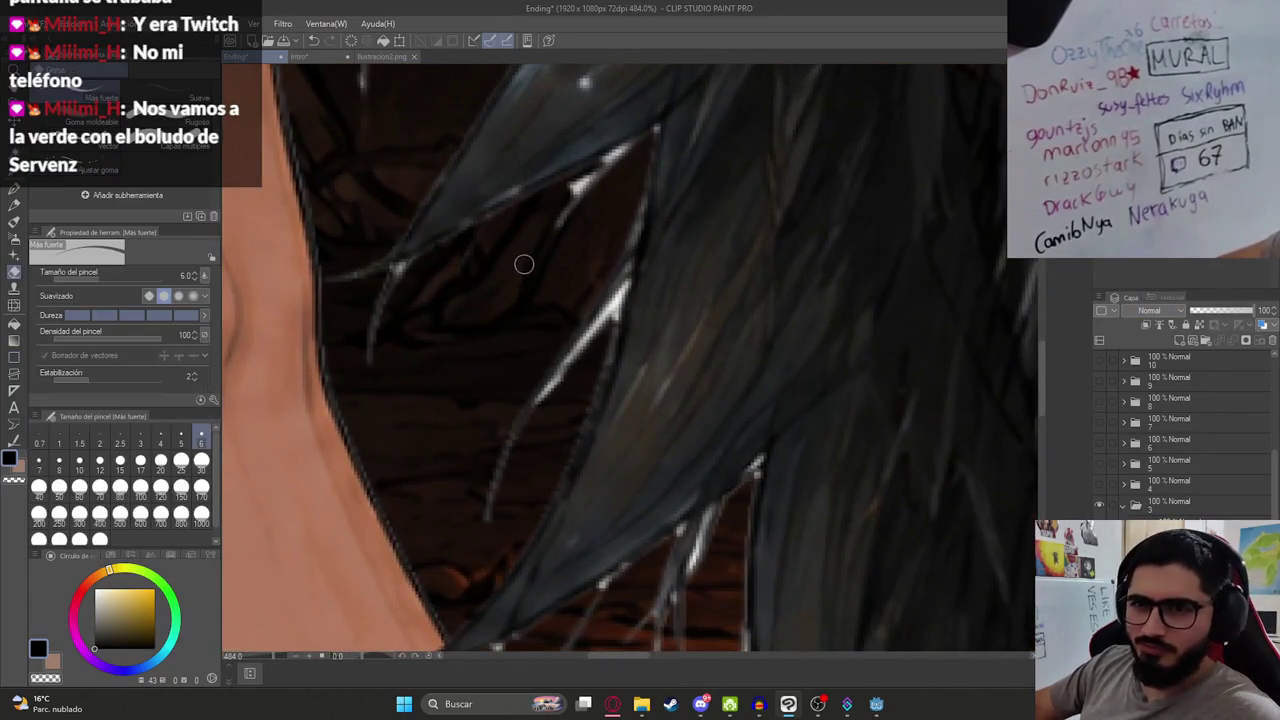
{"action": "left_click", "coordinate": [99, 462]}
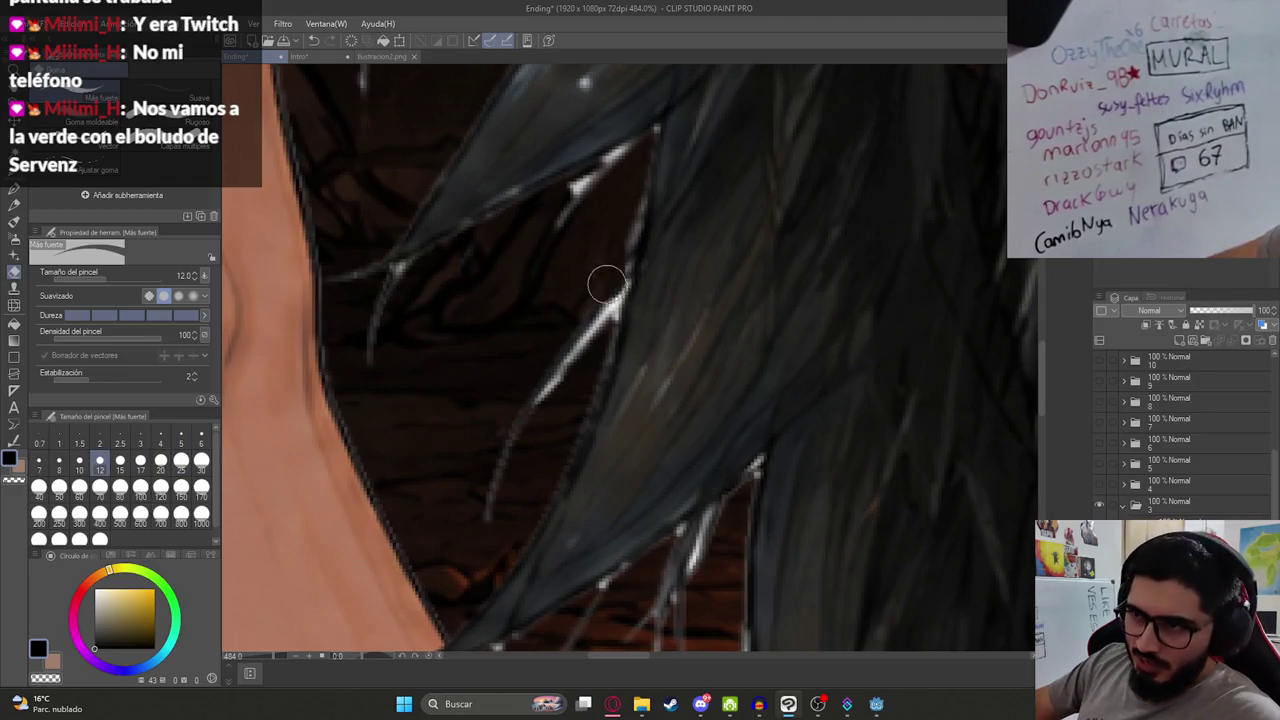
{"action": "left_click_drag", "start_coordinate": [520, 407], "coordinate": [480, 500]}
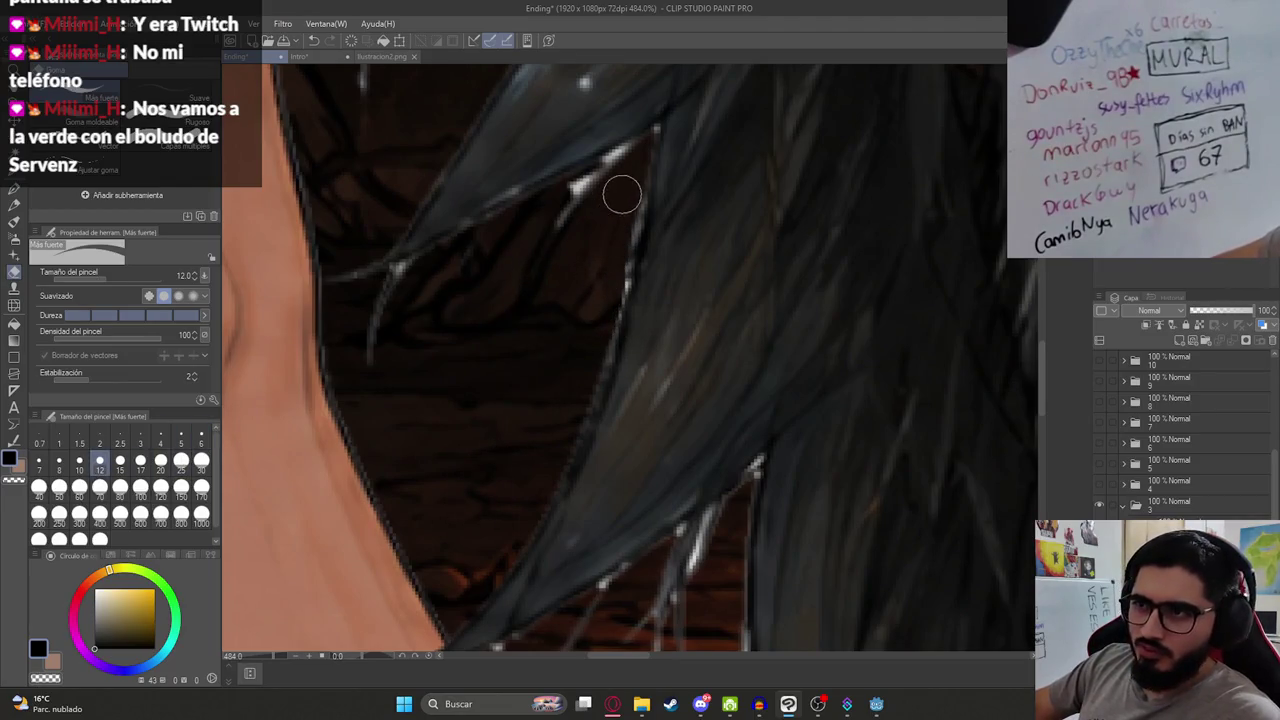
{"action": "mouse_move", "coordinate": [617, 238]}
{"action": "left_mouse_down"}
{"action": "mouse_move", "coordinate": [609, 300]}
{"action": "mouse_move", "coordinate": [586, 283]}
{"action": "mouse_move", "coordinate": [623, 197]}
{"action": "mouse_move", "coordinate": [605, 305]}
{"action": "mouse_move", "coordinate": [577, 191]}
{"action": "mouse_move", "coordinate": [640, 150]}
{"action": "left_mouse_up"}
{"action": "key", "text": "ctrl+z"}
{"action": "key", "text": "m"}
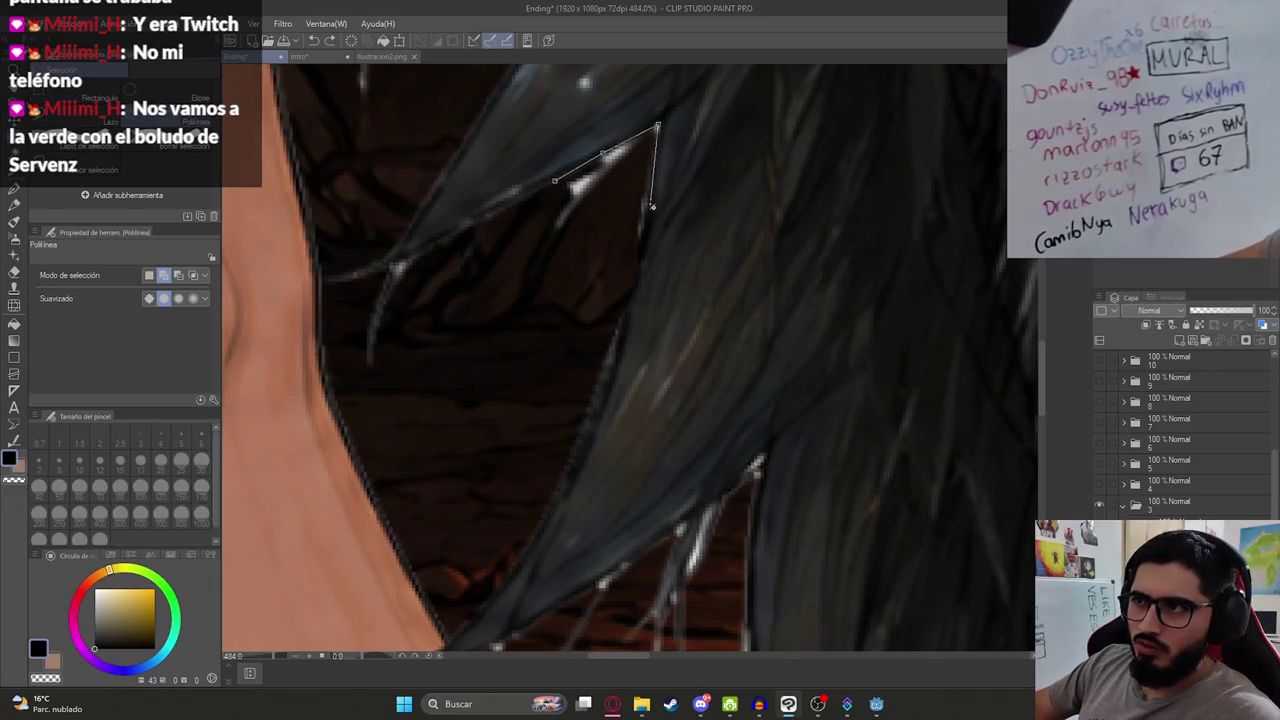
Step: Close a polyline selection around the bright strands, delete them and deselect
{"action": "left_click", "coordinate": [514, 309]}
{"action": "left_click", "coordinate": [555, 181]}
{"action": "key", "text": "Delete"}
{"action": "key", "text": "ctrl+d"}
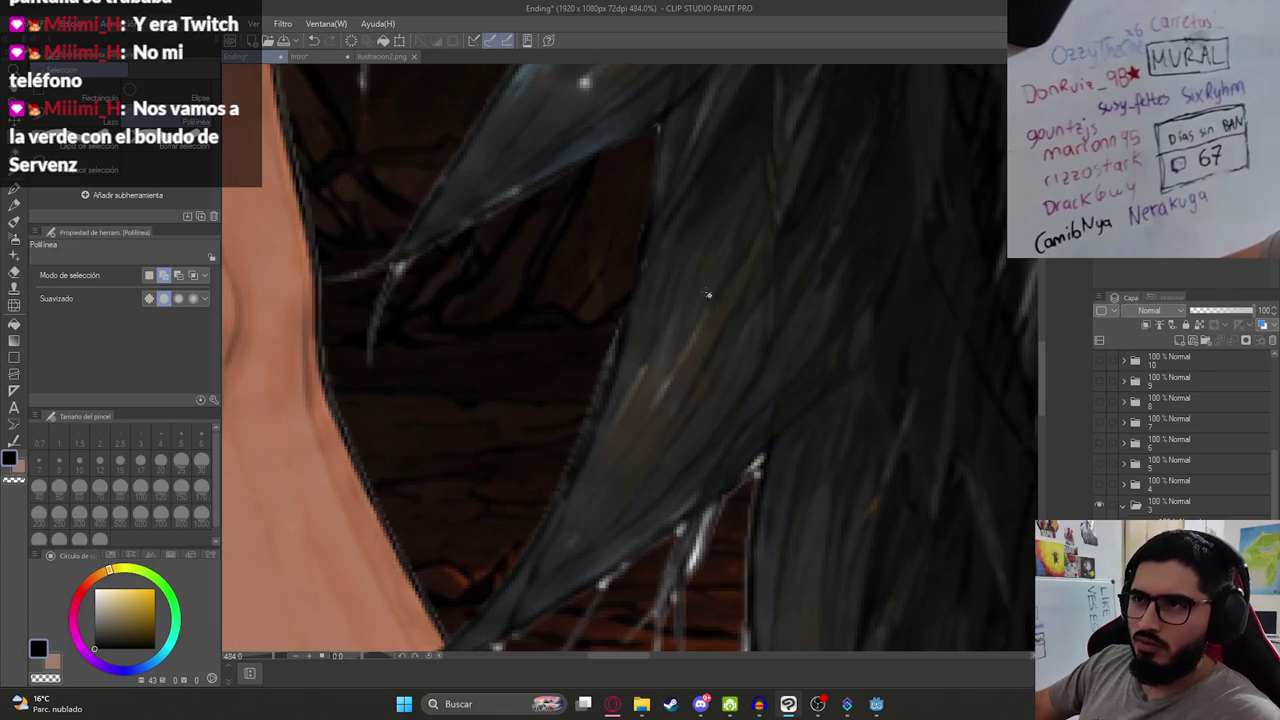
Step: Trace a selection along the bright hair strand and delete its contents
{"action": "scroll", "coordinate": [645, 267], "scroll_direction": "down", "scroll_amount": 5}
{"action": "scroll", "coordinate": [645, 267], "scroll_direction": "up", "scroll_amount": 4}
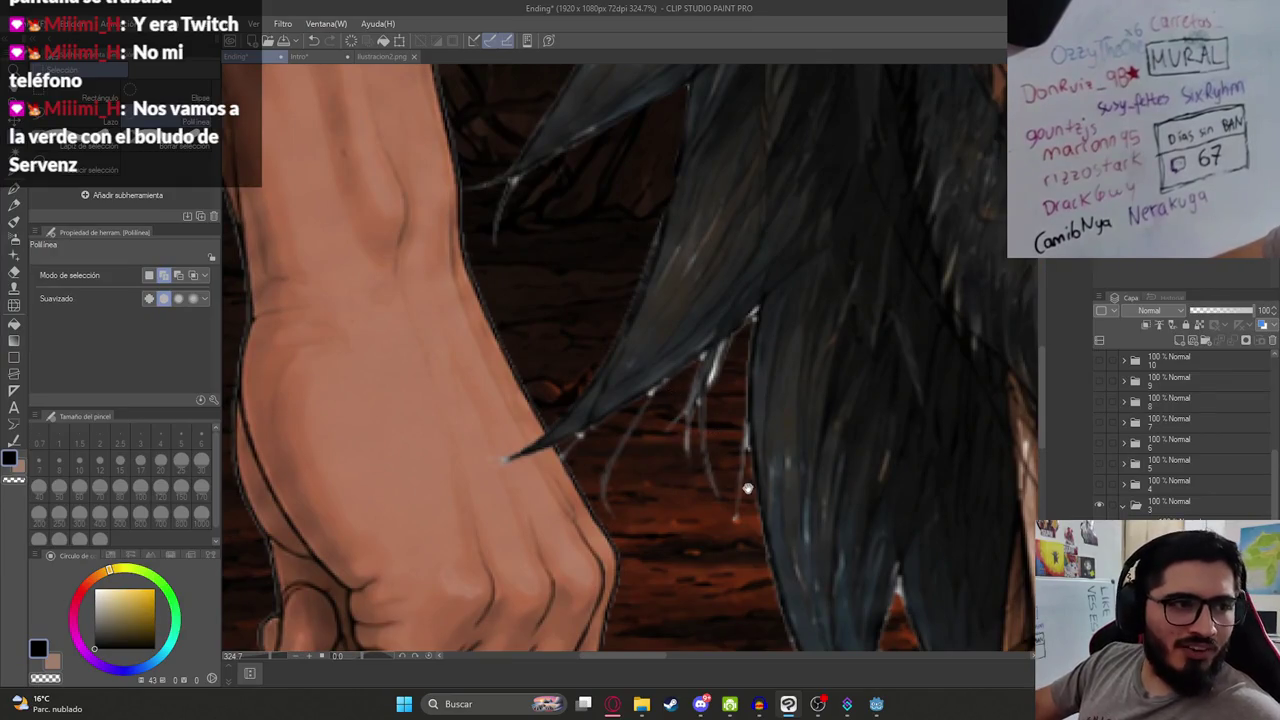
{"action": "scroll", "coordinate": [725, 455], "scroll_direction": "up", "scroll_amount": 2}
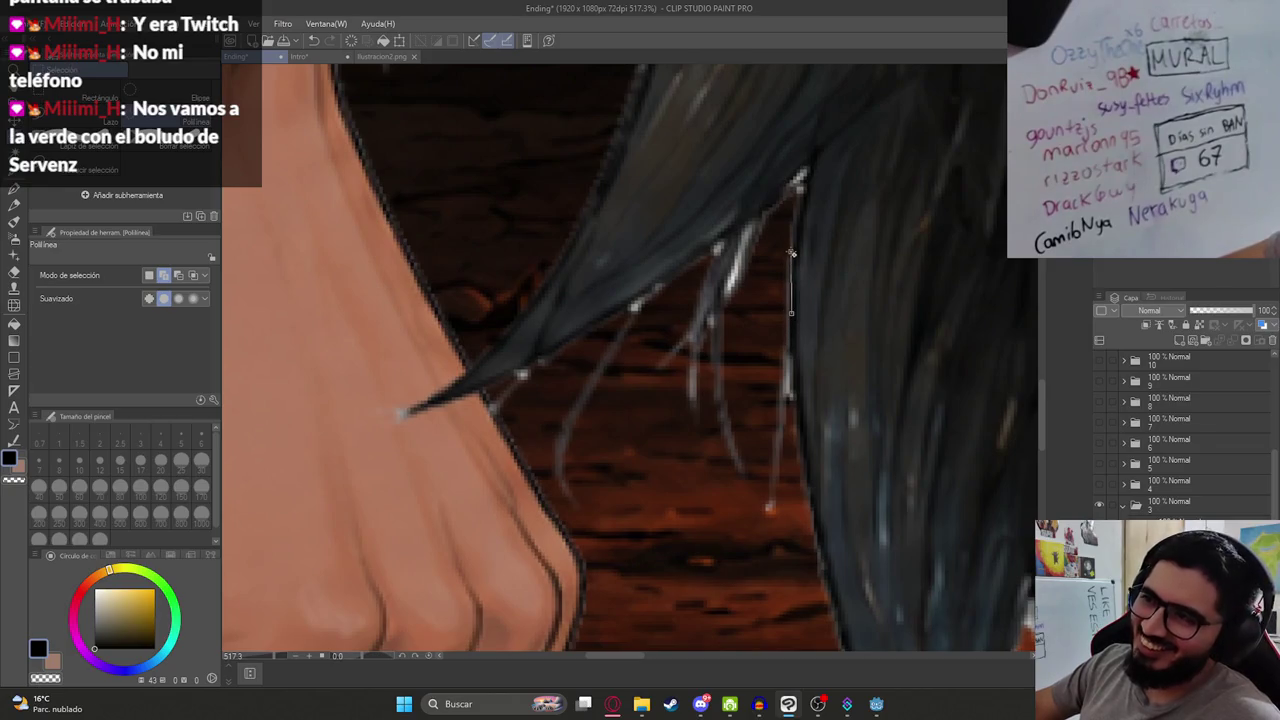
{"action": "left_click_drag", "start_coordinate": [805, 170], "coordinate": [762, 553]}
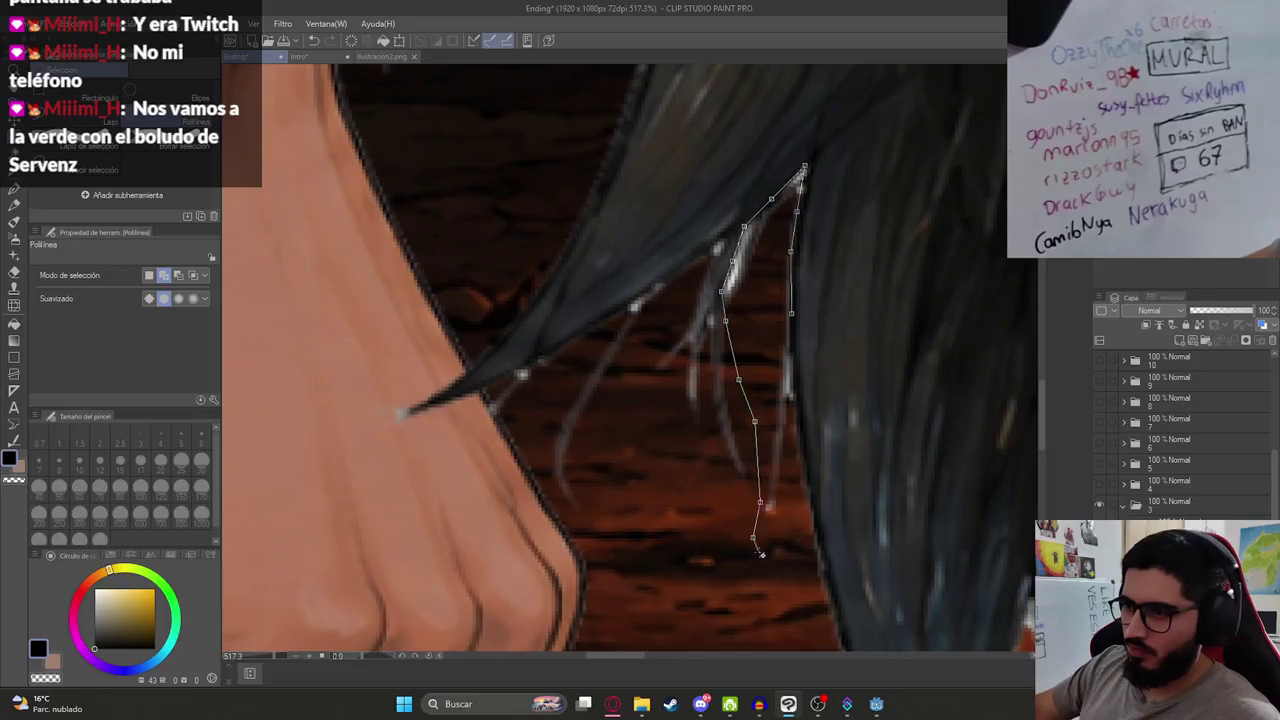
{"action": "double_click", "coordinate": [794, 337]}
{"action": "key", "text": "Delete"}
{"action": "key", "text": "ctrl+d"}
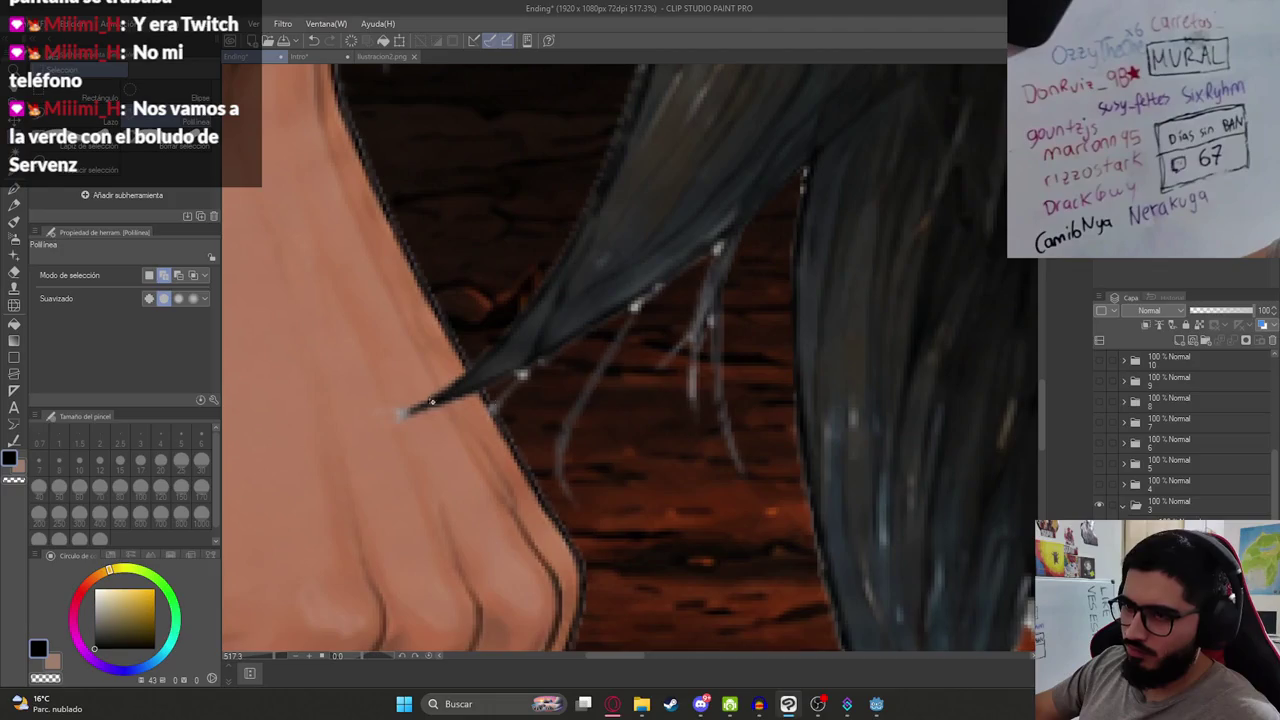
Step: Select and delete two more groups of light hair strands
{"action": "double_click", "coordinate": [401, 412]}
{"action": "key", "text": "Delete"}
{"action": "key", "text": "ctrl+d"}
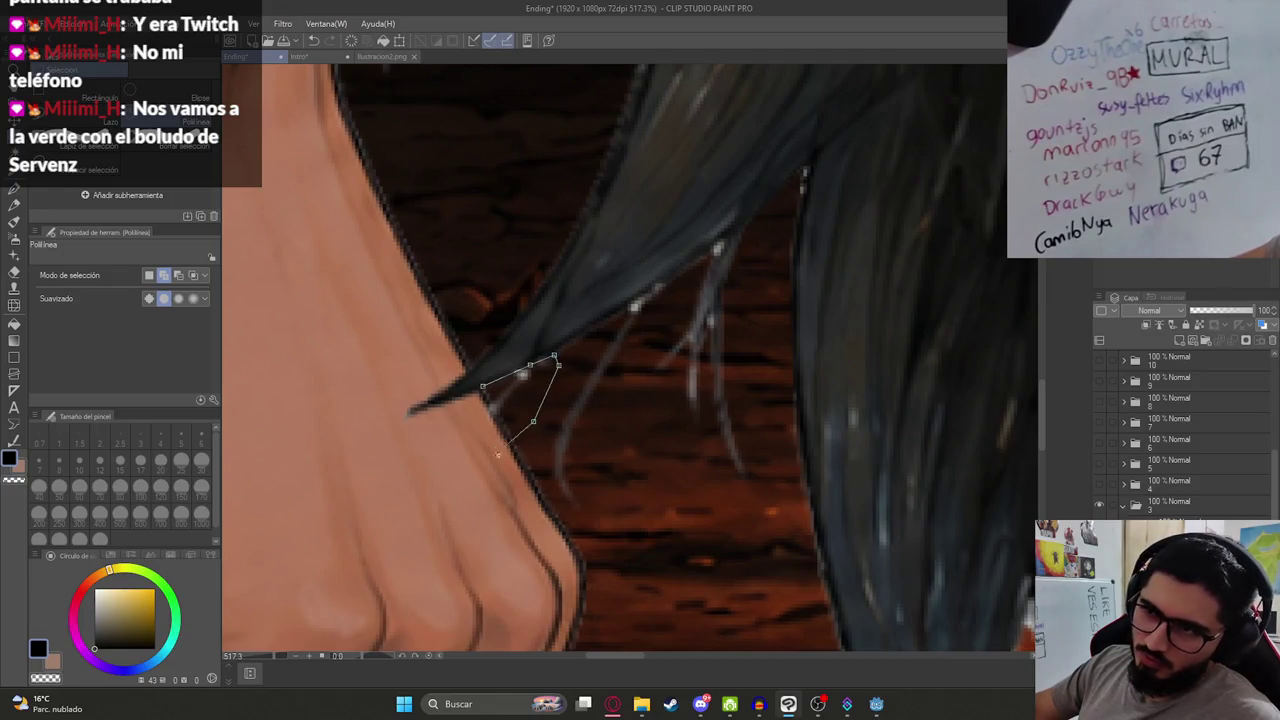
{"action": "double_click", "coordinate": [482, 386]}
{"action": "key", "text": "Delete"}
{"action": "key", "text": "ctrl+d"}
Step: Outline the long hair strand lower down and delete it
{"action": "scroll", "coordinate": [667, 405], "scroll_direction": "up", "scroll_amount": 2}
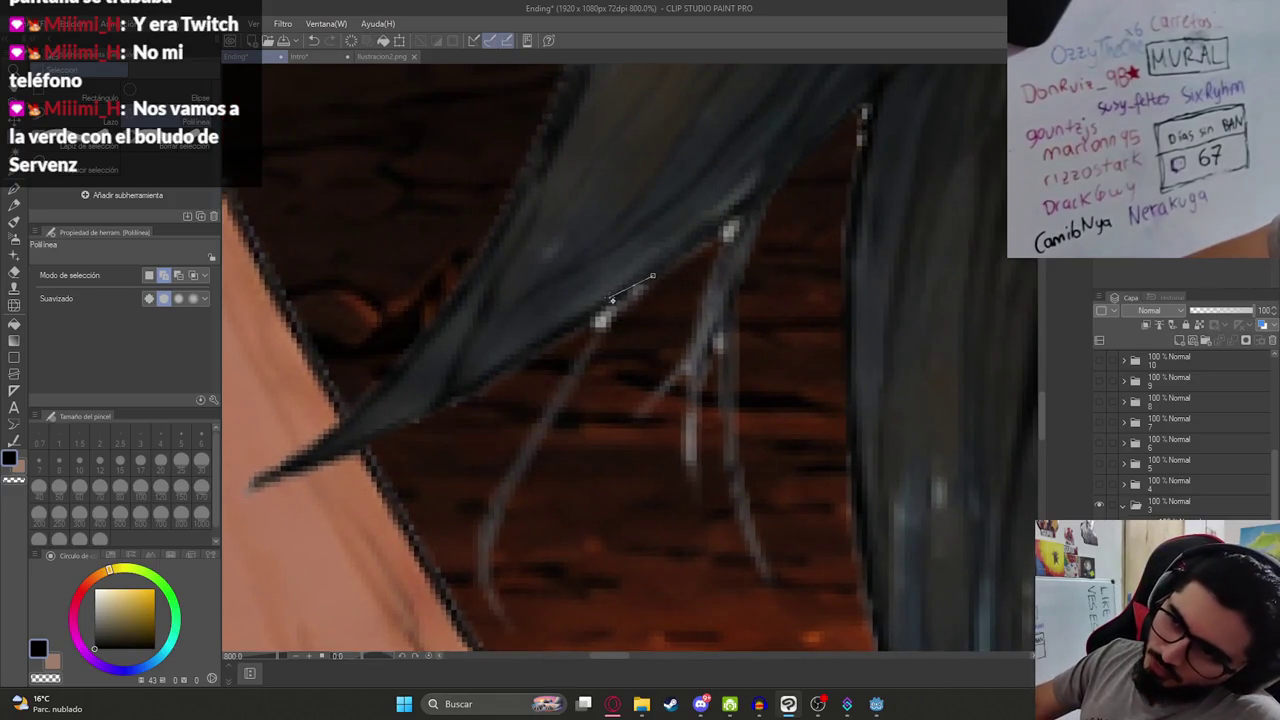
{"action": "left_click", "coordinate": [452, 534]}
{"action": "double_click", "coordinate": [437, 612]}
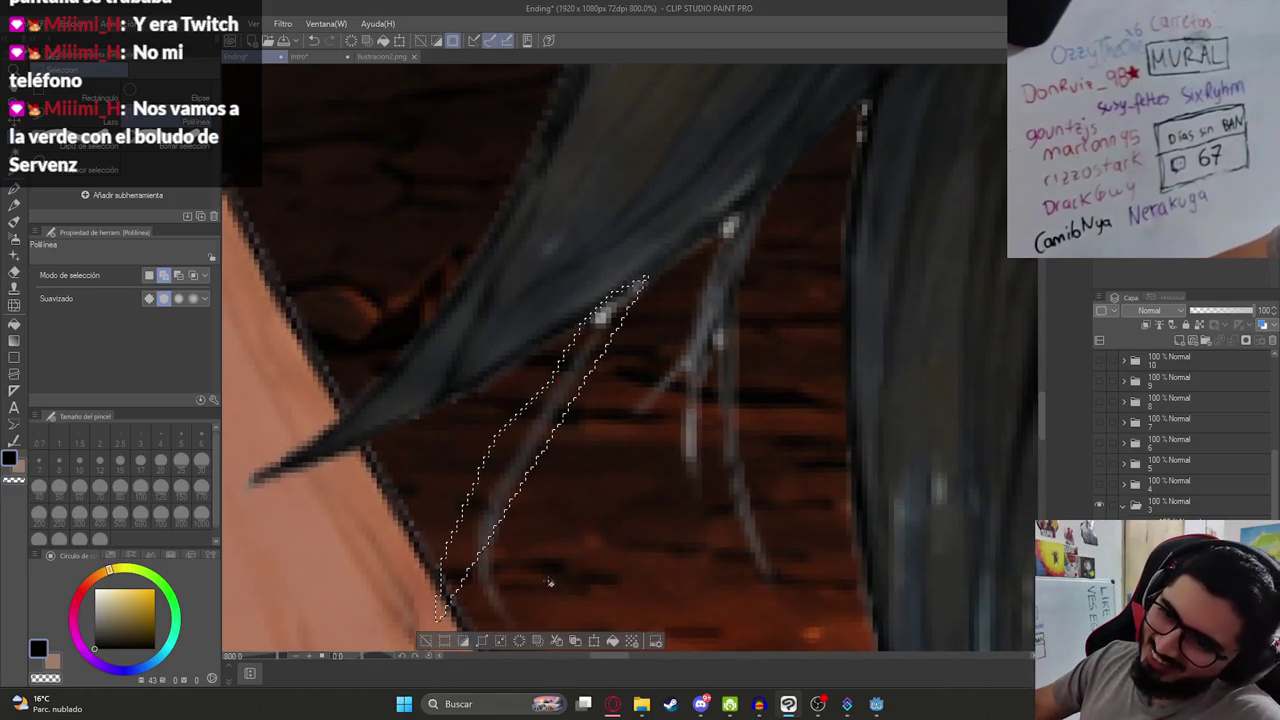
{"action": "key", "text": "Delete"}
{"action": "key", "text": "ctrl+d"}
Step: Select and delete the faint strand and a neighbouring strand
{"action": "left_click", "coordinate": [436, 590]}
{"action": "left_click", "coordinate": [459, 624]}
{"action": "left_click", "coordinate": [505, 492]}
{"action": "key", "text": "Delete"}
{"action": "key", "text": "ctrl+d"}
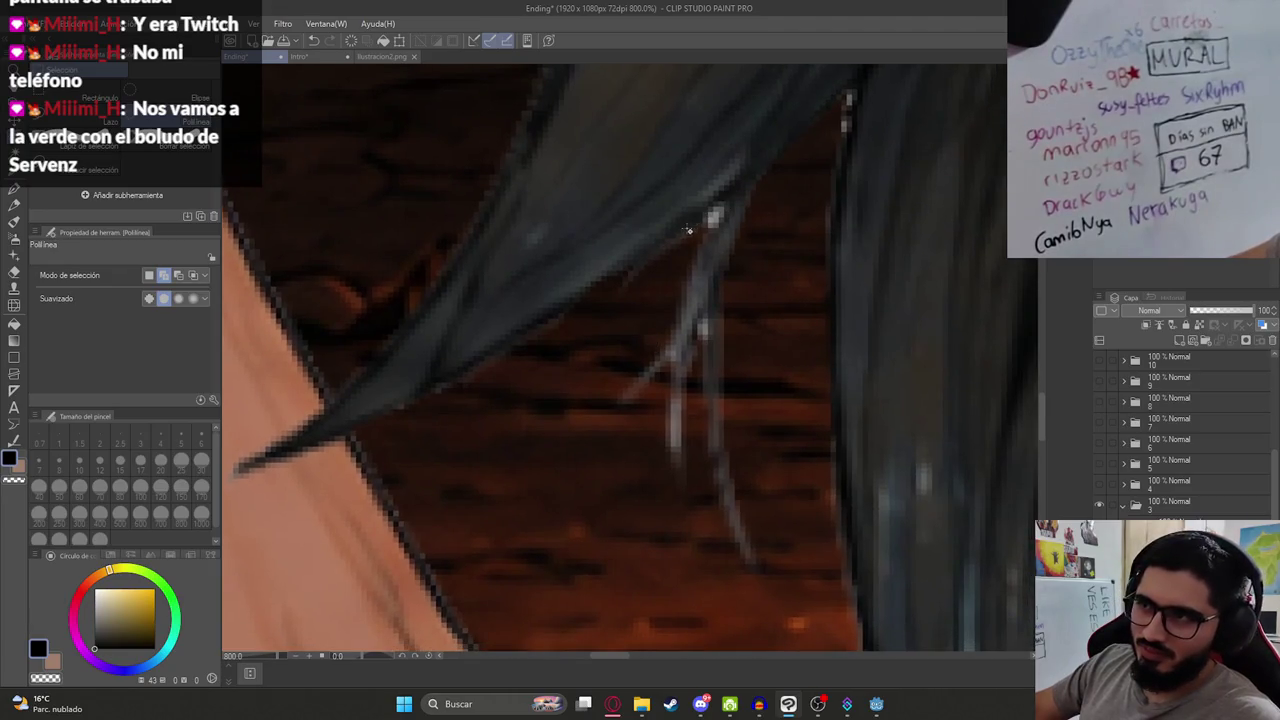
{"action": "left_click", "coordinate": [687, 230]}
{"action": "key", "text": "Delete"}
{"action": "key", "text": "ctrl+d"}
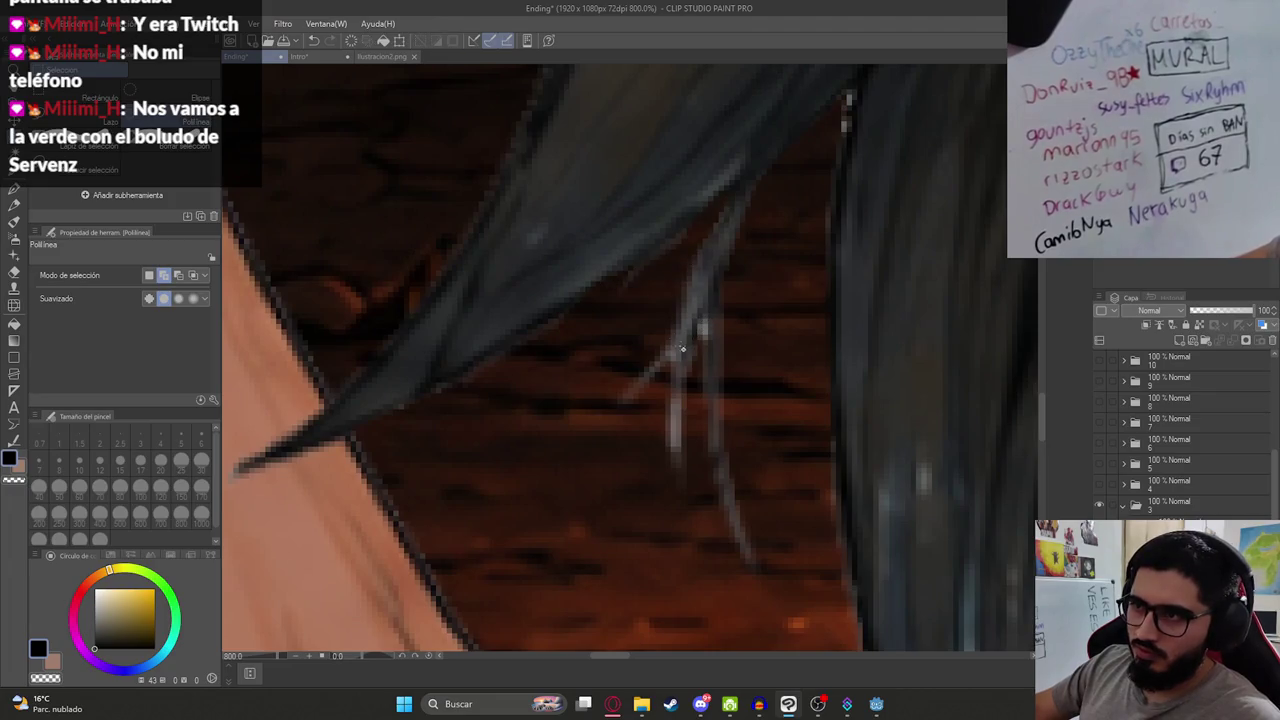
Step: Outline and delete two more parts of the faint hair strand
{"action": "left_click", "coordinate": [600, 491]}
{"action": "left_click", "coordinate": [617, 357]}
{"action": "left_click", "coordinate": [674, 314]}
{"action": "key", "text": "Delete"}
{"action": "key", "text": "ctrl+d"}
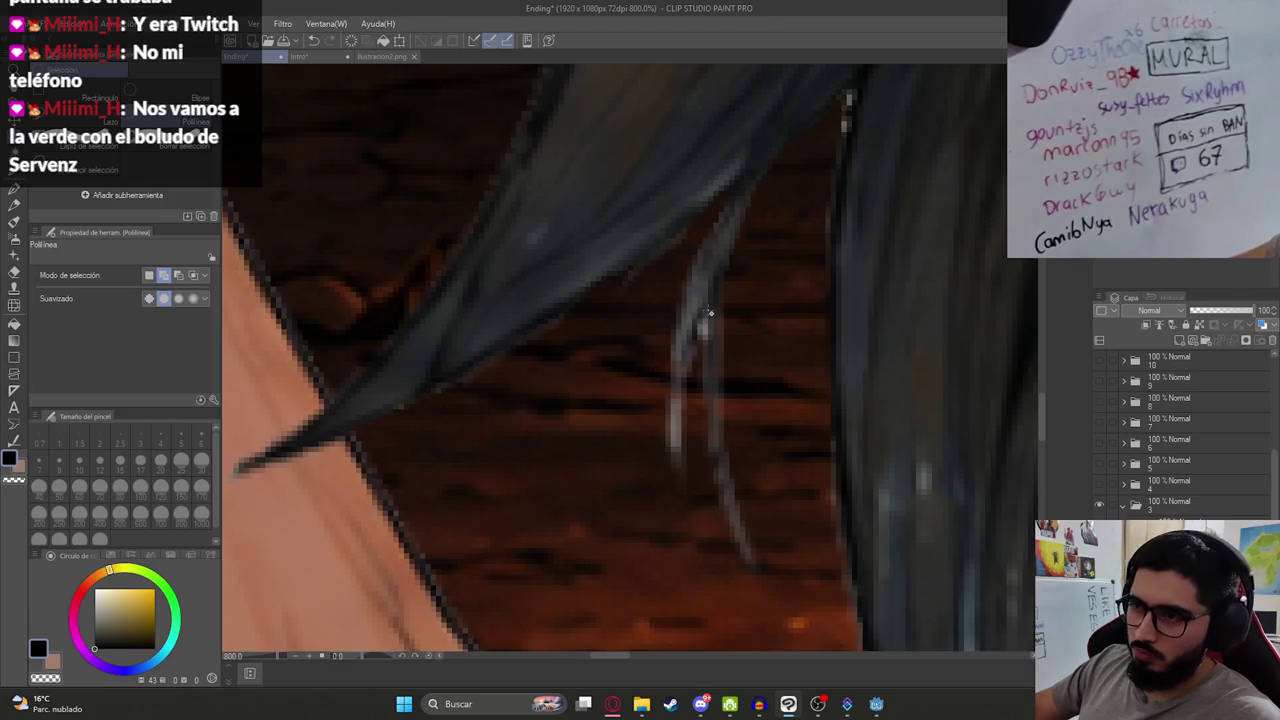
{"action": "left_click", "coordinate": [692, 330]}
{"action": "left_click", "coordinate": [708, 313]}
{"action": "key", "text": "Delete"}
{"action": "key", "text": "ctrl+d"}
Step: Outline the stray hair strand by the collar
{"action": "left_click_drag", "start_coordinate": [852, 221], "coordinate": [731, 352]}
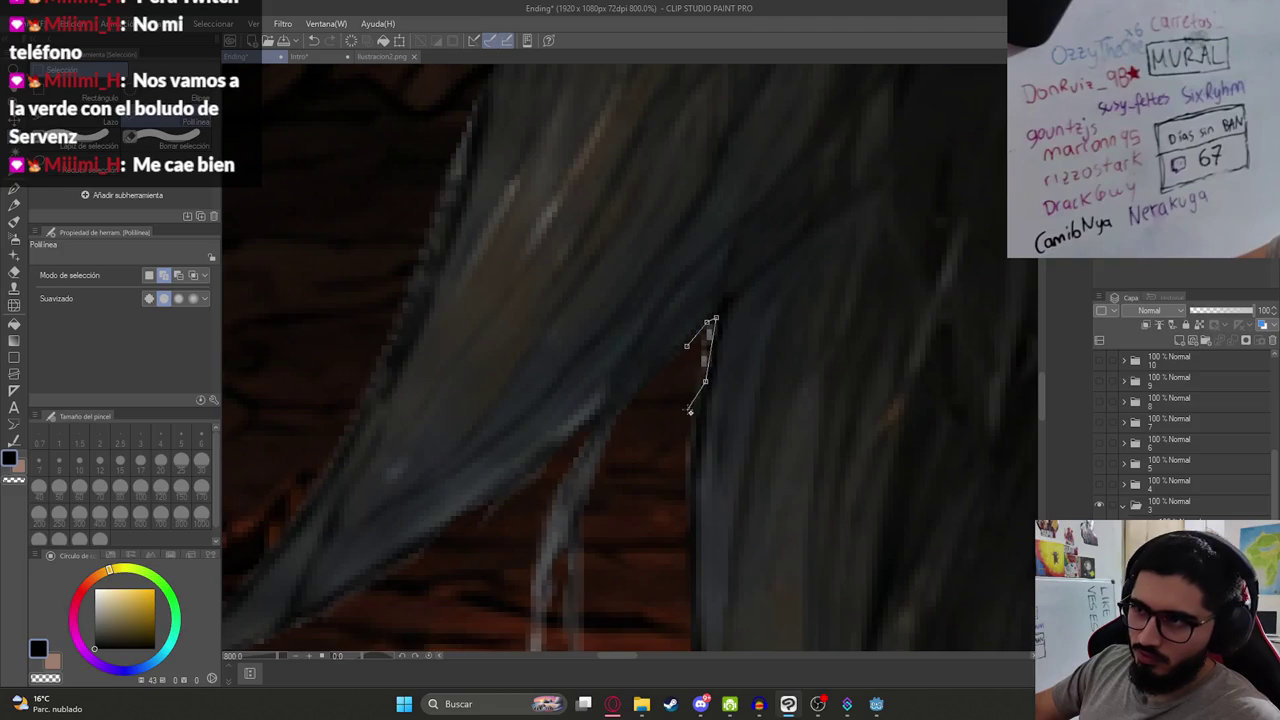
{"action": "scroll", "coordinate": [694, 350], "scroll_direction": "down", "scroll_amount": 4}
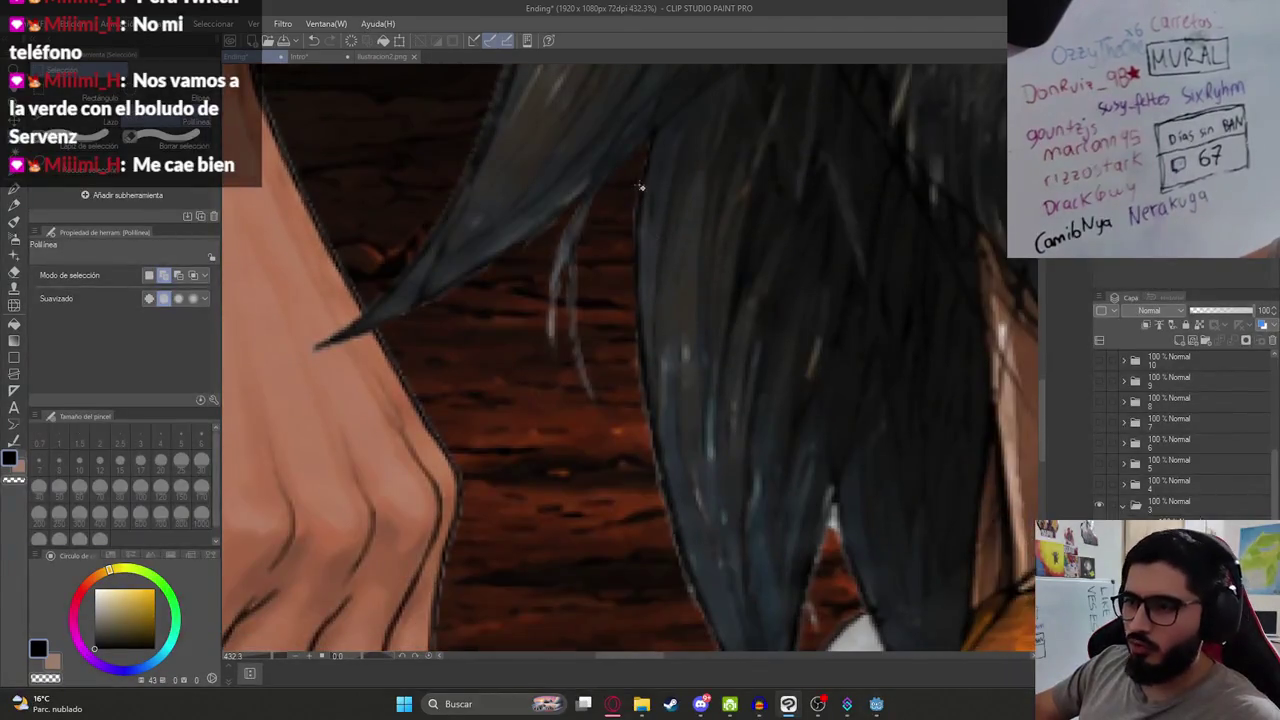
{"action": "scroll", "coordinate": [718, 435], "scroll_direction": "up", "scroll_amount": 5}
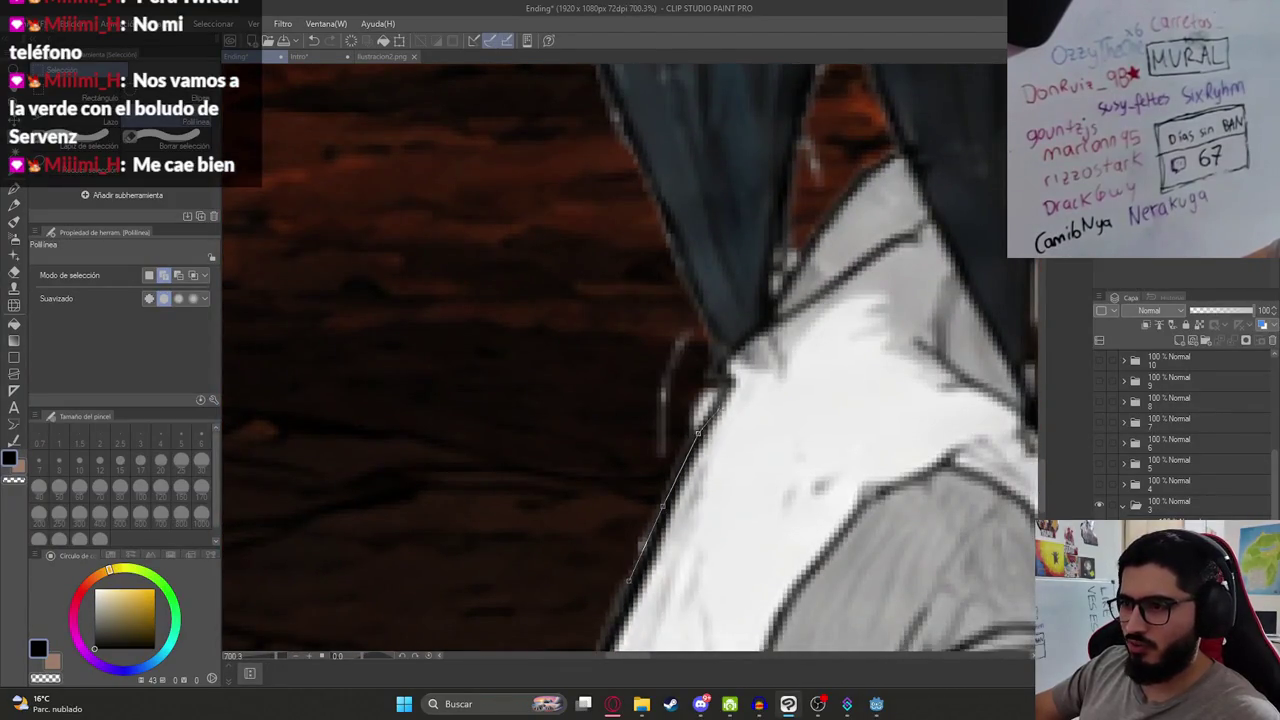
{"action": "left_click", "coordinate": [665, 302]}
{"action": "left_click", "coordinate": [540, 430]}
{"action": "left_click", "coordinate": [543, 491]}
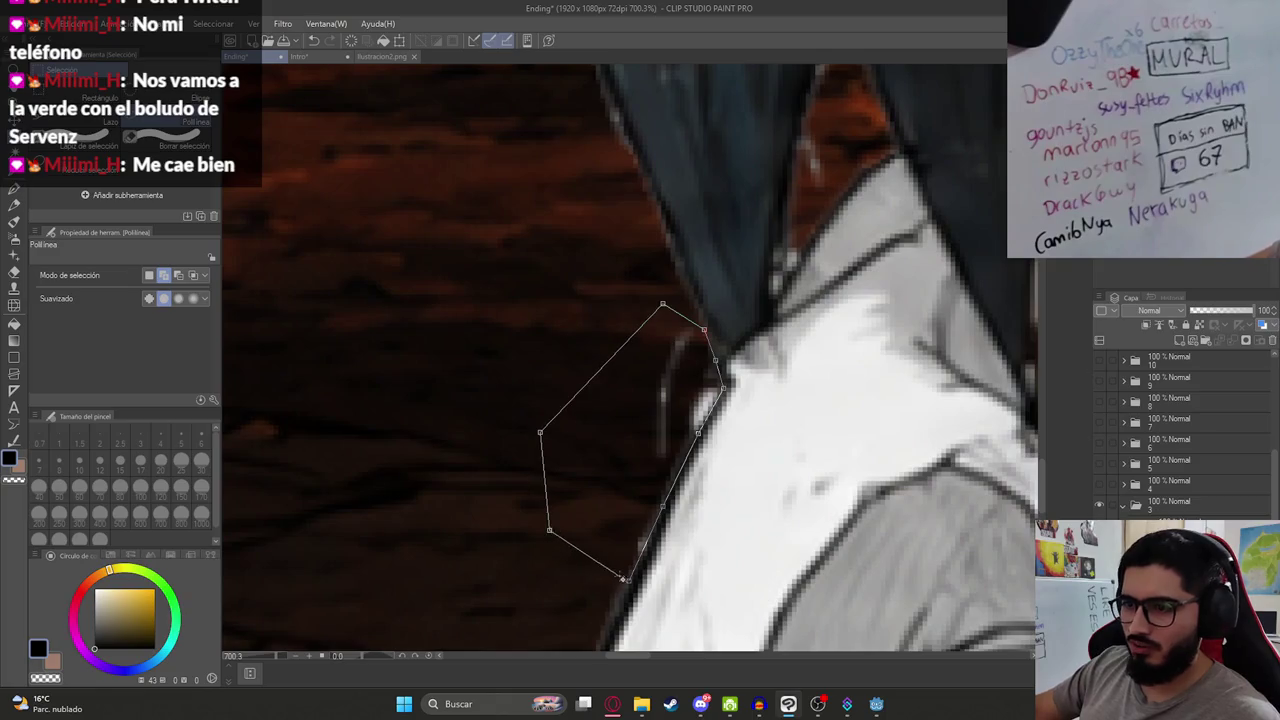
{"action": "double_click", "coordinate": [628, 583]}
Step: Draw a selection around the hair tip strand
{"action": "scroll", "coordinate": [655, 361], "scroll_direction": "down", "scroll_amount": 5}
{"action": "scroll", "coordinate": [655, 361], "scroll_direction": "down", "scroll_amount": 3}
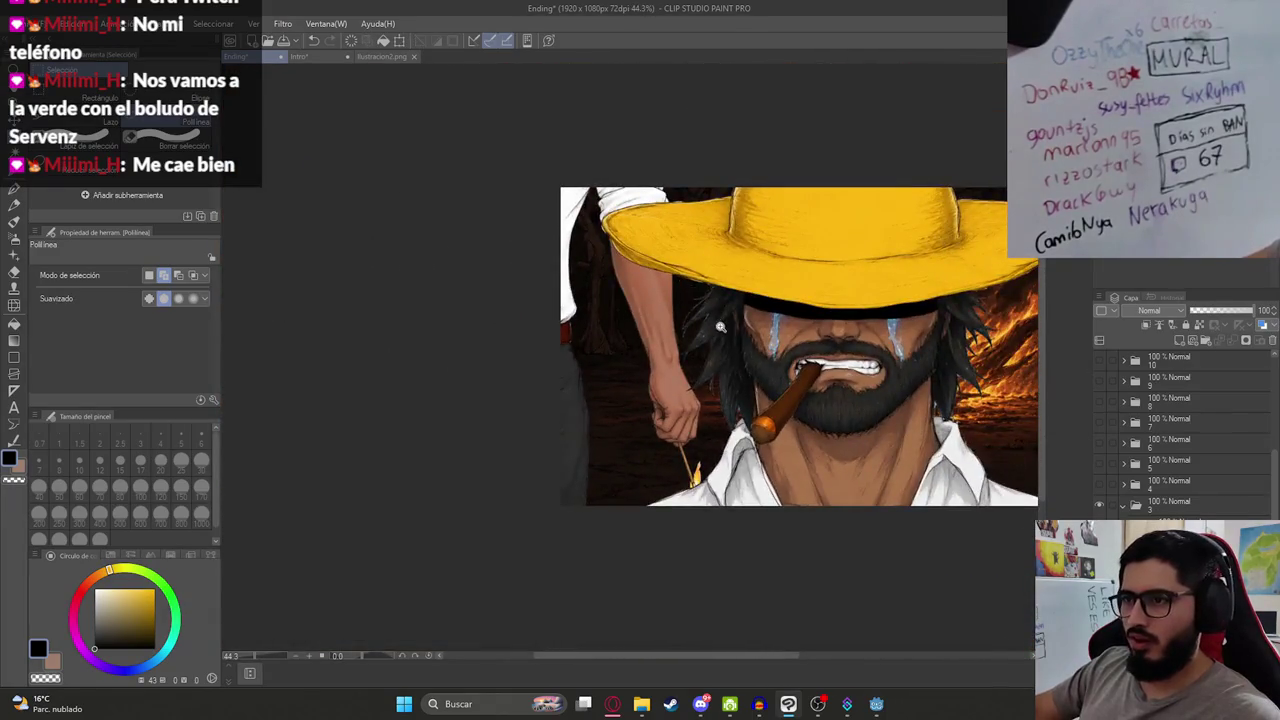
{"action": "scroll", "coordinate": [720, 327], "scroll_direction": "up", "scroll_amount": 10}
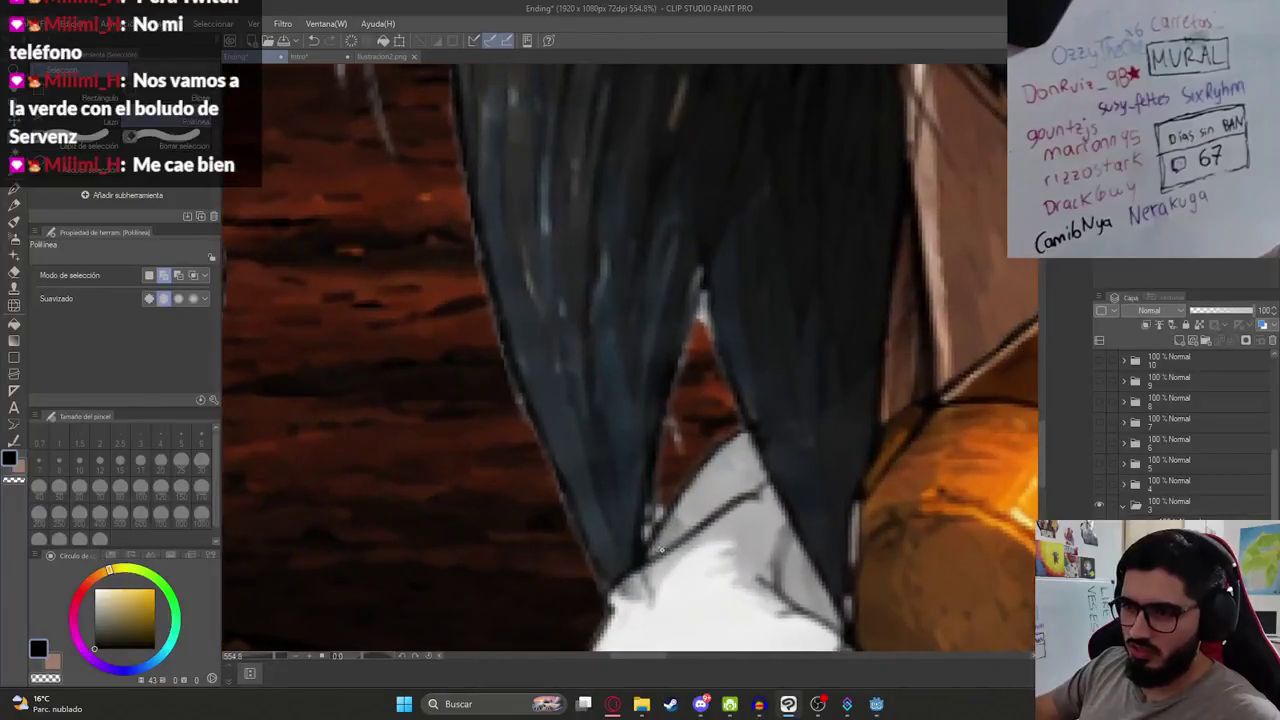
{"action": "left_click", "coordinate": [677, 355]}
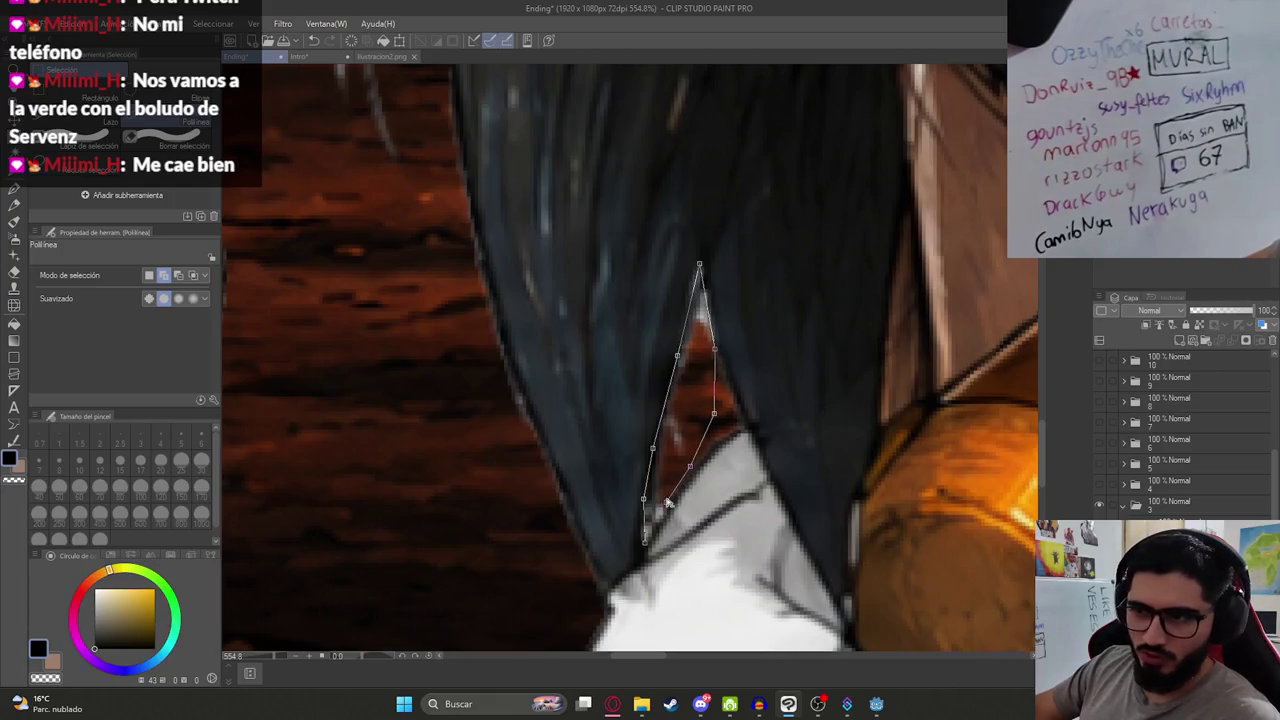
{"action": "double_click", "coordinate": [645, 545]}
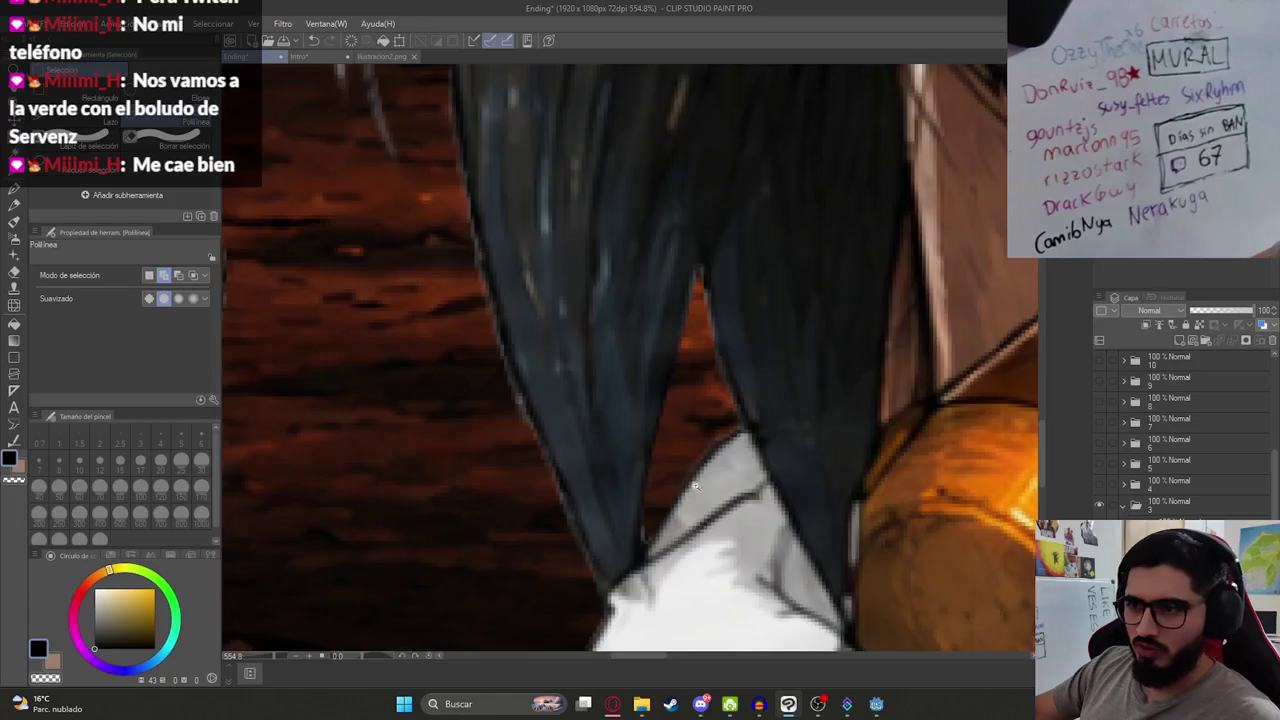
Step: Outline the wider area around the bright hair tips as a selection
{"action": "scroll", "coordinate": [683, 414], "scroll_direction": "down", "scroll_amount": 10}
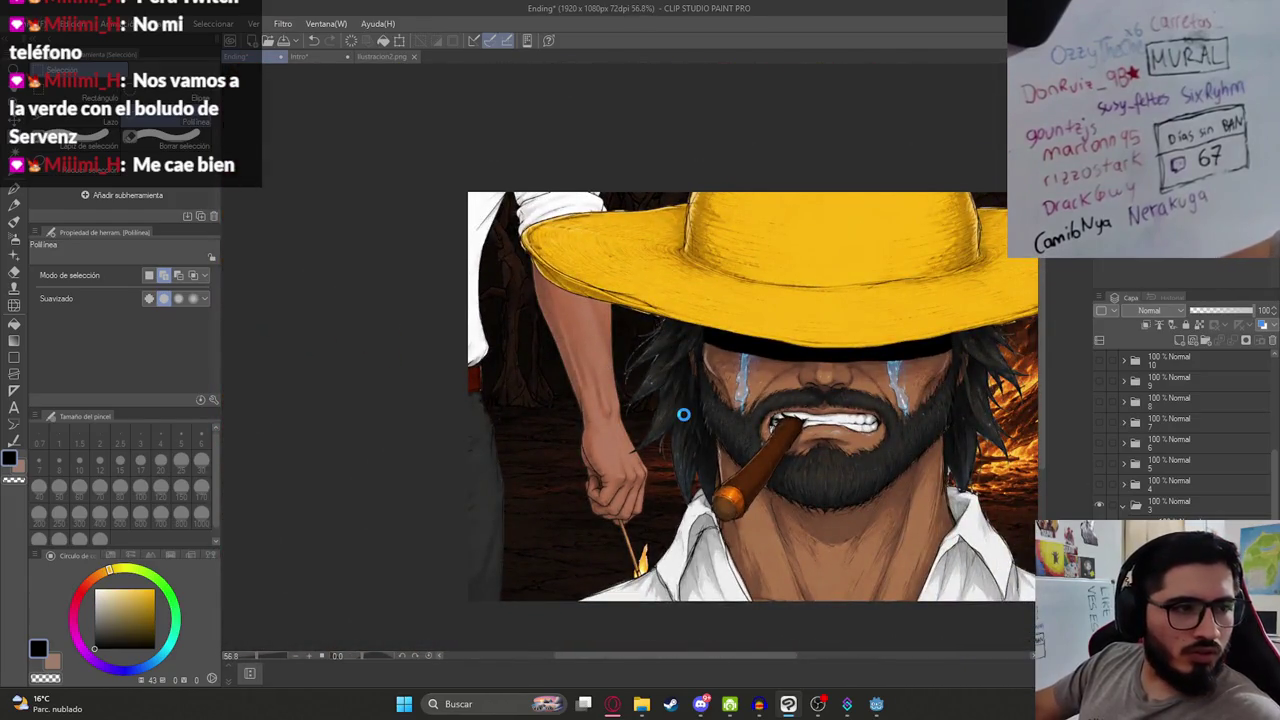
{"action": "scroll", "coordinate": [683, 414], "scroll_direction": "up", "scroll_amount": 6}
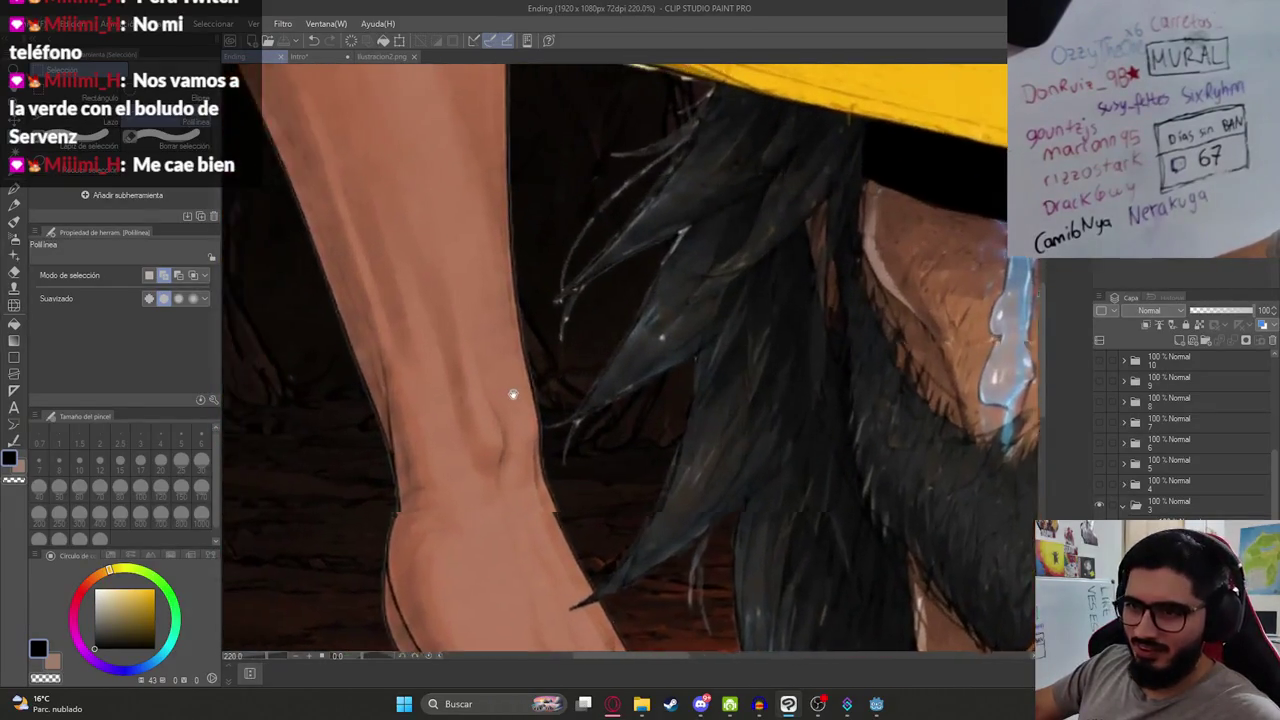
{"action": "scroll", "coordinate": [512, 394], "scroll_direction": "up", "scroll_amount": 6}
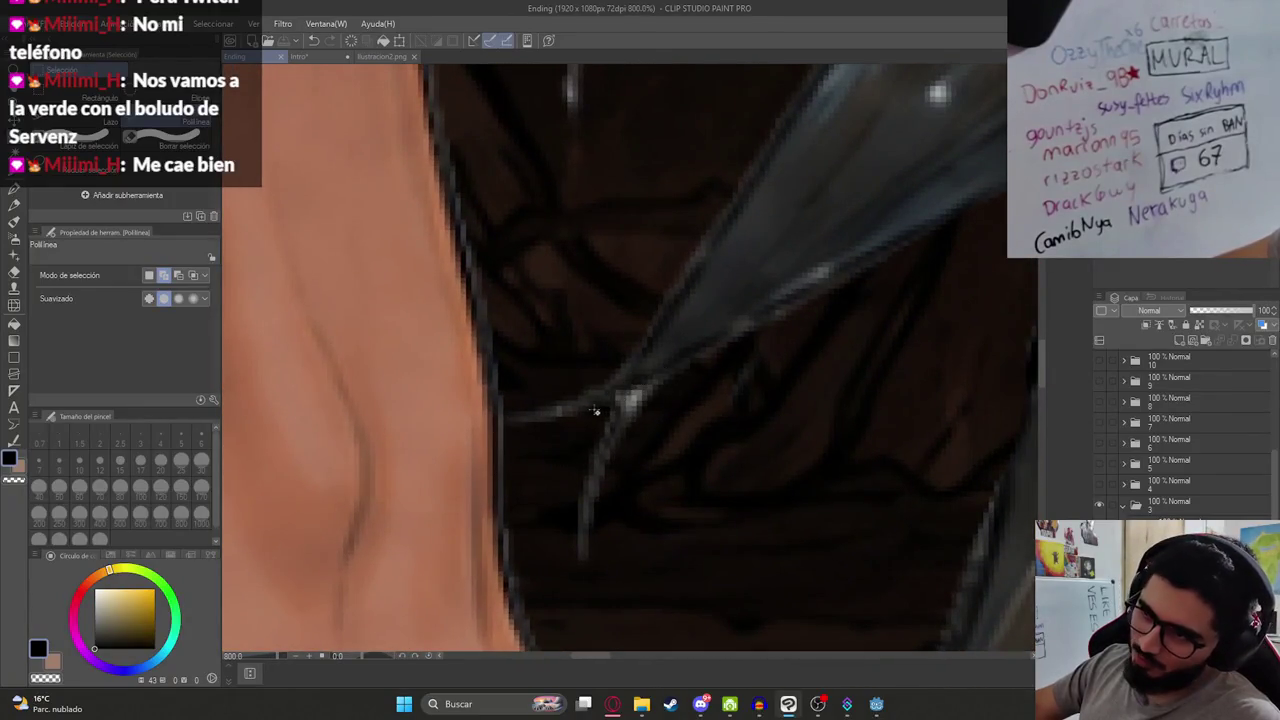
{"action": "left_click", "coordinate": [766, 319]}
{"action": "left_click", "coordinate": [765, 352]}
{"action": "left_click", "coordinate": [714, 447]}
{"action": "left_click", "coordinate": [664, 545]}
{"action": "left_click", "coordinate": [612, 601]}
{"action": "left_click", "coordinate": [555, 617]}
{"action": "left_click", "coordinate": [526, 549]}
{"action": "left_click", "coordinate": [596, 408]}
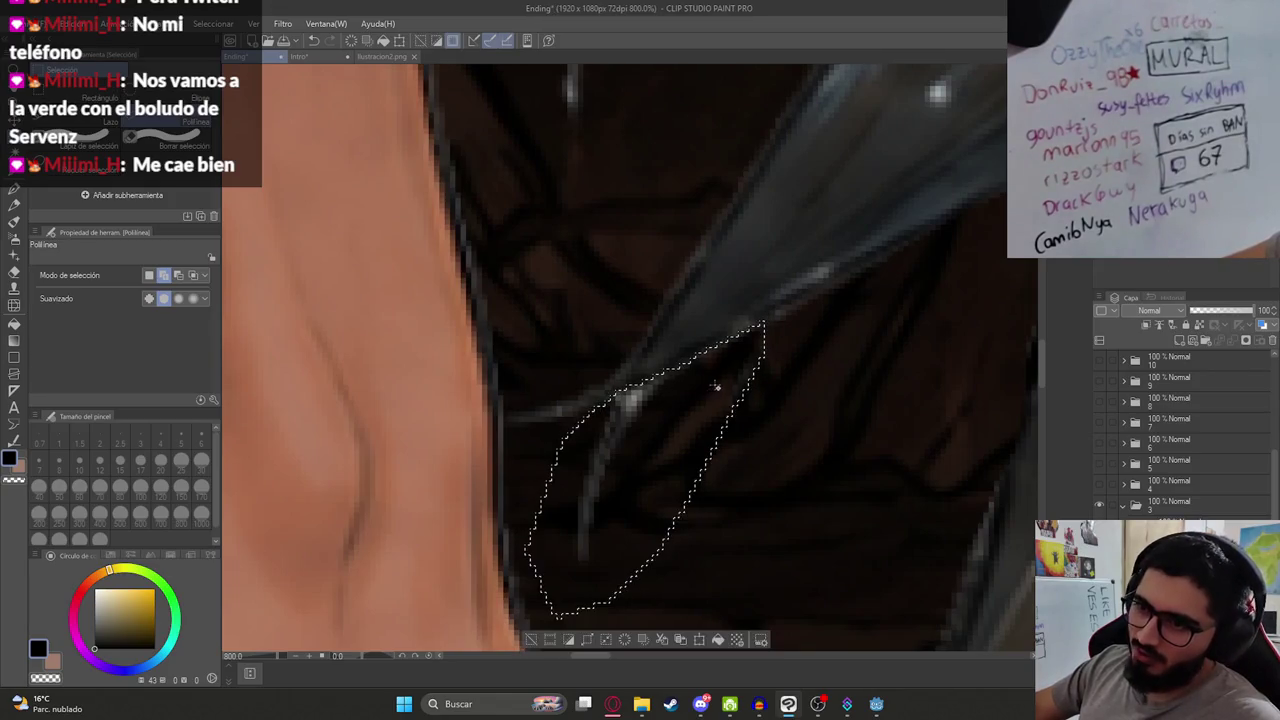
Step: Outline the remaining bright strand and erase its highlights with the eraser
{"action": "scroll", "coordinate": [674, 484], "scroll_direction": "down", "scroll_amount": 4}
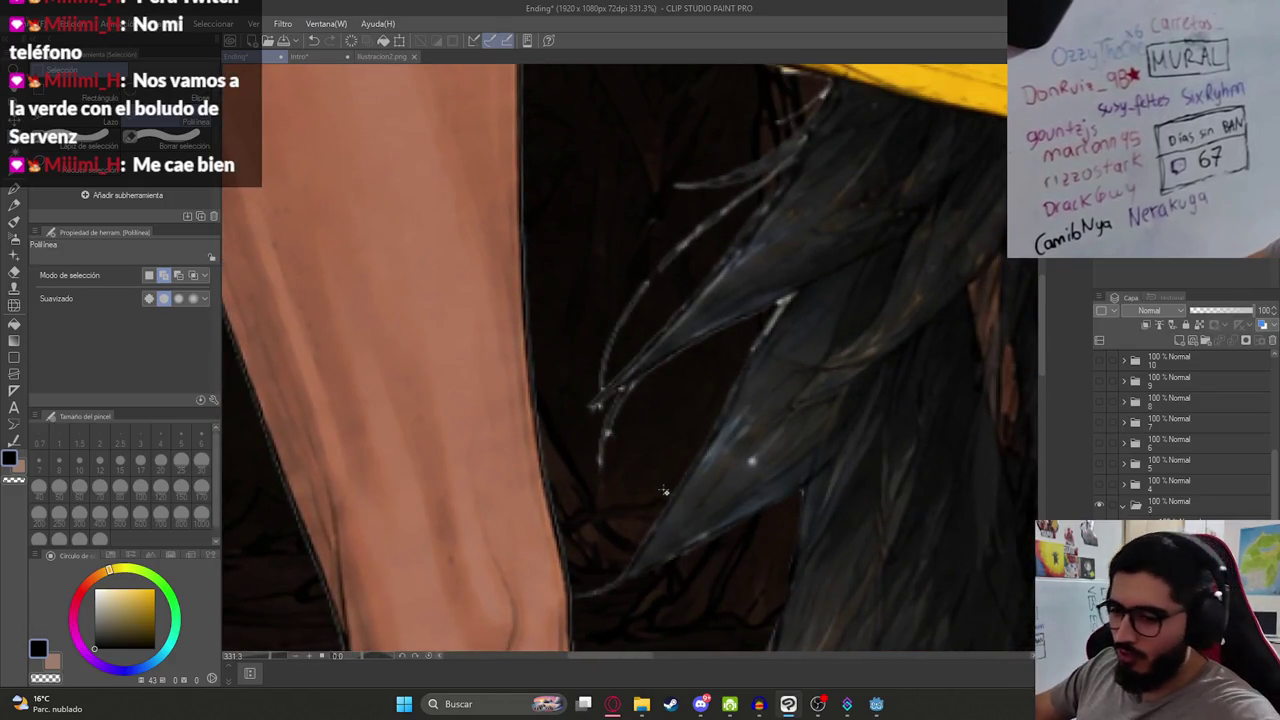
{"action": "scroll", "coordinate": [611, 470], "scroll_direction": "up", "scroll_amount": 4}
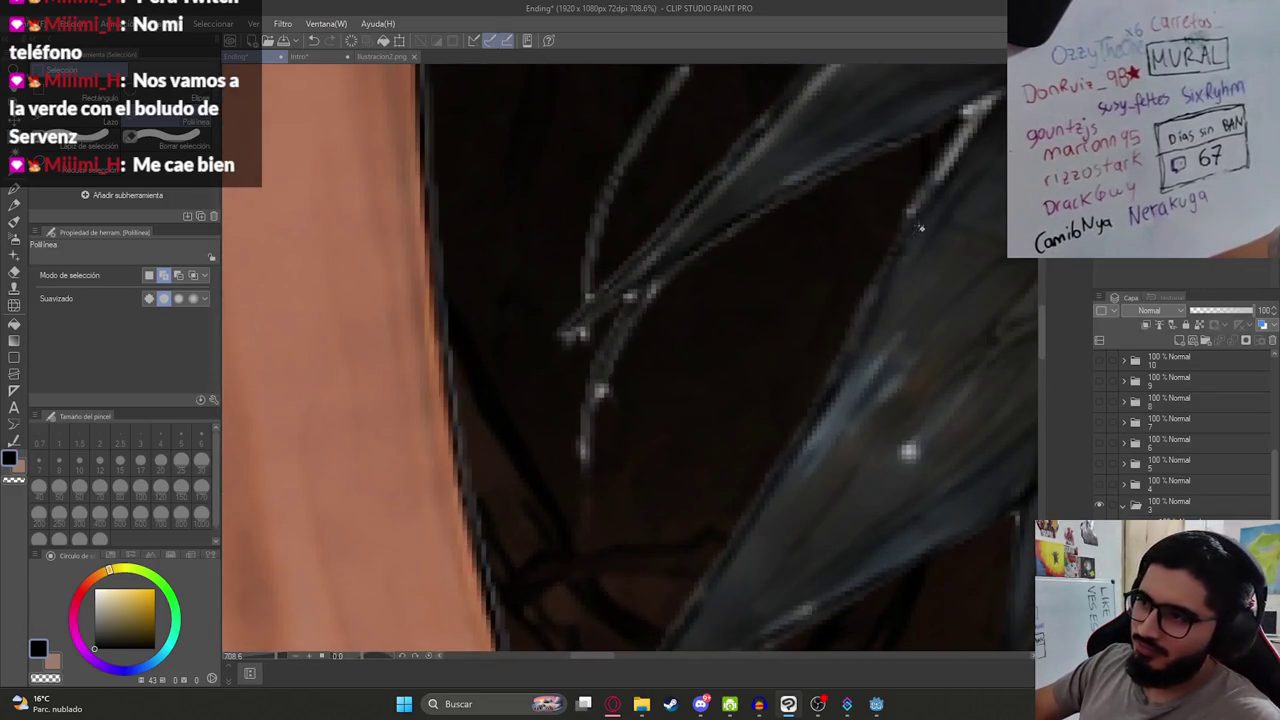
{"action": "left_click_drag", "start_coordinate": [858, 309], "coordinate": [742, 381]}
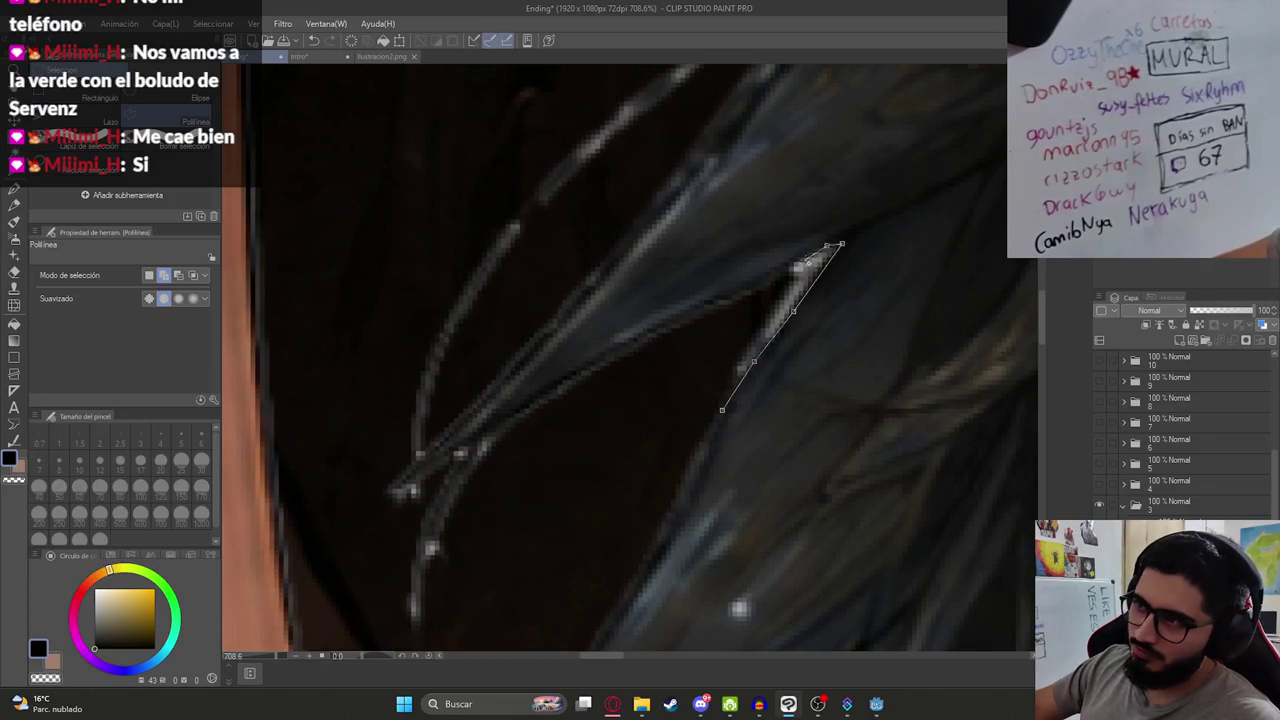
{"action": "left_click", "coordinate": [623, 420]}
{"action": "left_click", "coordinate": [722, 409]}
{"action": "mouse_move", "coordinate": [470, 495]}
{"action": "left_mouse_down"}
{"action": "mouse_move", "coordinate": [486, 466]}
{"action": "mouse_move", "coordinate": [704, 325]}
{"action": "left_mouse_up"}
{"action": "key", "text": "e"}
{"action": "left_click_drag", "start_coordinate": [669, 391], "coordinate": [659, 469]}
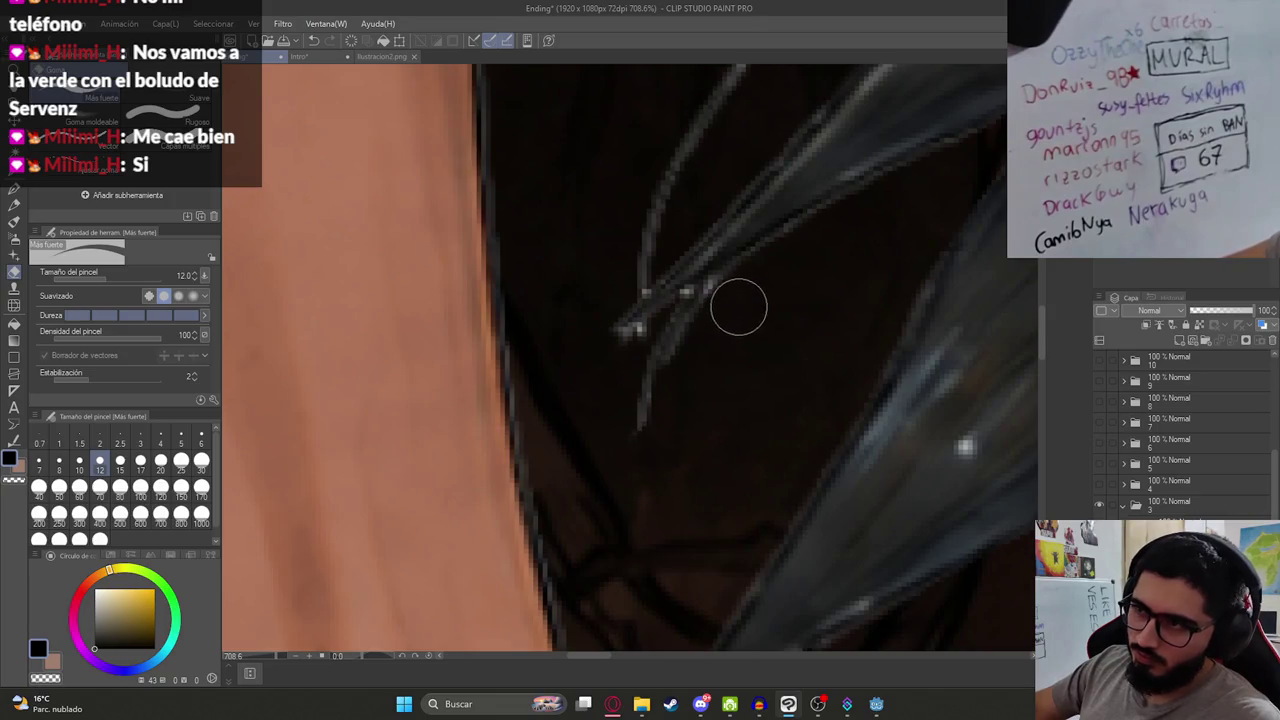
Step: Erase the leftover bright strand pixels with a size 2 eraser
{"action": "left_click", "coordinate": [99, 441]}
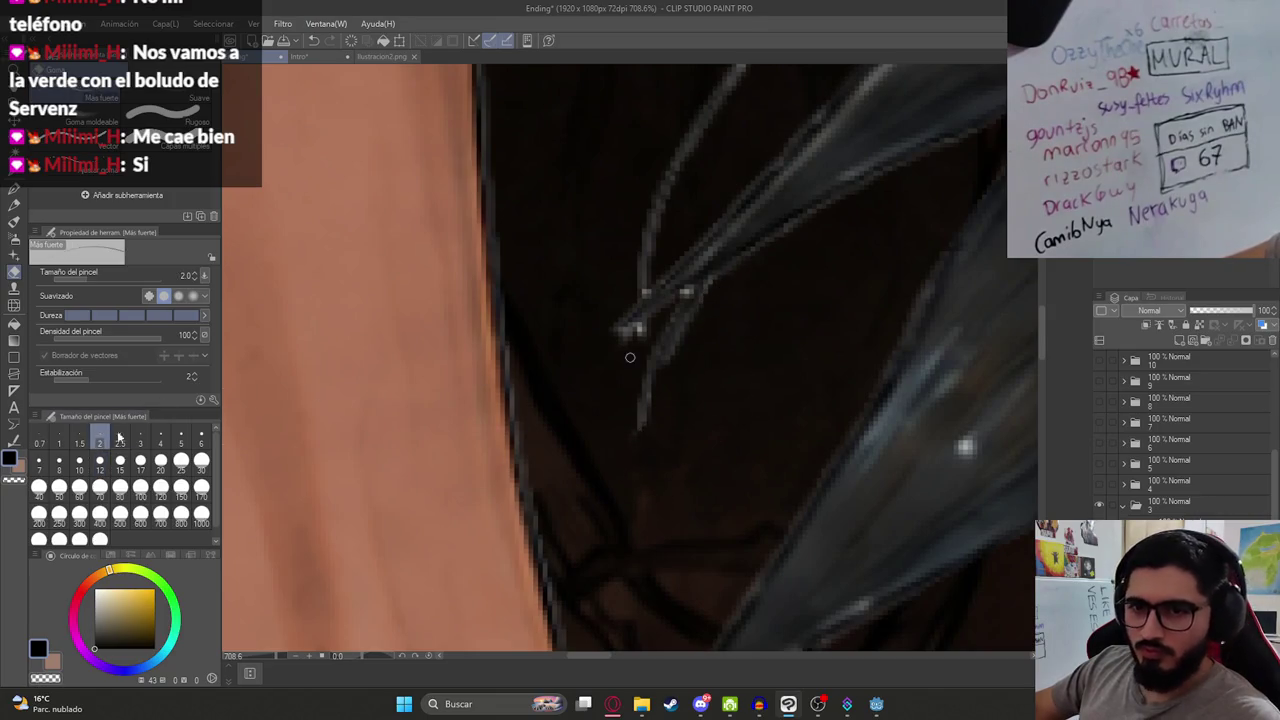
{"action": "scroll", "coordinate": [640, 338], "scroll_direction": "up", "scroll_amount": 5}
{"action": "mouse_move", "coordinate": [683, 343]}
{"action": "left_mouse_down"}
{"action": "mouse_move", "coordinate": [703, 326]}
{"action": "mouse_move", "coordinate": [560, 443]}
{"action": "mouse_move", "coordinate": [597, 426]}
{"action": "mouse_move", "coordinate": [615, 413]}
{"action": "mouse_move", "coordinate": [503, 454]}
{"action": "left_mouse_up"}
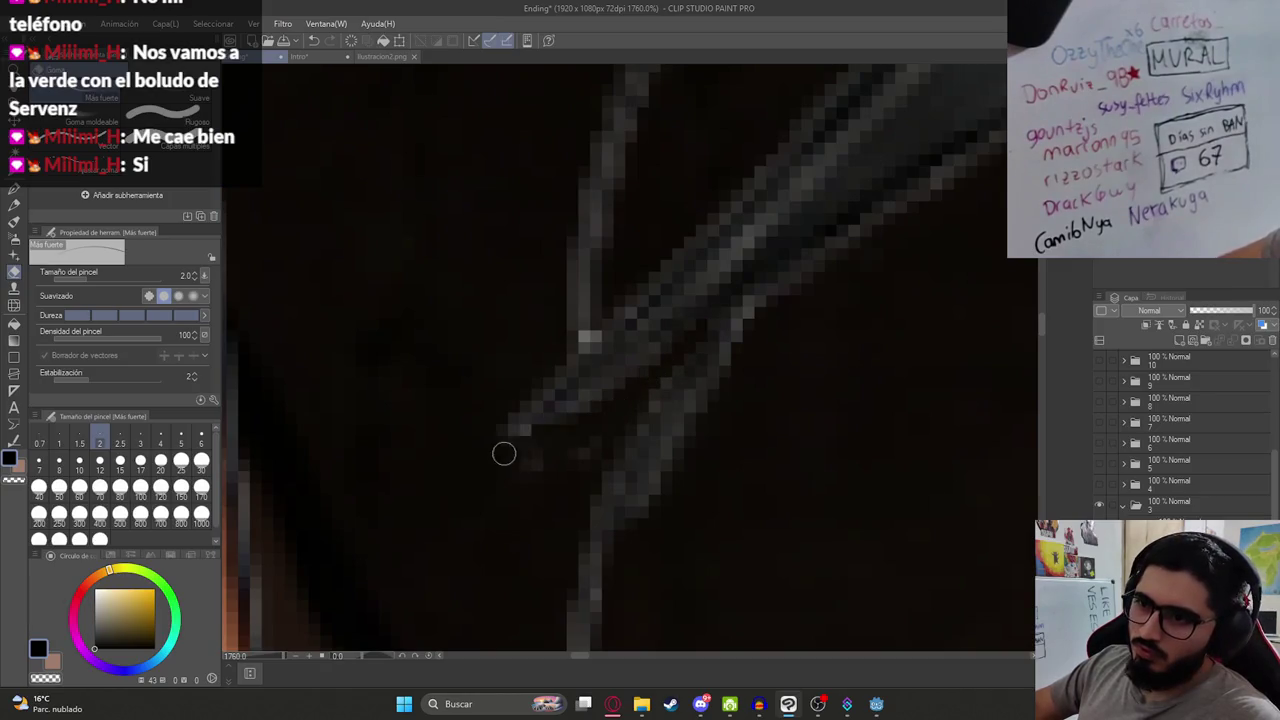
{"action": "scroll", "coordinate": [627, 297], "scroll_direction": "down", "scroll_amount": 10}
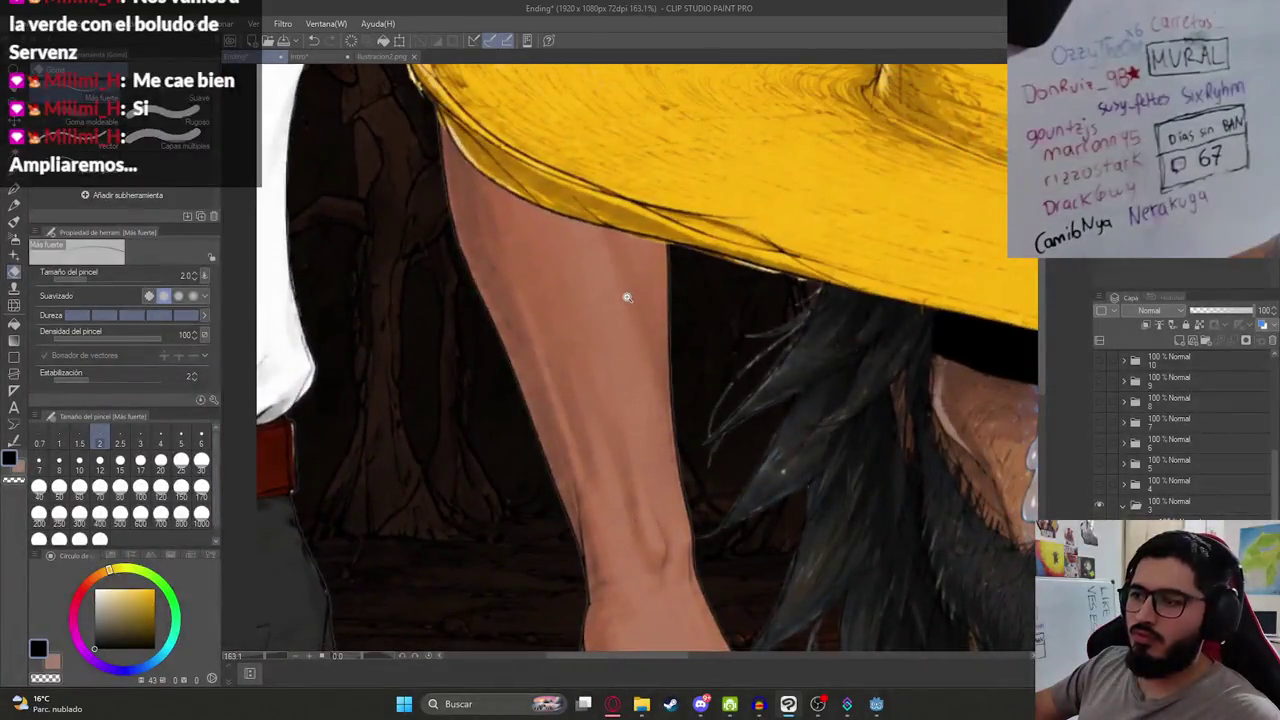
{"action": "scroll", "coordinate": [766, 417], "scroll_direction": "up", "scroll_amount": 8}
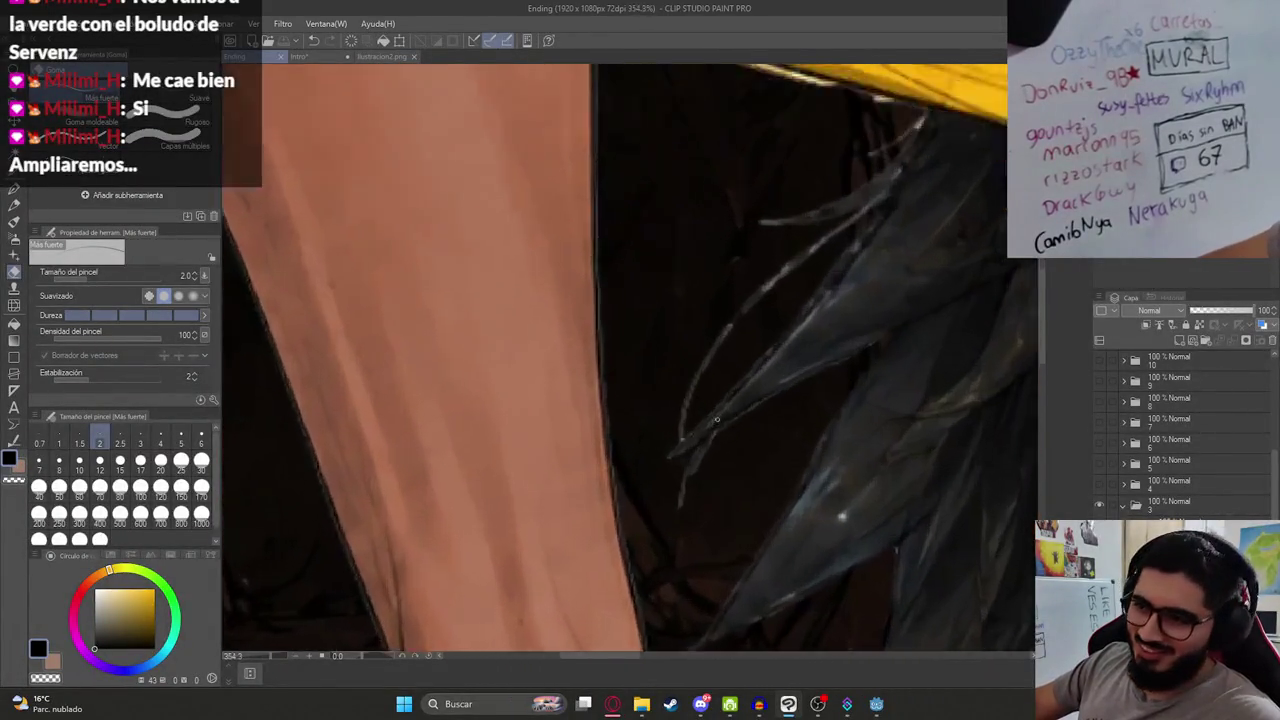
{"action": "scroll", "coordinate": [650, 436], "scroll_direction": "up", "scroll_amount": 4}
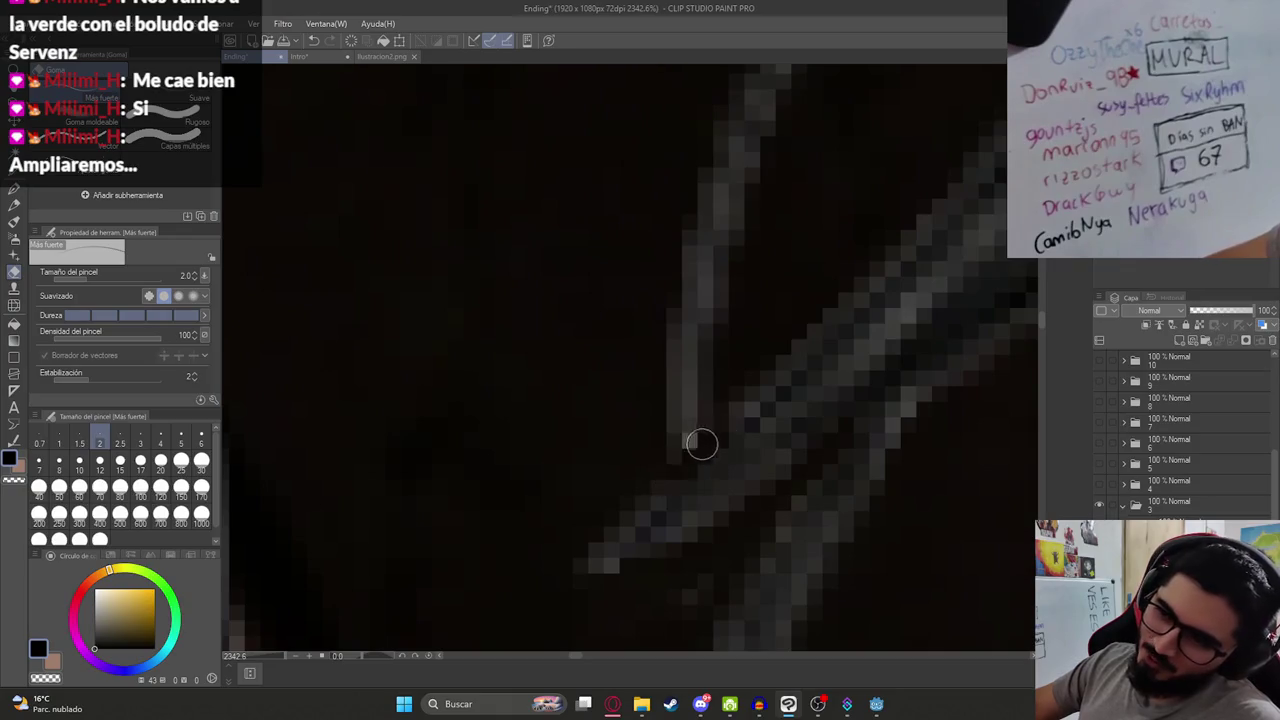
{"action": "scroll", "coordinate": [685, 440], "scroll_direction": "down", "scroll_amount": 7}
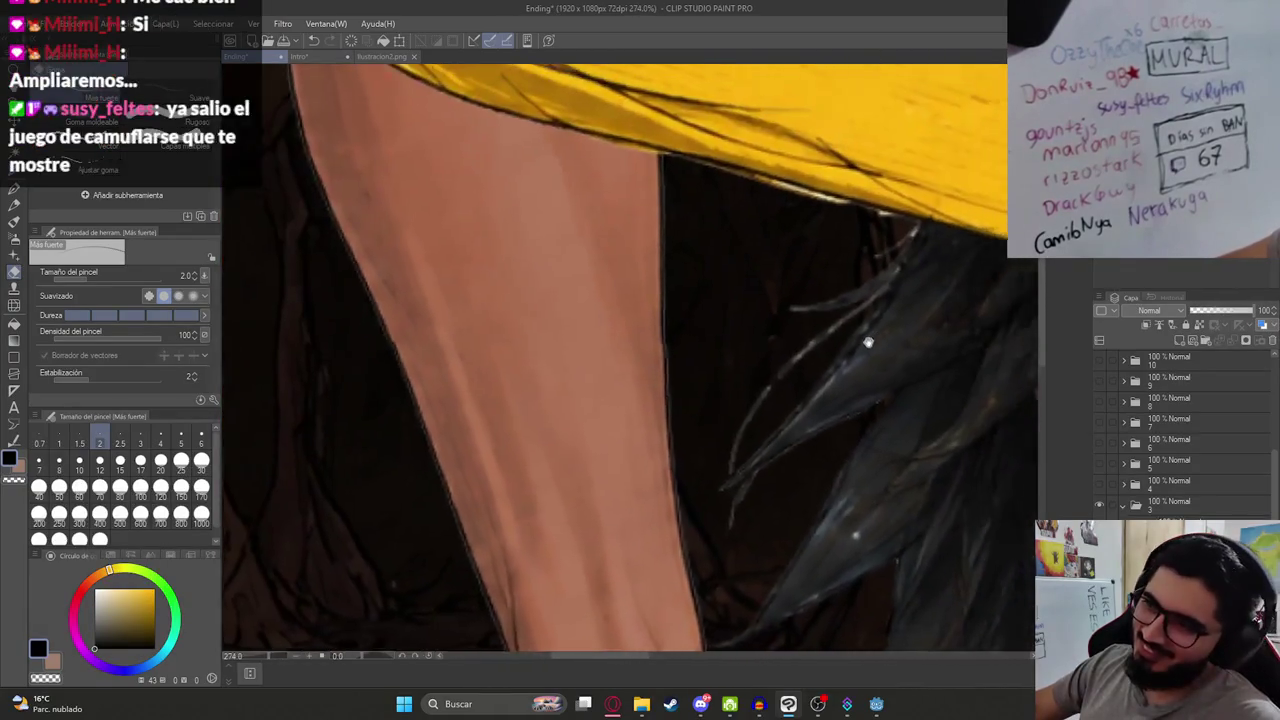
{"action": "scroll", "coordinate": [685, 364], "scroll_direction": "up", "scroll_amount": 7}
Step: Erase more light hair-strand pixels with the eraser at size 4
{"action": "left_click", "coordinate": [160, 440]}
{"action": "mouse_move", "coordinate": [696, 333]}
{"action": "left_mouse_down"}
{"action": "mouse_move", "coordinate": [674, 337]}
{"action": "mouse_move", "coordinate": [849, 383]}
{"action": "mouse_move", "coordinate": [834, 428]}
{"action": "mouse_move", "coordinate": [640, 540]}
{"action": "left_mouse_up"}
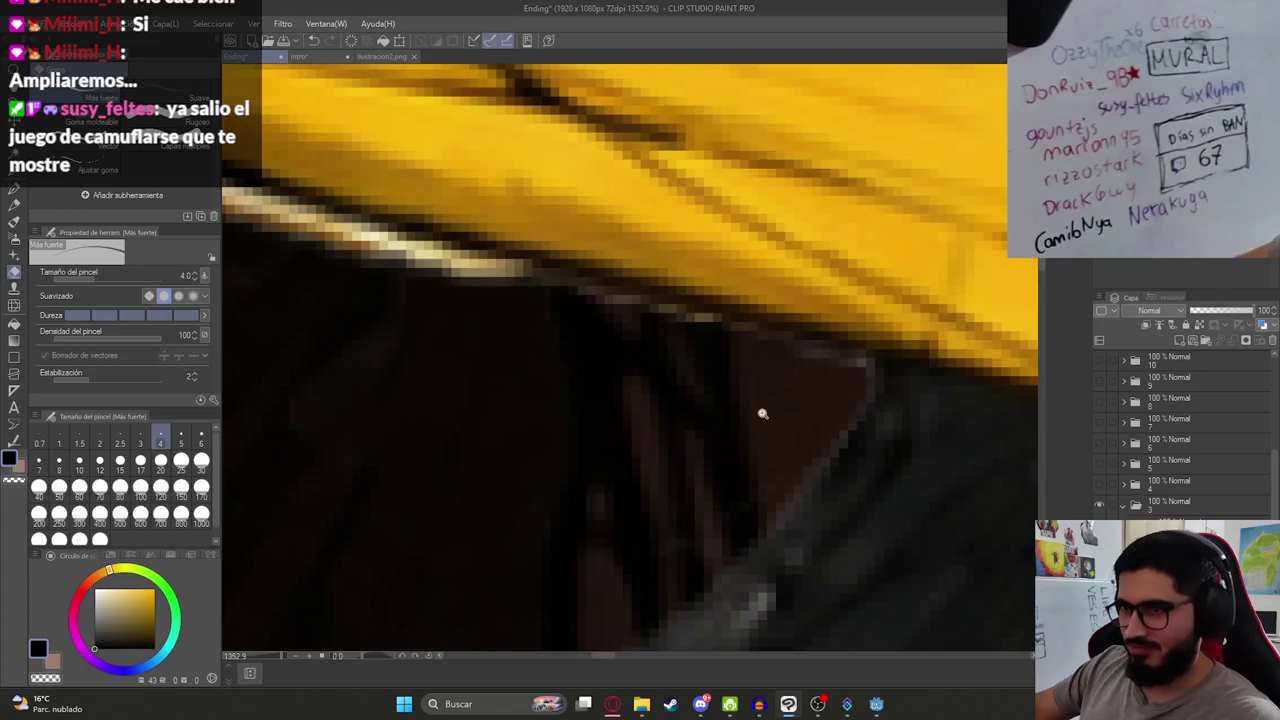
{"action": "scroll", "coordinate": [698, 388], "scroll_direction": "down", "scroll_amount": 6}
{"action": "scroll", "coordinate": [752, 415], "scroll_direction": "up", "scroll_amount": 3}
{"action": "scroll", "coordinate": [762, 383], "scroll_direction": "down", "scroll_amount": 2}
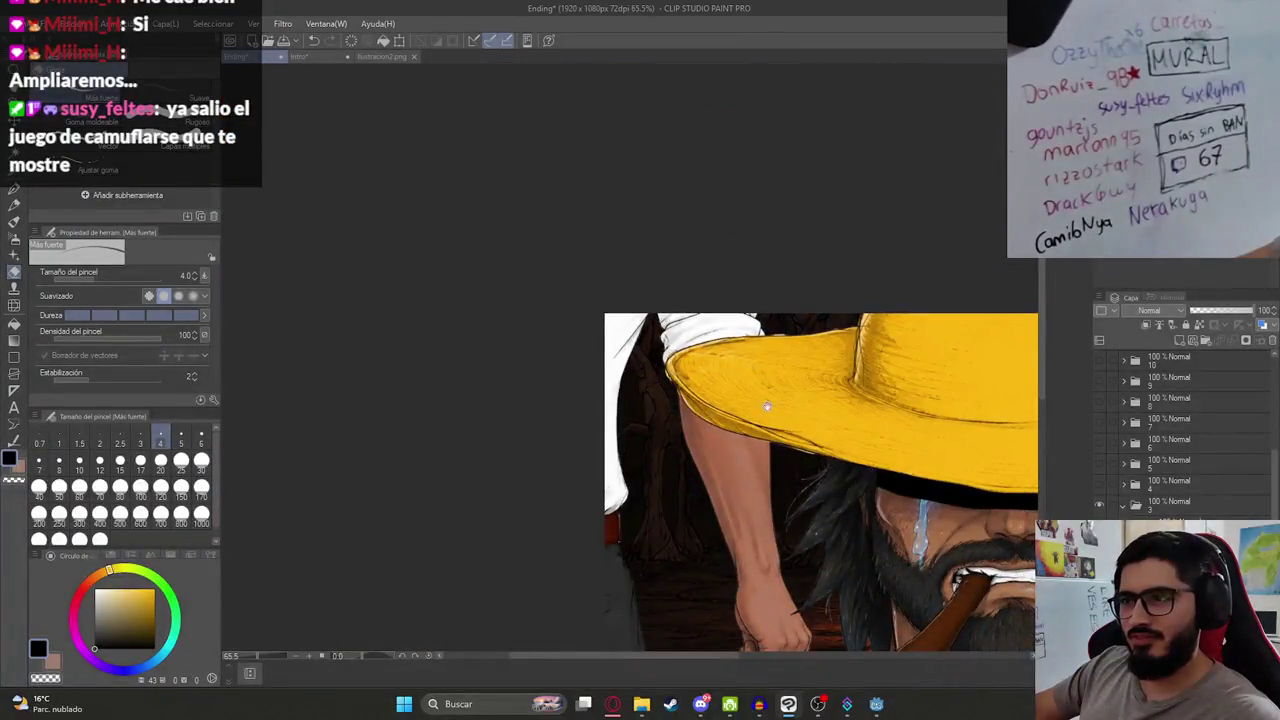
{"action": "scroll", "coordinate": [843, 451], "scroll_direction": "up", "scroll_amount": 8}
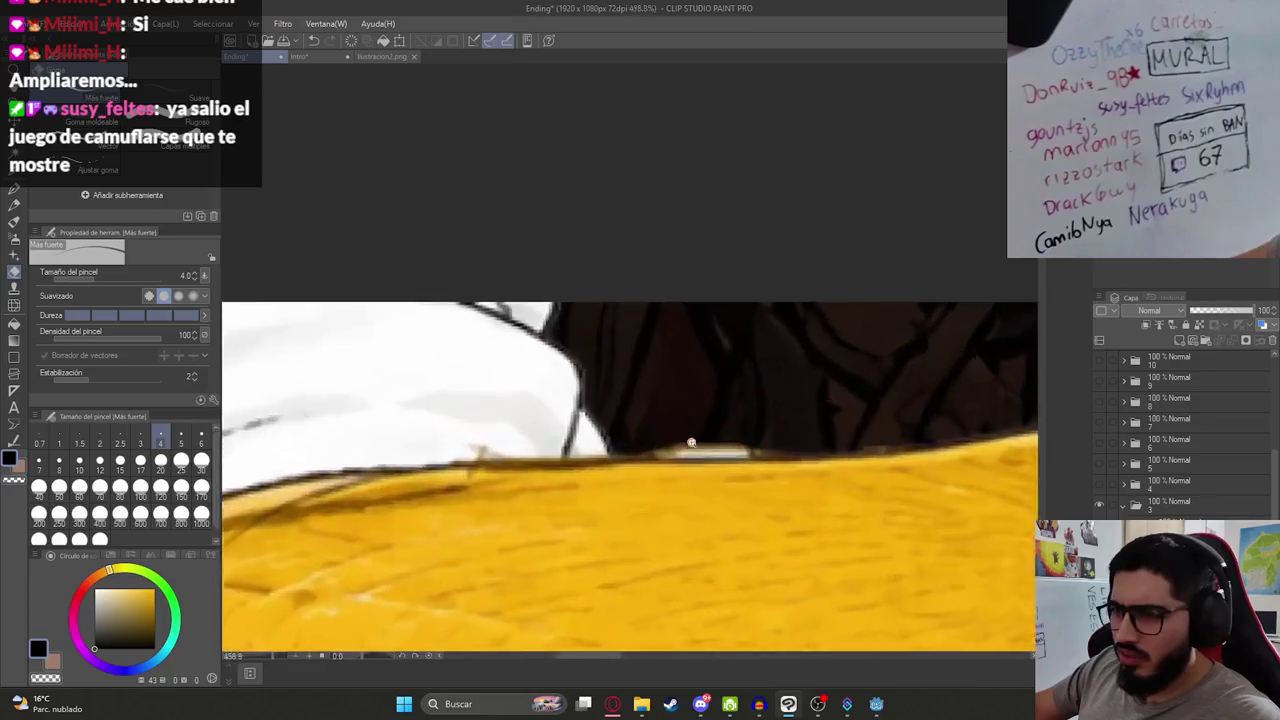
Step: Thin the white highlight along the hat brim
{"action": "mouse_move", "coordinate": [661, 482]}
{"action": "left_mouse_down"}
{"action": "mouse_move", "coordinate": [800, 472]}
{"action": "mouse_move", "coordinate": [660, 476]}
{"action": "left_mouse_up"}
{"action": "mouse_move", "coordinate": [827, 476]}
{"action": "left_mouse_down"}
{"action": "mouse_move", "coordinate": [709, 486]}
{"action": "mouse_move", "coordinate": [769, 466]}
{"action": "left_mouse_up"}
{"action": "scroll", "coordinate": [769, 466], "scroll_direction": "down", "scroll_amount": 8}
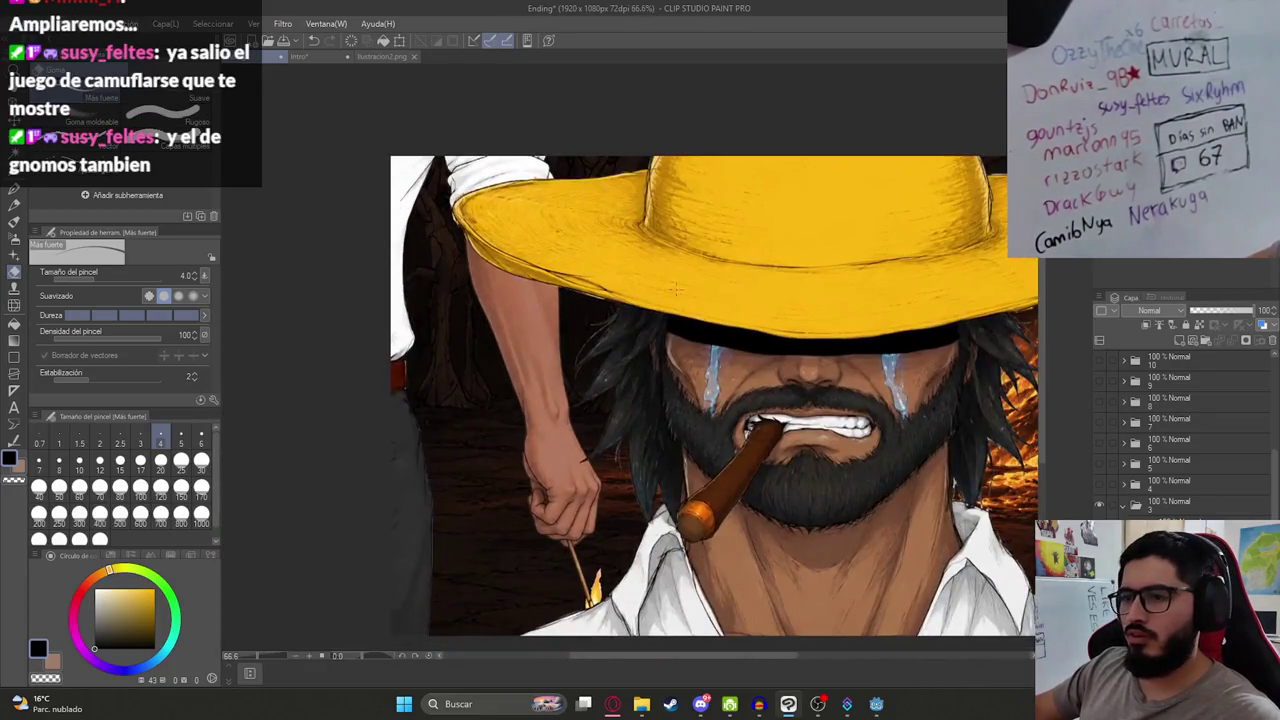
Step: Save the Ending illustration
{"action": "key", "text": "ctrl+s"}
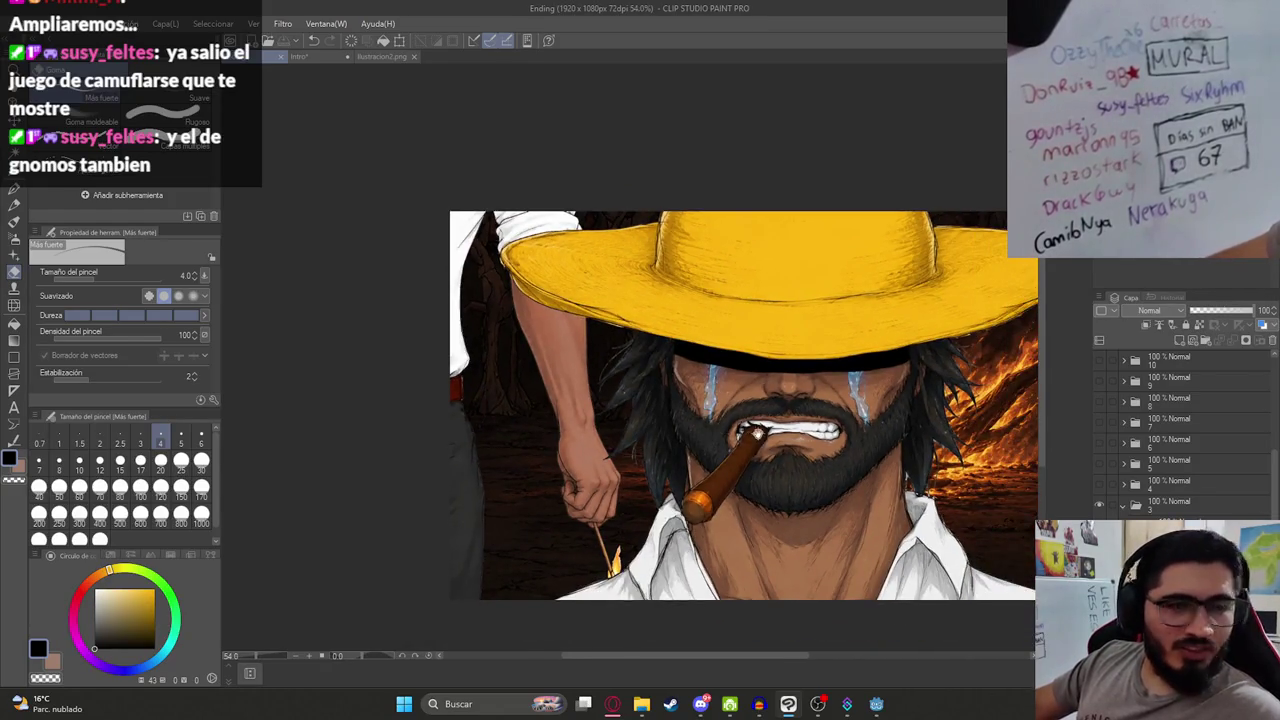
{"action": "scroll", "coordinate": [704, 444], "scroll_direction": "up", "scroll_amount": 2}
{"action": "scroll", "coordinate": [791, 500], "scroll_direction": "up", "scroll_amount": 10}
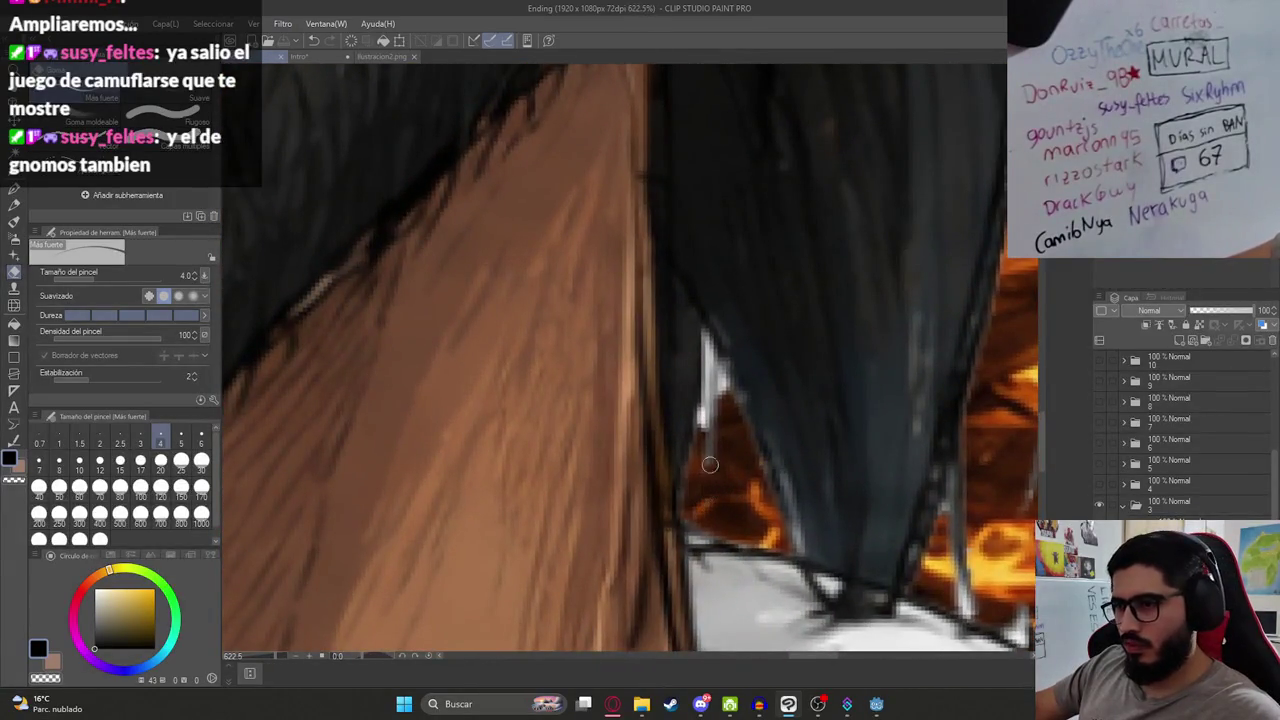
Step: Darken the white sliver along the hair edge beside the collar
{"action": "mouse_move", "coordinate": [710, 464]}
{"action": "left_mouse_down"}
{"action": "mouse_move", "coordinate": [704, 365]}
{"action": "mouse_move", "coordinate": [717, 377]}
{"action": "left_mouse_up"}
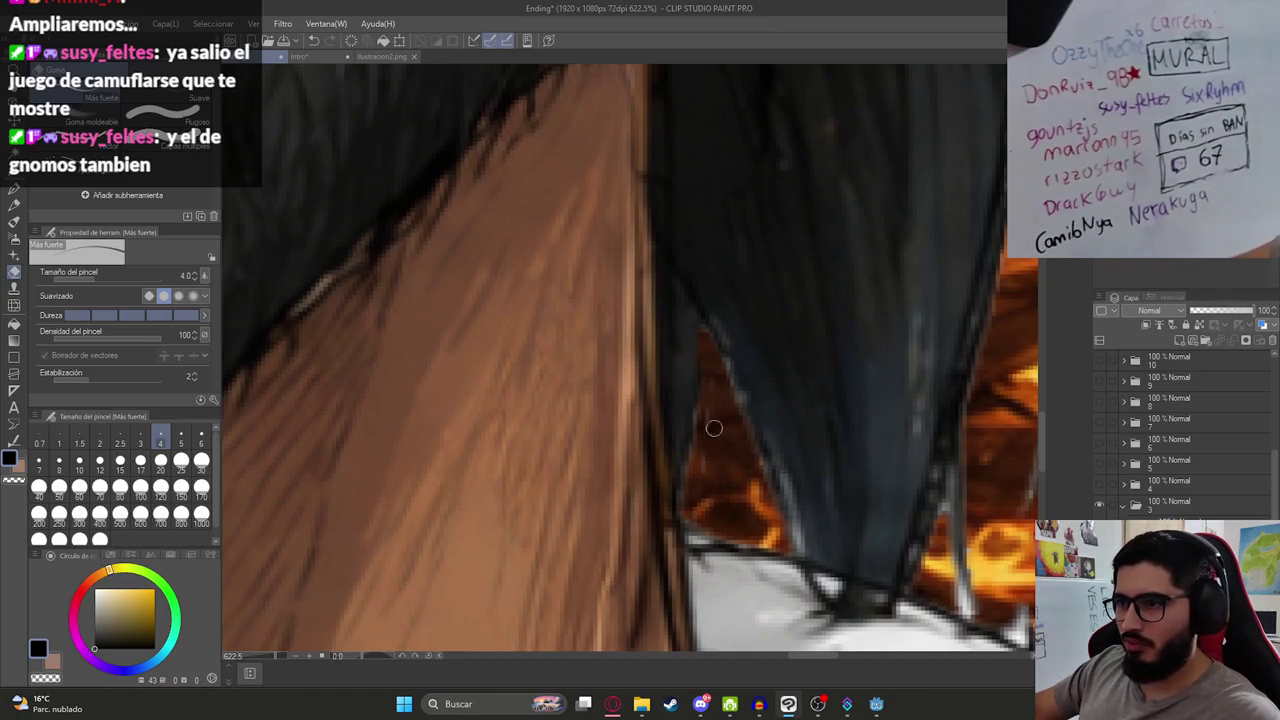
{"action": "mouse_move", "coordinate": [875, 454]}
{"action": "left_mouse_down"}
{"action": "mouse_move", "coordinate": [742, 404]}
{"action": "mouse_move", "coordinate": [745, 462]}
{"action": "left_mouse_up"}
{"action": "key", "text": "ctrl+z"}
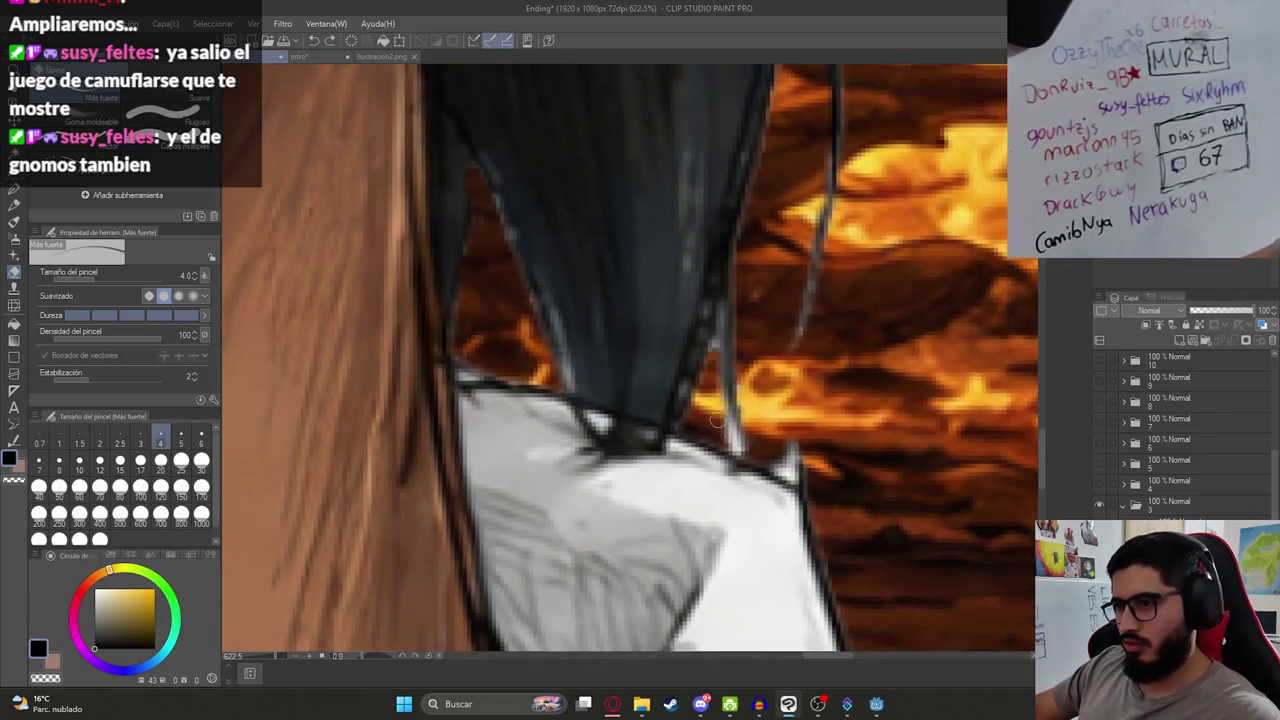
{"action": "left_click_drag", "start_coordinate": [785, 470], "coordinate": [790, 442]}
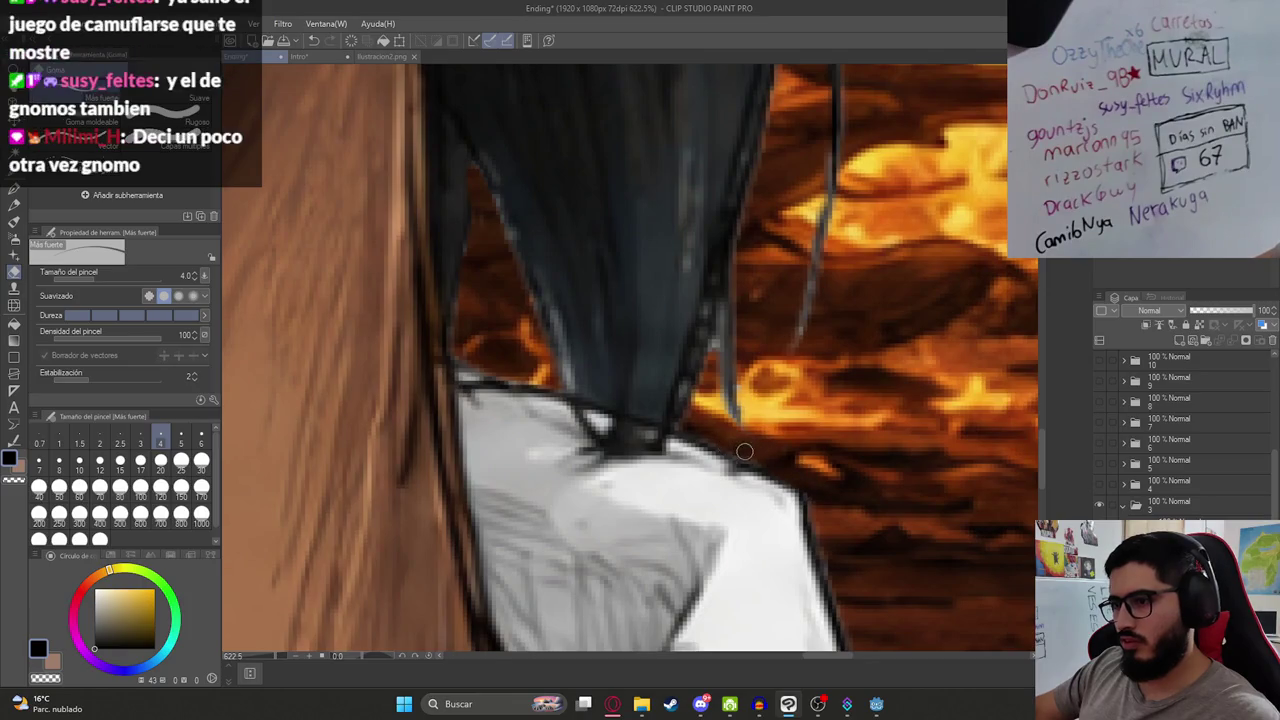
{"action": "scroll", "coordinate": [686, 345], "scroll_direction": "up", "scroll_amount": 3}
Step: Erase the hair tip so the flames show through behind it
{"action": "key", "text": "m"}
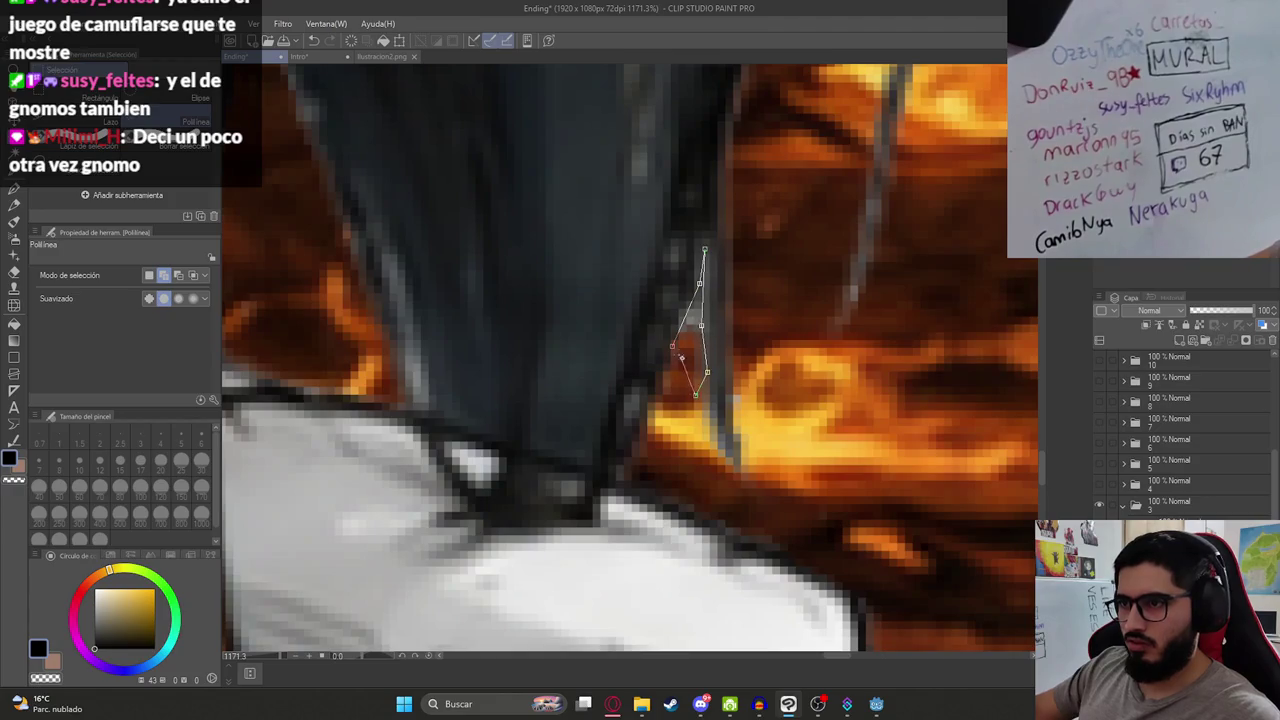
{"action": "key", "text": "Escape"}
{"action": "key", "text": "e"}
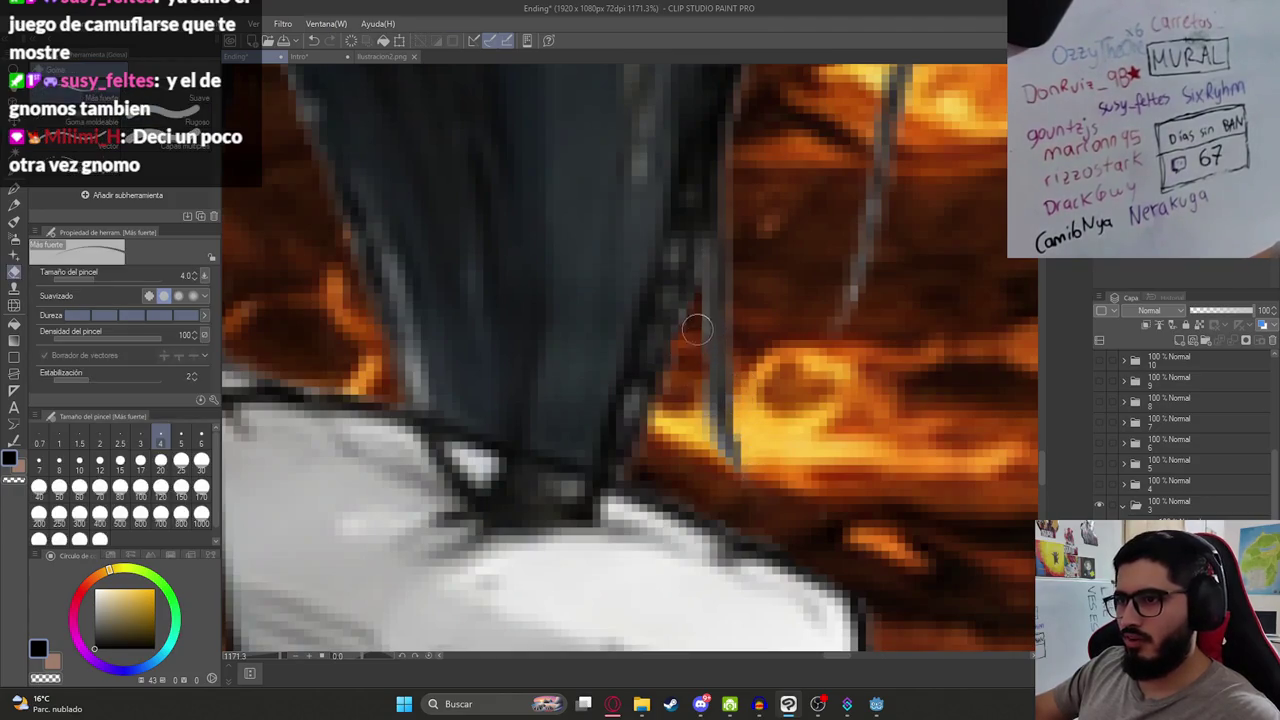
{"action": "scroll", "coordinate": [697, 329], "scroll_direction": "down", "scroll_amount": 4}
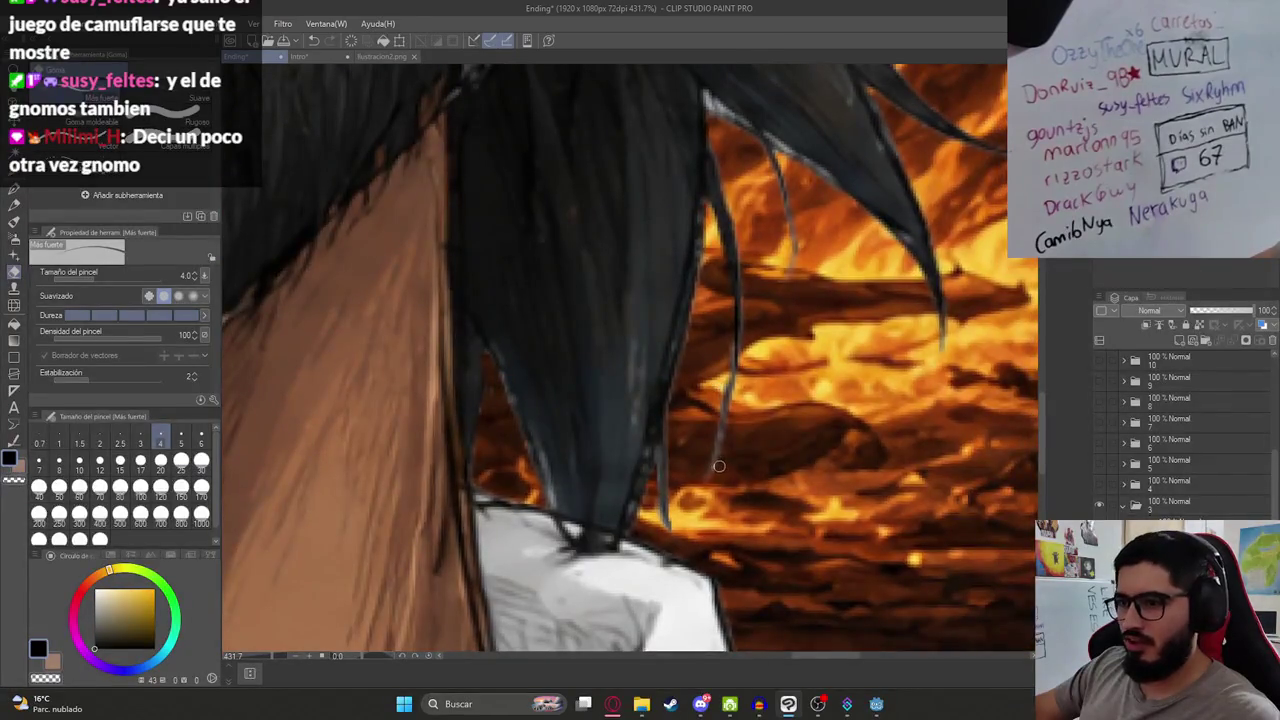
{"action": "scroll", "coordinate": [706, 491], "scroll_direction": "up", "scroll_amount": 5}
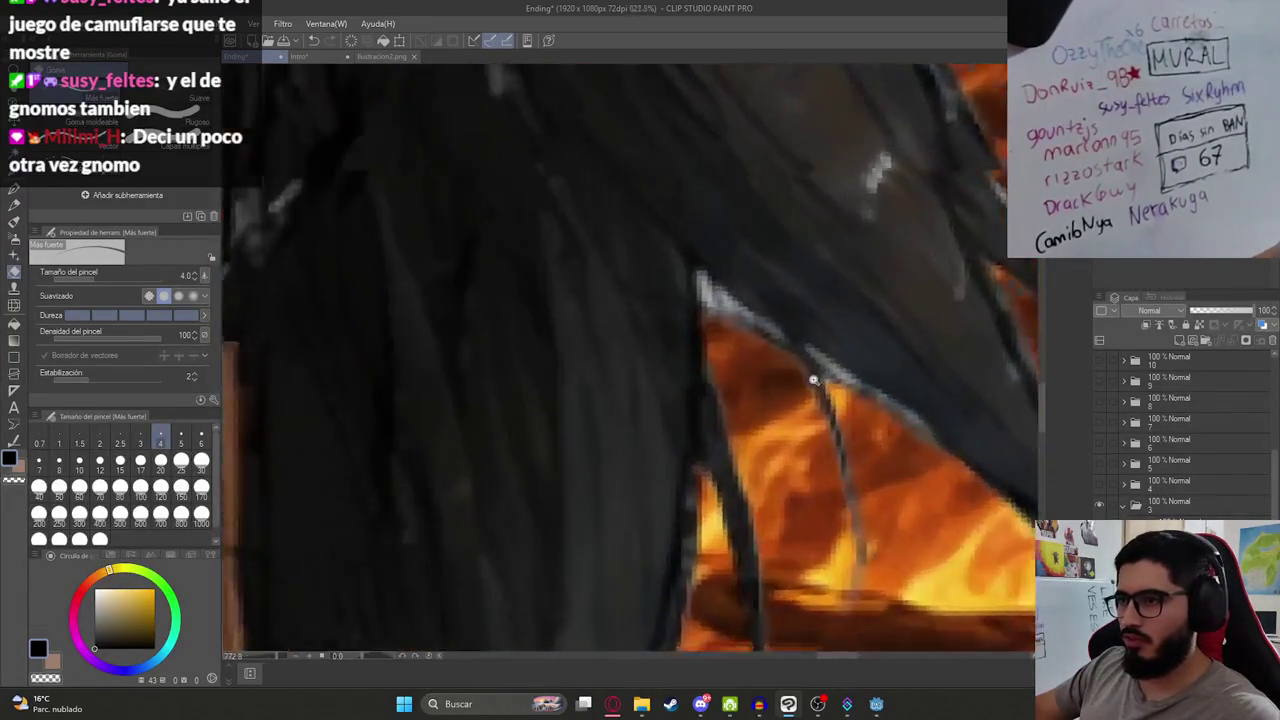
{"action": "mouse_move", "coordinate": [687, 271]}
{"action": "left_mouse_down"}
{"action": "mouse_move", "coordinate": [707, 336]}
{"action": "mouse_move", "coordinate": [740, 315]}
{"action": "mouse_move", "coordinate": [810, 386]}
{"action": "left_mouse_up"}
Step: Zoom in and out to inspect the hair and hat area over the fire
{"action": "scroll", "coordinate": [898, 437], "scroll_direction": "down", "scroll_amount": 3}
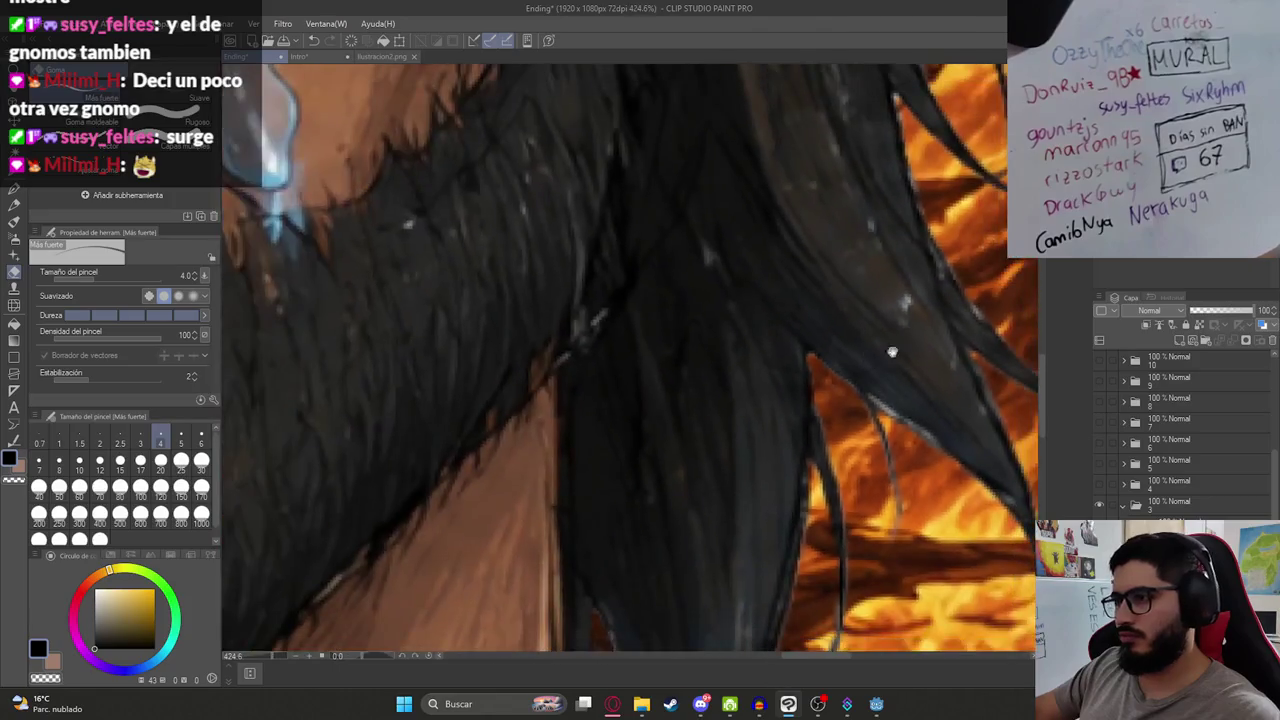
{"action": "scroll", "coordinate": [738, 354], "scroll_direction": "up", "scroll_amount": 3}
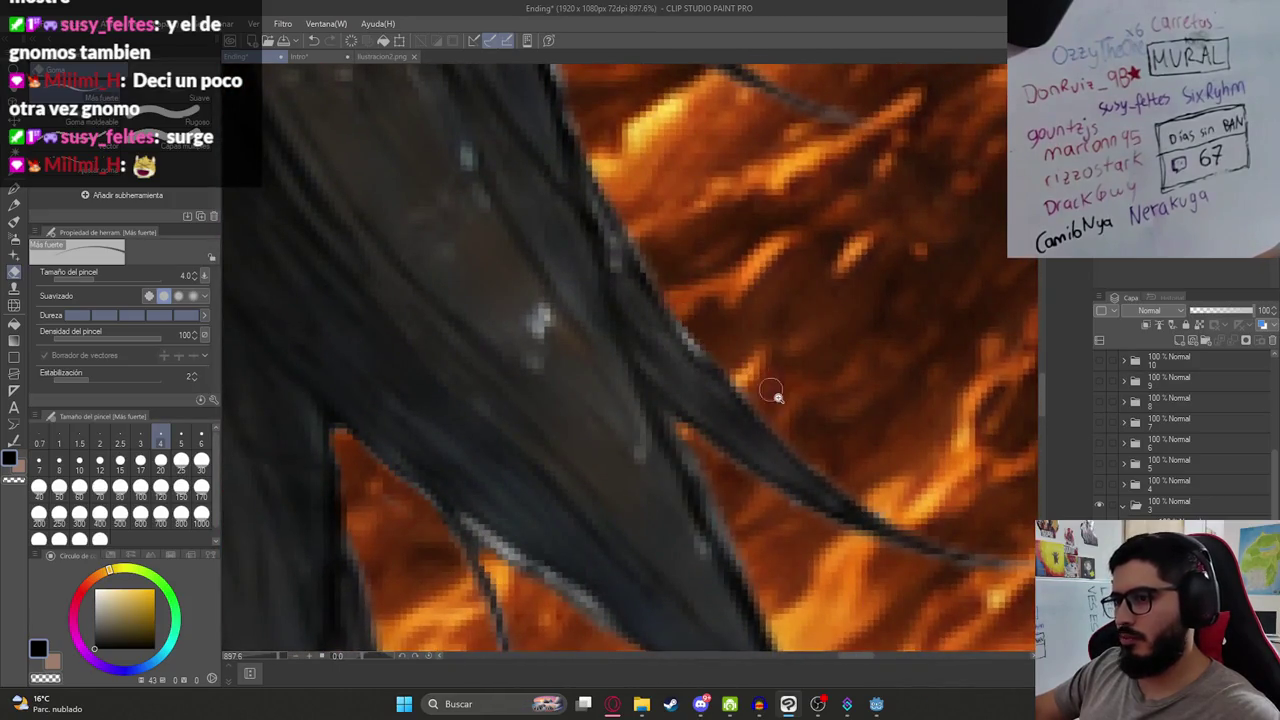
{"action": "scroll", "coordinate": [777, 396], "scroll_direction": "down", "scroll_amount": 10}
{"action": "scroll", "coordinate": [773, 300], "scroll_direction": "up", "scroll_amount": 6}
{"action": "scroll", "coordinate": [805, 495], "scroll_direction": "down", "scroll_amount": 1}
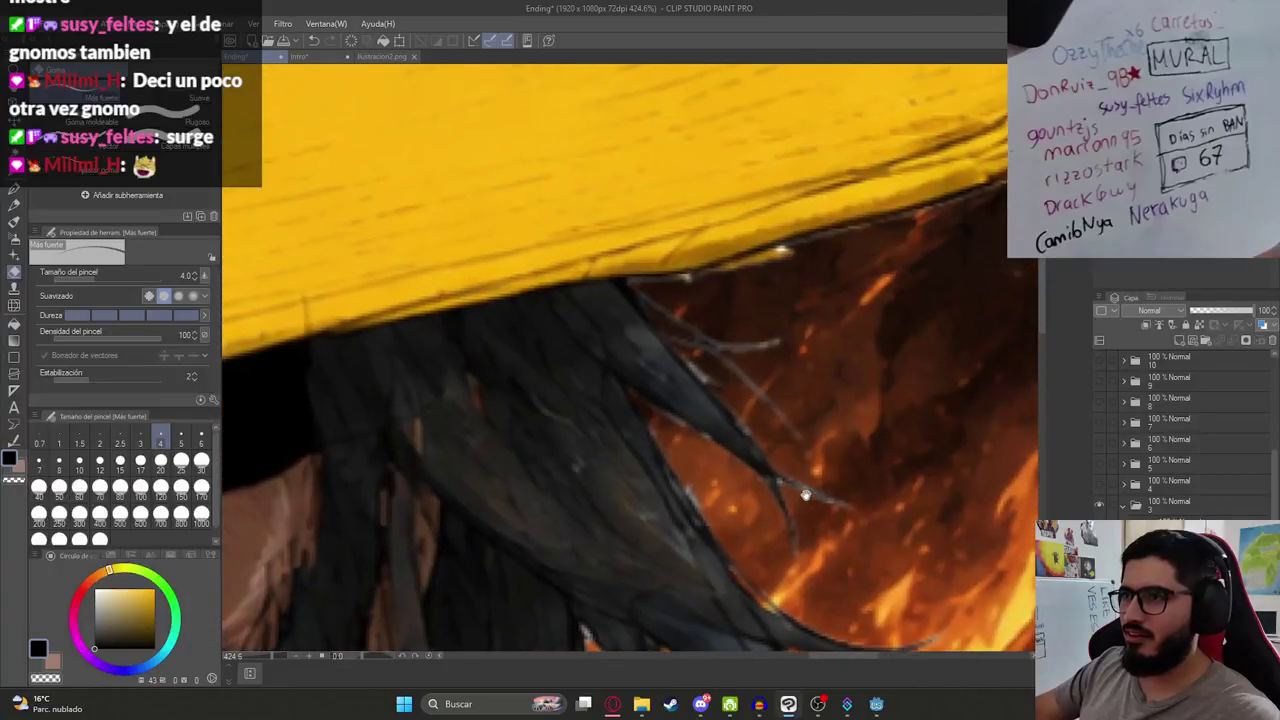
{"action": "scroll", "coordinate": [697, 365], "scroll_direction": "up", "scroll_amount": 3}
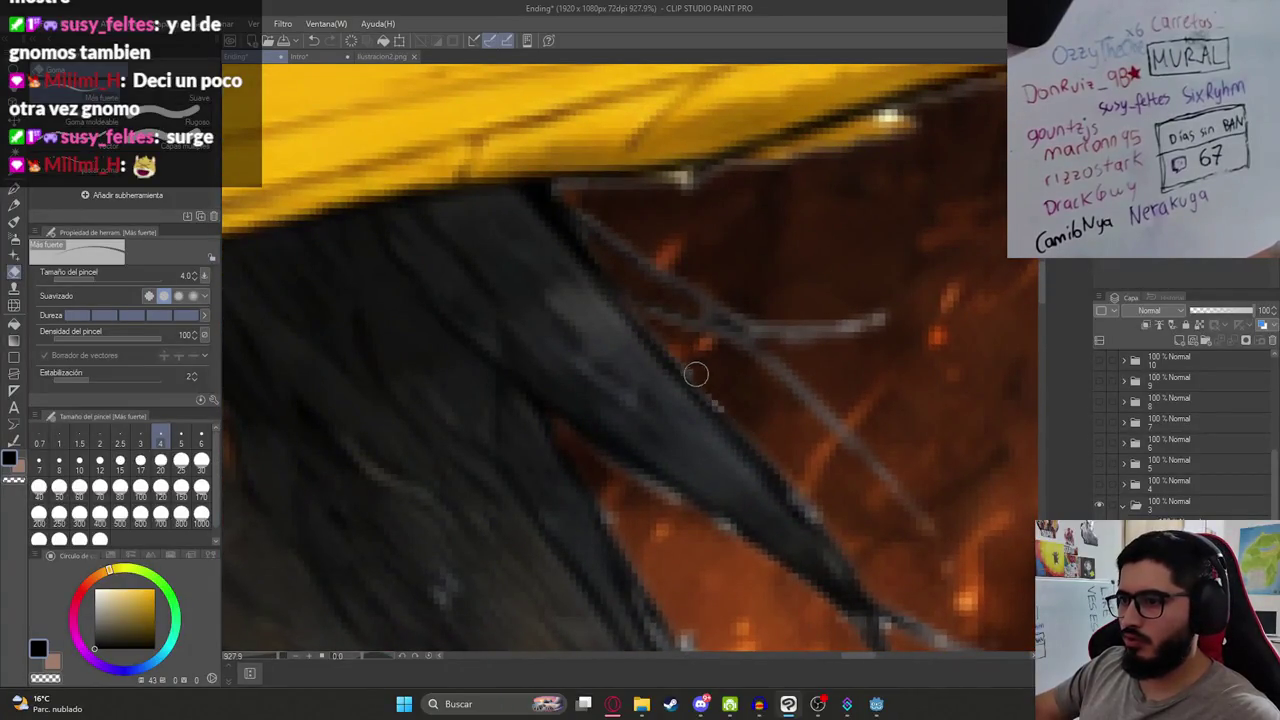
{"action": "scroll", "coordinate": [800, 400], "scroll_direction": "down", "scroll_amount": 4}
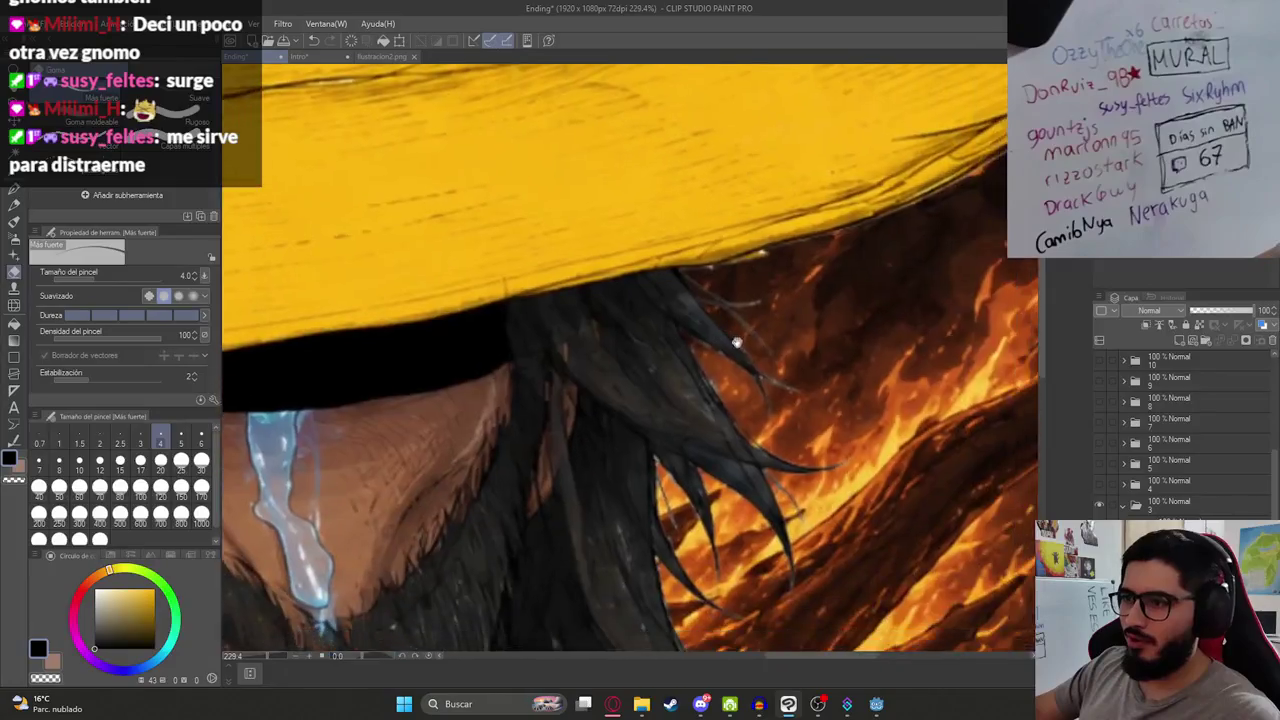
{"action": "scroll", "coordinate": [743, 410], "scroll_direction": "up", "scroll_amount": 3}
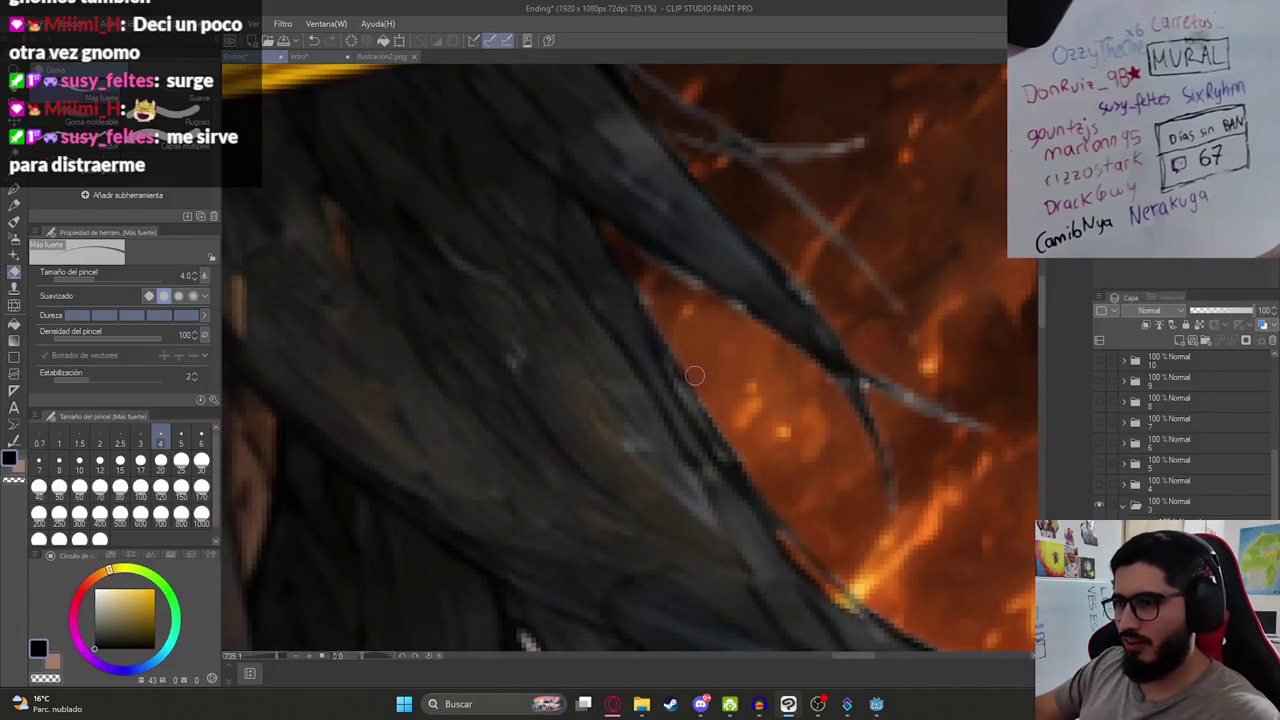
{"action": "scroll", "coordinate": [695, 375], "scroll_direction": "down", "scroll_amount": 5}
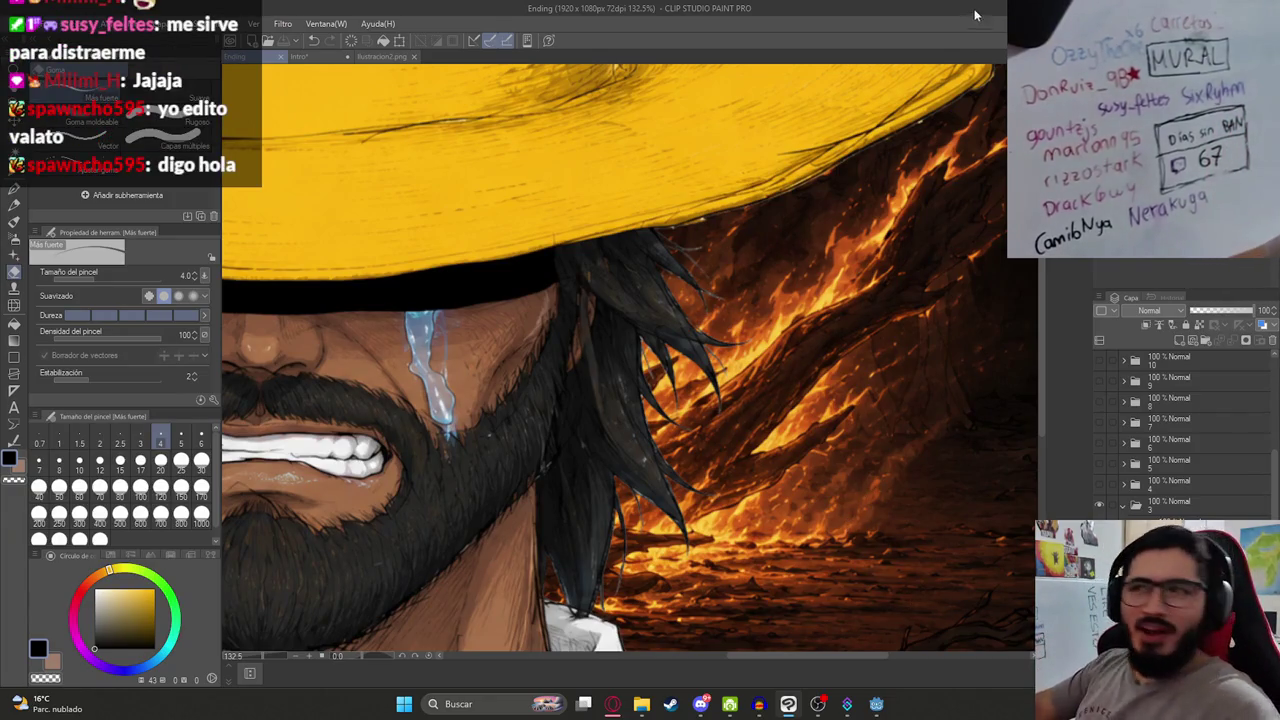
{"action": "scroll", "coordinate": [748, 388], "scroll_direction": "up", "scroll_amount": 5}
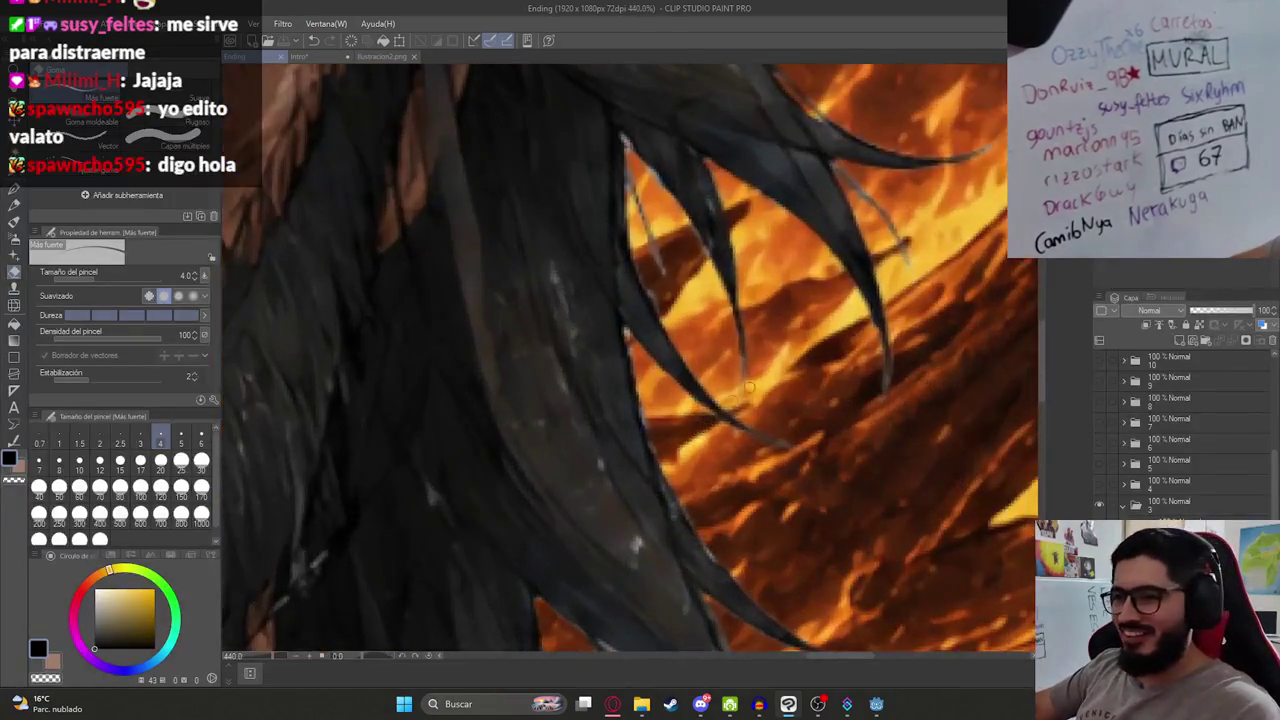
{"action": "mouse_move", "coordinate": [748, 388]}
{"action": "left_mouse_down"}
{"action": "mouse_move", "coordinate": [808, 490]}
{"action": "mouse_move", "coordinate": [837, 600]}
{"action": "mouse_move", "coordinate": [690, 470]}
{"action": "left_mouse_up"}
Step: Paint a short thin grey highlight along the hair strand's edge
{"action": "scroll", "coordinate": [655, 441], "scroll_direction": "up", "scroll_amount": 1}
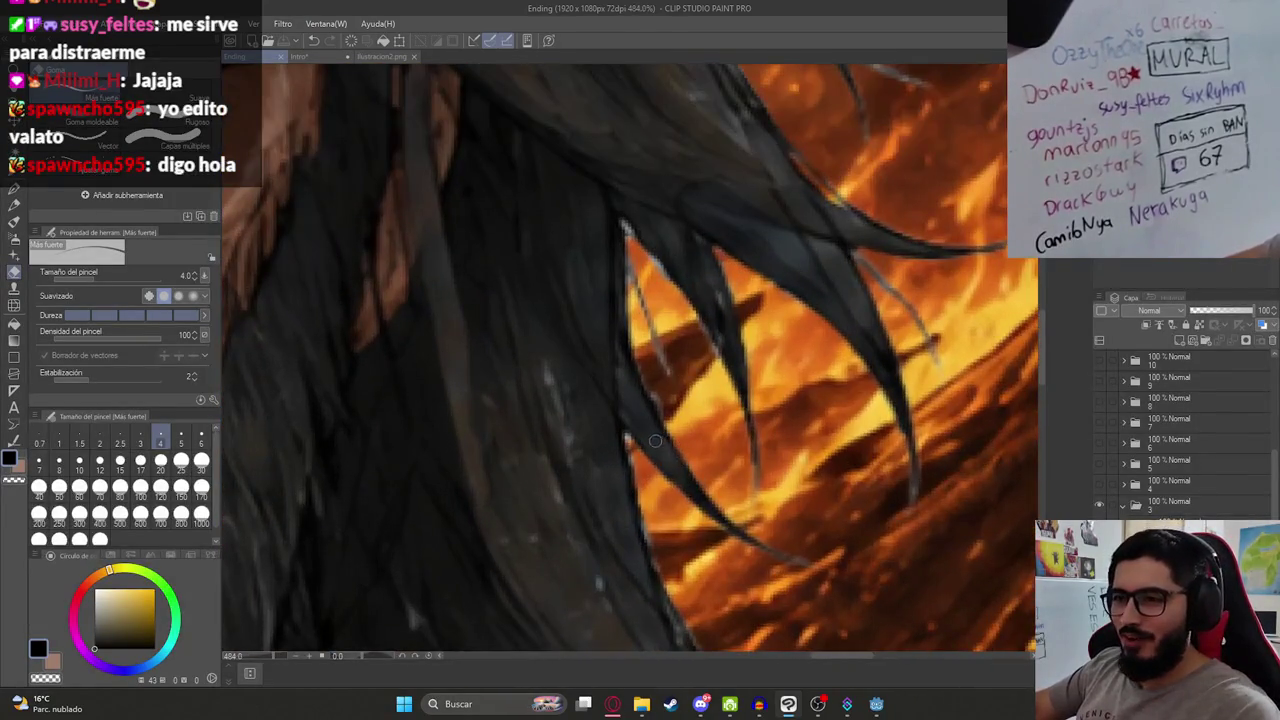
{"action": "scroll", "coordinate": [628, 440], "scroll_direction": "up", "scroll_amount": 5}
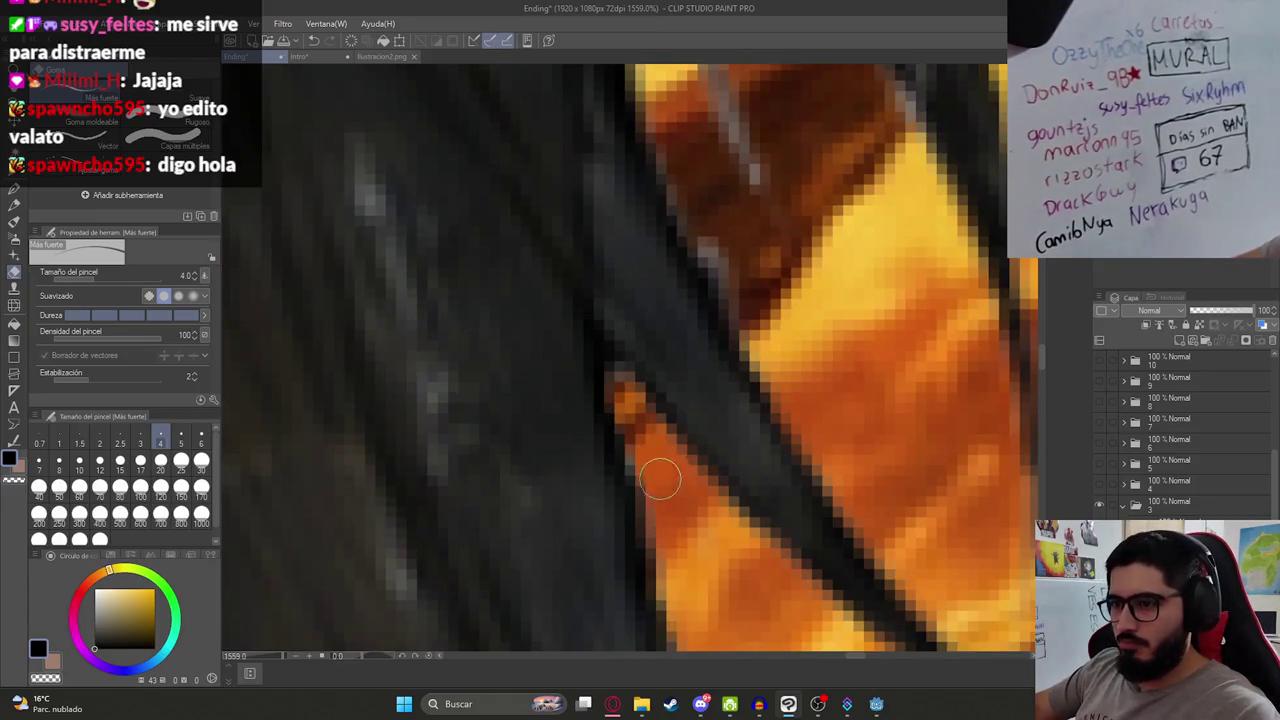
{"action": "scroll", "coordinate": [655, 485], "scroll_direction": "down", "scroll_amount": 4}
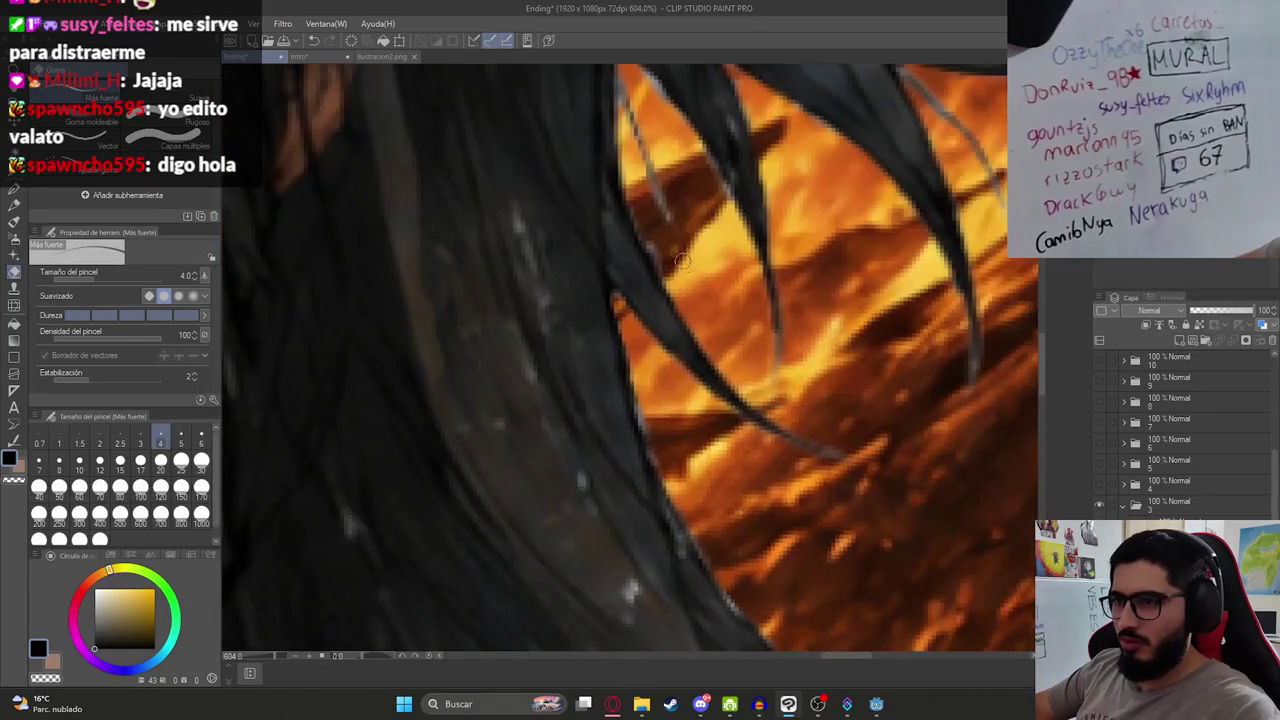
{"action": "left_click_drag", "start_coordinate": [670, 272], "coordinate": [686, 348]}
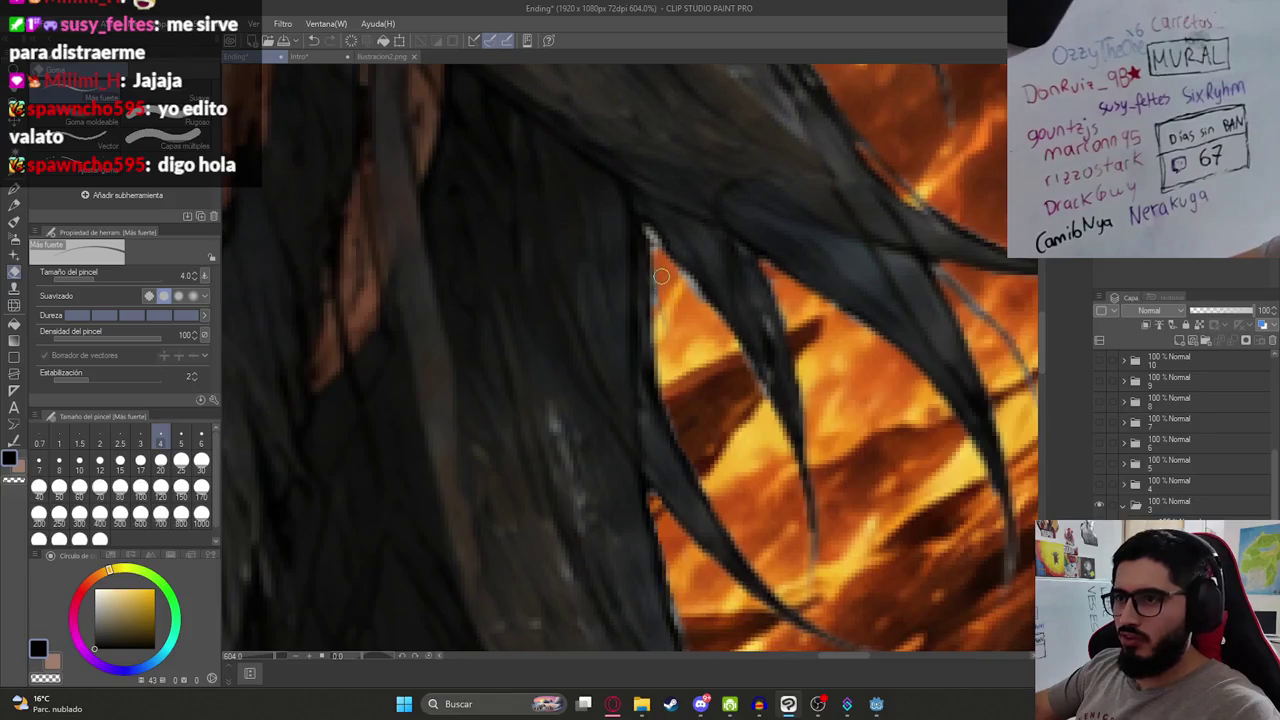
{"action": "left_click_drag", "start_coordinate": [662, 290], "coordinate": [705, 420]}
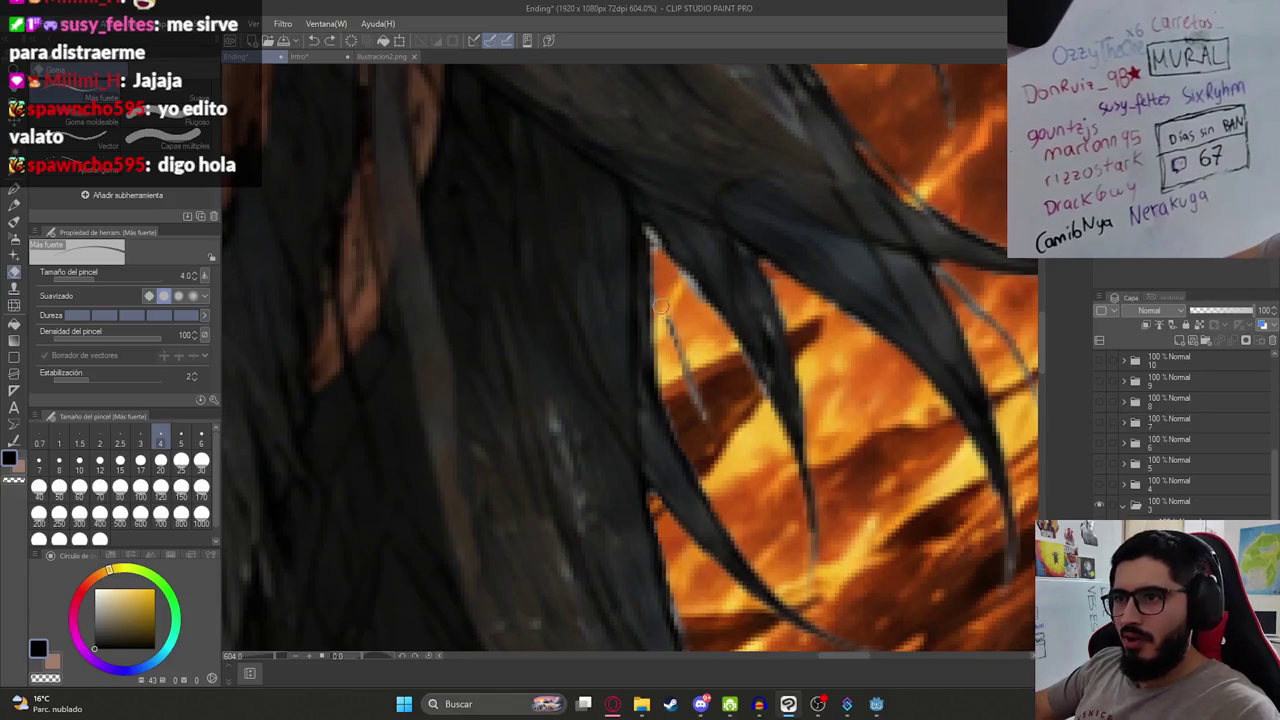
{"action": "key", "text": "ctrl+z"}
{"action": "left_click_drag", "start_coordinate": [666, 318], "coordinate": [690, 366]}
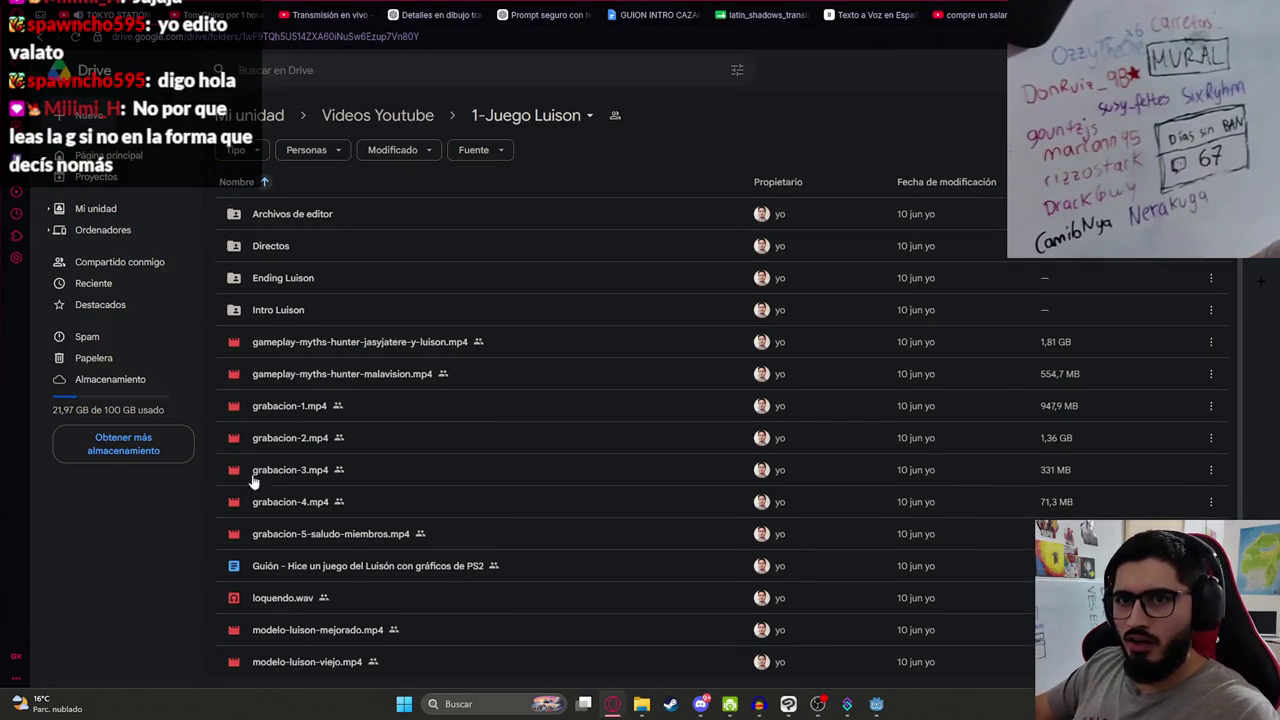
Step: Select the malavision gameplay video, then open and close the Guión script
{"action": "left_click", "coordinate": [585, 380]}
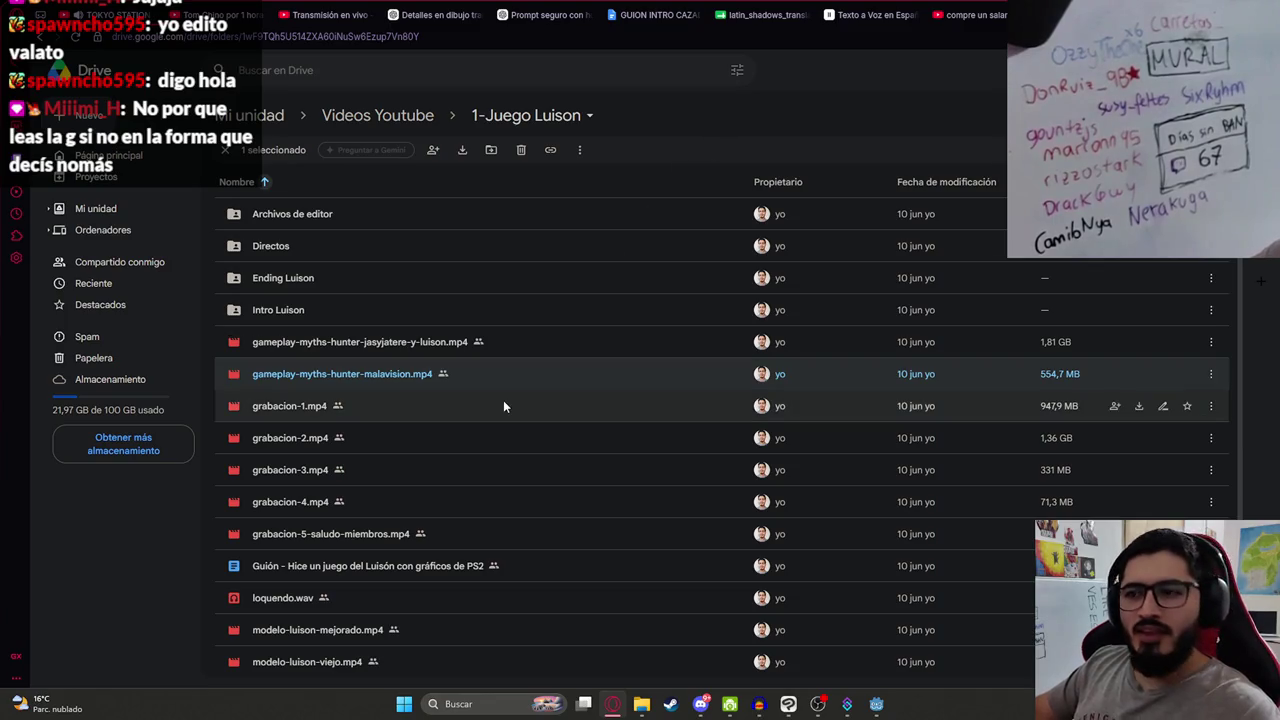
{"action": "scroll", "coordinate": [484, 434], "scroll_direction": "down", "scroll_amount": 2}
{"action": "double_click", "coordinate": [311, 475]}
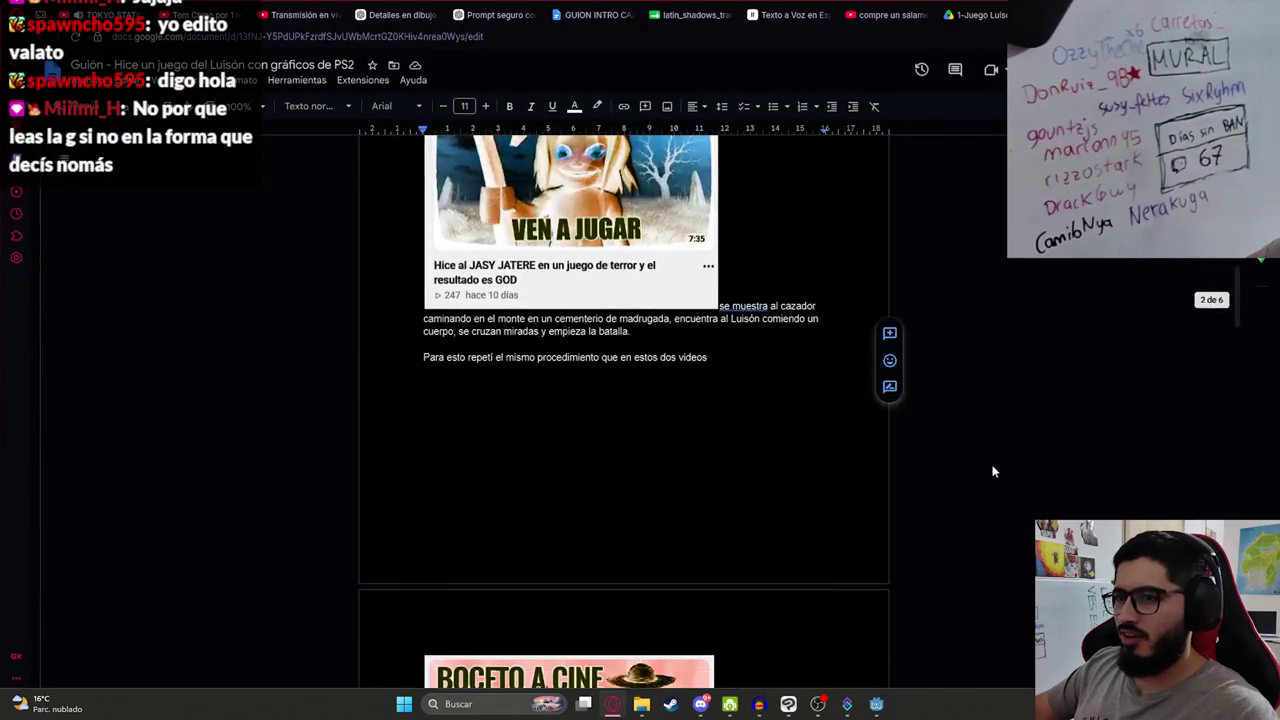
{"action": "key", "text": "ctrl+w"}
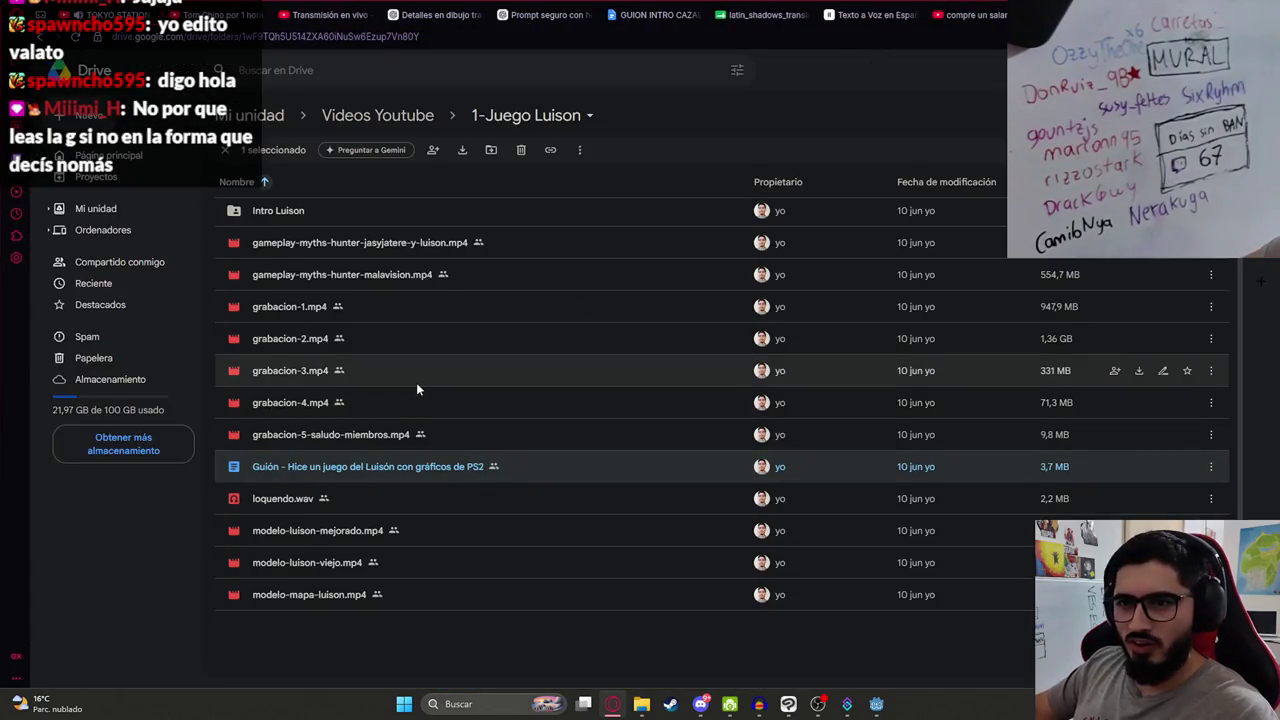
Step: Select the grabacion recordings and compare the two gameplay videos
{"action": "left_click", "coordinate": [390, 306]}
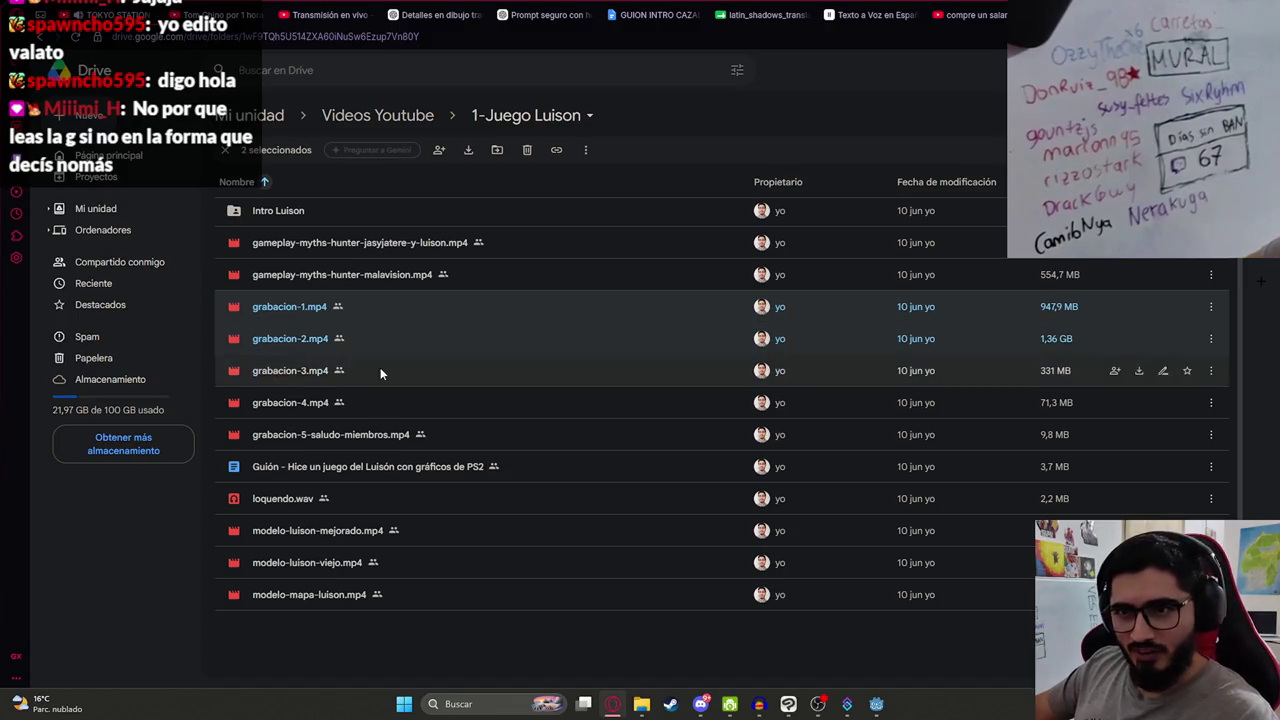
{"action": "left_click", "coordinate": [378, 400], "text": "shift"}
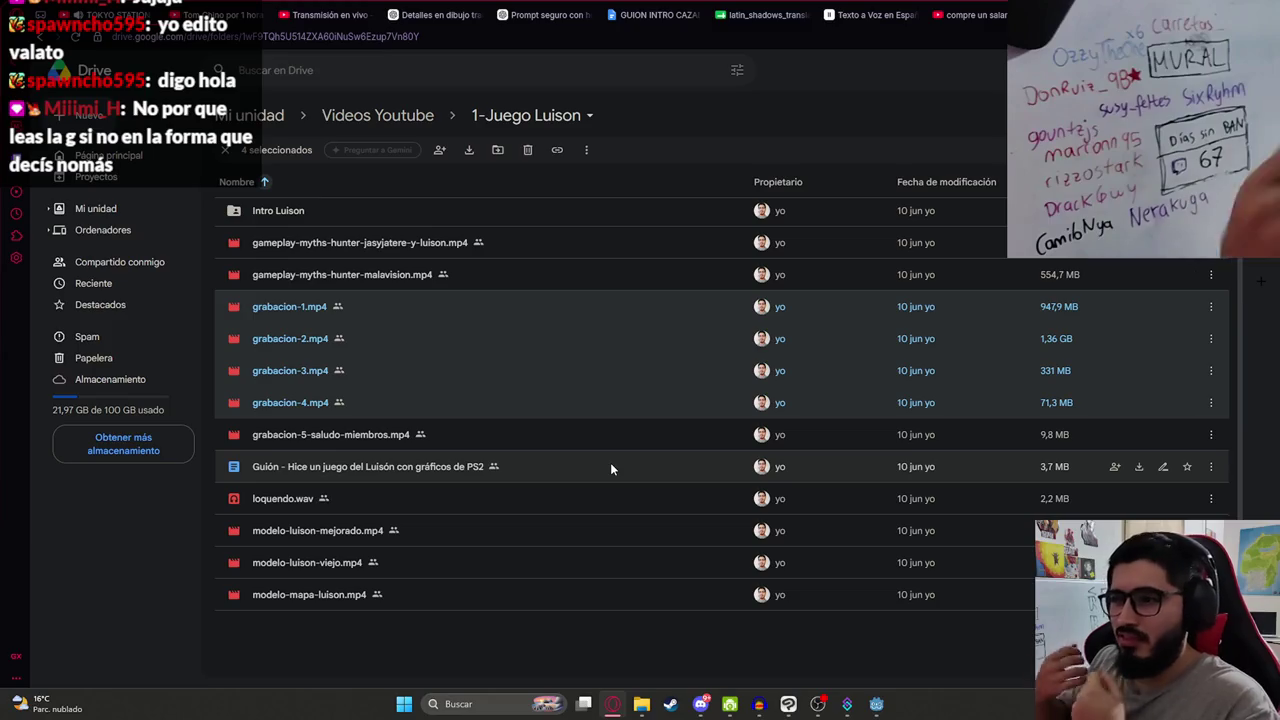
{"action": "scroll", "coordinate": [460, 360], "scroll_direction": "up", "scroll_amount": 1}
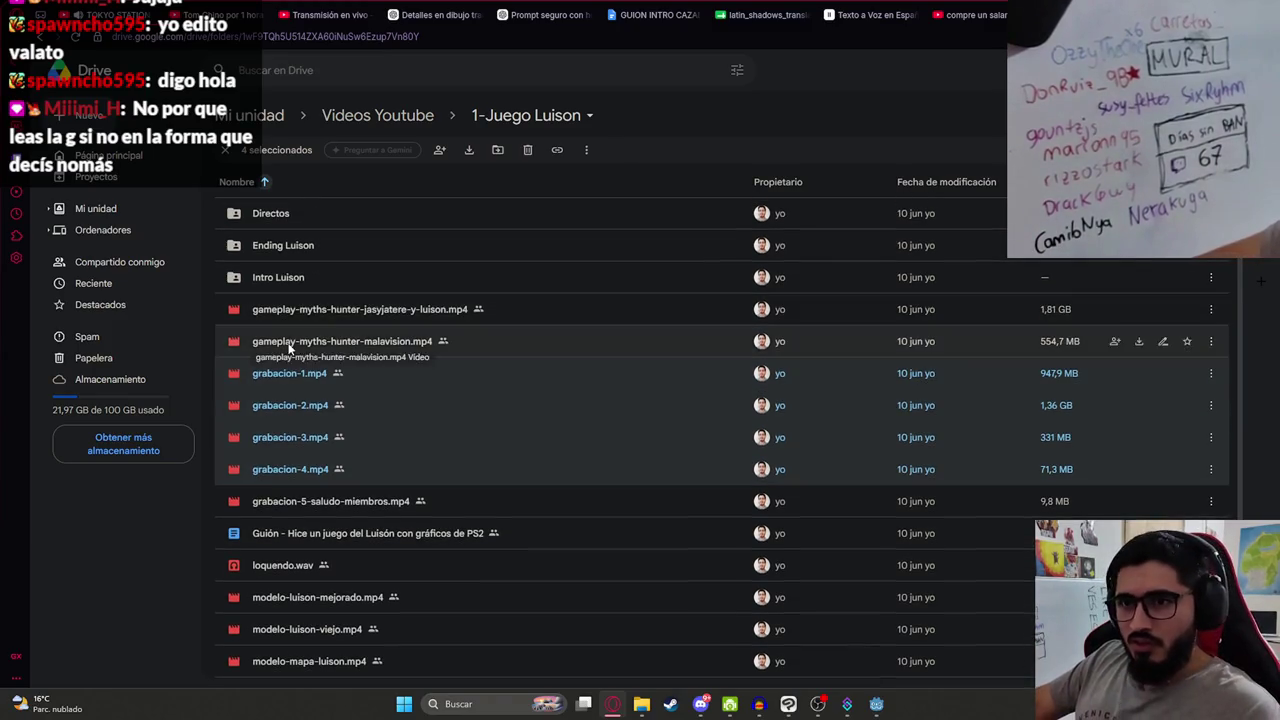
{"action": "left_click", "coordinate": [337, 309]}
{"action": "left_click", "coordinate": [327, 336]}
{"action": "left_click", "coordinate": [343, 310]}
{"action": "left_click", "coordinate": [370, 334]}
{"action": "left_click", "coordinate": [556, 304]}
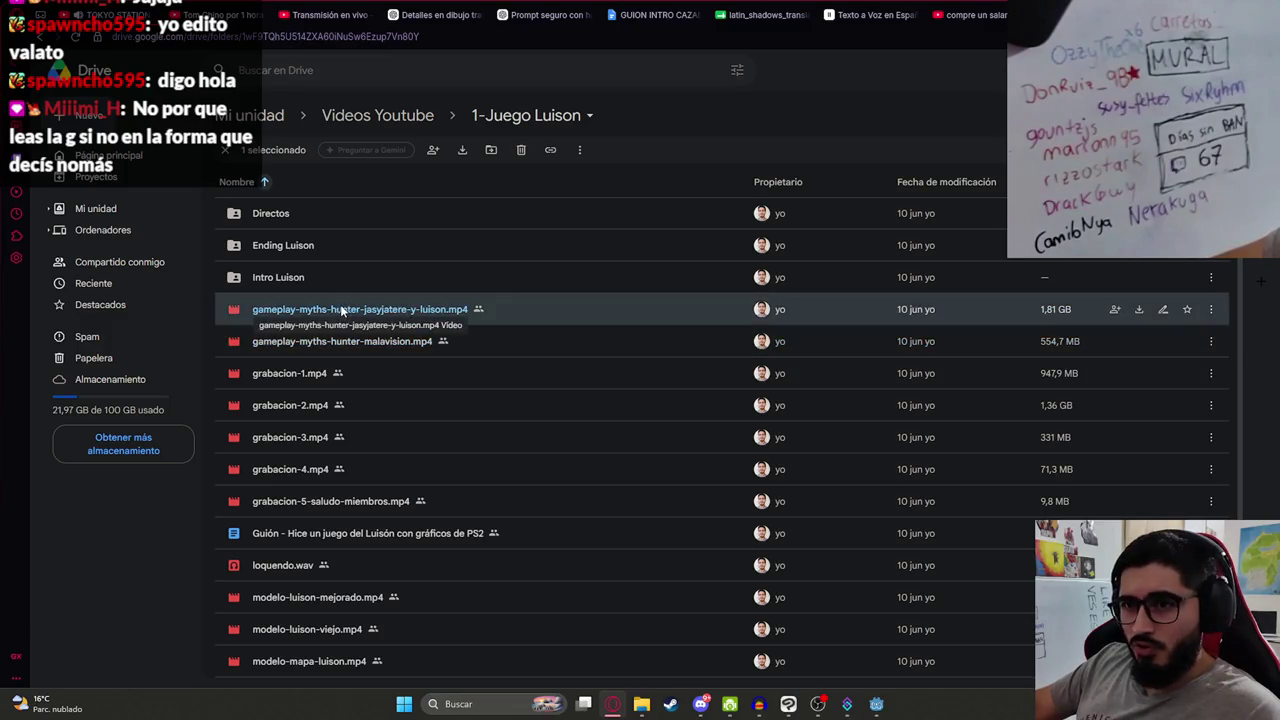
Step: Select loquendo.wav, then preview the modelo-luison-mejorado.mp4 video
{"action": "scroll", "coordinate": [340, 546], "scroll_direction": "down", "scroll_amount": 1}
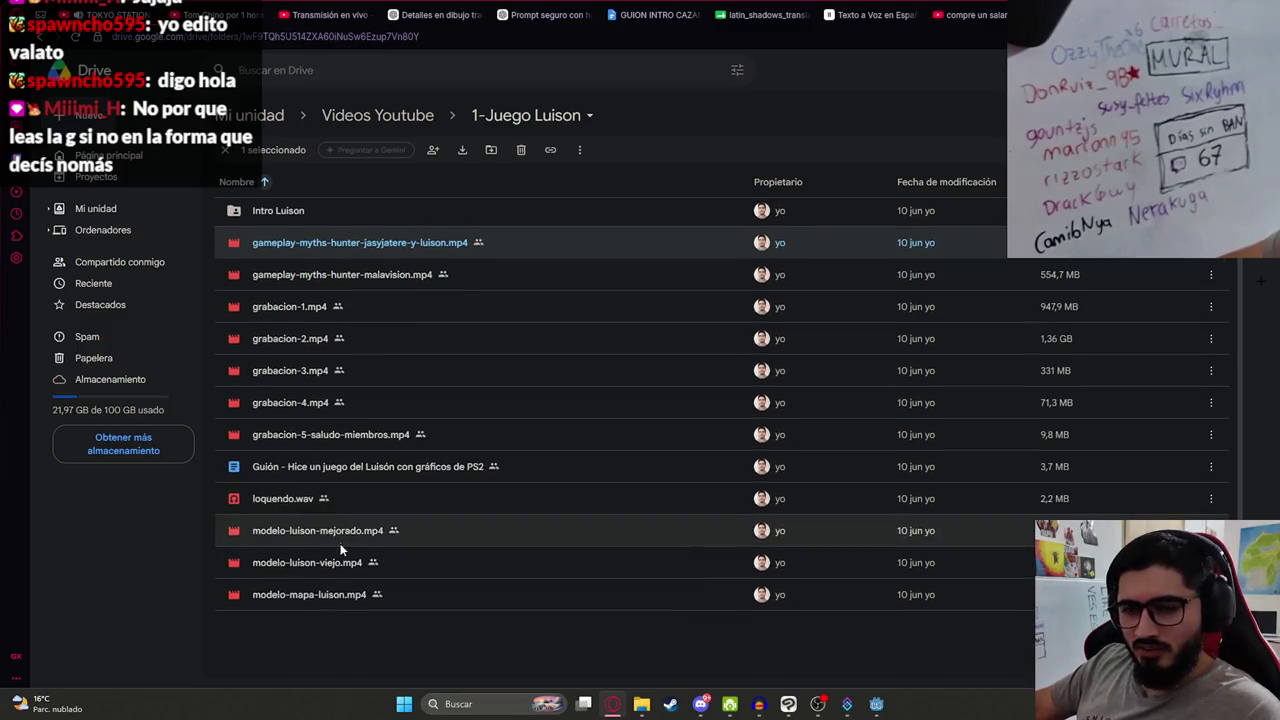
{"action": "left_click", "coordinate": [264, 500]}
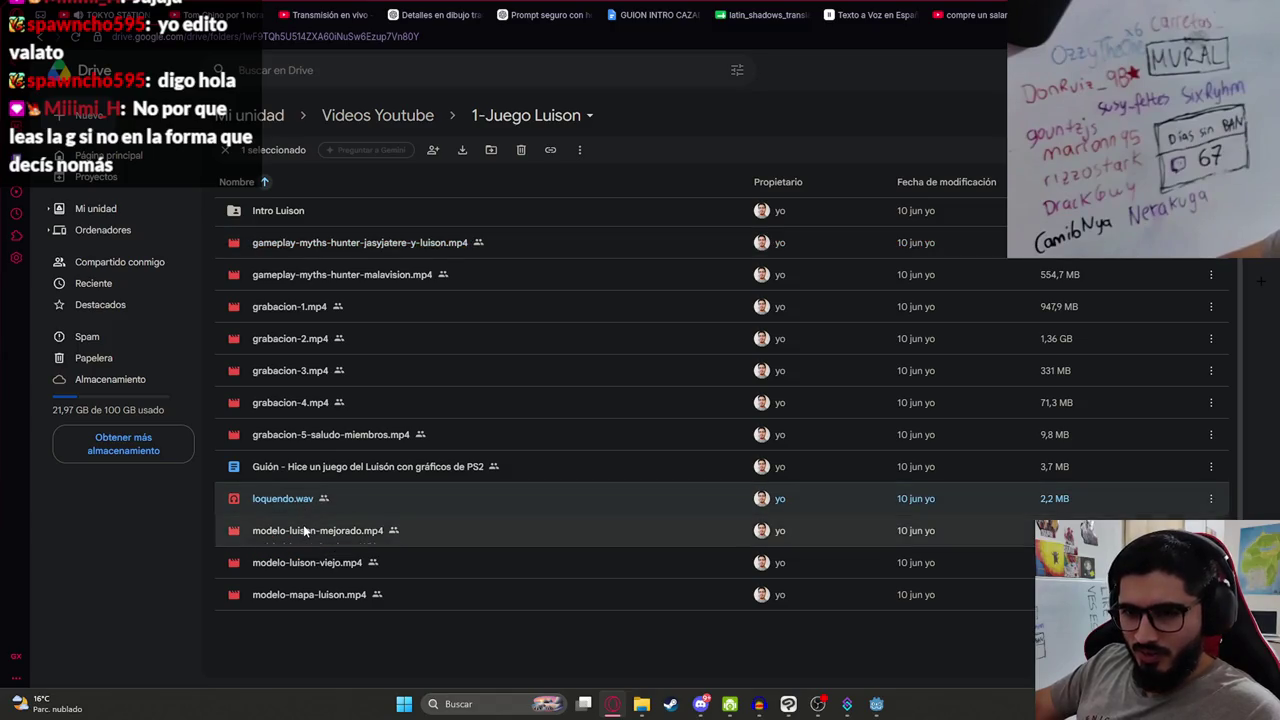
{"action": "left_click", "coordinate": [305, 531]}
{"action": "double_click", "coordinate": [328, 531]}
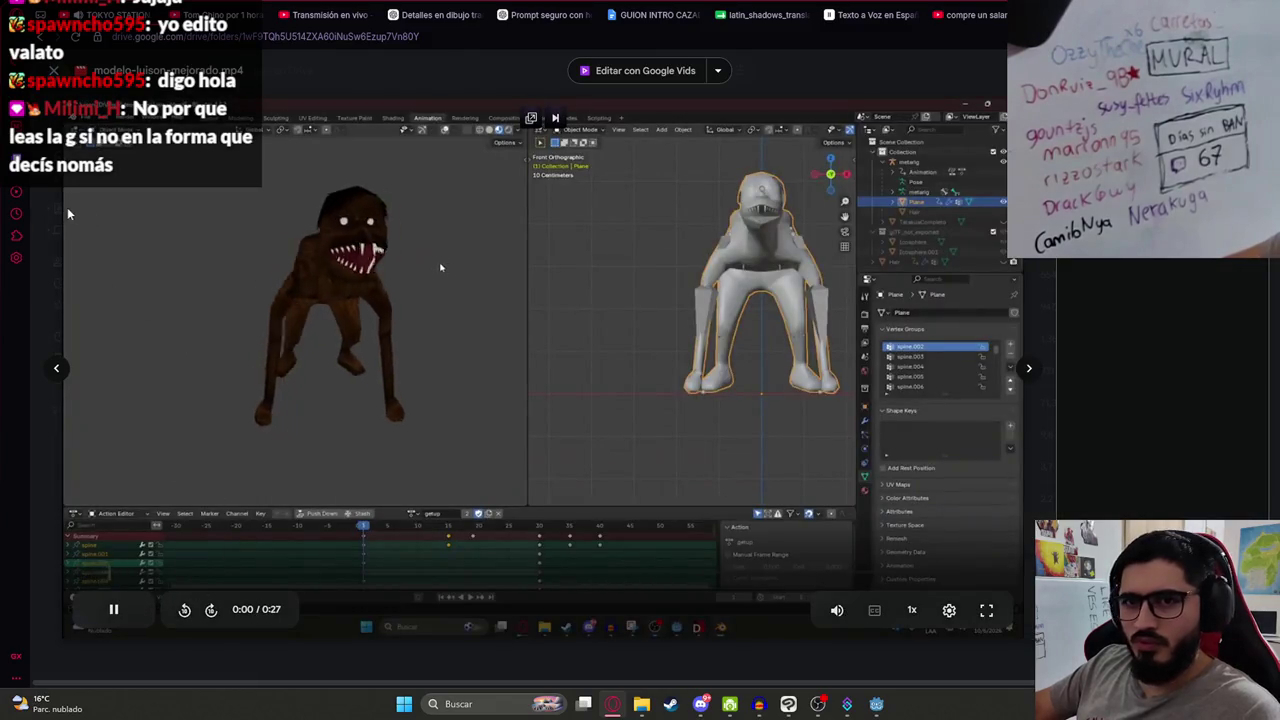
Step: Close the video, check the Directos folder, and open the Guión script document
{"action": "key", "text": "Escape"}
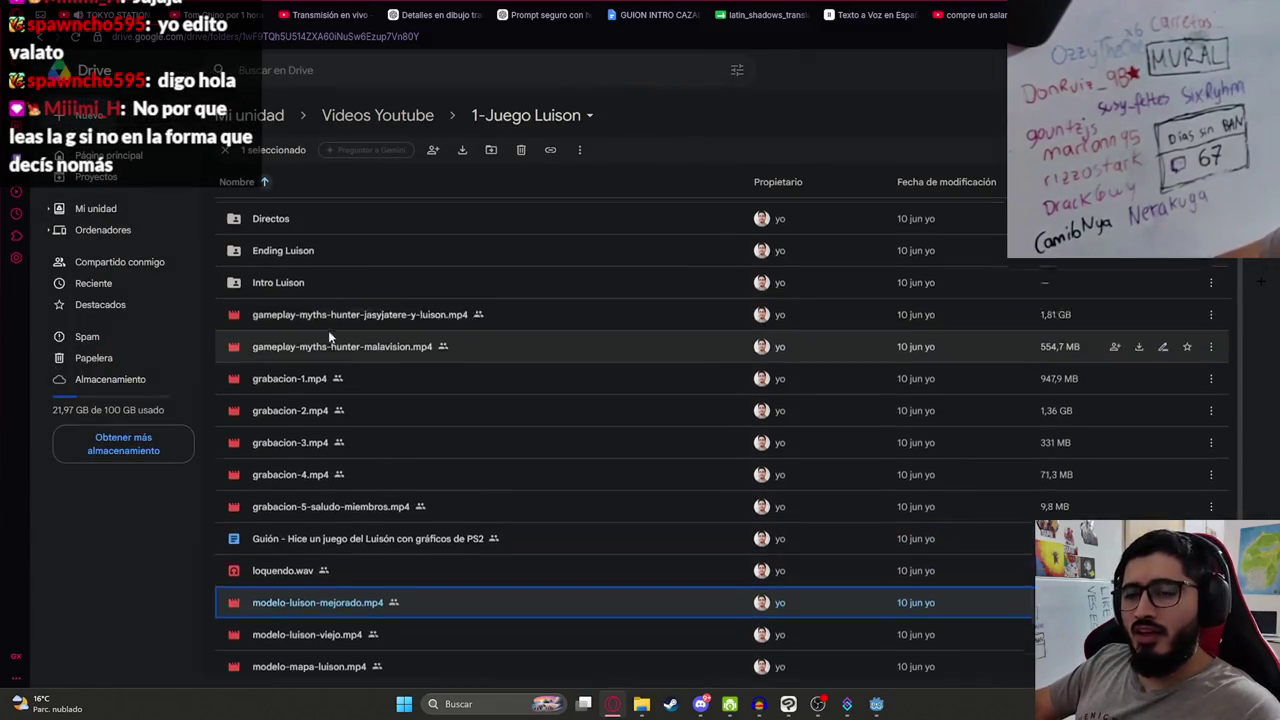
{"action": "double_click", "coordinate": [298, 251]}
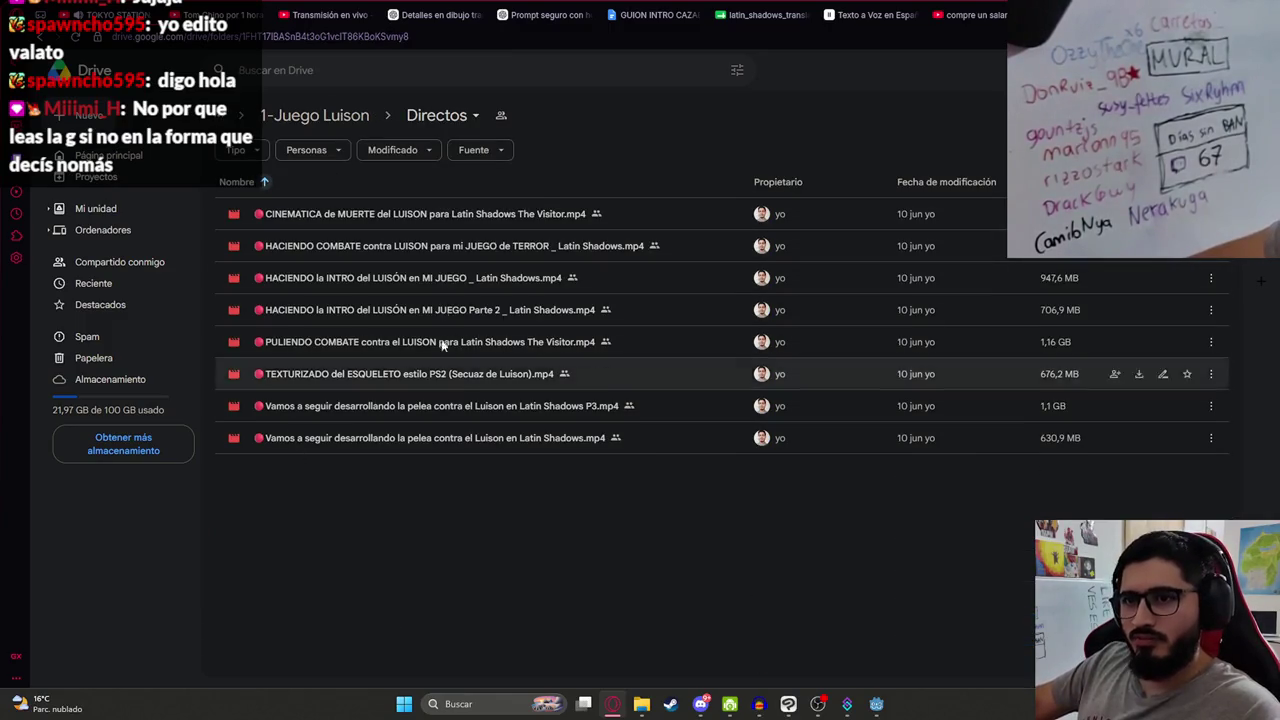
{"action": "left_click", "coordinate": [322, 118]}
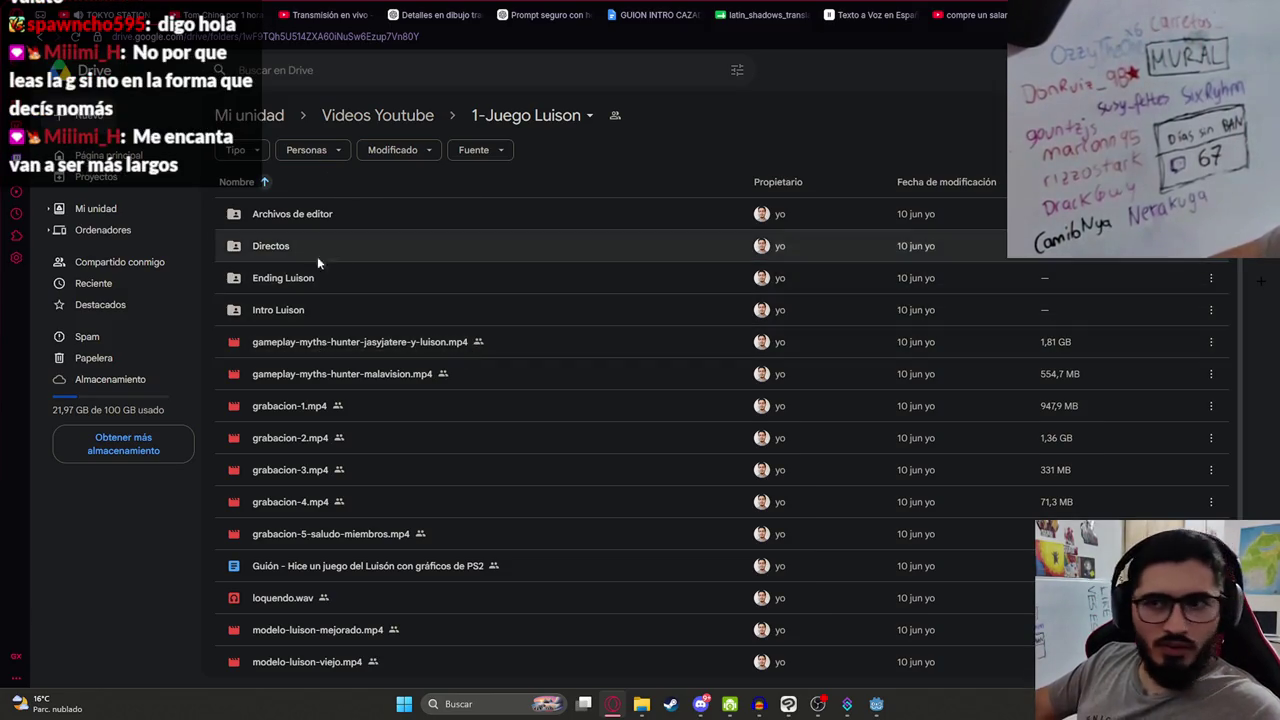
{"action": "scroll", "coordinate": [461, 368], "scroll_direction": "down", "scroll_amount": 1}
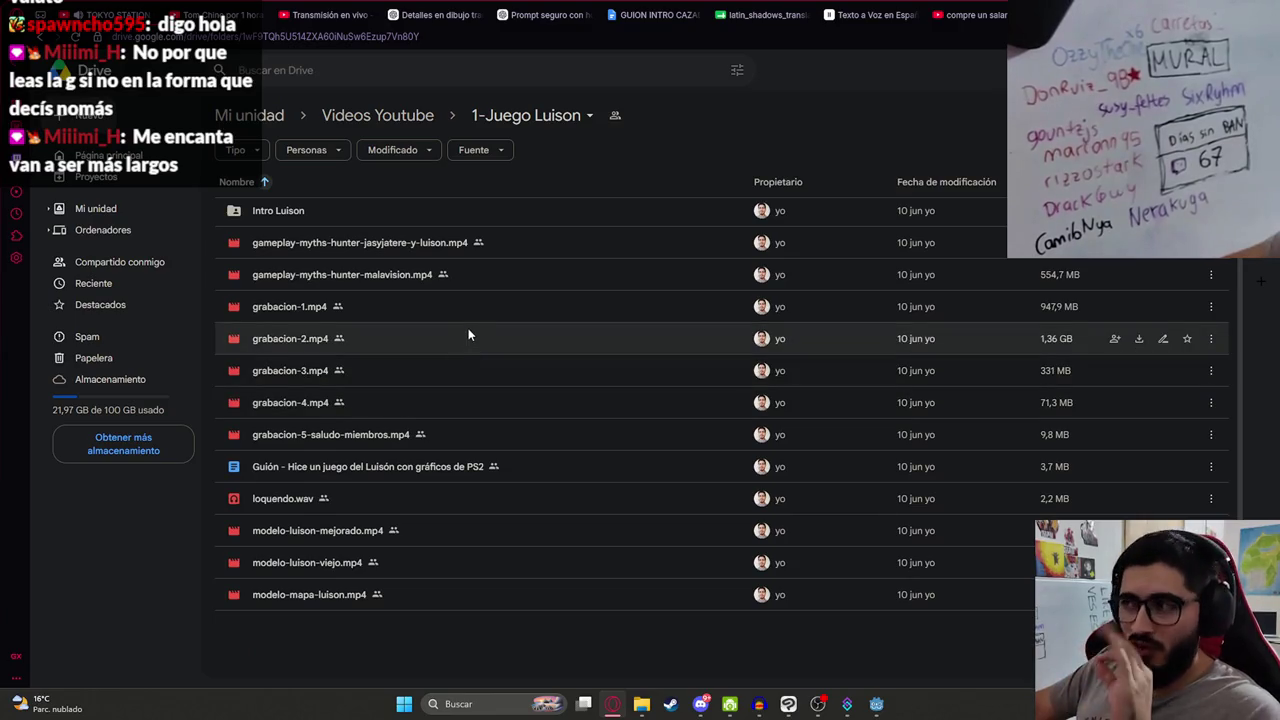
{"action": "double_click", "coordinate": [318, 466]}
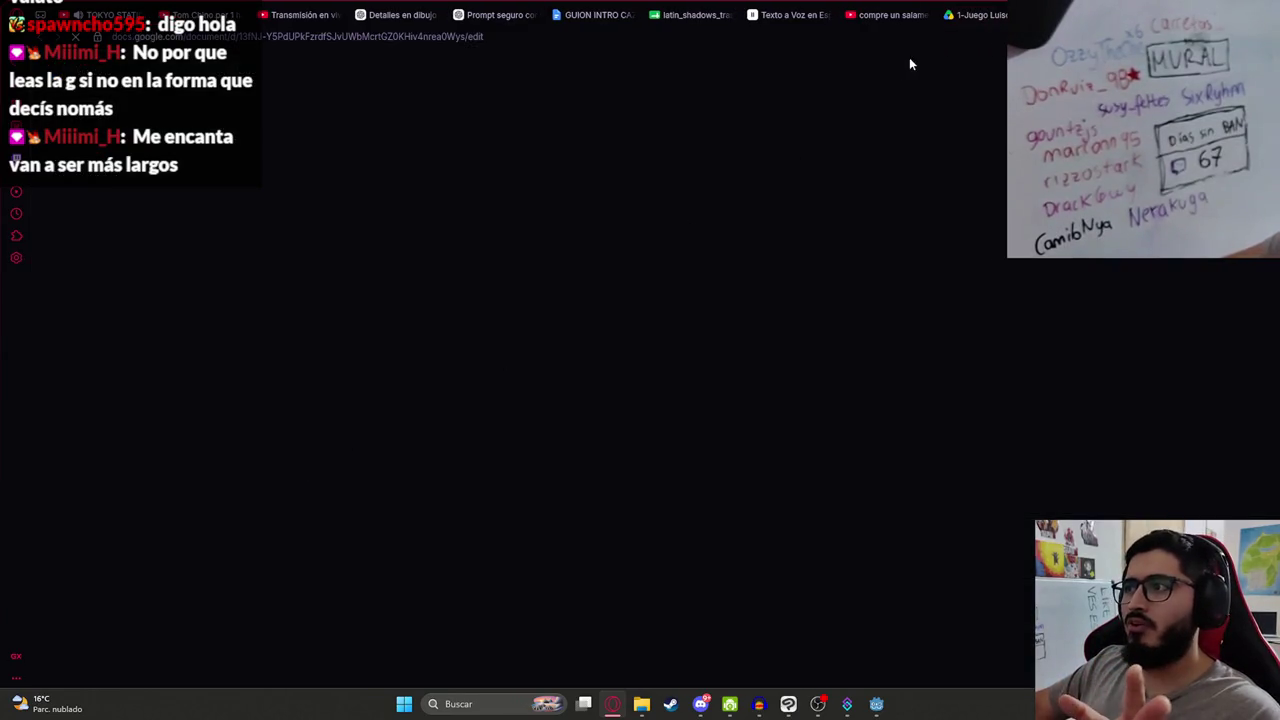
Step: Skim the Guión script down to its member cards, close it, and switch to the GUION INTRO CAZADOR tab
{"action": "scroll", "coordinate": [1226, 370], "scroll_direction": "down", "scroll_amount": 15}
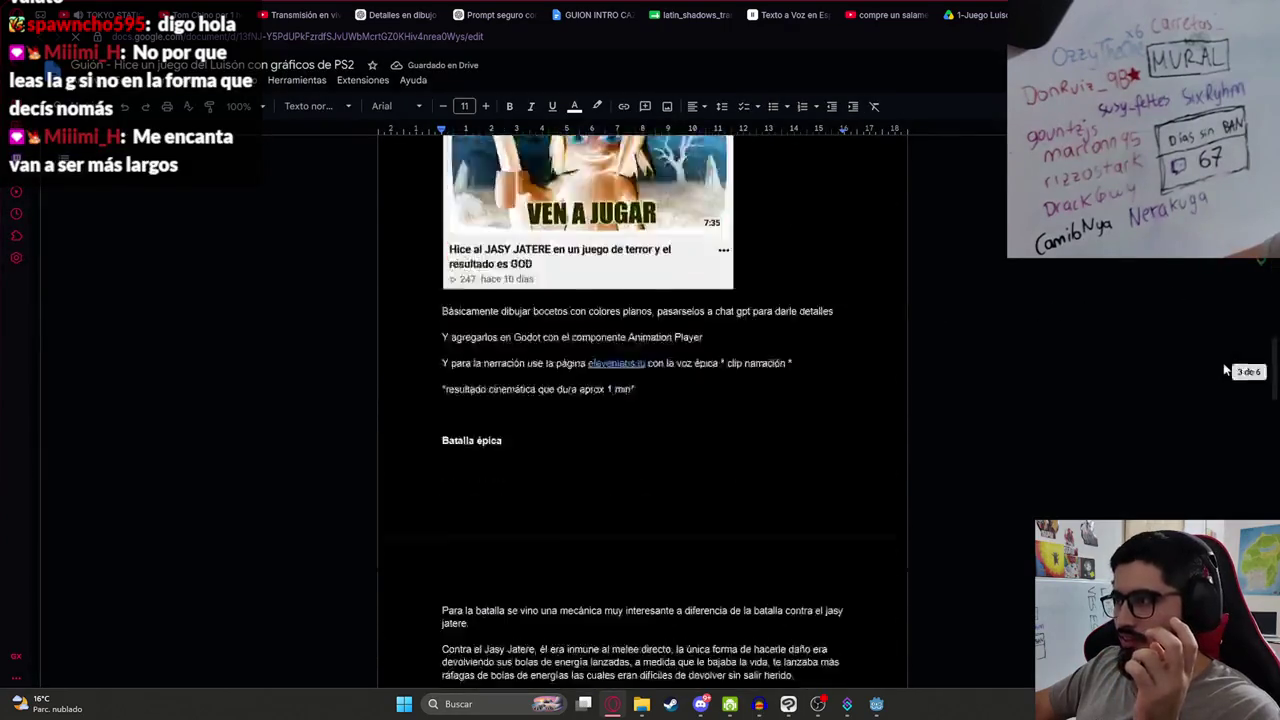
{"action": "scroll", "coordinate": [1114, 423], "scroll_direction": "down", "scroll_amount": 20}
{"action": "scroll", "coordinate": [938, 460], "scroll_direction": "up", "scroll_amount": 2}
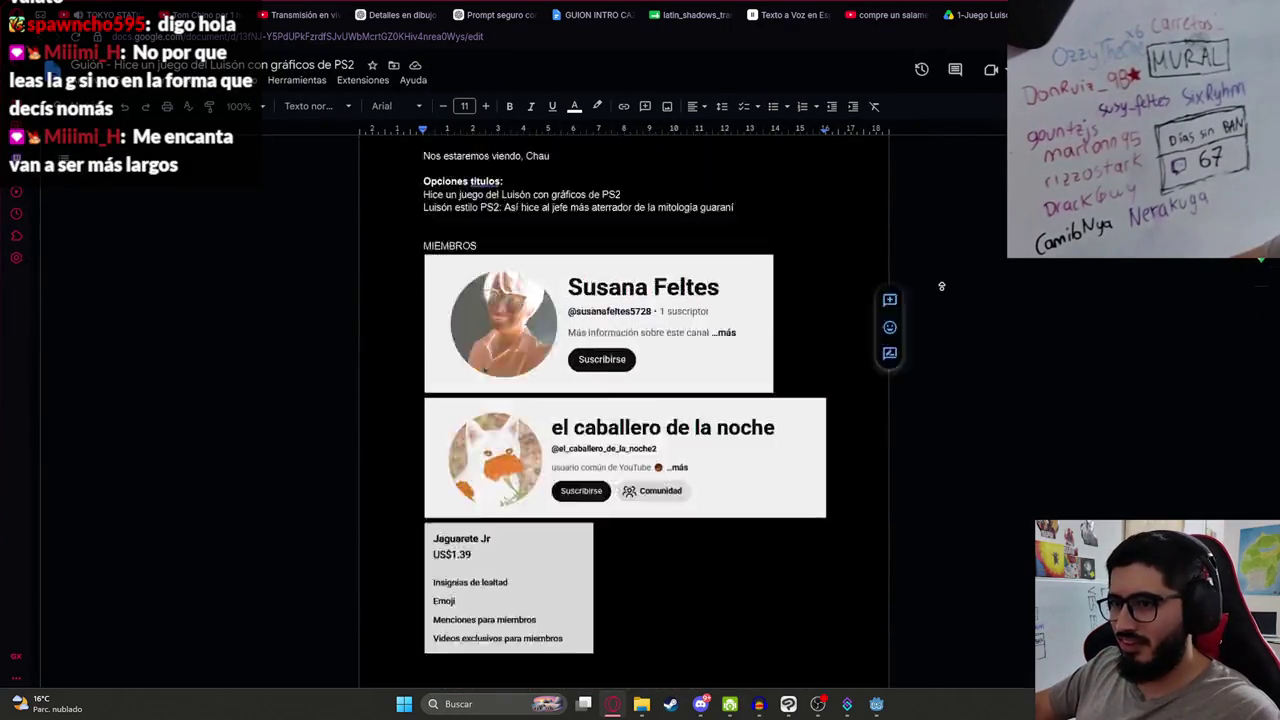
{"action": "key", "text": "ctrl+Home"}
{"action": "key", "text": "ctrl+w"}
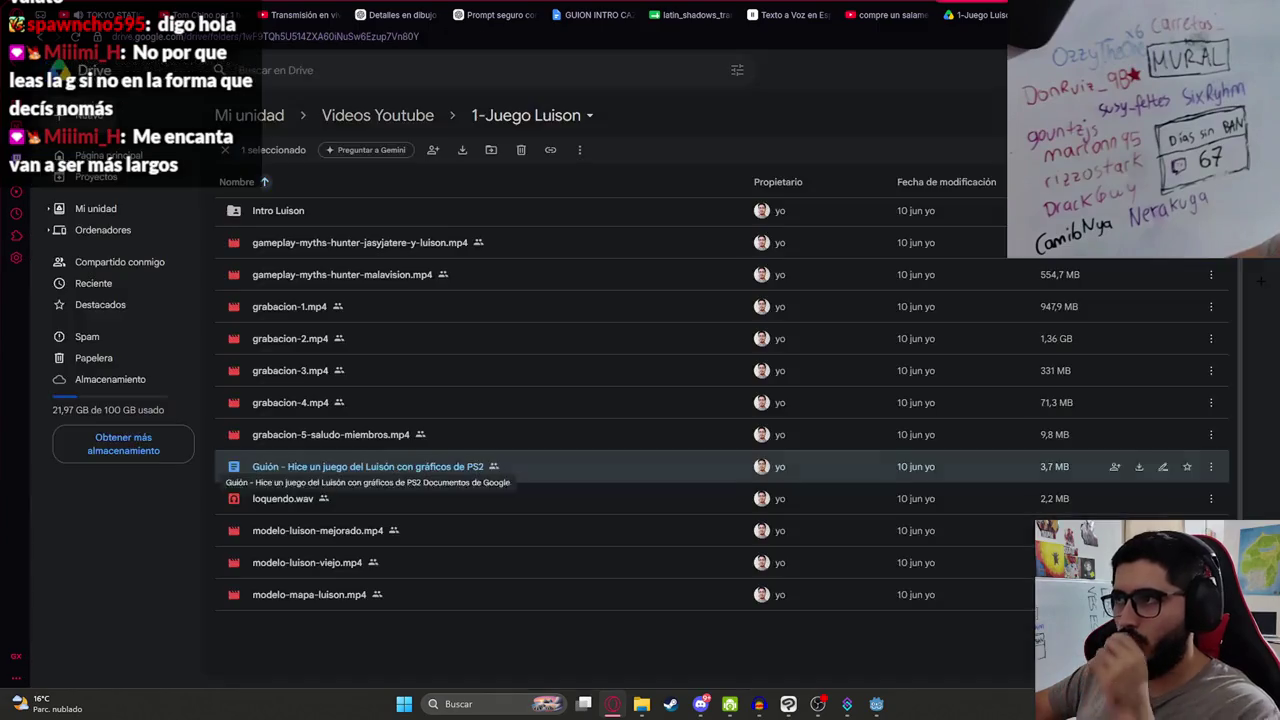
{"action": "scroll", "coordinate": [640, 342], "scroll_direction": "up", "scroll_amount": 2}
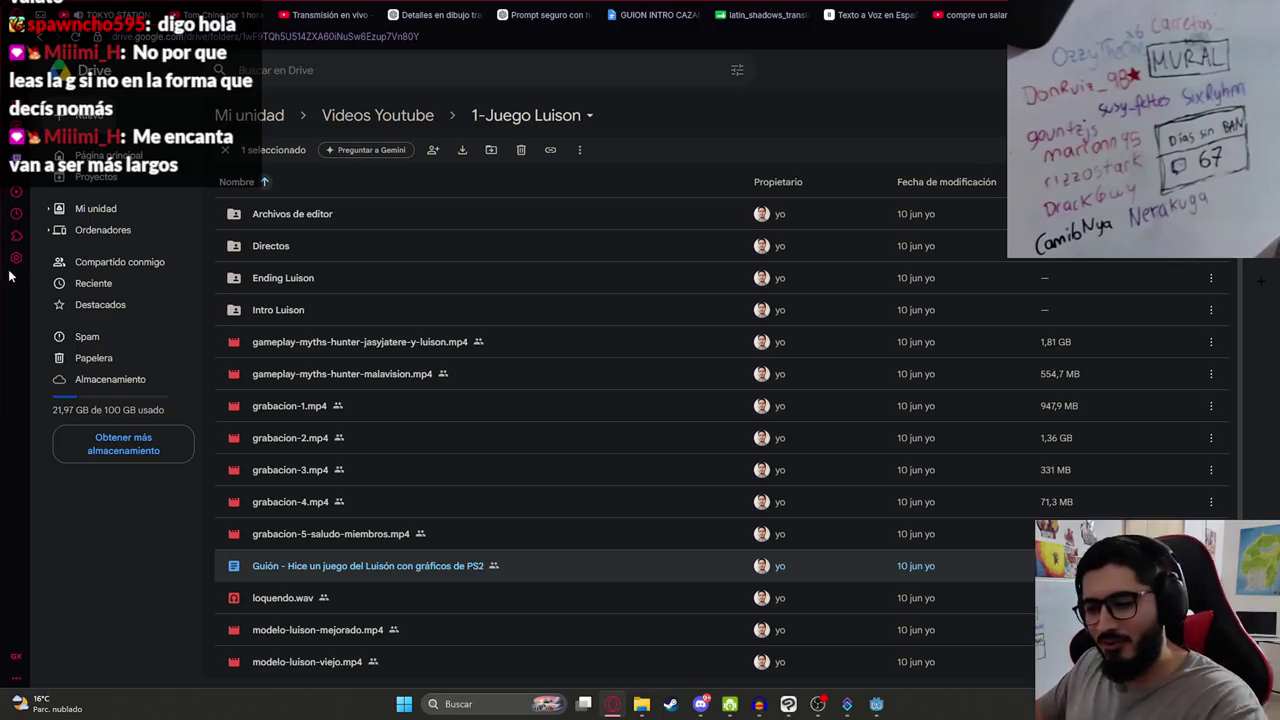
{"action": "left_click", "coordinate": [665, 15]}
Step: Close the Drive folder and YouTube tabs, then scrub Godot's animation playhead to 2.9 seconds
{"action": "key", "text": "ctrl+Tab"}
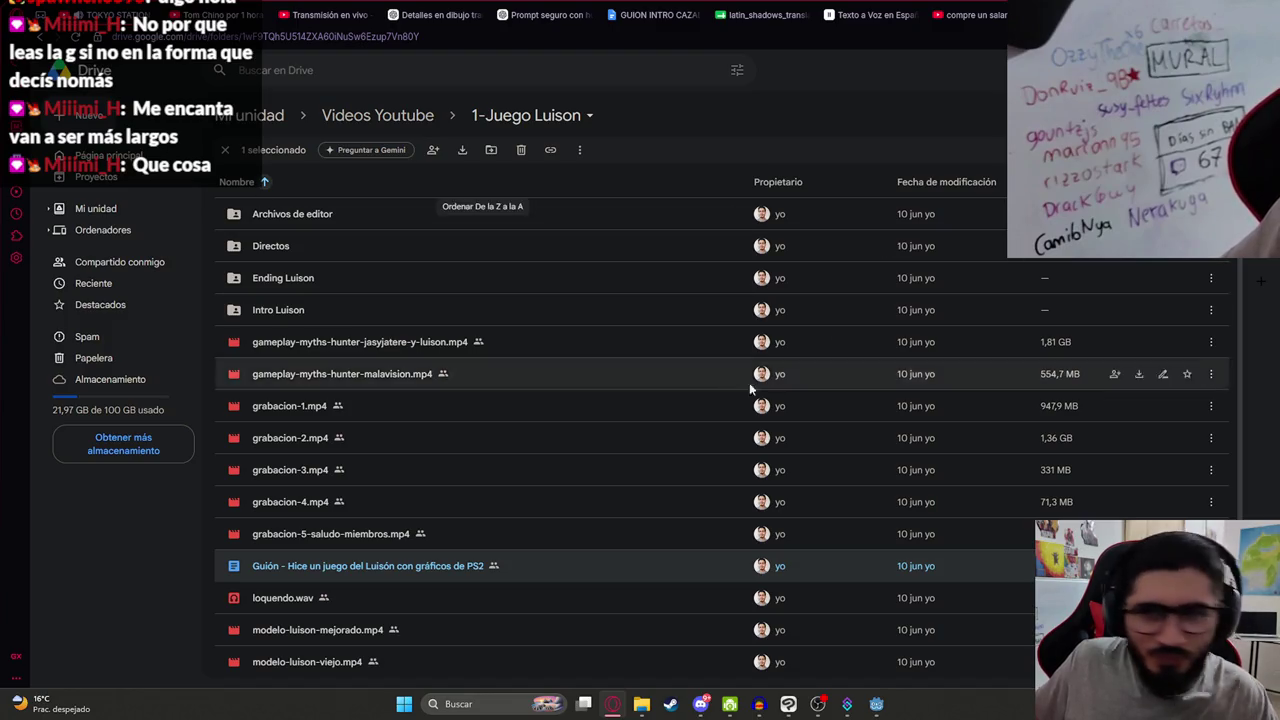
{"action": "scroll", "coordinate": [500, 374], "scroll_direction": "down", "scroll_amount": 2}
{"action": "left_click", "coordinate": [522, 369]}
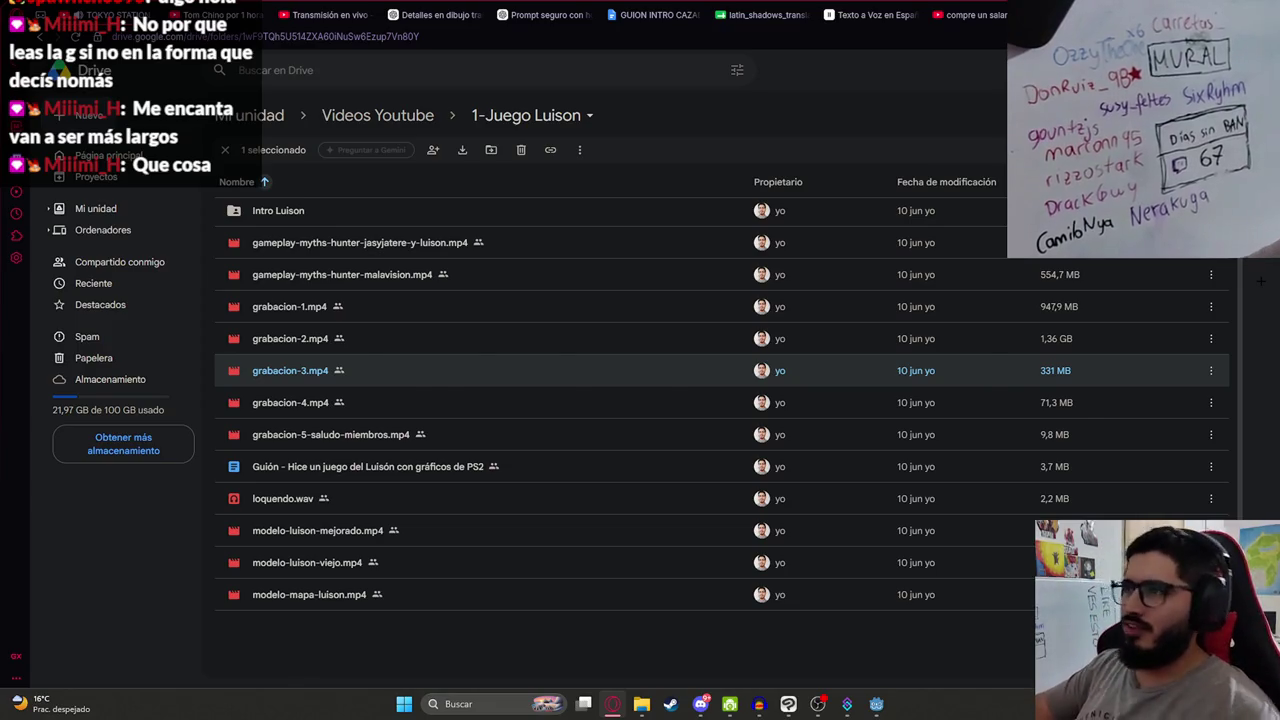
{"action": "key", "text": "ctrl+w"}
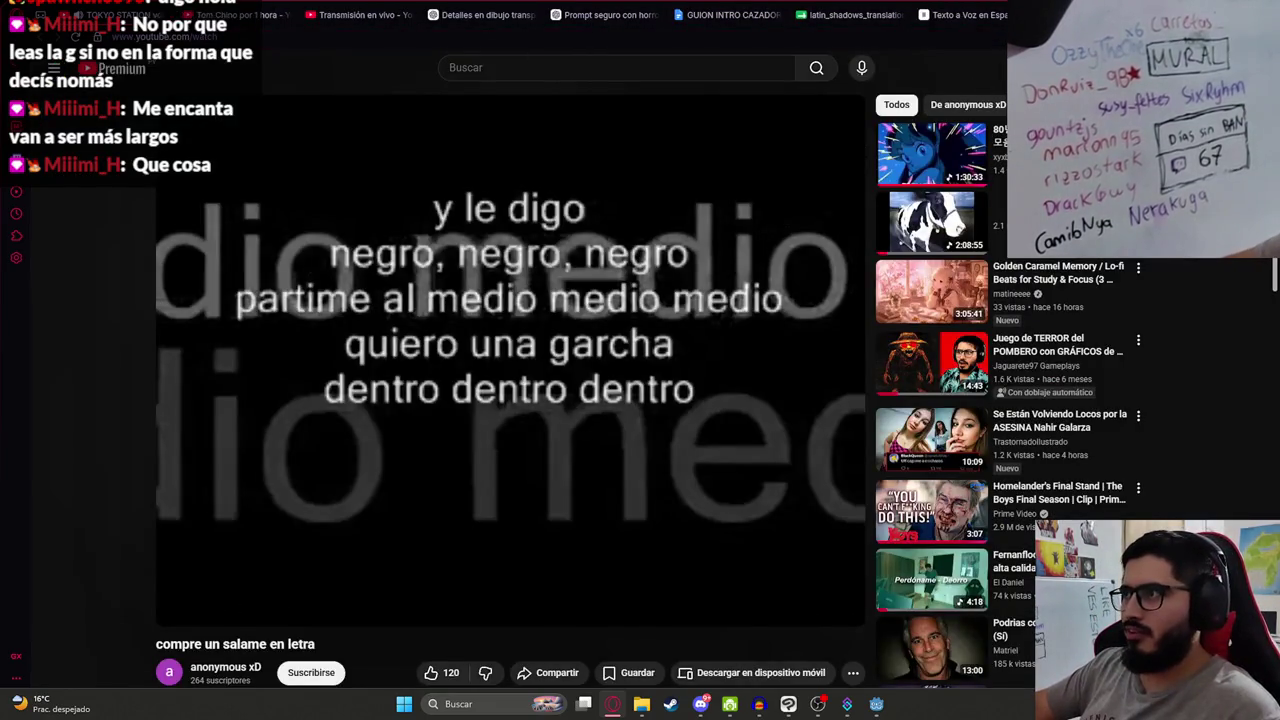
{"action": "key", "text": "ctrl+w"}
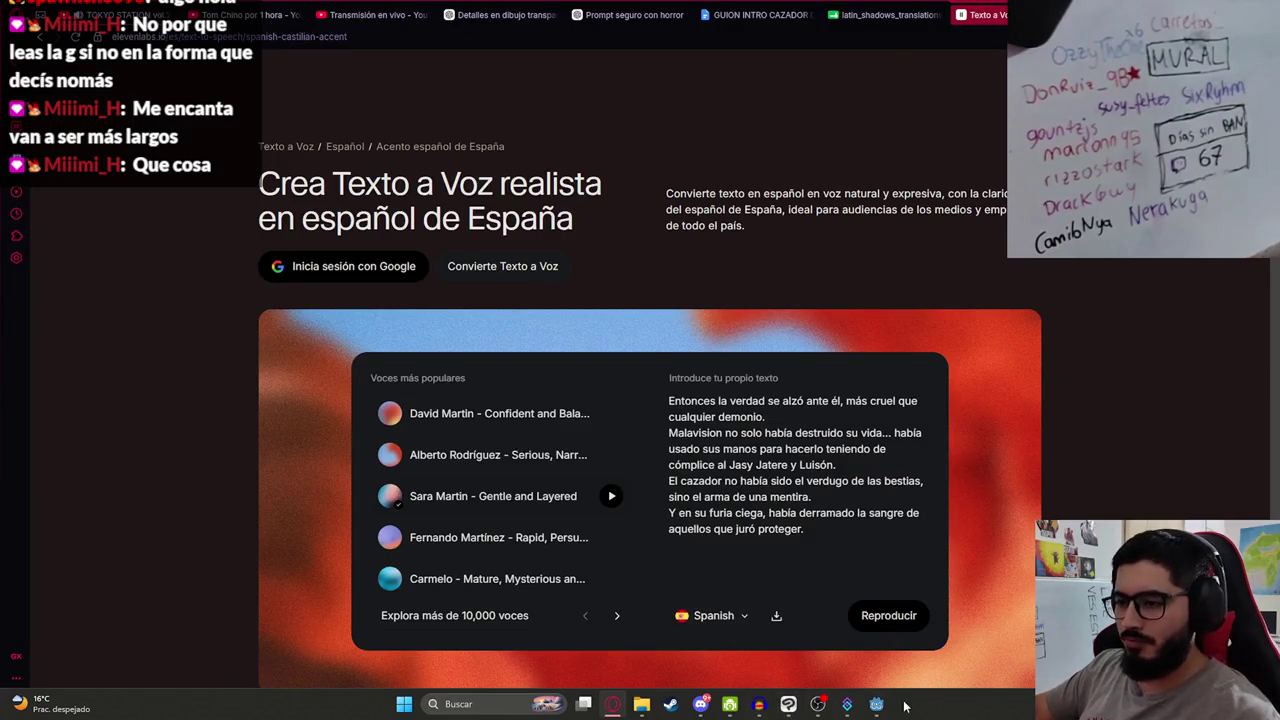
{"action": "left_click", "coordinate": [876, 704]}
{"action": "mouse_move", "coordinate": [444, 442]}
{"action": "left_mouse_down"}
{"action": "mouse_move", "coordinate": [490, 448]}
{"action": "mouse_move", "coordinate": [423, 448]}
{"action": "left_mouse_up"}
Step: Erase the stray white pixels under the hat's lower edge with a size 2.5 eraser
{"action": "left_click", "coordinate": [788, 704]}
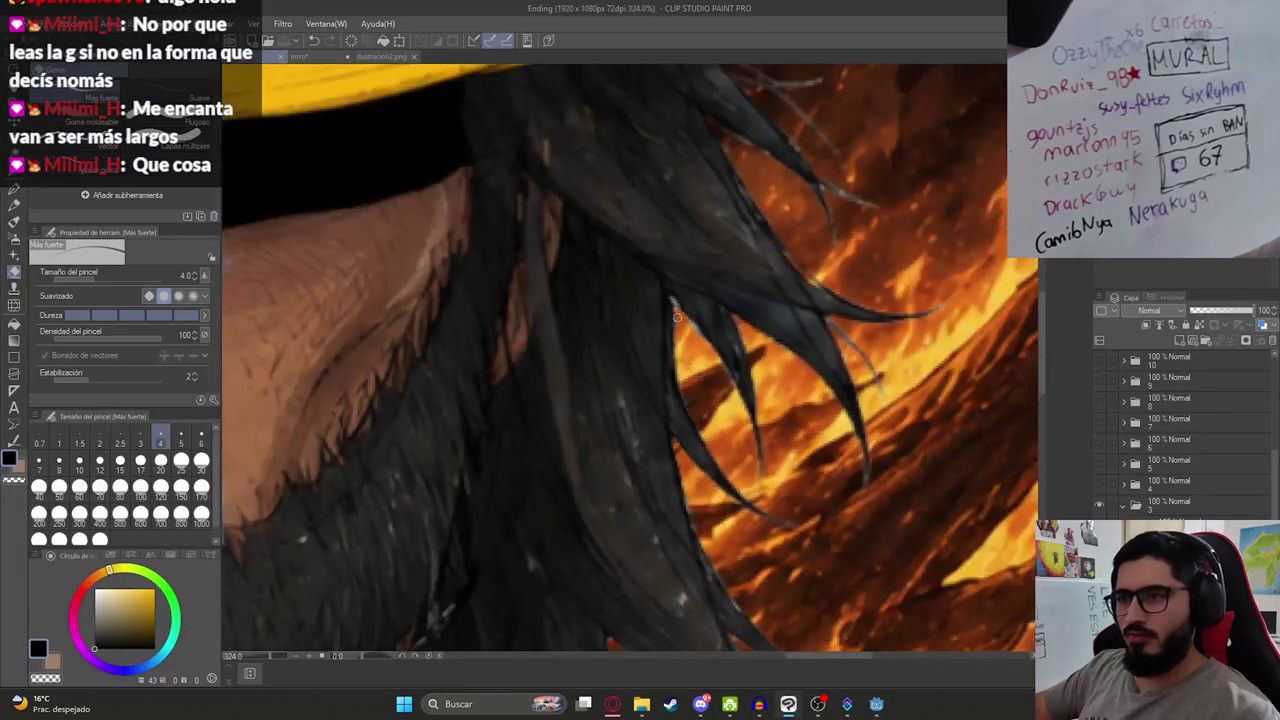
{"action": "scroll", "coordinate": [677, 317], "scroll_direction": "up", "scroll_amount": 5}
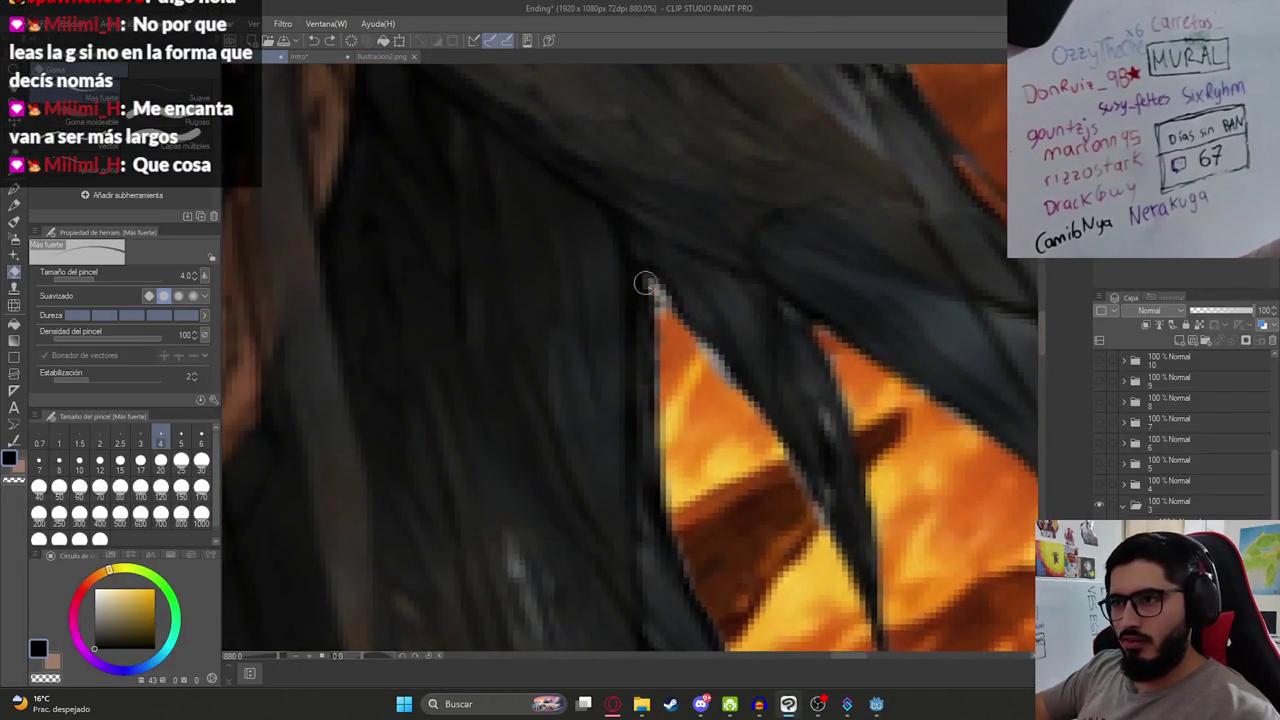
{"action": "left_click", "coordinate": [120, 442]}
{"action": "scroll", "coordinate": [640, 320], "scroll_direction": "up", "scroll_amount": 3}
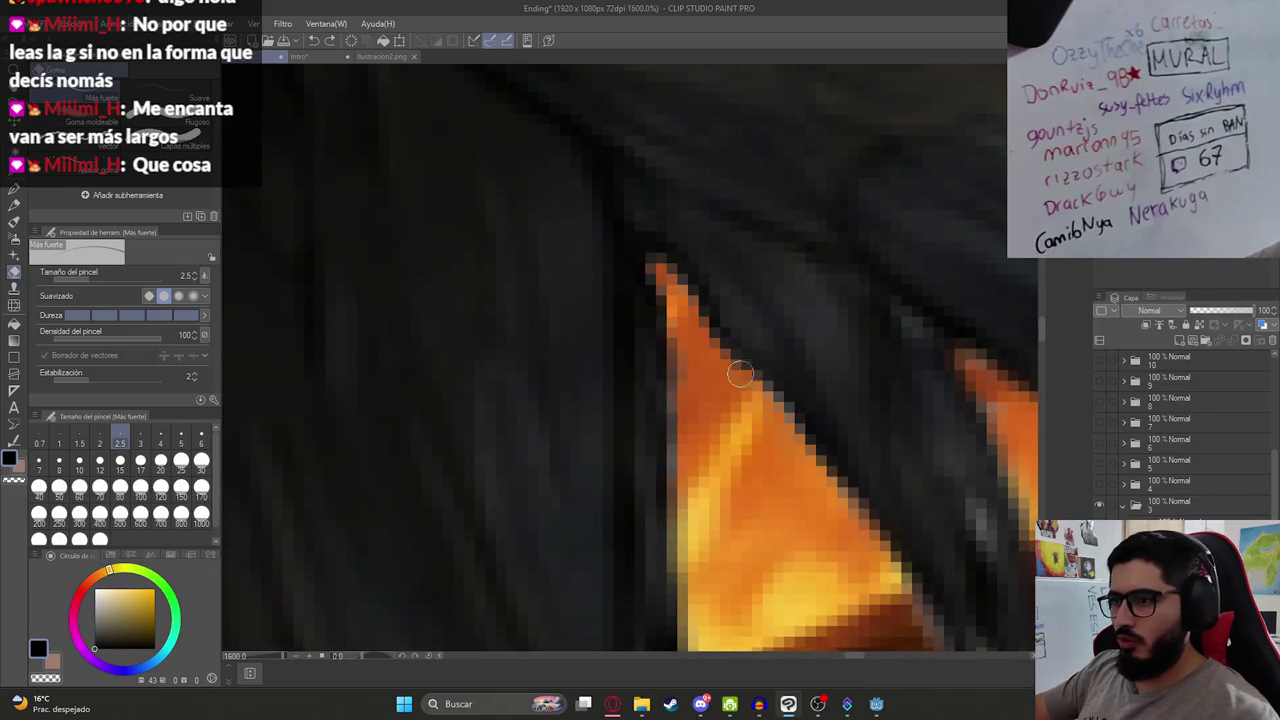
{"action": "scroll", "coordinate": [722, 335], "scroll_direction": "down", "scroll_amount": 10}
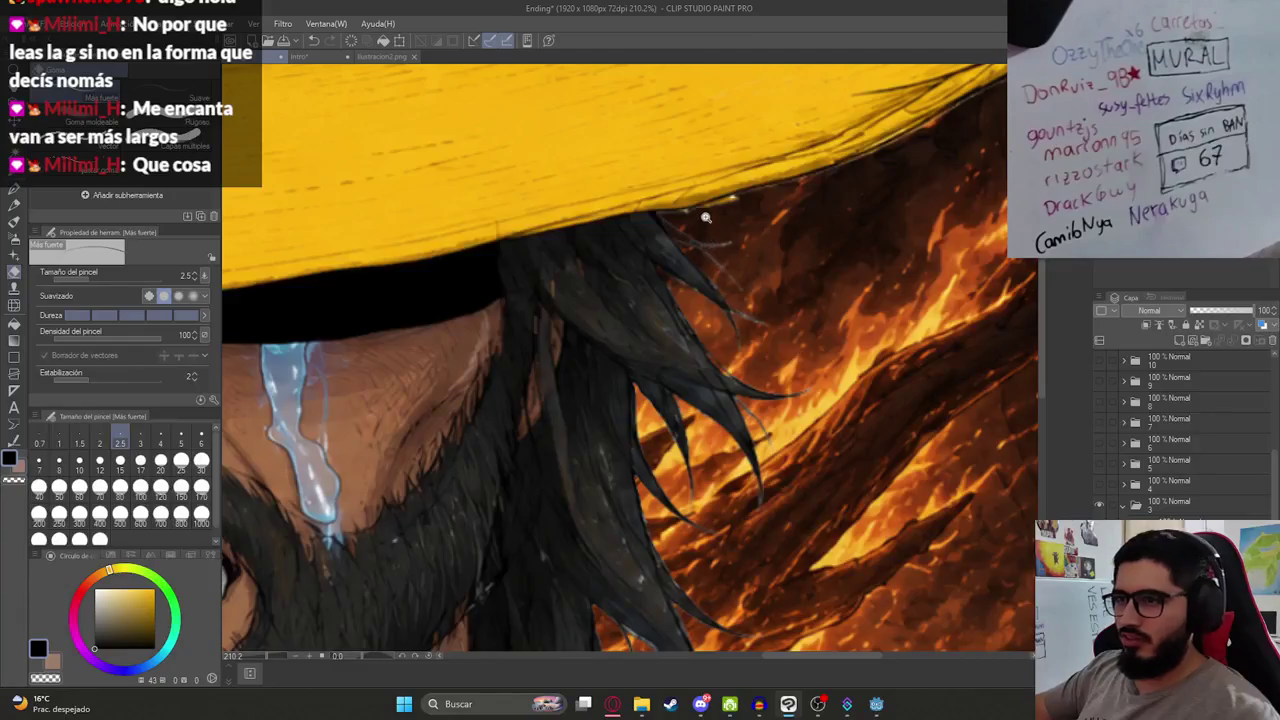
{"action": "scroll", "coordinate": [705, 217], "scroll_direction": "up", "scroll_amount": 5}
{"action": "left_click_drag", "start_coordinate": [604, 186], "coordinate": [570, 203]}
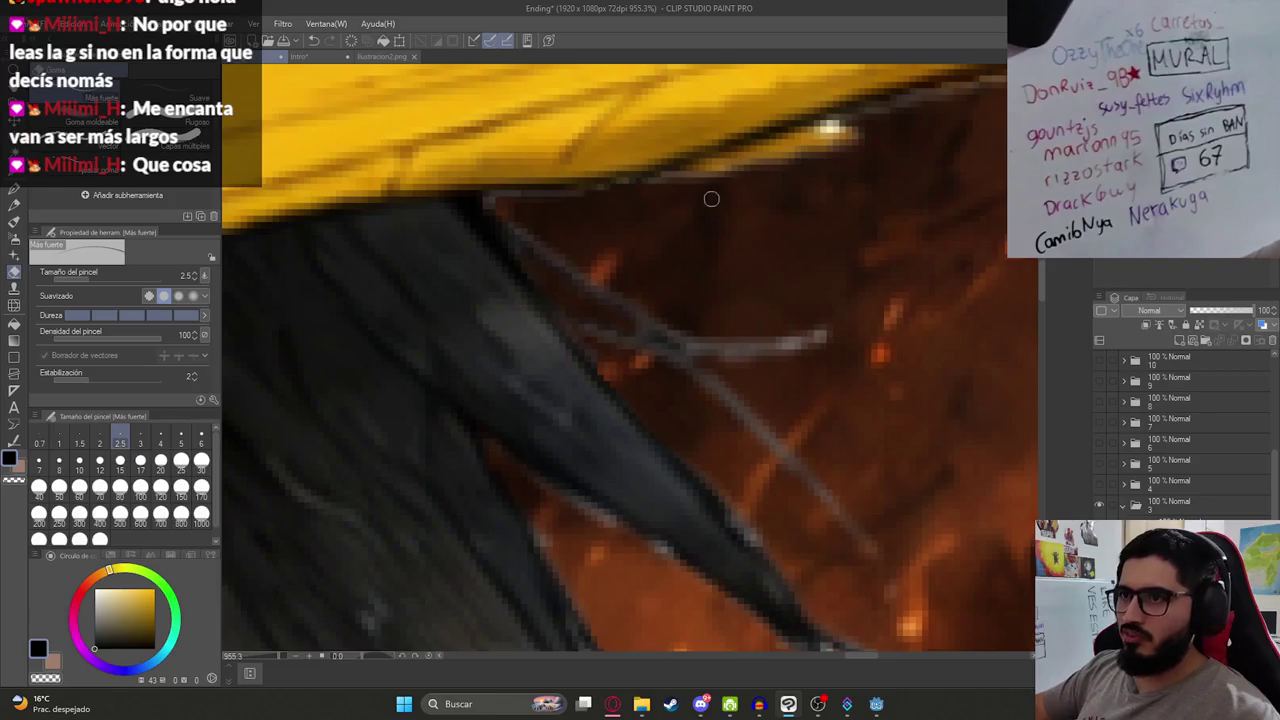
{"action": "left_click_drag", "start_coordinate": [711, 197], "coordinate": [597, 374]}
{"action": "mouse_move", "coordinate": [628, 332]}
{"action": "left_mouse_down"}
{"action": "mouse_move", "coordinate": [415, 391]}
{"action": "mouse_move", "coordinate": [690, 338]}
{"action": "mouse_move", "coordinate": [557, 351]}
{"action": "mouse_move", "coordinate": [535, 373]}
{"action": "left_mouse_up"}
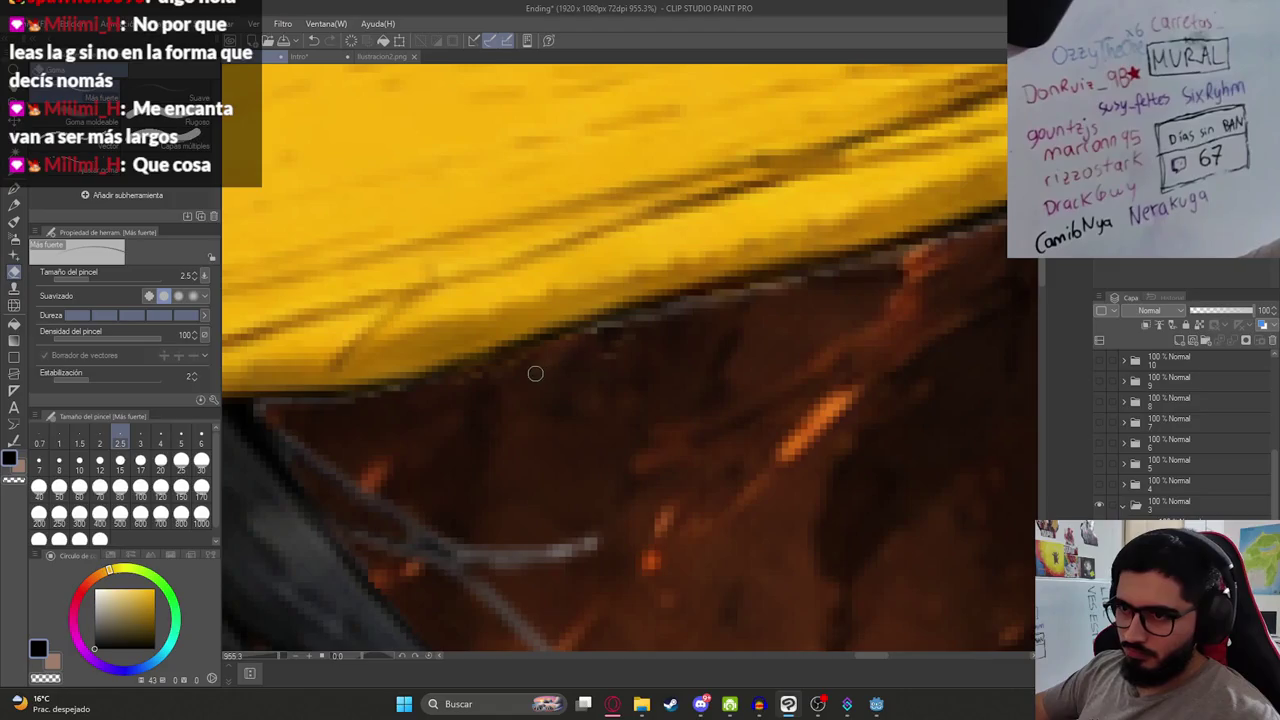
Step: Enlarge the eraser to size 5 and retouch along the hat-brim edge
{"action": "scroll", "coordinate": [584, 357], "scroll_direction": "down", "scroll_amount": 10}
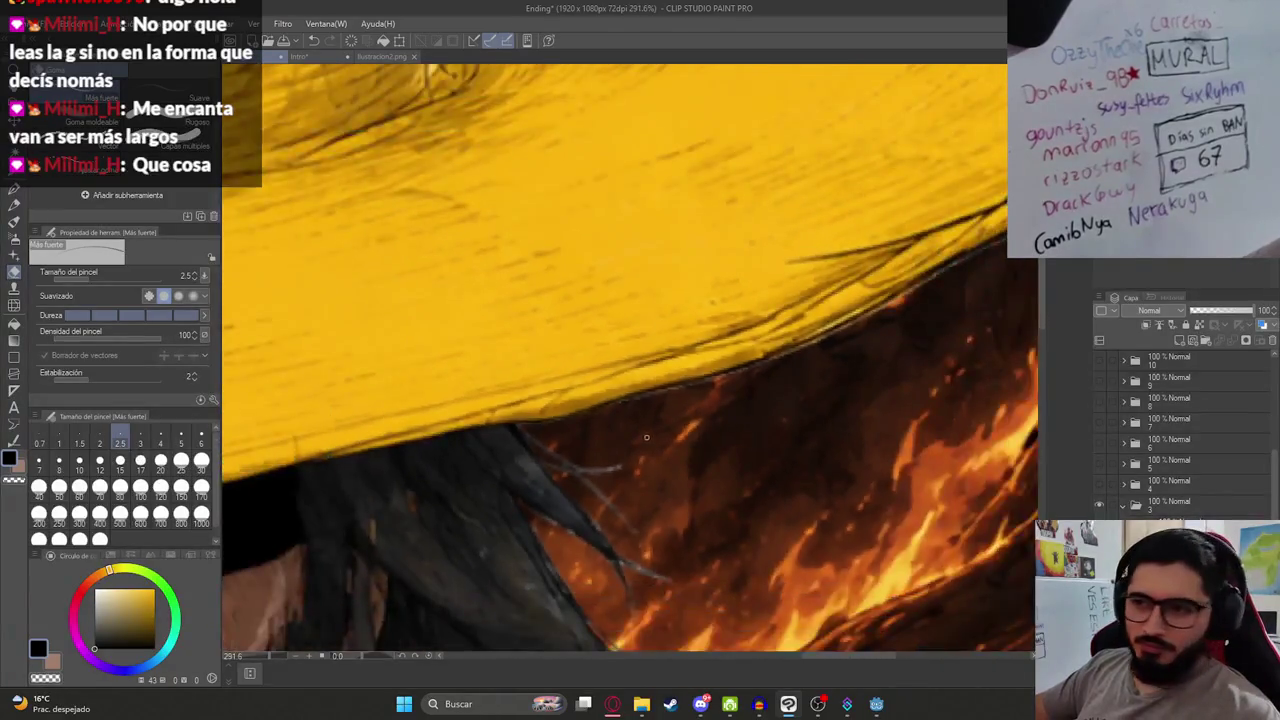
{"action": "scroll", "coordinate": [895, 318], "scroll_direction": "up", "scroll_amount": 8}
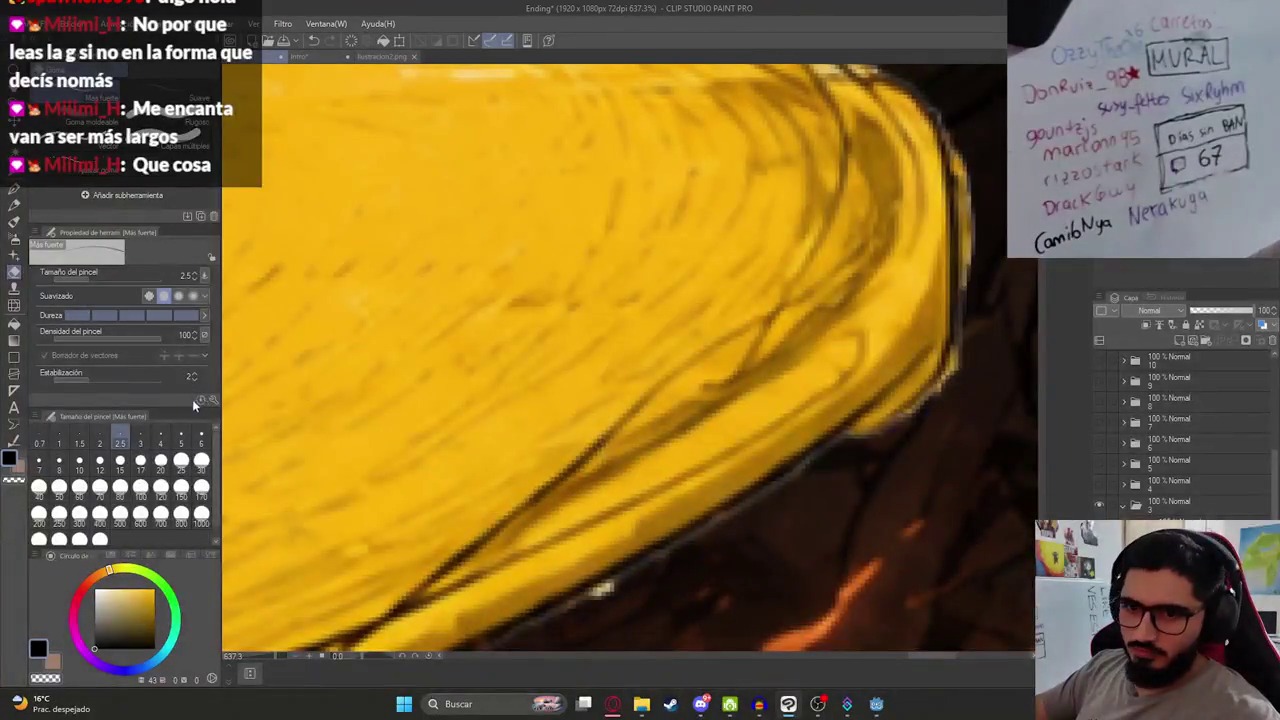
{"action": "left_click", "coordinate": [181, 440]}
{"action": "mouse_move", "coordinate": [578, 530]}
{"action": "left_mouse_down"}
{"action": "mouse_move", "coordinate": [757, 318]}
{"action": "mouse_move", "coordinate": [780, 340]}
{"action": "mouse_move", "coordinate": [680, 382]}
{"action": "left_mouse_up"}
{"action": "left_click_drag", "start_coordinate": [625, 422], "coordinate": [437, 520]}
{"action": "scroll", "coordinate": [679, 288], "scroll_direction": "down", "scroll_amount": 6}
{"action": "scroll", "coordinate": [679, 288], "scroll_direction": "up", "scroll_amount": 6}
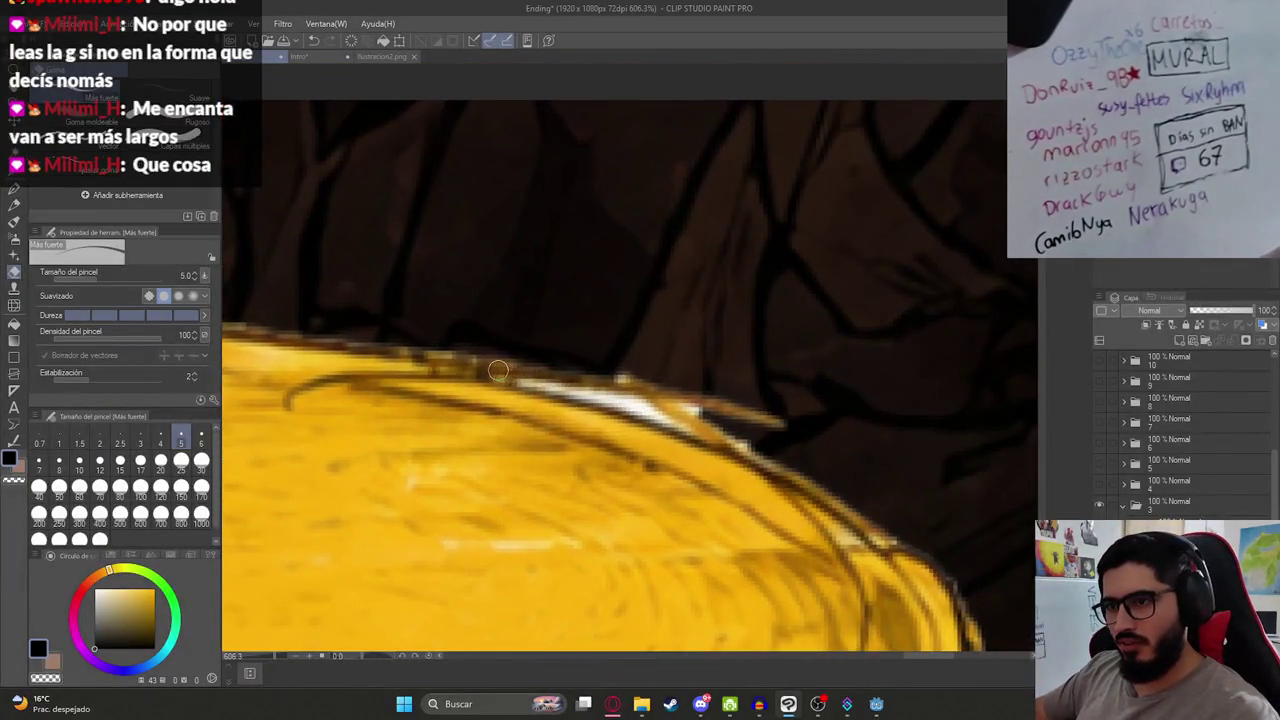
{"action": "left_click_drag", "start_coordinate": [498, 370], "coordinate": [745, 440]}
Step: Undo the stray stroke and delete the brim's white highlight using a polyline selection
{"action": "key", "text": "ctrl+z"}
{"action": "key", "text": "w"}
{"action": "left_click", "coordinate": [643, 412]}
{"action": "key", "text": "ctrl+d"}
{"action": "scroll", "coordinate": [619, 413], "scroll_direction": "up", "scroll_amount": 2}
{"action": "key", "text": "m"}
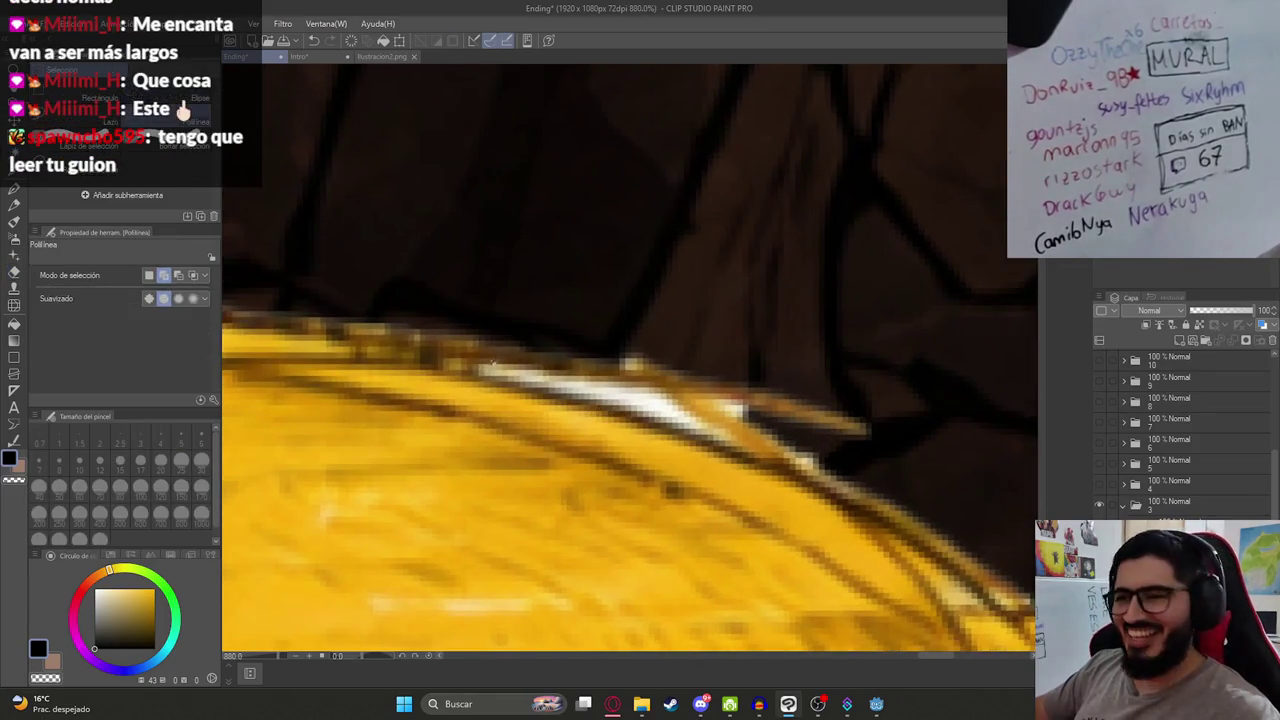
{"action": "left_click", "coordinate": [478, 372]}
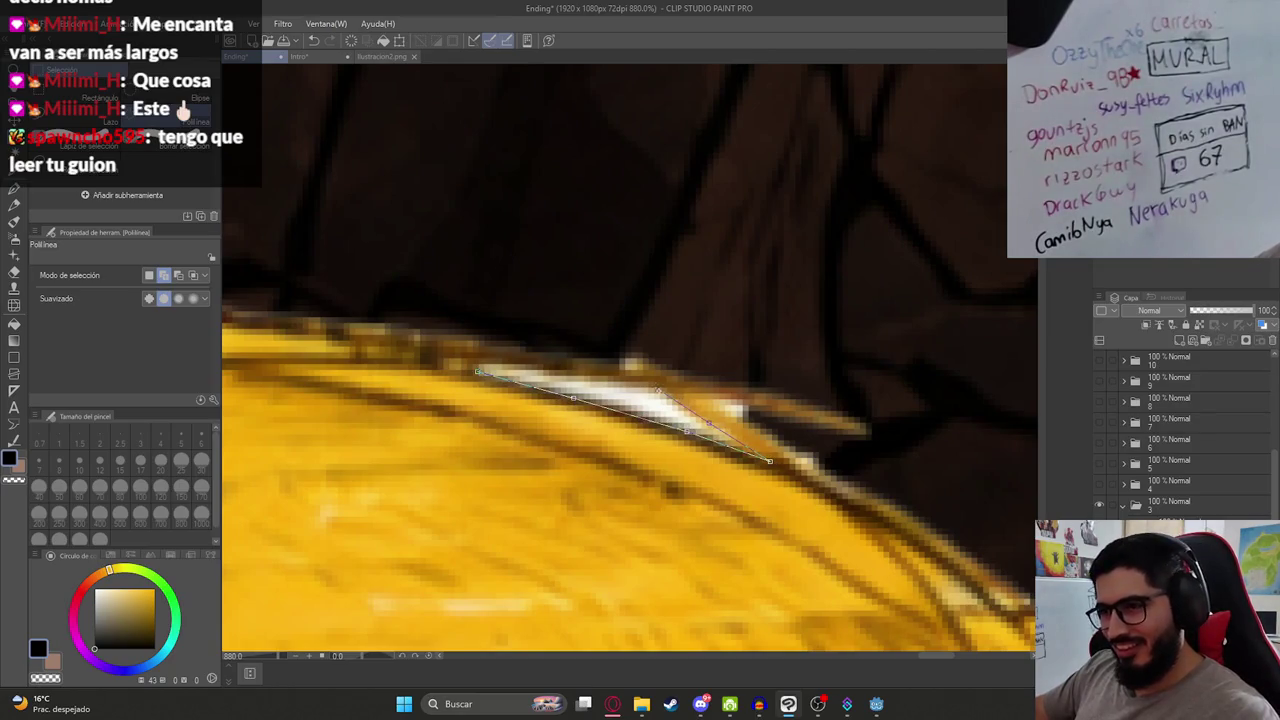
{"action": "left_click", "coordinate": [456, 366]}
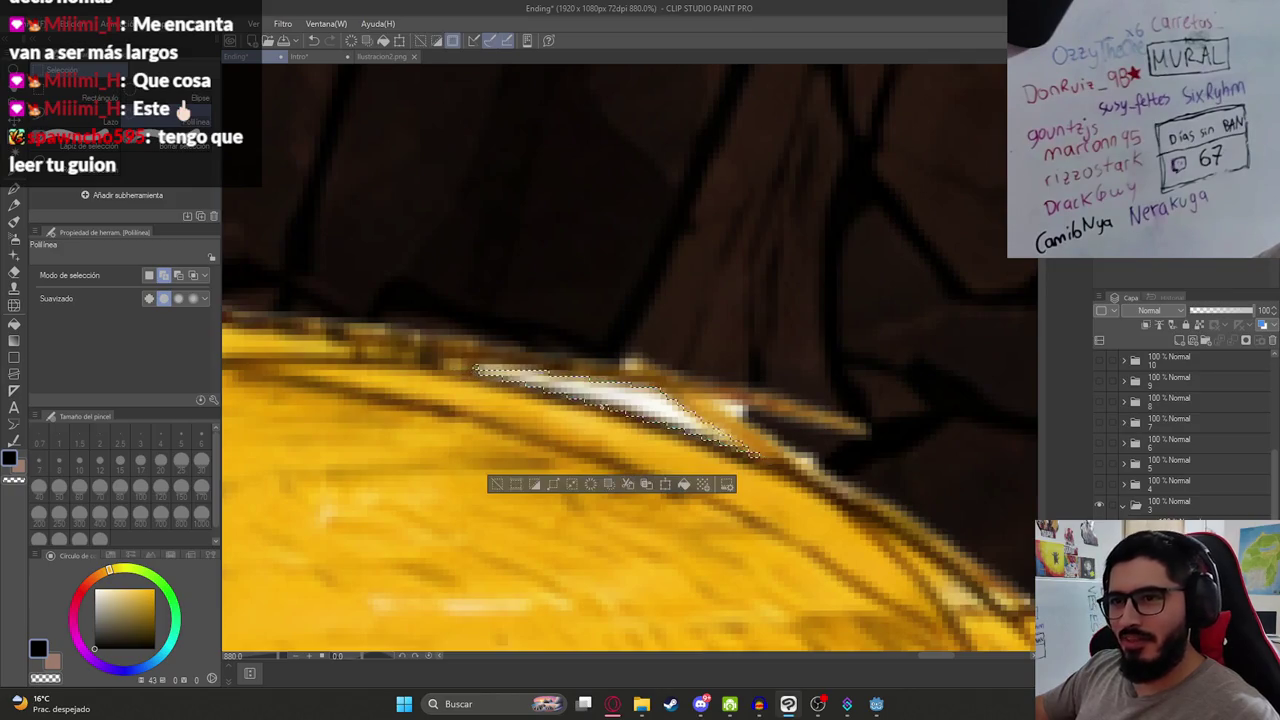
{"action": "key", "text": "Delete"}
{"action": "key", "text": "ctrl+d"}
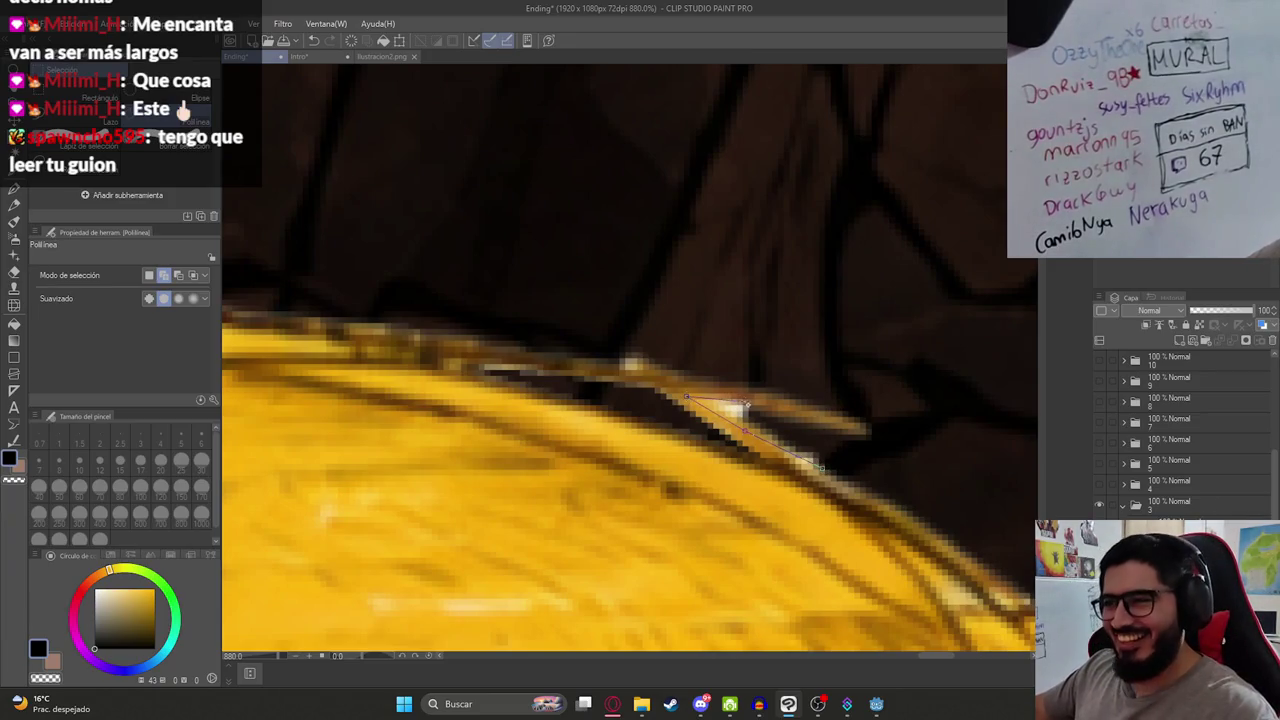
Step: Delete the remaining light pixels along the brim with two more polyline selections
{"action": "left_click", "coordinate": [829, 450]}
{"action": "key", "text": "Delete"}
{"action": "key", "text": "ctrl+d"}
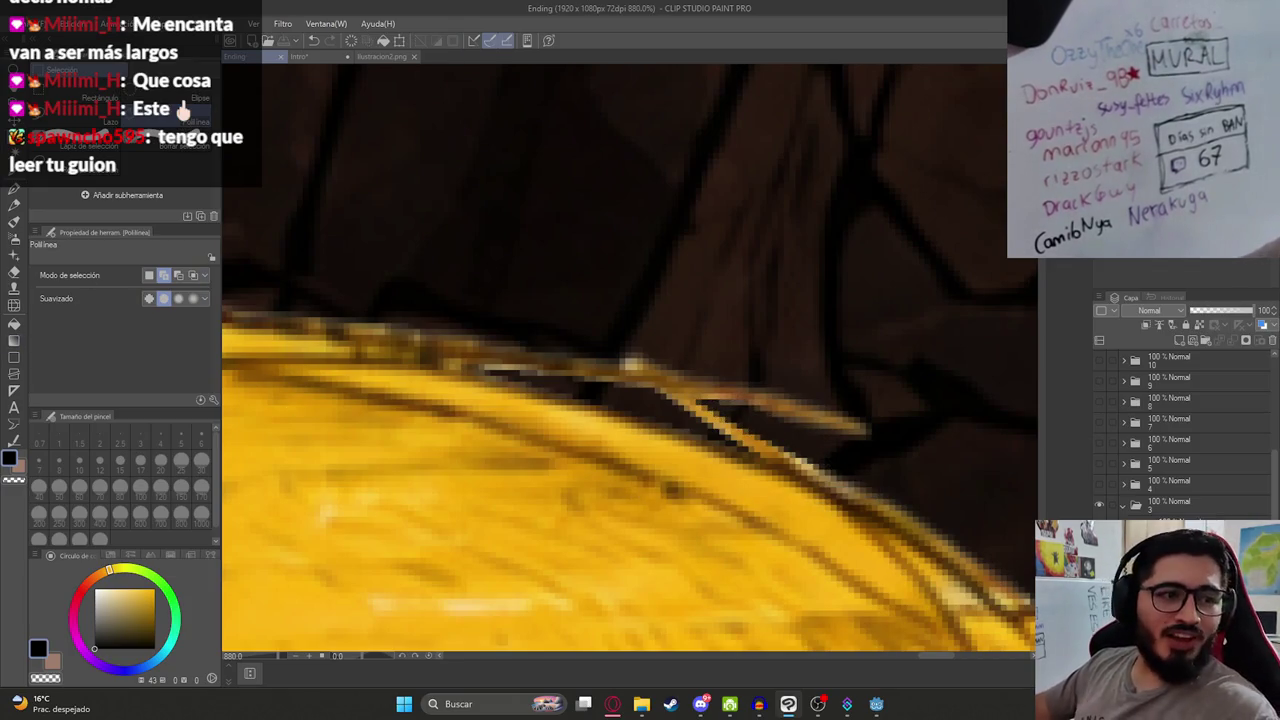
{"action": "scroll", "coordinate": [670, 421], "scroll_direction": "up", "scroll_amount": 4}
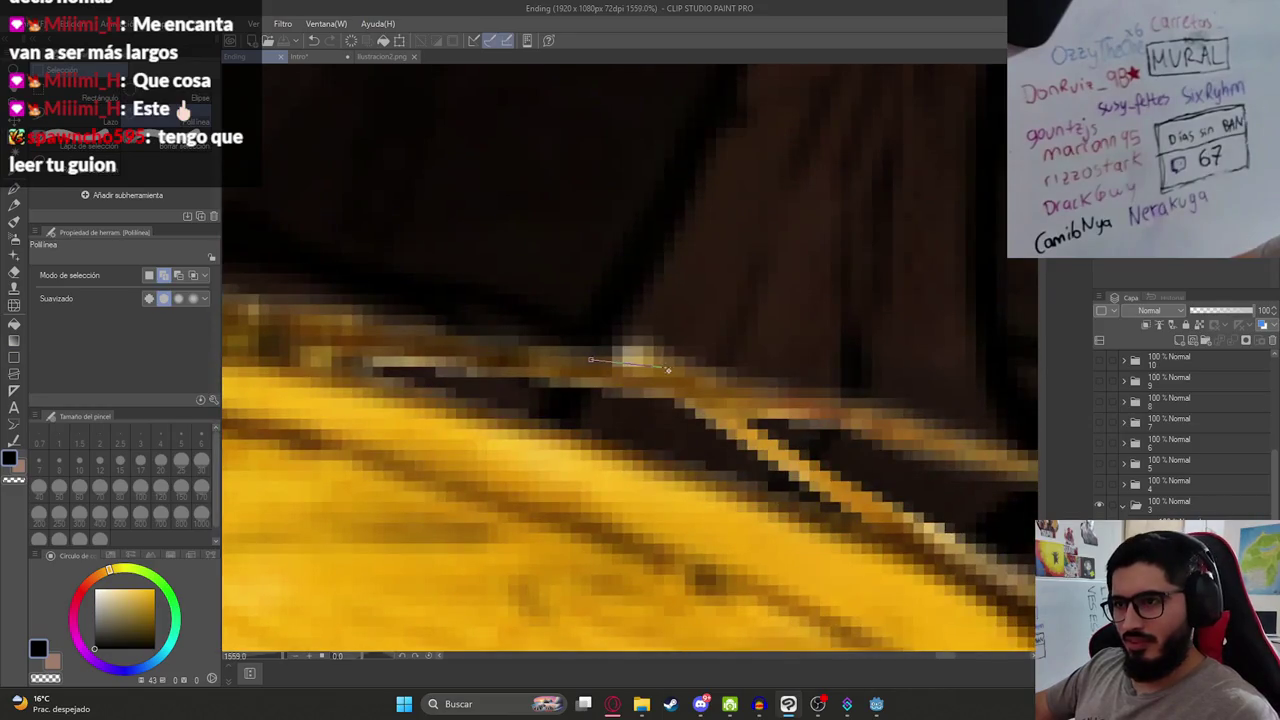
{"action": "left_click", "coordinate": [651, 315]}
{"action": "left_click", "coordinate": [709, 315]}
{"action": "left_click", "coordinate": [749, 368]}
{"action": "left_click", "coordinate": [600, 357]}
{"action": "key", "text": "Delete"}
{"action": "key", "text": "ctrl+d"}
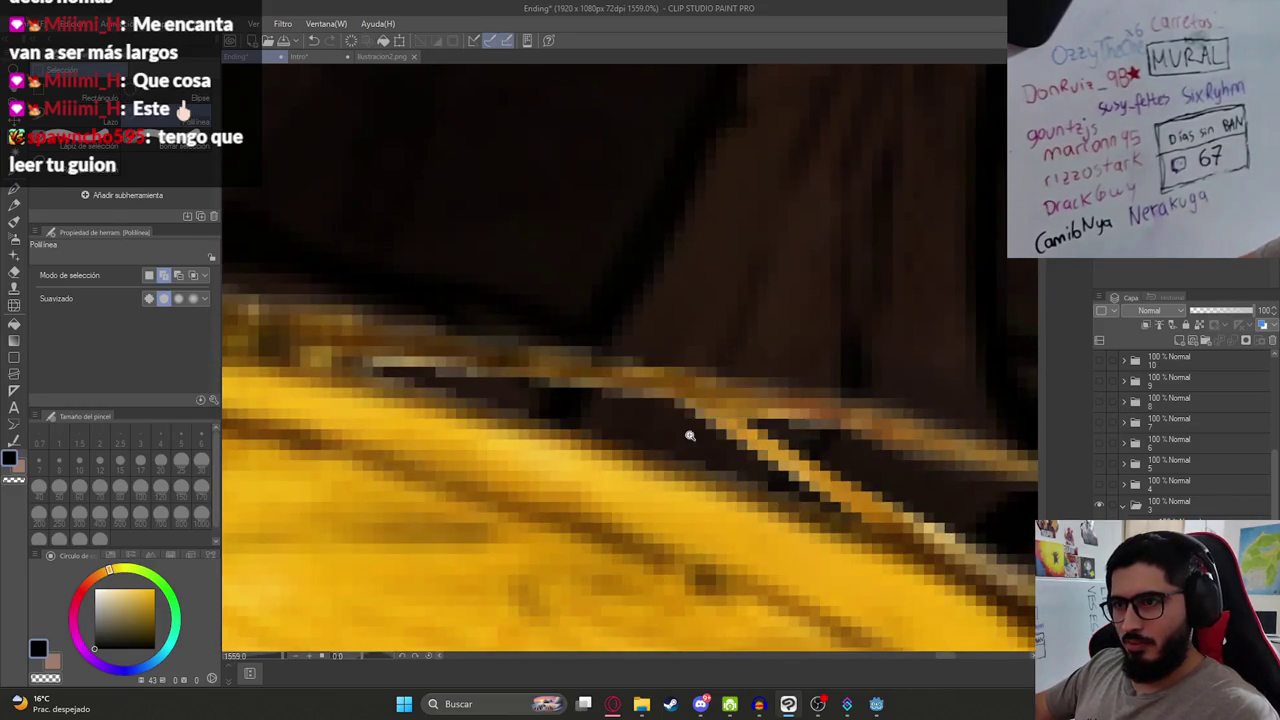
Step: Erase the light yellow pixels along the brim edge, then set the eraser size to 3
{"action": "scroll", "coordinate": [689, 436], "scroll_direction": "down", "scroll_amount": 6}
{"action": "scroll", "coordinate": [636, 519], "scroll_direction": "up", "scroll_amount": 4}
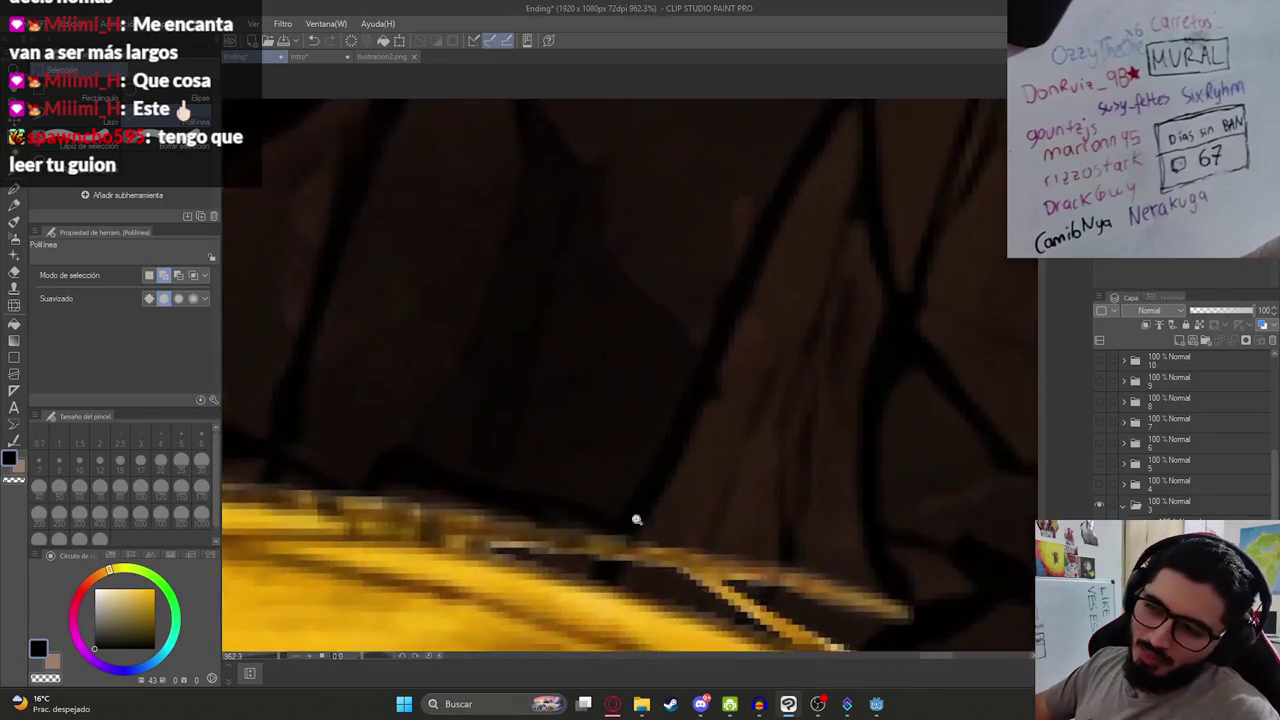
{"action": "scroll", "coordinate": [505, 551], "scroll_direction": "up", "scroll_amount": 4}
{"action": "key", "text": "e"}
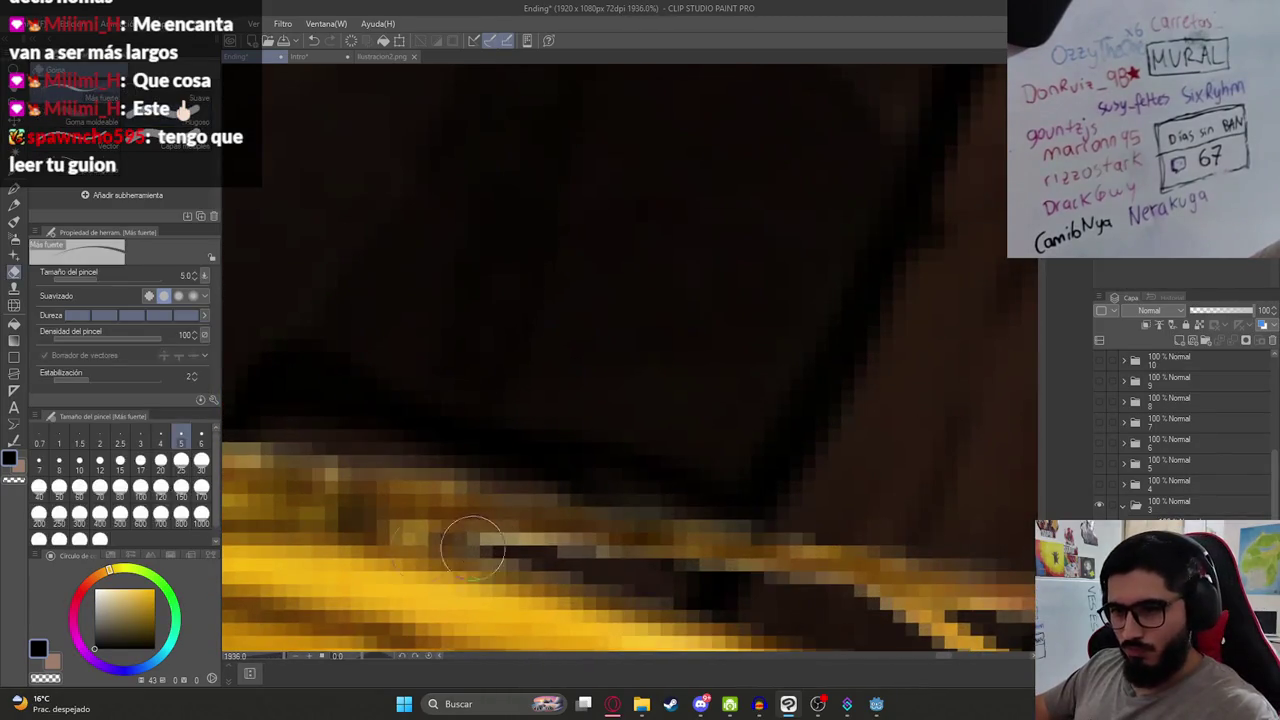
{"action": "left_click_drag", "start_coordinate": [491, 537], "coordinate": [750, 580]}
{"action": "scroll", "coordinate": [556, 384], "scroll_direction": "down", "scroll_amount": 10}
{"action": "scroll", "coordinate": [556, 384], "scroll_direction": "down", "scroll_amount": 2}
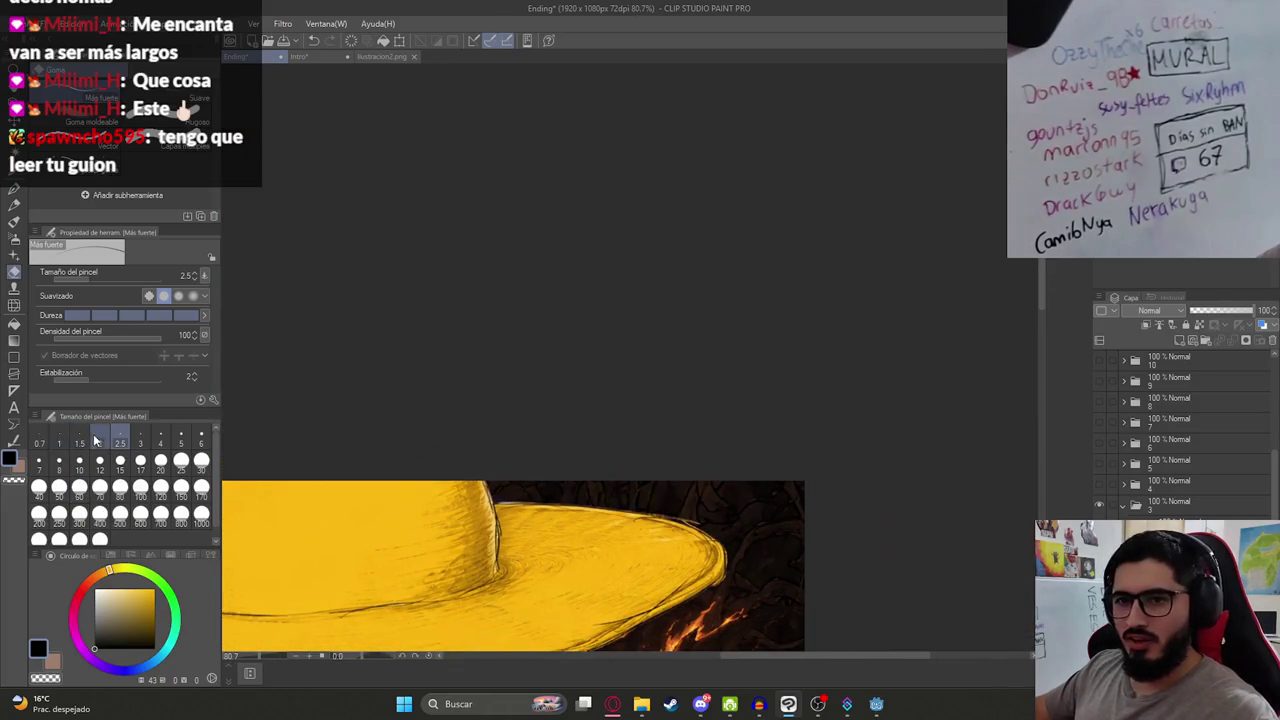
{"action": "left_click", "coordinate": [141, 443]}
{"action": "scroll", "coordinate": [630, 356], "scroll_direction": "down", "scroll_amount": 3}
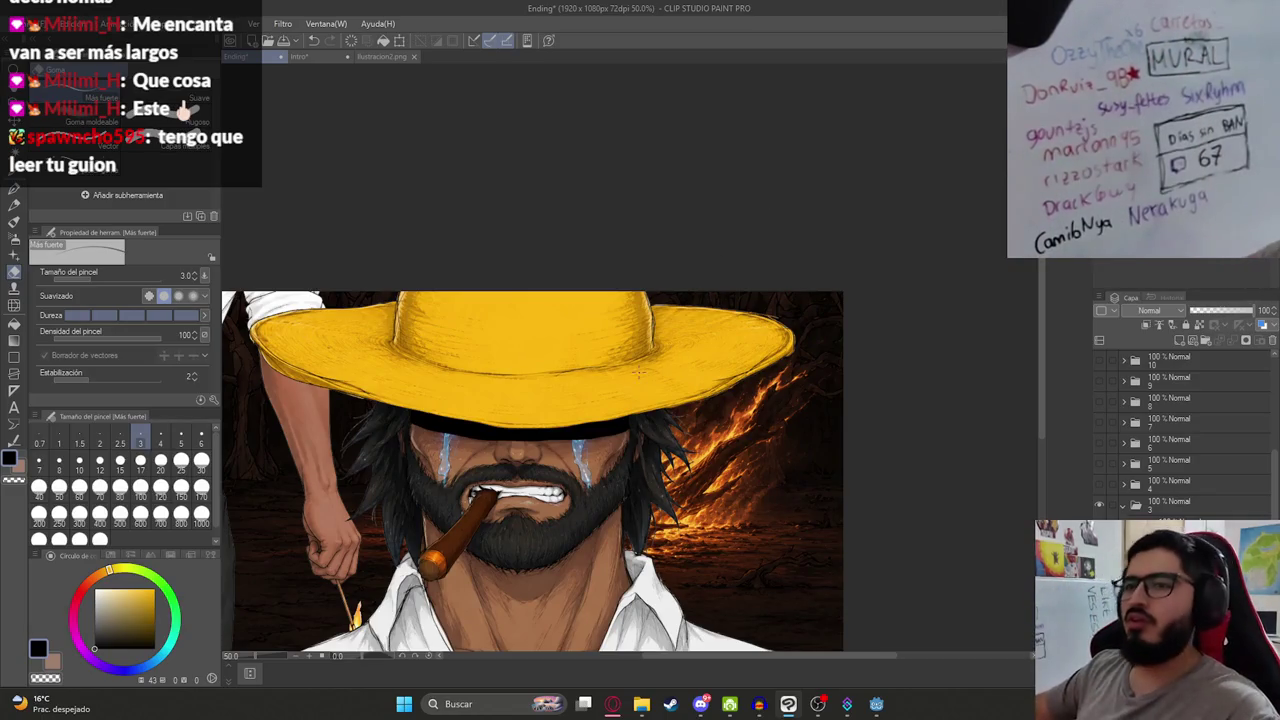
Step: Retrace the white collar's outer contour with a size 5 eraser, then fit the canvas to the window
{"action": "scroll", "coordinate": [587, 398], "scroll_direction": "up", "scroll_amount": 2}
{"action": "scroll", "coordinate": [587, 398], "scroll_direction": "down", "scroll_amount": 3}
{"action": "scroll", "coordinate": [618, 356], "scroll_direction": "up", "scroll_amount": 5}
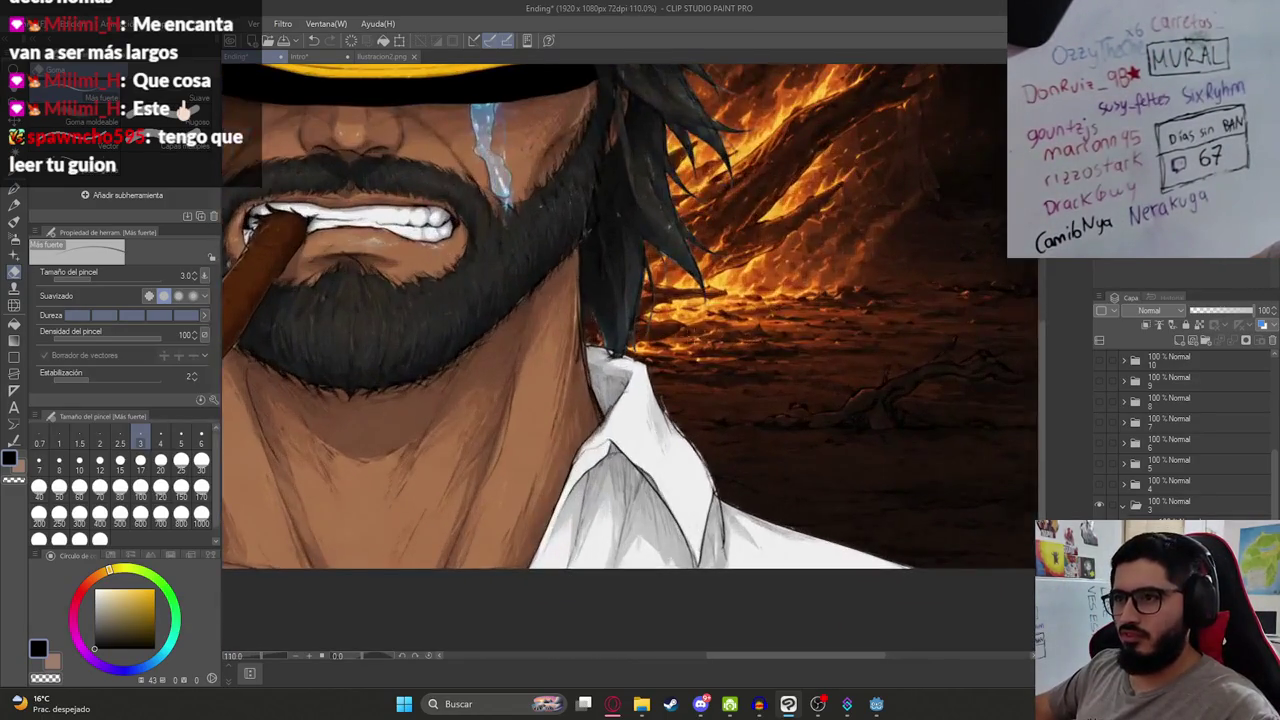
{"action": "scroll", "coordinate": [630, 348], "scroll_direction": "down", "scroll_amount": 4}
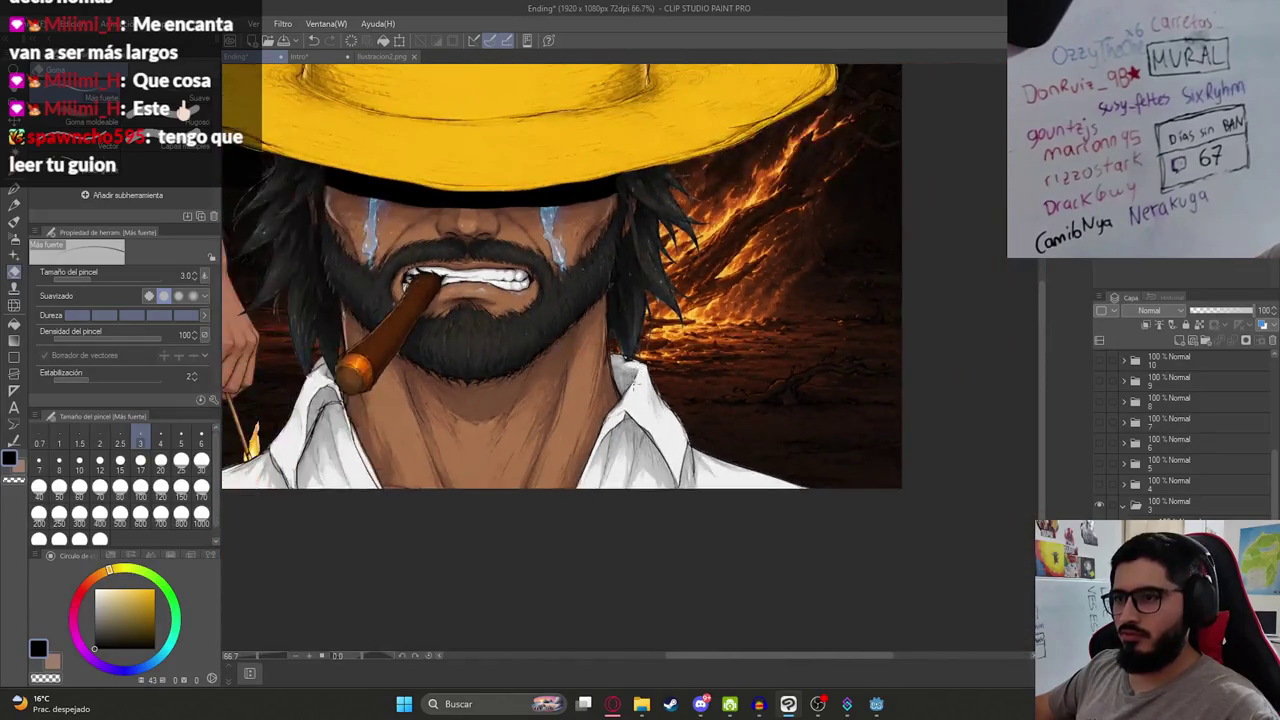
{"action": "scroll", "coordinate": [644, 403], "scroll_direction": "up", "scroll_amount": 5}
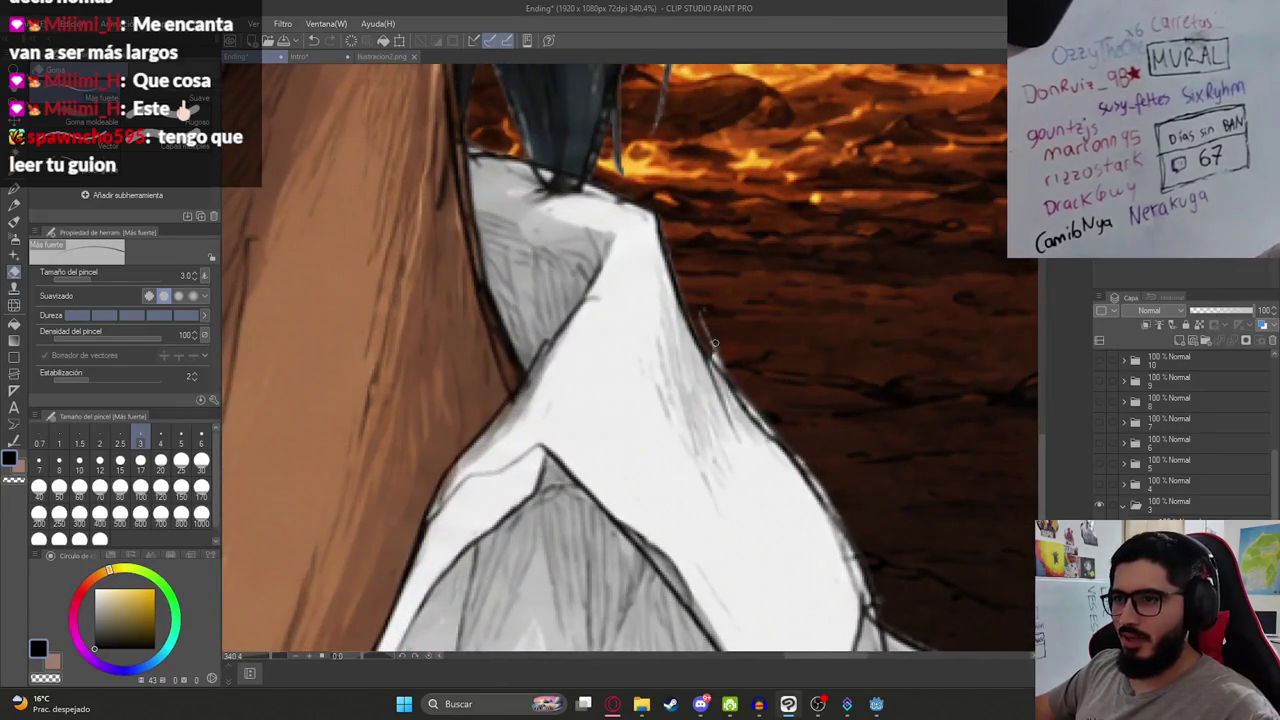
{"action": "left_click", "coordinate": [181, 440]}
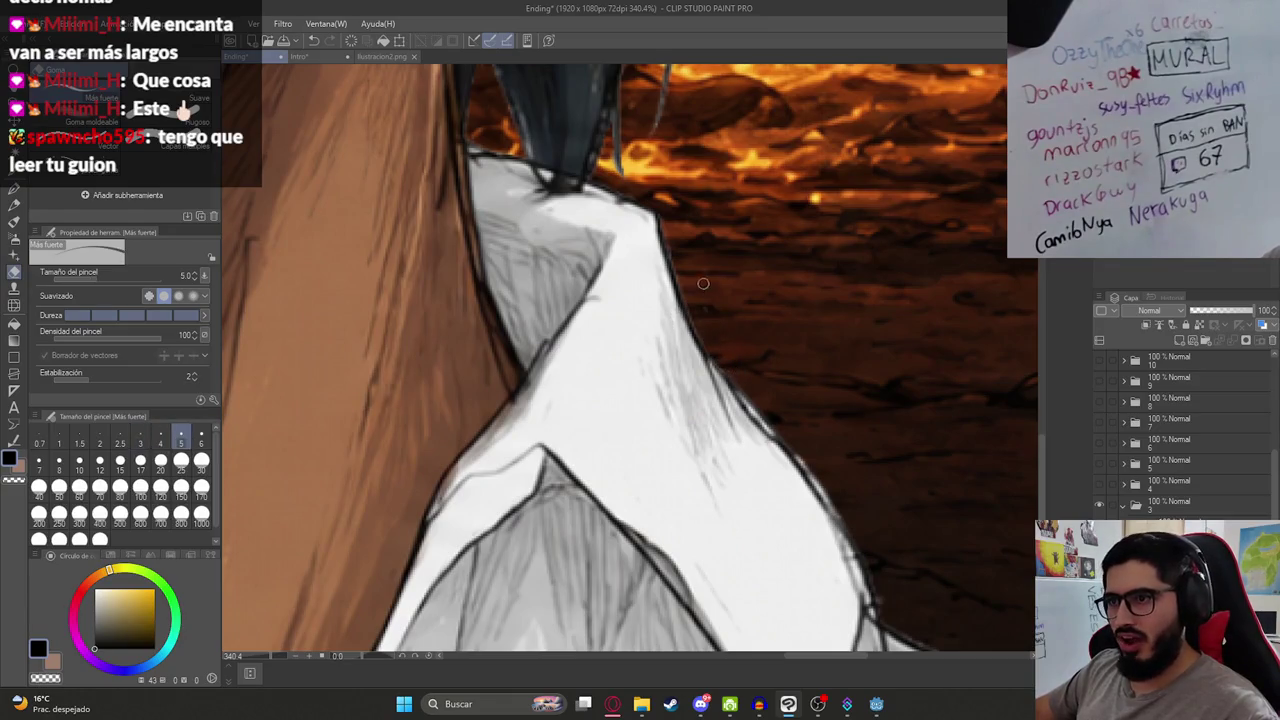
{"action": "mouse_move", "coordinate": [786, 432]}
{"action": "left_mouse_down"}
{"action": "mouse_move", "coordinate": [737, 366]}
{"action": "mouse_move", "coordinate": [619, 275]}
{"action": "mouse_move", "coordinate": [636, 310]}
{"action": "left_mouse_up"}
{"action": "left_click_drag", "start_coordinate": [687, 360], "coordinate": [715, 403]}
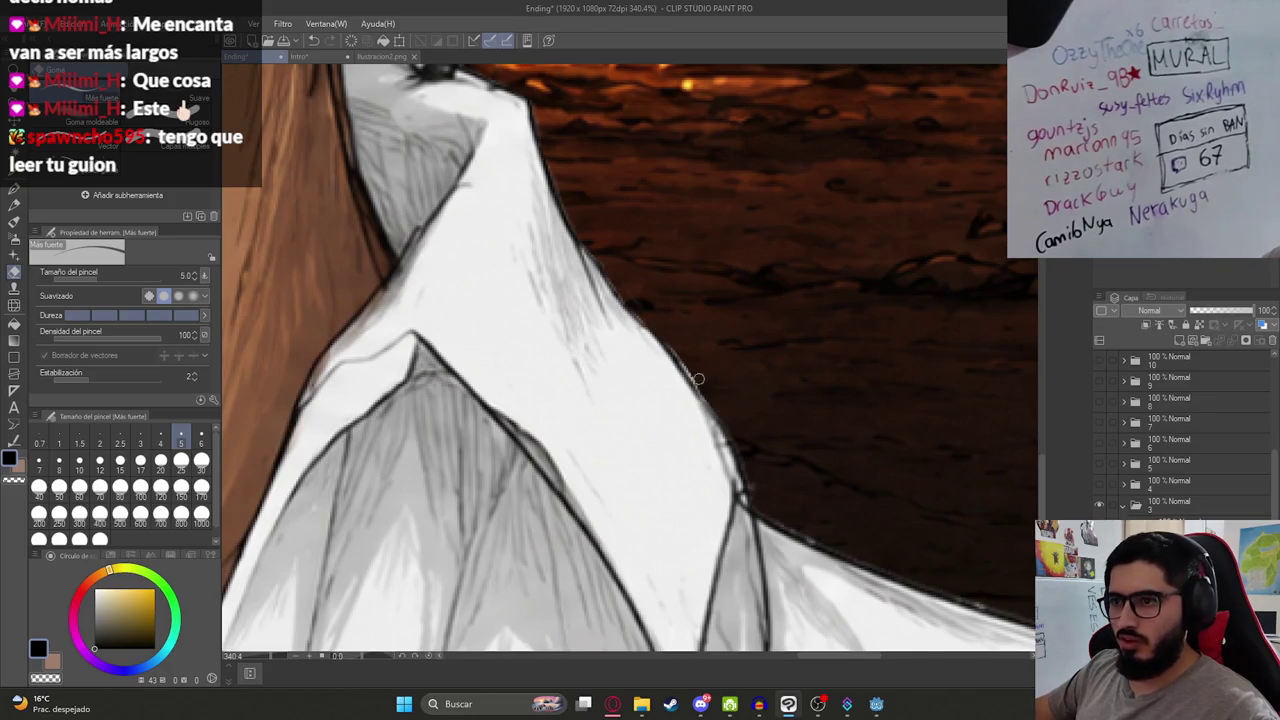
{"action": "mouse_move", "coordinate": [754, 485]}
{"action": "left_mouse_down"}
{"action": "mouse_move", "coordinate": [714, 389]}
{"action": "mouse_move", "coordinate": [558, 281]}
{"action": "mouse_move", "coordinate": [756, 350]}
{"action": "left_mouse_up"}
{"action": "key", "text": "ctrl+0"}
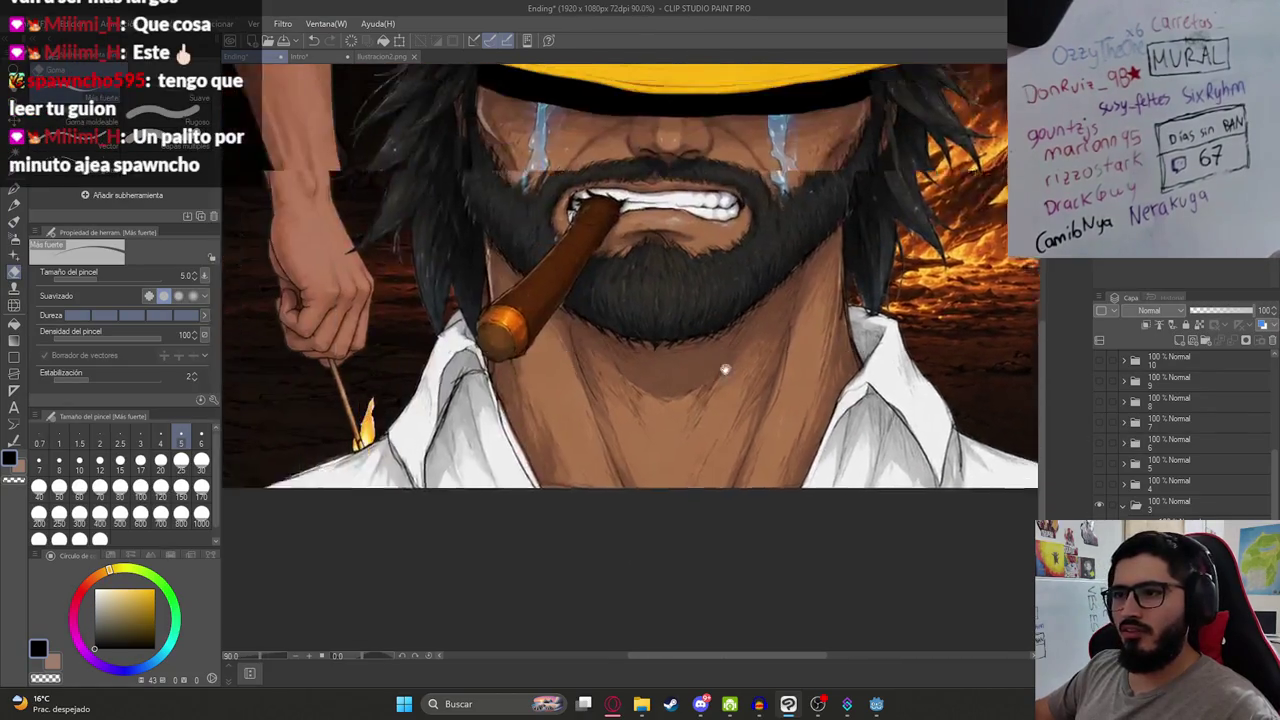
Step: Zoom in and erase stray pixels along the hat-brim edge
{"action": "scroll", "coordinate": [636, 388], "scroll_direction": "down", "scroll_amount": 1}
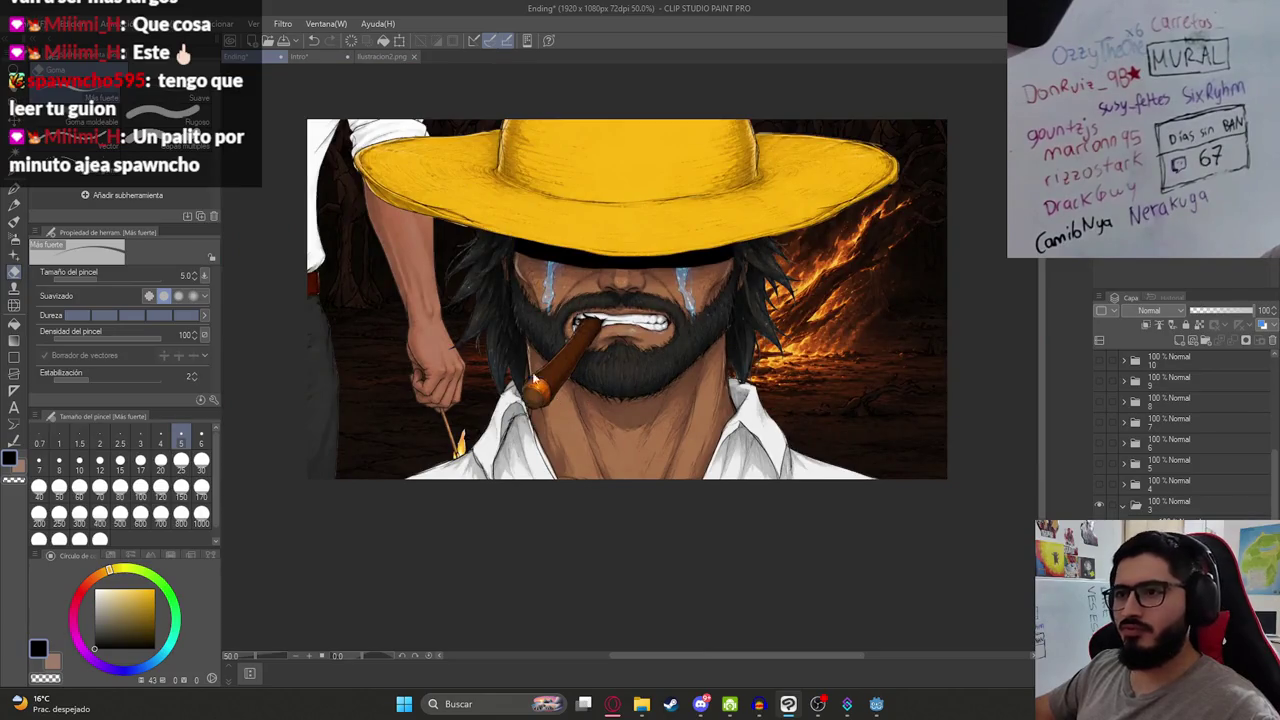
{"action": "scroll", "coordinate": [487, 210], "scroll_direction": "up", "scroll_amount": 4}
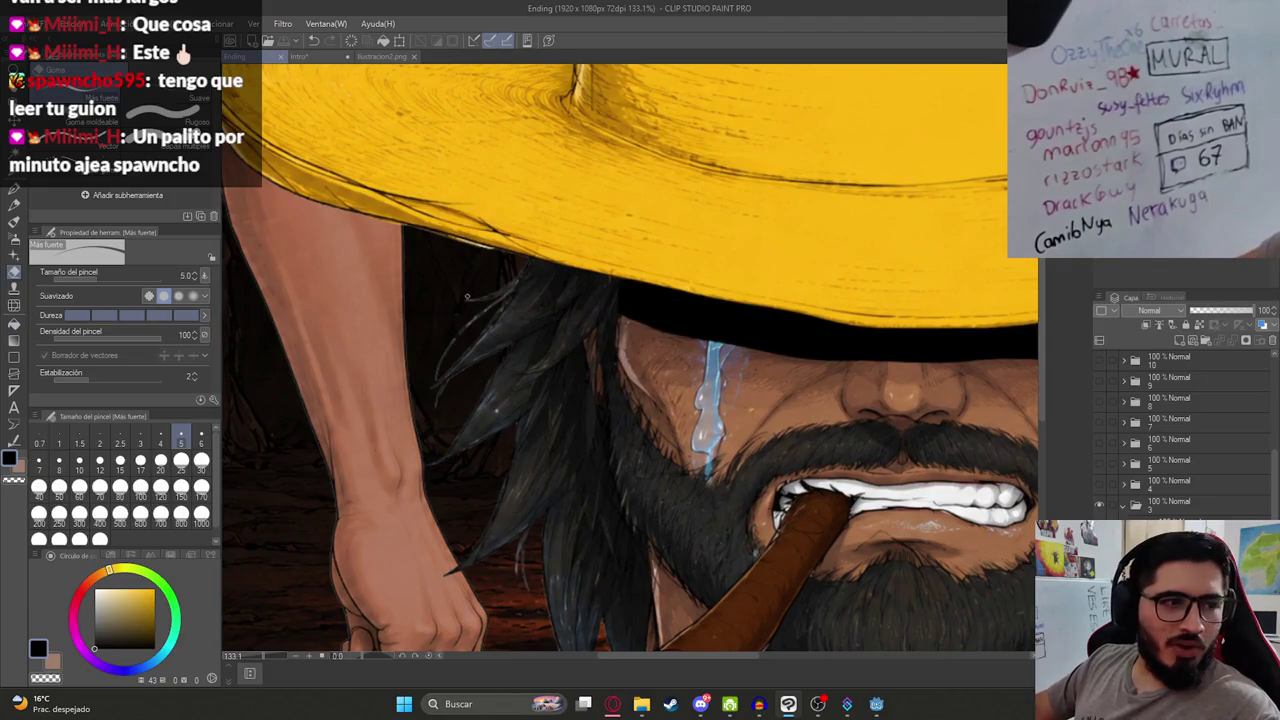
{"action": "scroll", "coordinate": [466, 296], "scroll_direction": "up", "scroll_amount": 3}
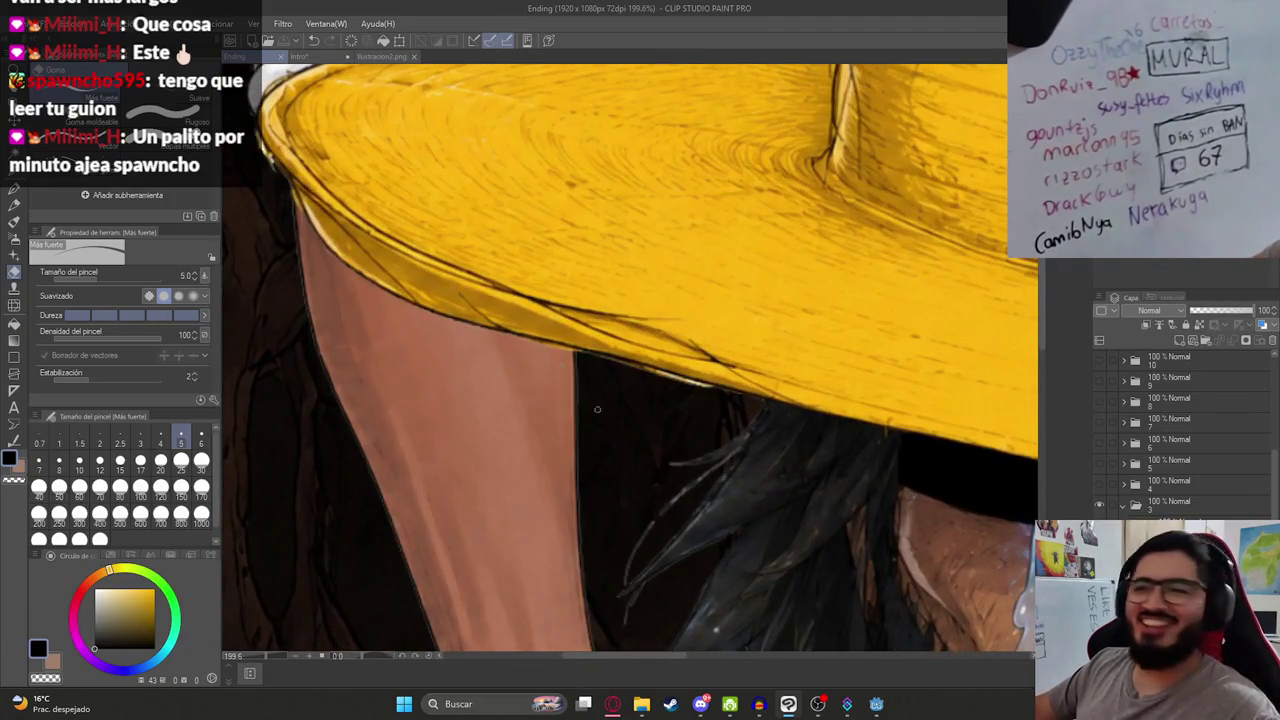
{"action": "scroll", "coordinate": [597, 409], "scroll_direction": "up", "scroll_amount": 3}
{"action": "left_click_drag", "start_coordinate": [650, 368], "coordinate": [457, 315]}
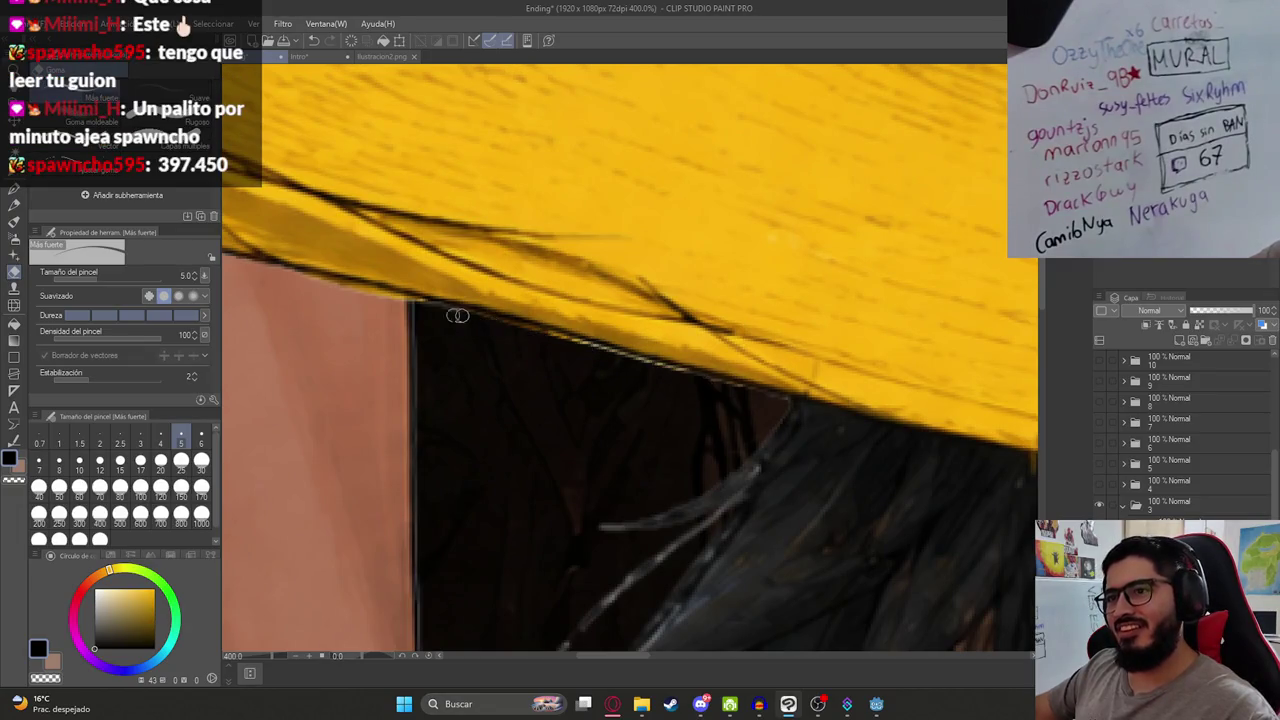
Step: Shift the view to the hat and erase stray marks along the brim's left edge
{"action": "scroll", "coordinate": [543, 393], "scroll_direction": "down", "scroll_amount": 10}
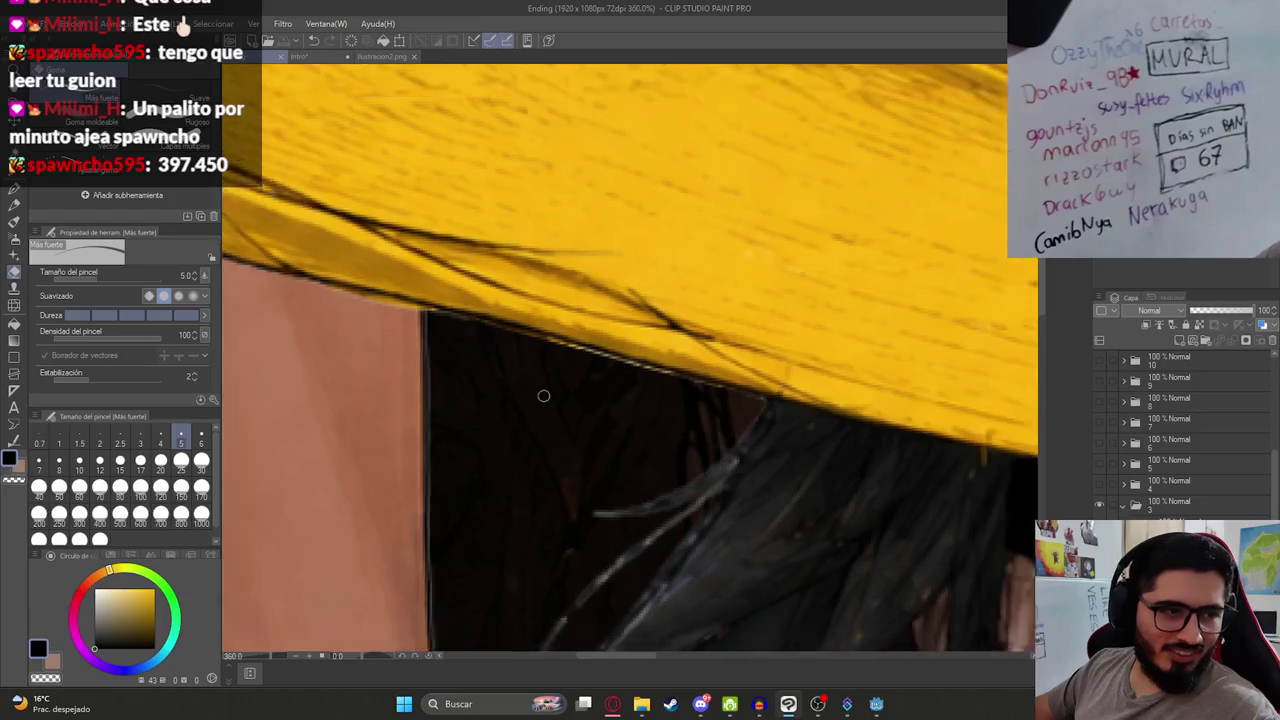
{"action": "scroll", "coordinate": [559, 367], "scroll_direction": "up", "scroll_amount": 5}
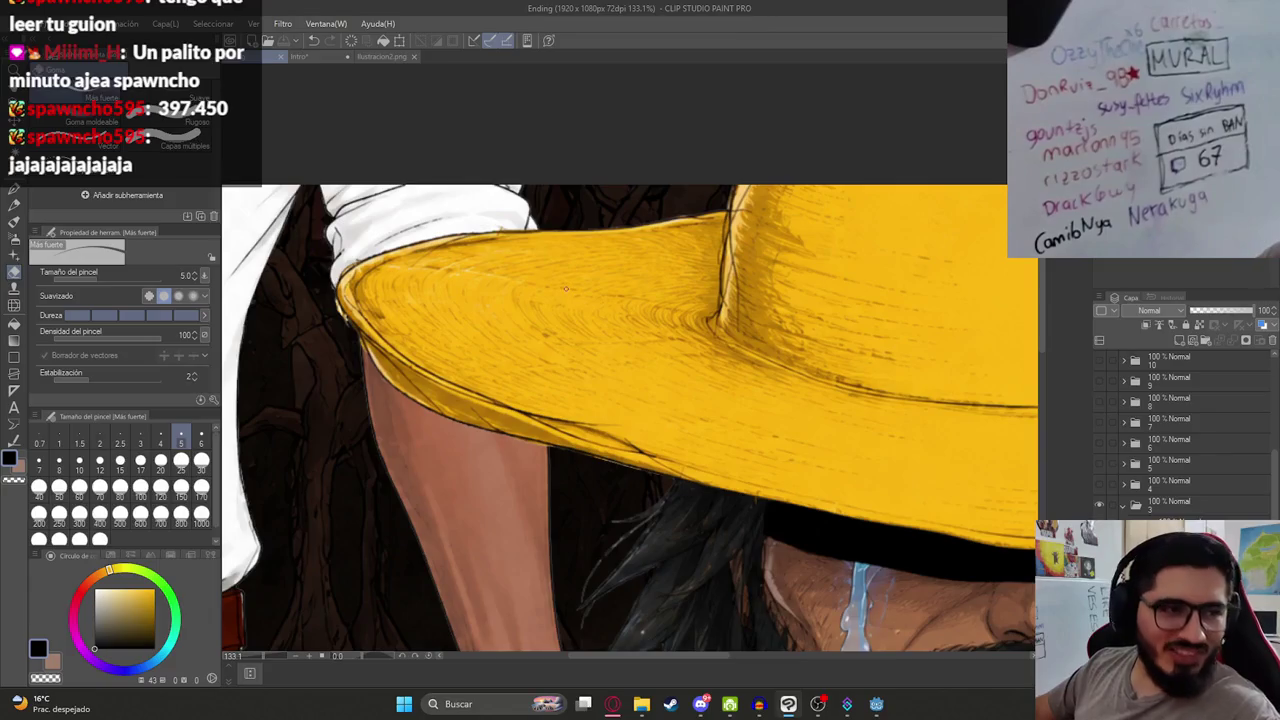
{"action": "scroll", "coordinate": [500, 350], "scroll_direction": "down", "scroll_amount": 2}
{"action": "scroll", "coordinate": [446, 400], "scroll_direction": "up", "scroll_amount": 1}
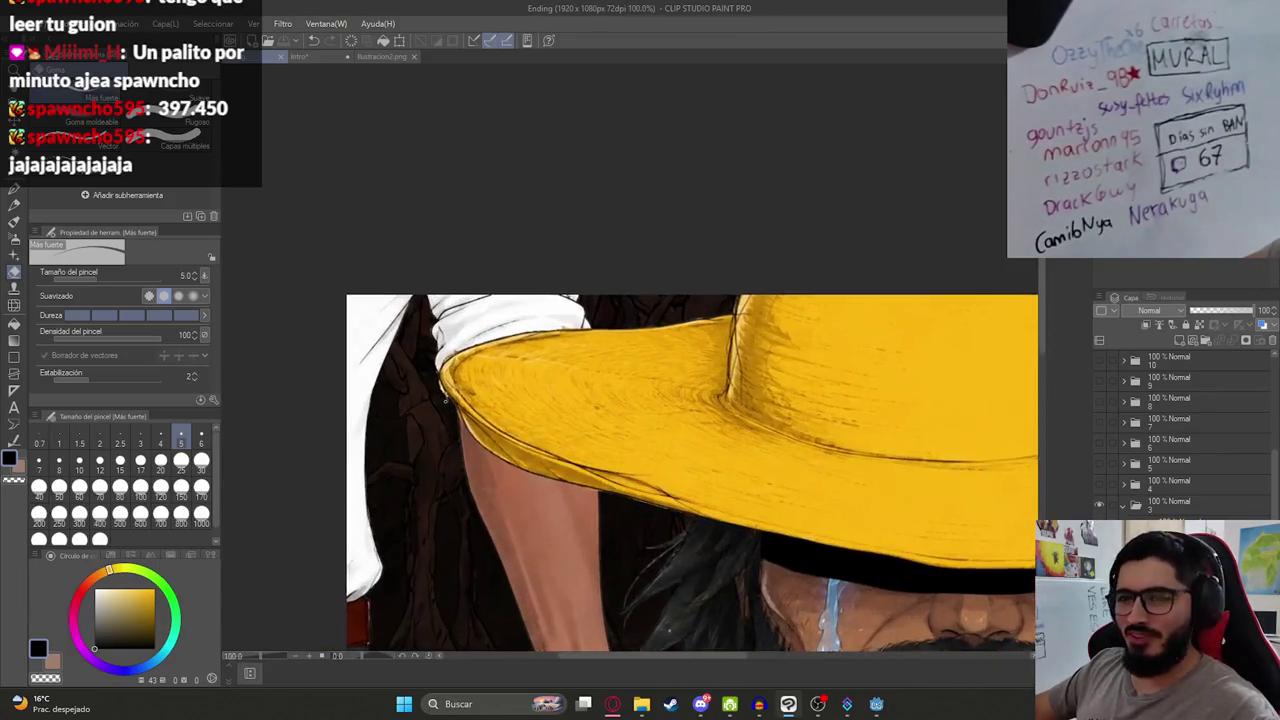
{"action": "scroll", "coordinate": [446, 400], "scroll_direction": "up", "scroll_amount": 3}
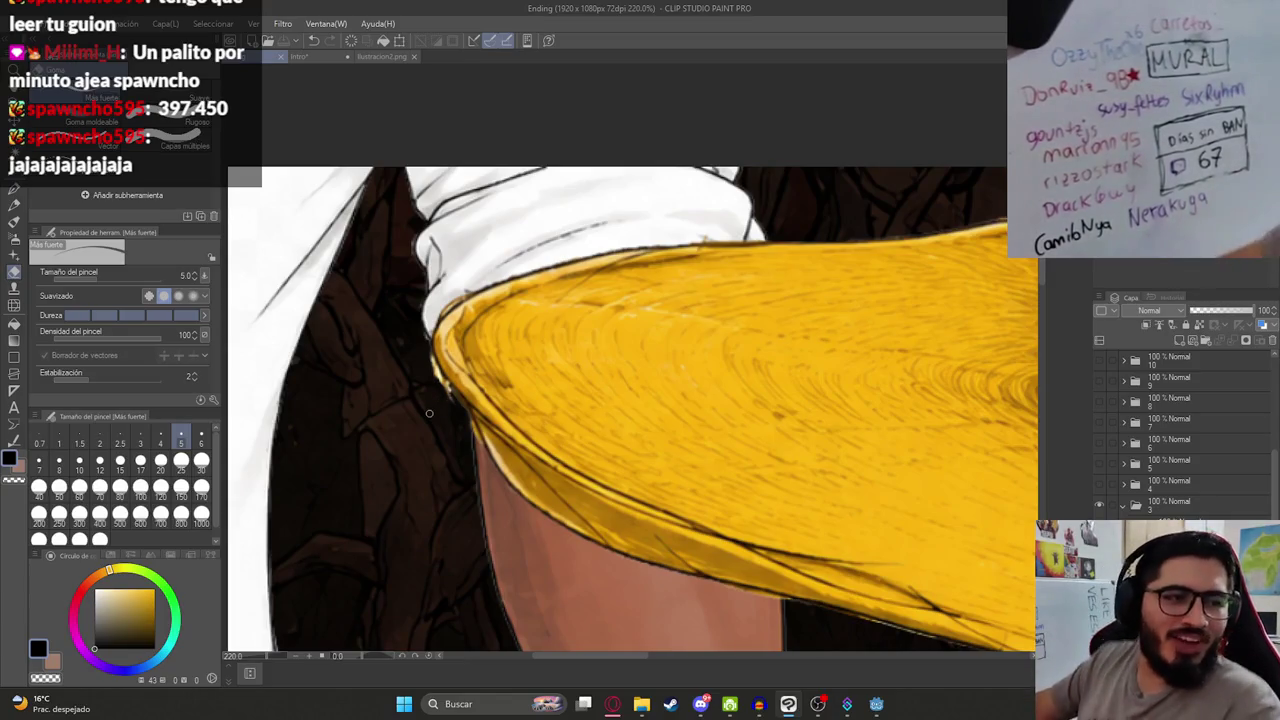
{"action": "scroll", "coordinate": [429, 413], "scroll_direction": "down", "scroll_amount": 5}
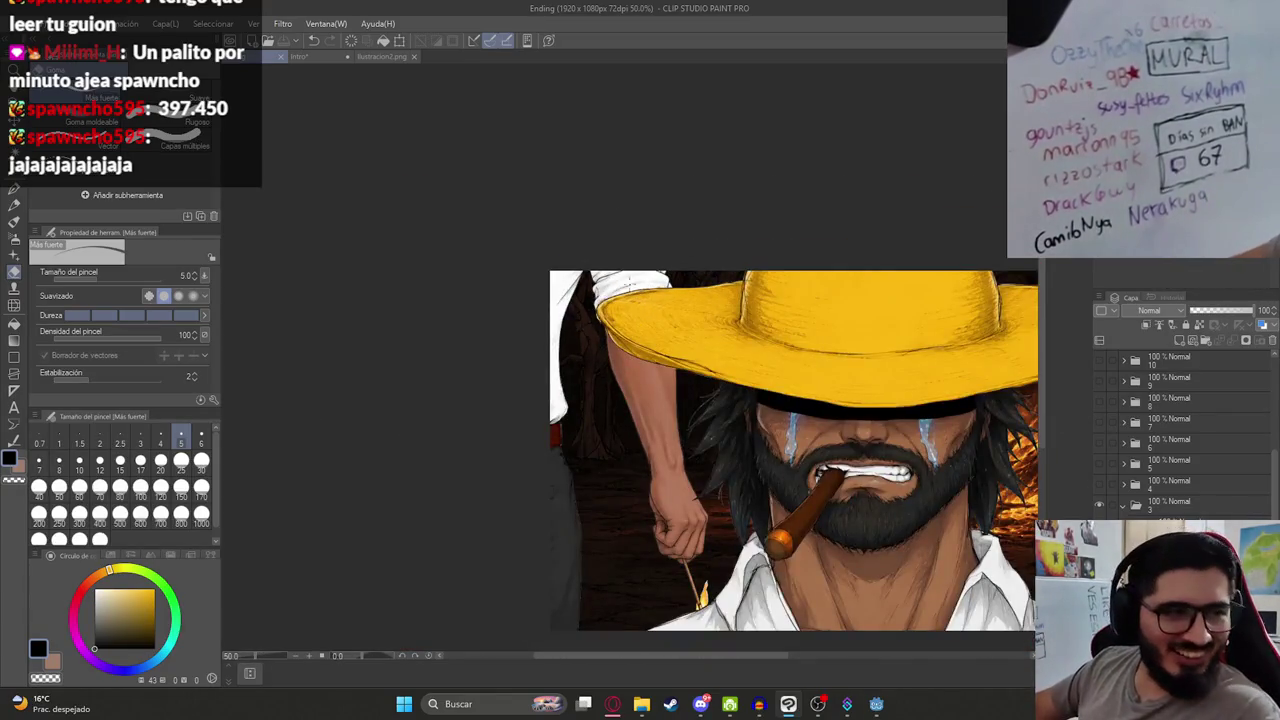
{"action": "scroll", "coordinate": [1030, 600], "scroll_direction": "up", "scroll_amount": 3}
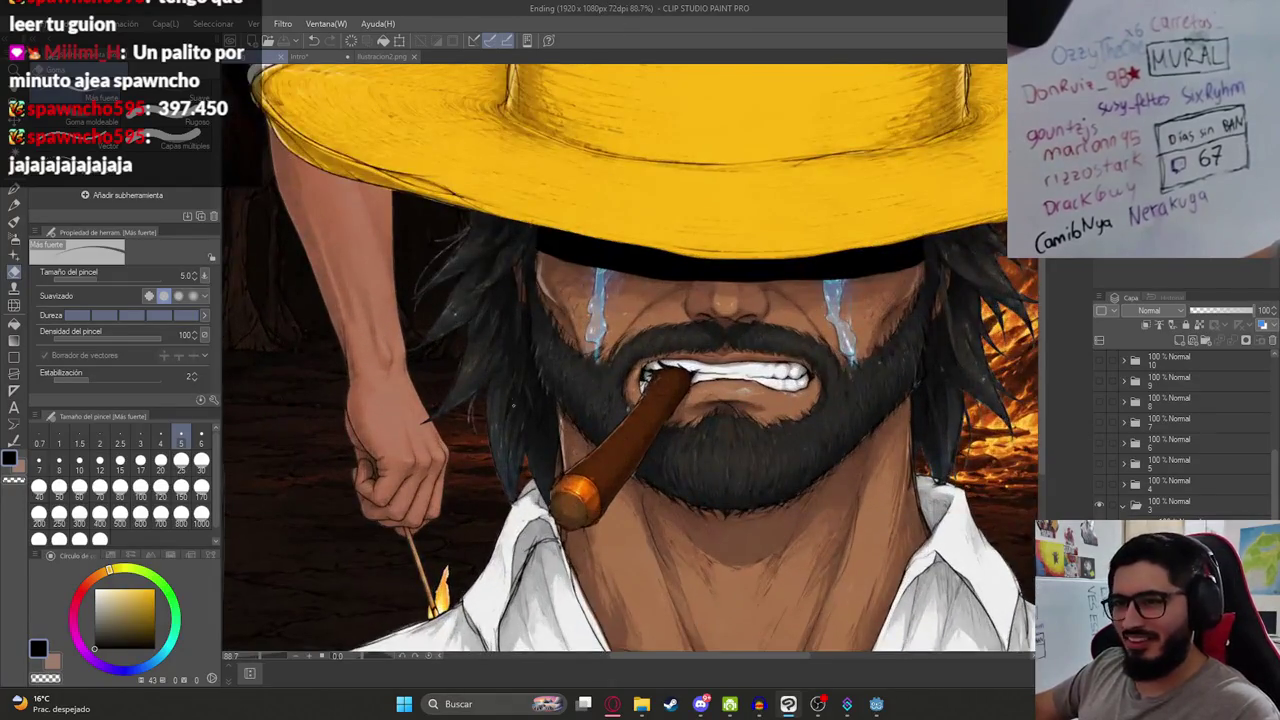
{"action": "scroll", "coordinate": [536, 489], "scroll_direction": "up", "scroll_amount": 3}
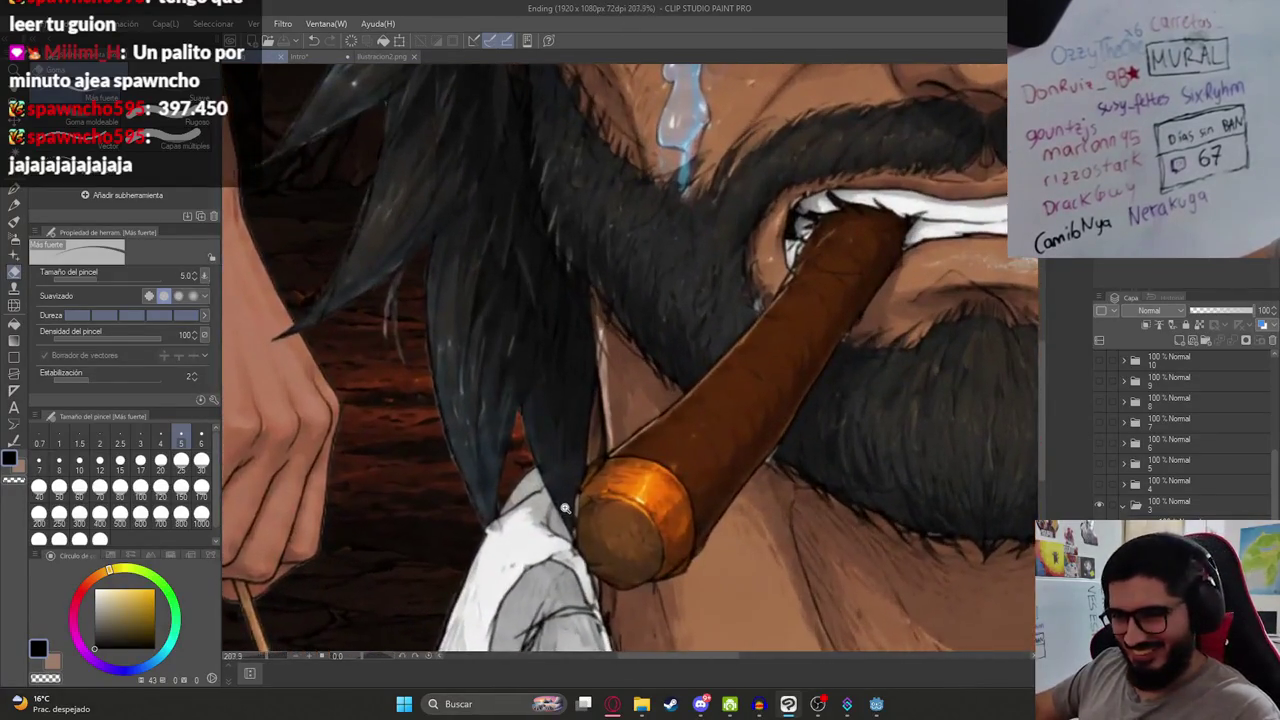
{"action": "scroll", "coordinate": [536, 489], "scroll_direction": "up", "scroll_amount": 2}
{"action": "scroll", "coordinate": [536, 489], "scroll_direction": "down", "scroll_amount": 1}
{"action": "scroll", "coordinate": [470, 510], "scroll_direction": "down", "scroll_amount": 3}
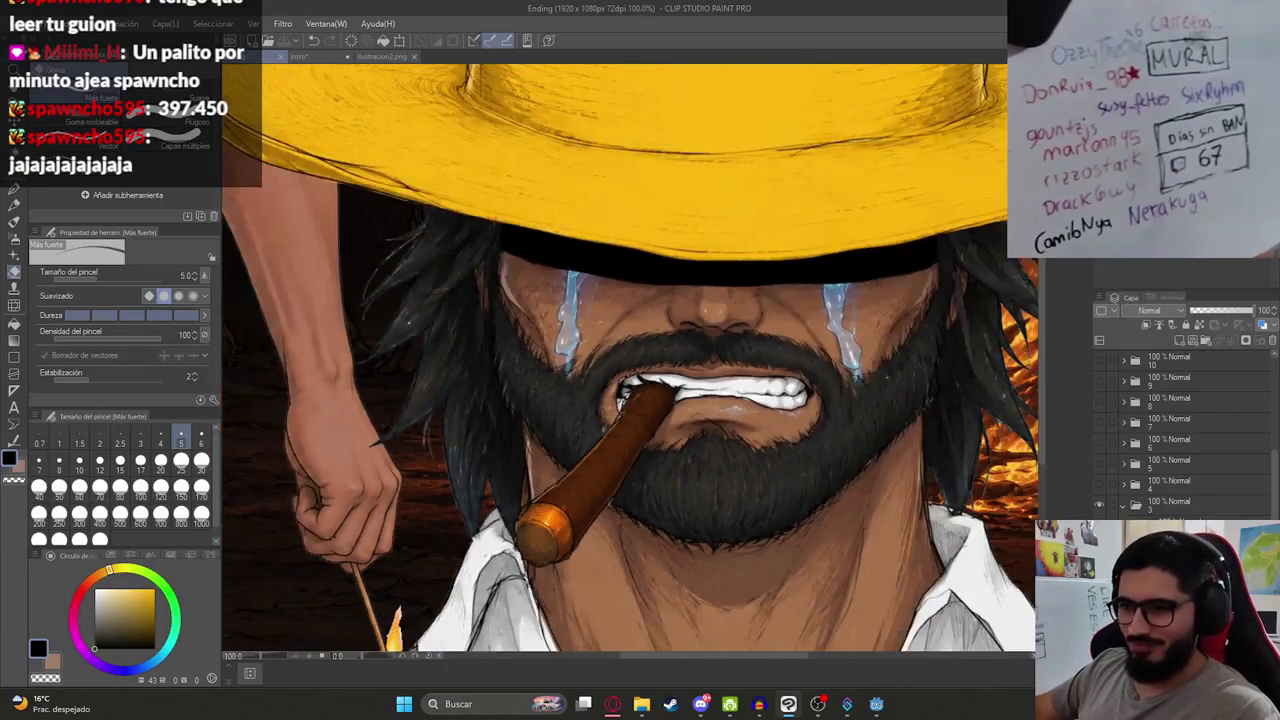
{"action": "scroll", "coordinate": [578, 350], "scroll_direction": "down", "scroll_amount": 2}
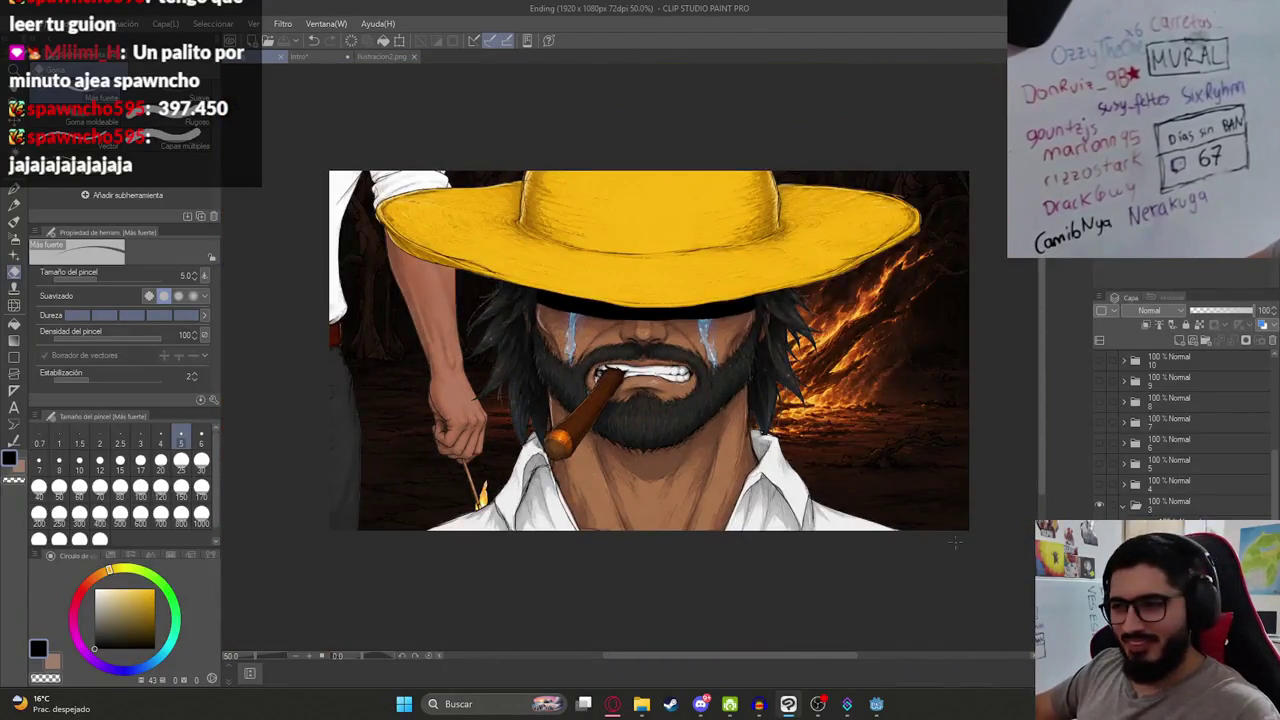
{"action": "scroll", "coordinate": [955, 543], "scroll_direction": "up", "scroll_amount": 2}
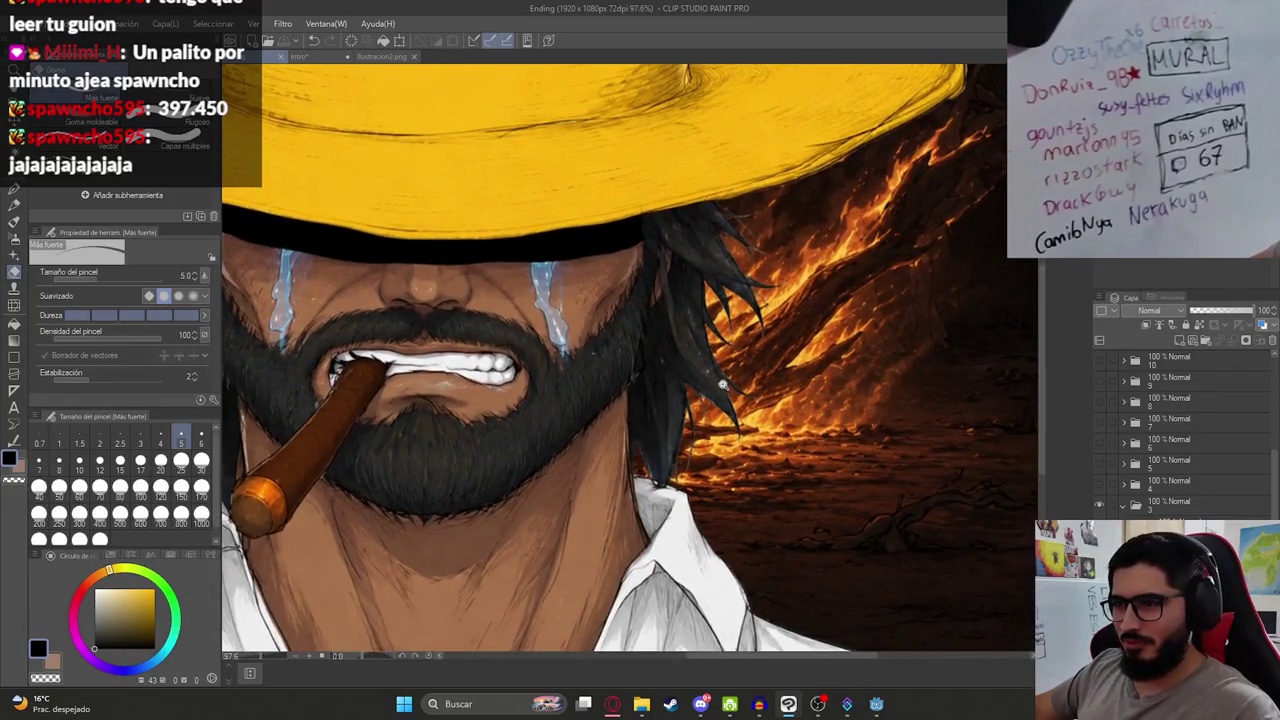
{"action": "scroll", "coordinate": [754, 467], "scroll_direction": "up", "scroll_amount": 4}
{"action": "scroll", "coordinate": [754, 467], "scroll_direction": "down", "scroll_amount": 6}
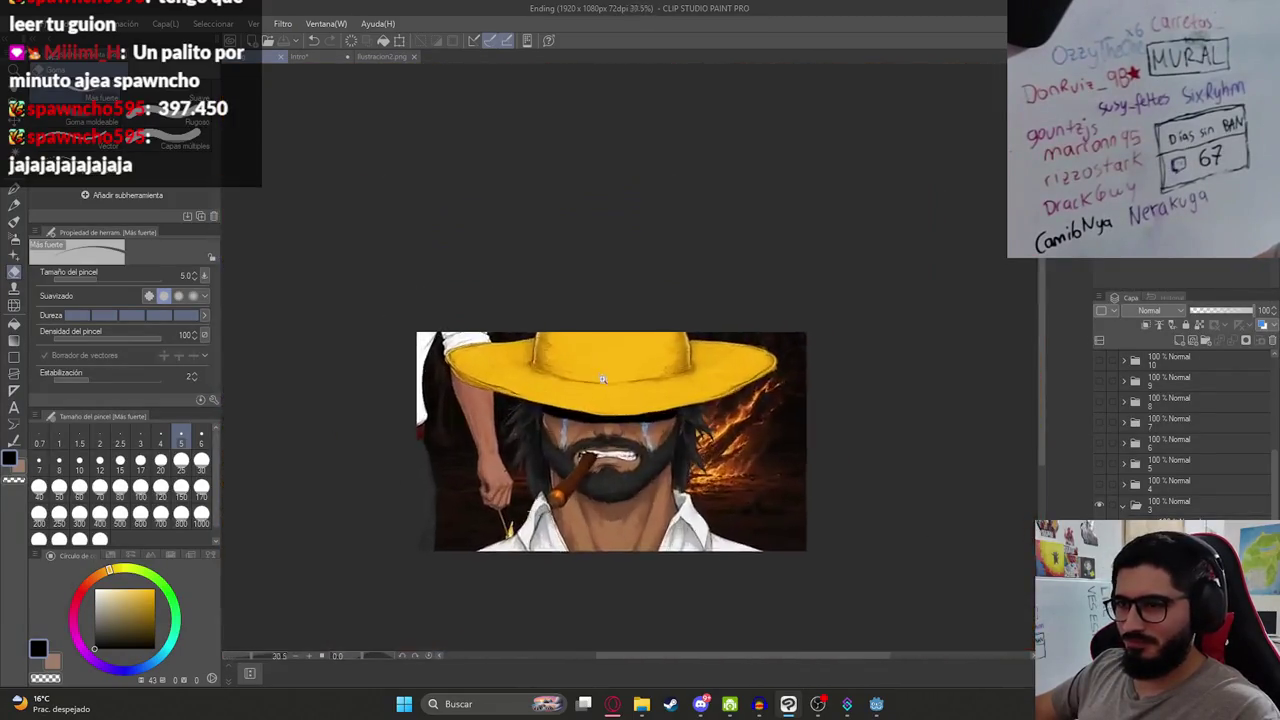
{"action": "scroll", "coordinate": [633, 424], "scroll_direction": "up", "scroll_amount": 3}
{"action": "left_click_drag", "start_coordinate": [718, 323], "coordinate": [885, 392]}
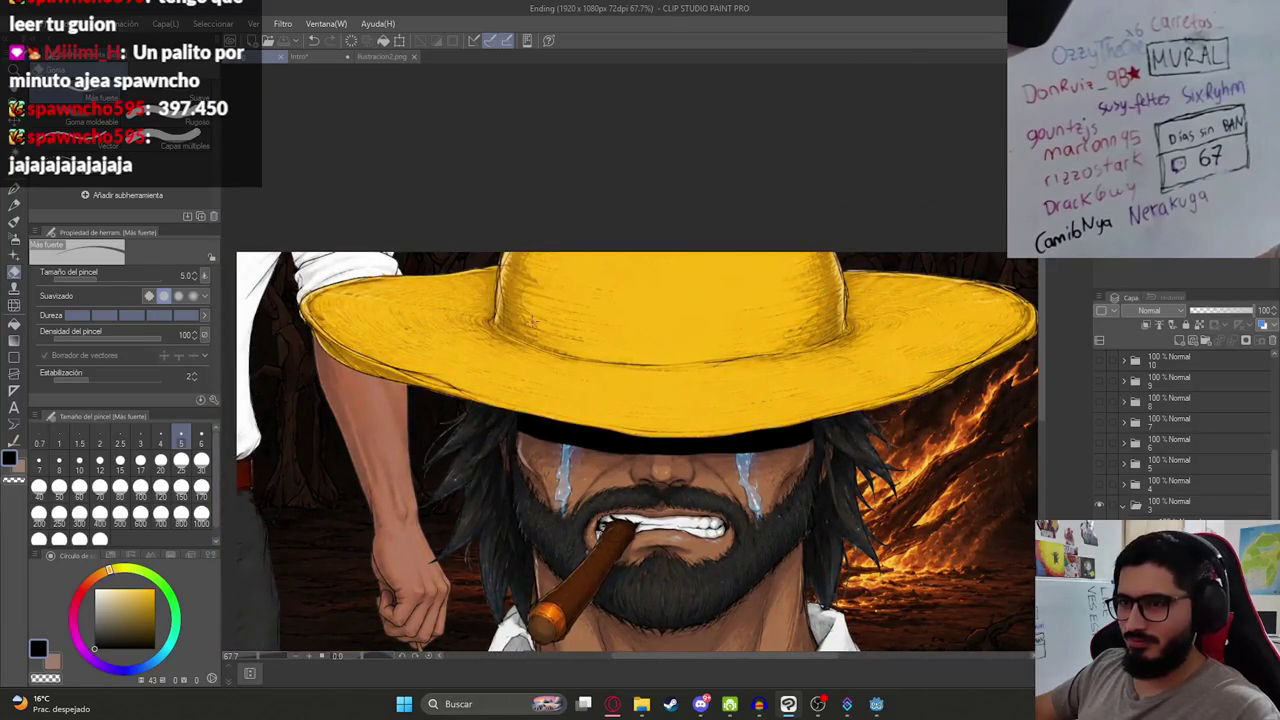
{"action": "scroll", "coordinate": [547, 293], "scroll_direction": "up", "scroll_amount": 10}
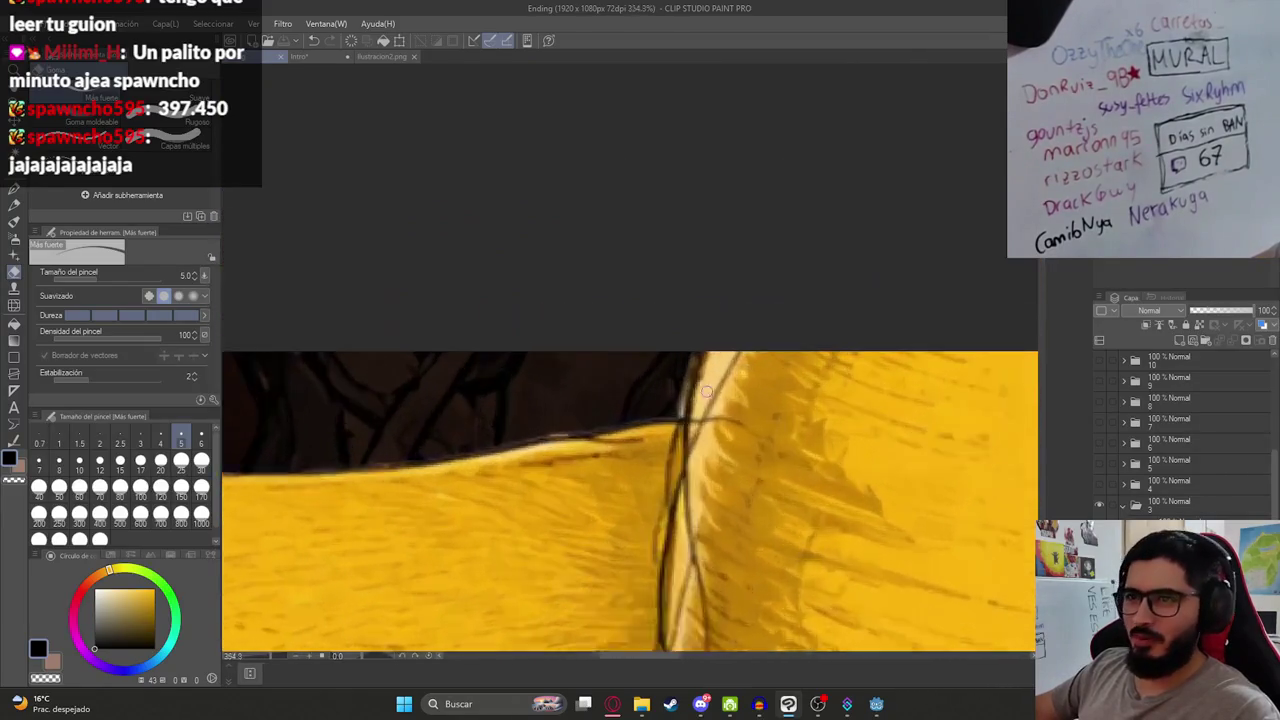
{"action": "scroll", "coordinate": [643, 414], "scroll_direction": "down", "scroll_amount": 10}
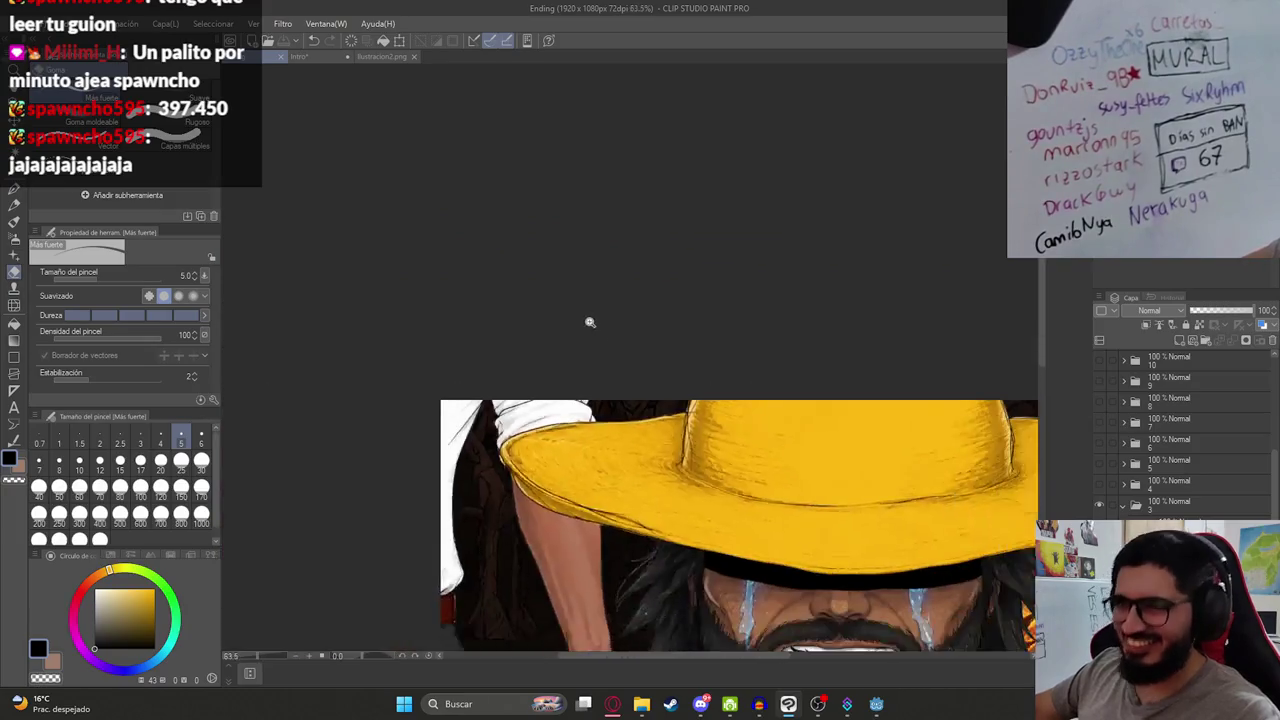
{"action": "scroll", "coordinate": [413, 257], "scroll_direction": "up", "scroll_amount": 7}
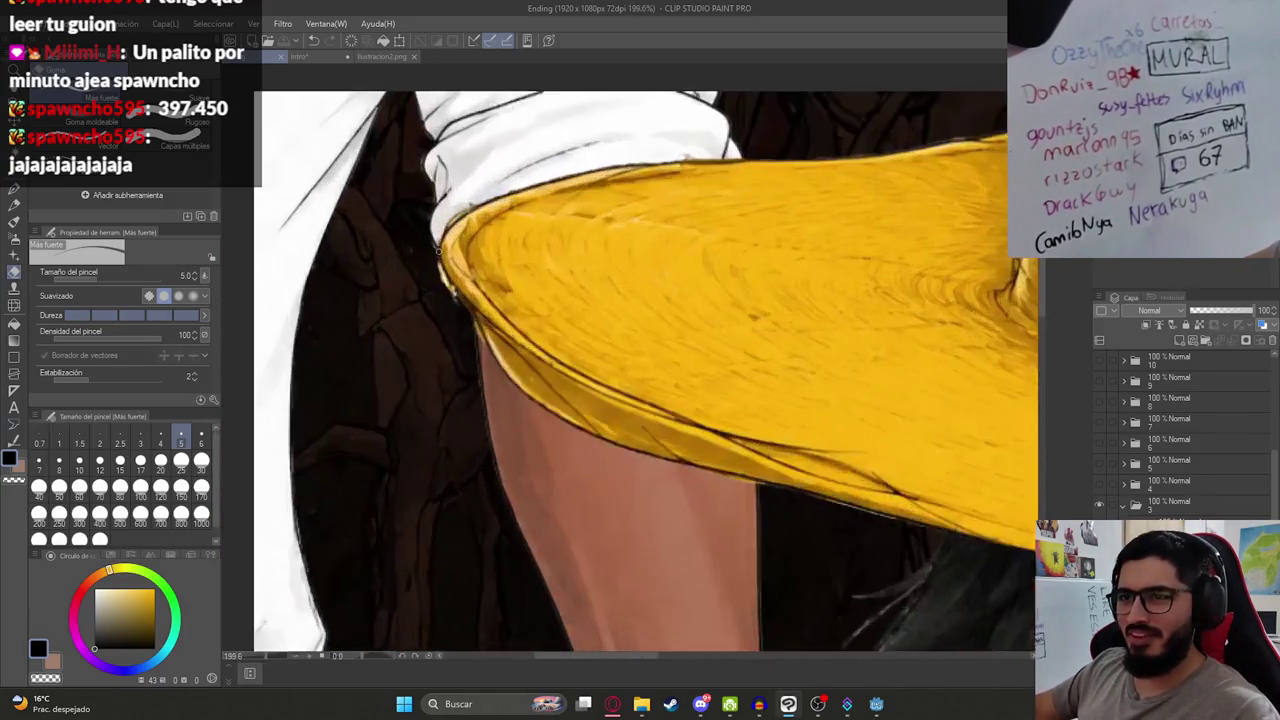
{"action": "left_click_drag", "start_coordinate": [420, 262], "coordinate": [449, 310]}
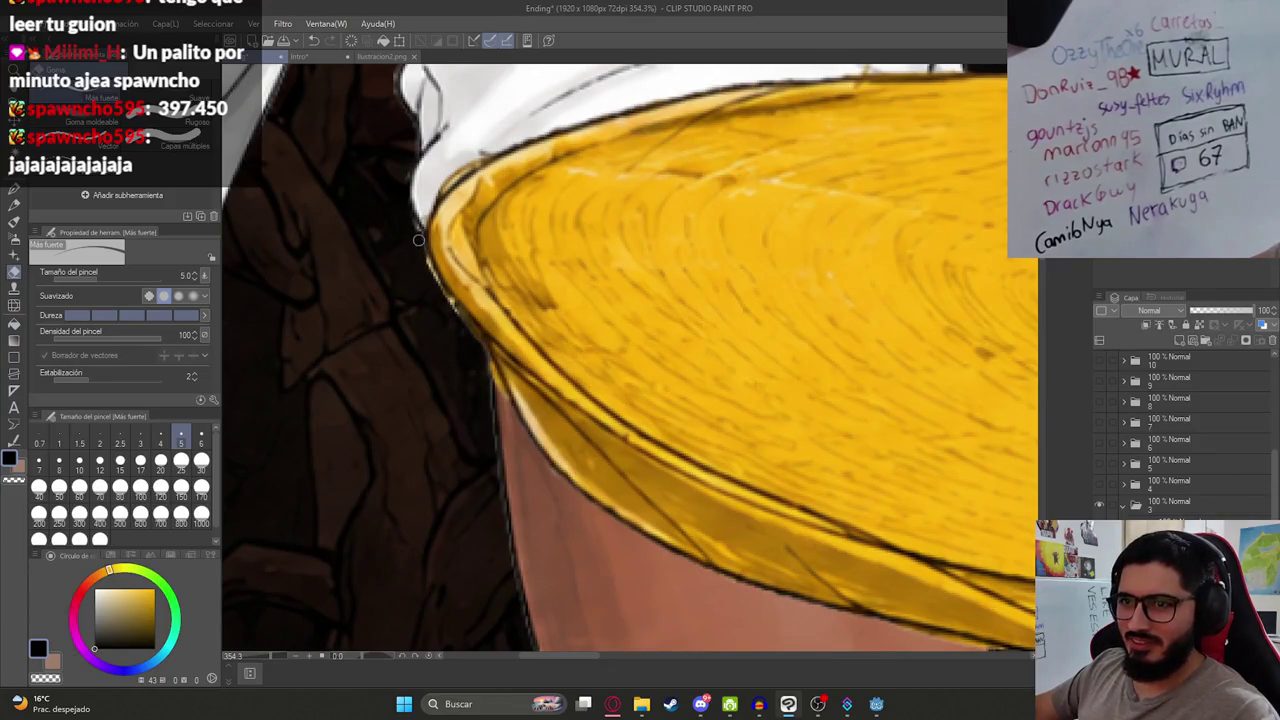
{"action": "scroll", "coordinate": [471, 344], "scroll_direction": "down", "scroll_amount": 7}
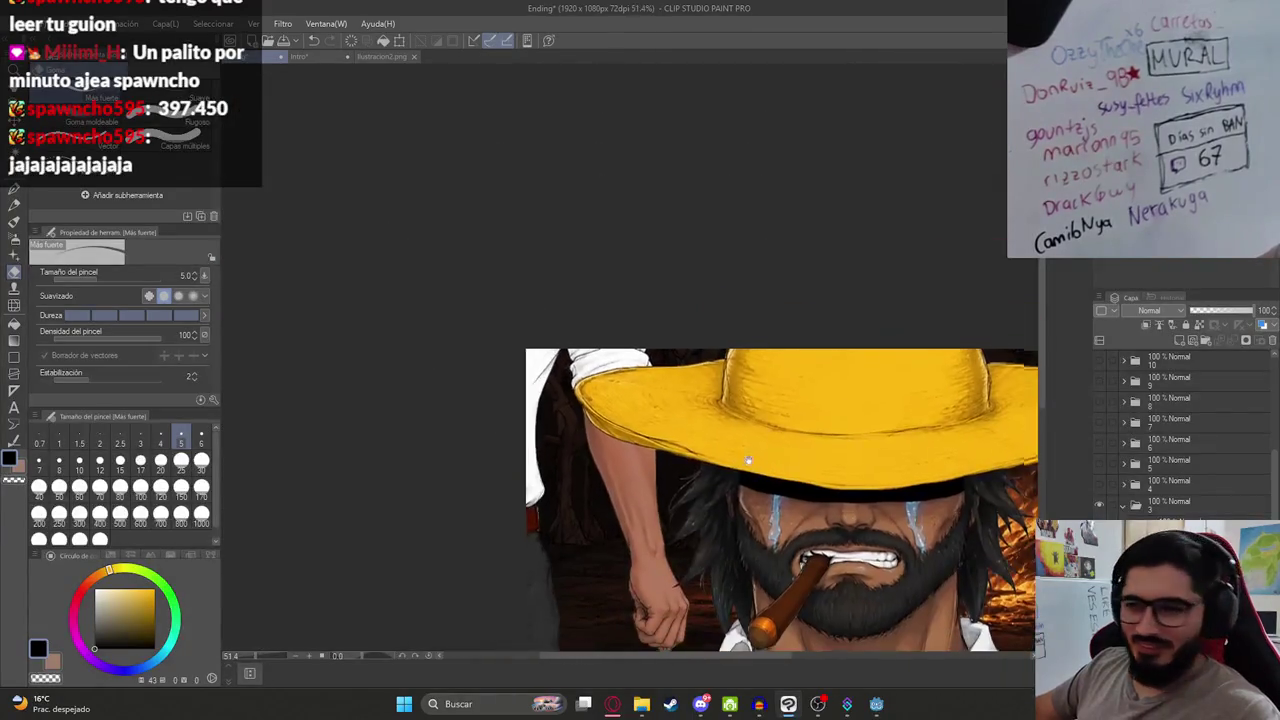
{"action": "scroll", "coordinate": [921, 429], "scroll_direction": "down", "scroll_amount": 2}
{"action": "key", "text": "k"}
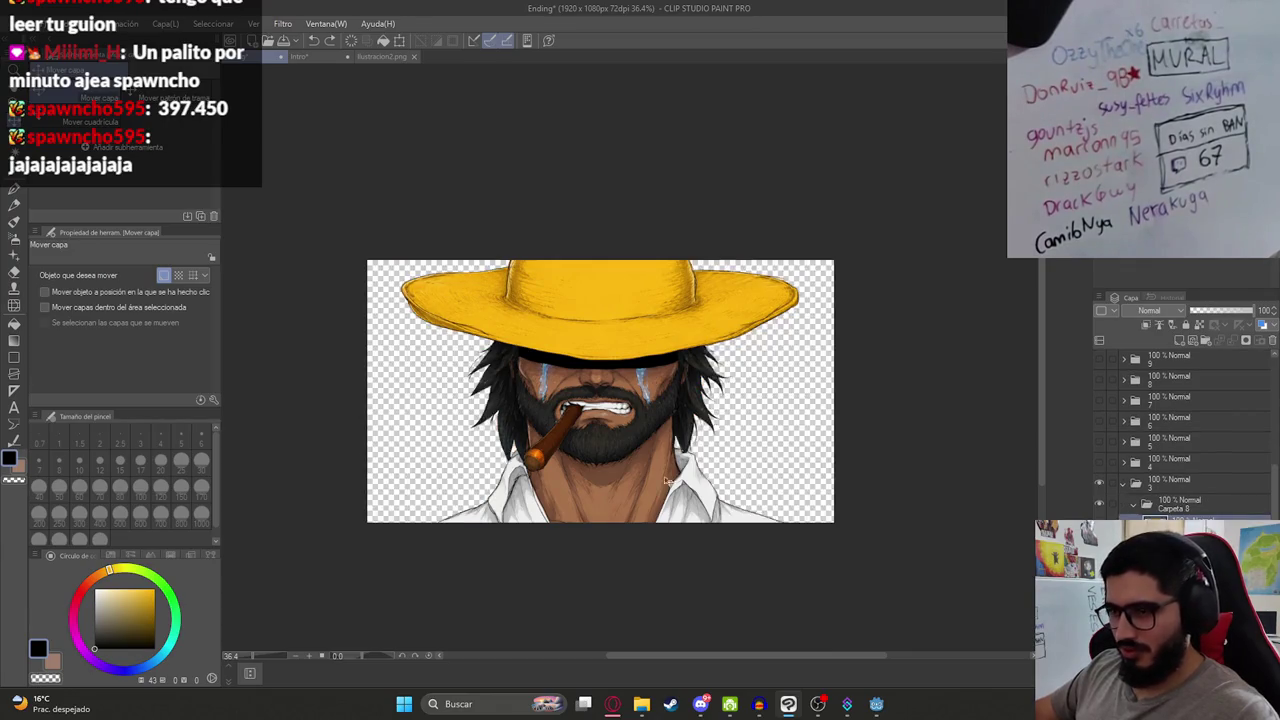
Step: Export the hunter layer as a single-layer PNG, overwriting Ilustracion4HD.png
{"action": "scroll", "coordinate": [490, 418], "scroll_direction": "up", "scroll_amount": 2}
{"action": "scroll", "coordinate": [631, 455], "scroll_direction": "down", "scroll_amount": 1}
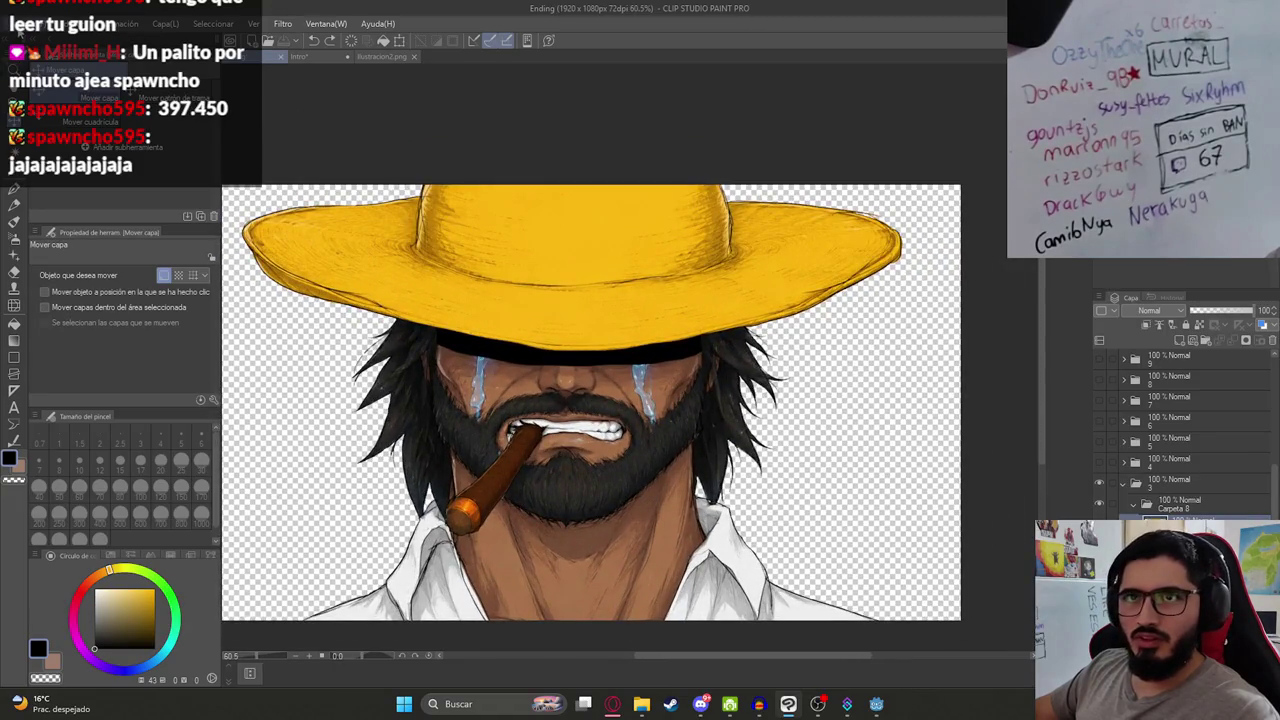
{"action": "left_click", "coordinate": [18, 24]}
{"action": "mouse_move", "coordinate": [216, 188]}
{"action": "left_click", "coordinate": [338, 238]}
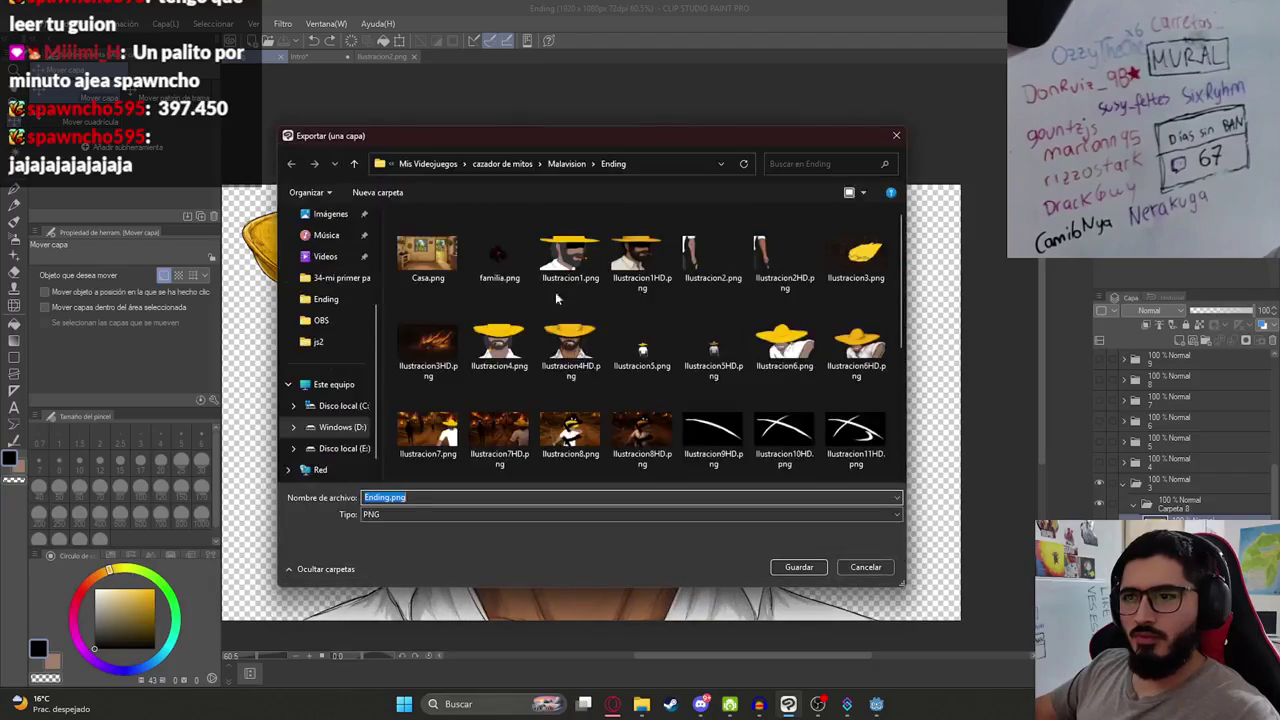
{"action": "double_click", "coordinate": [570, 345]}
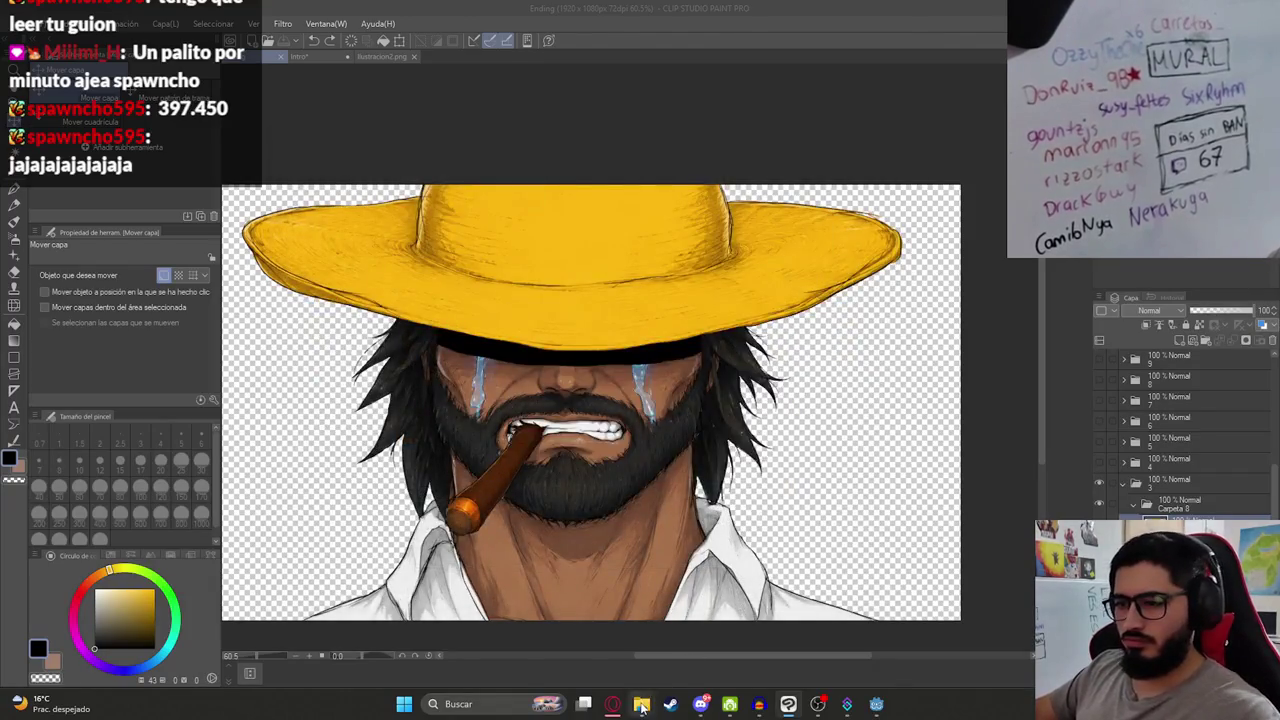
Step: Copy Ilustracion4HD.png into the game's js2/malavision/Ending sprites folder
{"action": "mouse_move", "coordinate": [641, 704]}
{"action": "left_click", "coordinate": [598, 650]}
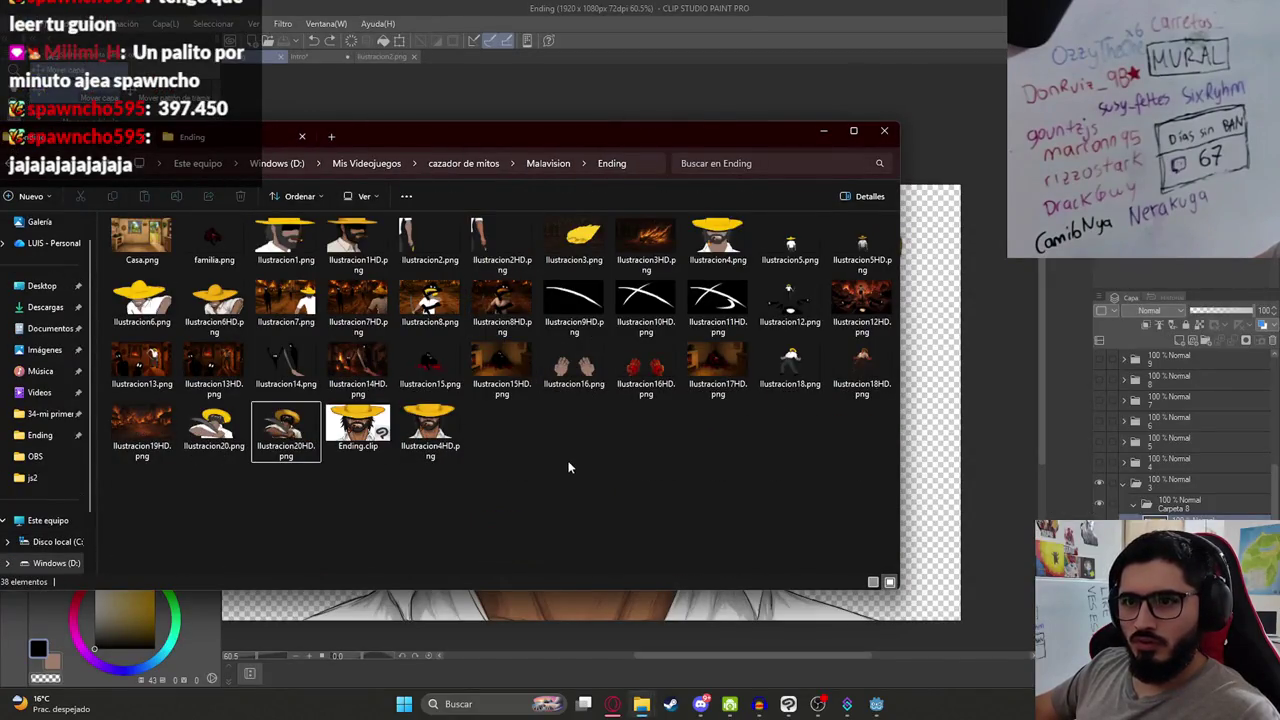
{"action": "left_click", "coordinate": [444, 405]}
{"action": "key", "text": "alt+Tab"}
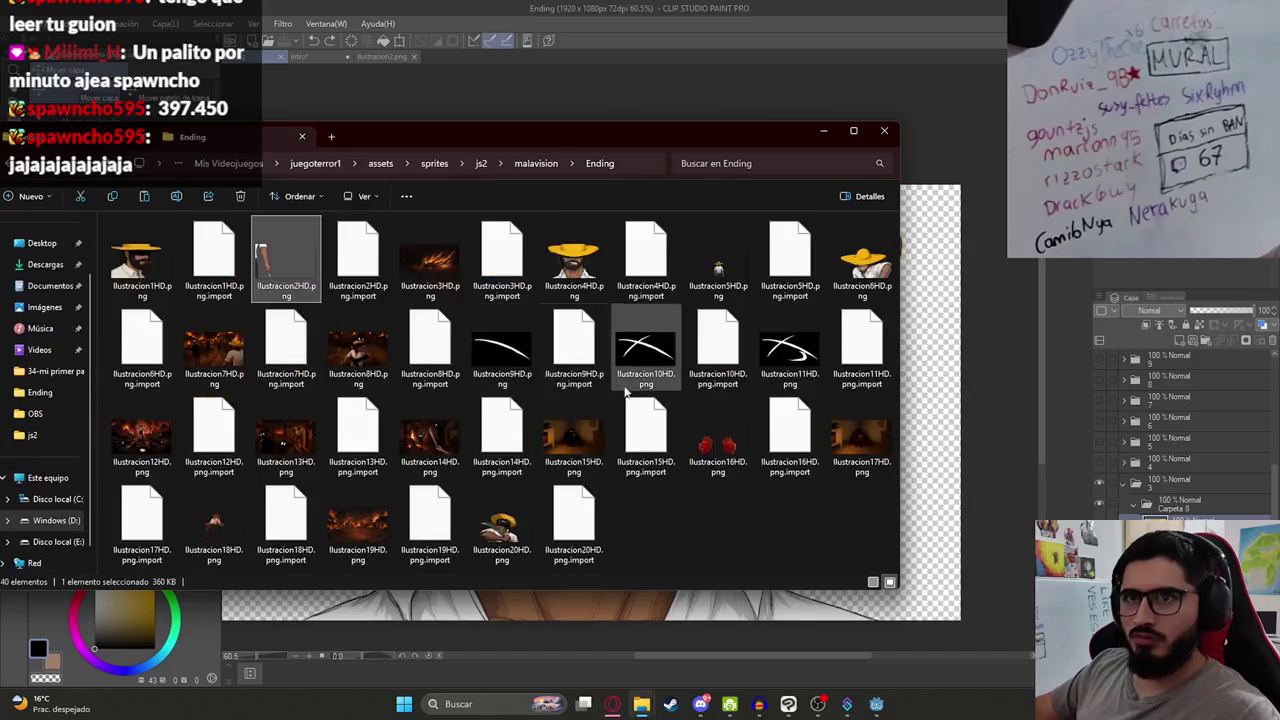
{"action": "key", "text": "ctrl+v"}
{"action": "left_click", "coordinate": [877, 707]}
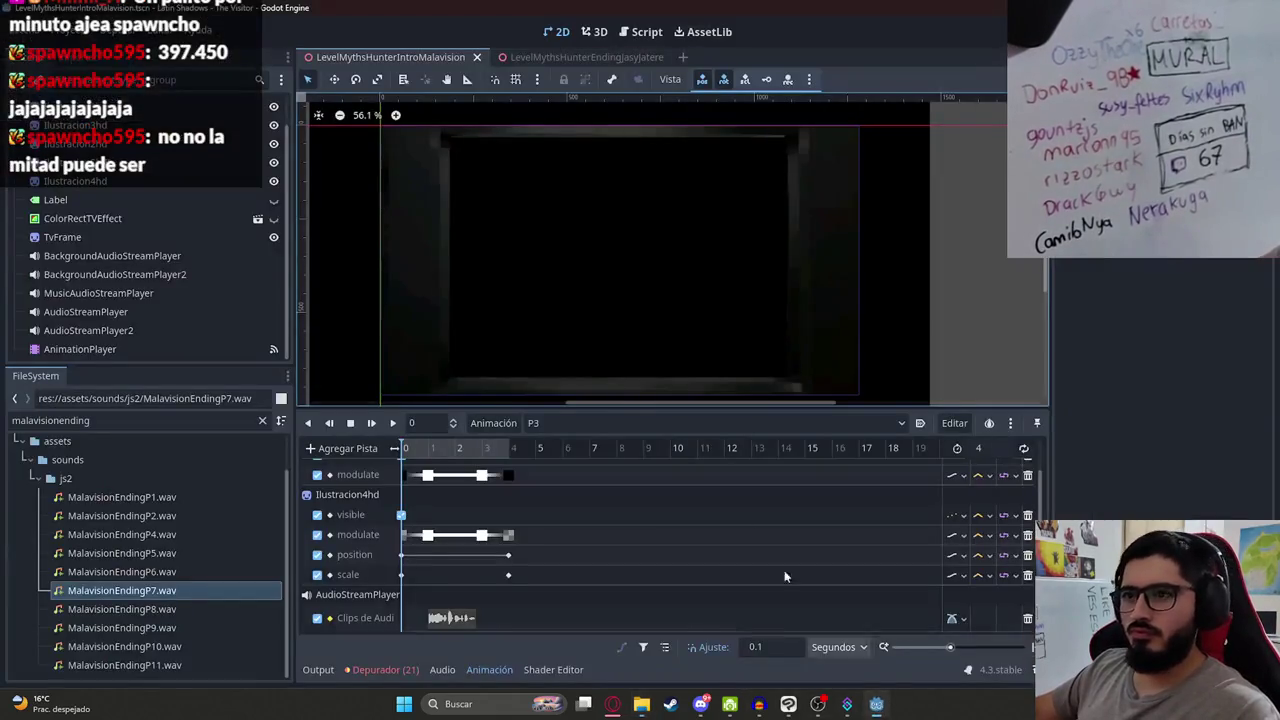
Step: Scrub the P3 animation back and make ColorRectTVEffect visible in the 2D view
{"action": "left_click_drag", "start_coordinate": [428, 458], "coordinate": [455, 452]}
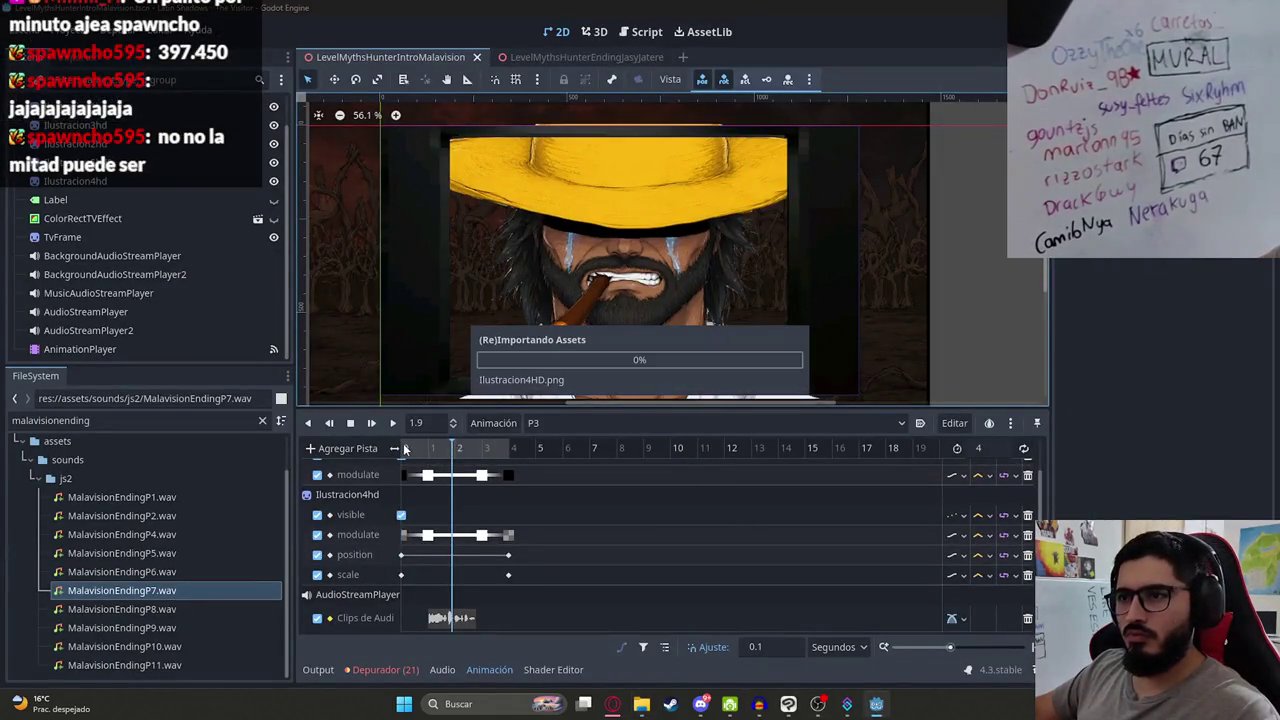
{"action": "left_click", "coordinate": [426, 452]}
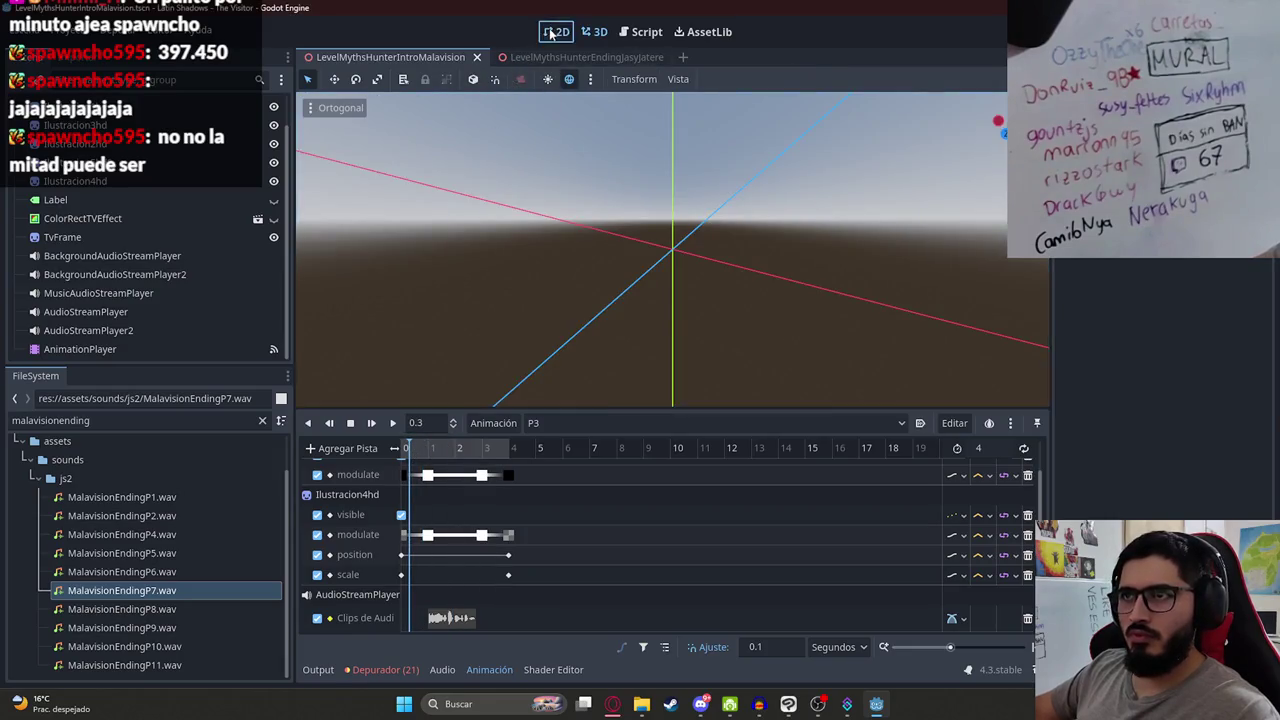
{"action": "left_click", "coordinate": [550, 34]}
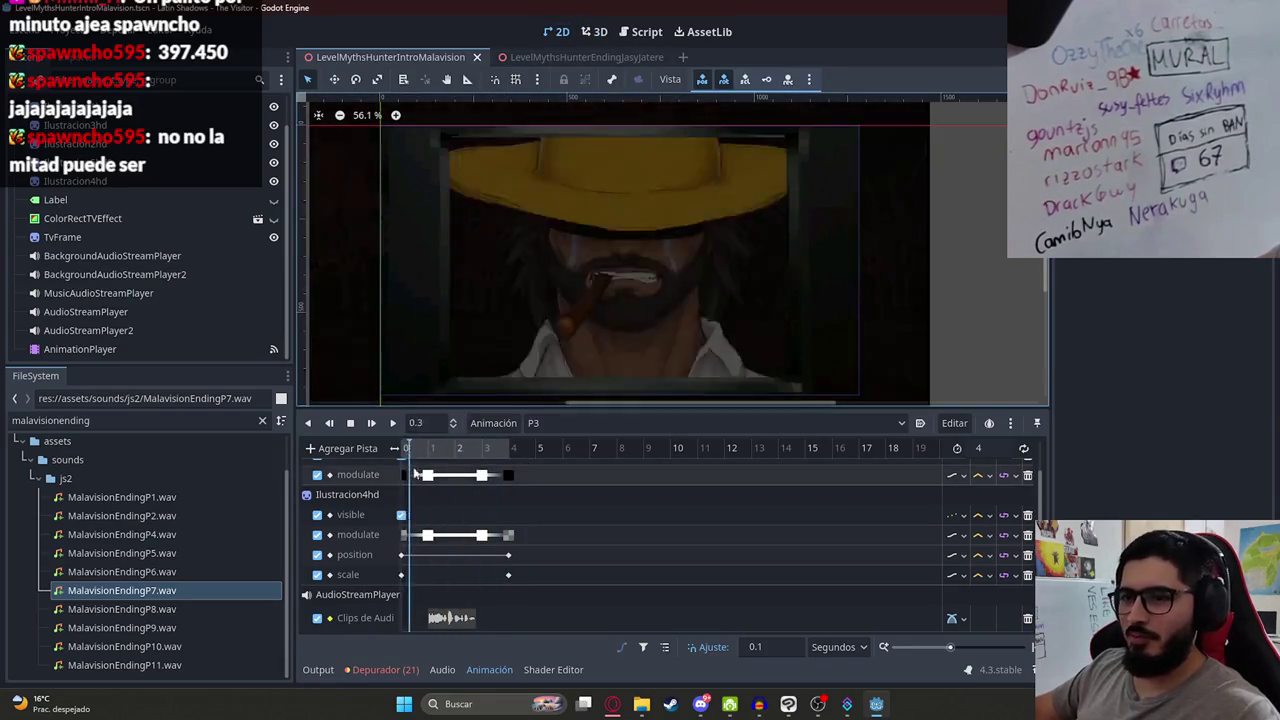
{"action": "scroll", "coordinate": [661, 313], "scroll_direction": "up", "scroll_amount": 1}
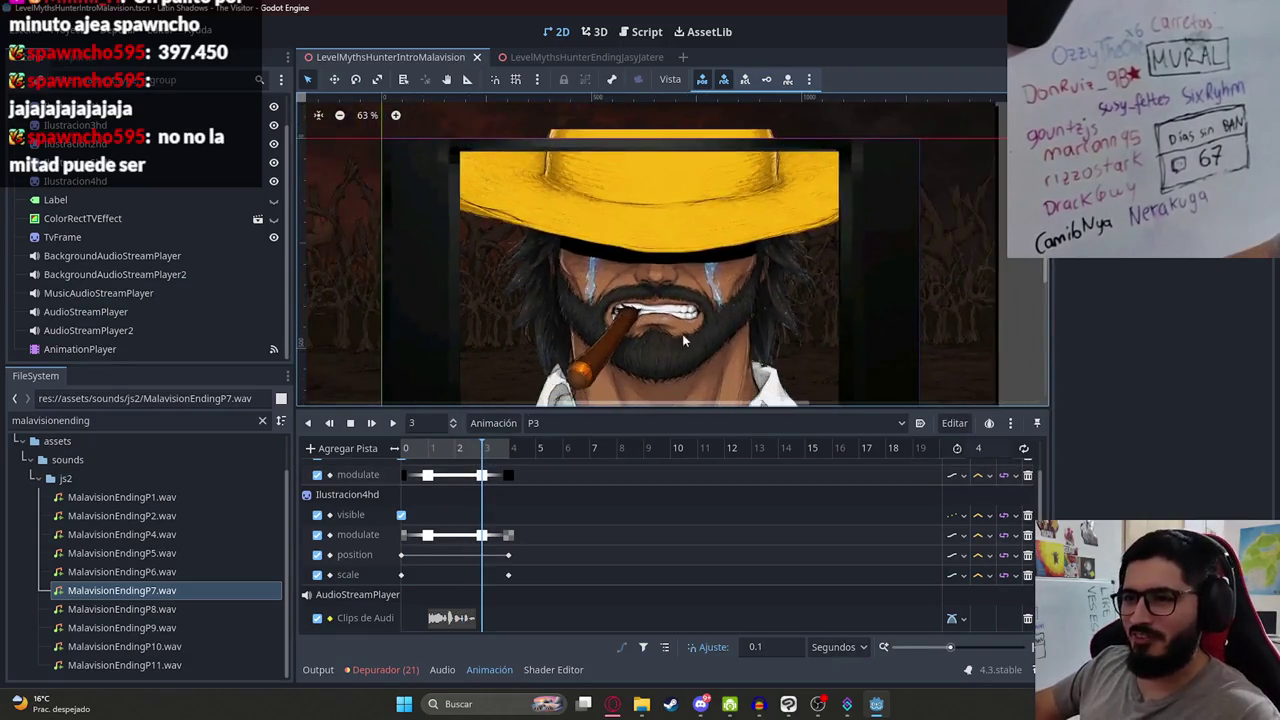
{"action": "scroll", "coordinate": [682, 334], "scroll_direction": "up", "scroll_amount": 6}
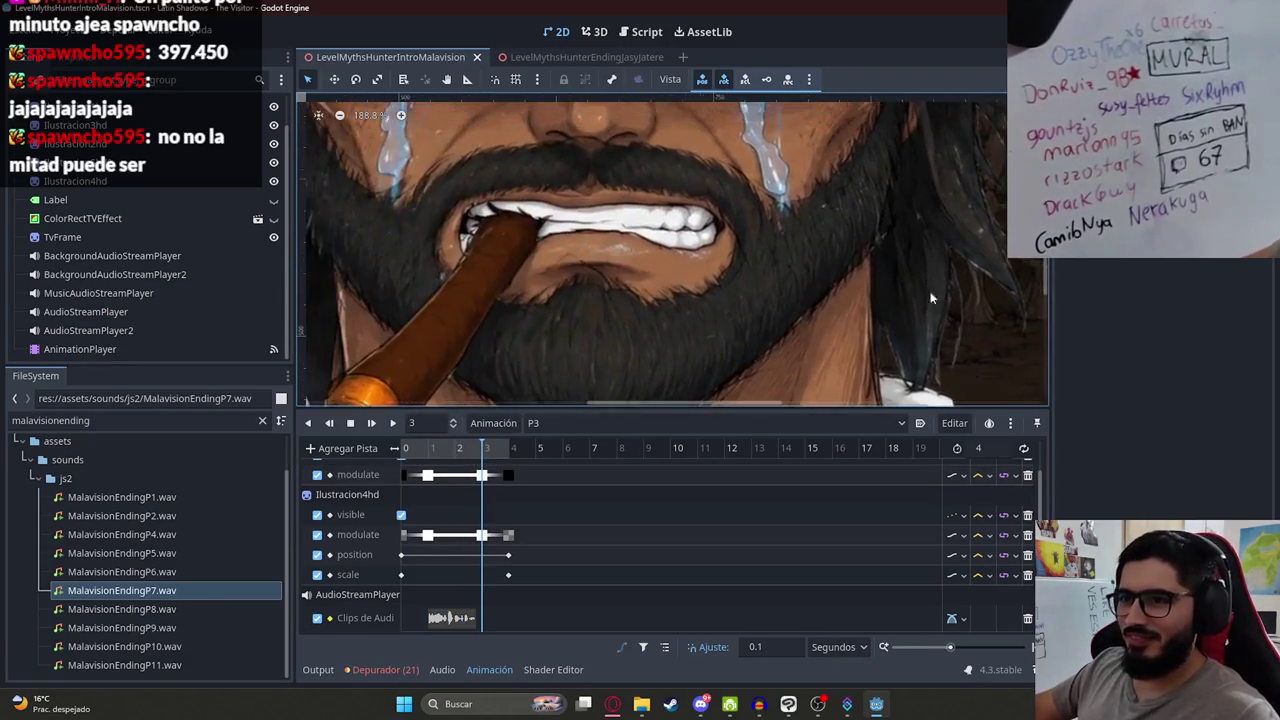
{"action": "scroll", "coordinate": [581, 290], "scroll_direction": "down", "scroll_amount": 4}
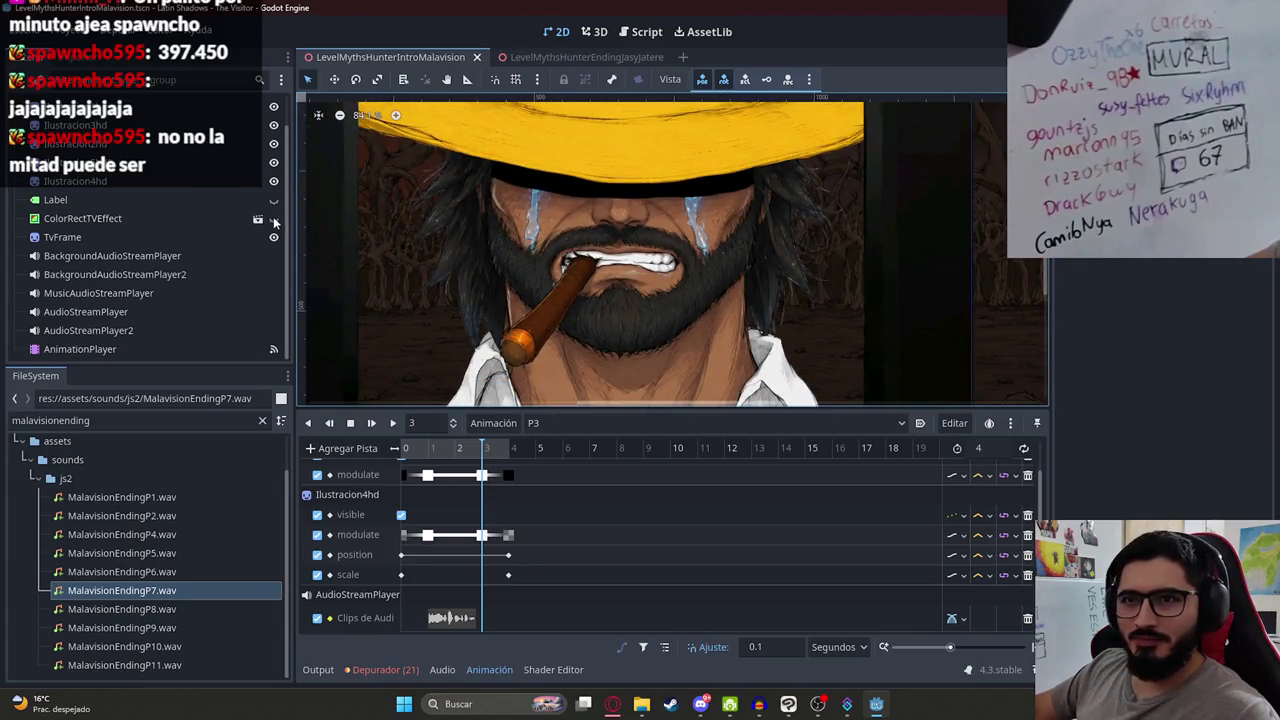
{"action": "left_click", "coordinate": [273, 221]}
Step: Play P3 from the start, stop playback, and save the intro scene
{"action": "scroll", "coordinate": [696, 267], "scroll_direction": "down", "scroll_amount": 3}
{"action": "left_click", "coordinate": [392, 423]}
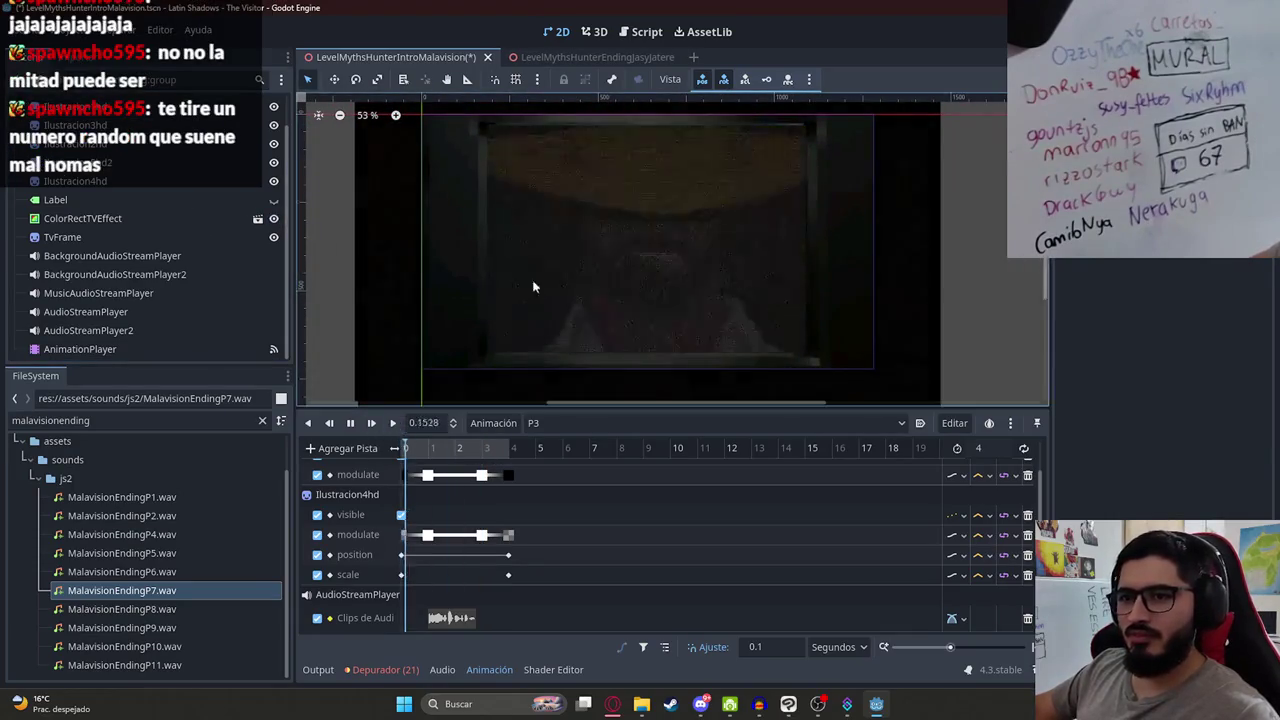
{"action": "scroll", "coordinate": [500, 258], "scroll_direction": "up", "scroll_amount": 1}
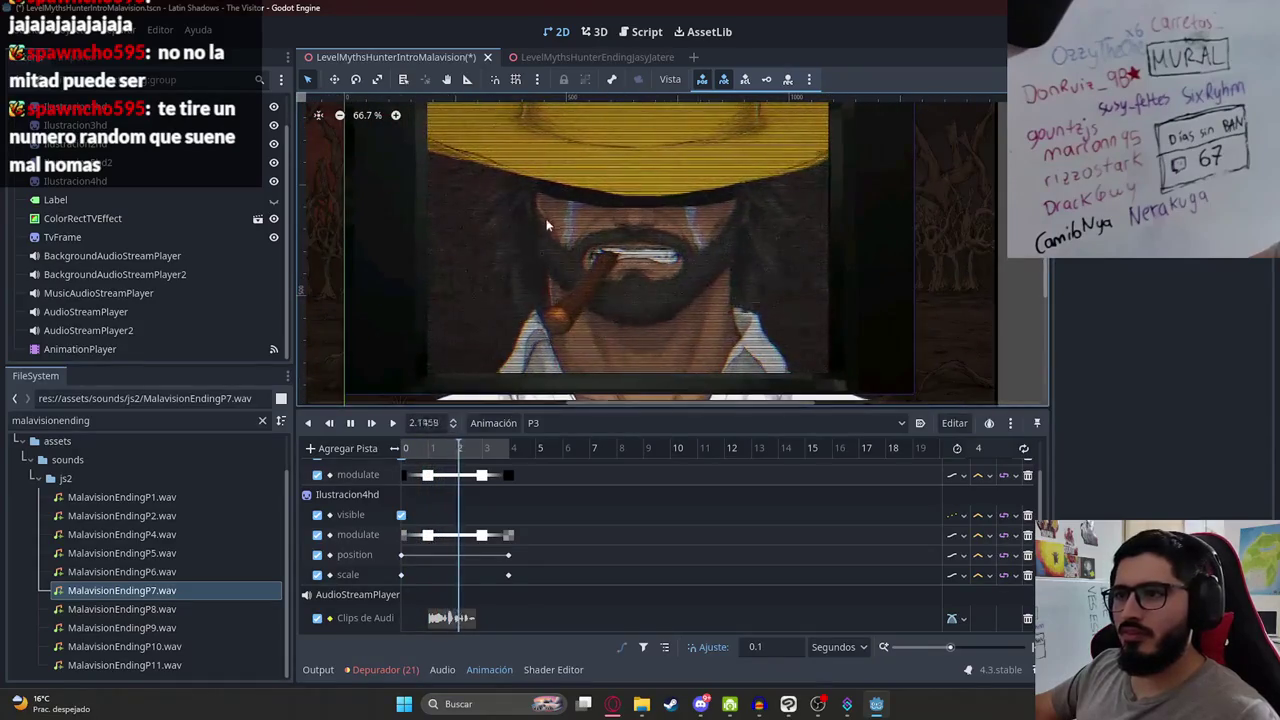
{"action": "left_click_drag", "start_coordinate": [439, 447], "coordinate": [369, 453]}
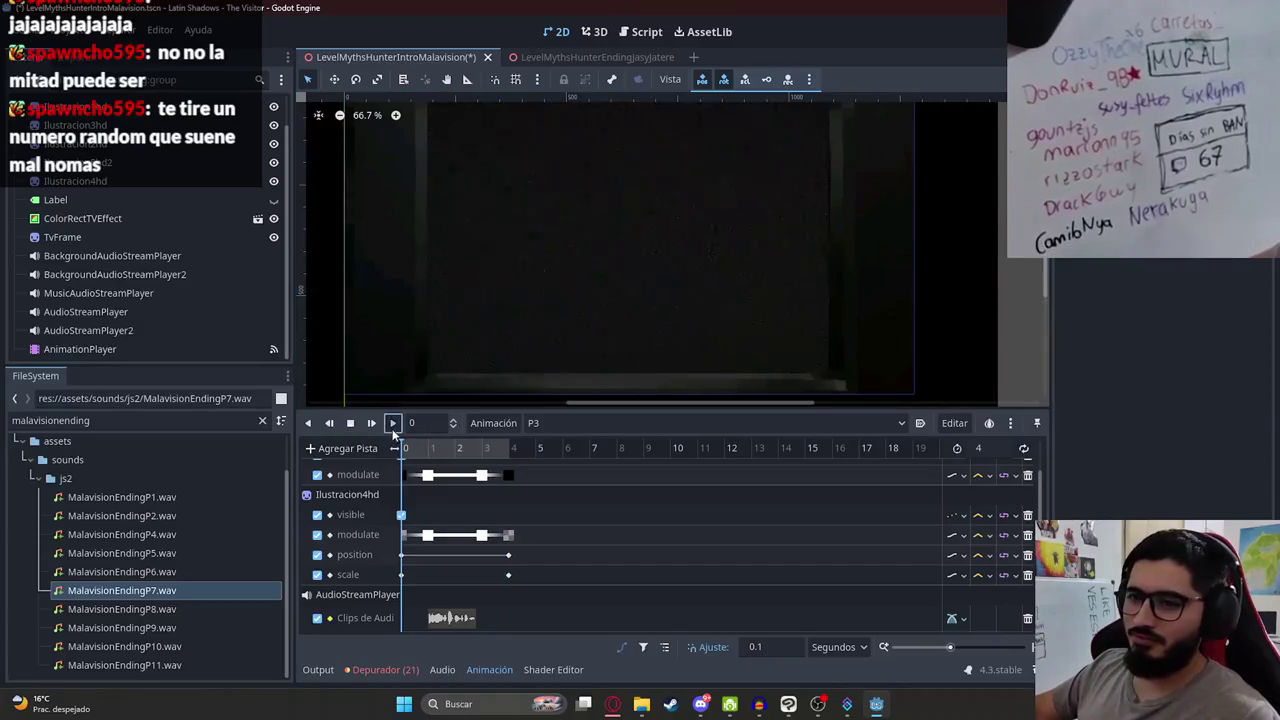
{"action": "left_click", "coordinate": [393, 423]}
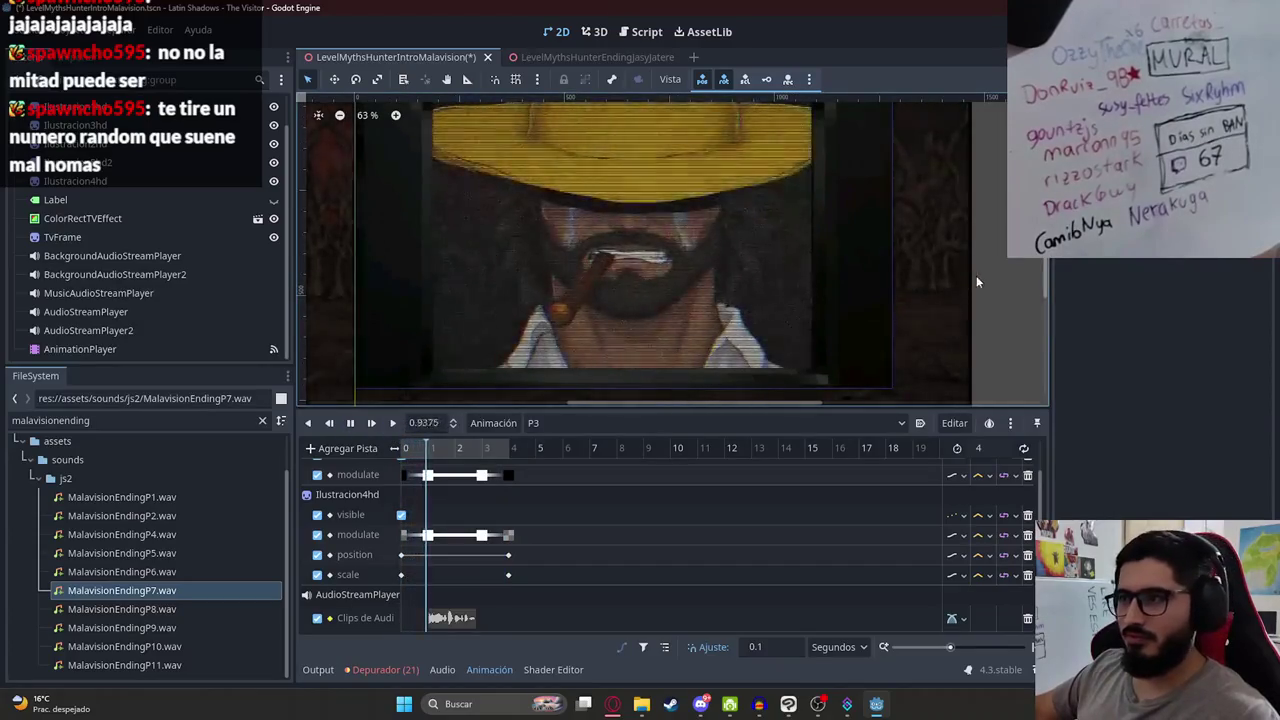
{"action": "scroll", "coordinate": [614, 293], "scroll_direction": "up", "scroll_amount": 1}
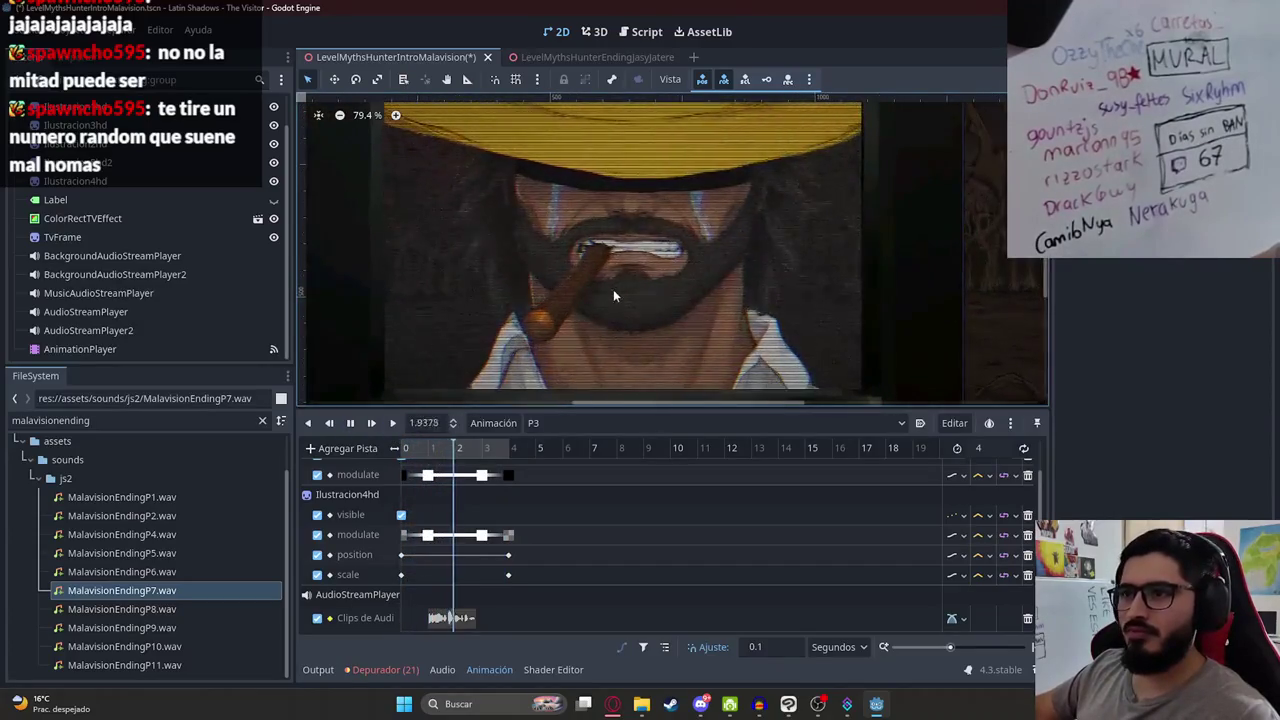
{"action": "left_click", "coordinate": [350, 424]}
{"action": "key", "text": "ctrl+s"}
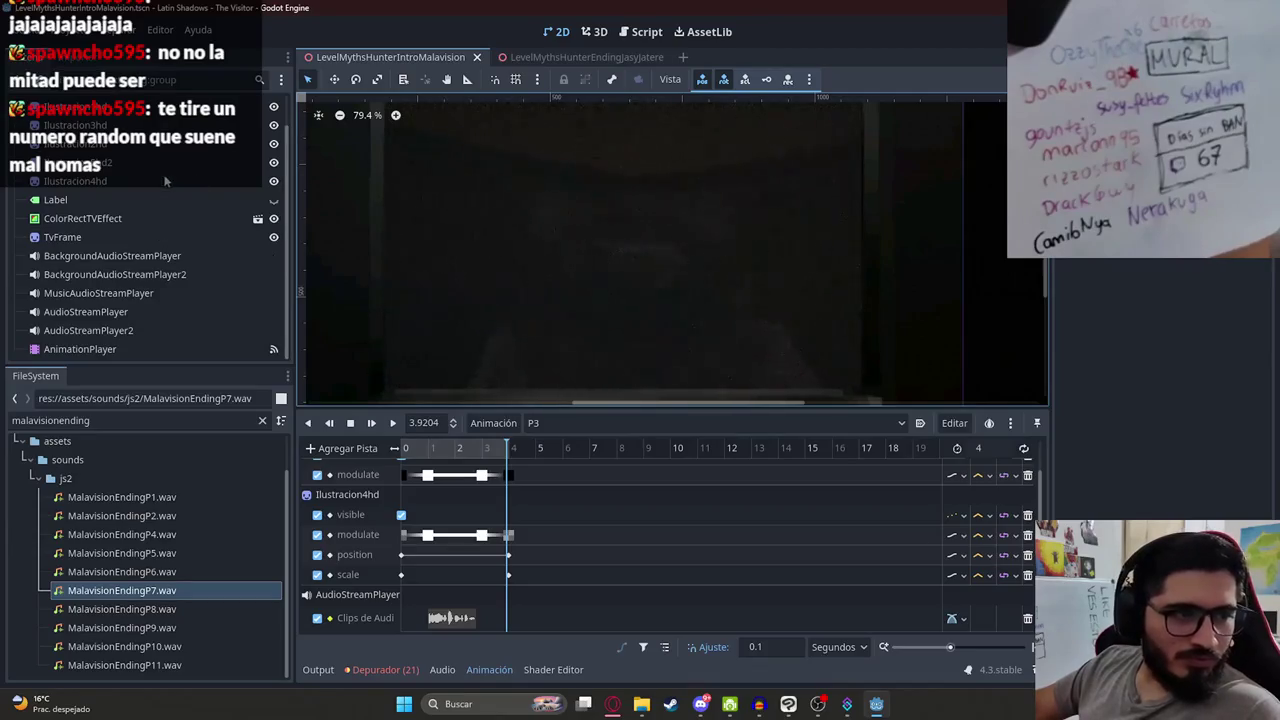
{"action": "scroll", "coordinate": [160, 182], "scroll_direction": "up", "scroll_amount": 1}
{"action": "key", "text": "ctrl+F2"}
Step: In the intro script, make line 19 play "P2" and copy the P1 branch
{"action": "key", "text": "ctrl+F3"}
{"action": "key", "text": "Up"}
{"action": "key", "text": "Up"}
{"action": "key", "text": "Up"}
{"action": "left_click", "coordinate": [728, 352]}
{"action": "key", "text": "BackSpace"}
{"action": "type", "text": "2"}
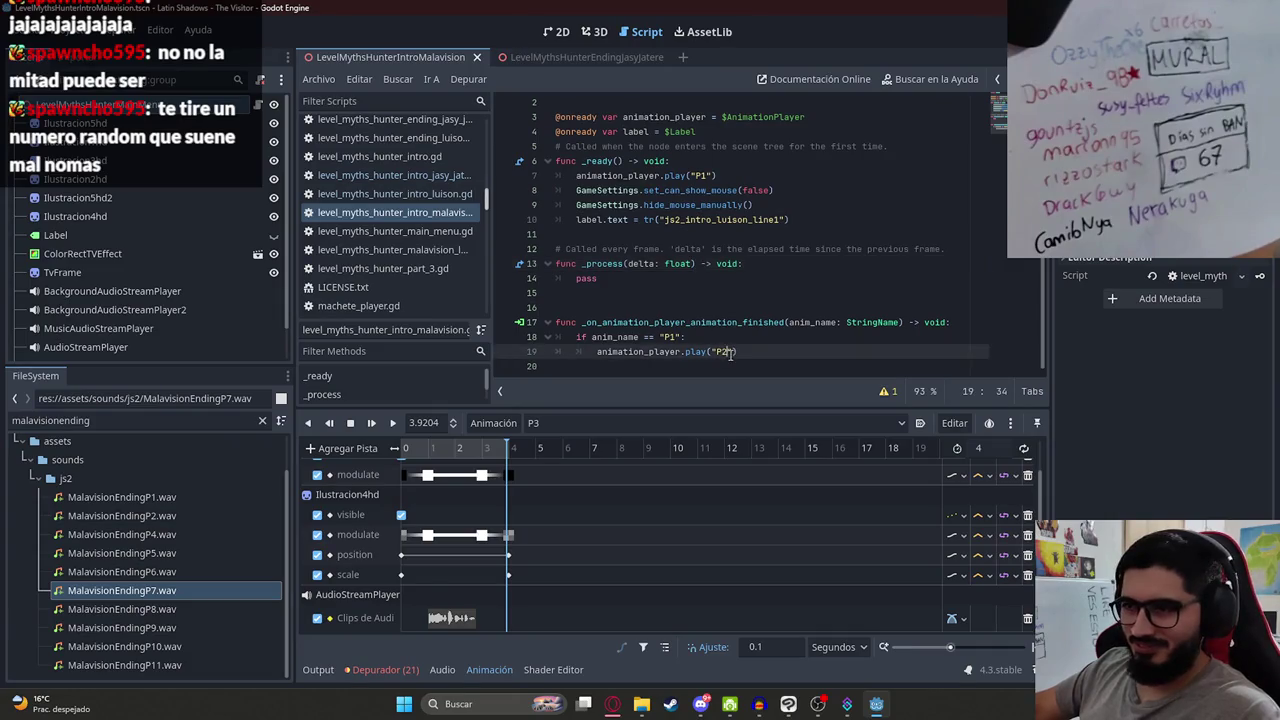
{"action": "left_click_drag", "start_coordinate": [740, 352], "coordinate": [660, 343]}
{"action": "key", "text": "ctrl+c"}
Step: Paste the branch below line 19 as an elif checking anim_name == "P2"
{"action": "left_click", "coordinate": [772, 353]}
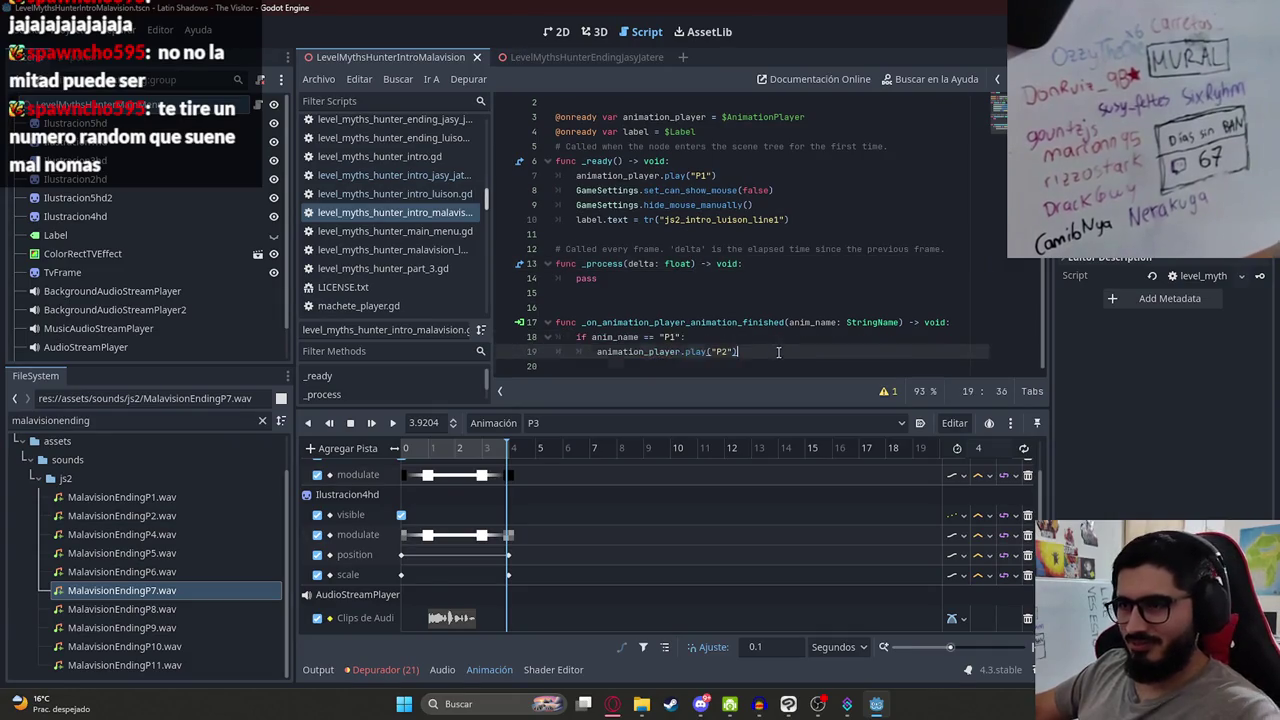
{"action": "key", "text": "Return"}
{"action": "type", "text": "el"}
{"action": "key", "text": "ctrl+v"}
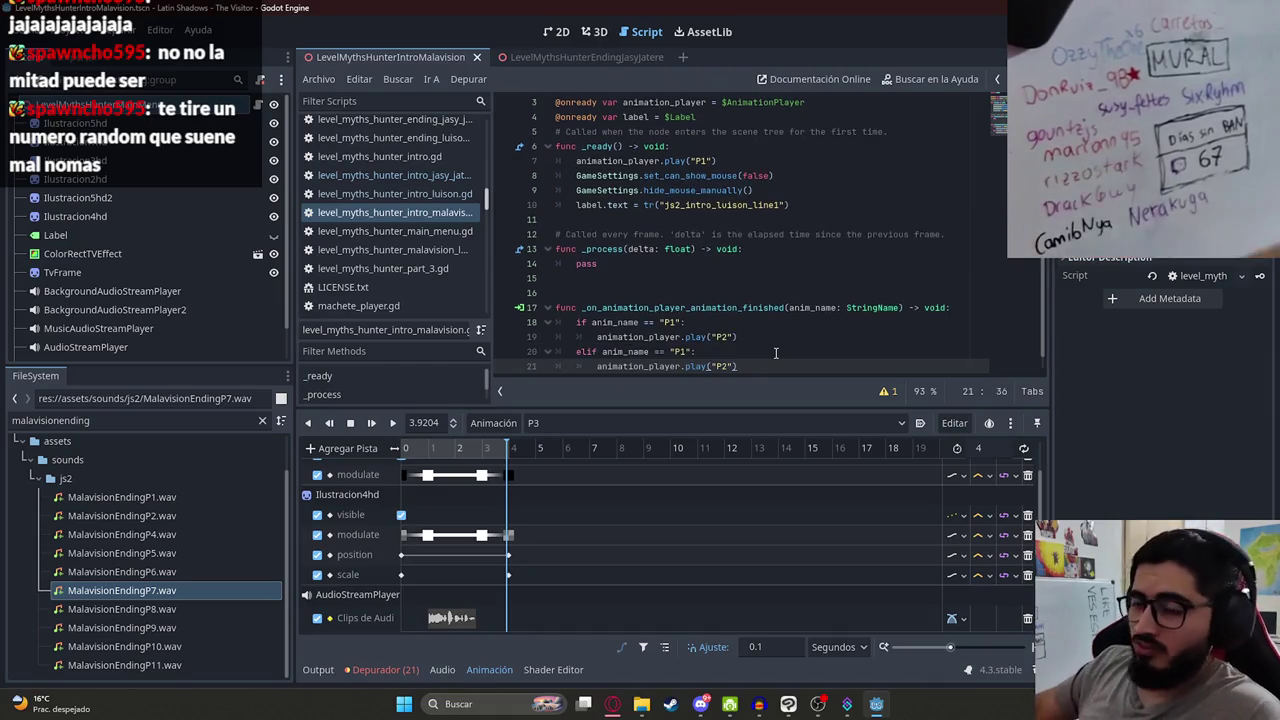
{"action": "left_click", "coordinate": [687, 348]}
{"action": "type", "text": "2"}
{"action": "key", "text": "BackSpace"}
{"action": "key", "text": "BackSpace"}
{"action": "type", "text": "2"}
{"action": "key", "text": "Escape"}
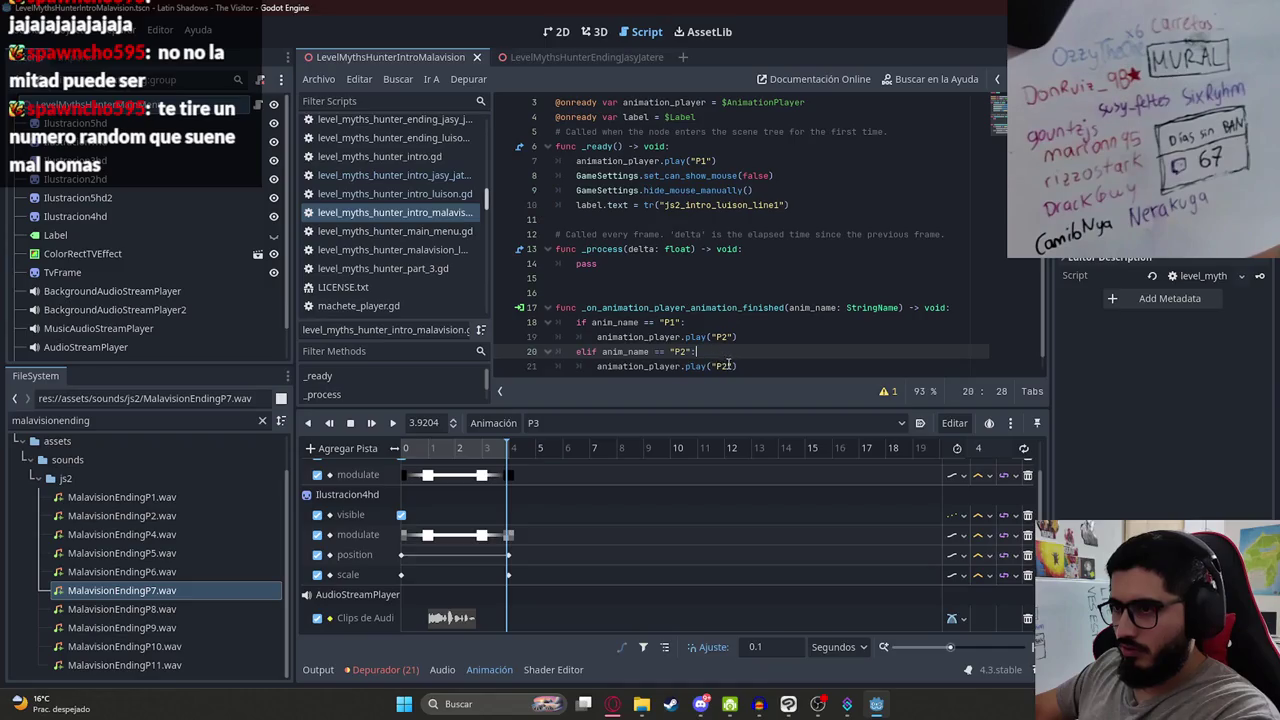
Step: Make line 21 play "P3" and go back to the 2D scene view
{"action": "left_click", "coordinate": [727, 366]}
{"action": "key", "text": "BackSpace"}
{"action": "type", "text": "3"}
{"action": "left_click", "coordinate": [755, 360]}
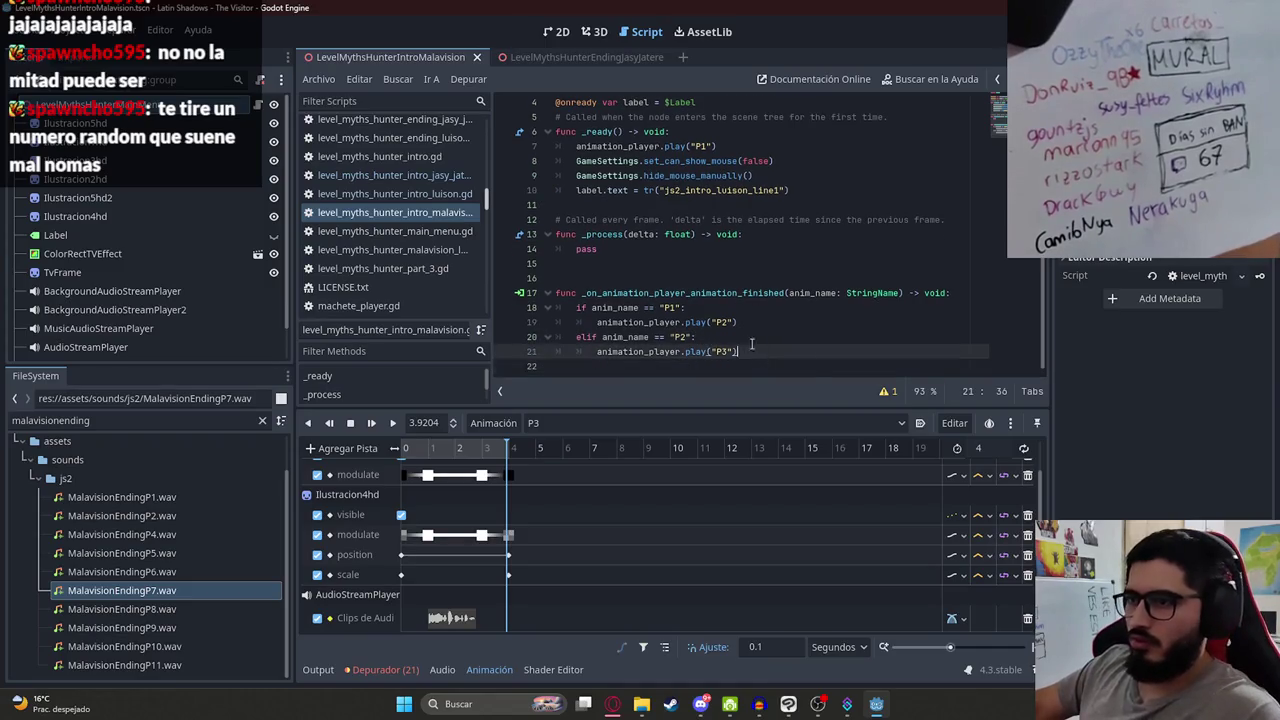
{"action": "left_click", "coordinate": [658, 337]}
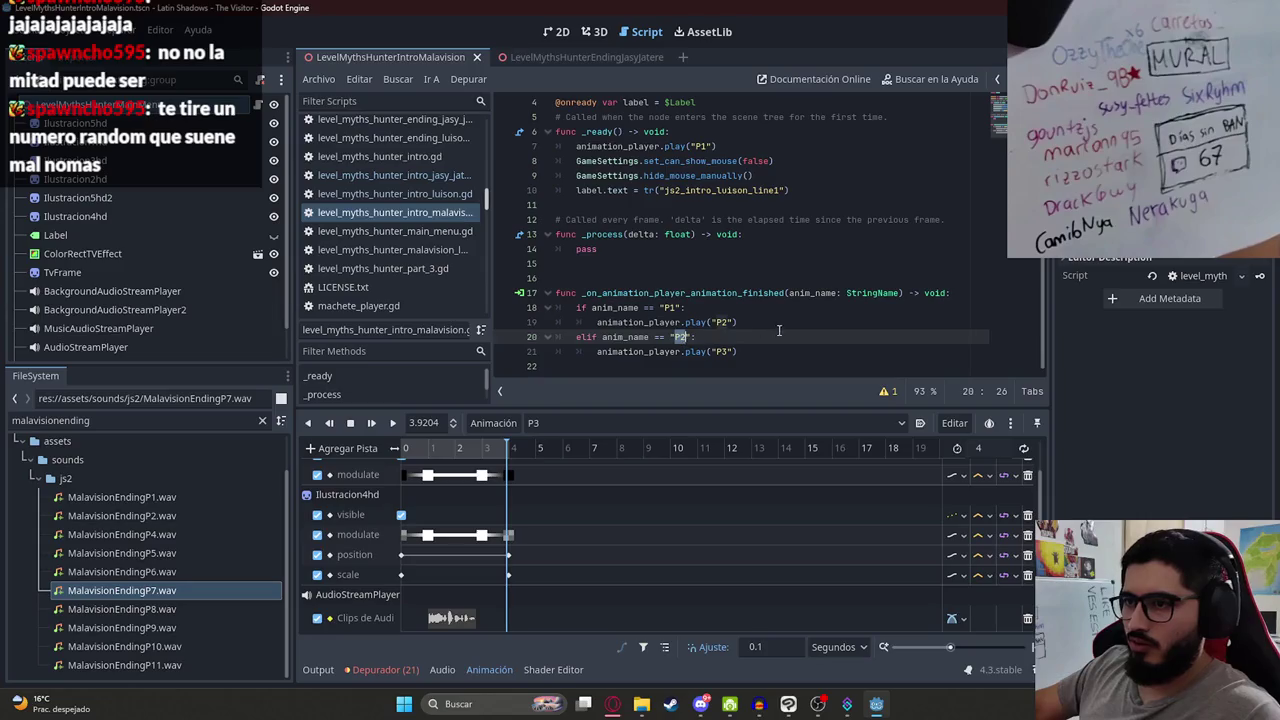
{"action": "left_click", "coordinate": [748, 351]}
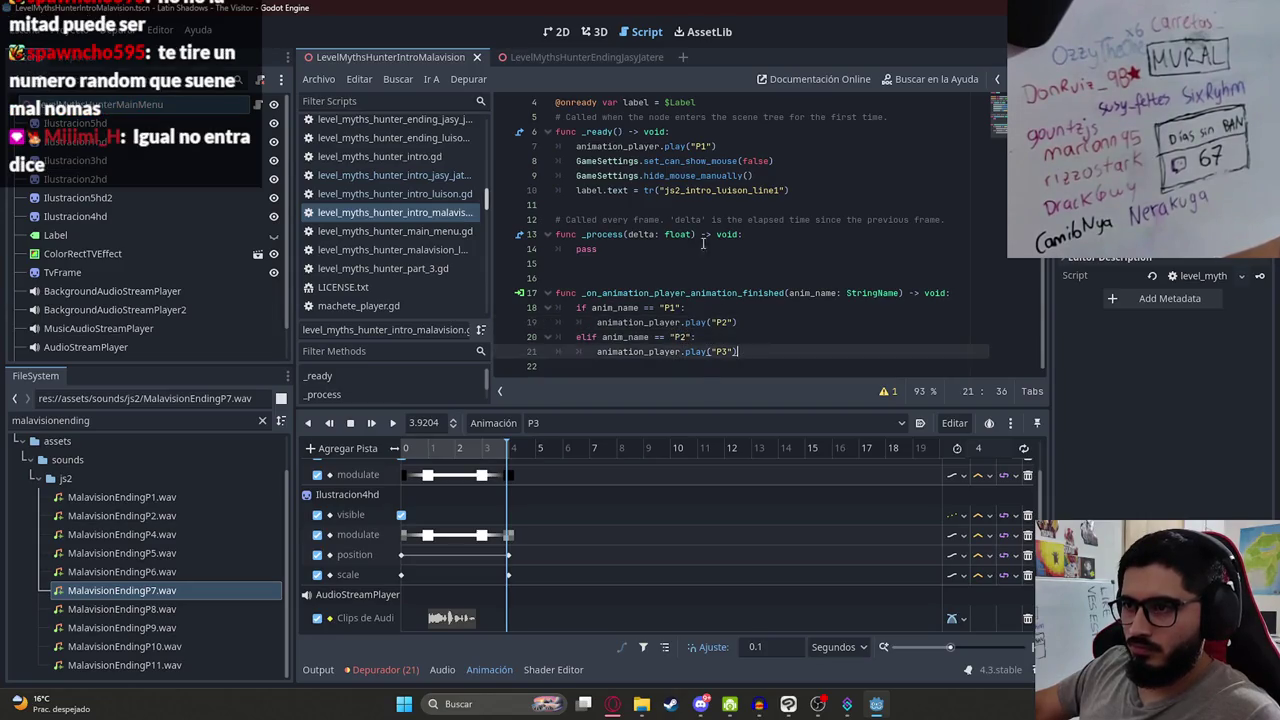
{"action": "left_click", "coordinate": [558, 29]}
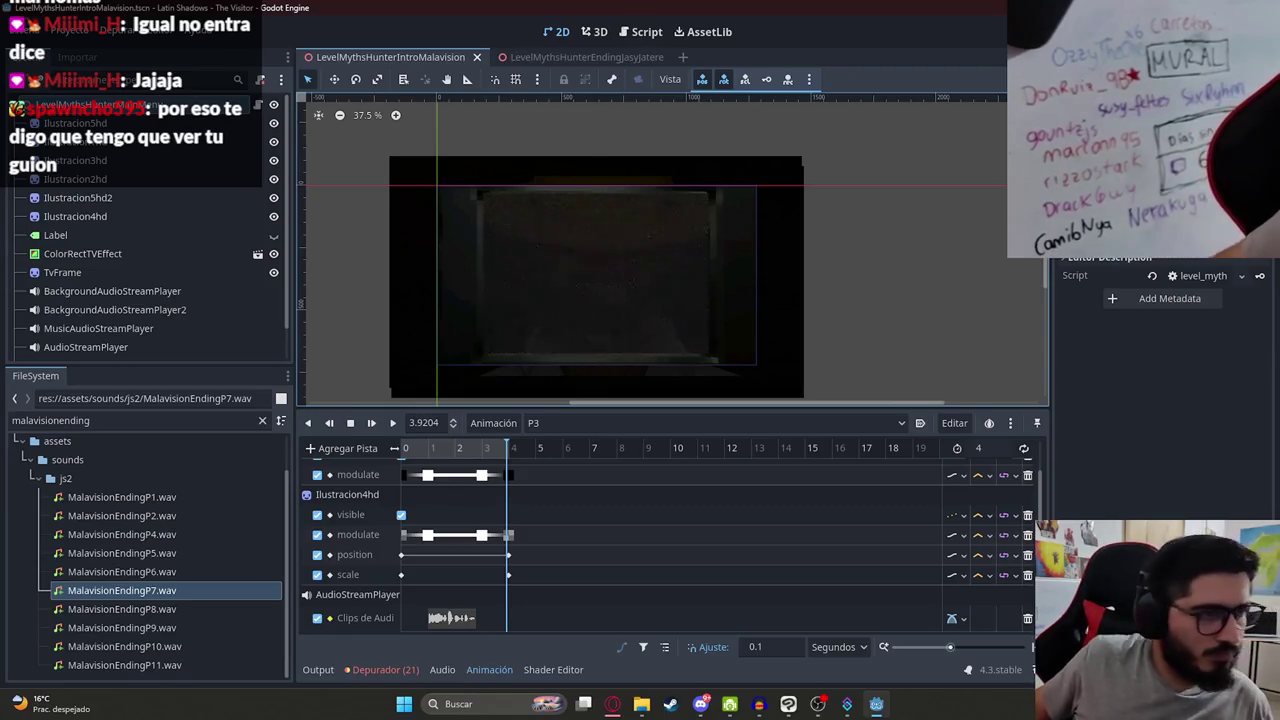
Step: Scrub through the P3 animation and play it in the Animation panel to preview it
{"action": "left_click", "coordinate": [614, 706]}
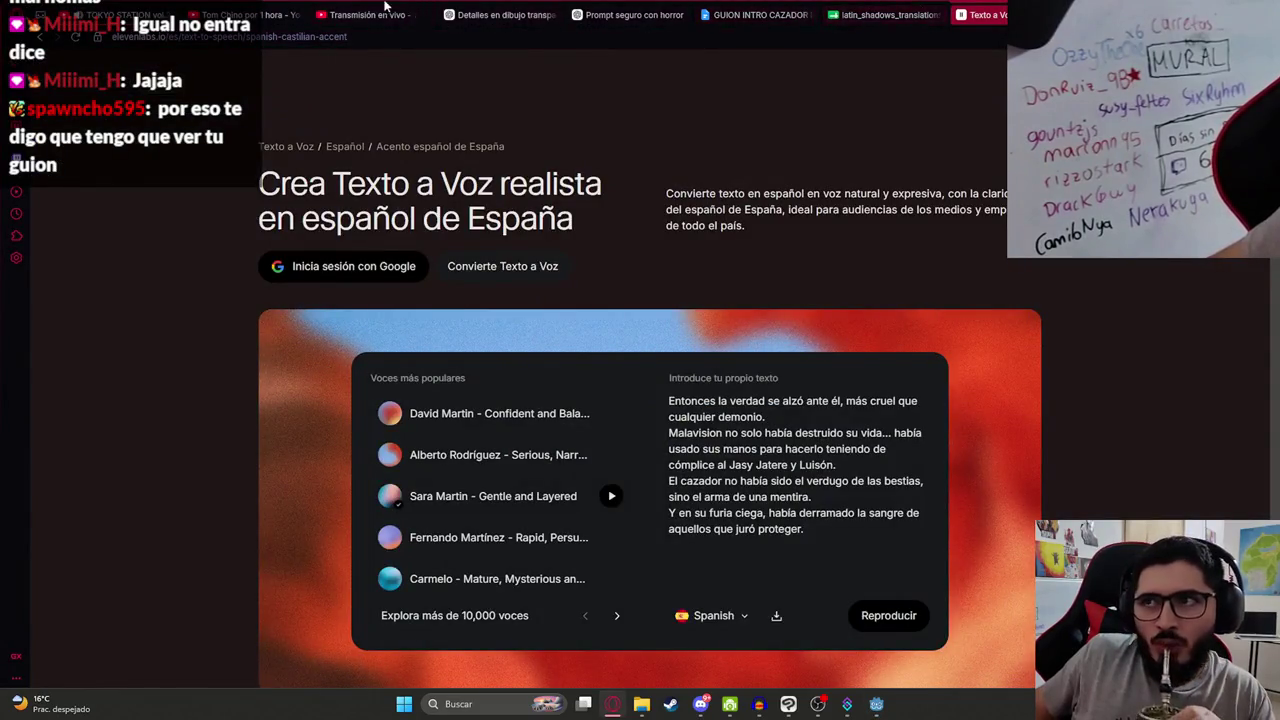
{"action": "key", "text": "alt+Tab"}
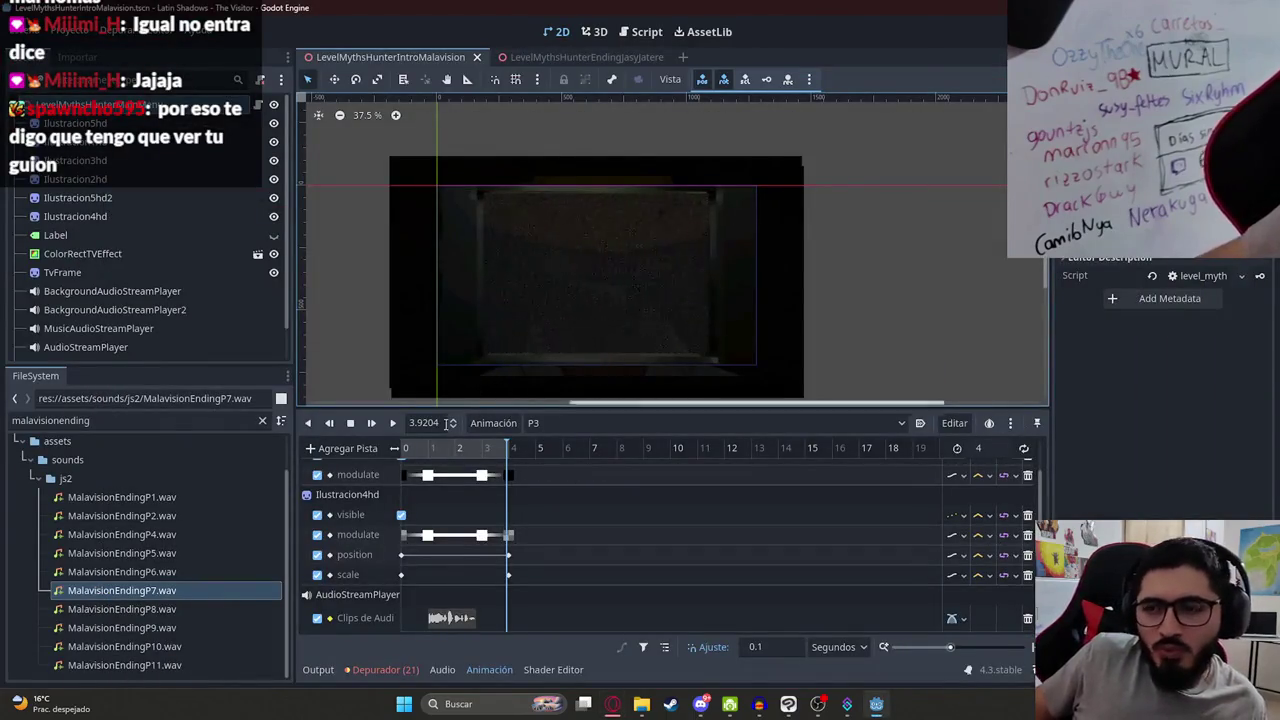
{"action": "left_click", "coordinate": [412, 450]}
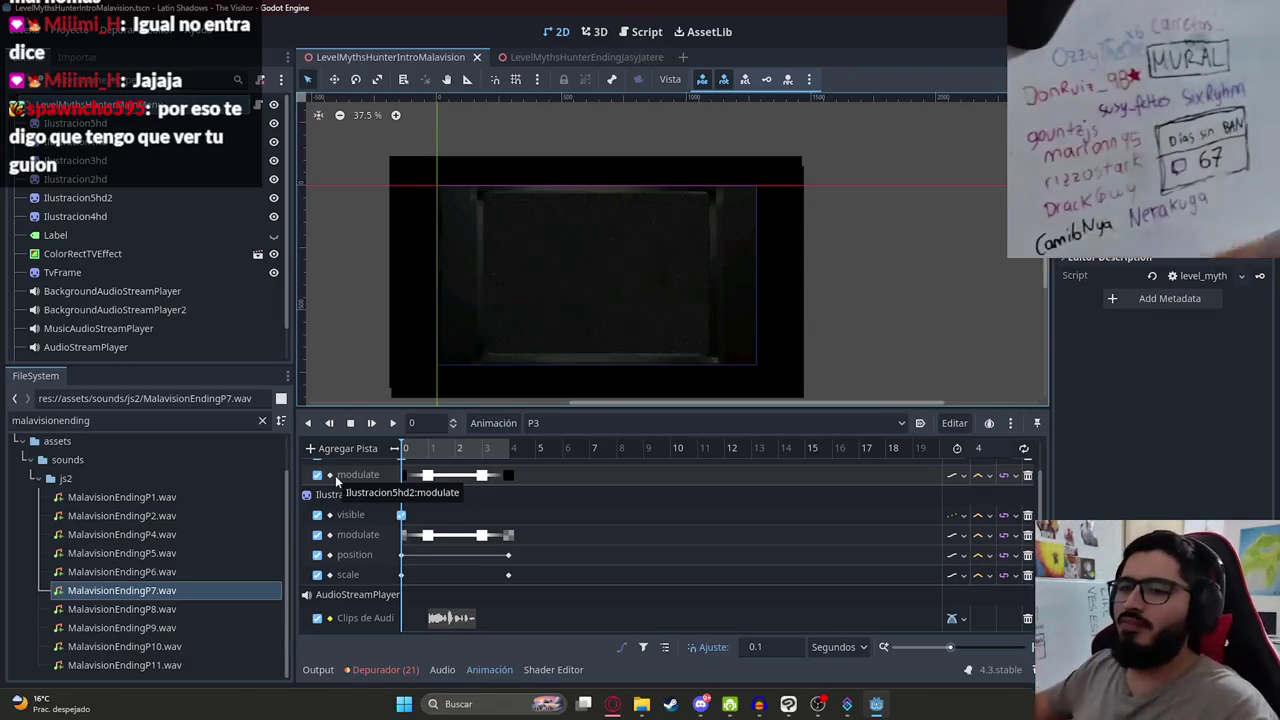
{"action": "left_click", "coordinate": [446, 448]}
{"action": "left_click_drag", "start_coordinate": [447, 446], "coordinate": [547, 454]}
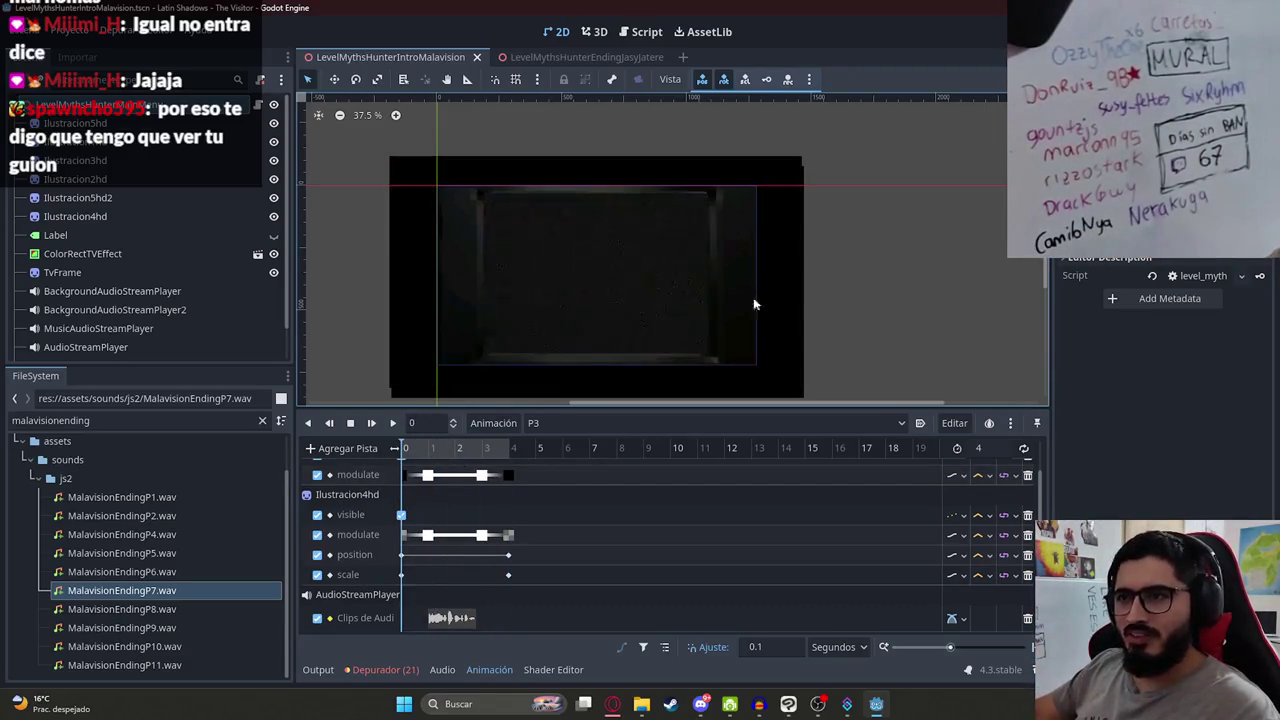
{"action": "scroll", "coordinate": [740, 275], "scroll_direction": "up", "scroll_amount": 2}
{"action": "left_click_drag", "start_coordinate": [430, 449], "coordinate": [543, 451]}
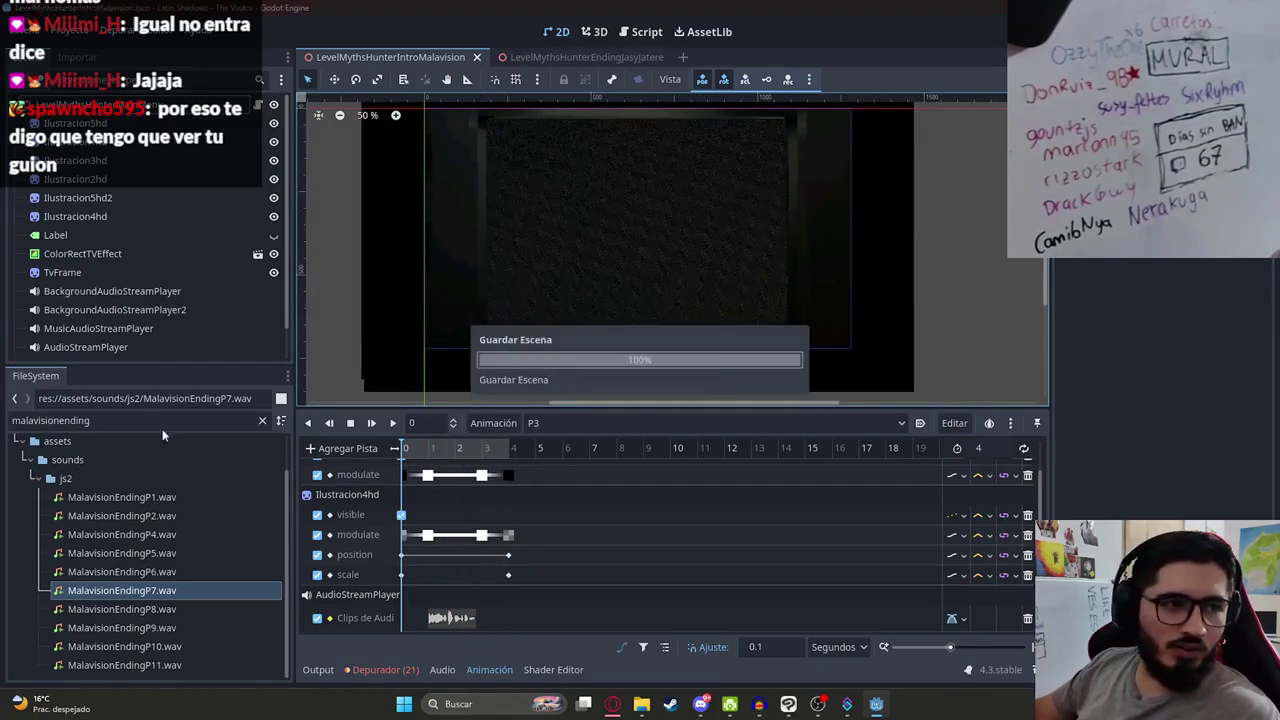
{"action": "left_click", "coordinate": [392, 423]}
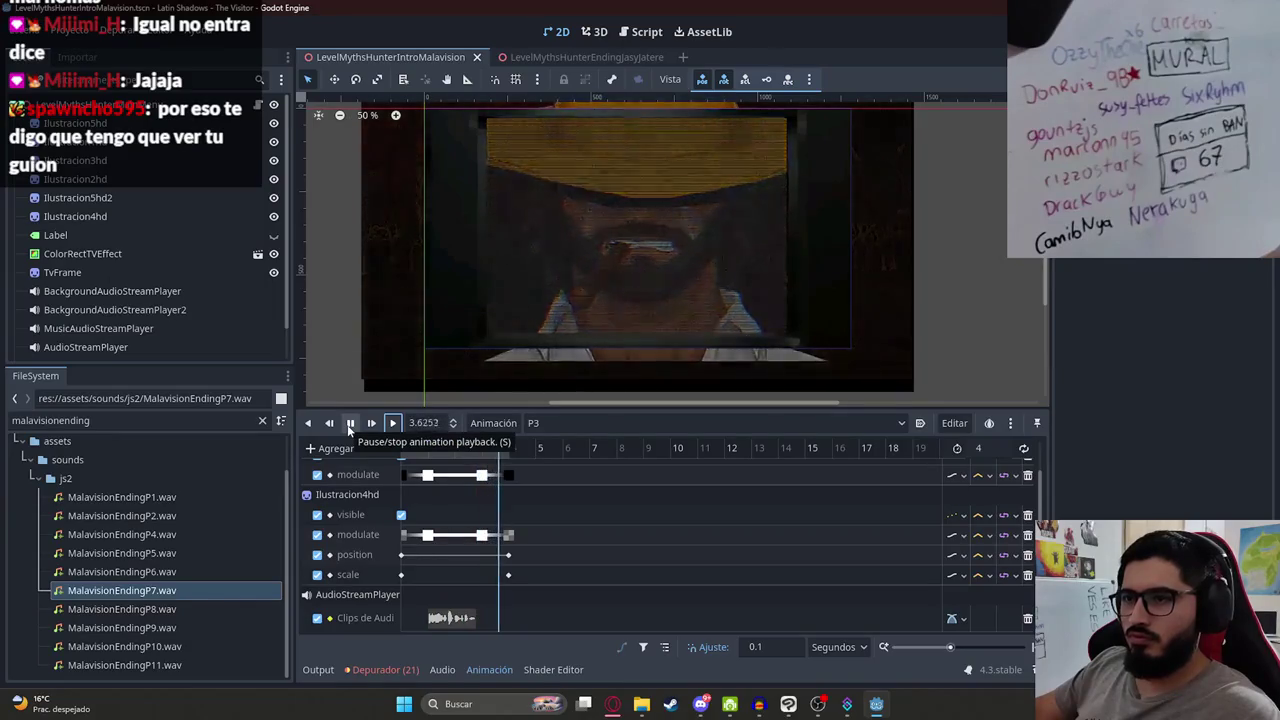
{"action": "left_click", "coordinate": [350, 423]}
Step: Run the intro scene with Reproducir Esta Escena to watch the cutscene, then close the game
{"action": "right_click", "coordinate": [389, 61]}
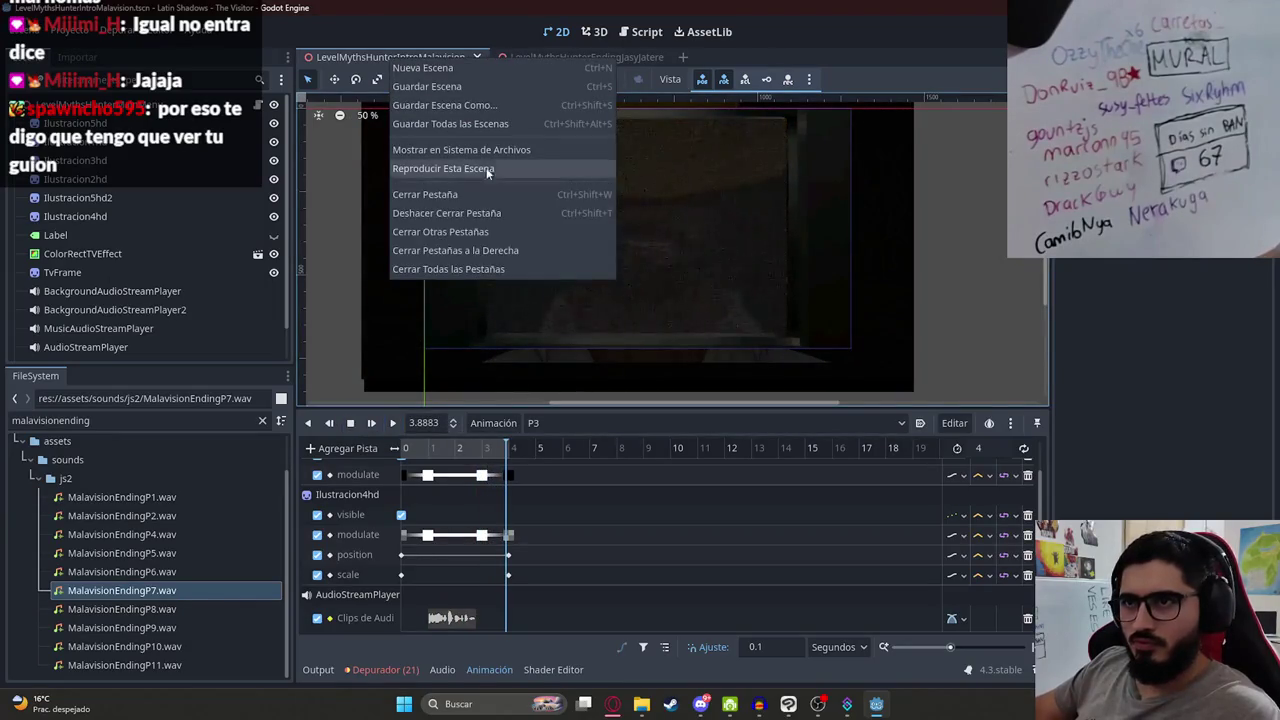
{"action": "left_click", "coordinate": [486, 167]}
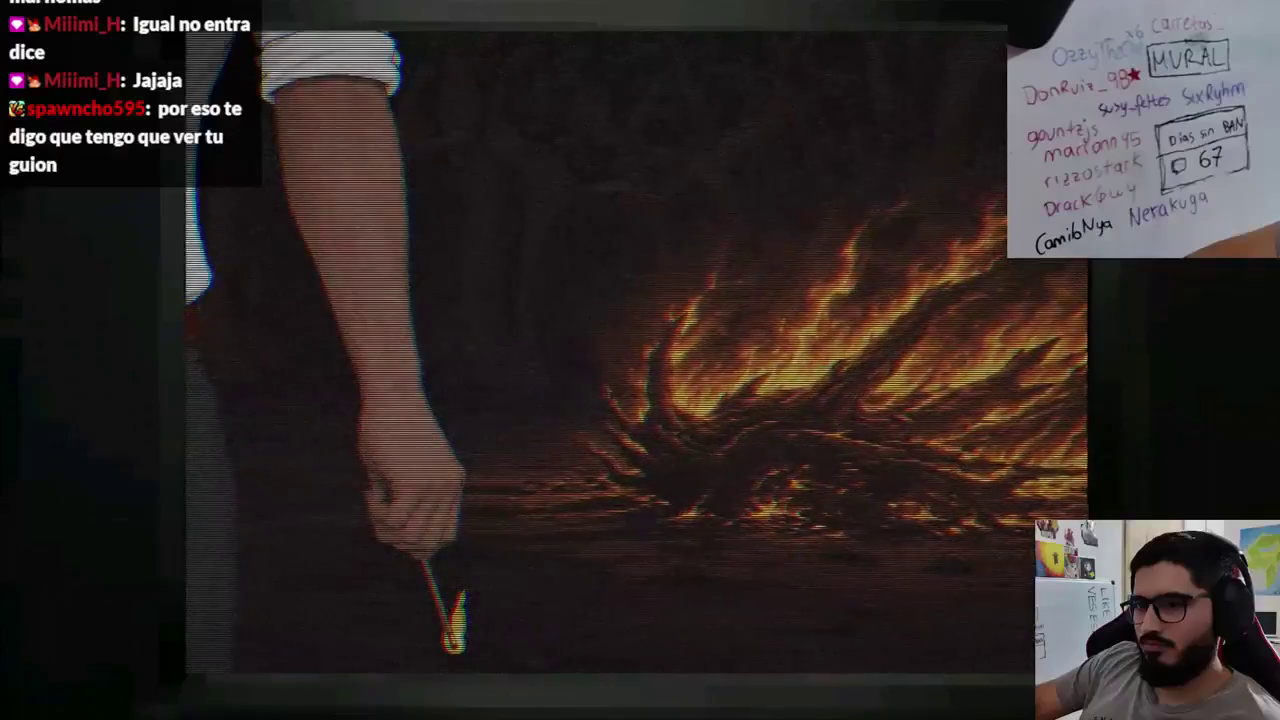
{"action": "key", "text": "alt+F4"}
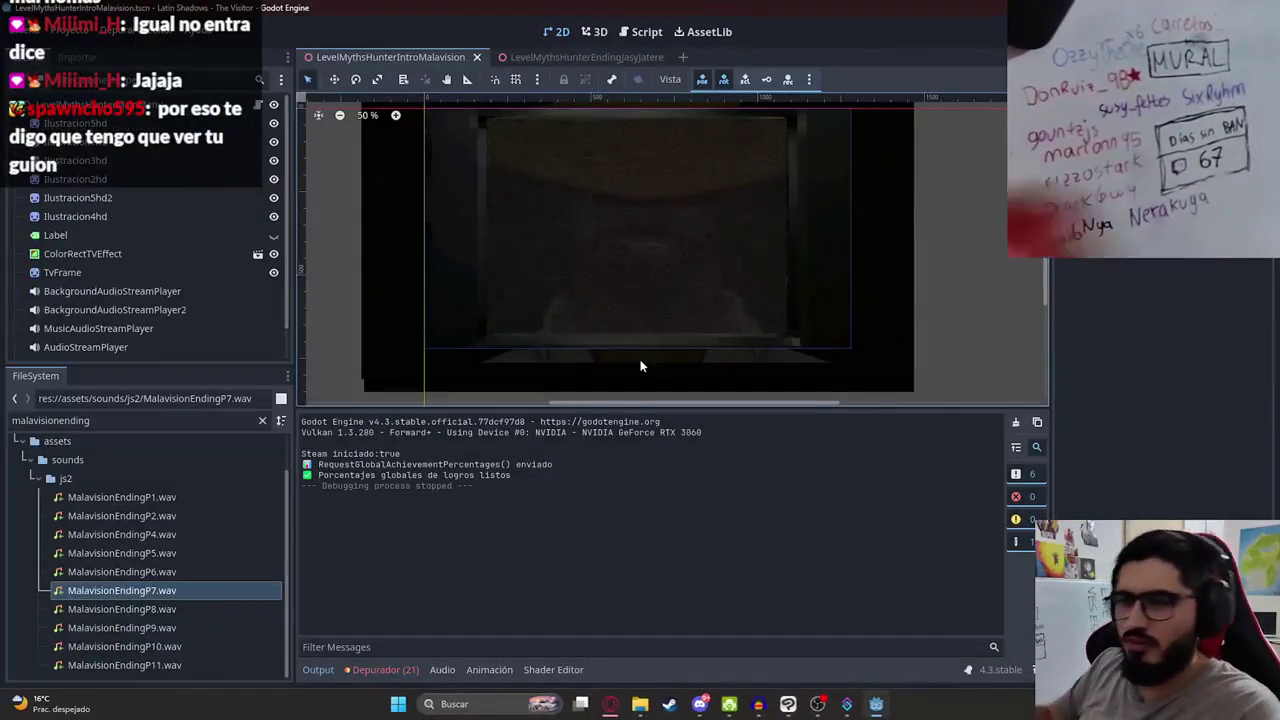
{"action": "left_click", "coordinate": [158, 347]}
Step: Switch the AnimationPlayer to P2 and scrub to the fire frame at 3.2 seconds
{"action": "left_click", "coordinate": [575, 430]}
{"action": "left_click", "coordinate": [560, 477]}
{"action": "left_click_drag", "start_coordinate": [426, 452], "coordinate": [543, 462]}
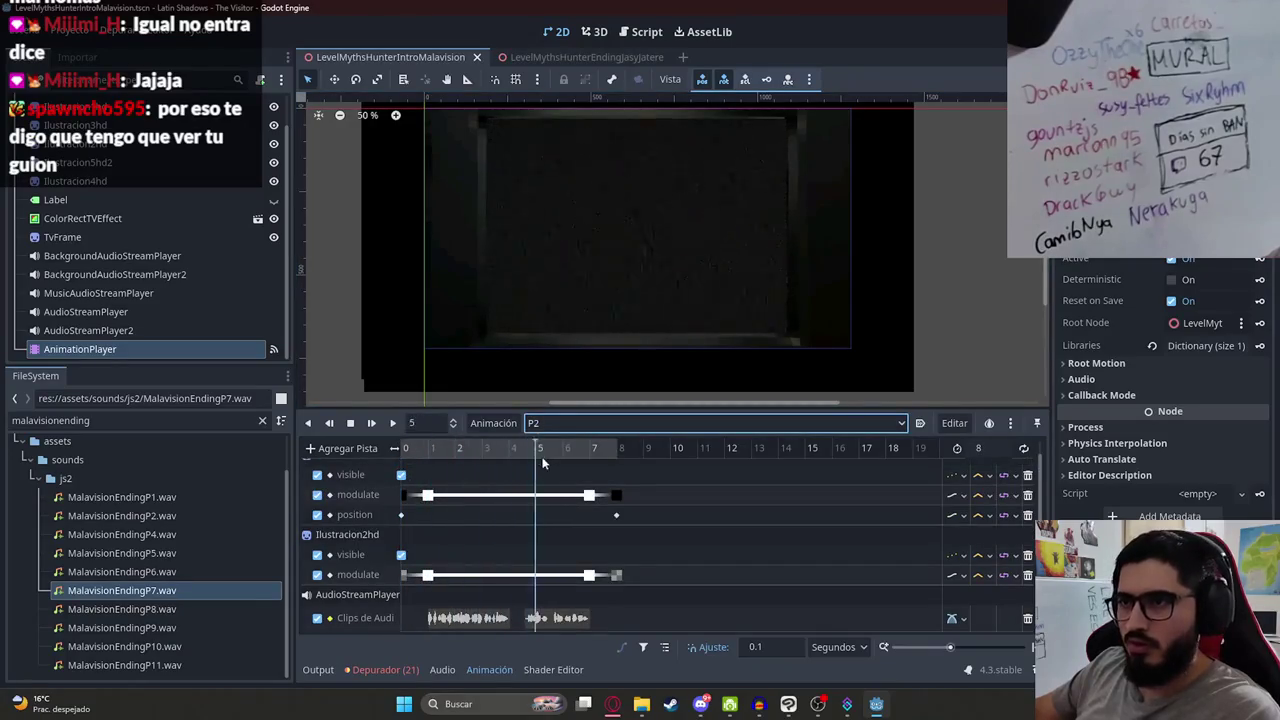
{"action": "left_click", "coordinate": [564, 423]}
{"action": "left_click", "coordinate": [545, 497]}
{"action": "left_click", "coordinate": [540, 423]}
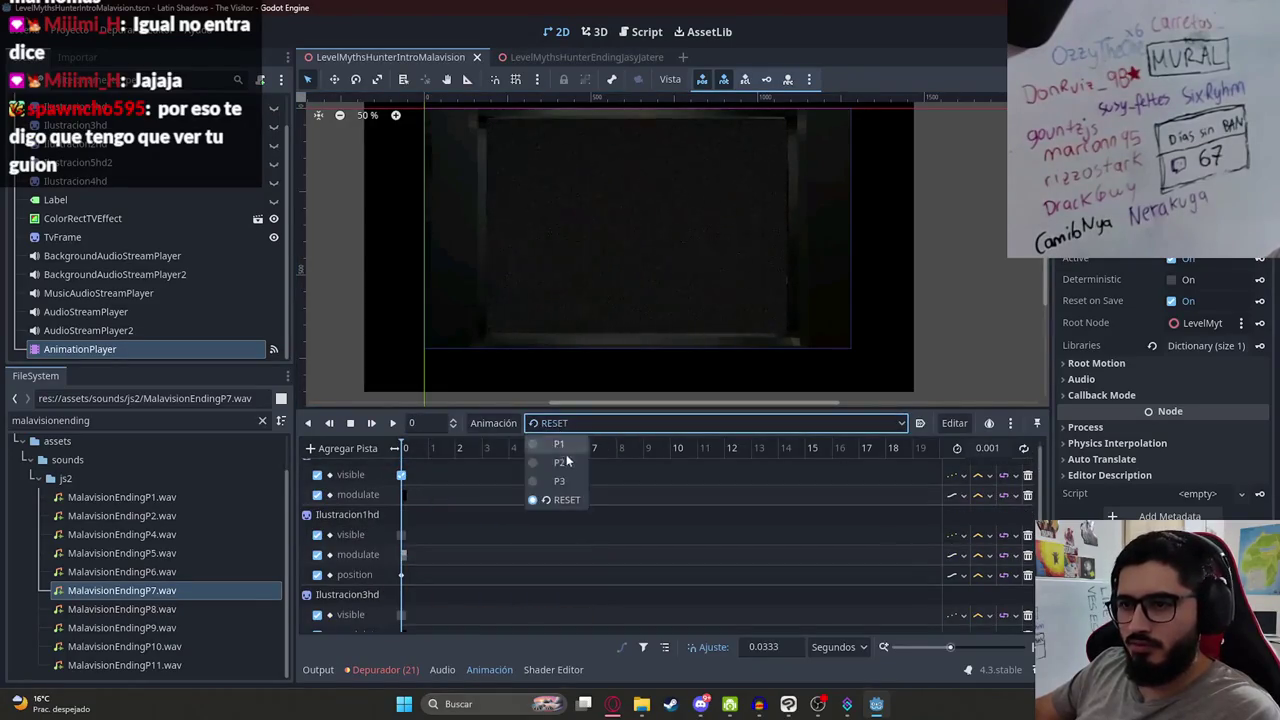
{"action": "left_click", "coordinate": [545, 477]}
{"action": "left_click_drag", "start_coordinate": [411, 446], "coordinate": [487, 448]}
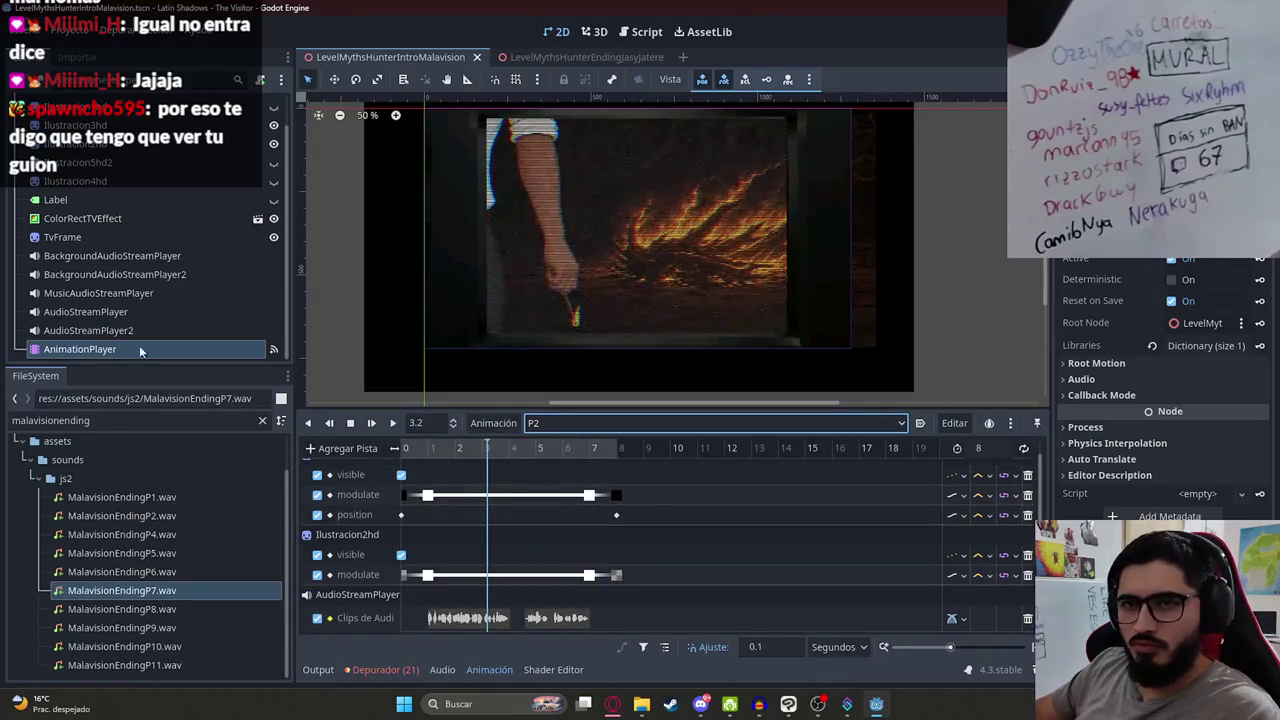
{"action": "scroll", "coordinate": [230, 170], "scroll_direction": "up", "scroll_amount": 2}
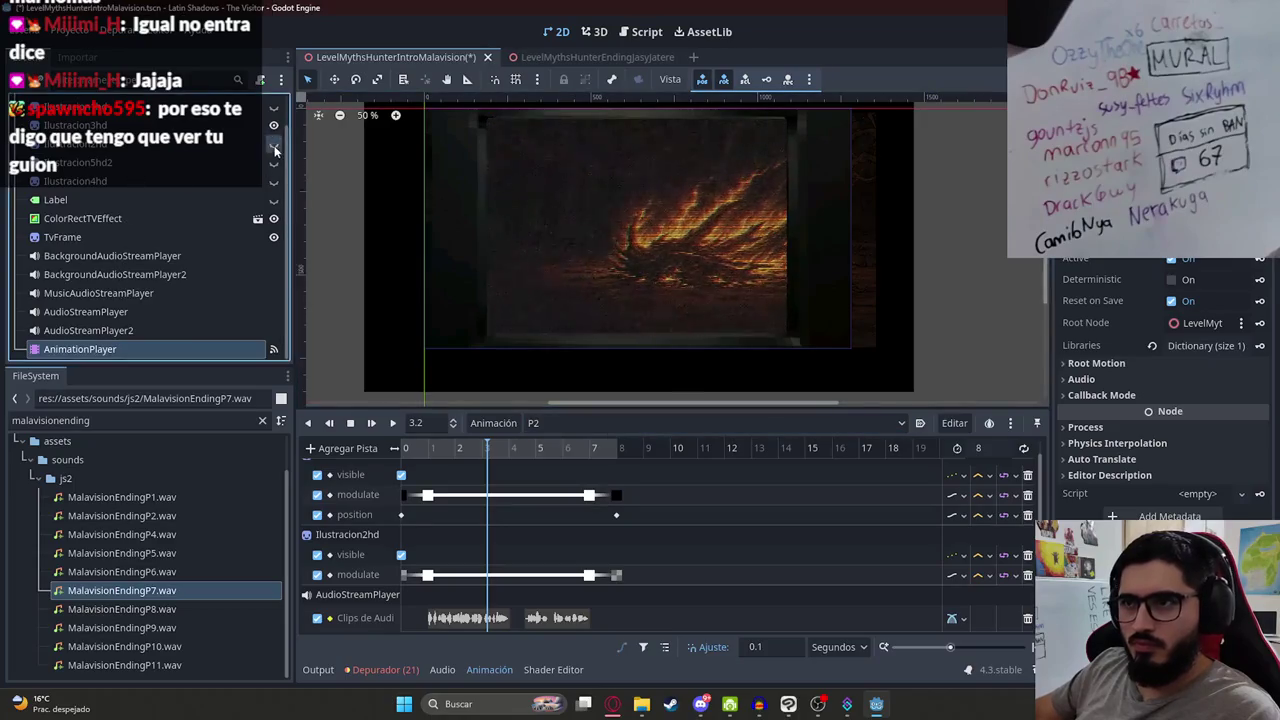
Step: Move Ilustracion3hd's position keyframe in P2 later, to about 7.8 seconds
{"action": "left_click", "coordinate": [274, 161]}
{"action": "left_click", "coordinate": [221, 162]}
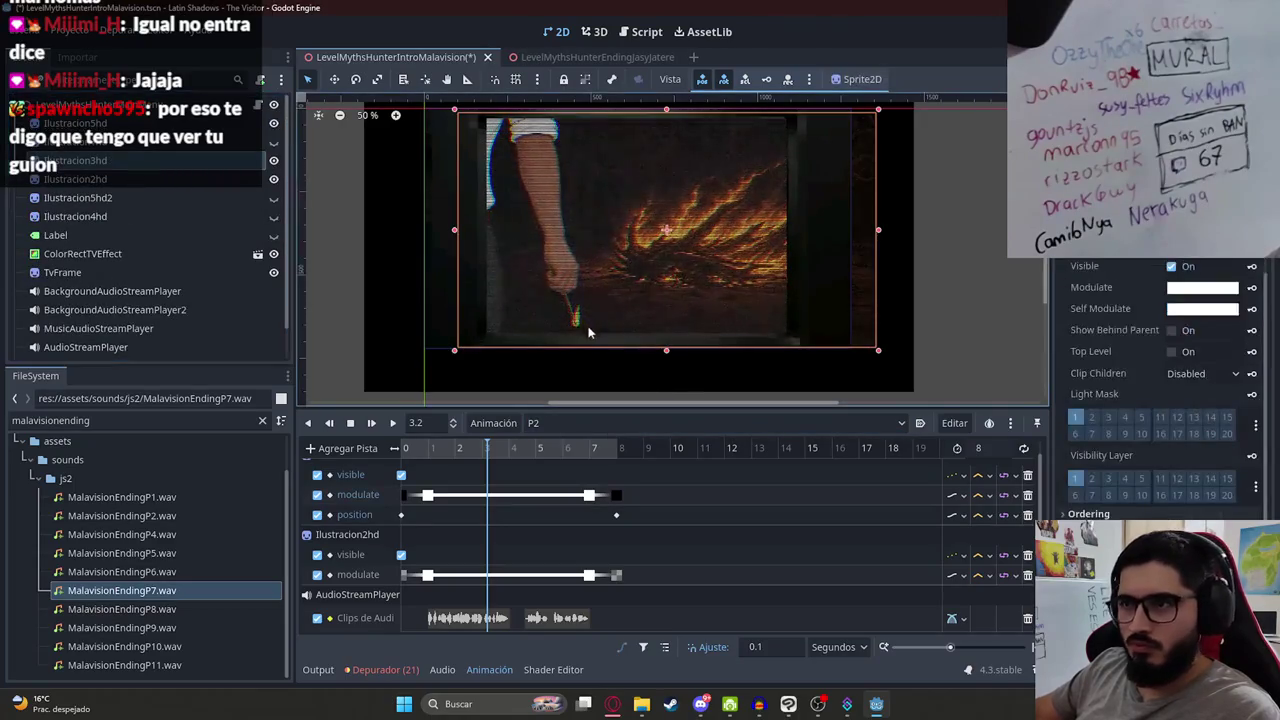
{"action": "left_click", "coordinate": [617, 516]}
{"action": "left_click", "coordinate": [454, 451]}
{"action": "mouse_move", "coordinate": [454, 451]}
{"action": "left_mouse_down"}
{"action": "mouse_move", "coordinate": [607, 452]}
{"action": "mouse_move", "coordinate": [550, 450]}
{"action": "left_mouse_up"}
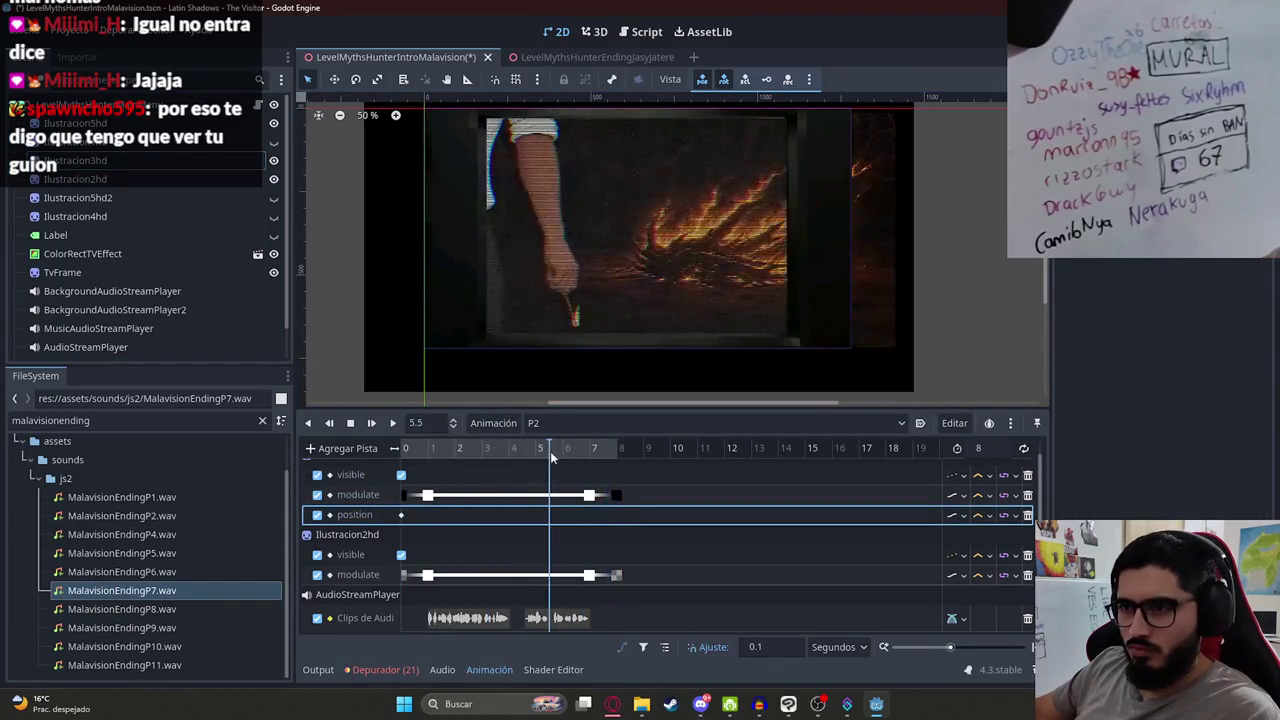
{"action": "left_click", "coordinate": [166, 163]}
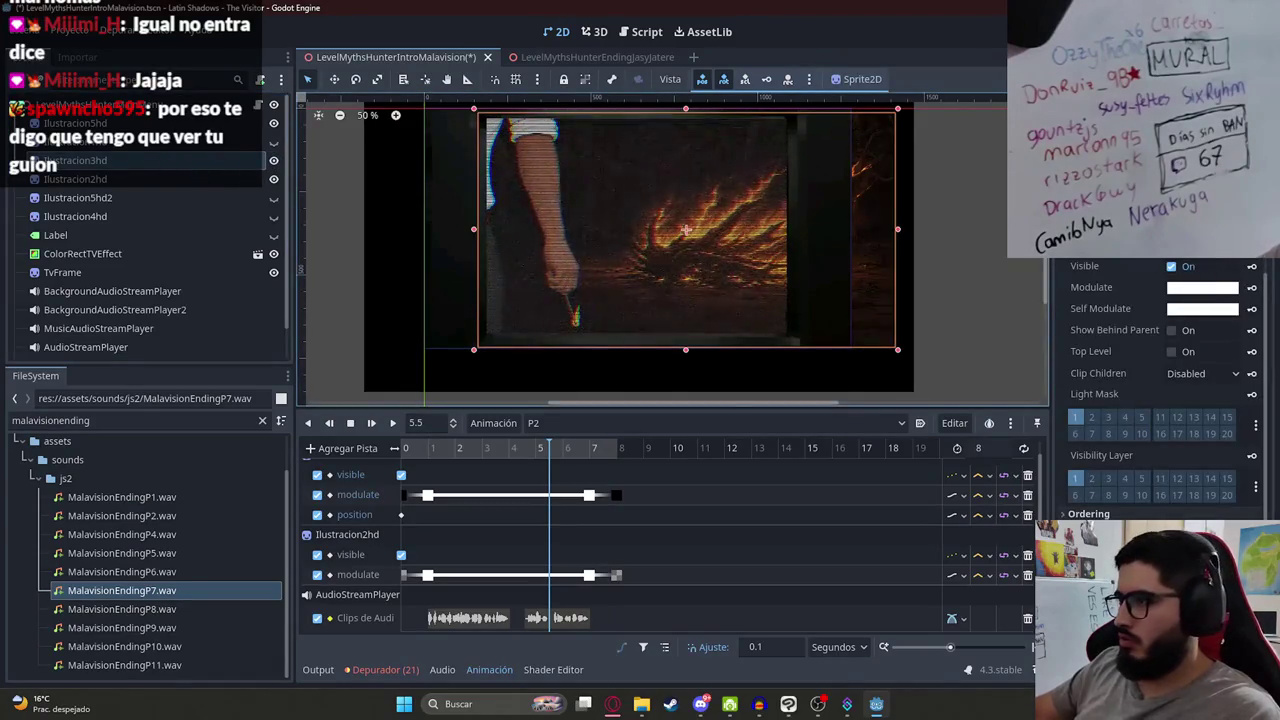
{"action": "scroll", "coordinate": [1180, 380], "scroll_direction": "up", "scroll_amount": 3}
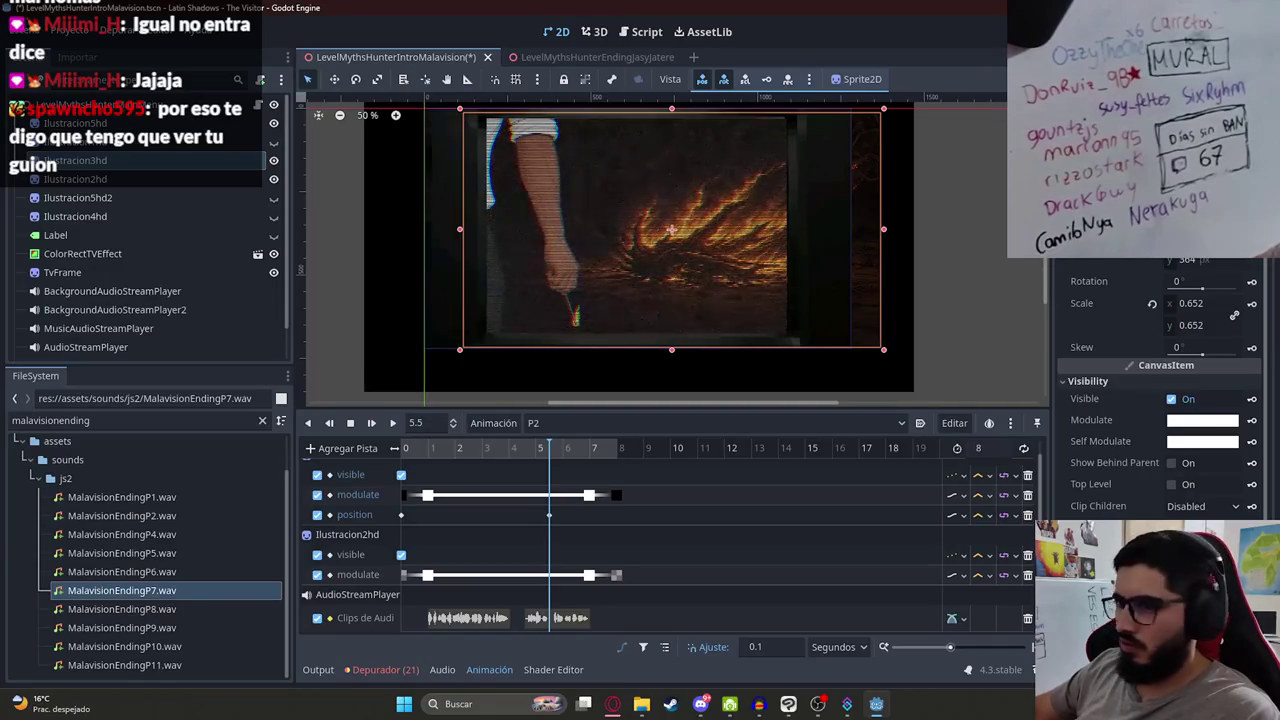
{"action": "left_click_drag", "start_coordinate": [549, 515], "coordinate": [597, 516]}
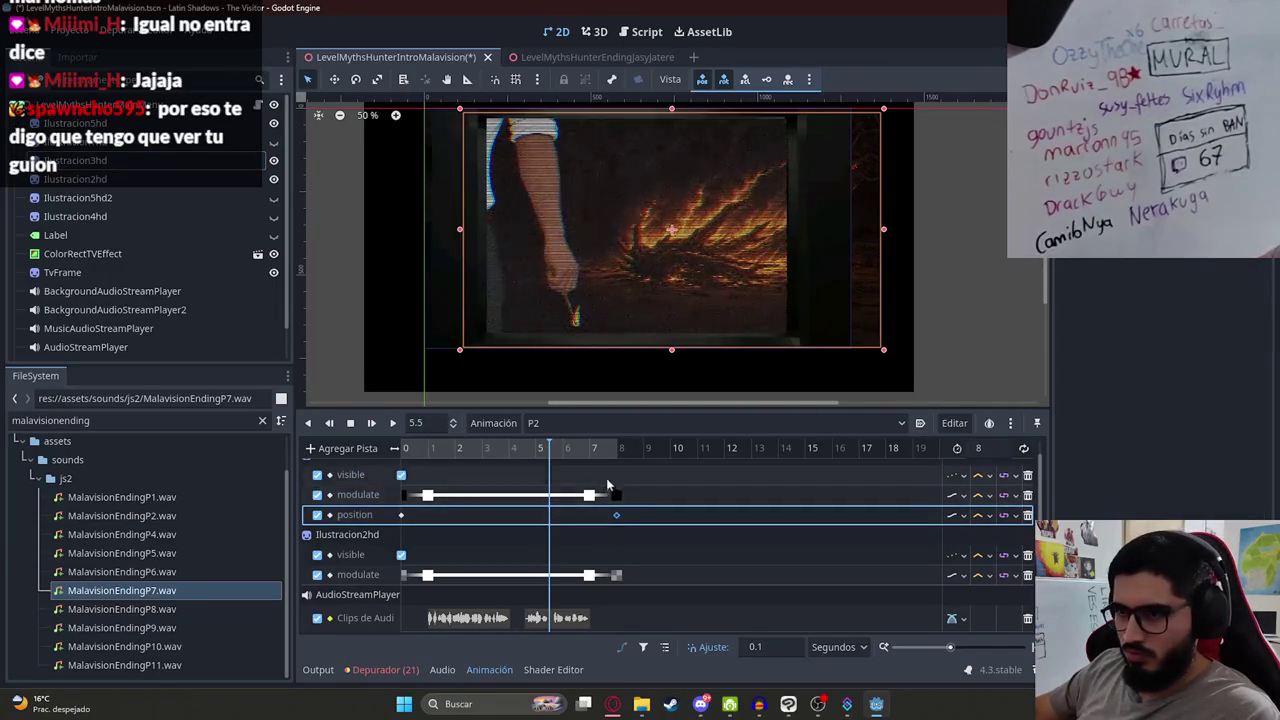
Step: Play P2 to check the new timing, then run the intro scene again
{"action": "left_click", "coordinate": [623, 448]}
{"action": "left_click", "coordinate": [392, 422]}
{"action": "scroll", "coordinate": [720, 290], "scroll_direction": "up", "scroll_amount": 1}
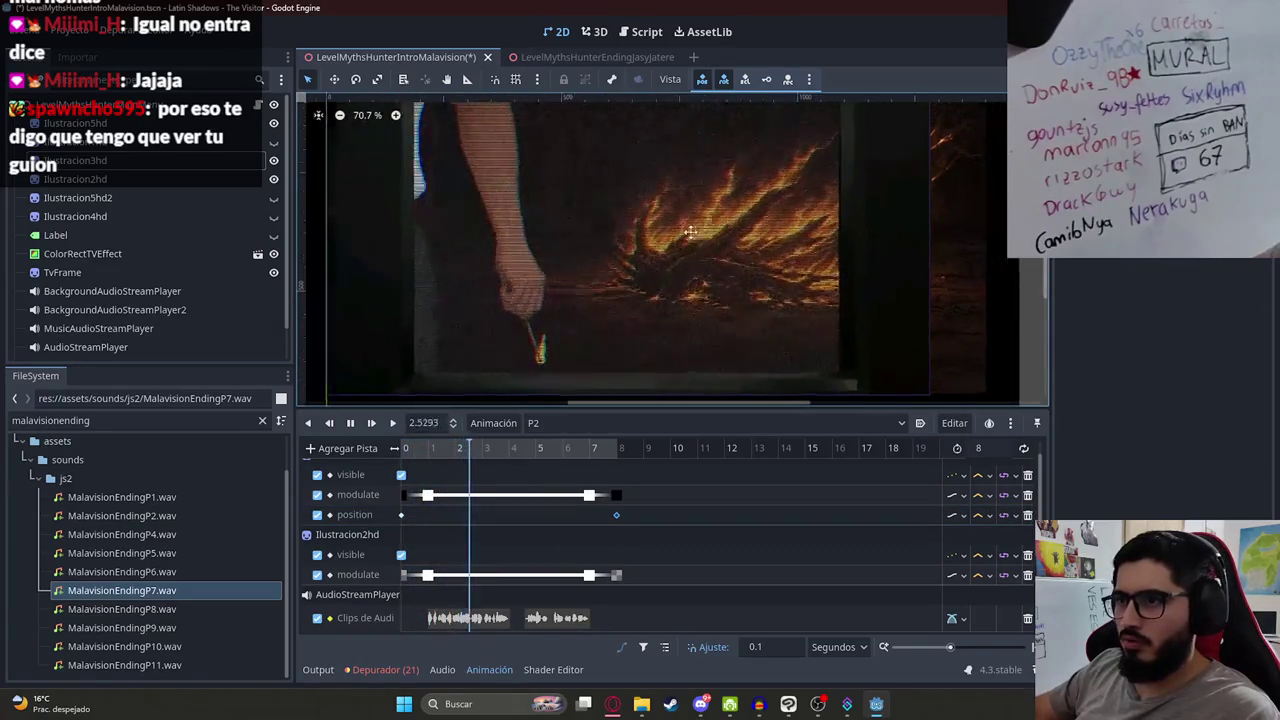
{"action": "scroll", "coordinate": [575, 312], "scroll_direction": "down", "scroll_amount": 1}
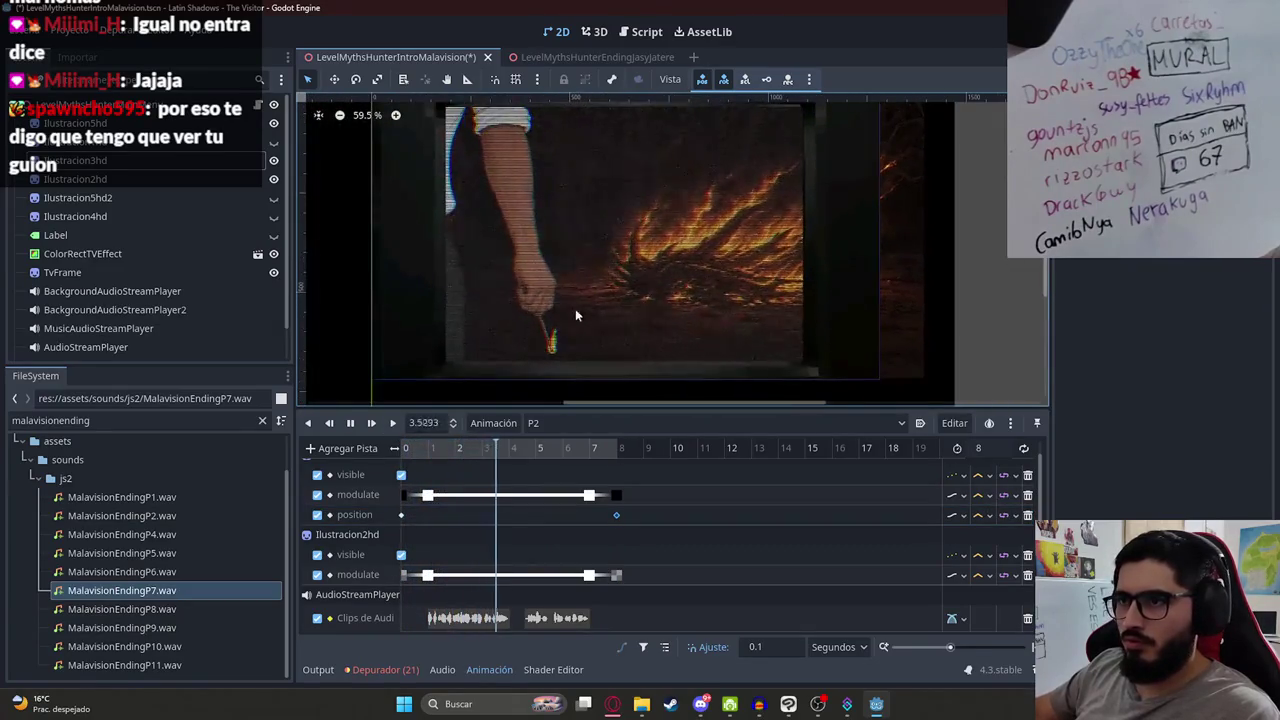
{"action": "left_click", "coordinate": [352, 423]}
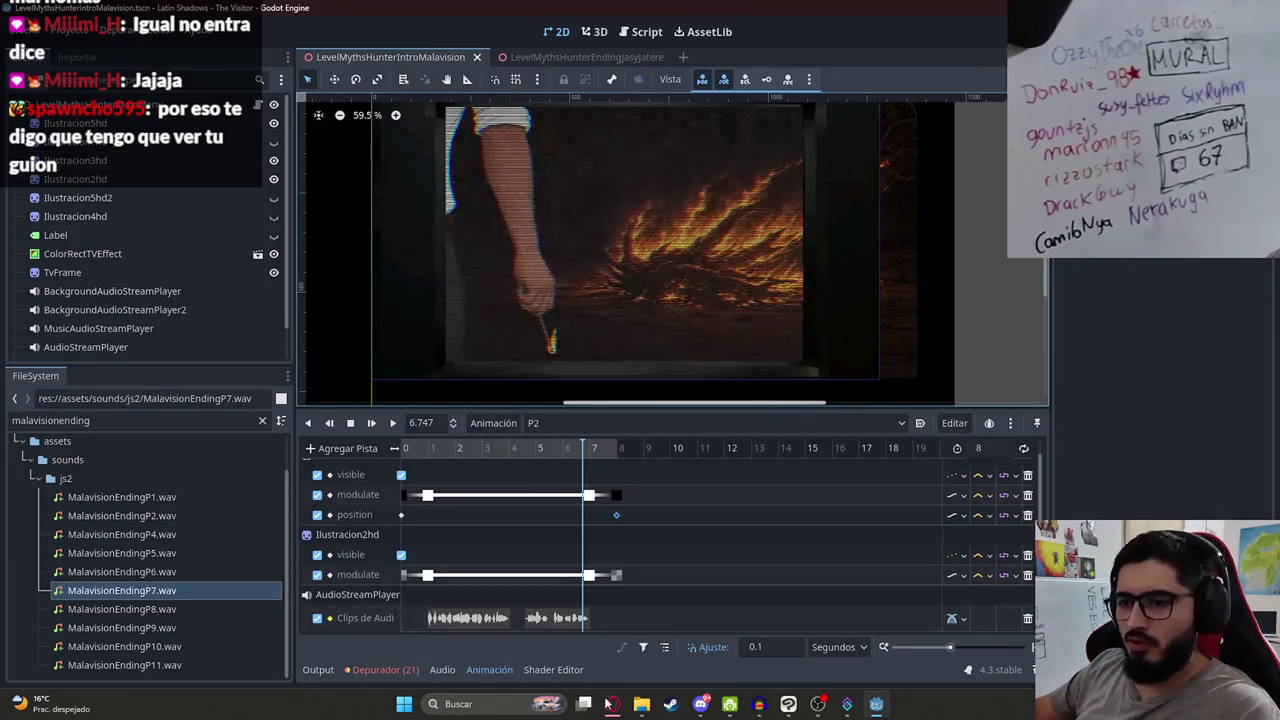
{"action": "key", "text": "alt+Tab"}
{"action": "key", "text": "alt+Tab"}
{"action": "key", "text": "alt+Tab"}
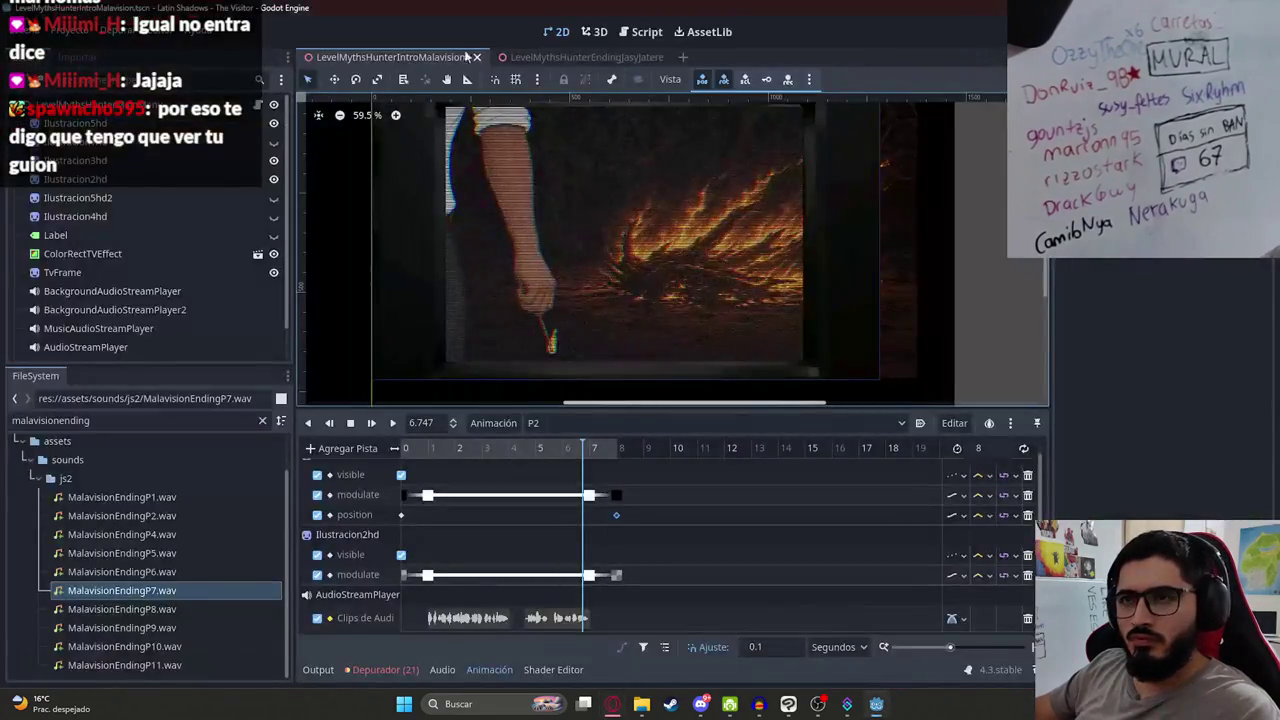
{"action": "right_click", "coordinate": [396, 57]}
{"action": "left_click", "coordinate": [461, 166]}
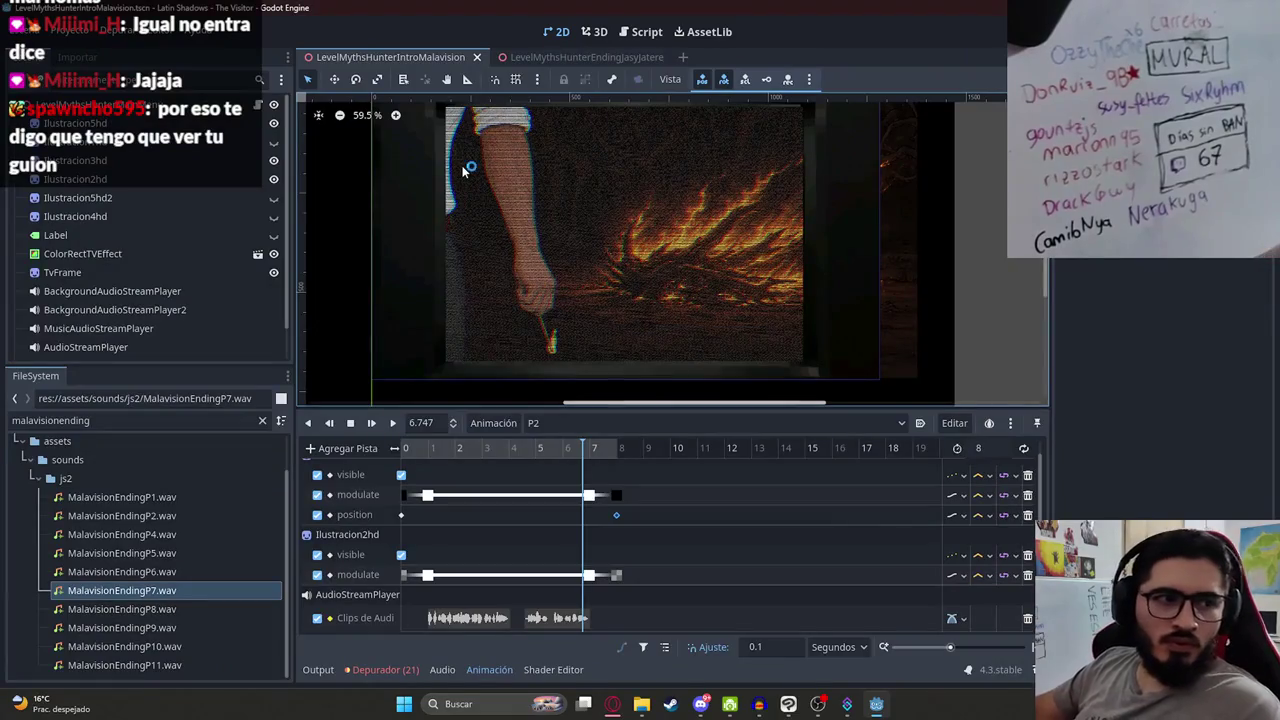
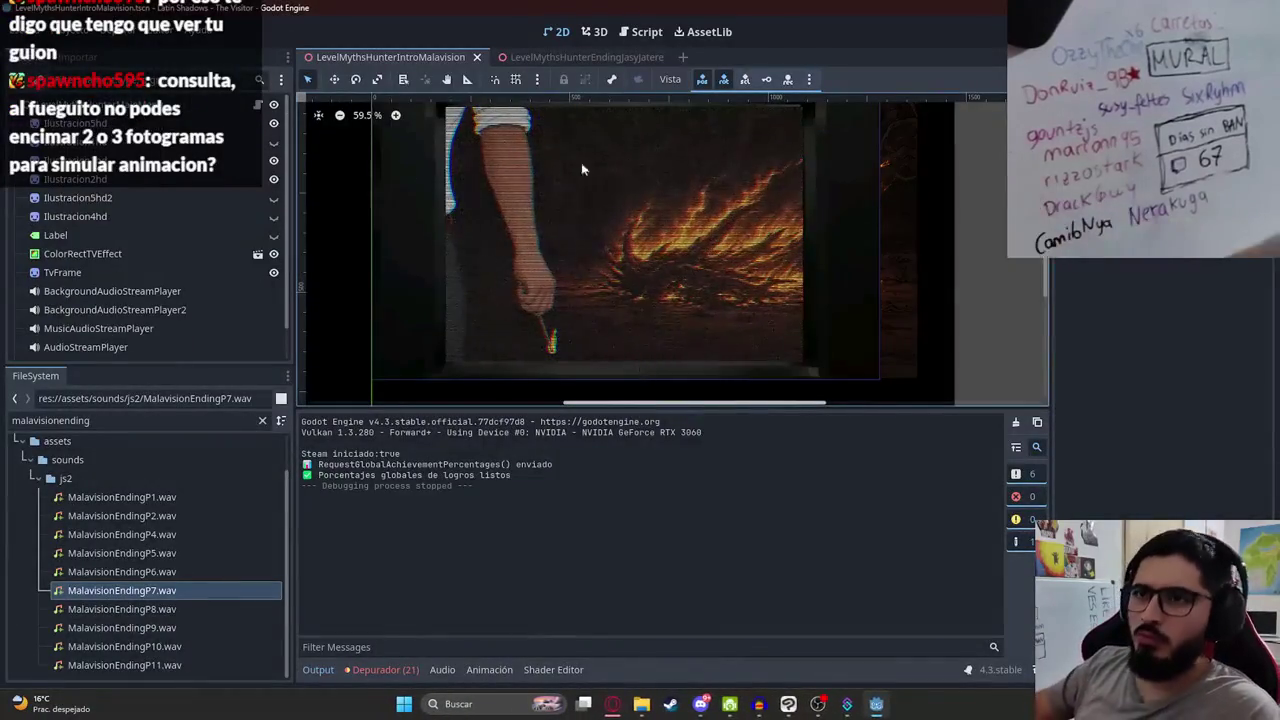
Step: Switch the AnimationPlayer to the P2 animation and set its length to 9 seconds
{"action": "scroll", "coordinate": [124, 346], "scroll_direction": "down", "scroll_amount": 2}
{"action": "left_click", "coordinate": [112, 349]}
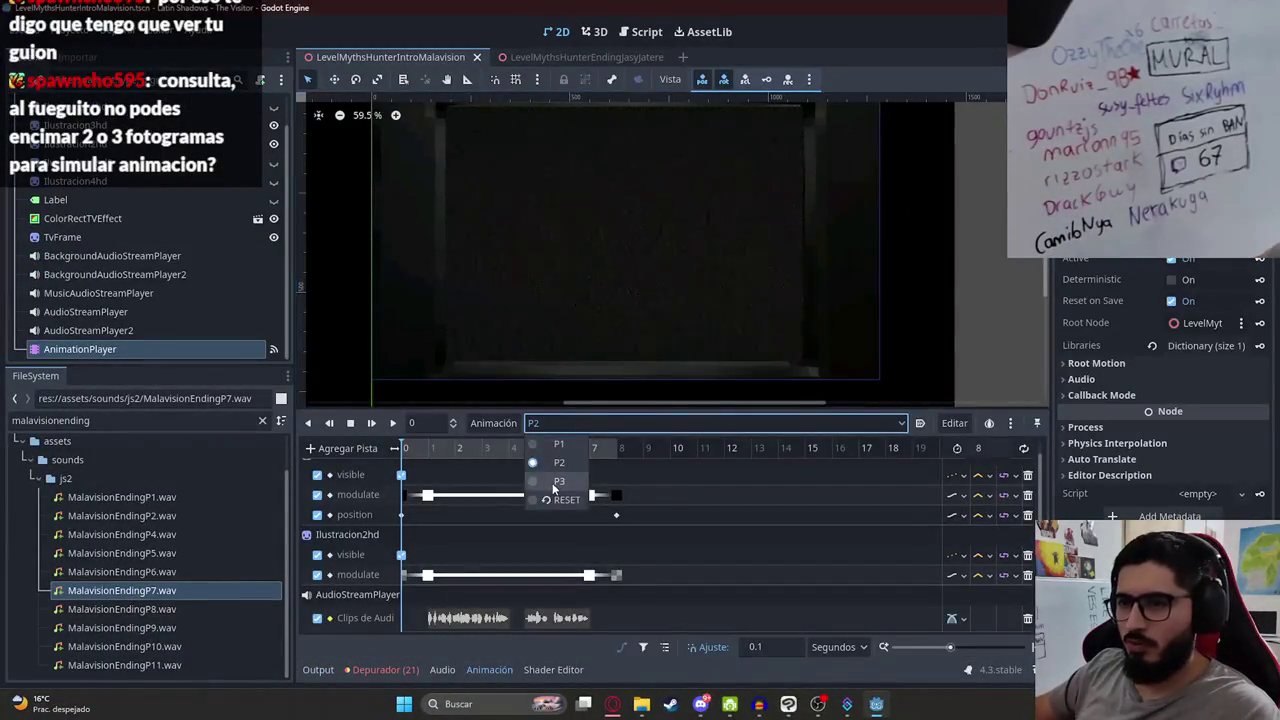
{"action": "left_click_drag", "start_coordinate": [455, 450], "coordinate": [477, 455]}
{"action": "left_click", "coordinate": [548, 428]}
{"action": "left_click", "coordinate": [555, 463]}
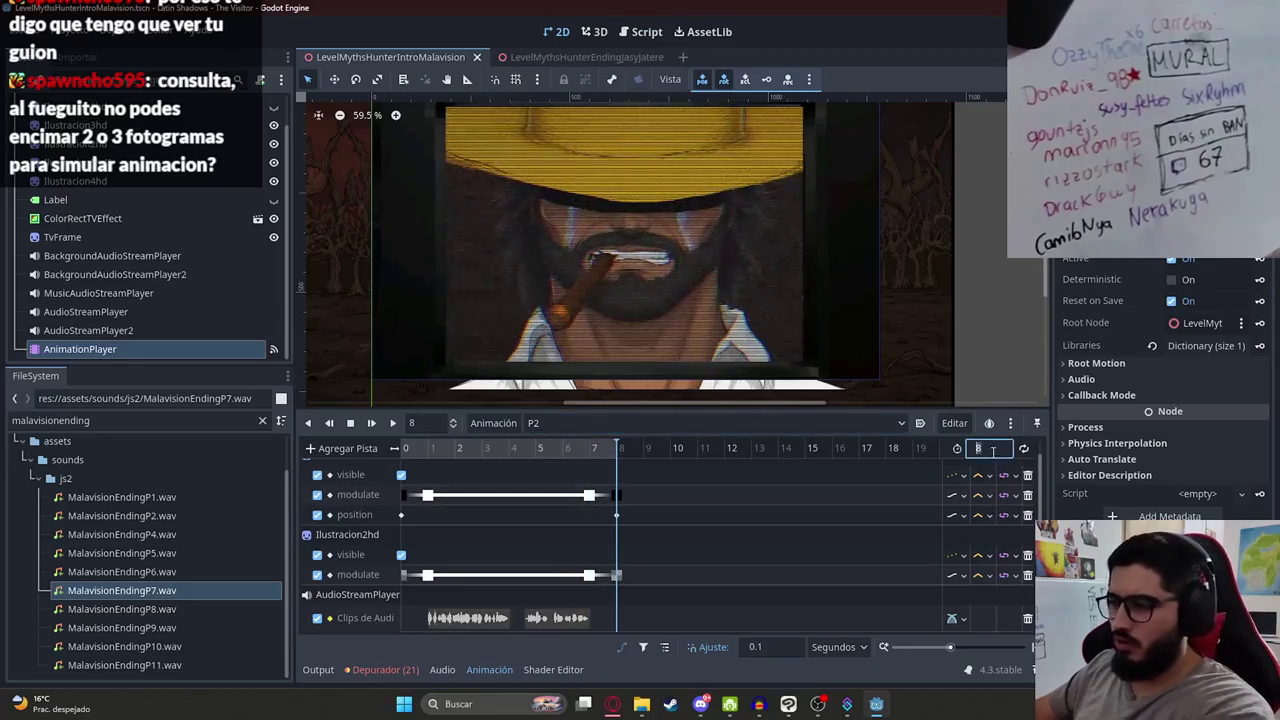
{"action": "type", "text": "9"}
{"action": "key", "text": "Return"}
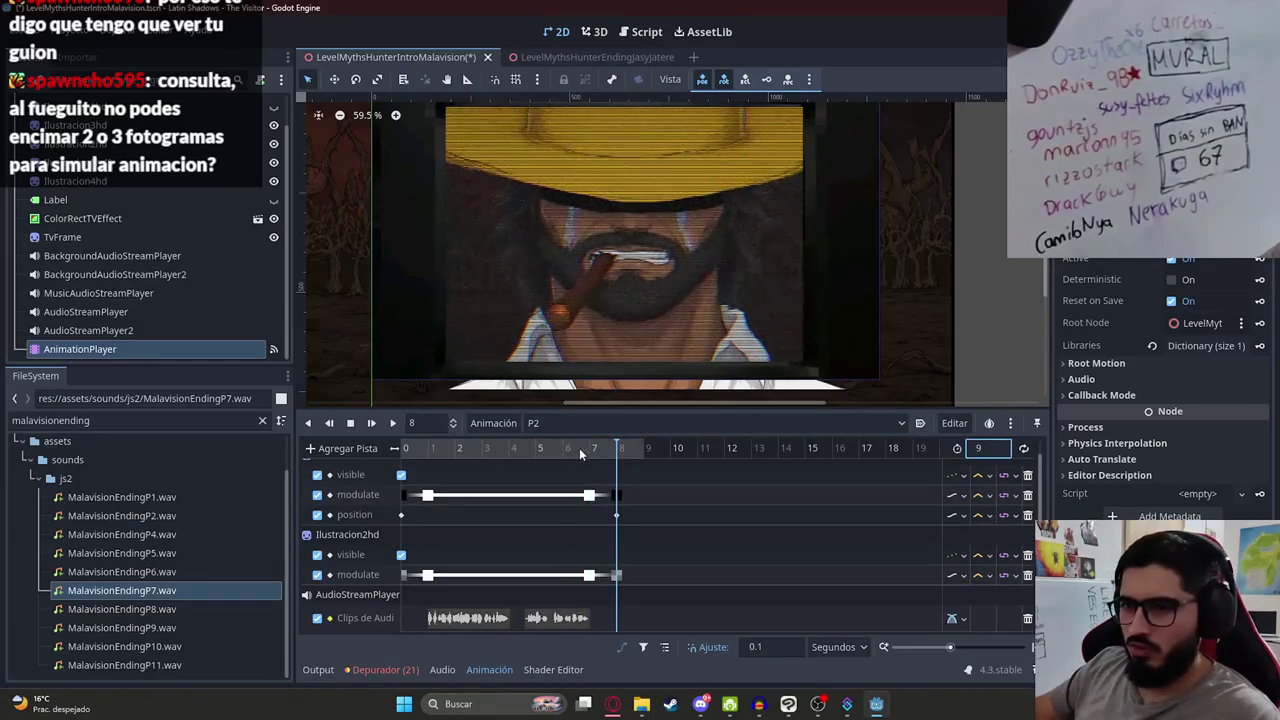
Step: Move P2's 8-second keyframes to the 9-second mark and play P2 from the start
{"action": "mouse_move", "coordinate": [645, 582]}
{"action": "left_mouse_down"}
{"action": "mouse_move", "coordinate": [590, 500]}
{"action": "mouse_move", "coordinate": [617, 495]}
{"action": "left_mouse_up"}
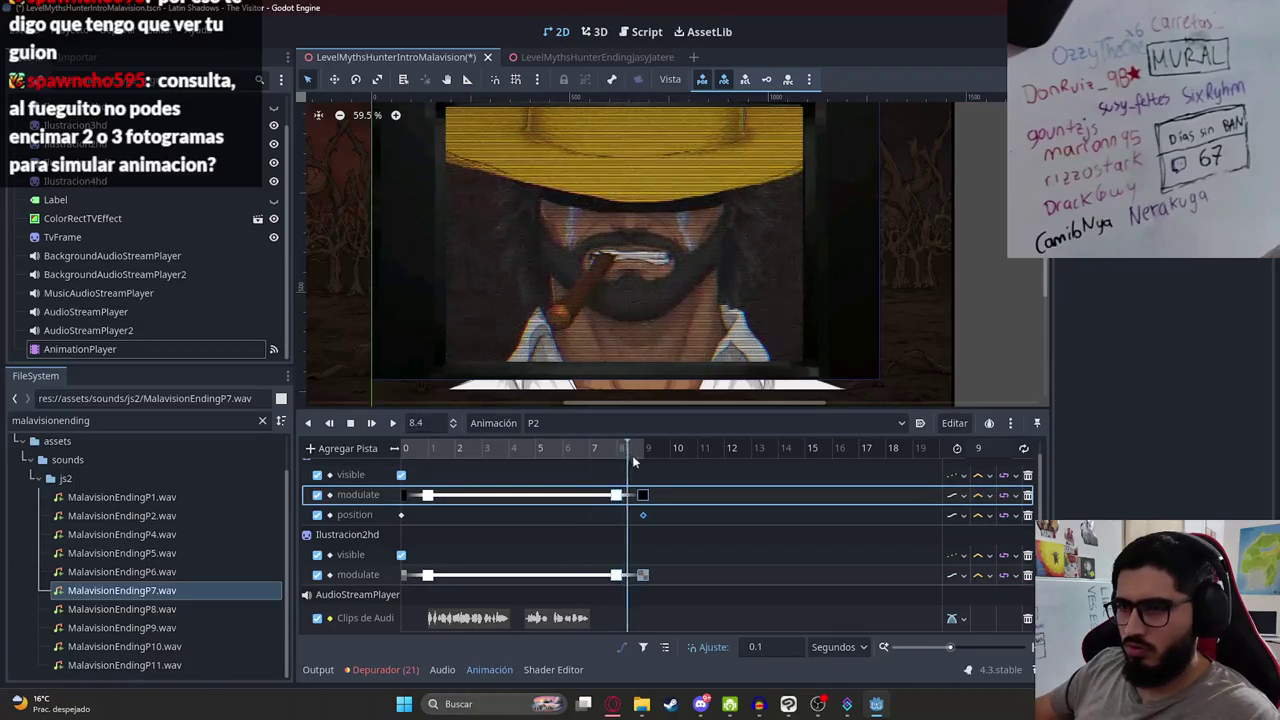
{"action": "left_click", "coordinate": [661, 526]}
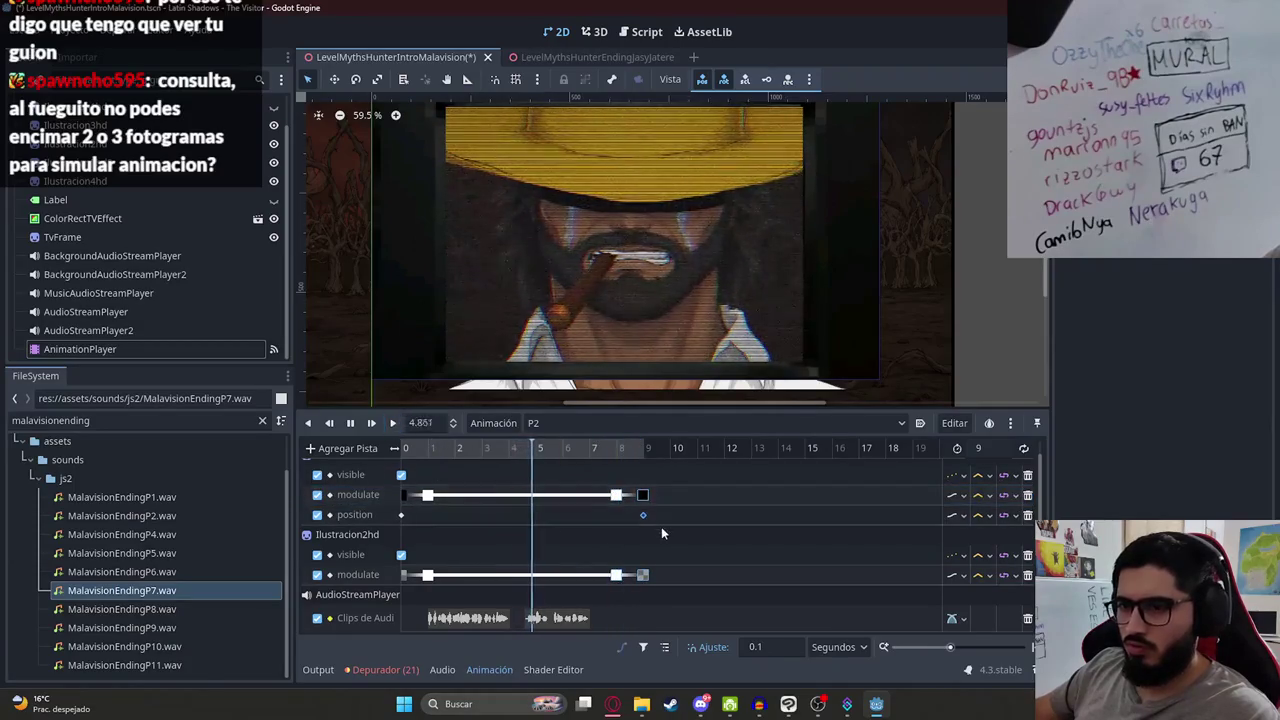
{"action": "left_click", "coordinate": [568, 430]}
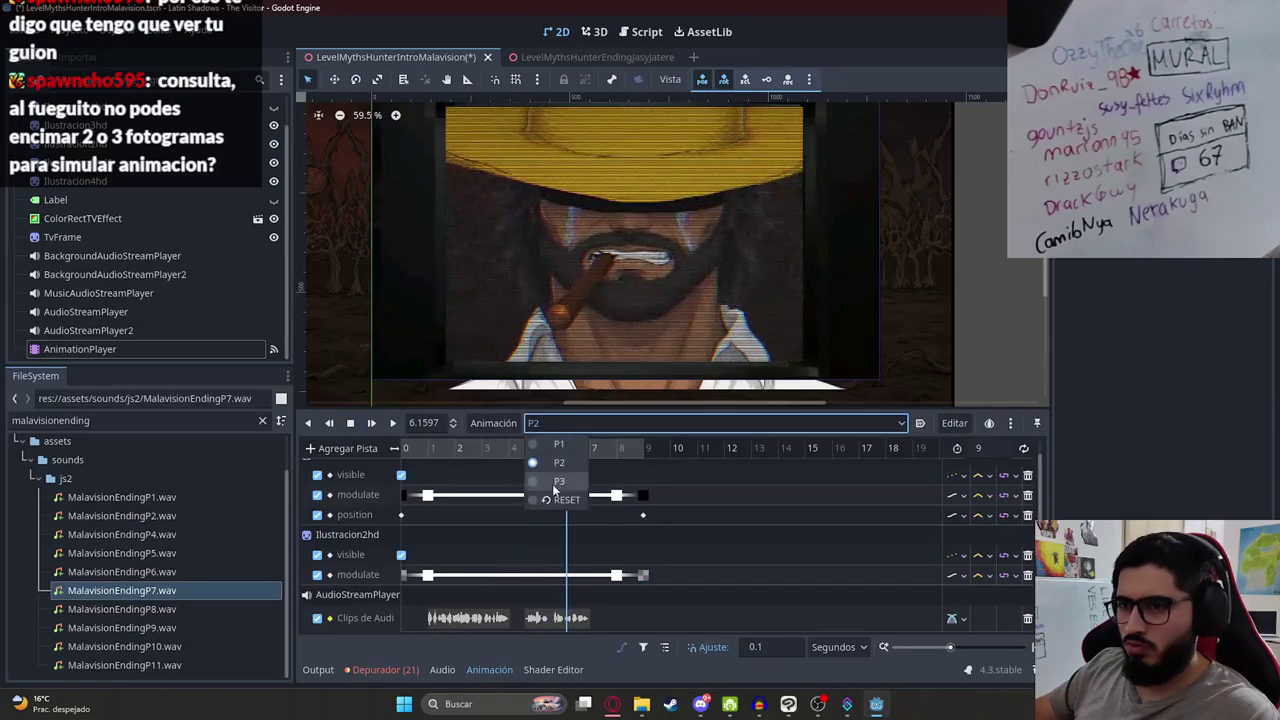
{"action": "left_click", "coordinate": [556, 484]}
{"action": "left_click", "coordinate": [566, 437]}
{"action": "key", "text": "Escape"}
{"action": "left_click", "coordinate": [392, 423]}
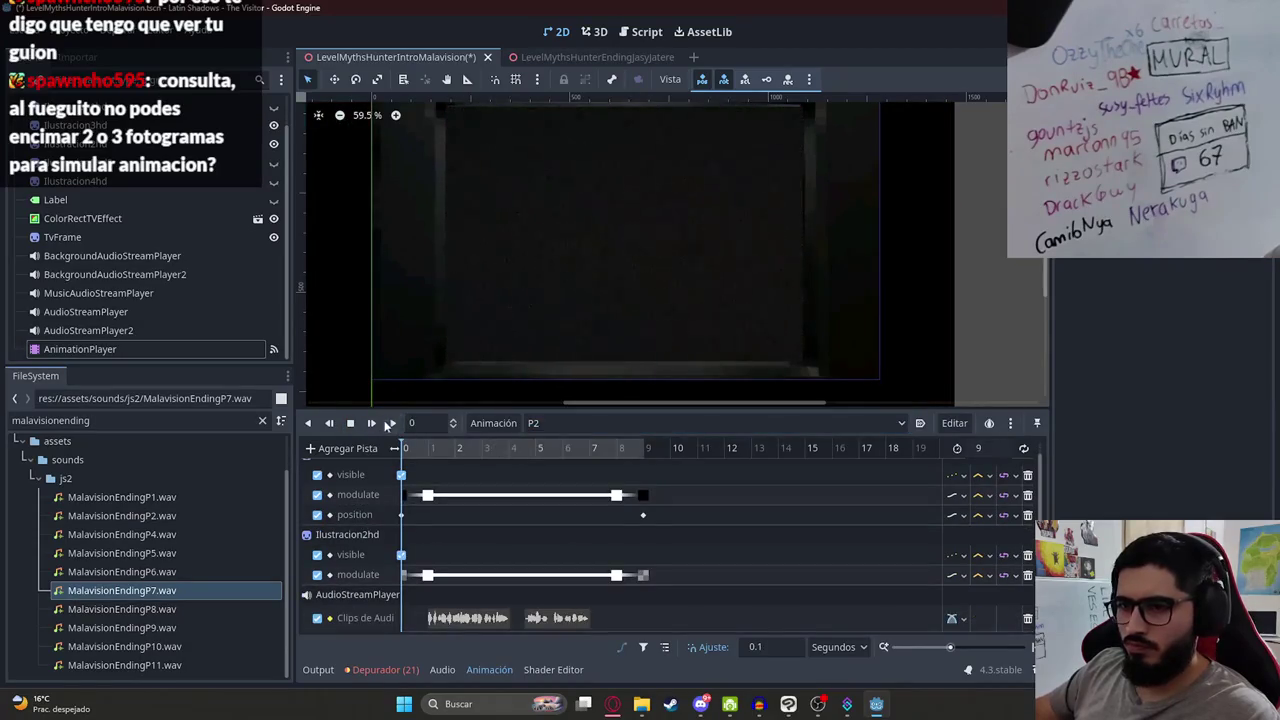
{"action": "scroll", "coordinate": [566, 321], "scroll_direction": "up", "scroll_amount": 5}
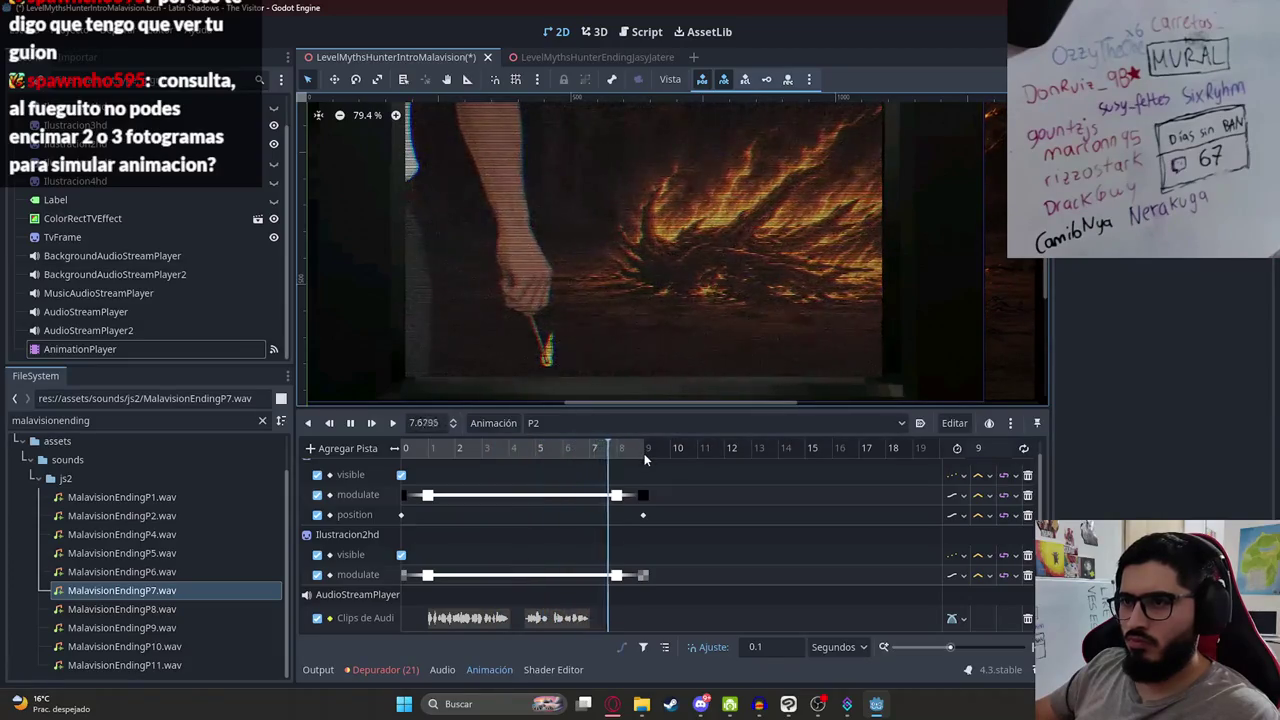
Step: Switch to the P3 animation and set its length to 5 seconds
{"action": "left_click", "coordinate": [575, 428]}
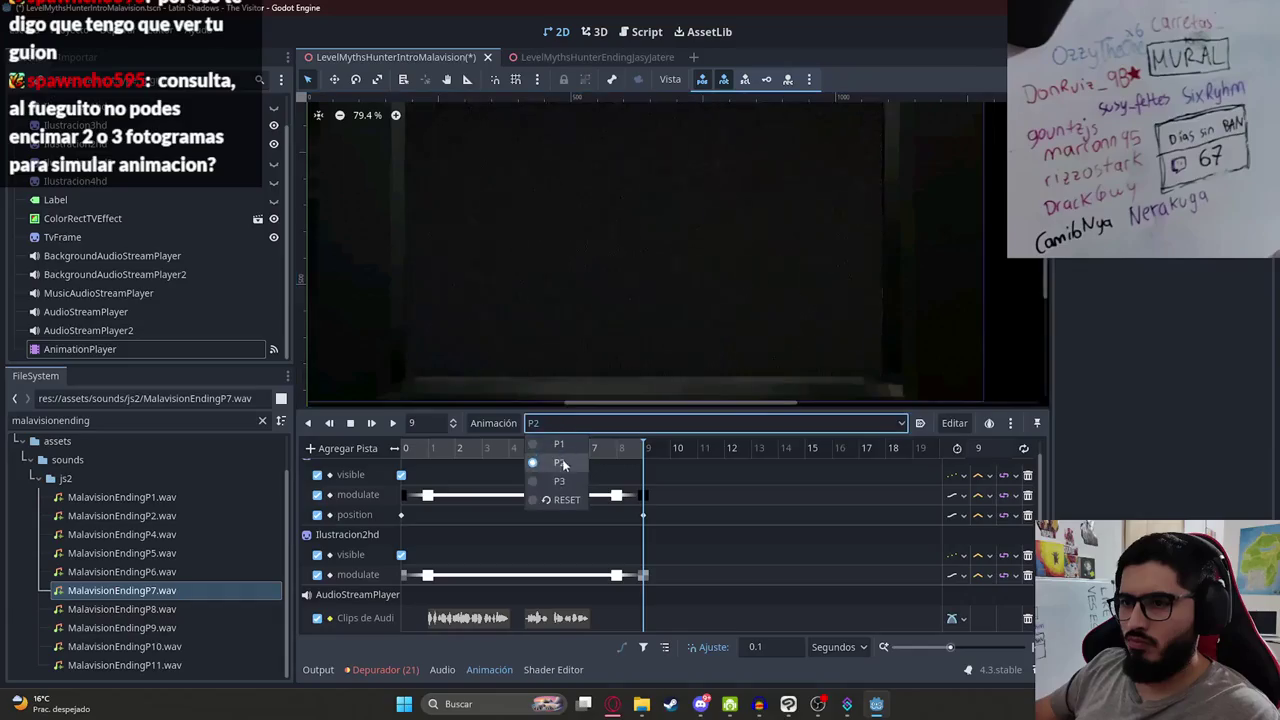
{"action": "left_click", "coordinate": [715, 423]}
{"action": "left_click", "coordinate": [715, 481]}
{"action": "left_click", "coordinate": [978, 448]}
{"action": "type", "text": "5"}
Step: Drag P3's final keyframes about one second later on the timeline
{"action": "scroll", "coordinate": [500, 483], "scroll_direction": "down", "scroll_amount": 1}
{"action": "mouse_move", "coordinate": [534, 591]}
{"action": "left_mouse_down"}
{"action": "mouse_move", "coordinate": [466, 458]}
{"action": "mouse_move", "coordinate": [505, 470]}
{"action": "mouse_move", "coordinate": [509, 452]}
{"action": "left_mouse_up"}
{"action": "scroll", "coordinate": [503, 518], "scroll_direction": "up", "scroll_amount": 1}
{"action": "scroll", "coordinate": [502, 515], "scroll_direction": "down", "scroll_amount": 1}
{"action": "left_click", "coordinate": [509, 452]}
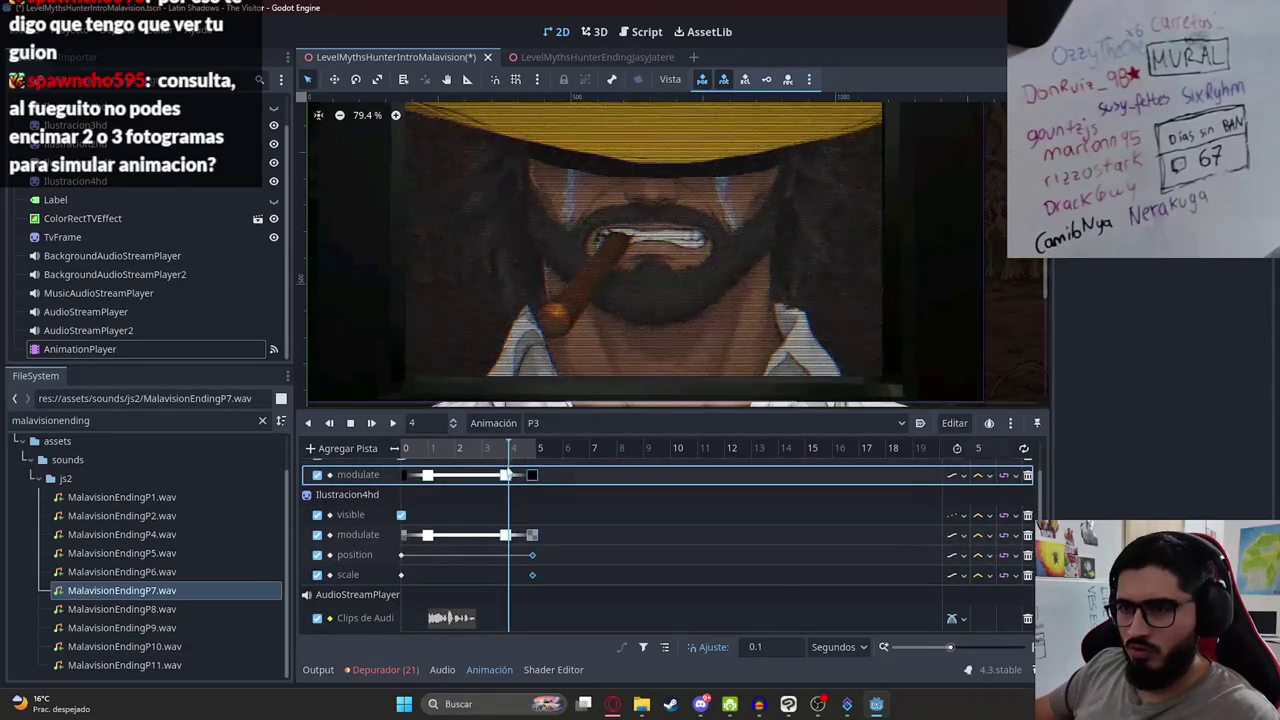
Step: Preview P3 from the beginning, stop it, then run the intro scene to test it
{"action": "key", "text": "shift+d"}
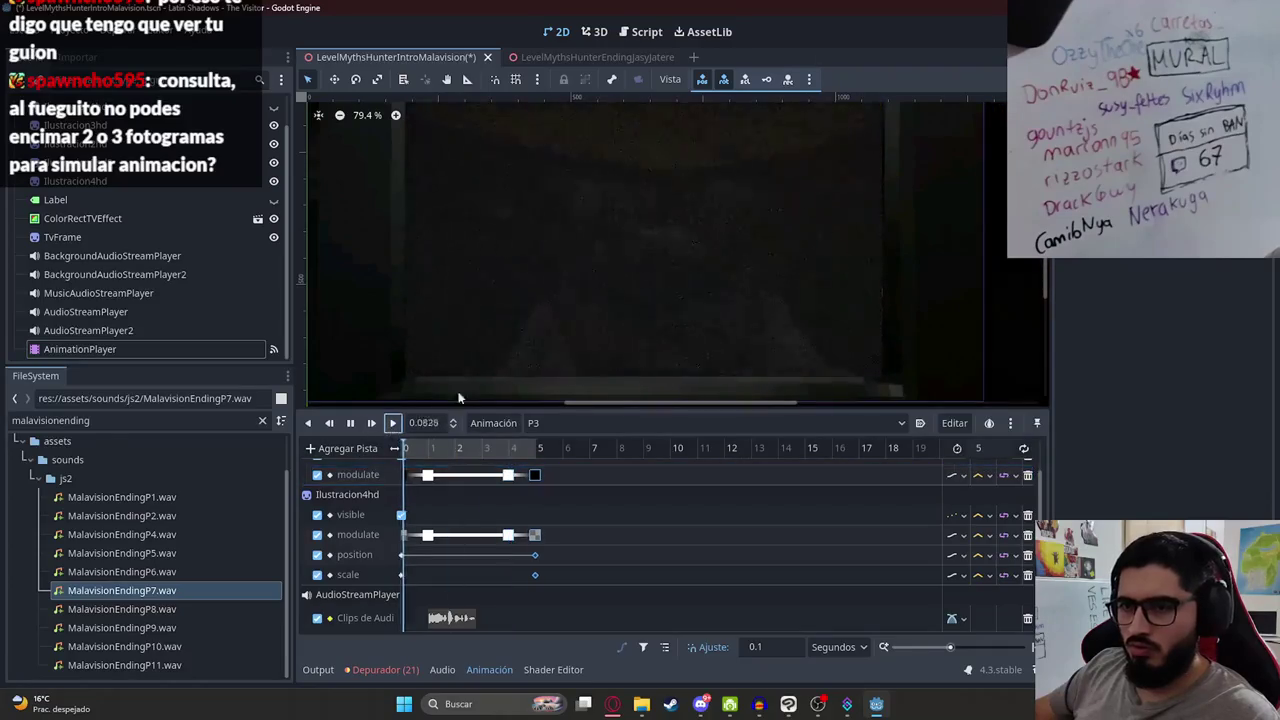
{"action": "scroll", "coordinate": [561, 314], "scroll_direction": "down", "scroll_amount": 3}
{"action": "scroll", "coordinate": [535, 266], "scroll_direction": "up", "scroll_amount": 1}
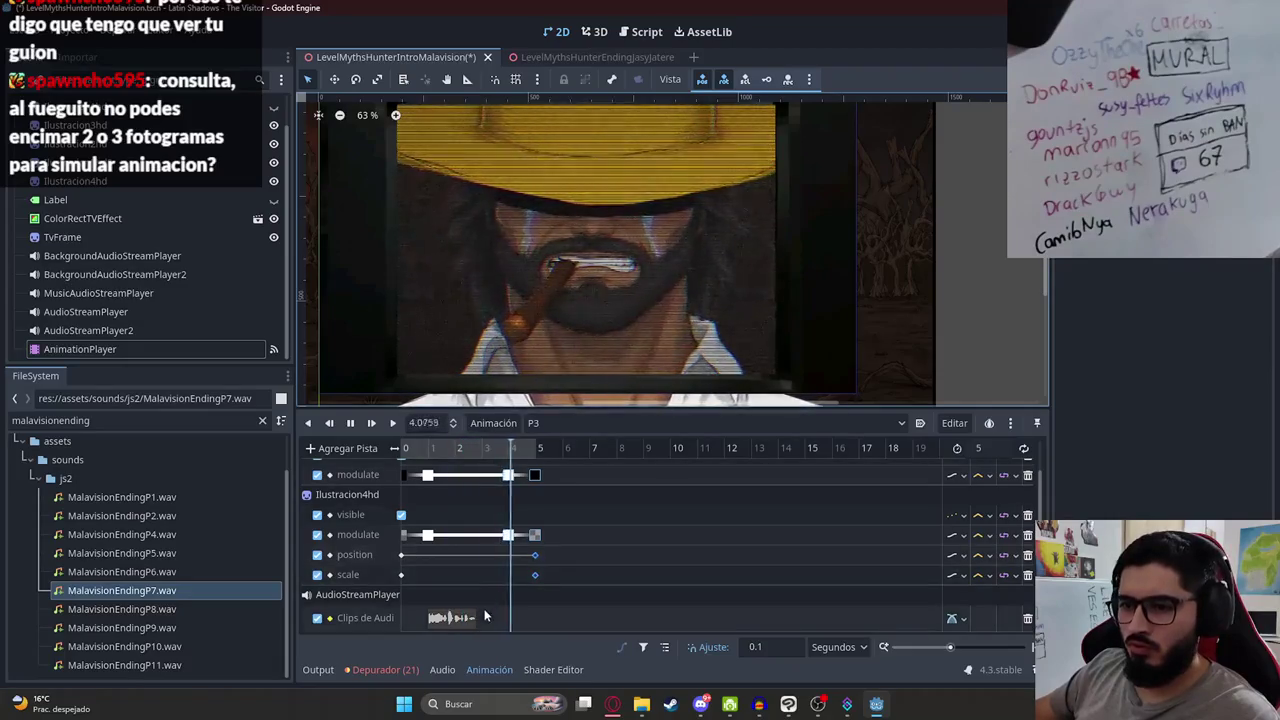
{"action": "left_click", "coordinate": [404, 448]}
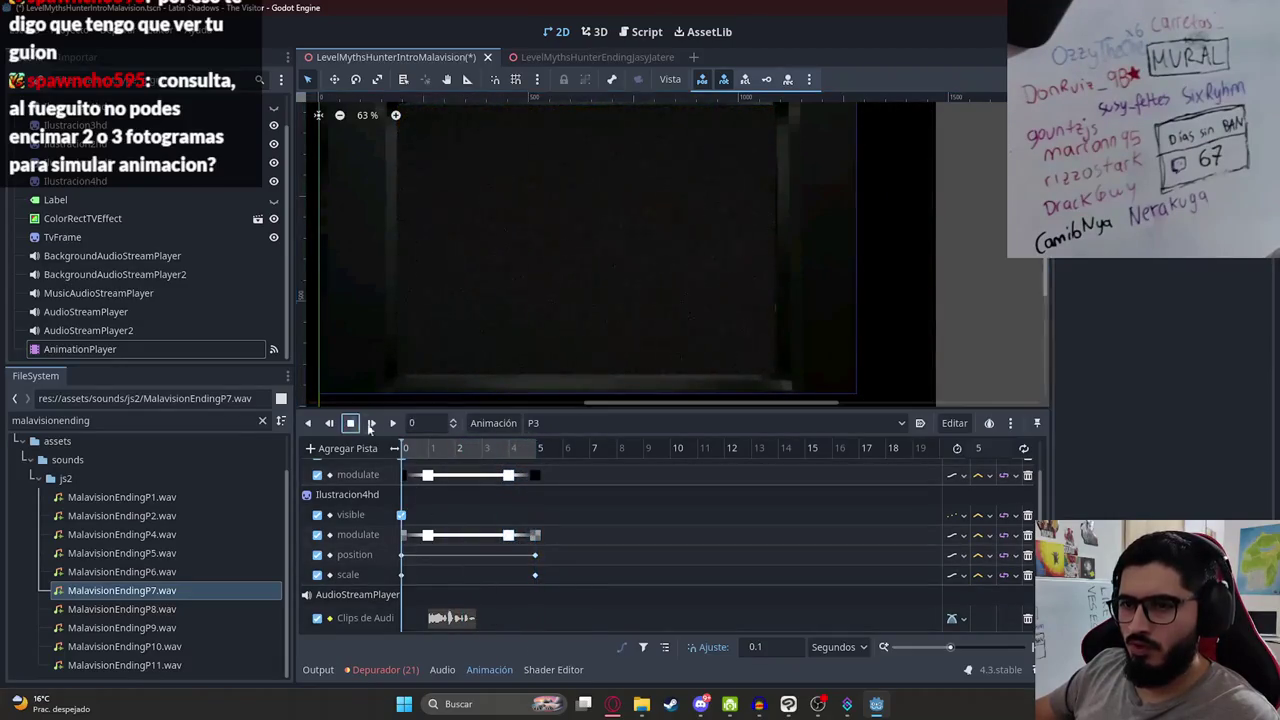
{"action": "right_click", "coordinate": [418, 56]}
{"action": "left_click", "coordinate": [484, 167]}
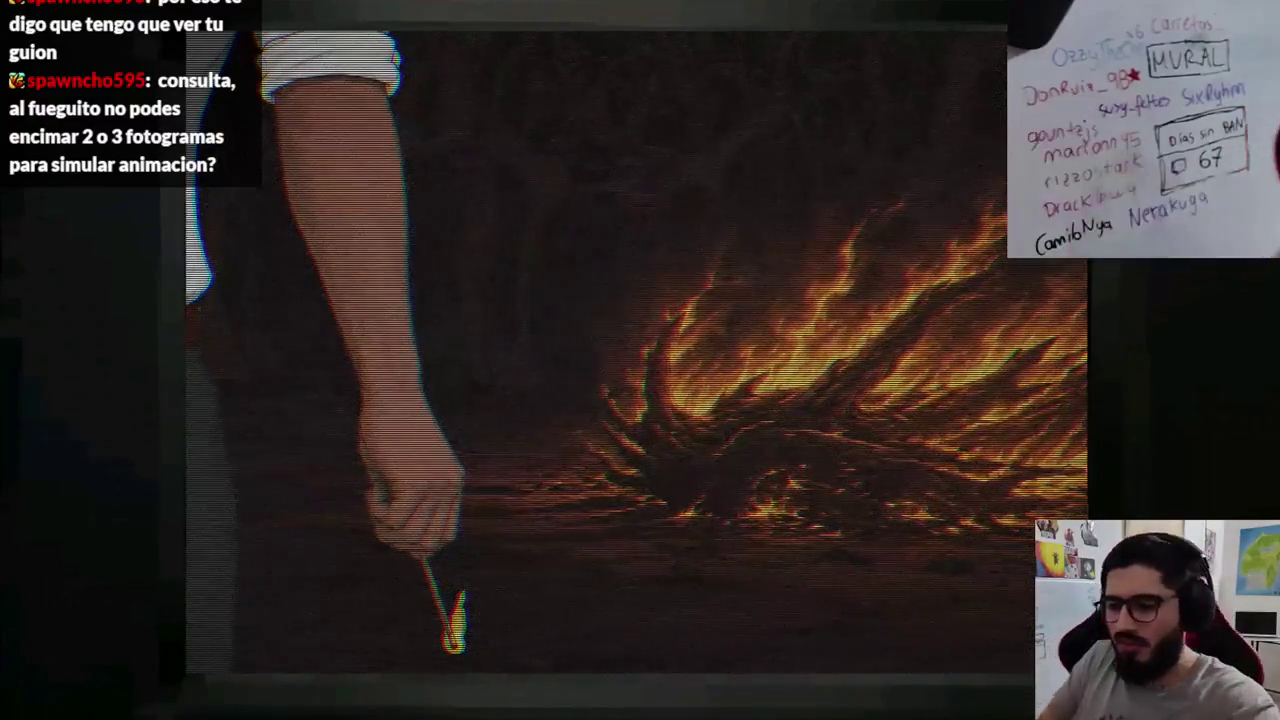
Step: Close the running cutscene and preview the cowboy image in the P3 animation
{"action": "key", "text": "alt+F4"}
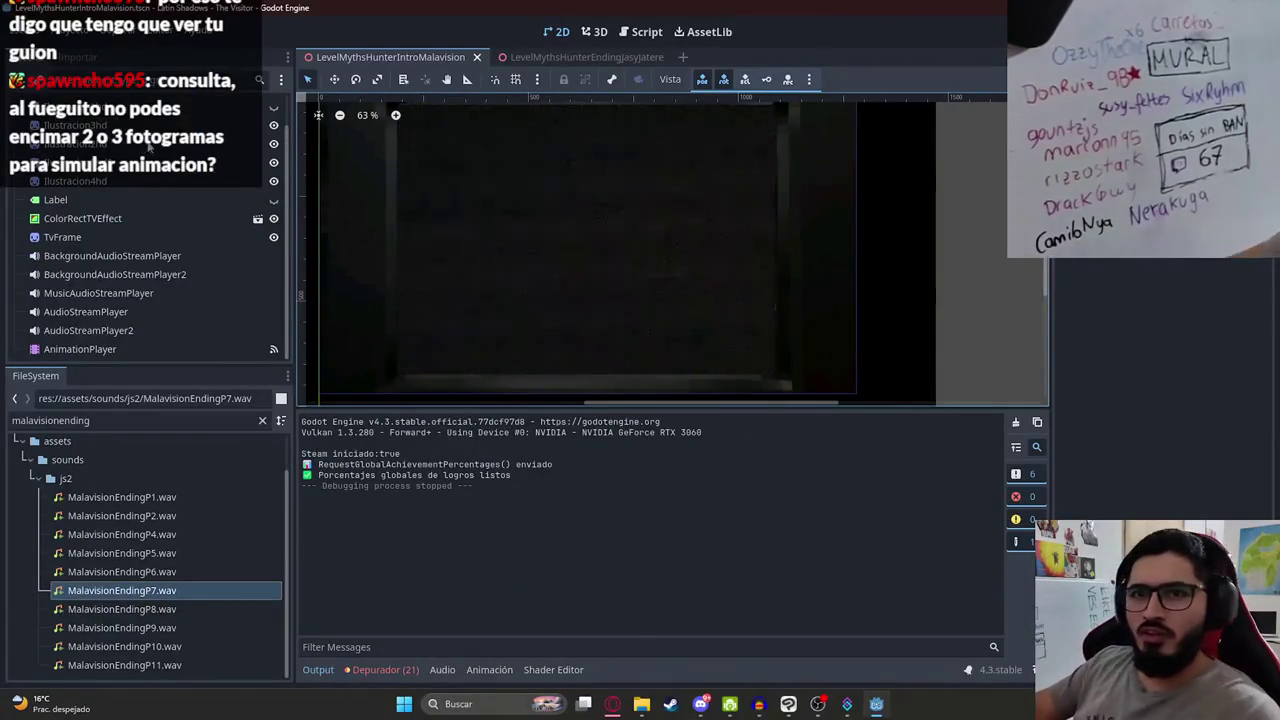
{"action": "left_click", "coordinate": [90, 349]}
{"action": "left_click", "coordinate": [566, 425]}
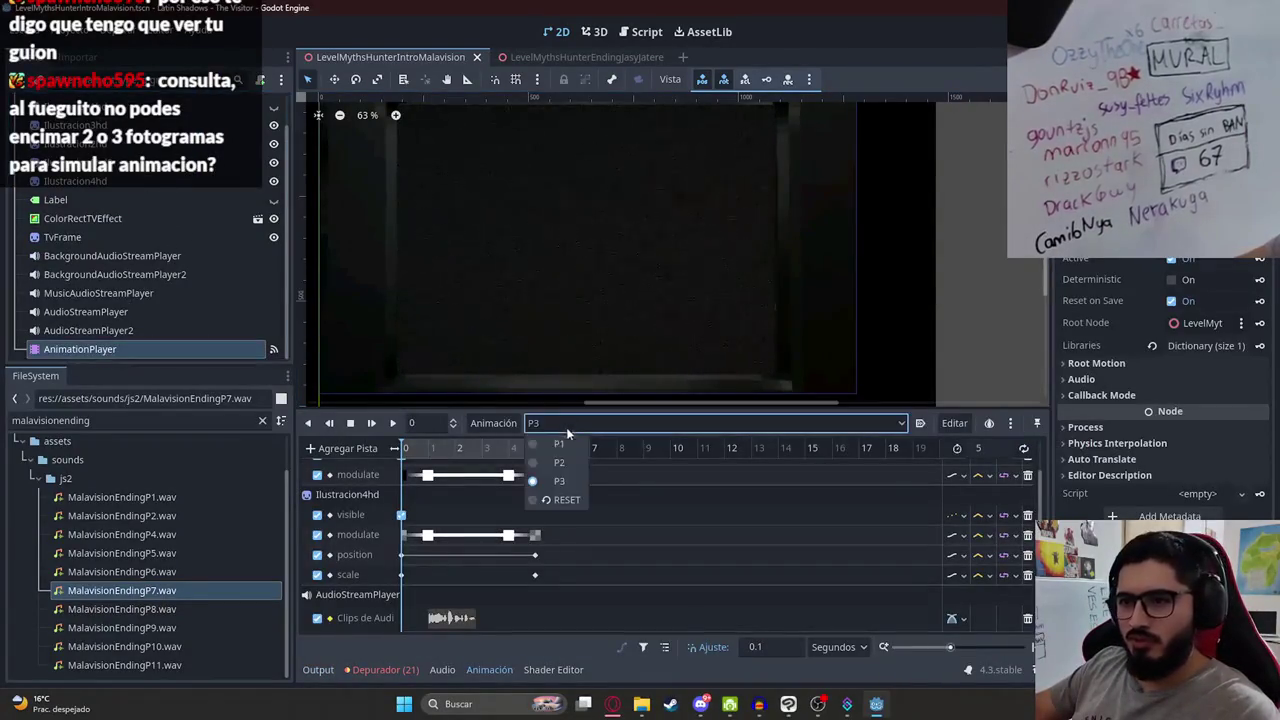
{"action": "left_click", "coordinate": [560, 499]}
{"action": "left_click", "coordinate": [600, 423]}
{"action": "left_click", "coordinate": [548, 480]}
{"action": "left_click", "coordinate": [452, 448]}
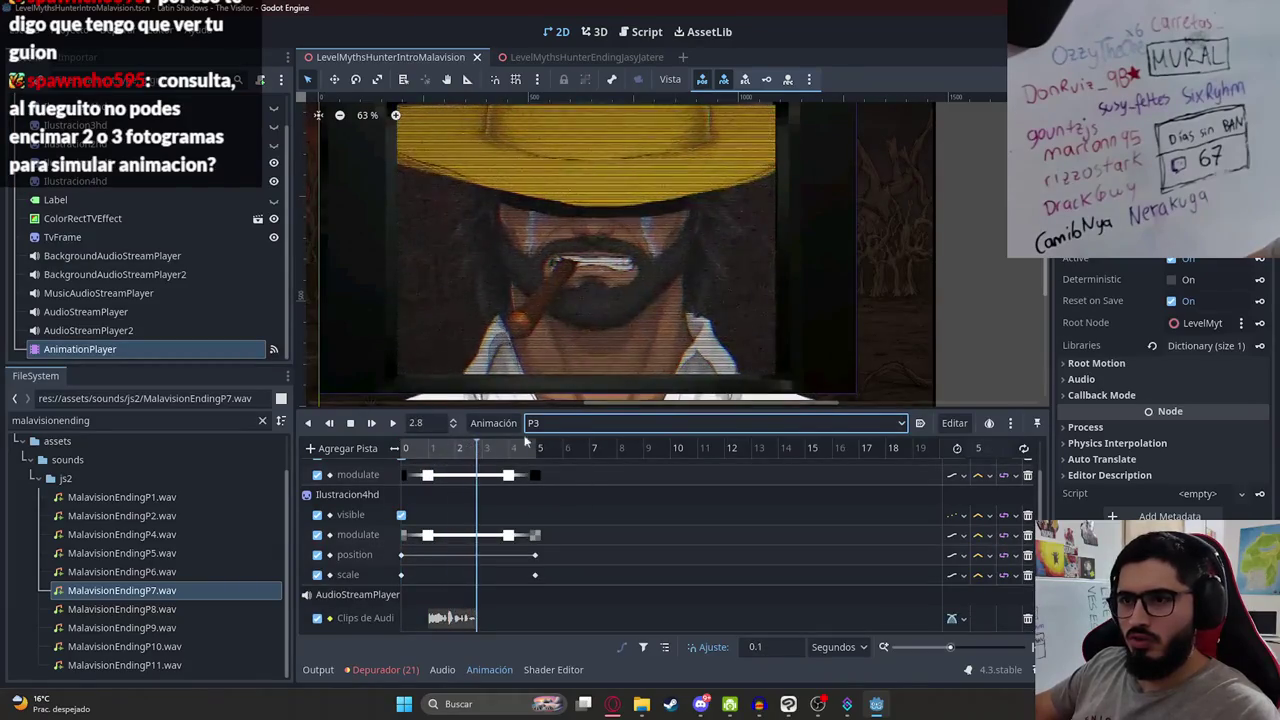
Step: Switch to P2 at 1.2 seconds and select the fire illustration sprite
{"action": "left_click", "coordinate": [560, 423]}
{"action": "left_click", "coordinate": [550, 500]}
{"action": "left_click", "coordinate": [560, 423]}
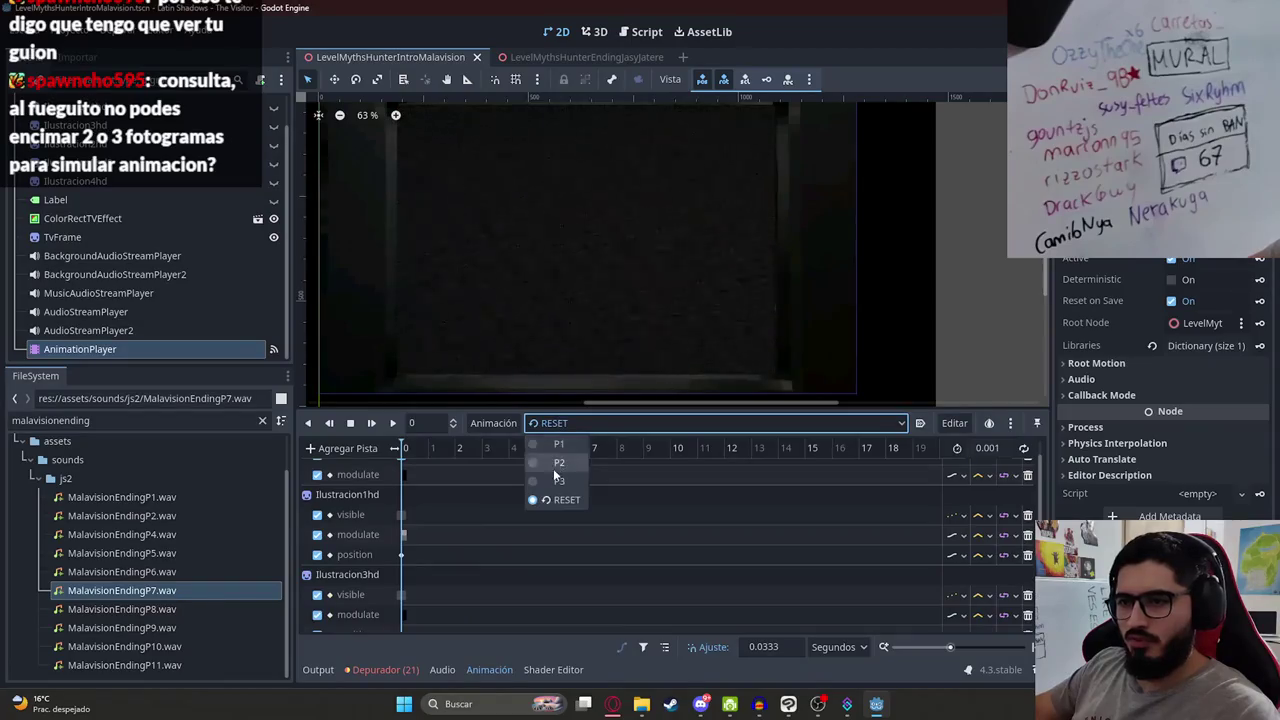
{"action": "left_click", "coordinate": [553, 478]}
{"action": "left_click", "coordinate": [443, 448]}
{"action": "mouse_move", "coordinate": [495, 449]}
{"action": "left_mouse_down"}
{"action": "mouse_move", "coordinate": [418, 449]}
{"action": "mouse_move", "coordinate": [434, 449]}
{"action": "left_mouse_up"}
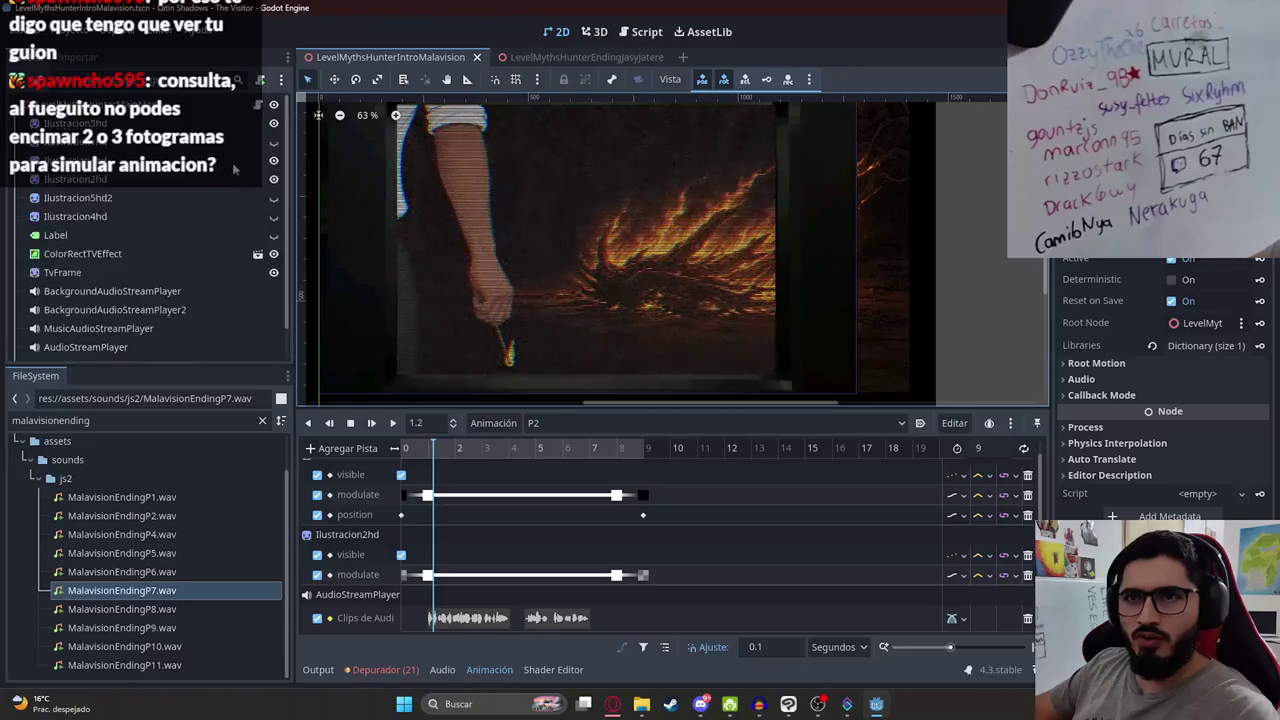
{"action": "left_click", "coordinate": [712, 322]}
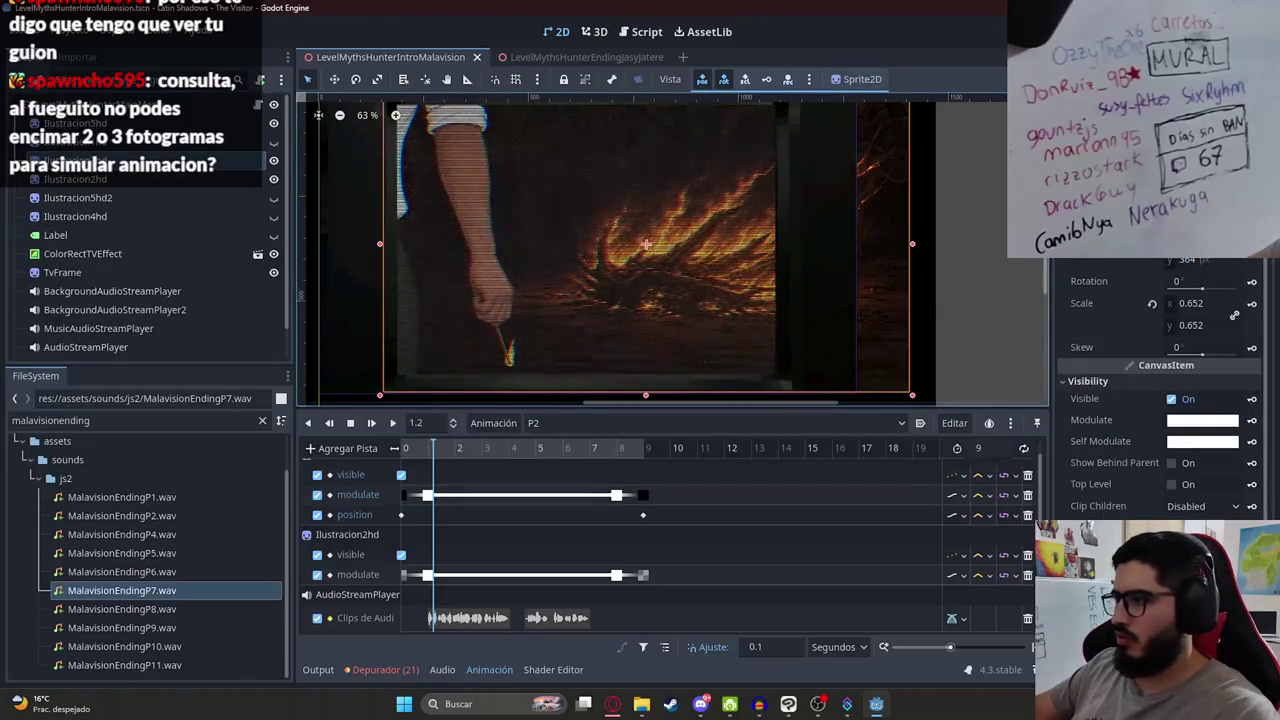
Step: Try a pure yellow modulate tint on the fire sprite by removing the blue channel
{"action": "scroll", "coordinate": [1151, 513], "scroll_direction": "down", "scroll_amount": 3}
{"action": "left_click", "coordinate": [612, 704]}
{"action": "key", "text": "alt+Tab"}
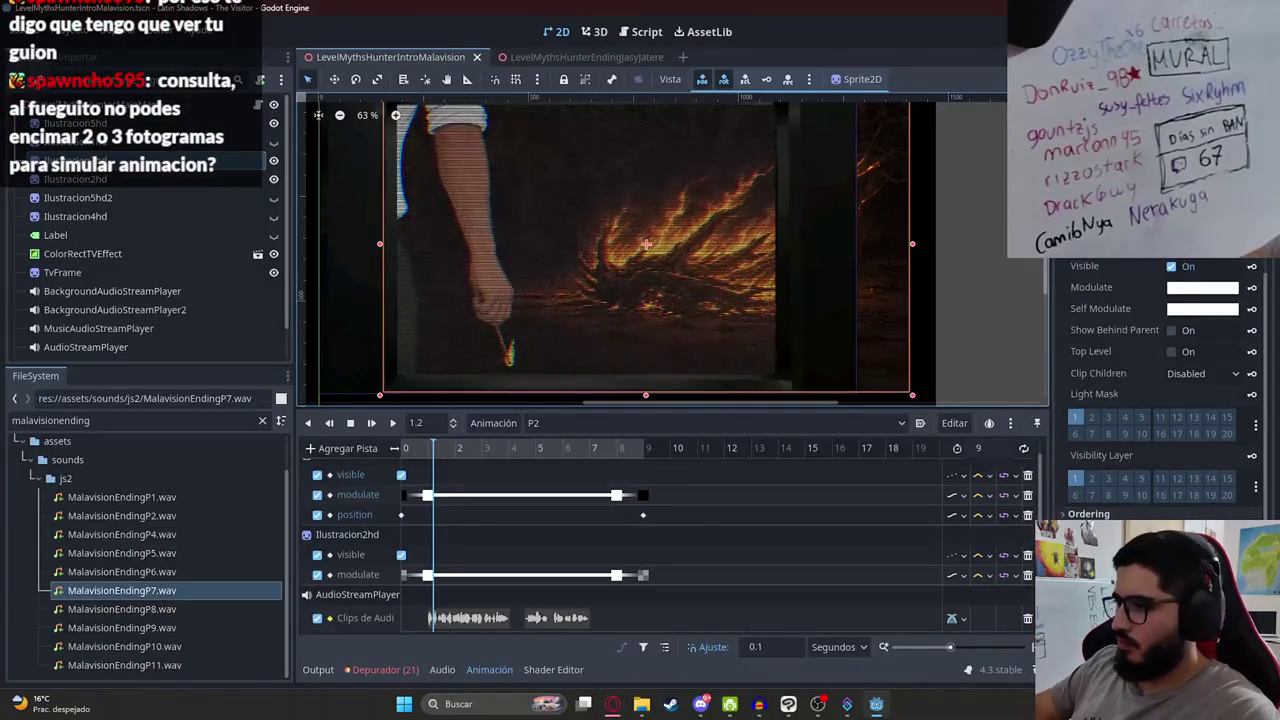
{"action": "scroll", "coordinate": [1148, 497], "scroll_direction": "down", "scroll_amount": 1}
{"action": "scroll", "coordinate": [1101, 402], "scroll_direction": "up", "scroll_amount": 5}
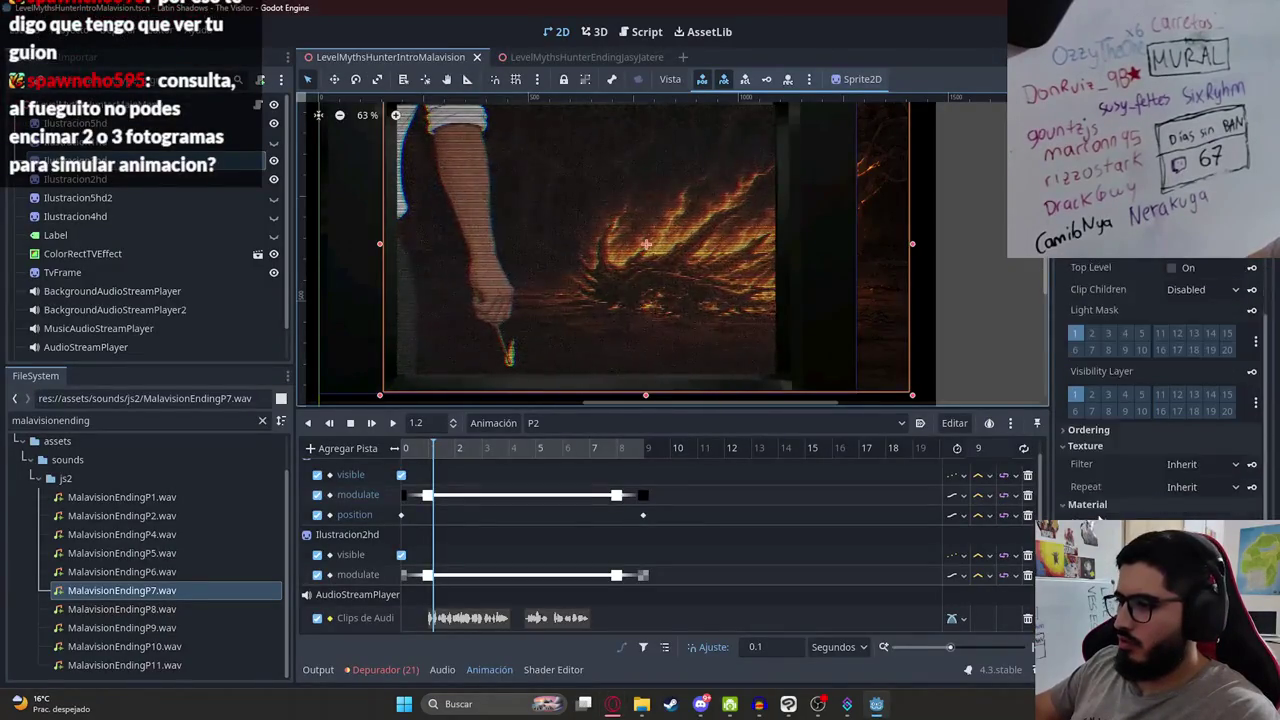
{"action": "scroll", "coordinate": [1118, 448], "scroll_direction": "down", "scroll_amount": 6}
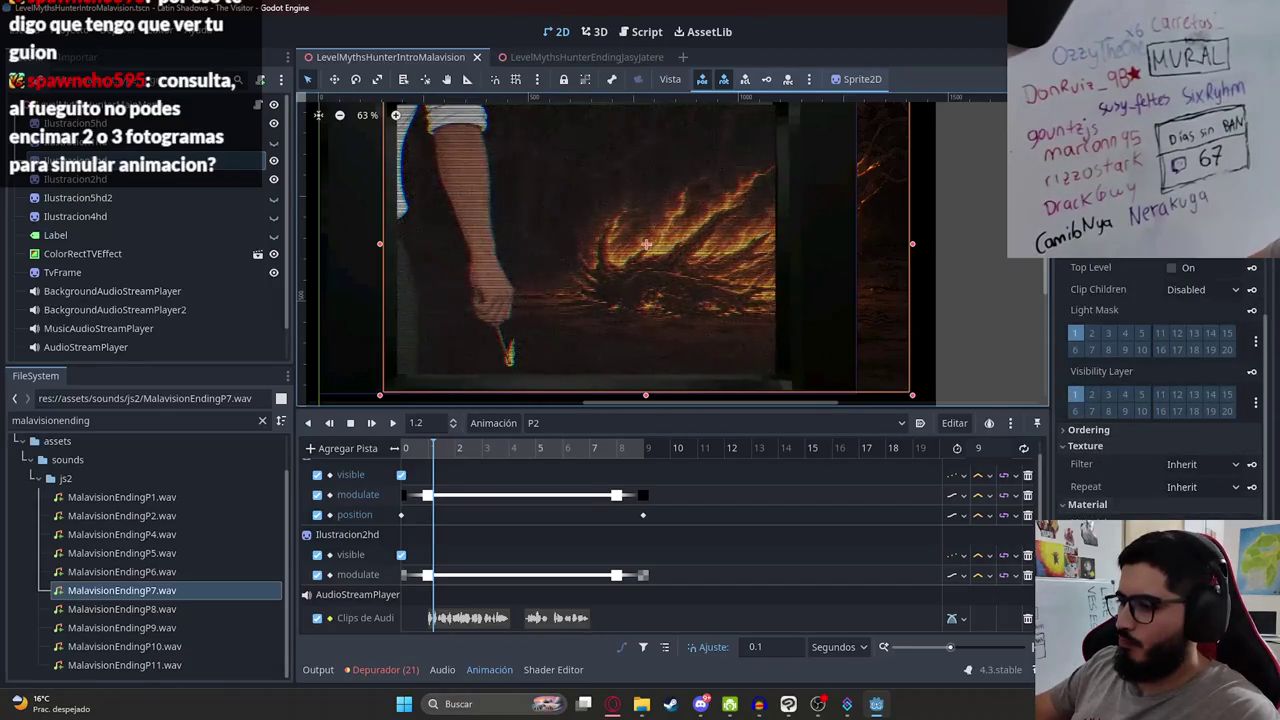
{"action": "scroll", "coordinate": [1180, 340], "scroll_direction": "up", "scroll_amount": 5}
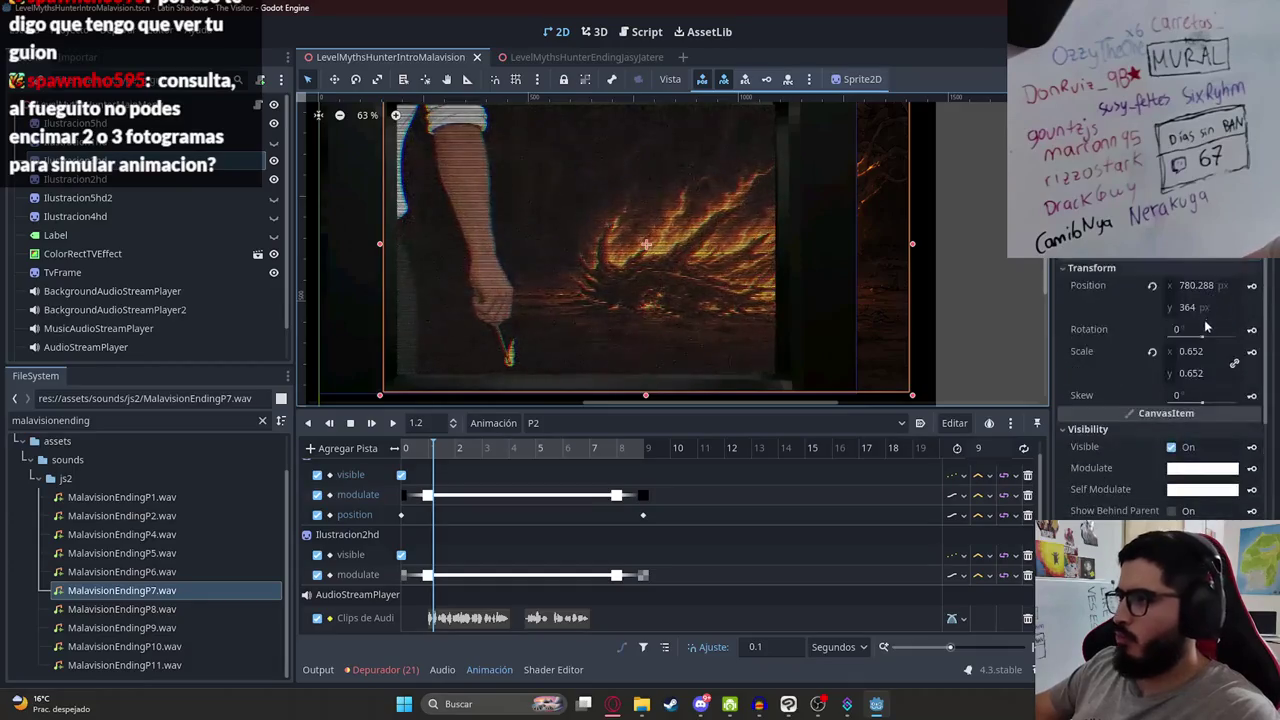
{"action": "left_click", "coordinate": [1175, 469]}
{"action": "left_click", "coordinate": [1135, 352]}
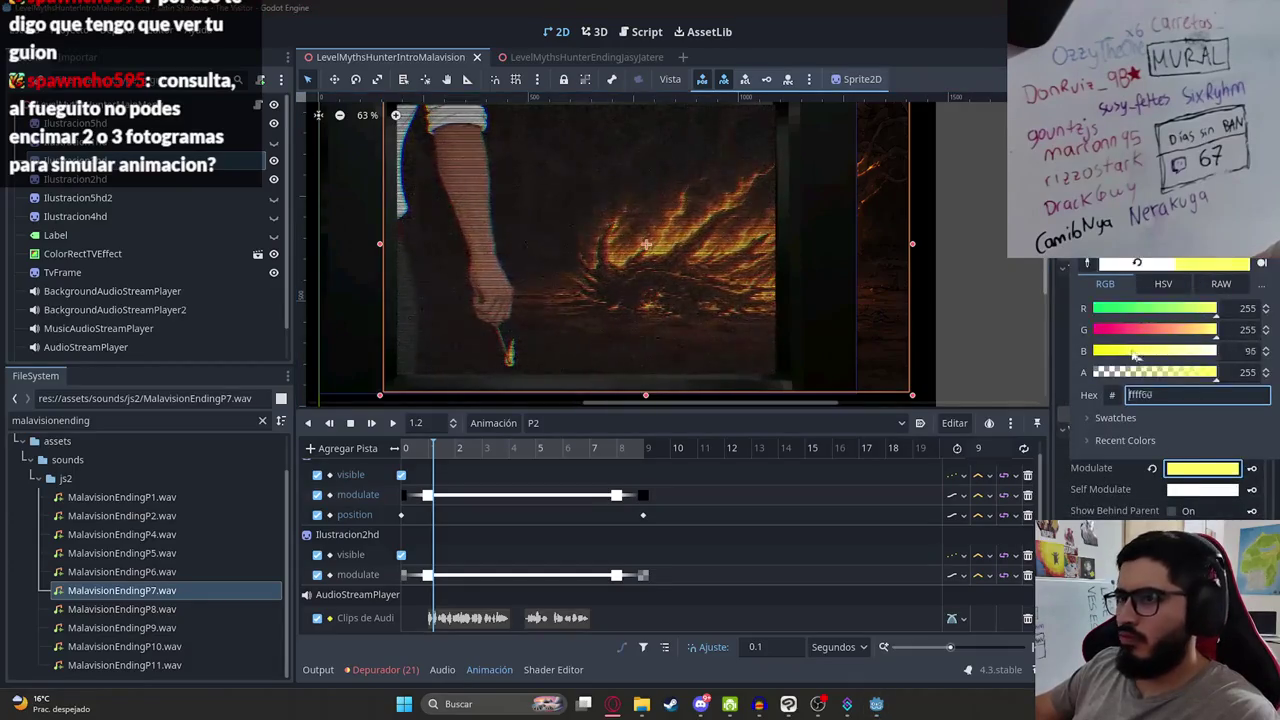
{"action": "mouse_move", "coordinate": [1155, 352]}
{"action": "left_mouse_down"}
{"action": "mouse_move", "coordinate": [1062, 344]}
{"action": "mouse_move", "coordinate": [1002, 311]}
{"action": "mouse_move", "coordinate": [1110, 335]}
{"action": "mouse_move", "coordinate": [1236, 338]}
{"action": "left_mouse_up"}
{"action": "left_click", "coordinate": [1118, 486]}
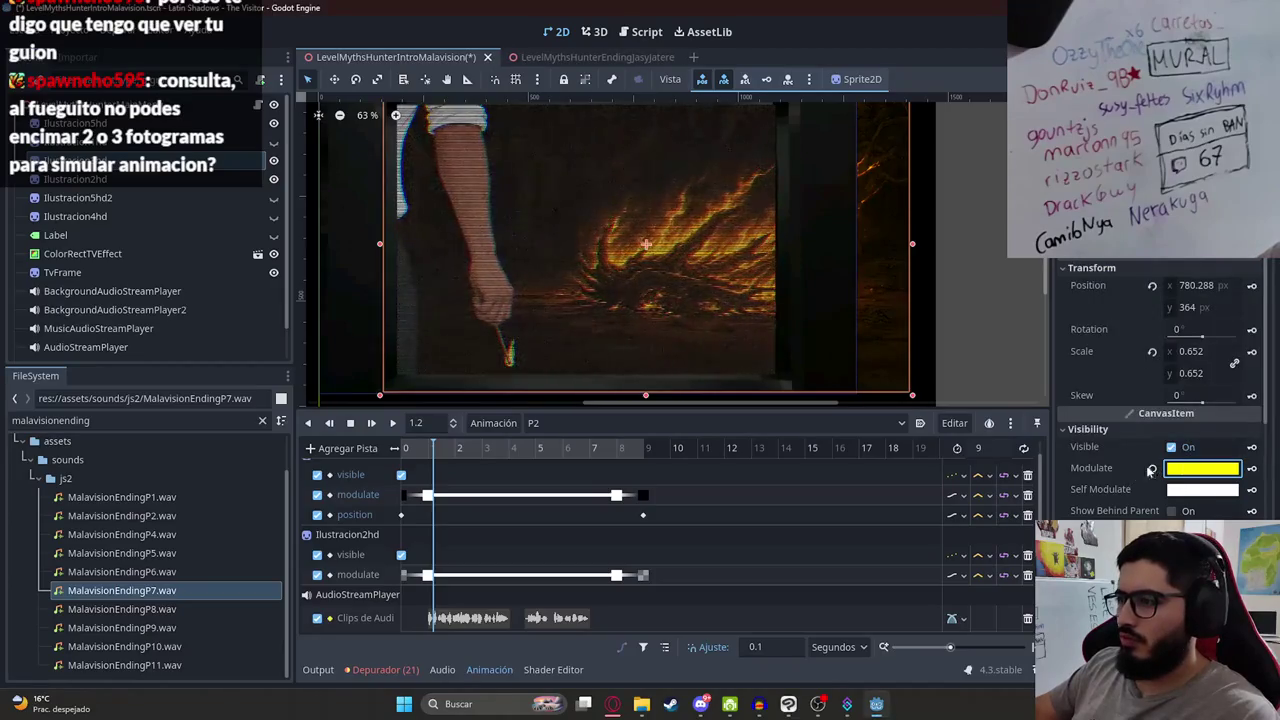
Step: Reset the modulate to white, then preview red and yellow tints with the HSV sliders
{"action": "left_click", "coordinate": [1151, 470]}
{"action": "left_click", "coordinate": [1203, 470]}
{"action": "left_click", "coordinate": [1179, 286]}
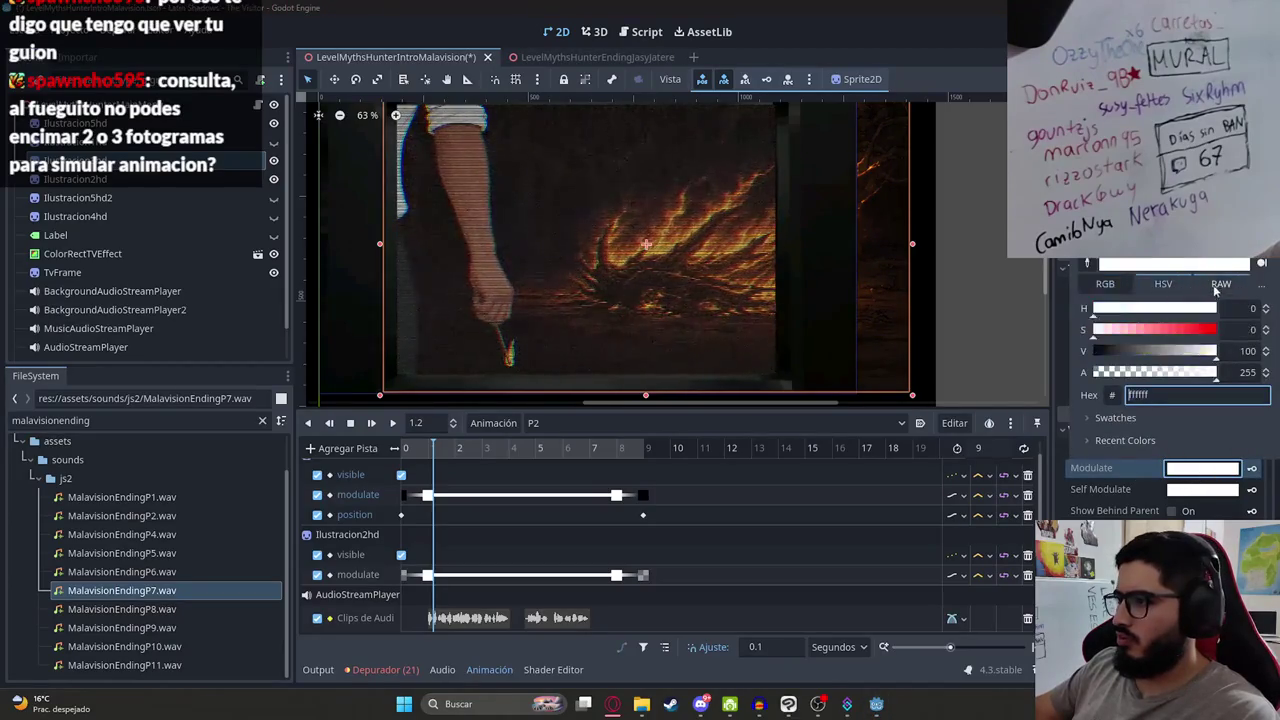
{"action": "mouse_move", "coordinate": [1197, 328]}
{"action": "left_mouse_down"}
{"action": "mouse_move", "coordinate": [1262, 335]}
{"action": "mouse_move", "coordinate": [1053, 330]}
{"action": "mouse_move", "coordinate": [1272, 326]}
{"action": "left_mouse_up"}
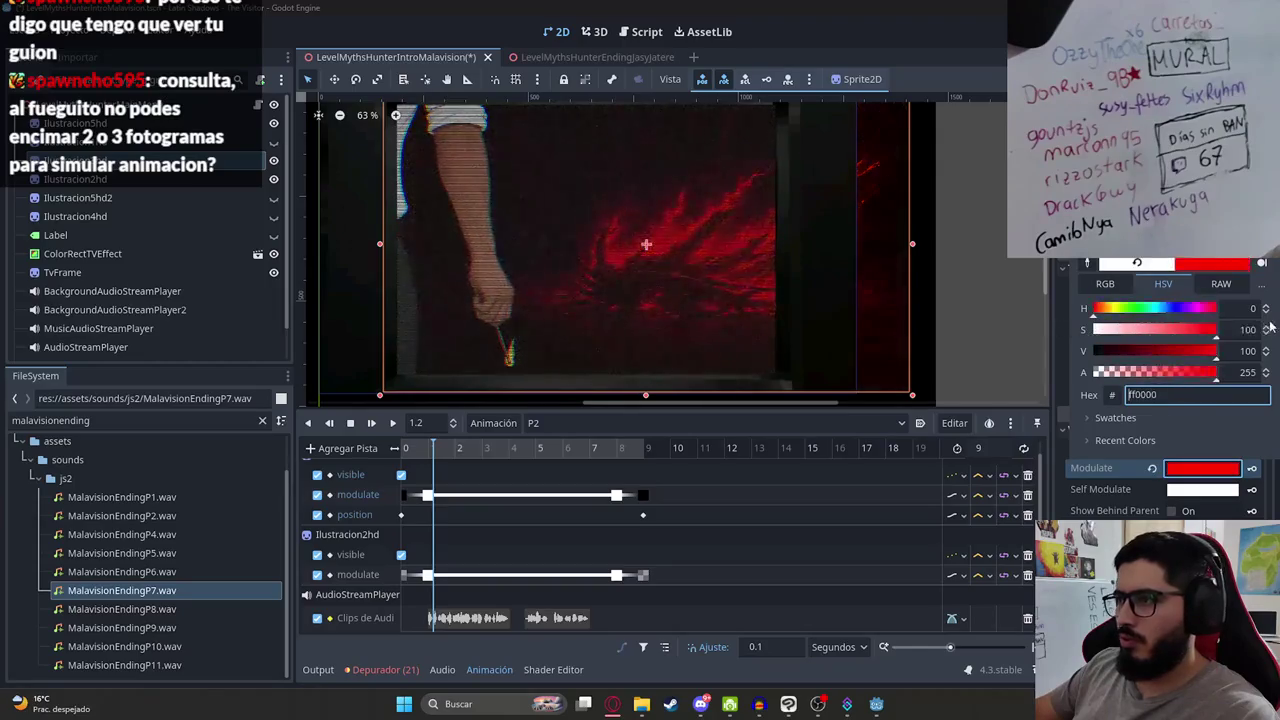
{"action": "left_click", "coordinate": [1114, 311]}
{"action": "mouse_move", "coordinate": [1172, 335]}
{"action": "left_mouse_down"}
{"action": "mouse_move", "coordinate": [1110, 335]}
{"action": "mouse_move", "coordinate": [1272, 330]}
{"action": "mouse_move", "coordinate": [866, 350]}
{"action": "left_mouse_up"}
Step: Enter grey hex bcbcbc, then ffffff to leave the modulate white, and rewind the playhead
{"action": "left_click", "coordinate": [1238, 471]}
{"action": "left_click", "coordinate": [1238, 471]}
{"action": "type", "text": "bcbcbc"}
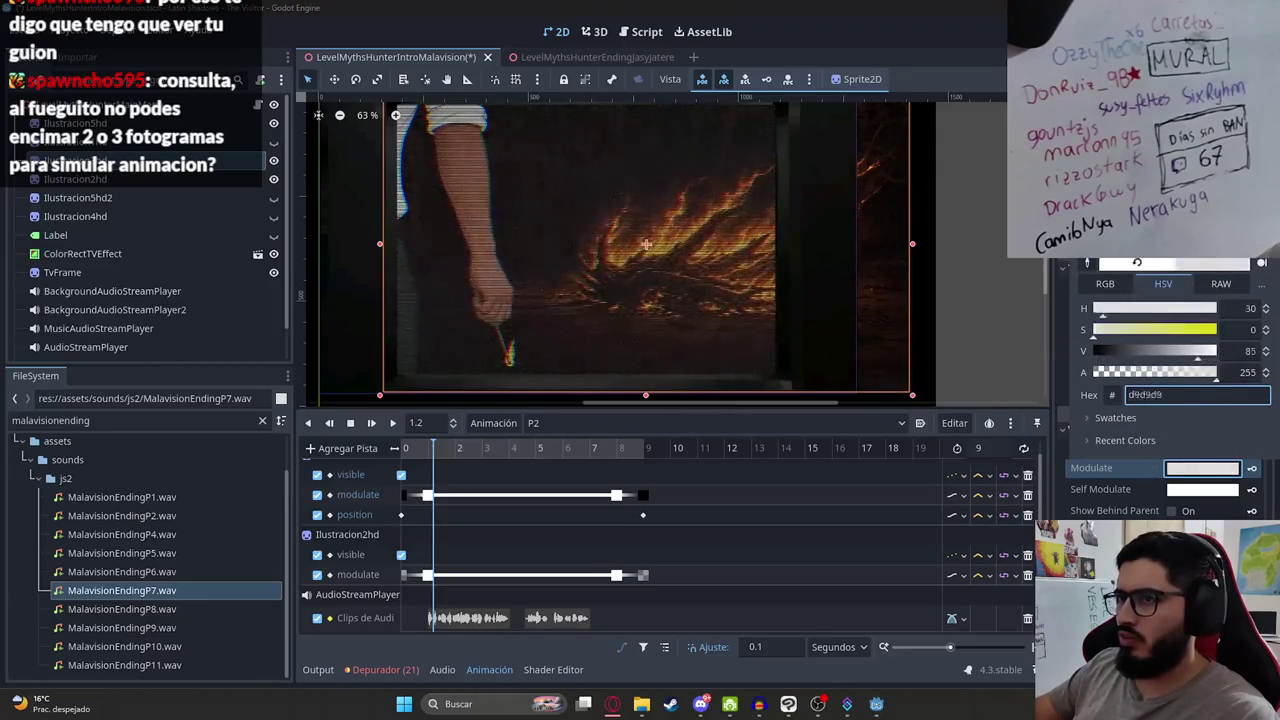
{"action": "type", "text": "ffffff"}
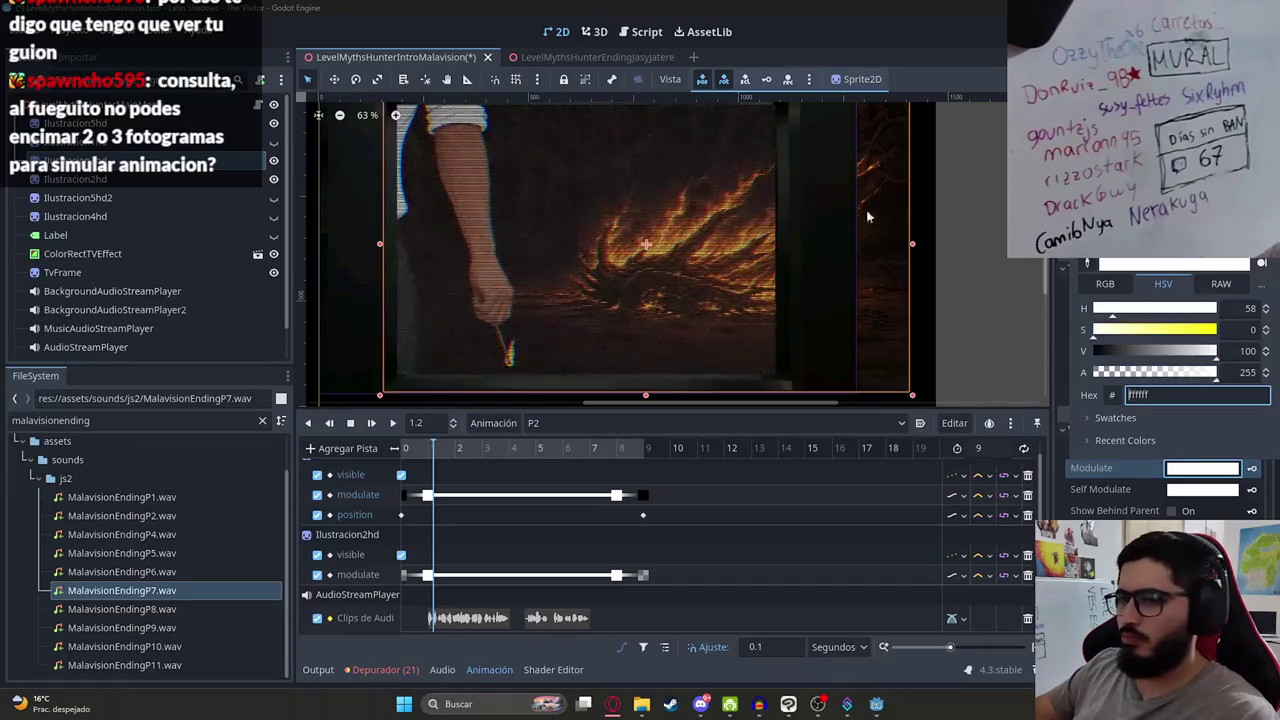
{"action": "left_click", "coordinate": [421, 446]}
{"action": "mouse_move", "coordinate": [408, 452]}
{"action": "left_mouse_down"}
{"action": "mouse_move", "coordinate": [372, 460]}
{"action": "mouse_move", "coordinate": [456, 454]}
{"action": "left_mouse_up"}
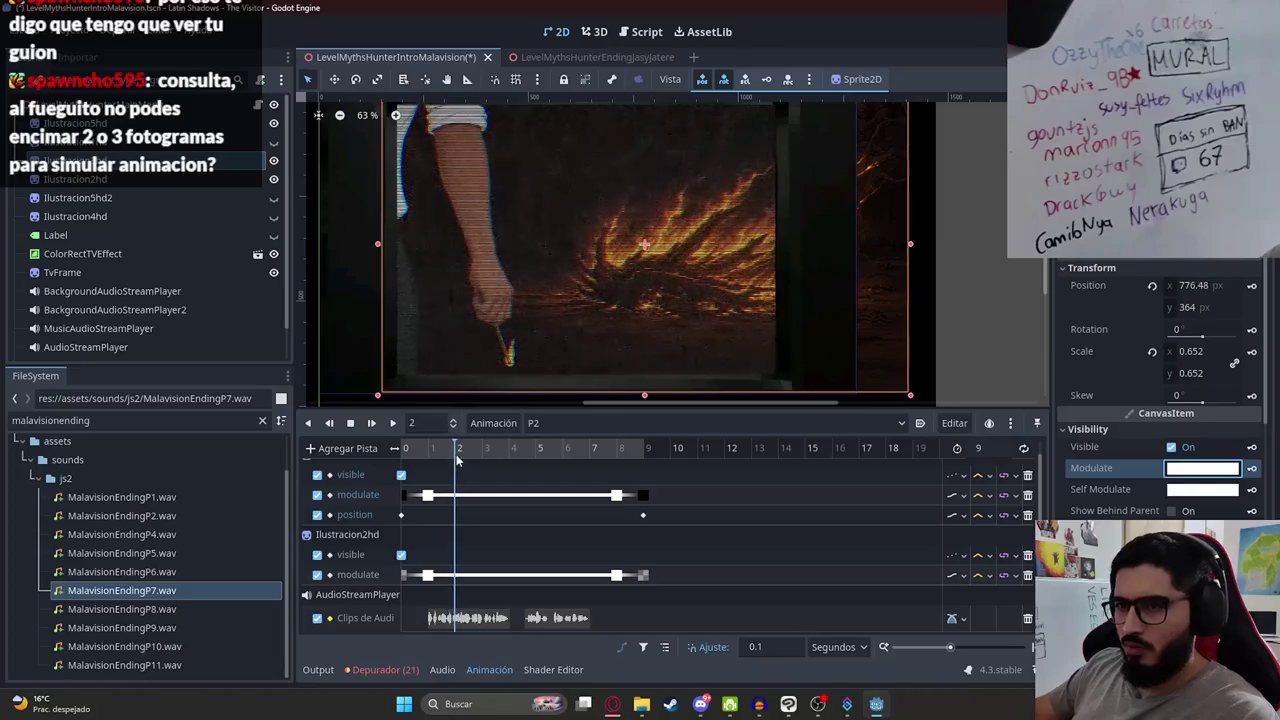
Step: Key a grey bebebe modulate at frame 2 and a white modulate key at frame 1
{"action": "left_click", "coordinate": [1234, 469]}
{"action": "left_click", "coordinate": [1195, 394]}
{"action": "type", "text": "bebebe"}
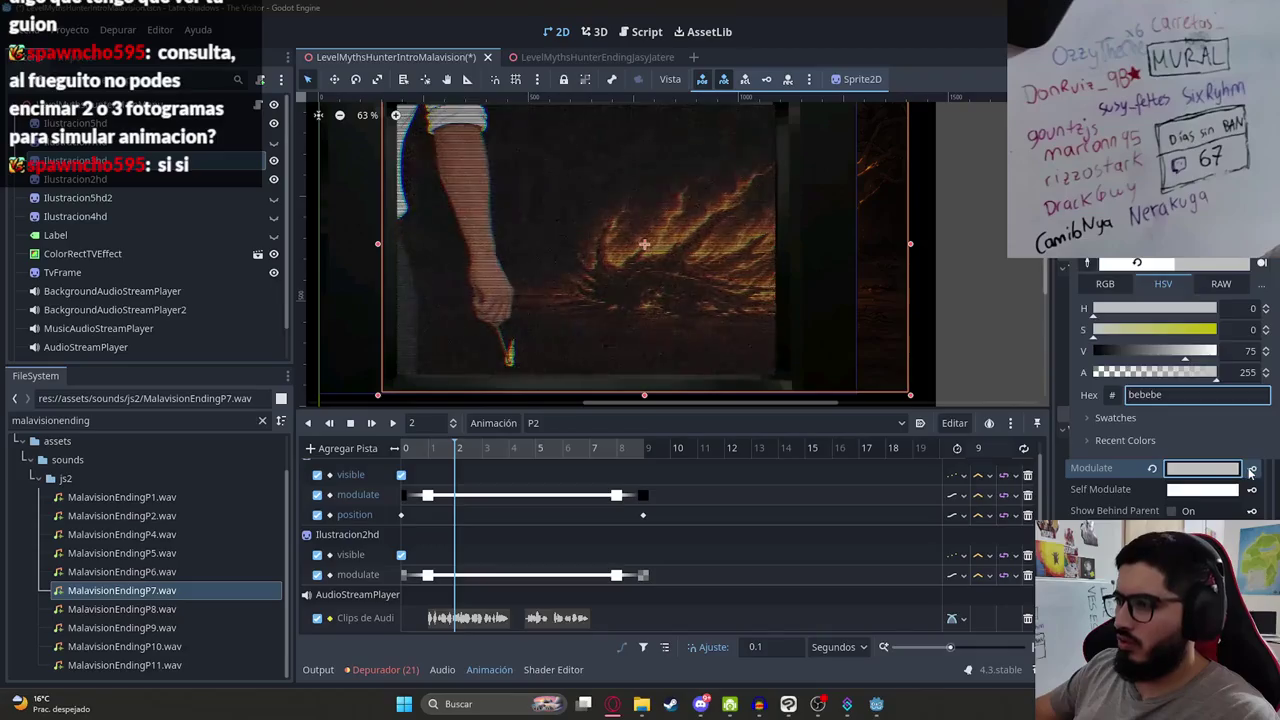
{"action": "left_click", "coordinate": [1250, 470]}
{"action": "left_click", "coordinate": [432, 456]}
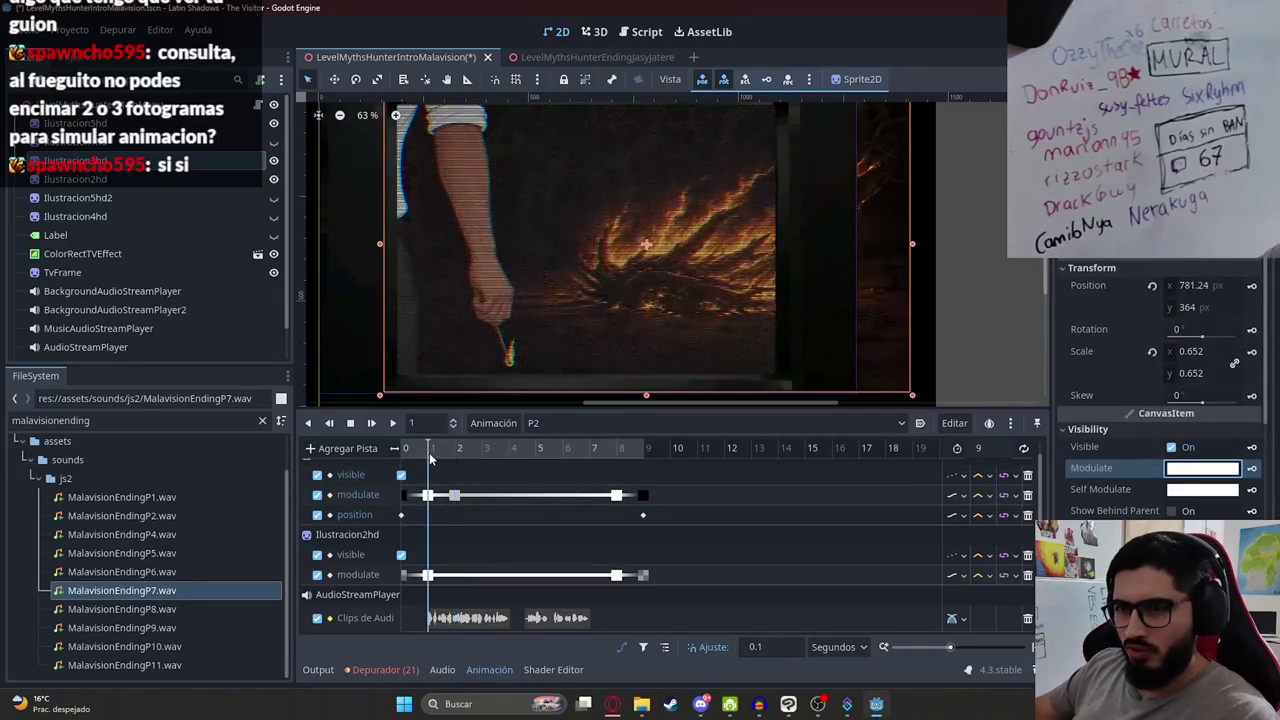
{"action": "left_click", "coordinate": [430, 495]}
{"action": "right_click", "coordinate": [483, 495]}
{"action": "left_click", "coordinate": [500, 505]}
Step: Preview the flicker, nudge the grey keyframe slightly earlier, and preview again from 1.2 s
{"action": "left_click", "coordinate": [404, 426]}
{"action": "left_click", "coordinate": [404, 426]}
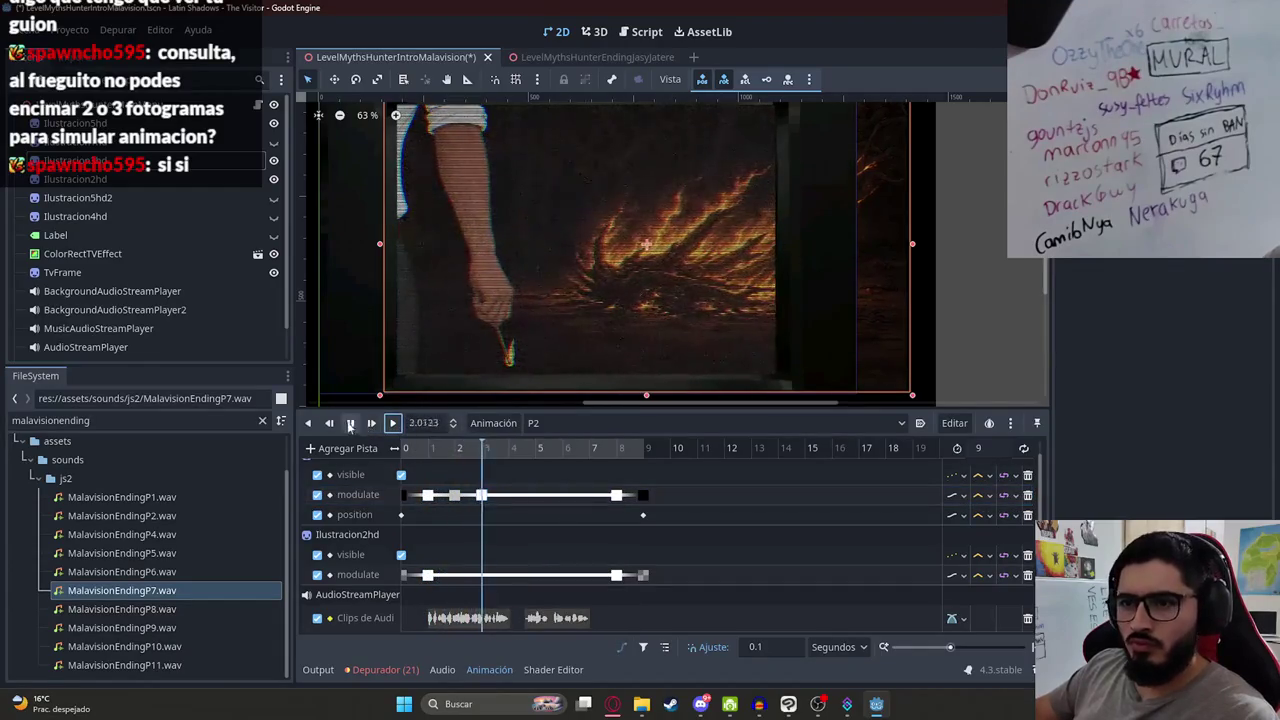
{"action": "left_click", "coordinate": [437, 447]}
{"action": "scroll", "coordinate": [486, 509], "scroll_direction": "up", "scroll_amount": 4}
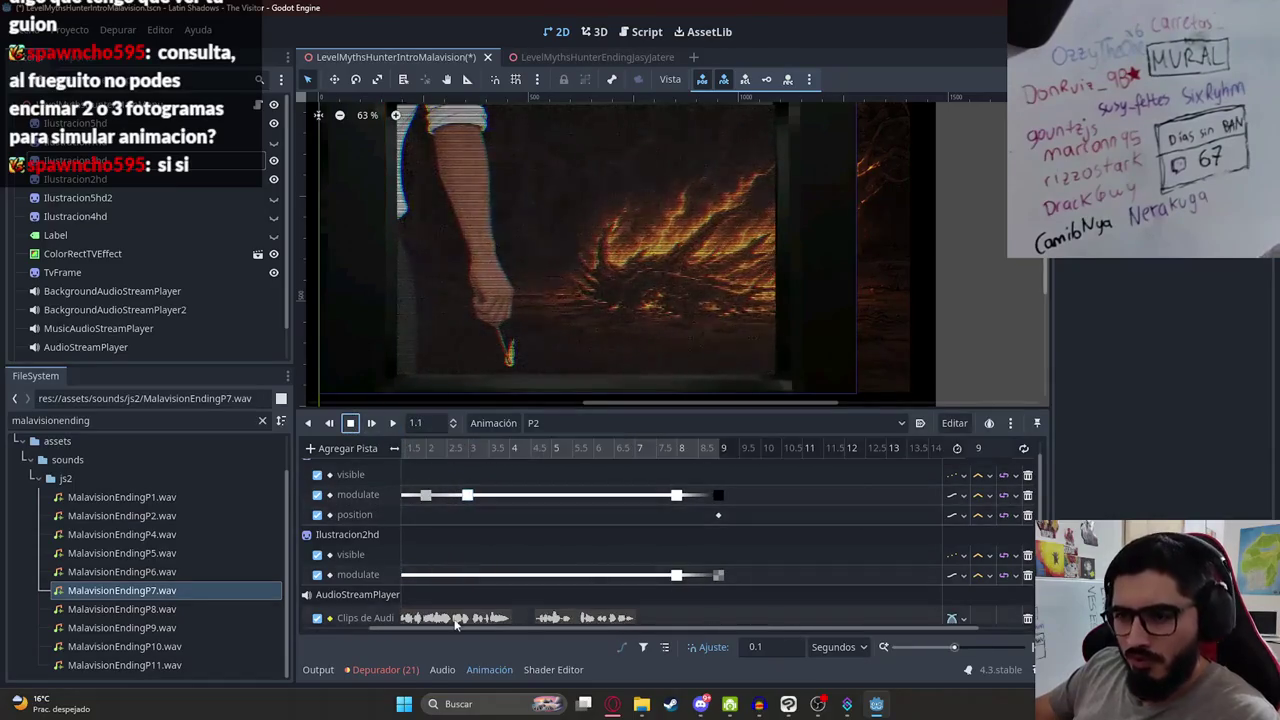
{"action": "scroll", "coordinate": [469, 538], "scroll_direction": "up", "scroll_amount": 3}
{"action": "left_click", "coordinate": [497, 495]}
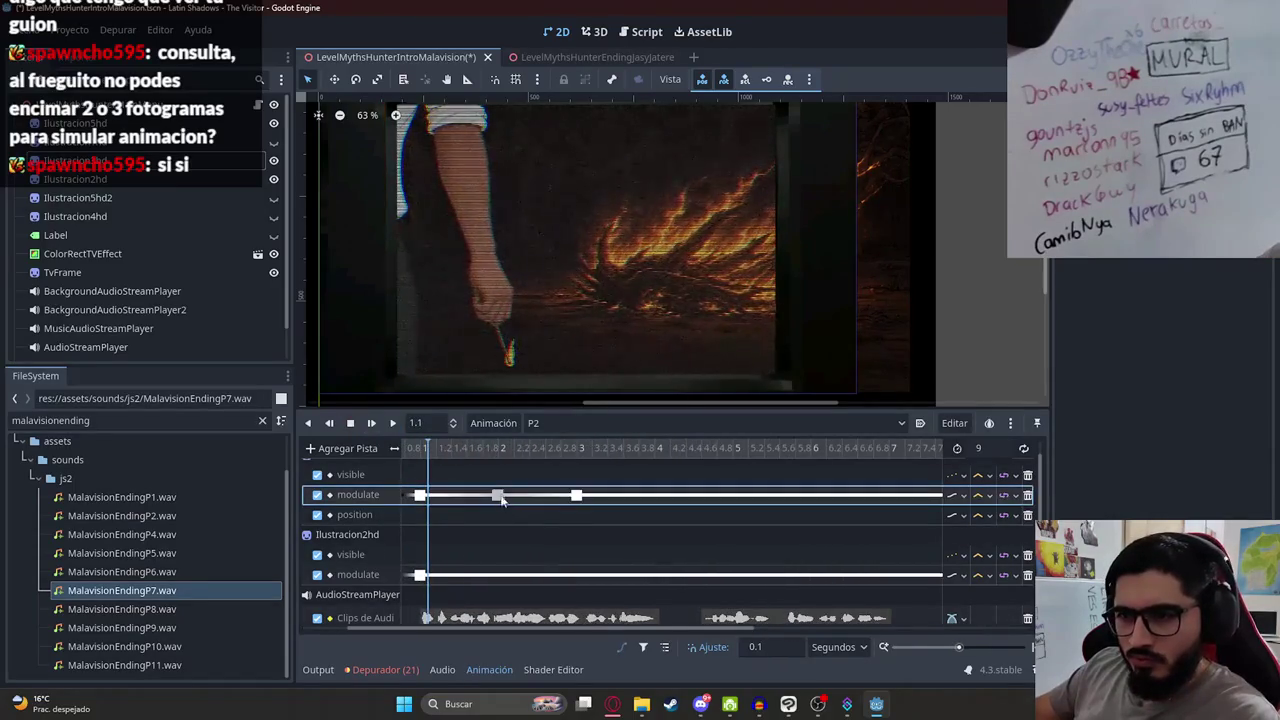
{"action": "left_click_drag", "start_coordinate": [511, 497], "coordinate": [497, 495]}
{"action": "left_click", "coordinate": [500, 450]}
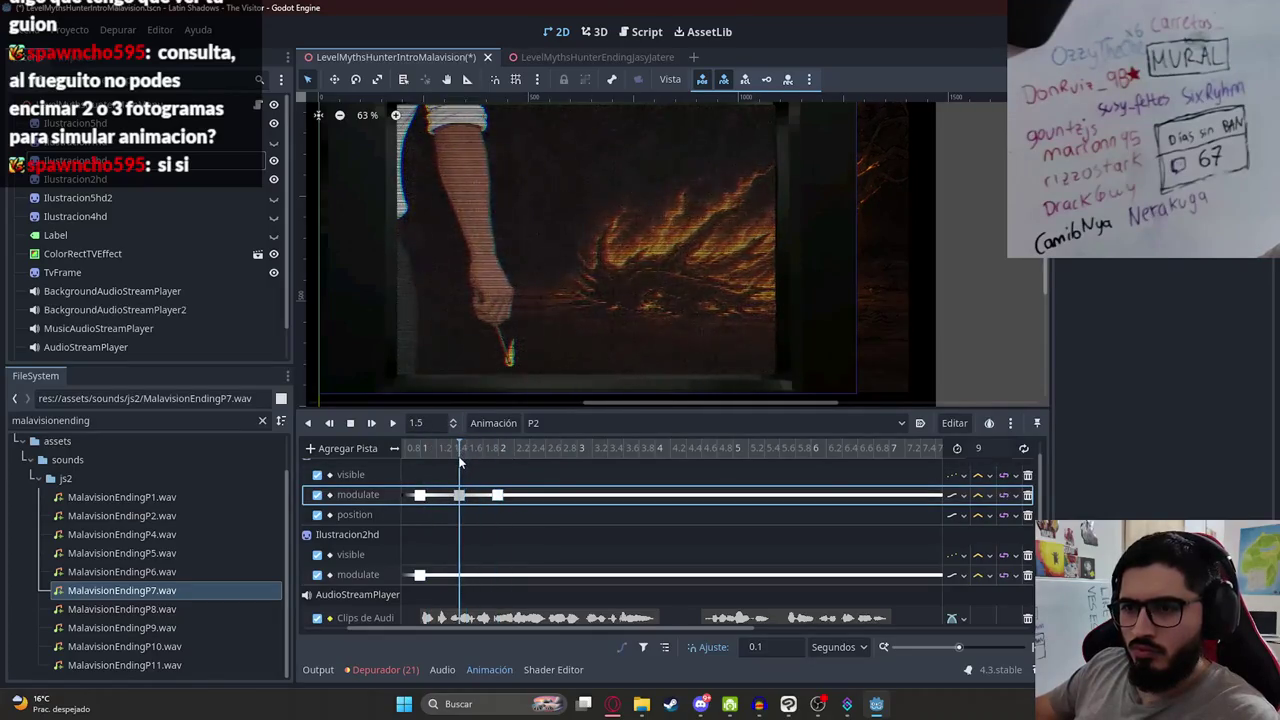
{"action": "left_click", "coordinate": [431, 450]}
{"action": "left_click", "coordinate": [392, 424]}
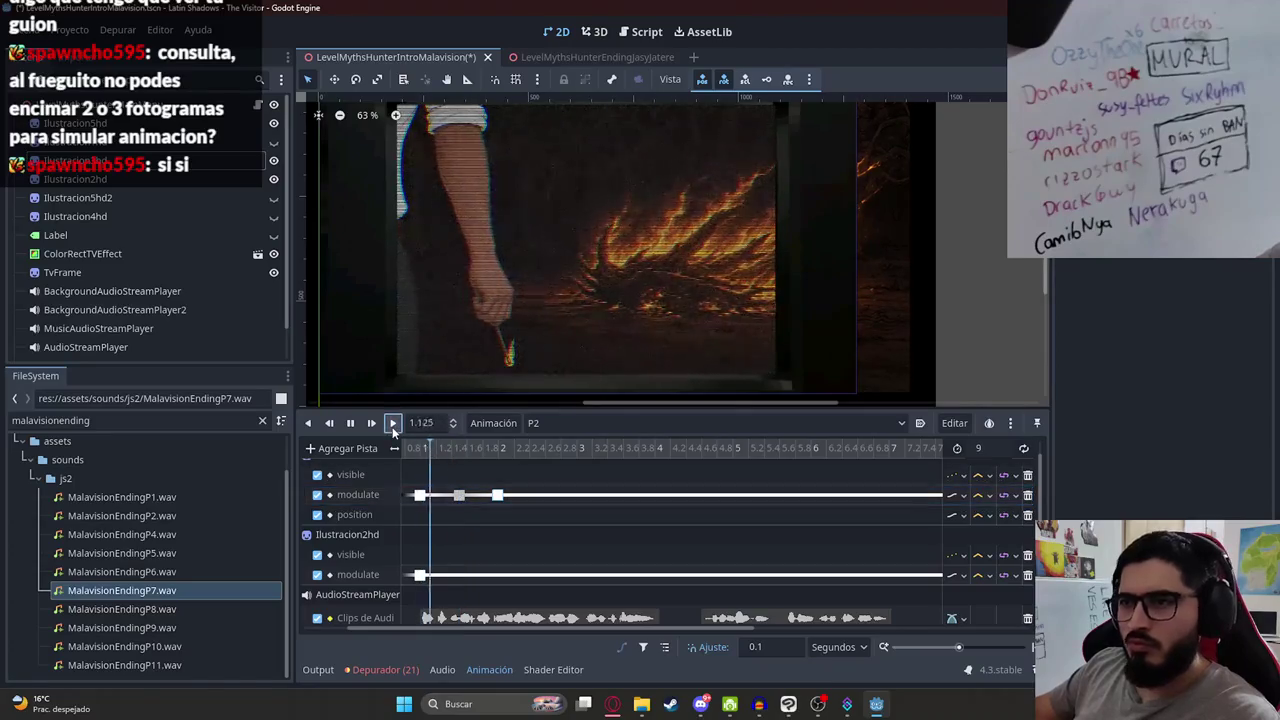
{"action": "left_click", "coordinate": [444, 470]}
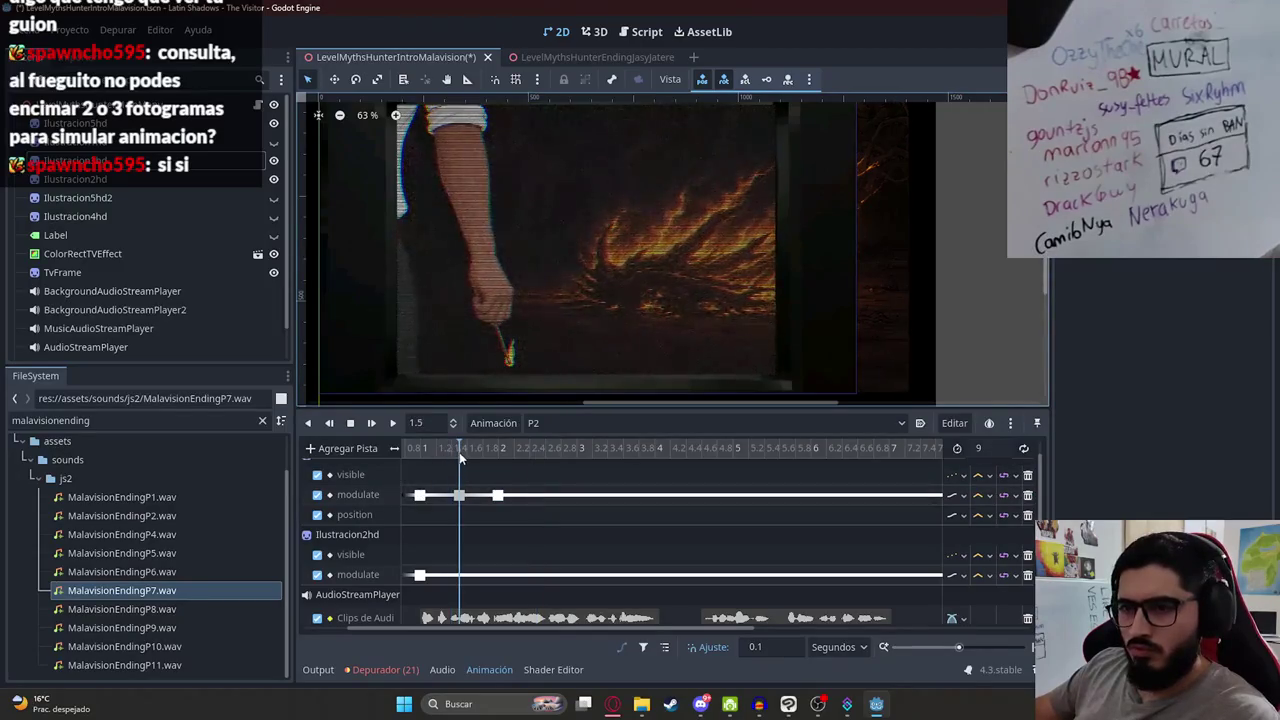
Step: Review the fire sprite's modulate colour and recent colours without changing them
{"action": "left_click", "coordinate": [260, 163]}
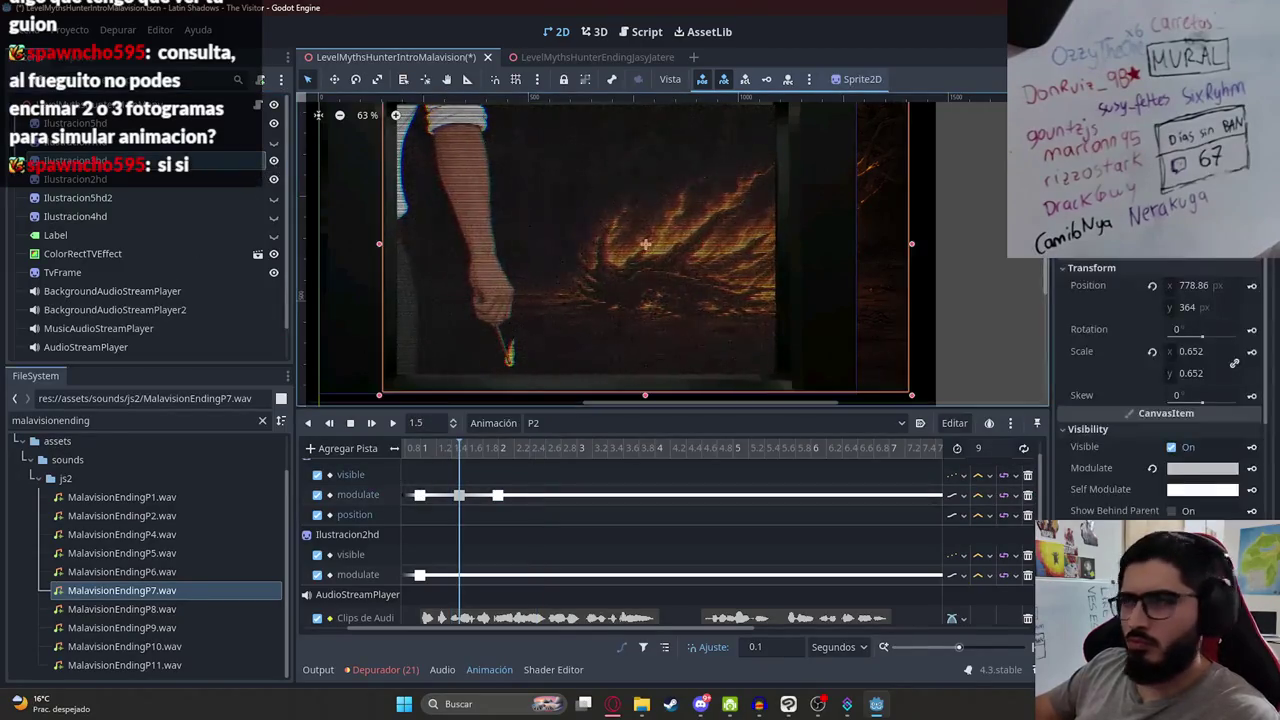
{"action": "left_click", "coordinate": [1230, 470]}
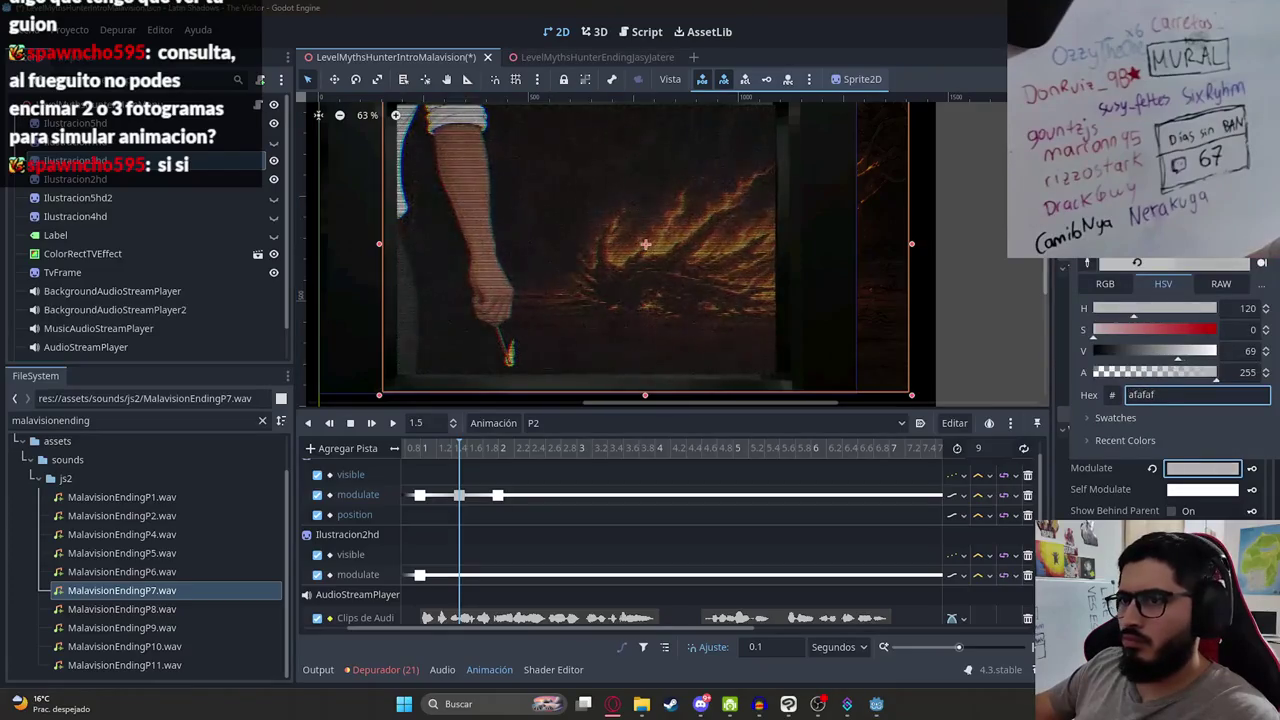
{"action": "left_click", "coordinate": [1213, 433]}
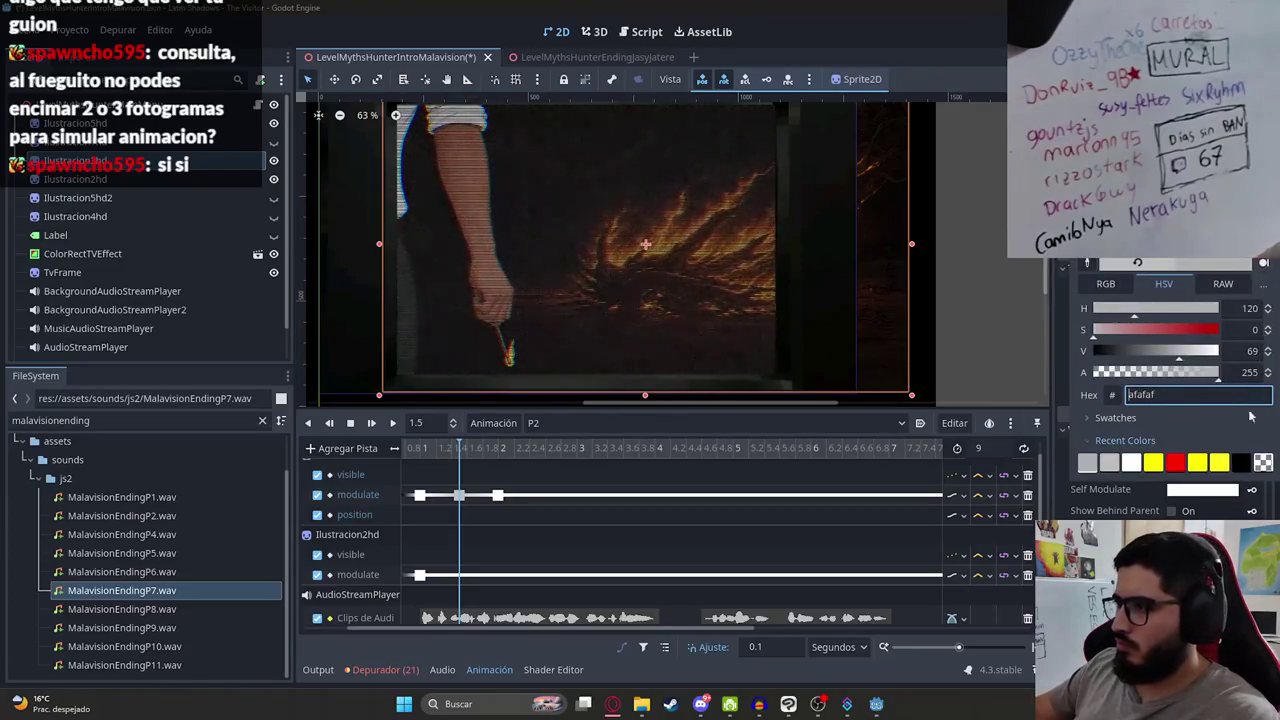
{"action": "left_click", "coordinate": [566, 546]}
Step: Duplicate the white/grey flicker keyframe pair four times along the modulate track
{"action": "left_click_drag", "start_coordinate": [566, 520], "coordinate": [430, 477]}
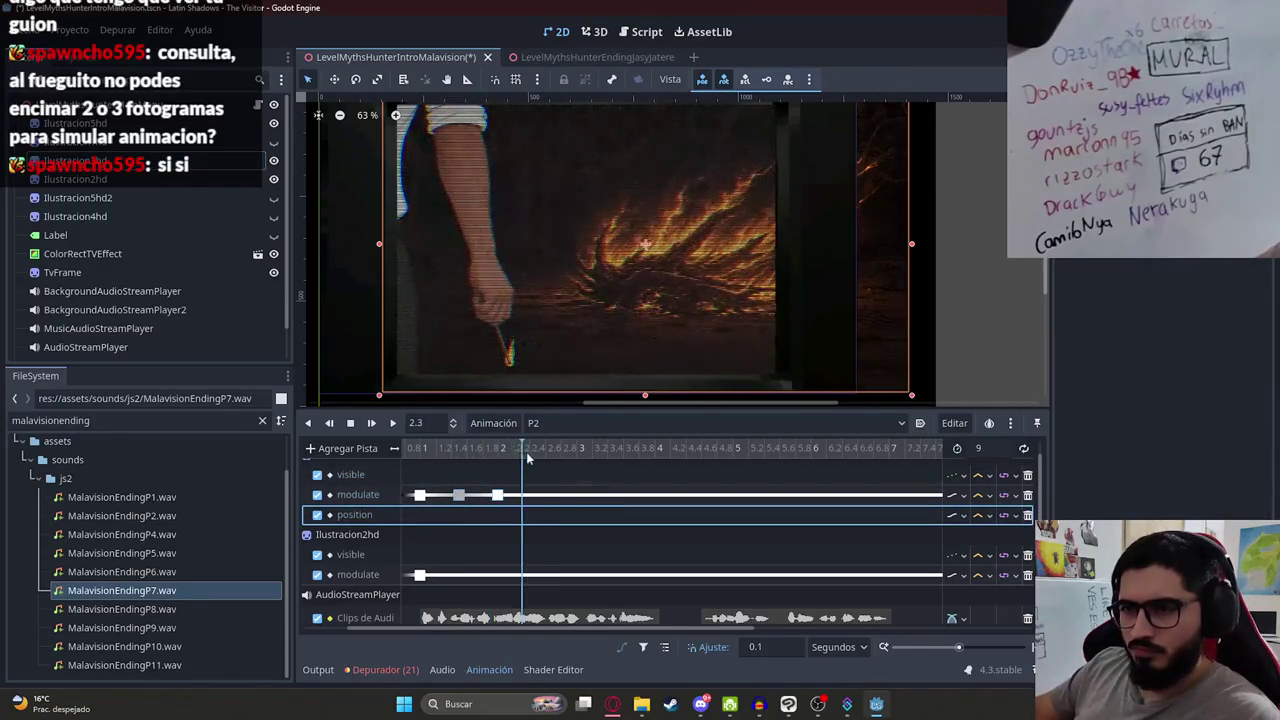
{"action": "right_click", "coordinate": [536, 501]}
{"action": "left_click", "coordinate": [570, 532]}
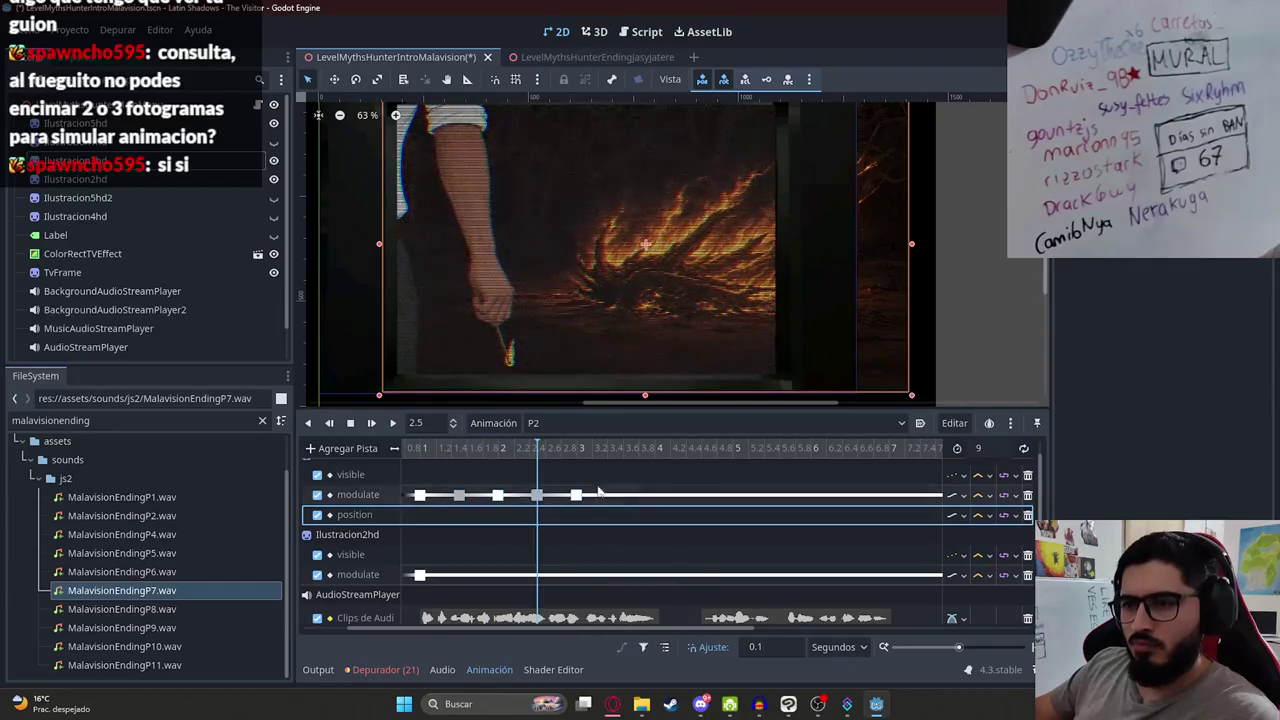
{"action": "right_click", "coordinate": [618, 502]}
{"action": "left_click", "coordinate": [657, 521]}
{"action": "left_click", "coordinate": [686, 449]}
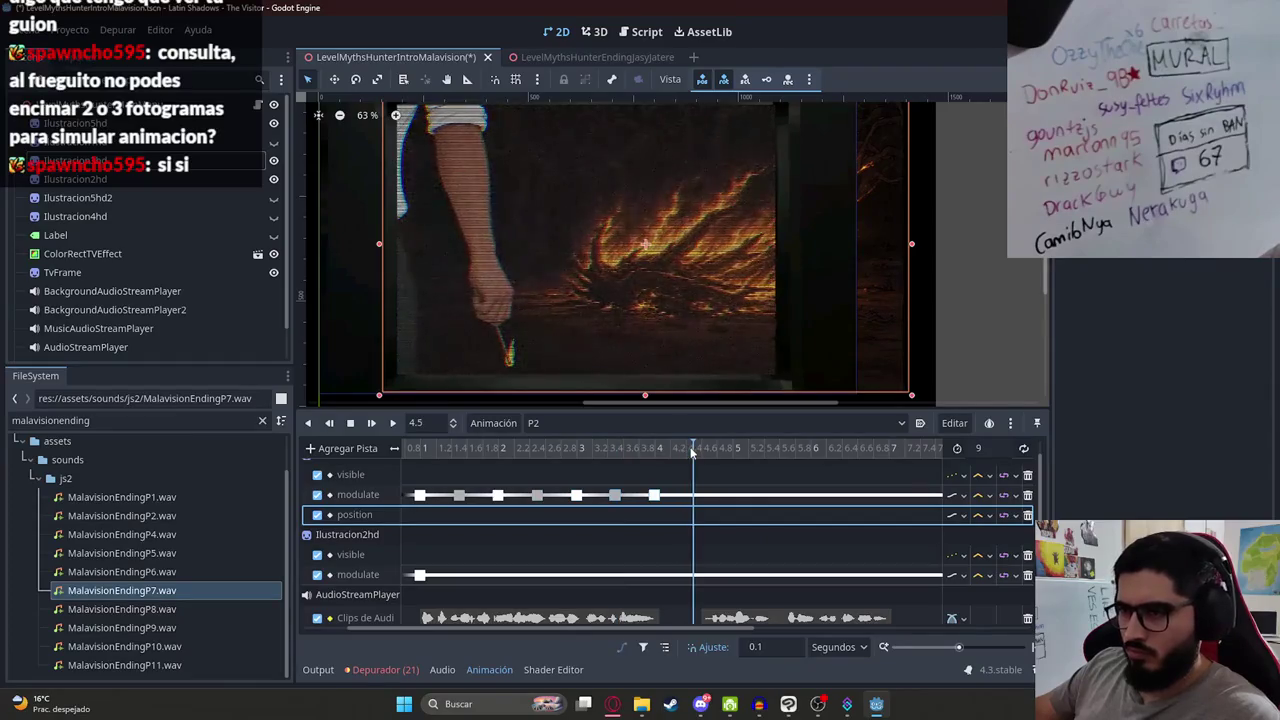
{"action": "right_click", "coordinate": [693, 501]}
{"action": "left_click", "coordinate": [733, 531]}
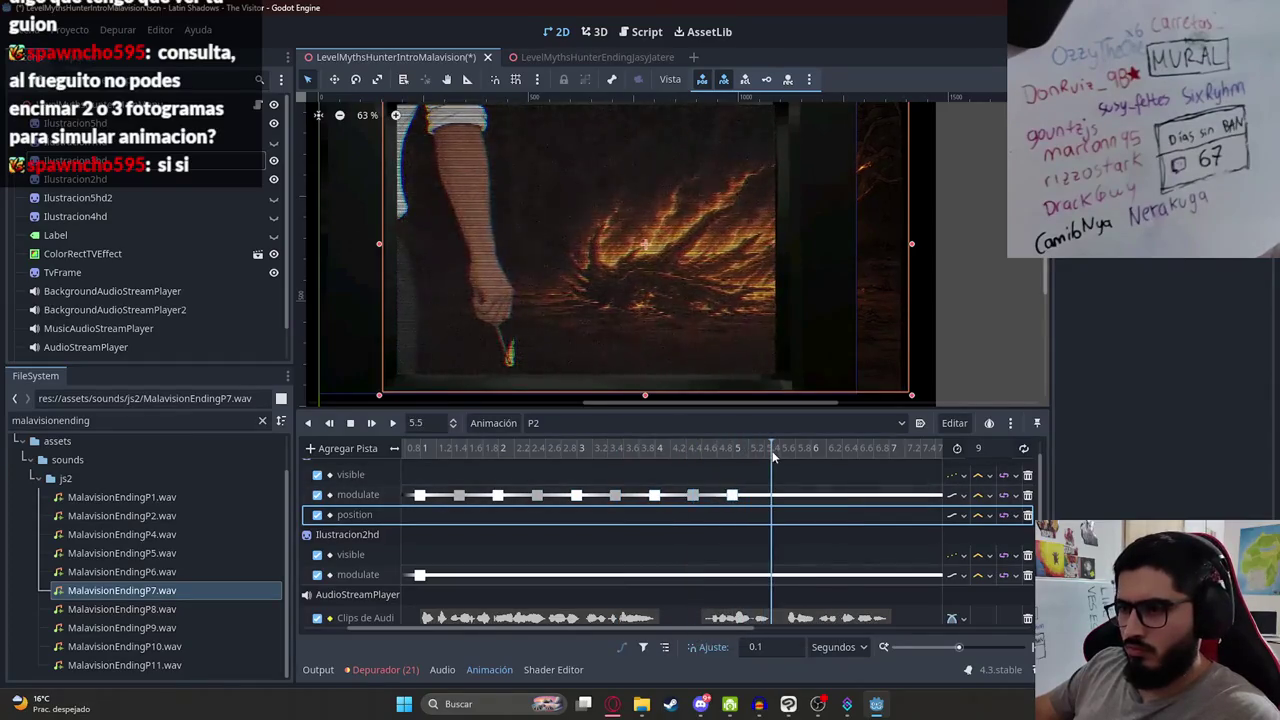
{"action": "right_click", "coordinate": [773, 501]}
{"action": "left_click", "coordinate": [813, 528]}
Step: Add two more flicker keyframes near the end and play the animation from 3.6 s
{"action": "scroll", "coordinate": [650, 458], "scroll_direction": "down", "scroll_amount": 2}
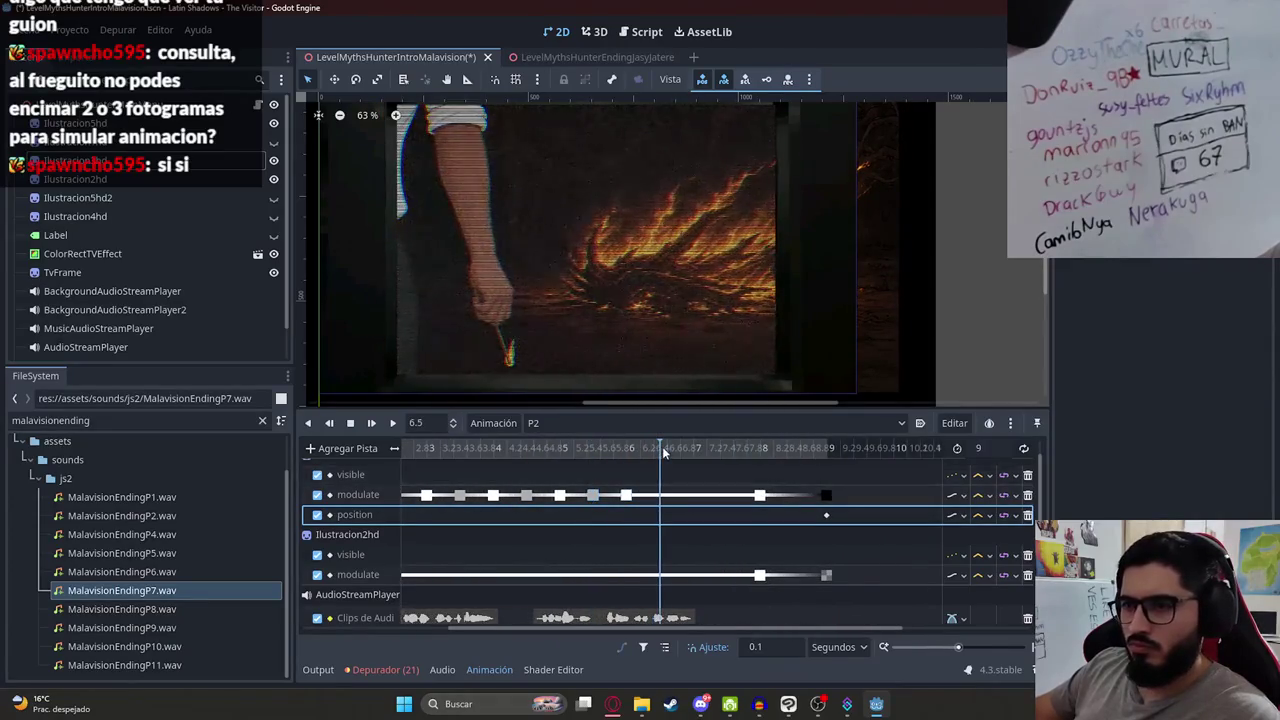
{"action": "right_click", "coordinate": [663, 497]}
{"action": "left_click", "coordinate": [704, 503]}
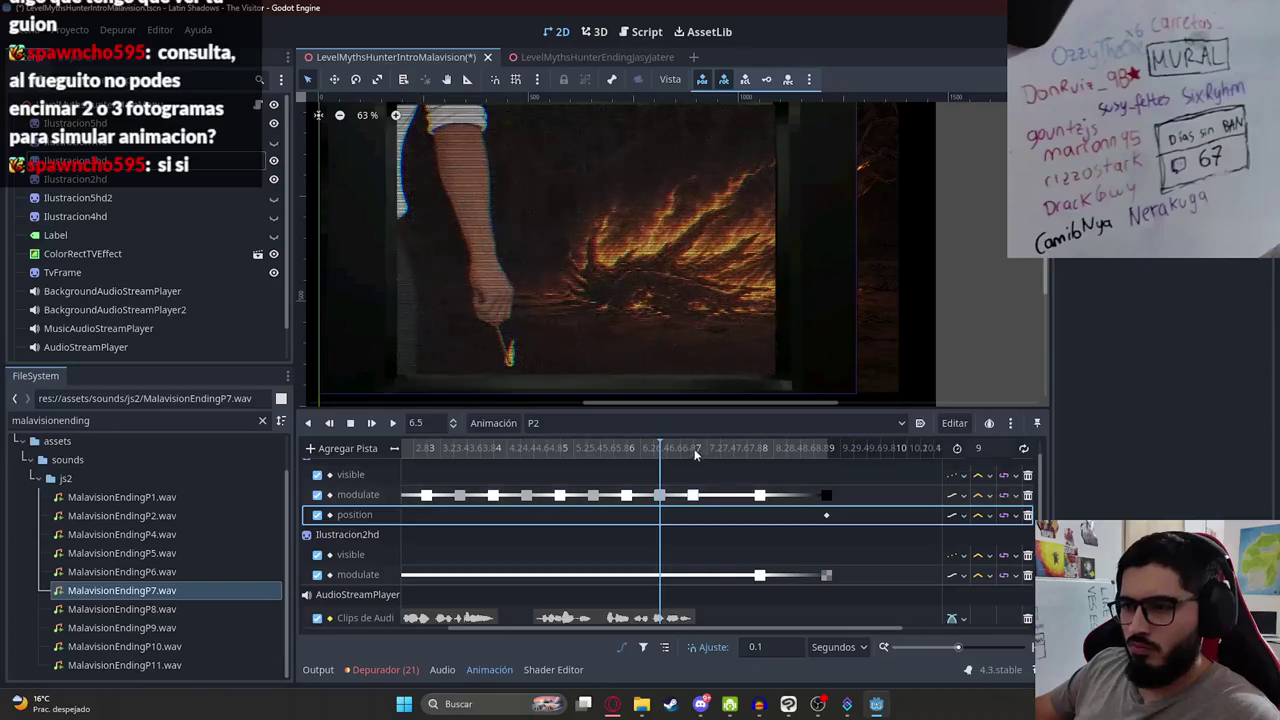
{"action": "right_click", "coordinate": [727, 497]}
{"action": "left_click", "coordinate": [765, 503]}
{"action": "left_click", "coordinate": [729, 501]}
{"action": "left_click", "coordinate": [715, 475]}
{"action": "left_click", "coordinate": [464, 449]}
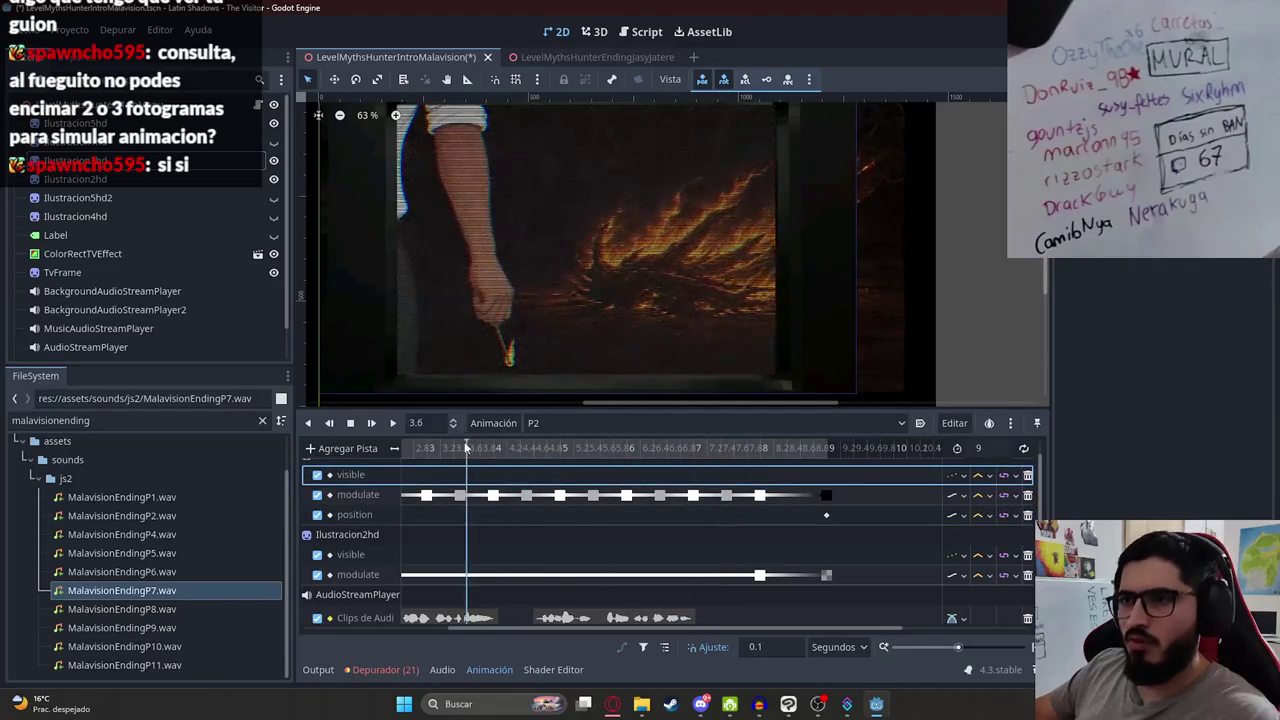
{"action": "left_click", "coordinate": [393, 424]}
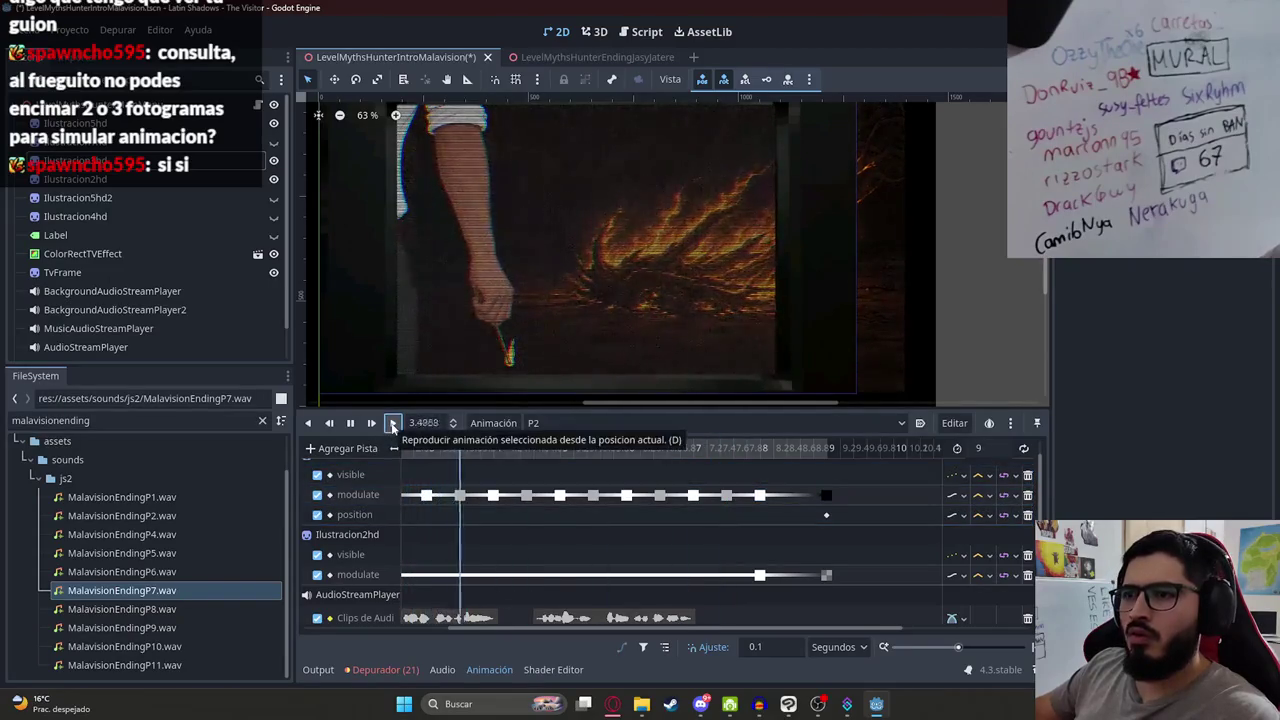
Step: Run the intro scene from the scene tab, watch the flickering cutscene, and stop it with F8
{"action": "left_click", "coordinate": [612, 704]}
{"action": "left_click", "coordinate": [612, 704]}
{"action": "right_click", "coordinate": [435, 57]}
{"action": "left_click", "coordinate": [546, 166]}
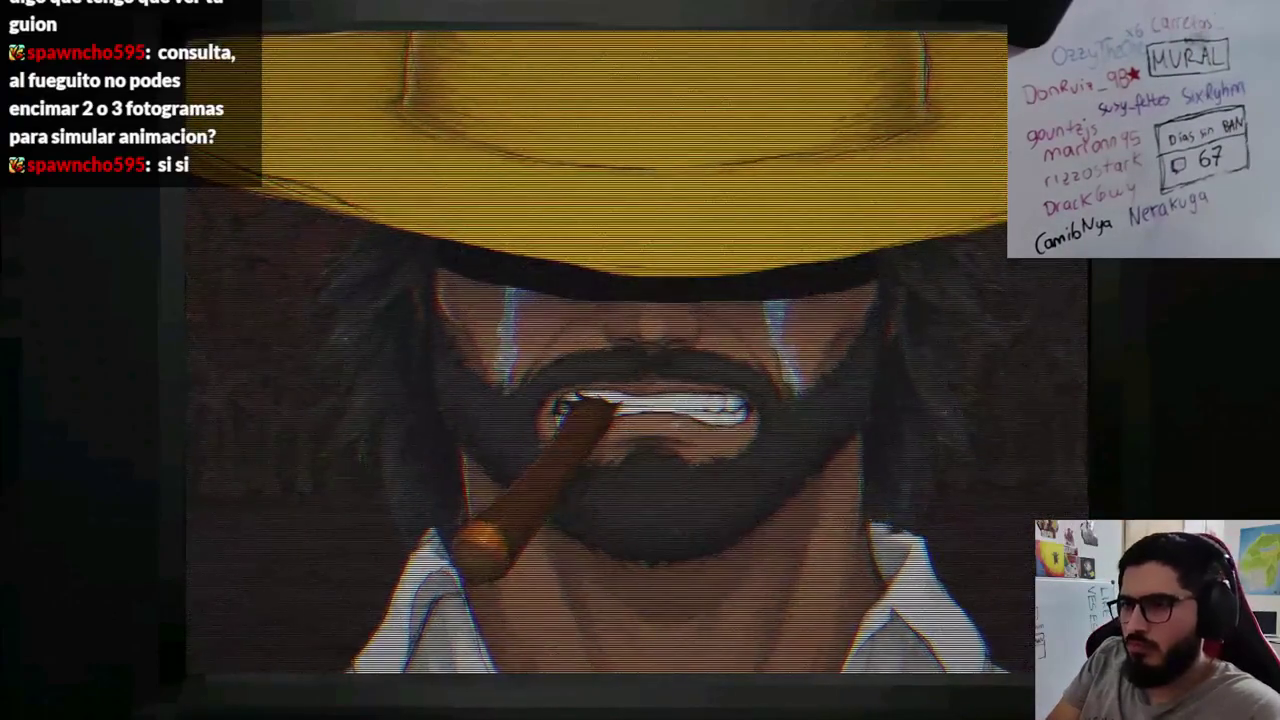
{"action": "key", "text": "F8"}
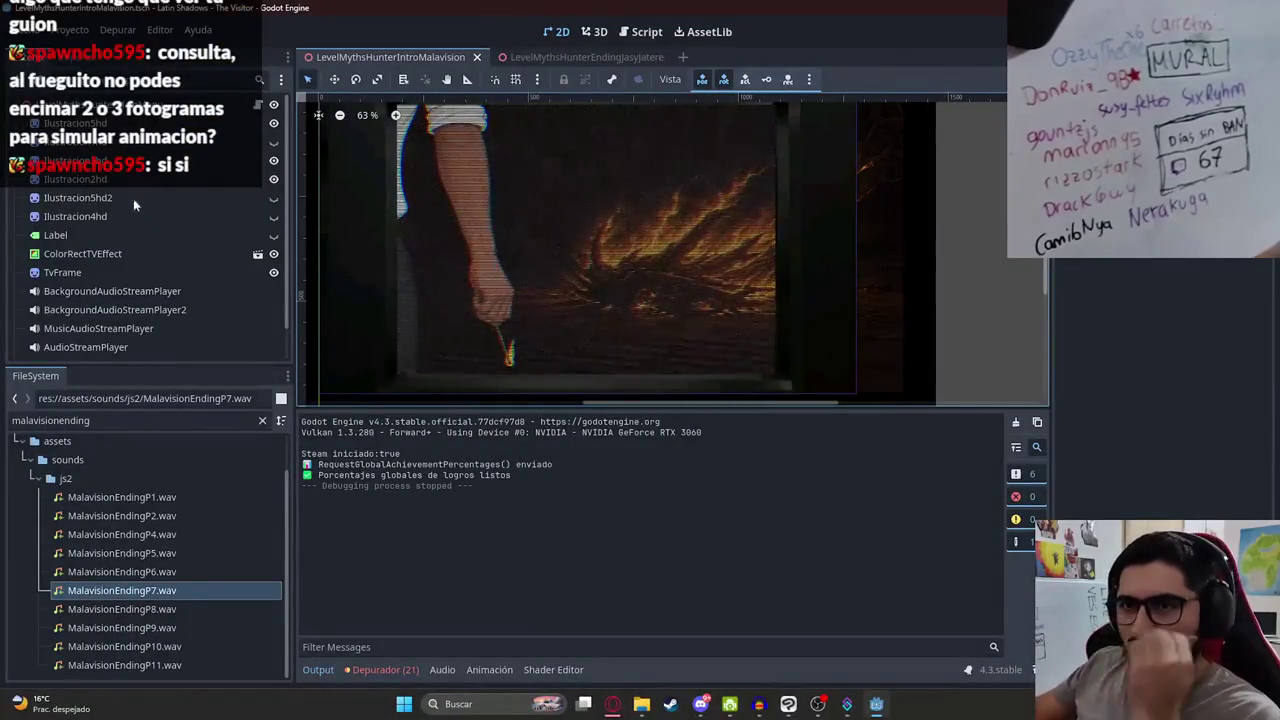
Step: Toggle playing on BackgroundAudioStreamPlayer2 and save the intro scene with Ctrl+S
{"action": "left_click", "coordinate": [128, 276]}
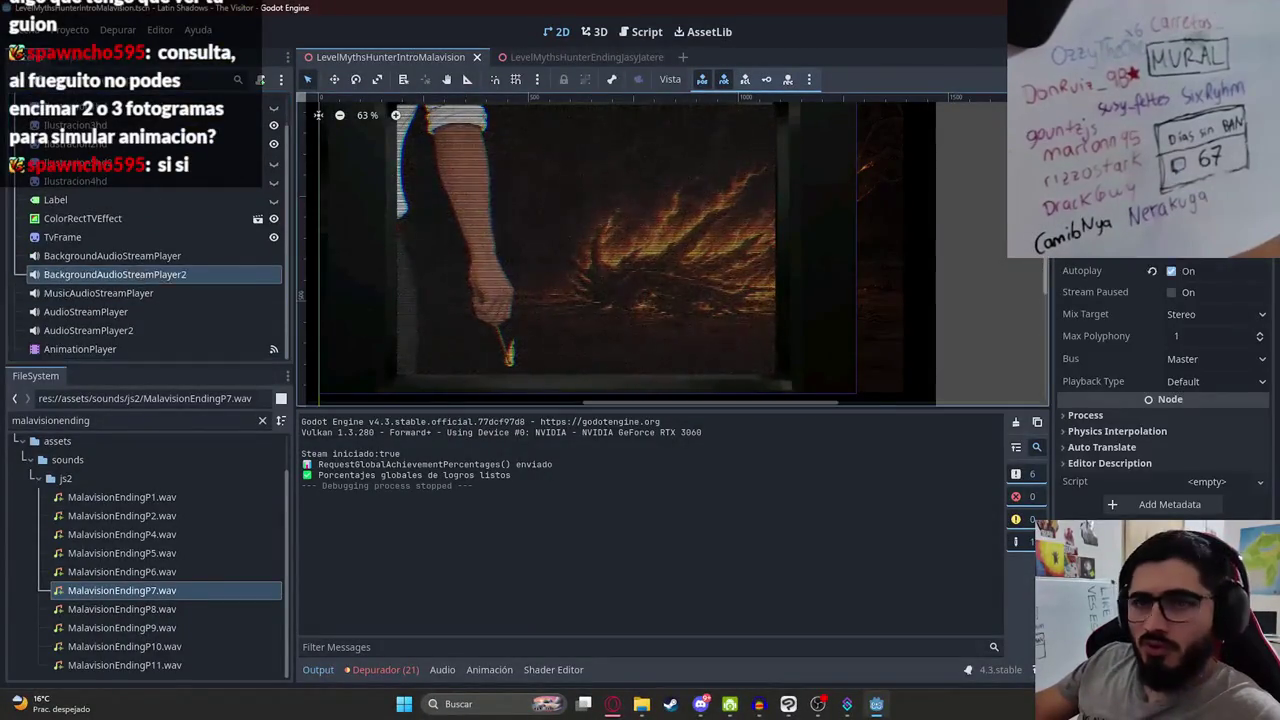
{"action": "key", "text": "Return"}
{"action": "left_click", "coordinate": [1178, 261]}
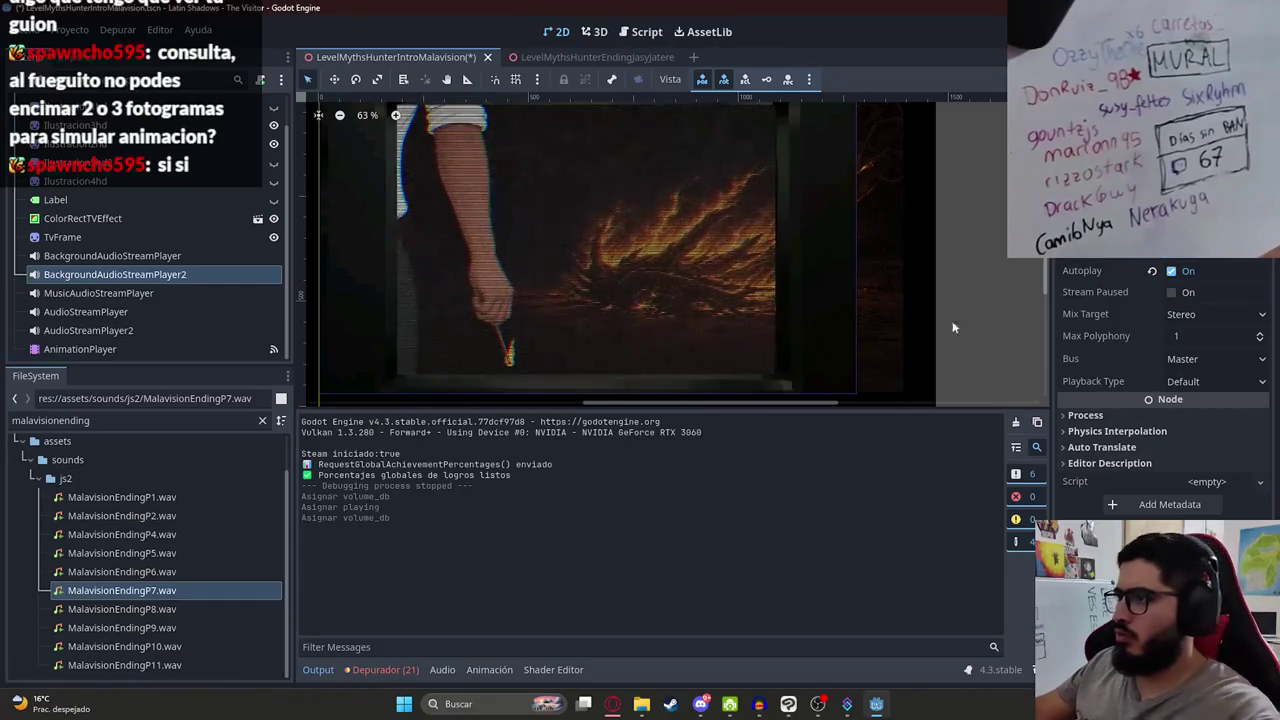
{"action": "key", "text": "ctrl+s"}
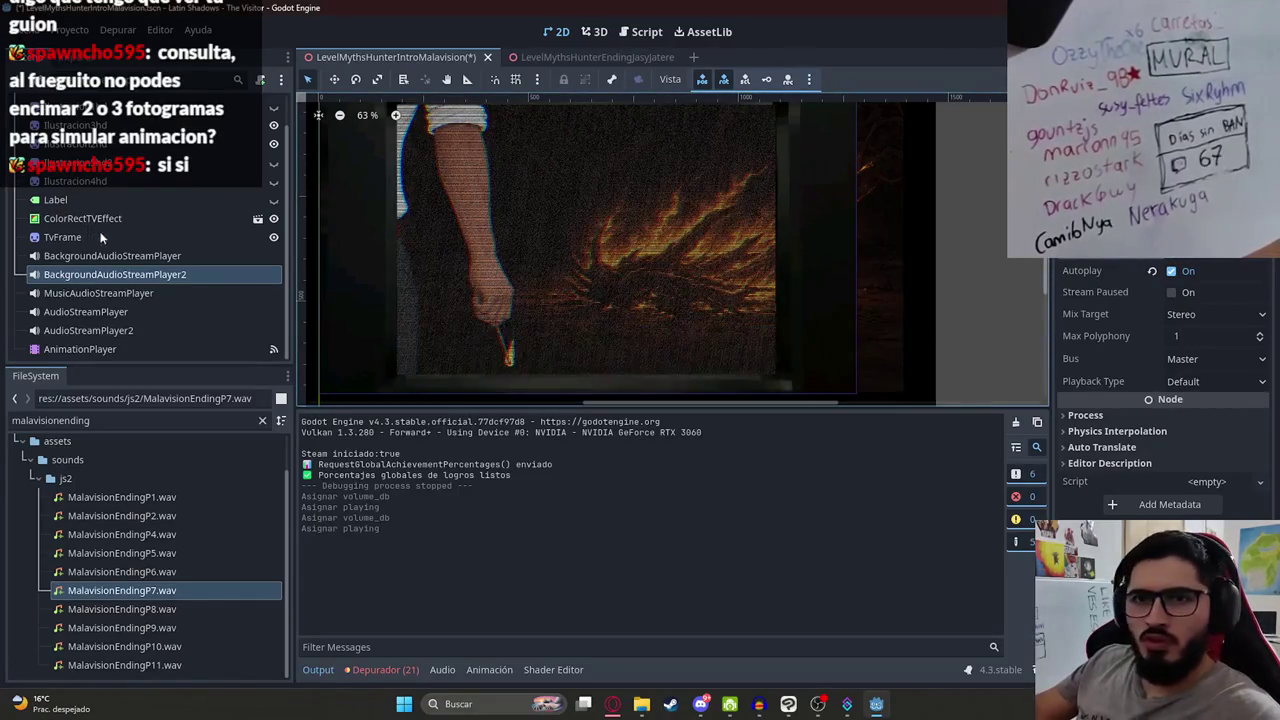
Step: Open the P1 animation via RESET, scrub to about 0.9 s, and select the hat-man sprite
{"action": "left_click", "coordinate": [80, 349]}
{"action": "left_click", "coordinate": [507, 448]}
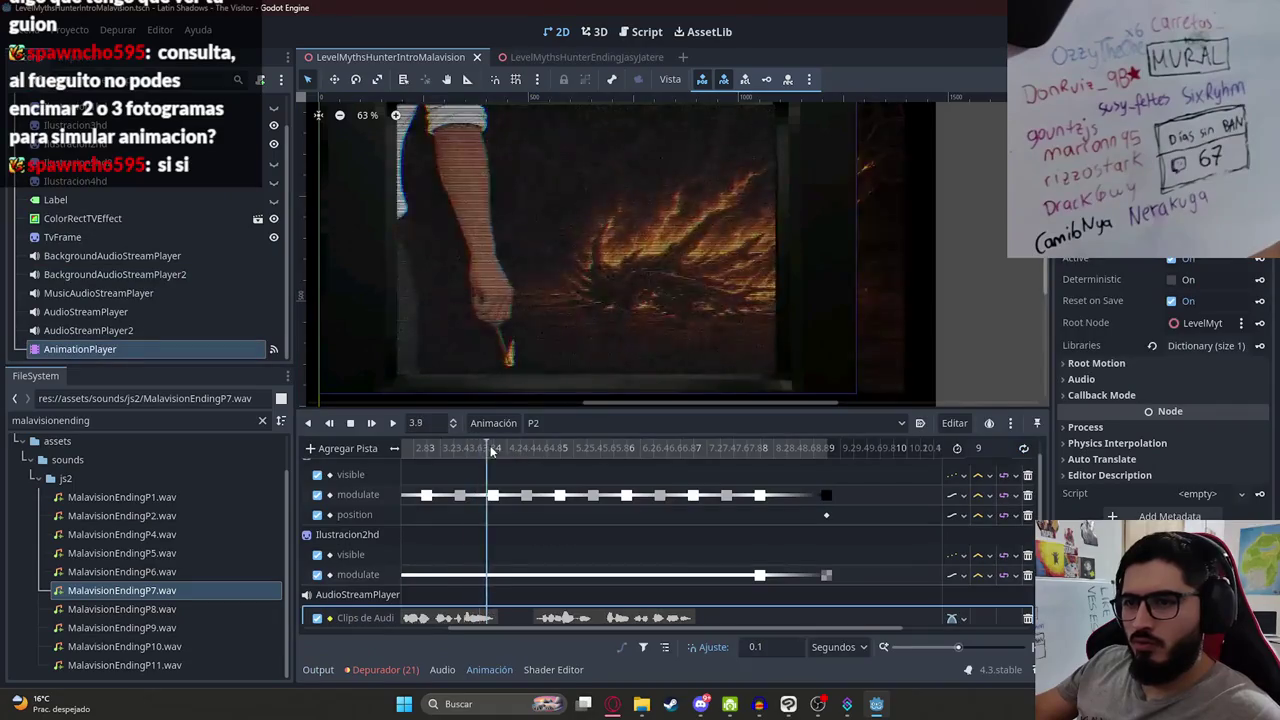
{"action": "left_click", "coordinate": [560, 423]}
{"action": "left_click", "coordinate": [567, 445]}
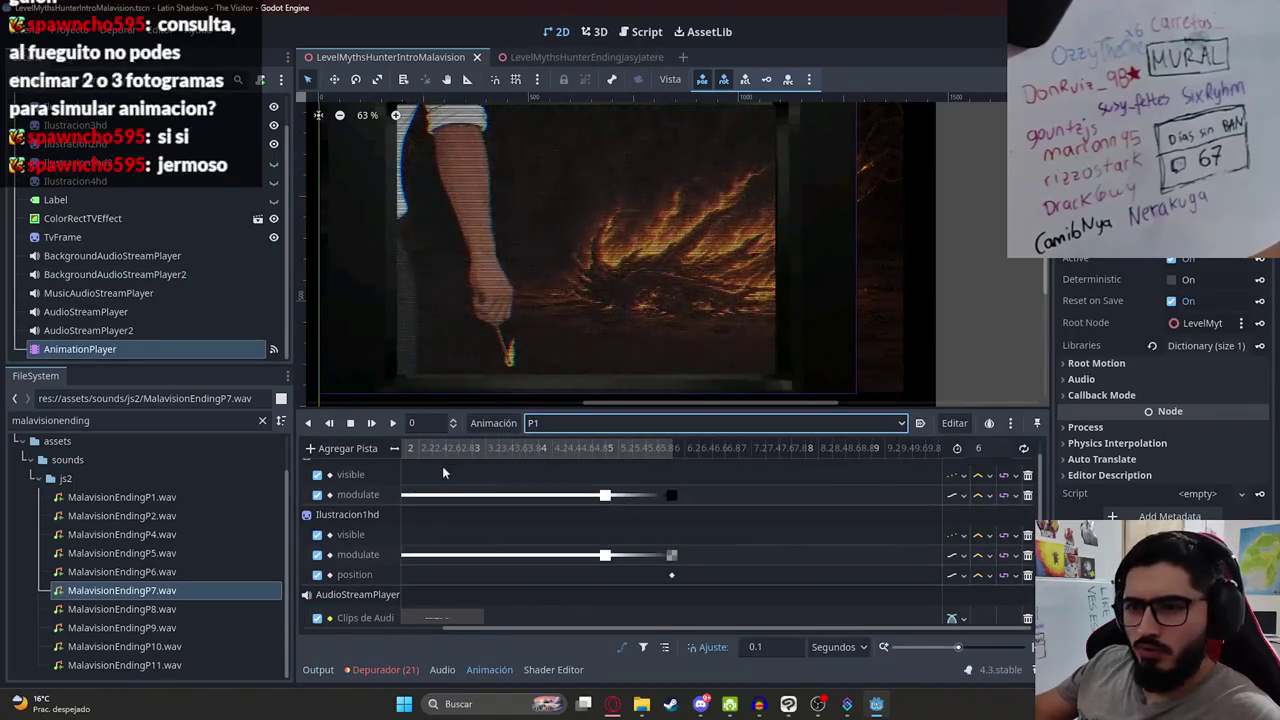
{"action": "left_click", "coordinate": [510, 452]}
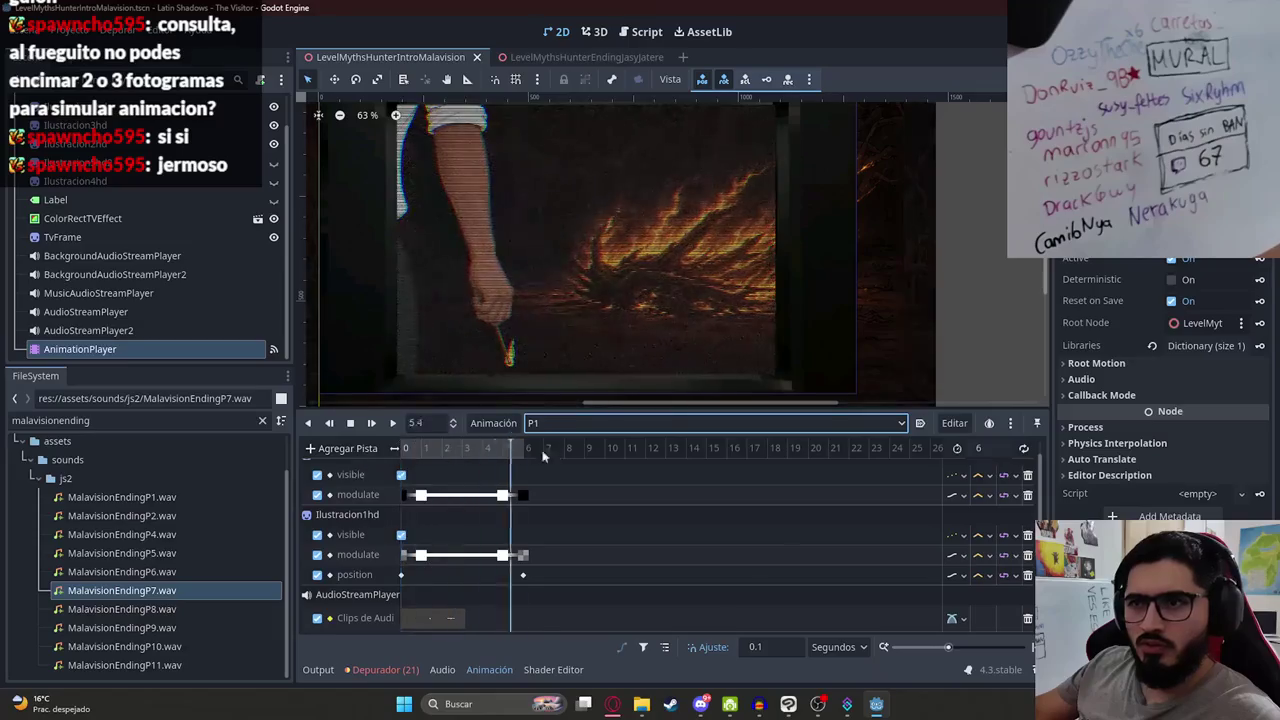
{"action": "left_click", "coordinate": [556, 423]}
{"action": "left_click", "coordinate": [564, 499]}
{"action": "left_click", "coordinate": [558, 423]}
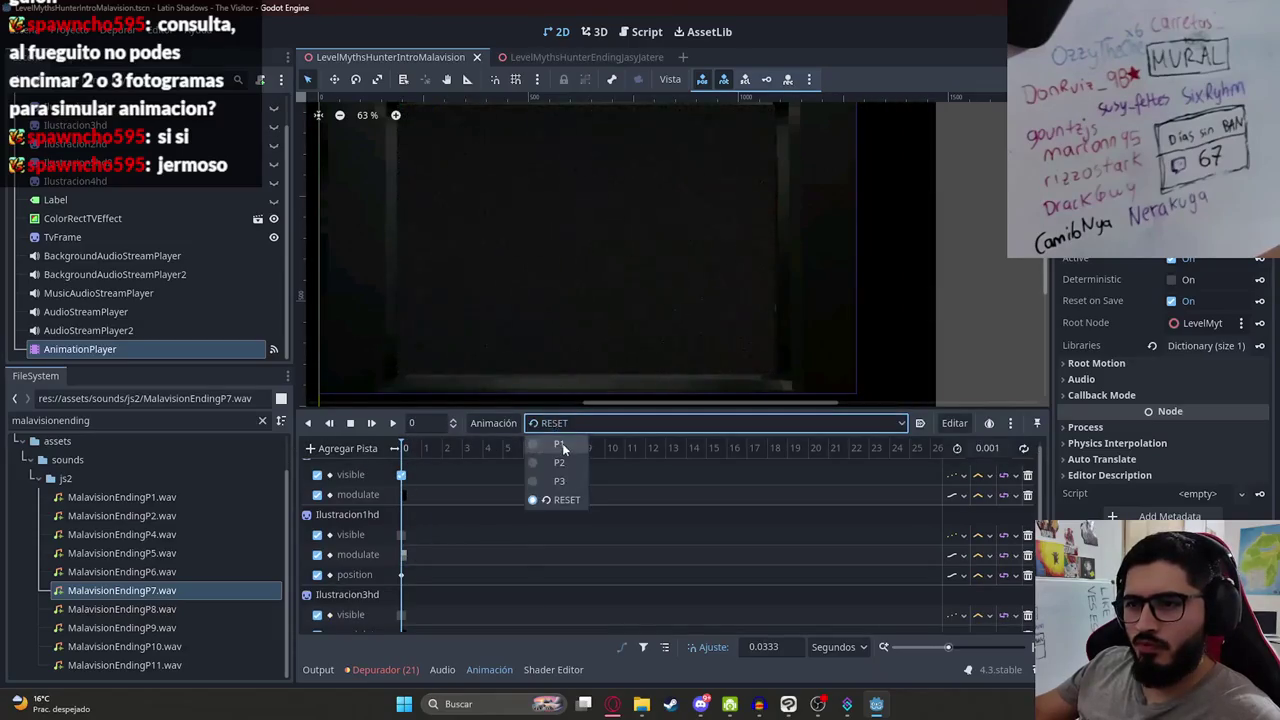
{"action": "left_click", "coordinate": [562, 443]}
{"action": "left_click", "coordinate": [423, 449]}
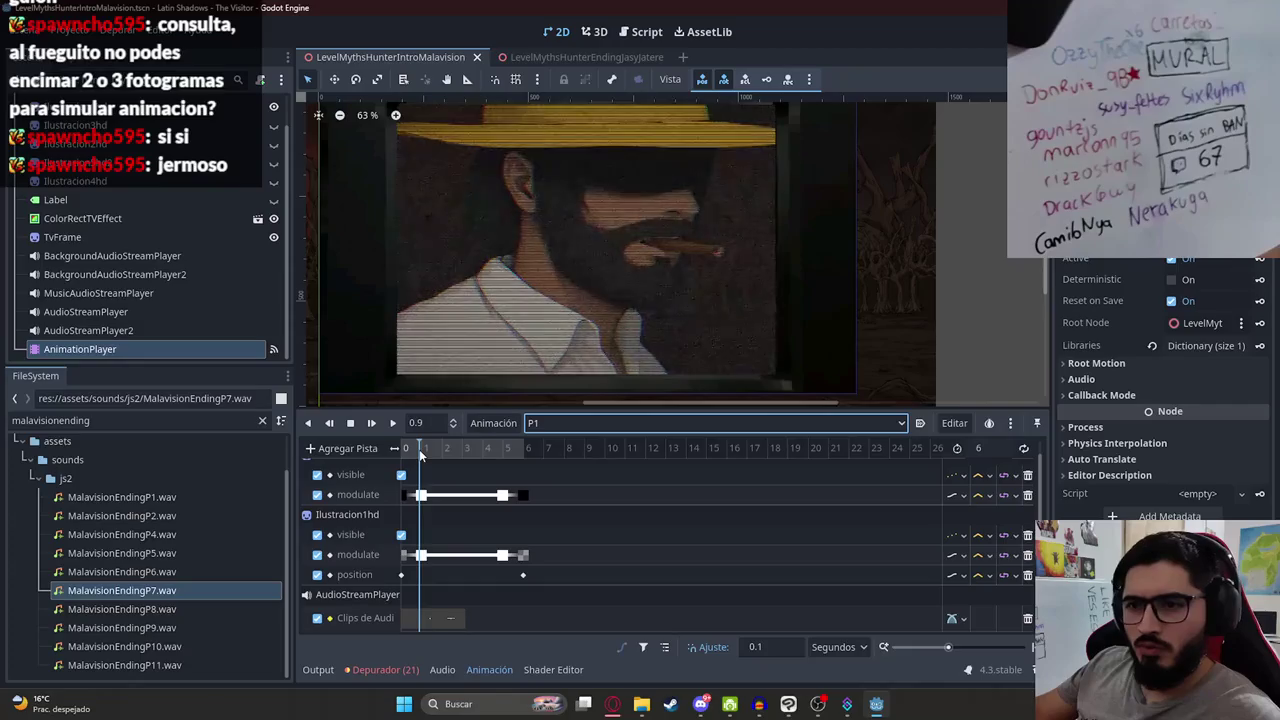
{"action": "scroll", "coordinate": [205, 208], "scroll_direction": "up", "scroll_amount": 1}
{"action": "left_click", "coordinate": [588, 199]}
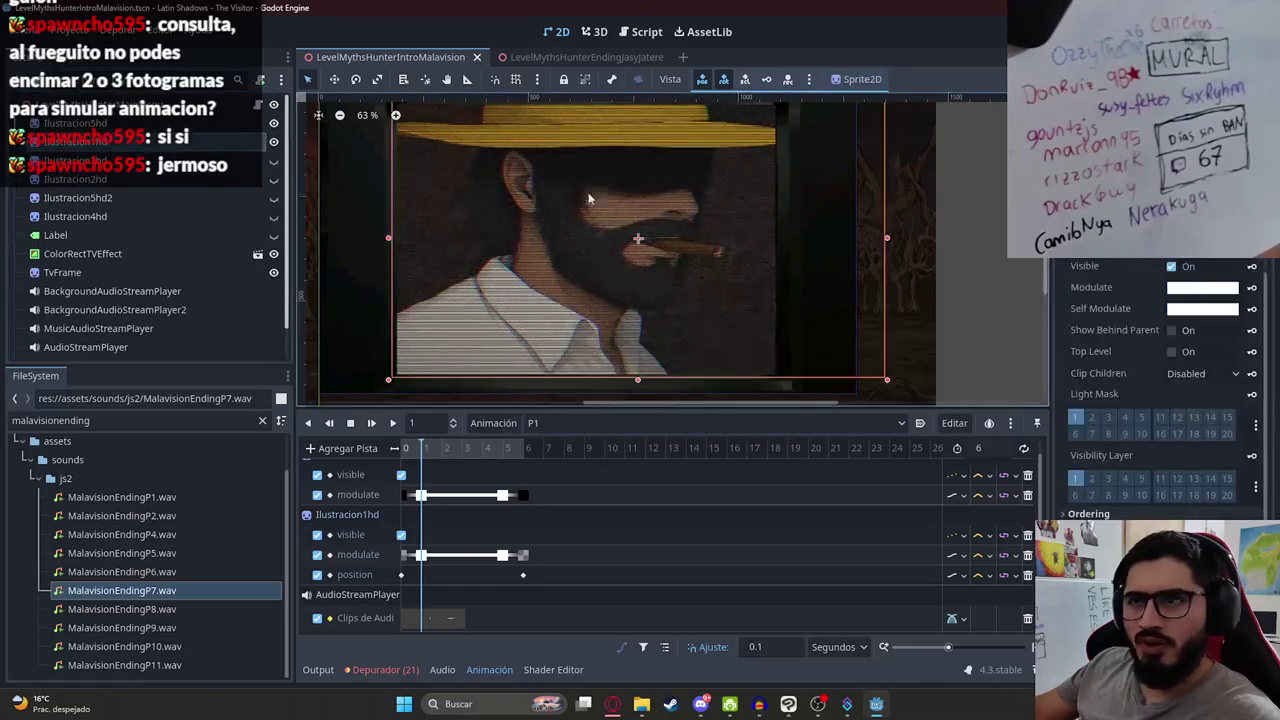
Step: Try red, yellow and orange-yellow tints on the hat-man illustration's Modulate colour
{"action": "left_click", "coordinate": [1200, 288]}
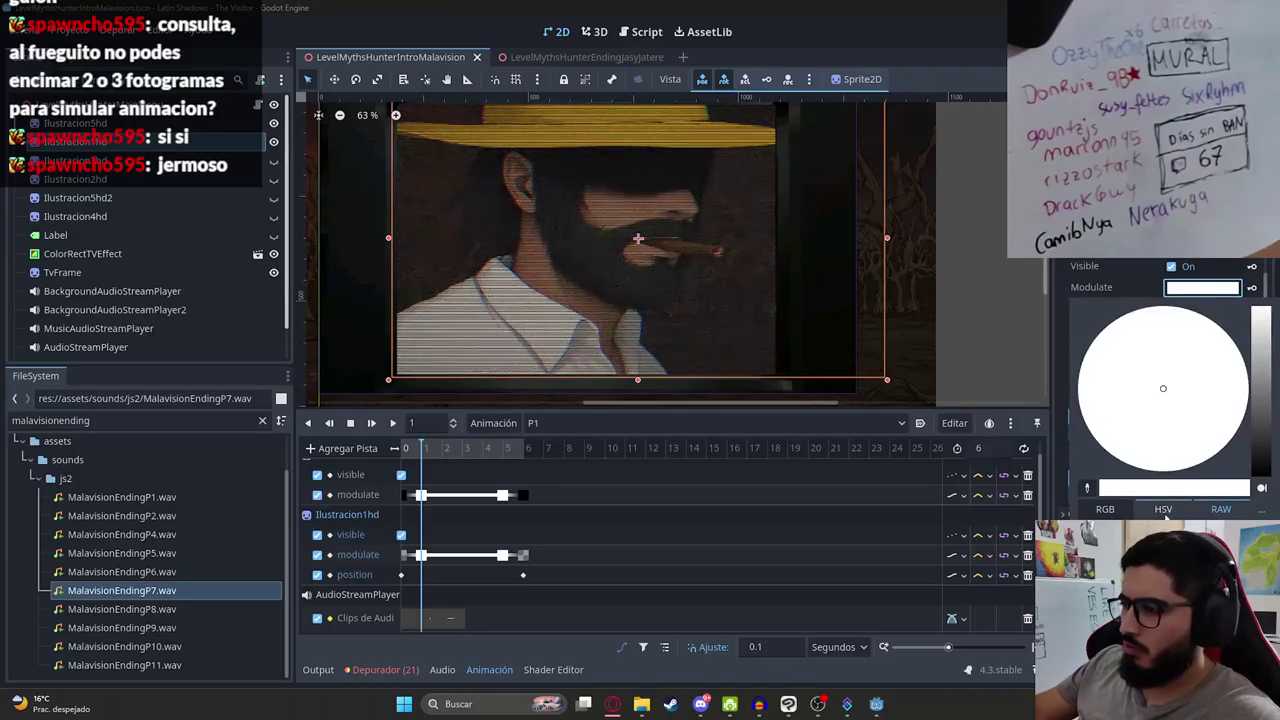
{"action": "left_click", "coordinate": [1247, 388]}
{"action": "left_click_drag", "start_coordinate": [1247, 388], "coordinate": [1200, 462]}
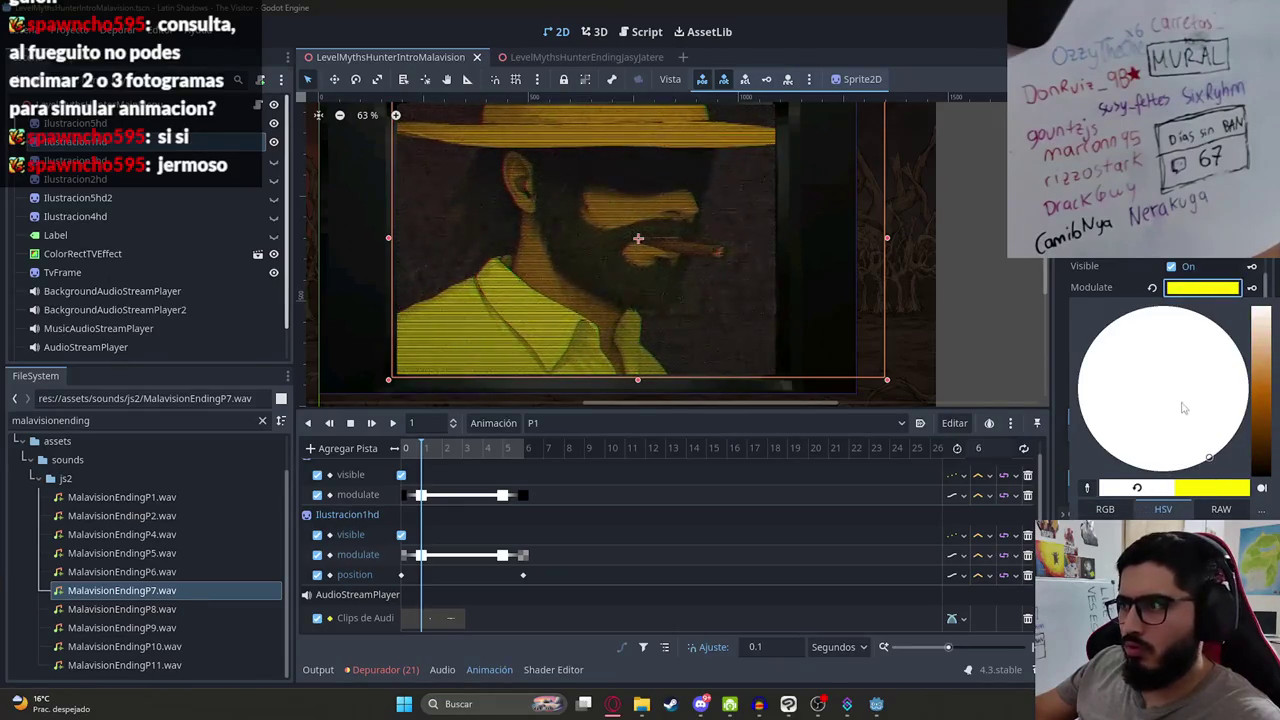
{"action": "left_click_drag", "start_coordinate": [1209, 456], "coordinate": [1224, 446]}
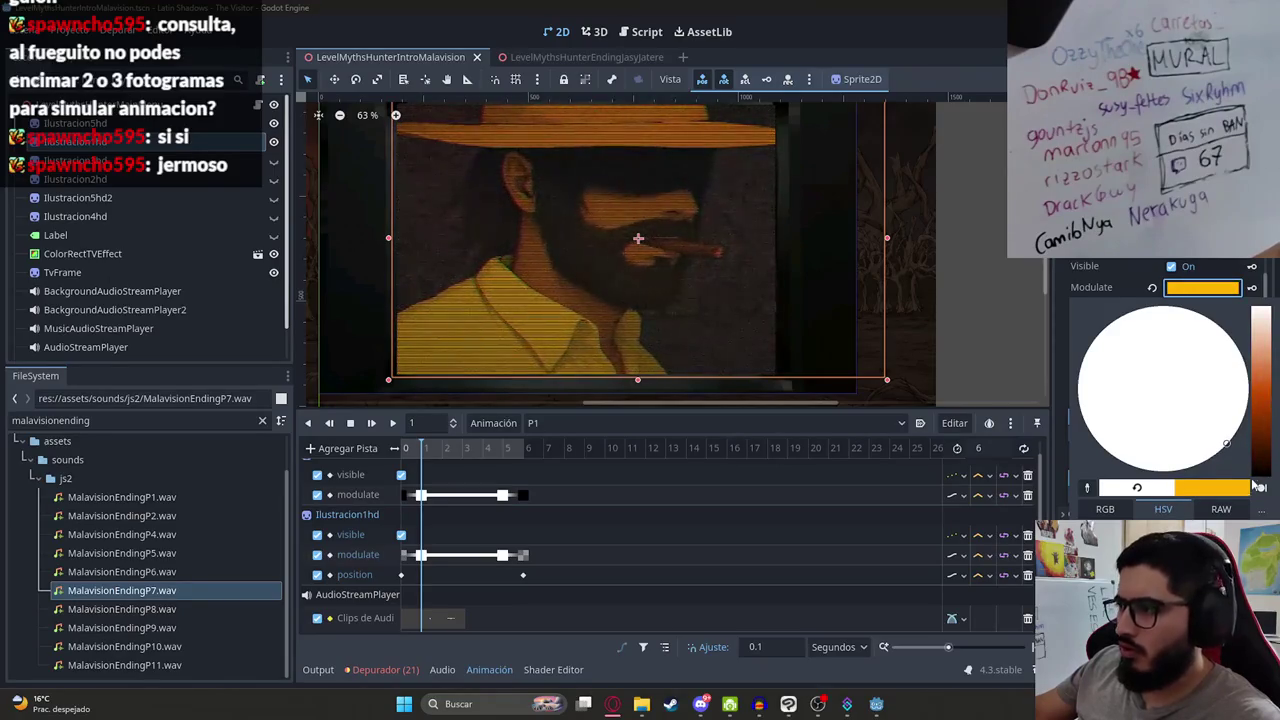
{"action": "left_click", "coordinate": [776, 550]}
Step: At 1.5 s on the P1 timeline, set the illustration's Modulate to a pale peach
{"action": "left_click", "coordinate": [428, 452]}
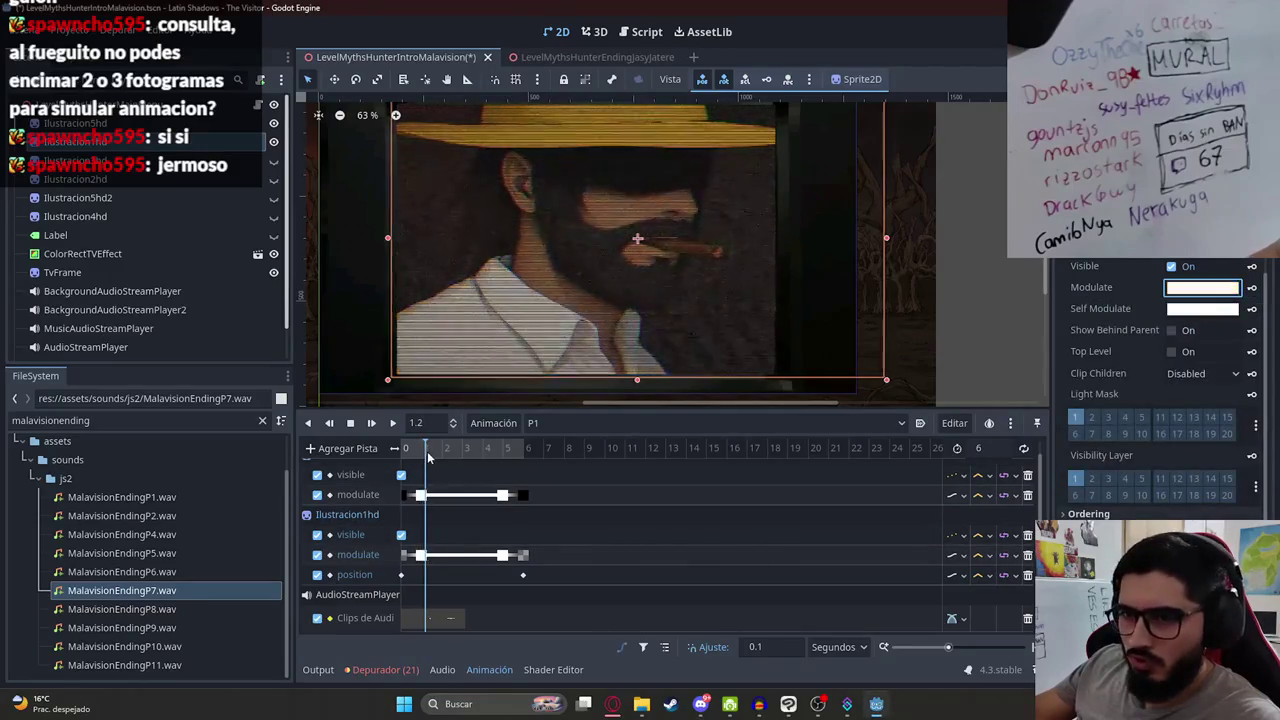
{"action": "left_click_drag", "start_coordinate": [429, 451], "coordinate": [433, 457]}
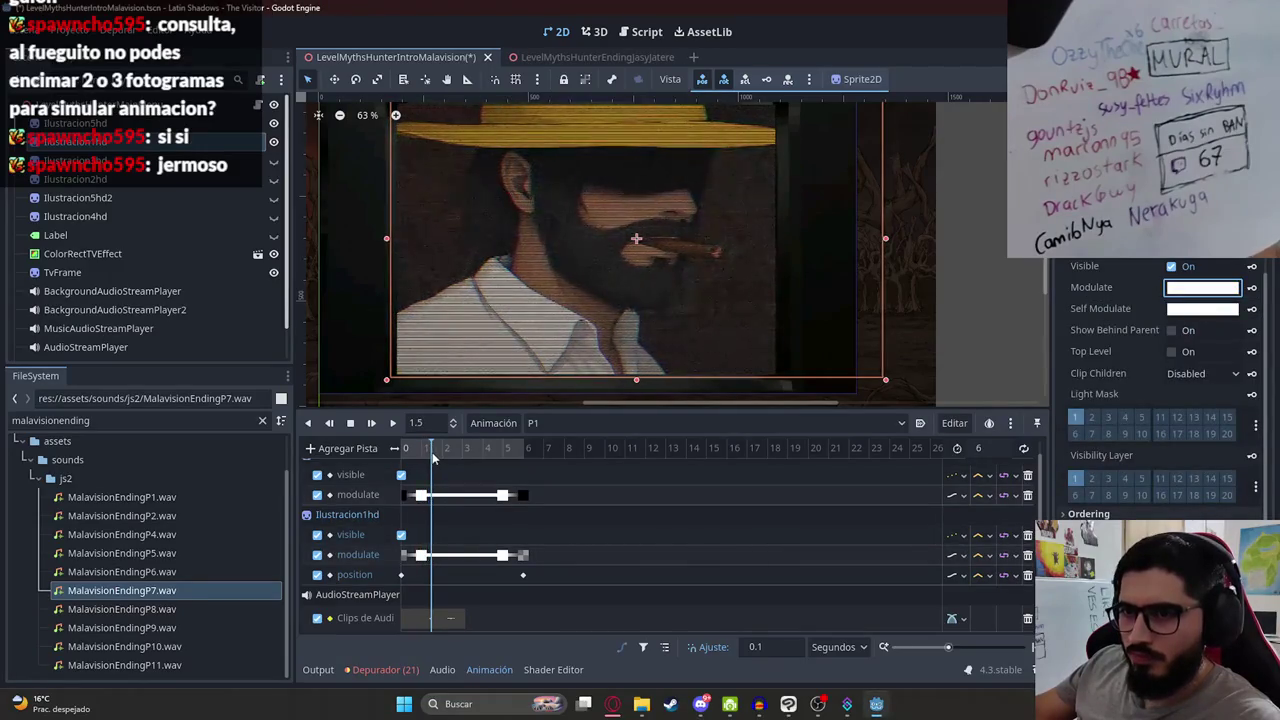
{"action": "left_click", "coordinate": [1207, 289]}
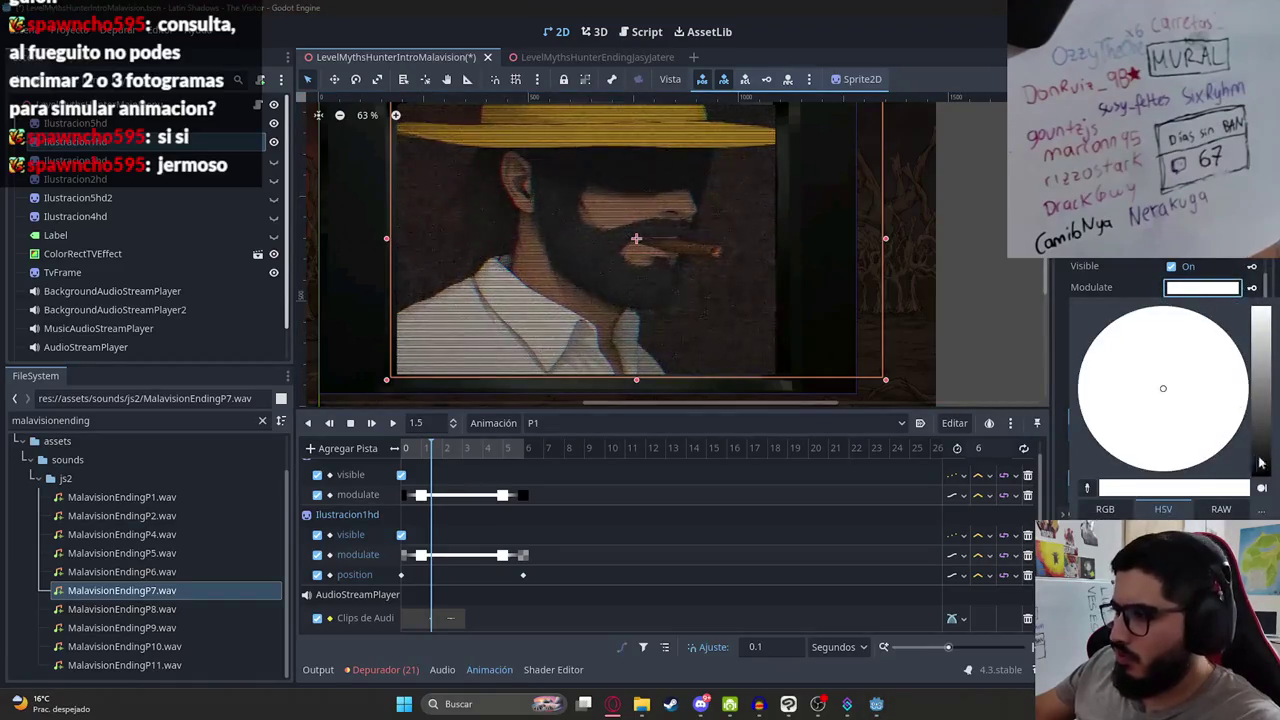
{"action": "mouse_move", "coordinate": [1262, 412]}
{"action": "left_mouse_down"}
{"action": "mouse_move", "coordinate": [1263, 445]}
{"action": "mouse_move", "coordinate": [1265, 385]}
{"action": "left_mouse_up"}
{"action": "left_click", "coordinate": [1208, 432]}
{"action": "left_click_drag", "start_coordinate": [1215, 445], "coordinate": [1214, 461]}
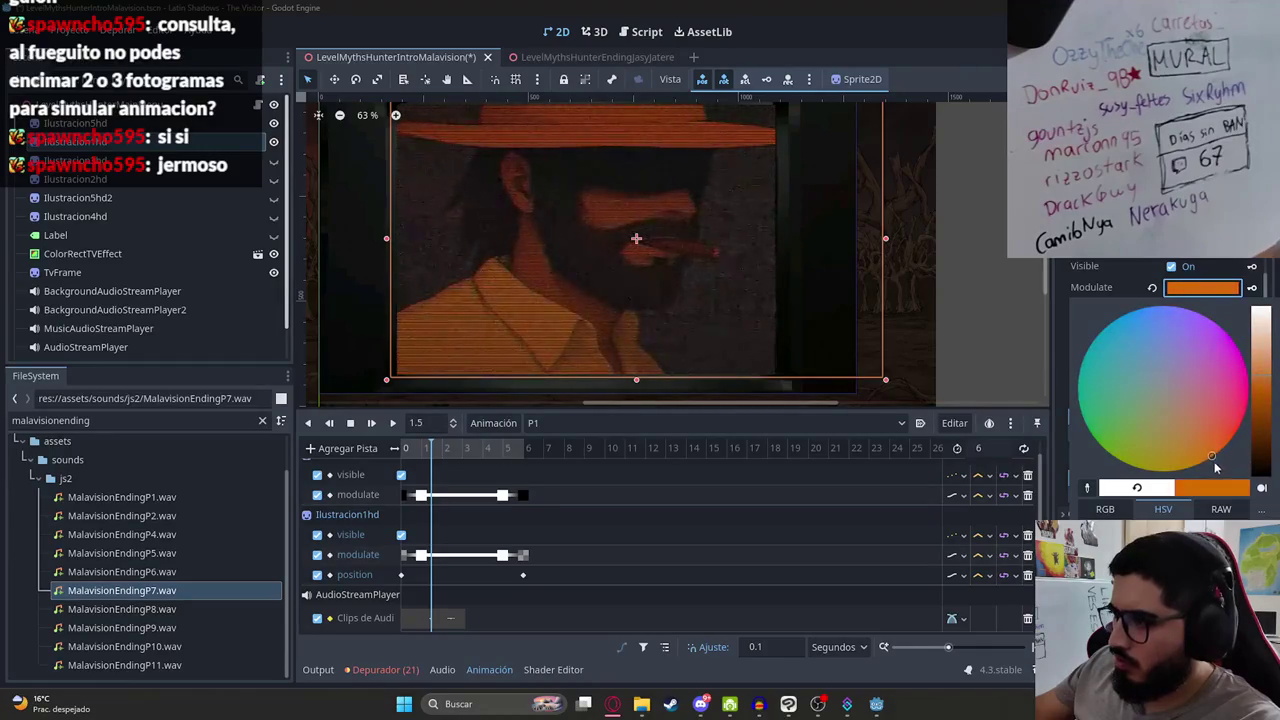
{"action": "left_click", "coordinate": [1263, 358]}
{"action": "mouse_move", "coordinate": [1263, 358]}
{"action": "left_mouse_down"}
{"action": "mouse_move", "coordinate": [1275, 315]}
{"action": "mouse_move", "coordinate": [1275, 336]}
{"action": "left_mouse_up"}
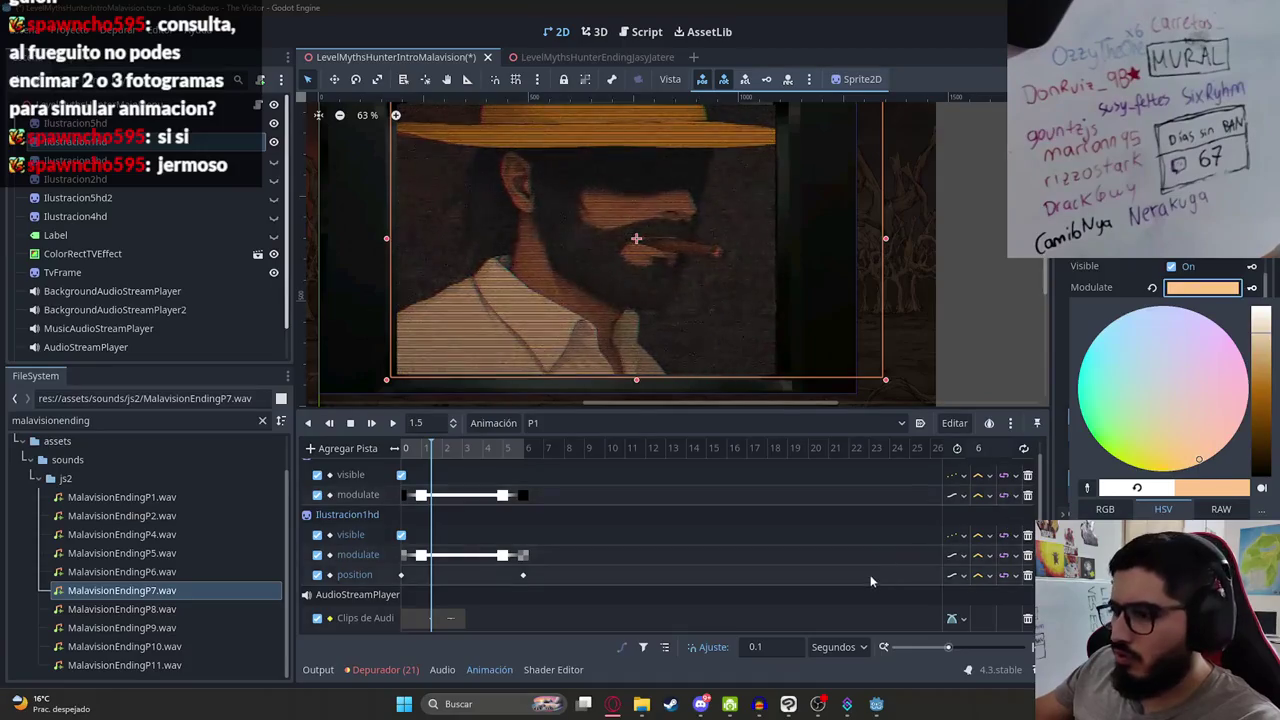
{"action": "left_click", "coordinate": [841, 545]}
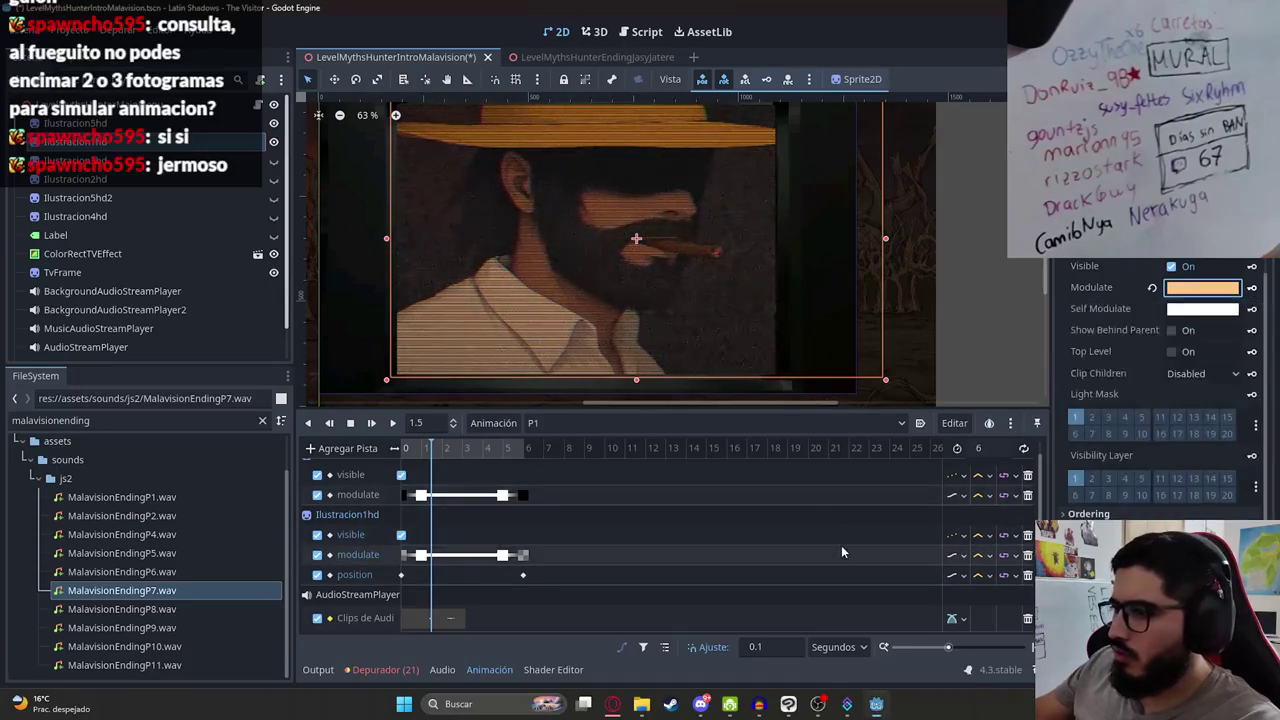
Step: Keyframe the pale peach modulate at 1.5 s and select Ilustracion1hd's track rows
{"action": "left_click", "coordinate": [1251, 287]}
{"action": "scroll", "coordinate": [489, 560], "scroll_direction": "up", "scroll_amount": 2}
{"action": "scroll", "coordinate": [485, 555], "scroll_direction": "up", "scroll_amount": 3}
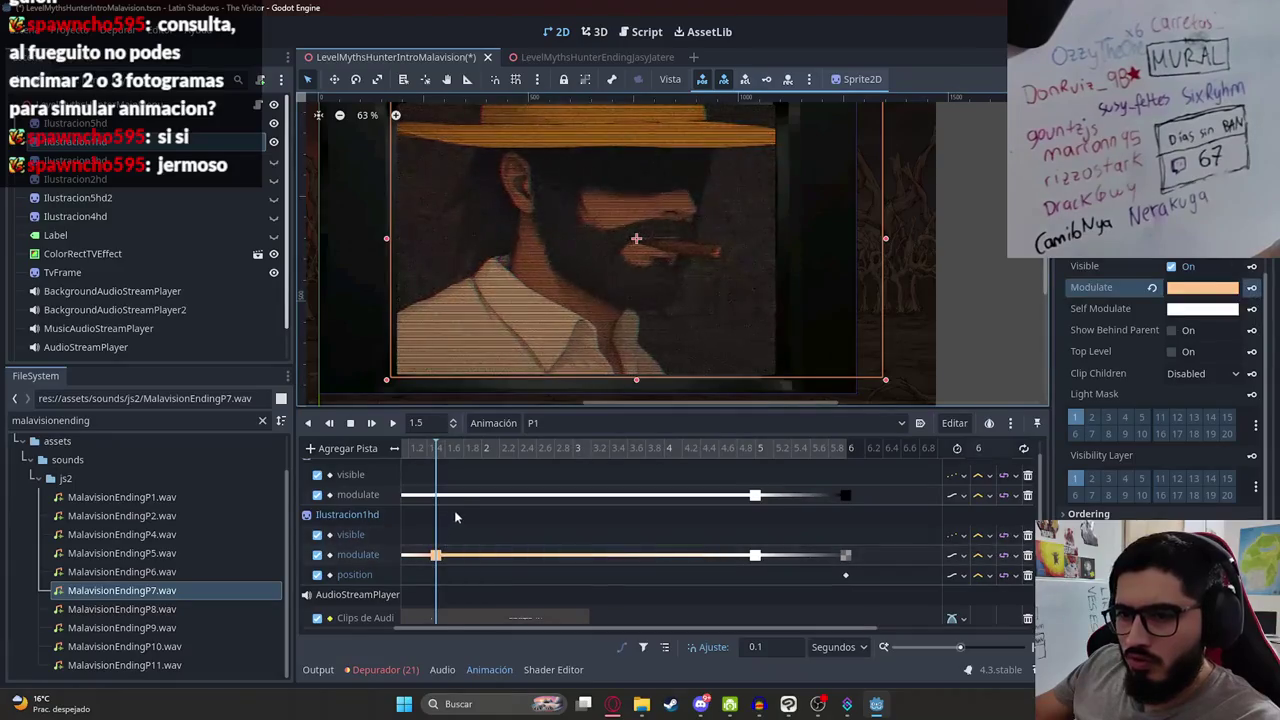
{"action": "left_click_drag", "start_coordinate": [658, 636], "coordinate": [560, 636]}
{"action": "left_click", "coordinate": [520, 535]}
Step: Insert modulate keyframes on Ilustracion1hd's track at 2 s and 3 s
{"action": "left_click_drag", "start_coordinate": [544, 455], "coordinate": [583, 455]}
{"action": "right_click", "coordinate": [583, 555]}
{"action": "left_click", "coordinate": [638, 576]}
{"action": "left_click", "coordinate": [585, 558]}
{"action": "left_click_drag", "start_coordinate": [475, 454], "coordinate": [674, 457]}
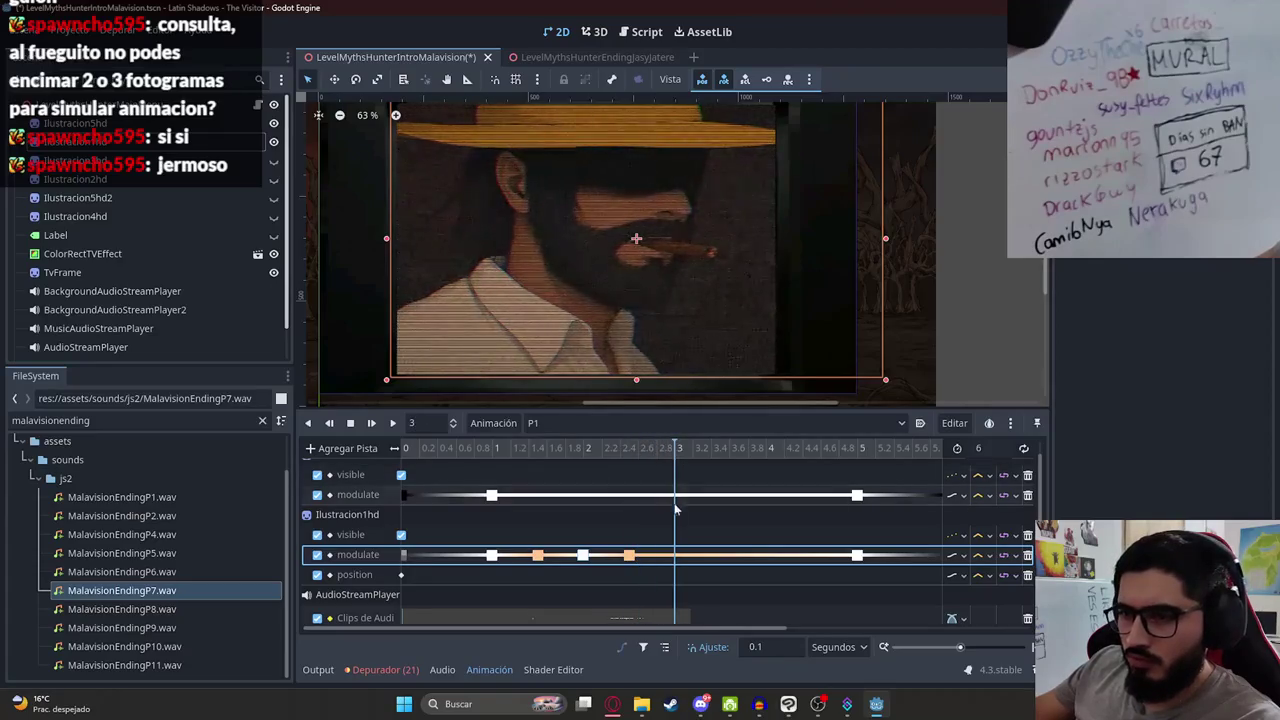
{"action": "right_click", "coordinate": [675, 552]}
{"action": "left_click", "coordinate": [712, 552]}
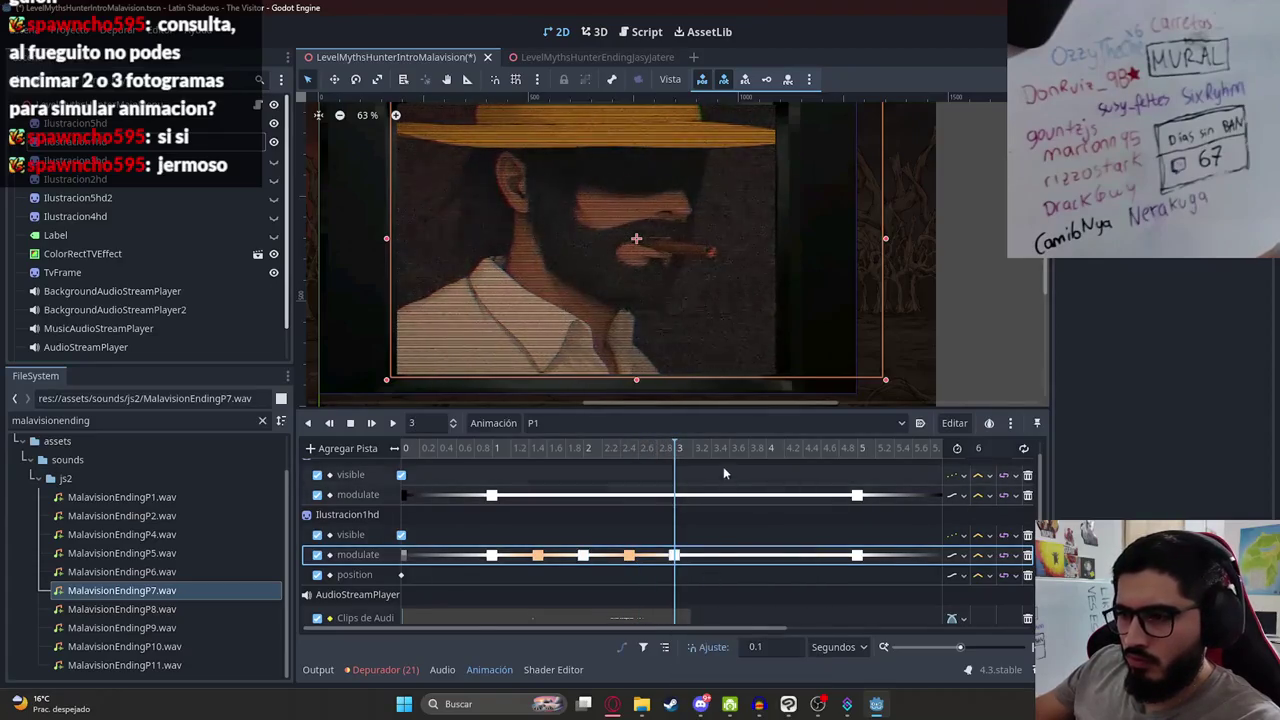
Step: Add modulate keyframes at 3.5 s and 4.5 s, then play P1 from 0.7 s to preview the flicker
{"action": "left_click", "coordinate": [640, 534]}
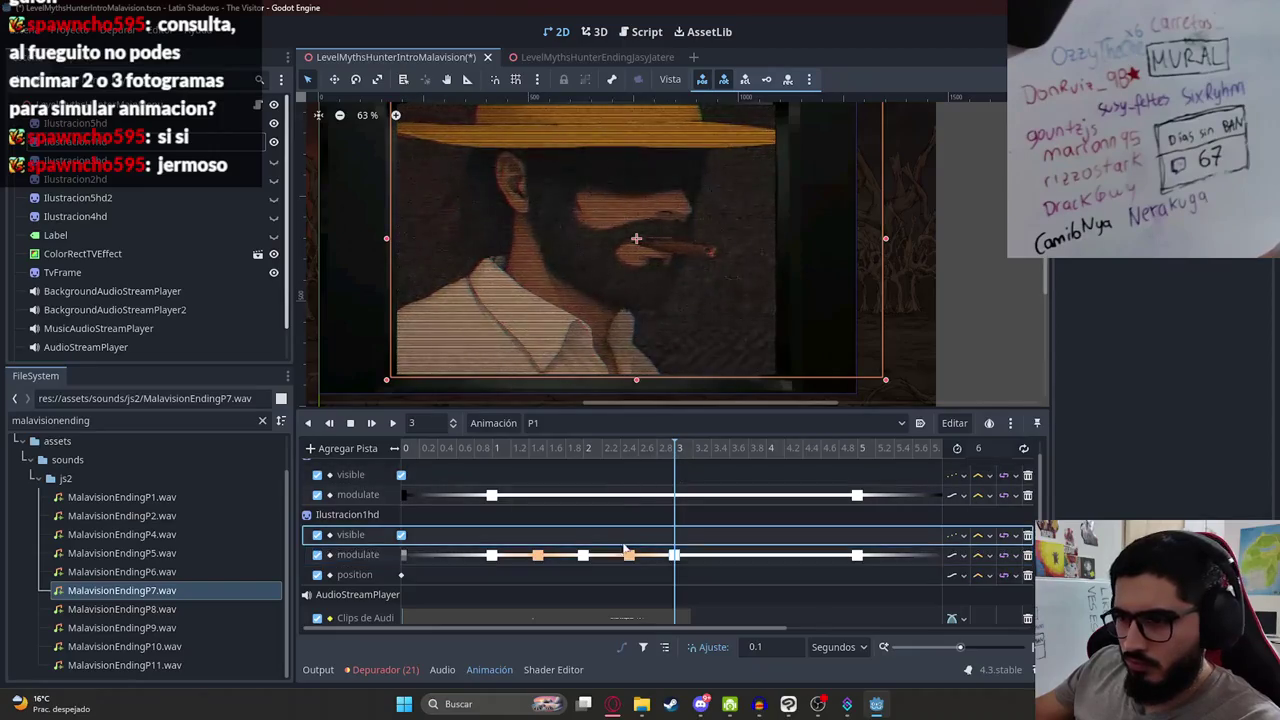
{"action": "left_click_drag", "start_coordinate": [651, 455], "coordinate": [720, 455]}
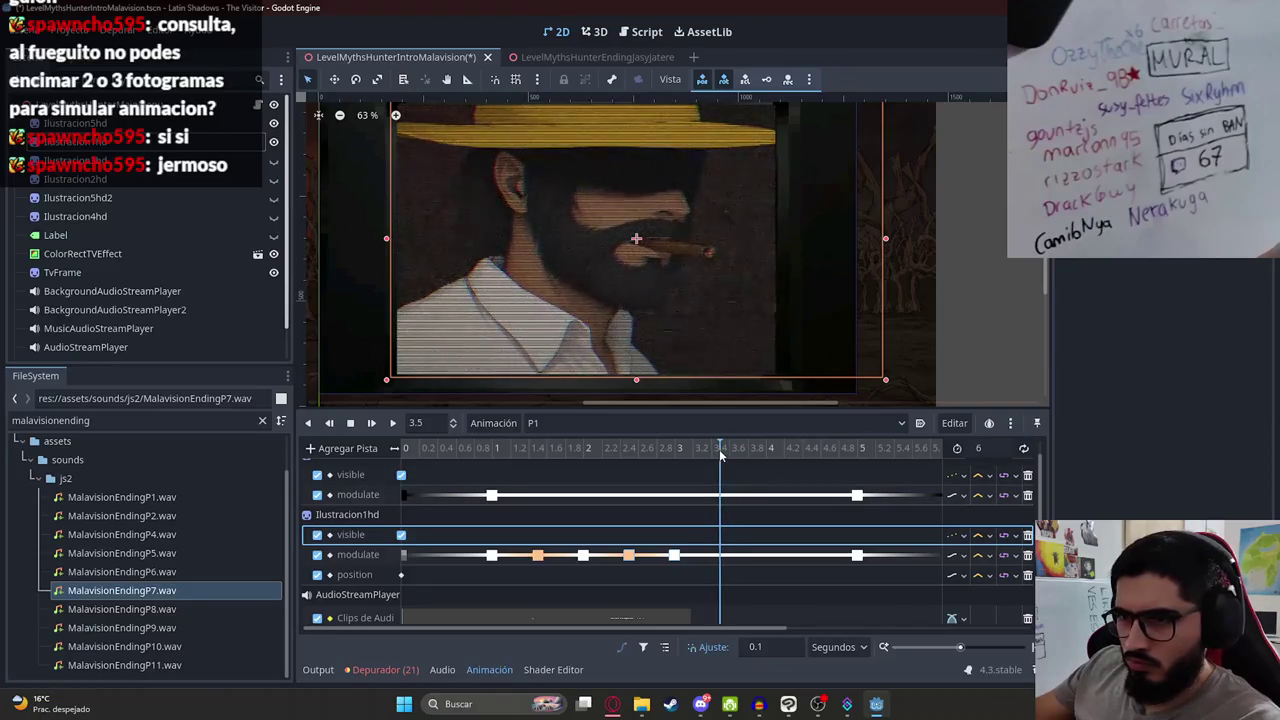
{"action": "right_click", "coordinate": [722, 560]}
{"action": "left_click", "coordinate": [749, 574]}
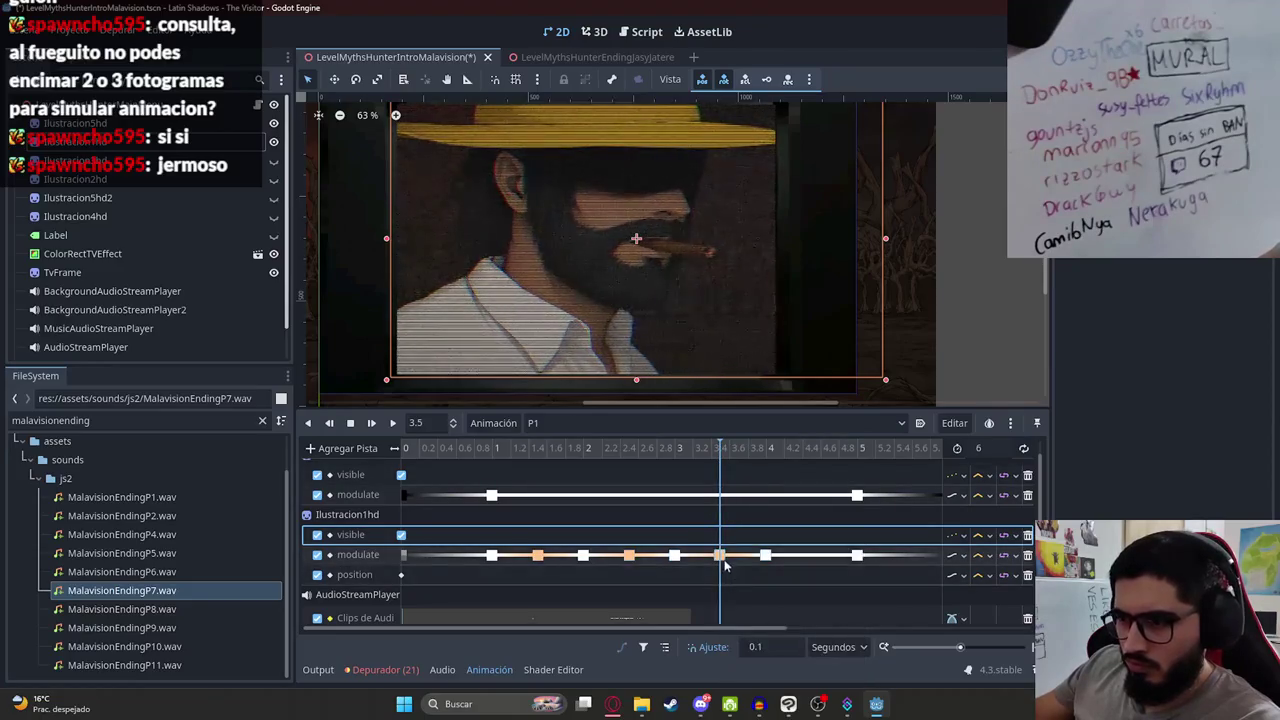
{"action": "left_click_drag", "start_coordinate": [785, 465], "coordinate": [803, 462]}
{"action": "left_click", "coordinate": [807, 455]}
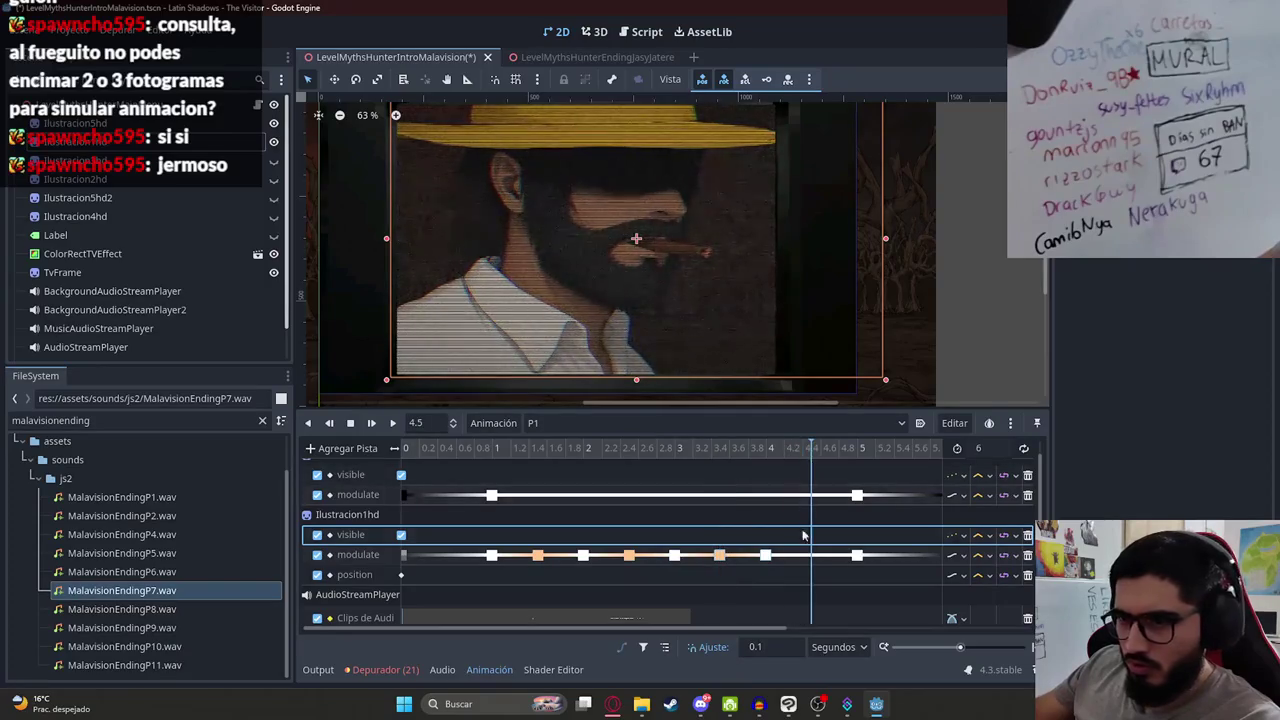
{"action": "right_click", "coordinate": [811, 555]}
{"action": "left_click", "coordinate": [831, 577]}
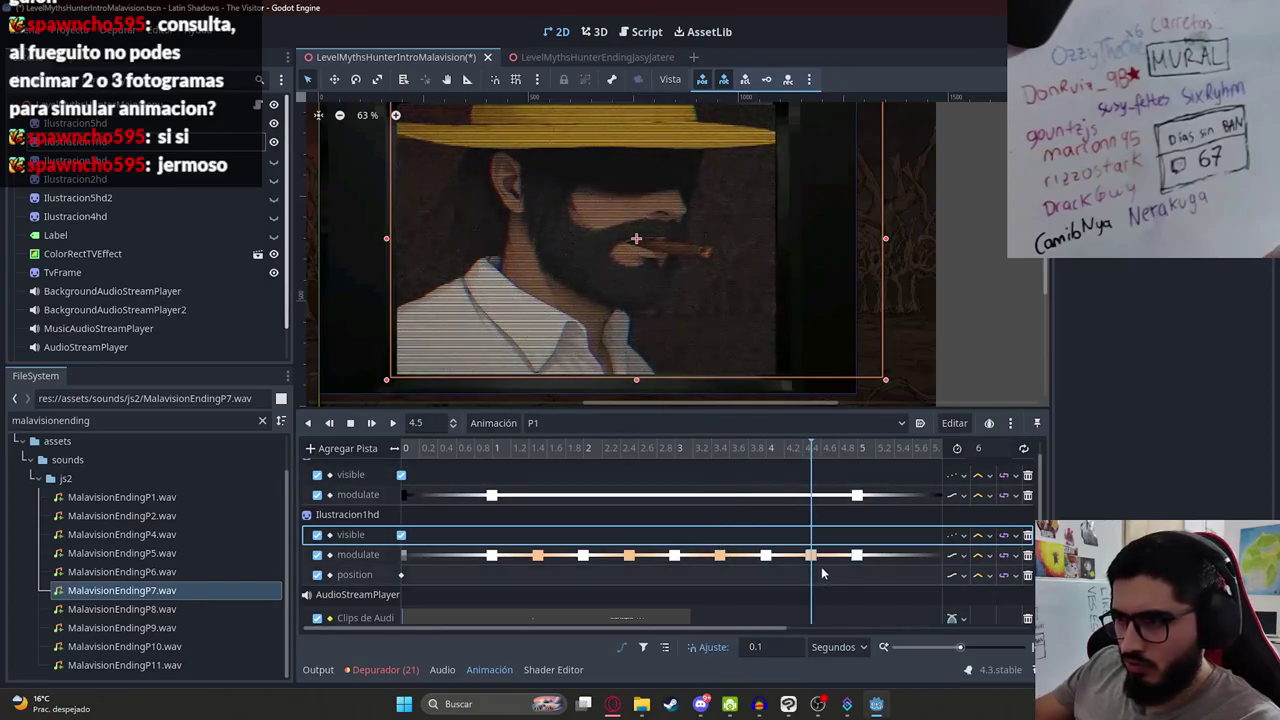
{"action": "left_click", "coordinate": [466, 448]}
{"action": "left_click", "coordinate": [393, 423]}
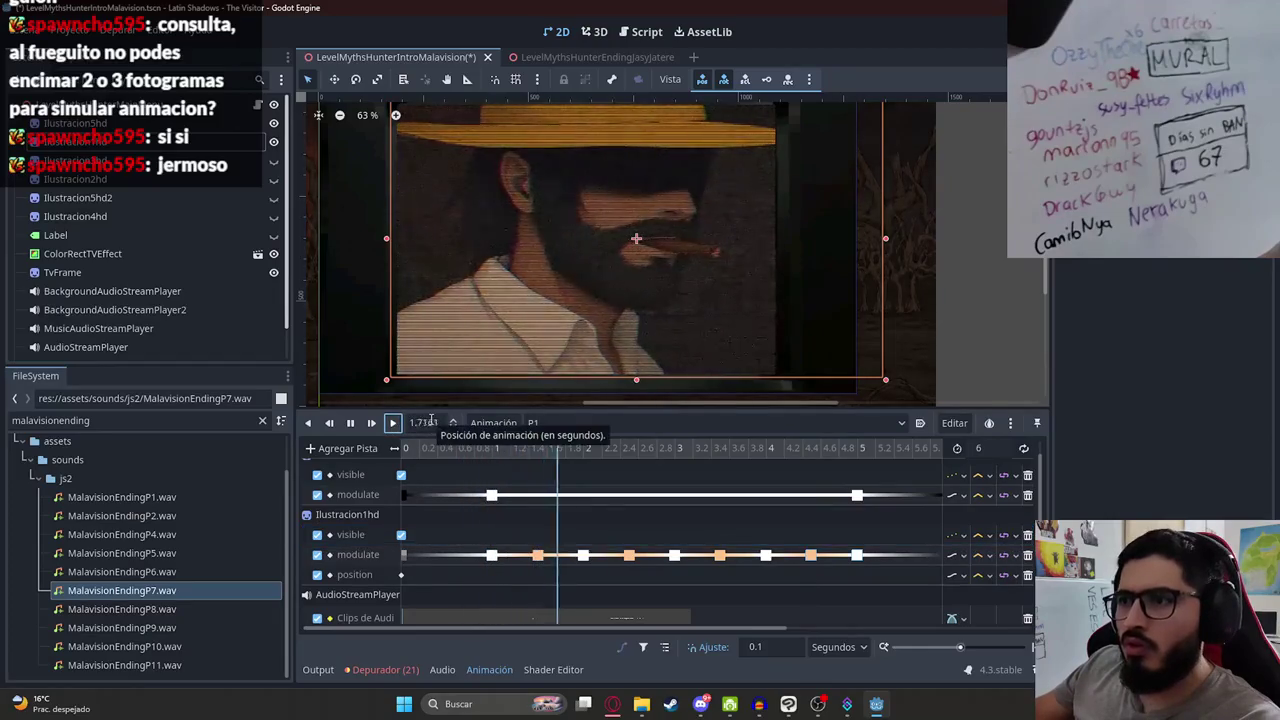